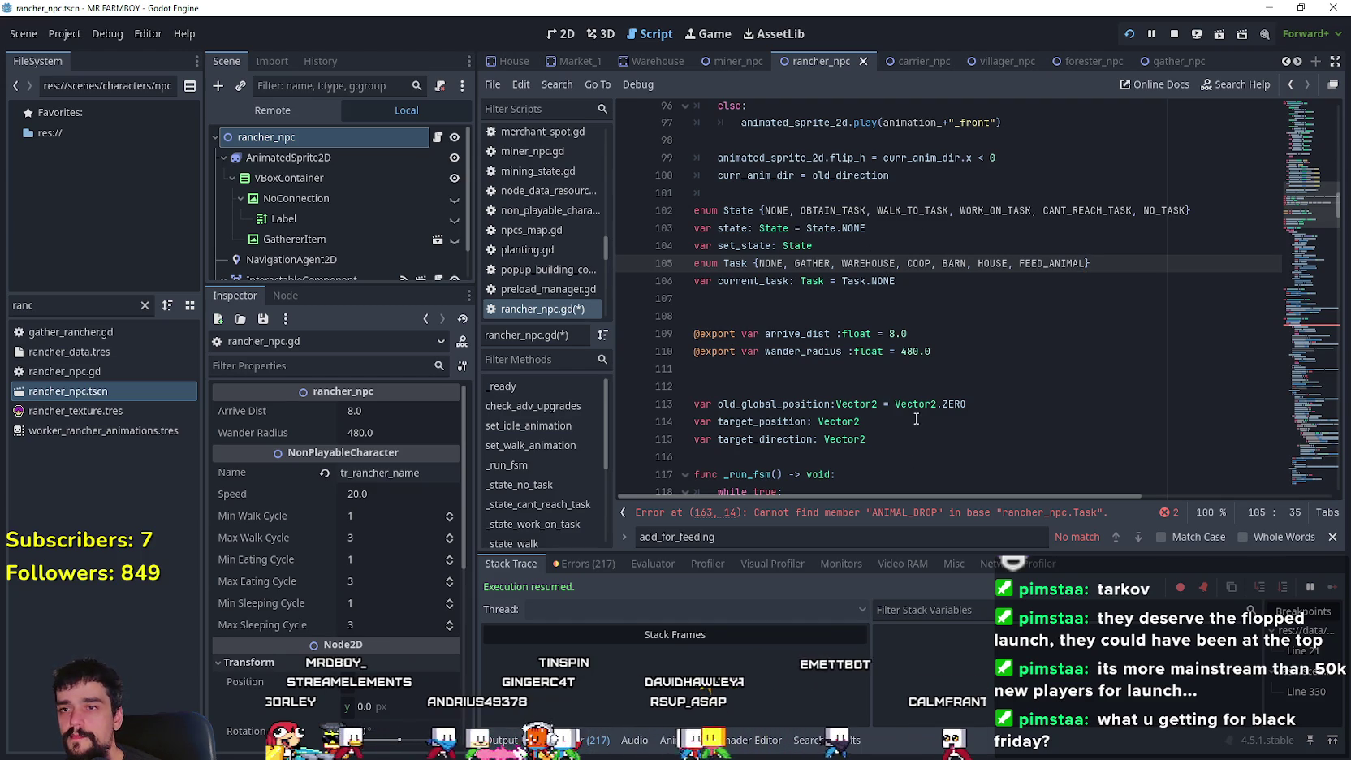
# - Rename WAREHOUSE to WAREHOUSE_FEED, add WAREHOUSE_GATHER, and delete COOP and BARN from the Task enum
pyautogui.write('_FEED,')
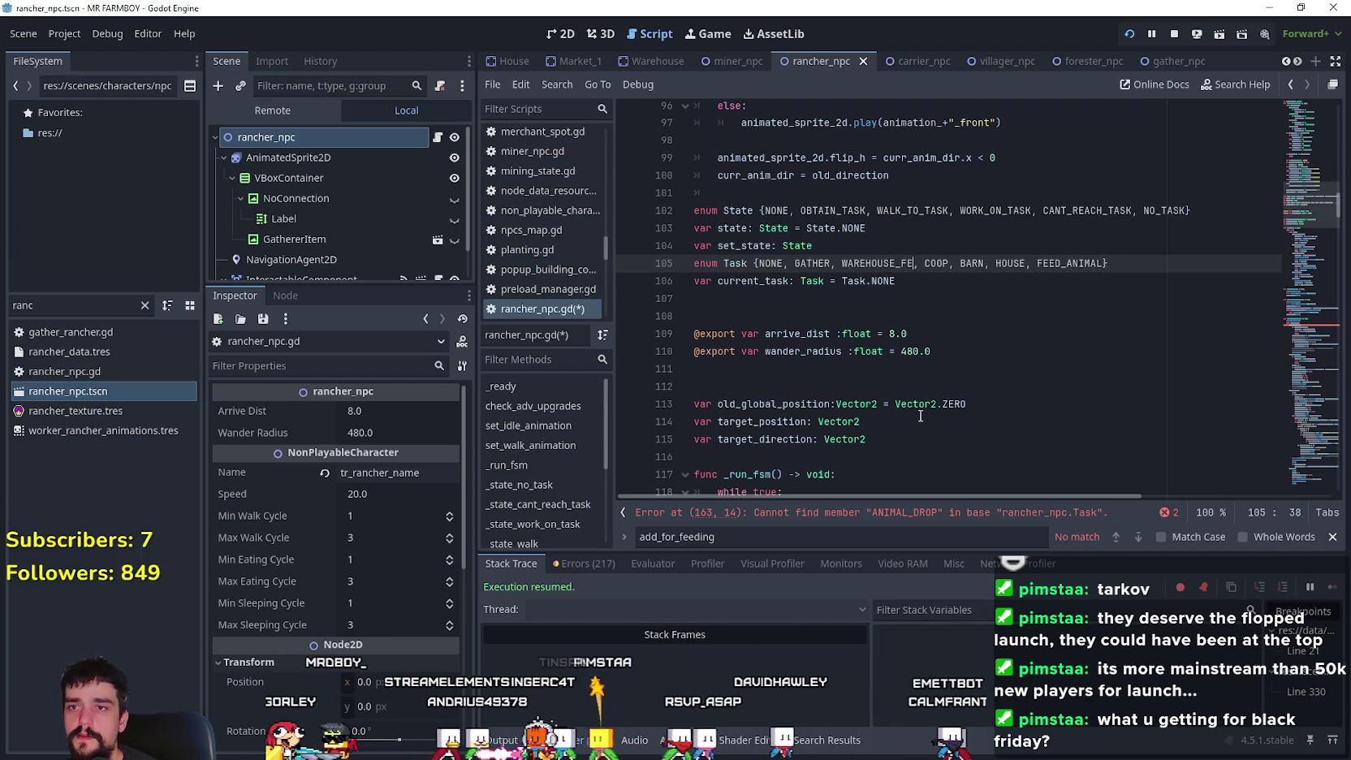
pyautogui.write(' WAR')
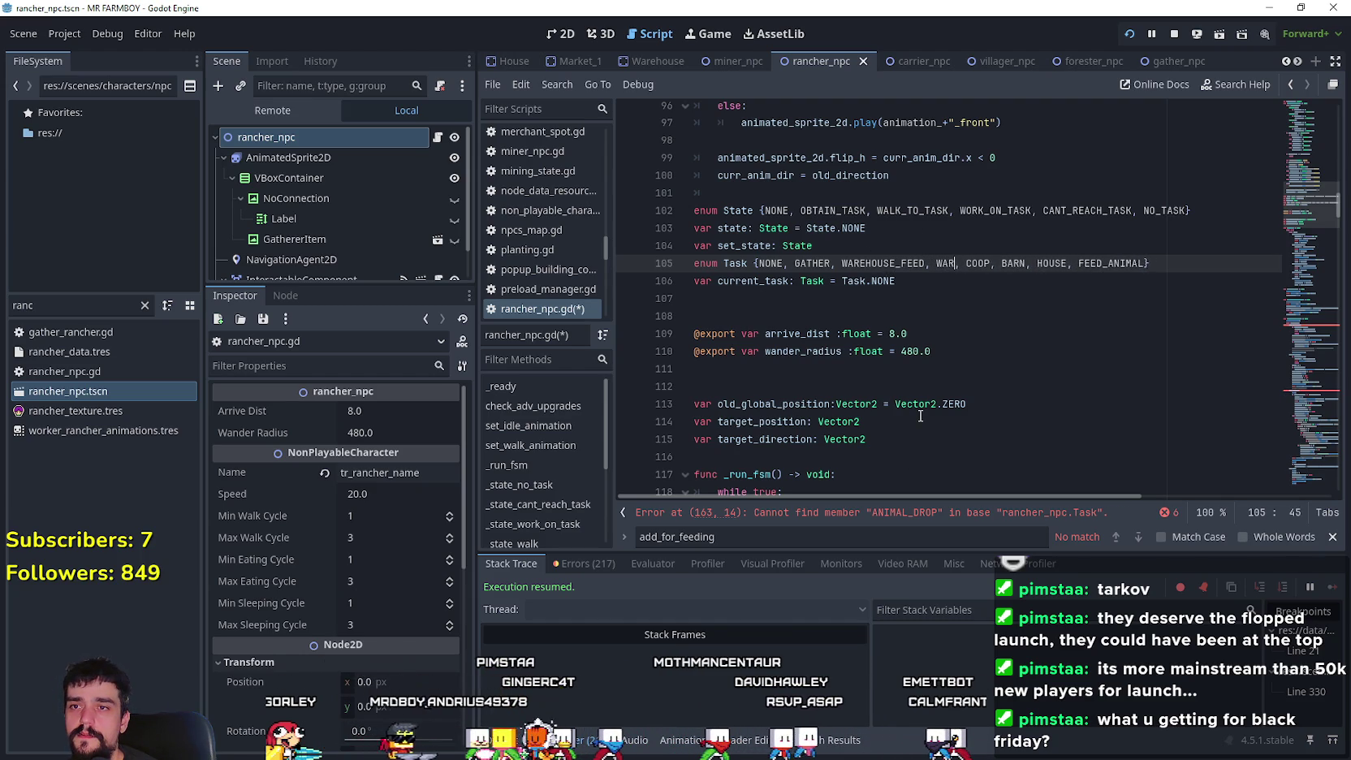
pyautogui.write('EHOUSE_GATHER')
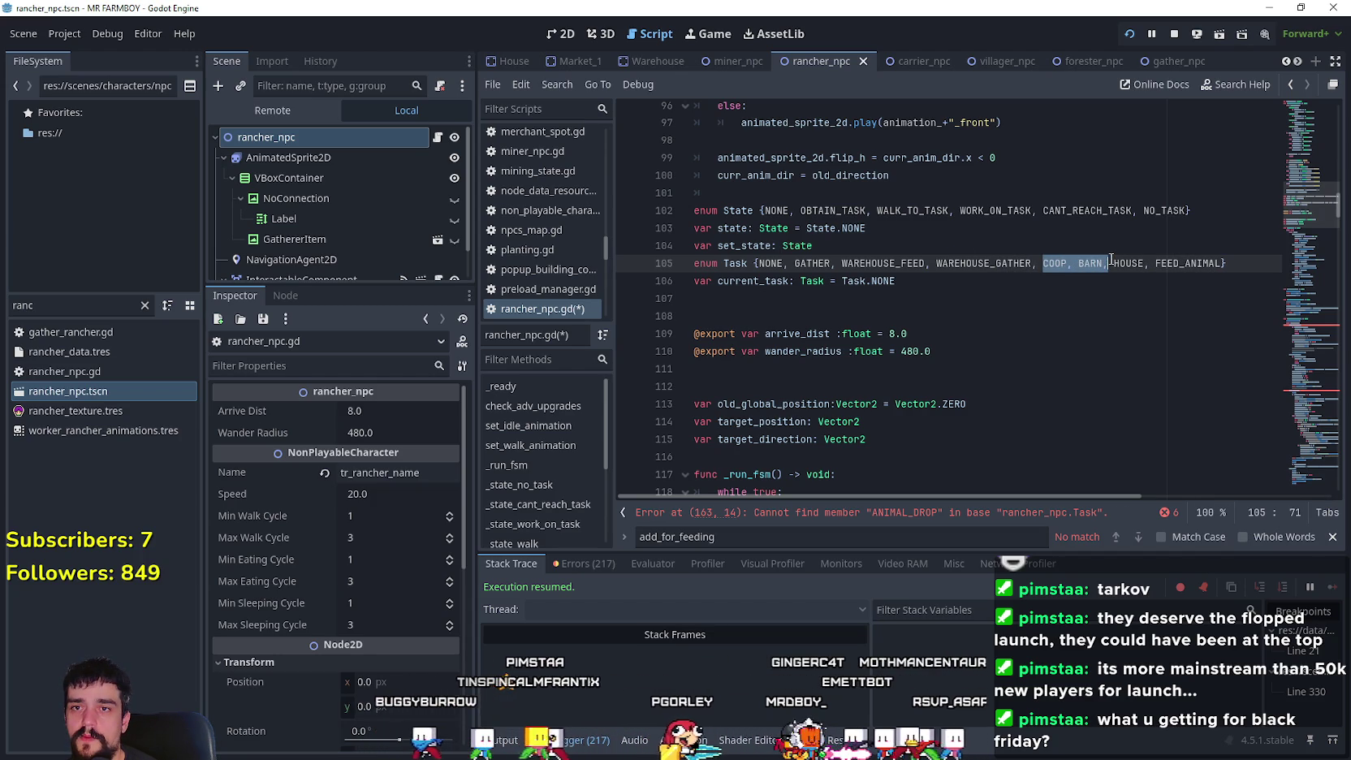
pyautogui.press('BackSpace')
pyautogui.press('BackSpace')
pyautogui.press('BackSpace')
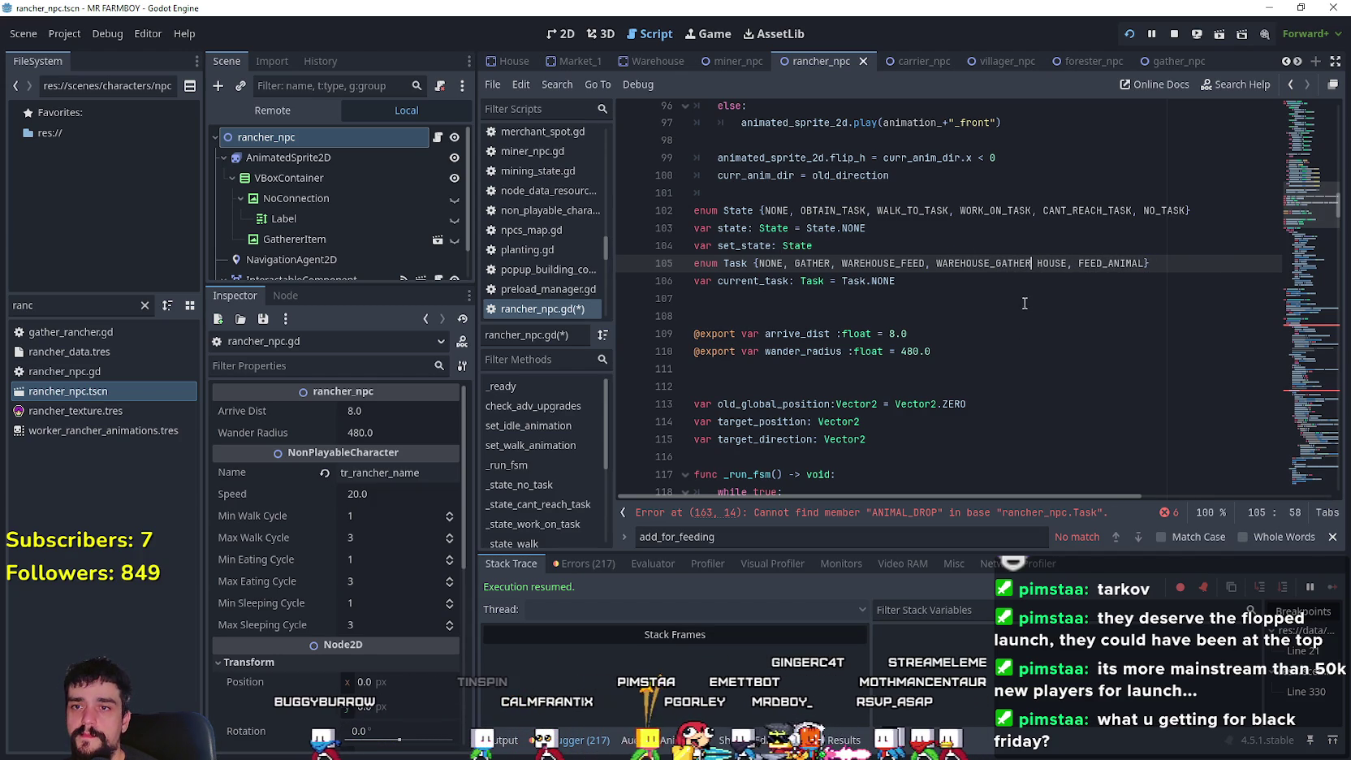
pyautogui.write(',')
pyautogui.click(970, 284)
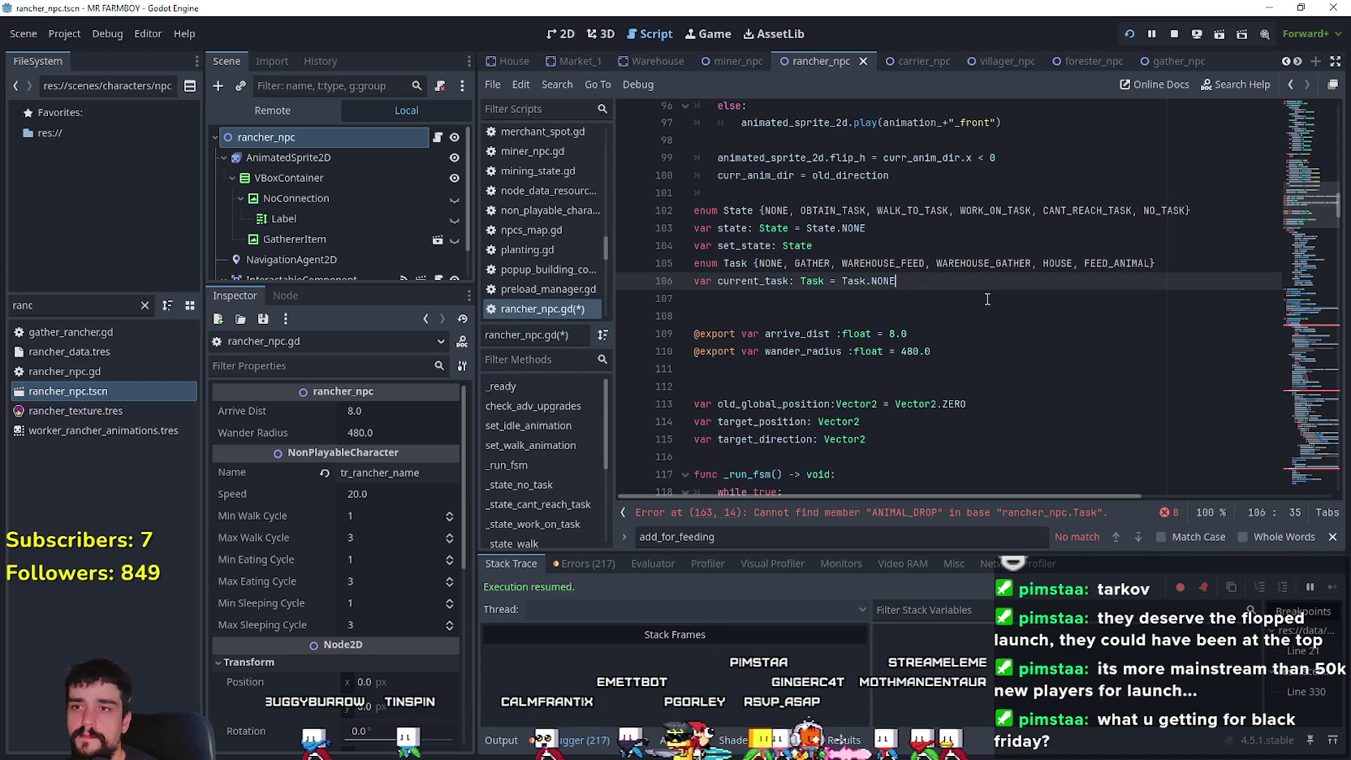
# - Remove FEED_ANIMAL from the Task enum and insert FEED after GATHER
pyautogui.doubleClick(806, 265)
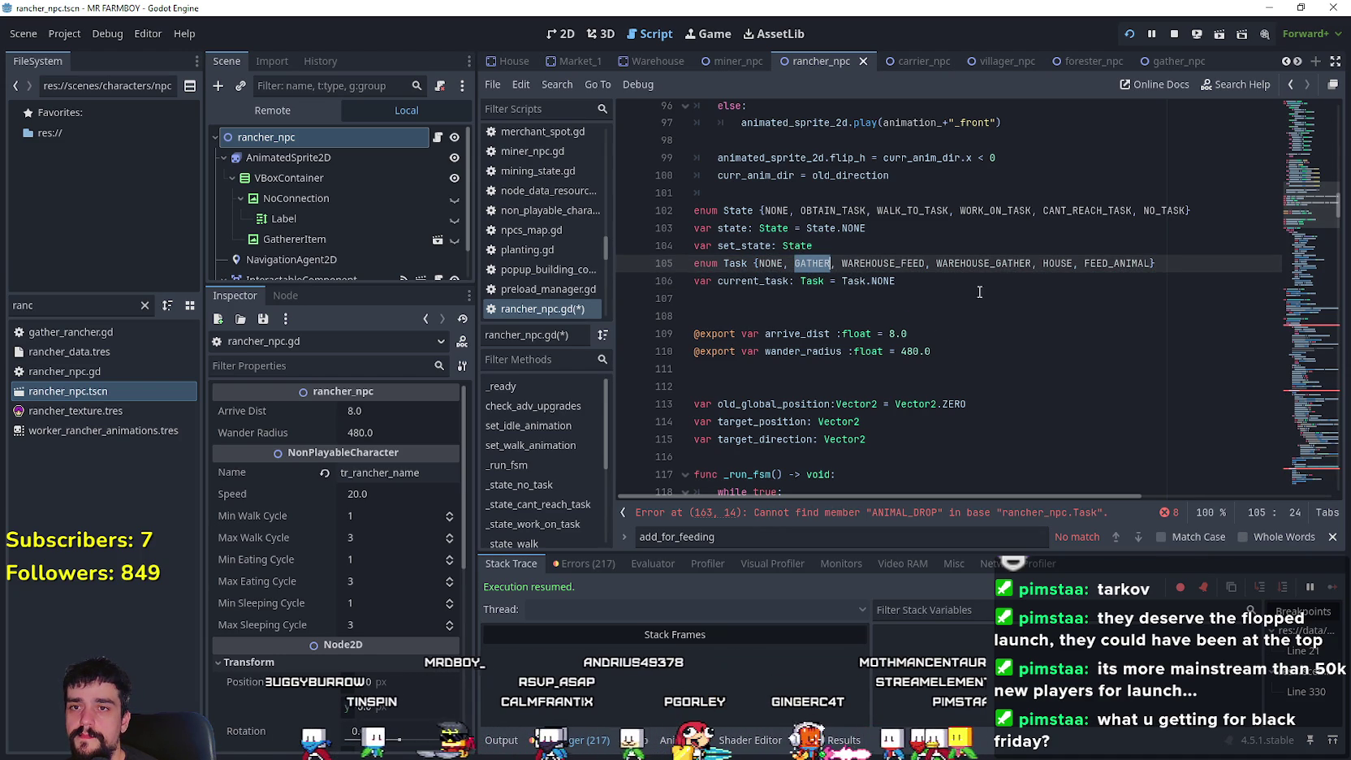
pyautogui.doubleClick(1137, 262)
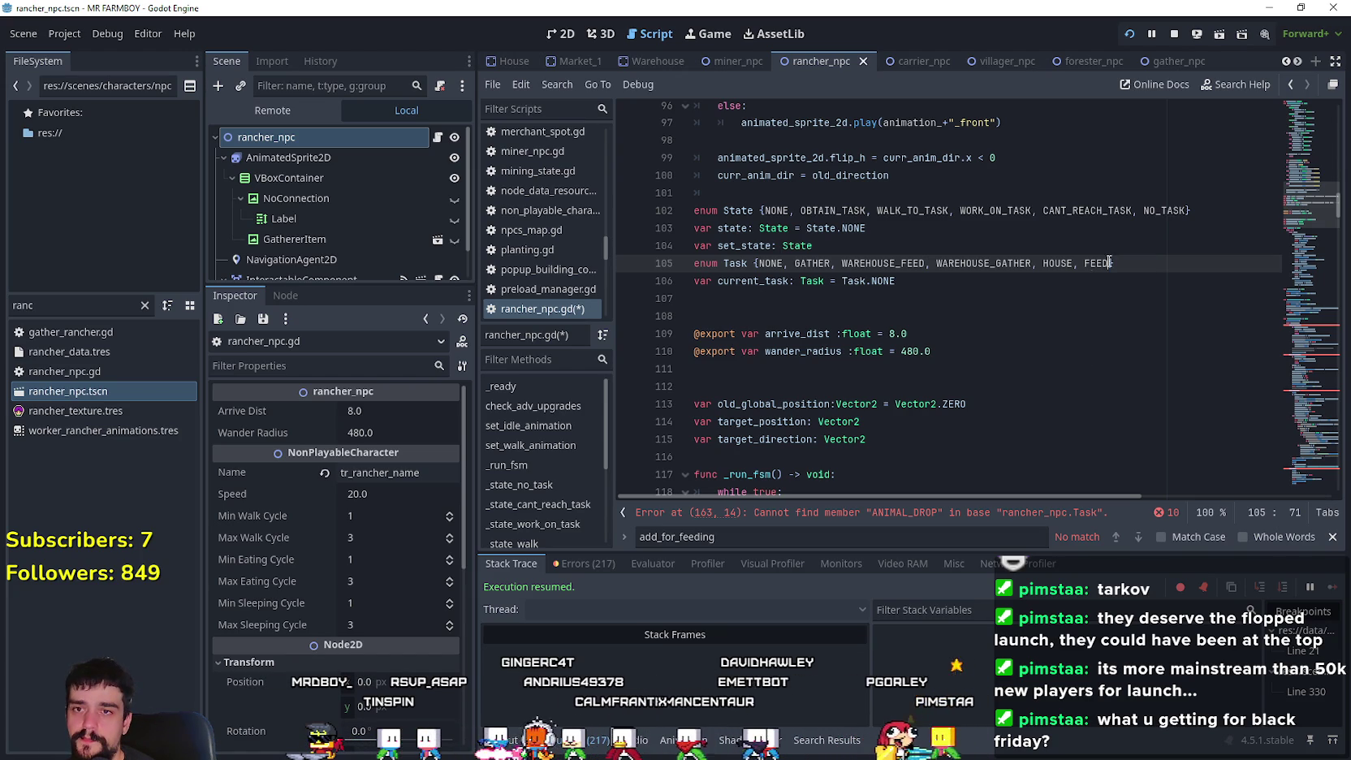
pyautogui.write(',')
pyautogui.click(832, 264)
pyautogui.write(', FEED')
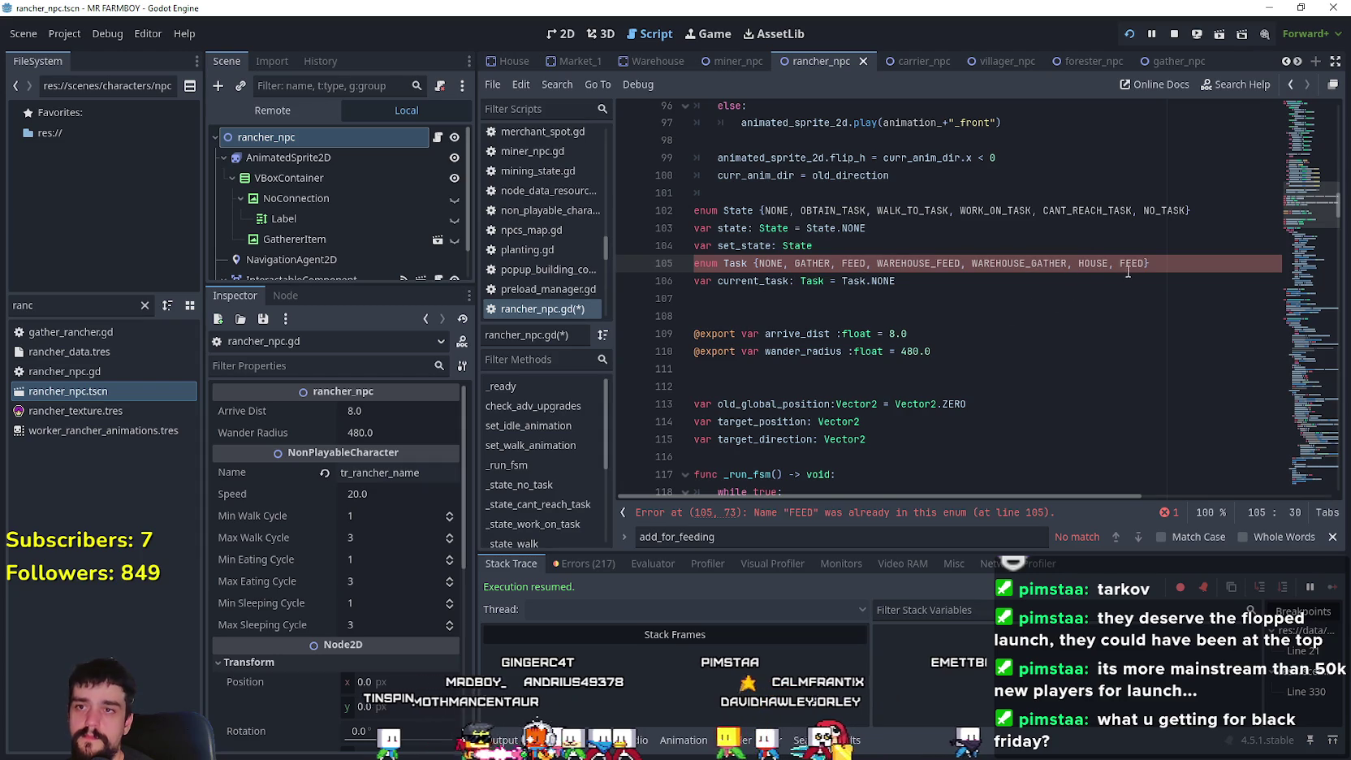
pyautogui.click(1116, 288)
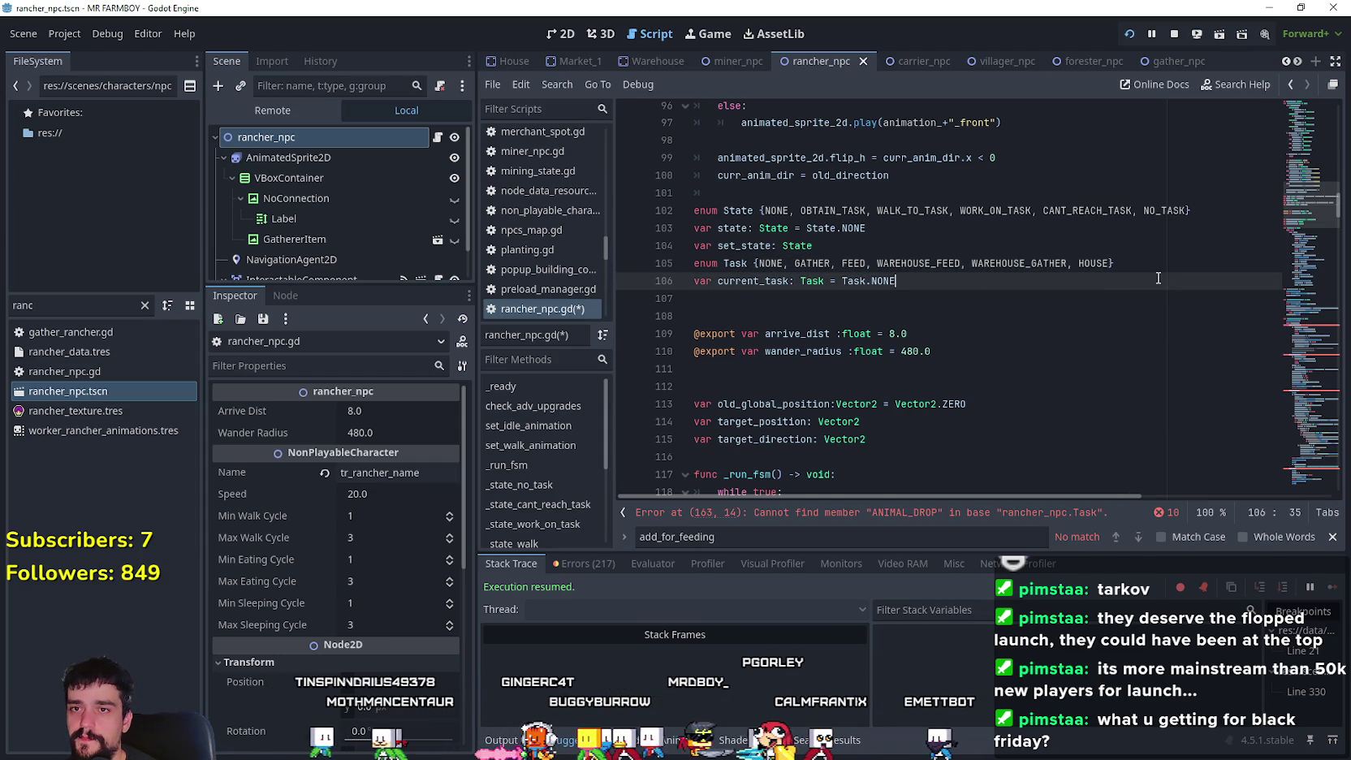
# - Copy the _run_fsm function from gather_npc.gd's script
pyautogui.scroll(-10, 1051, 340)
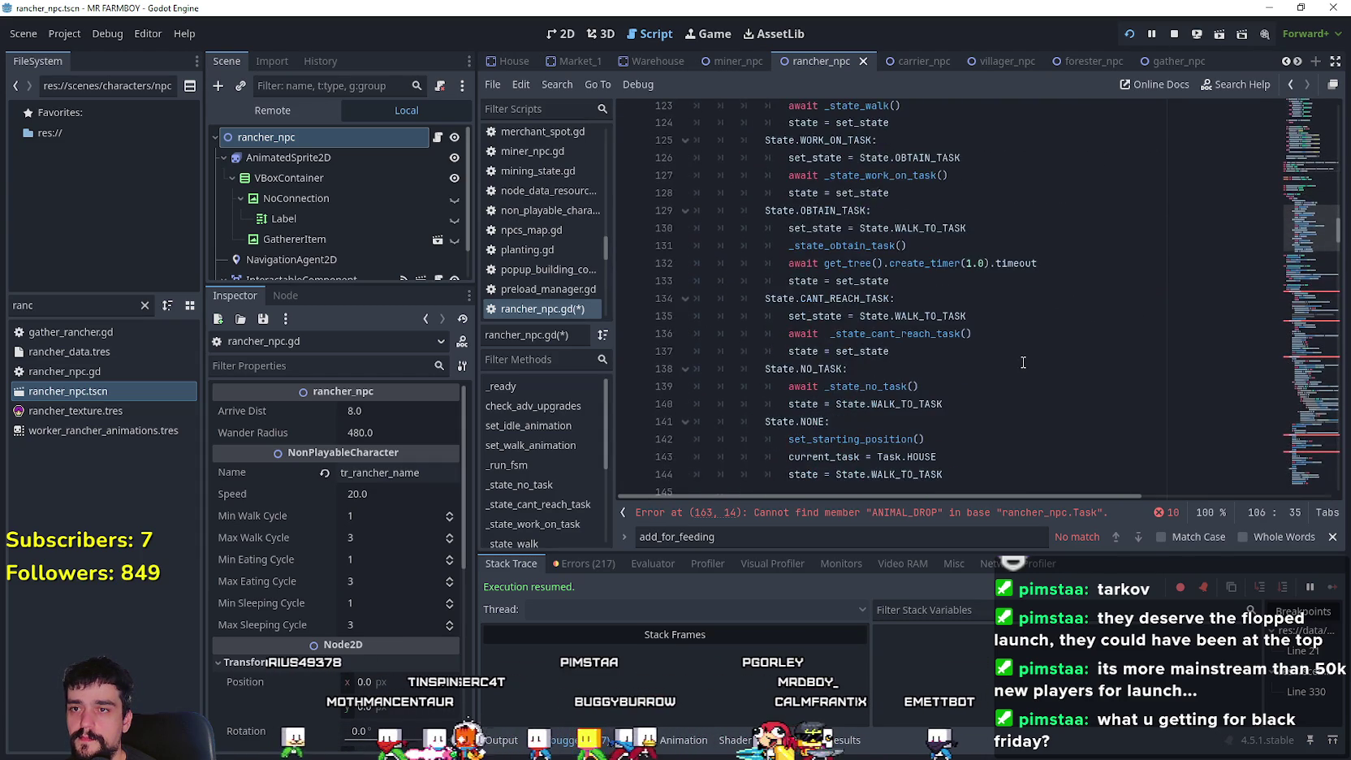
pyautogui.scroll(-1, 1023, 362)
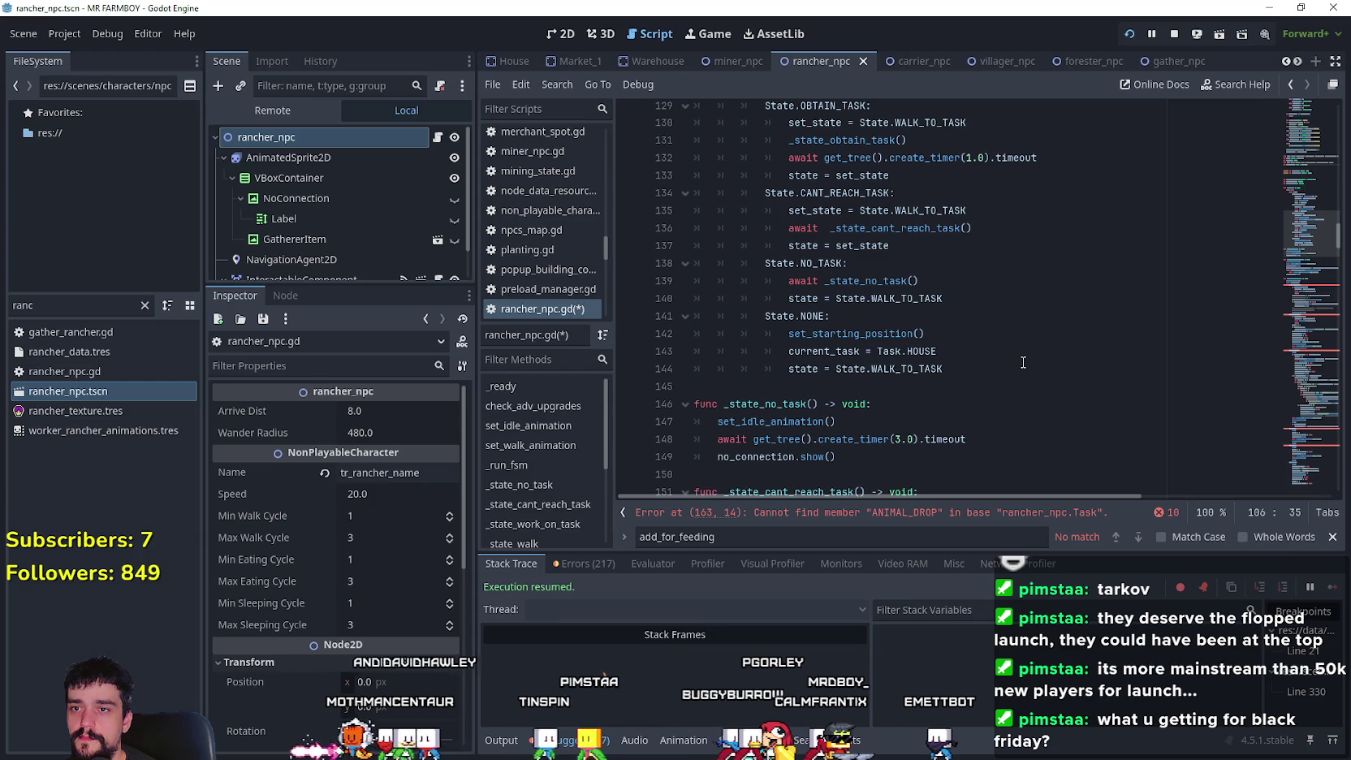
pyautogui.scroll(1, 1023, 362)
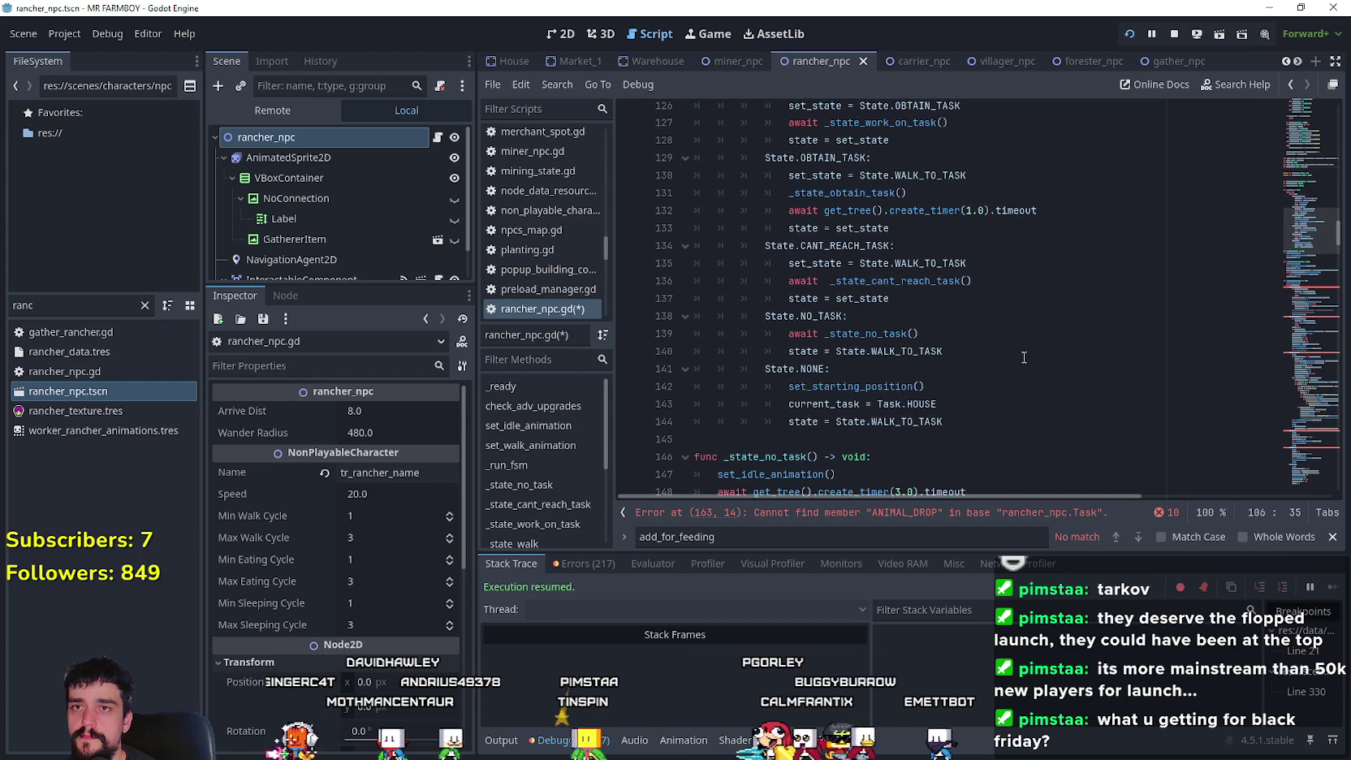
pyautogui.click(1171, 60)
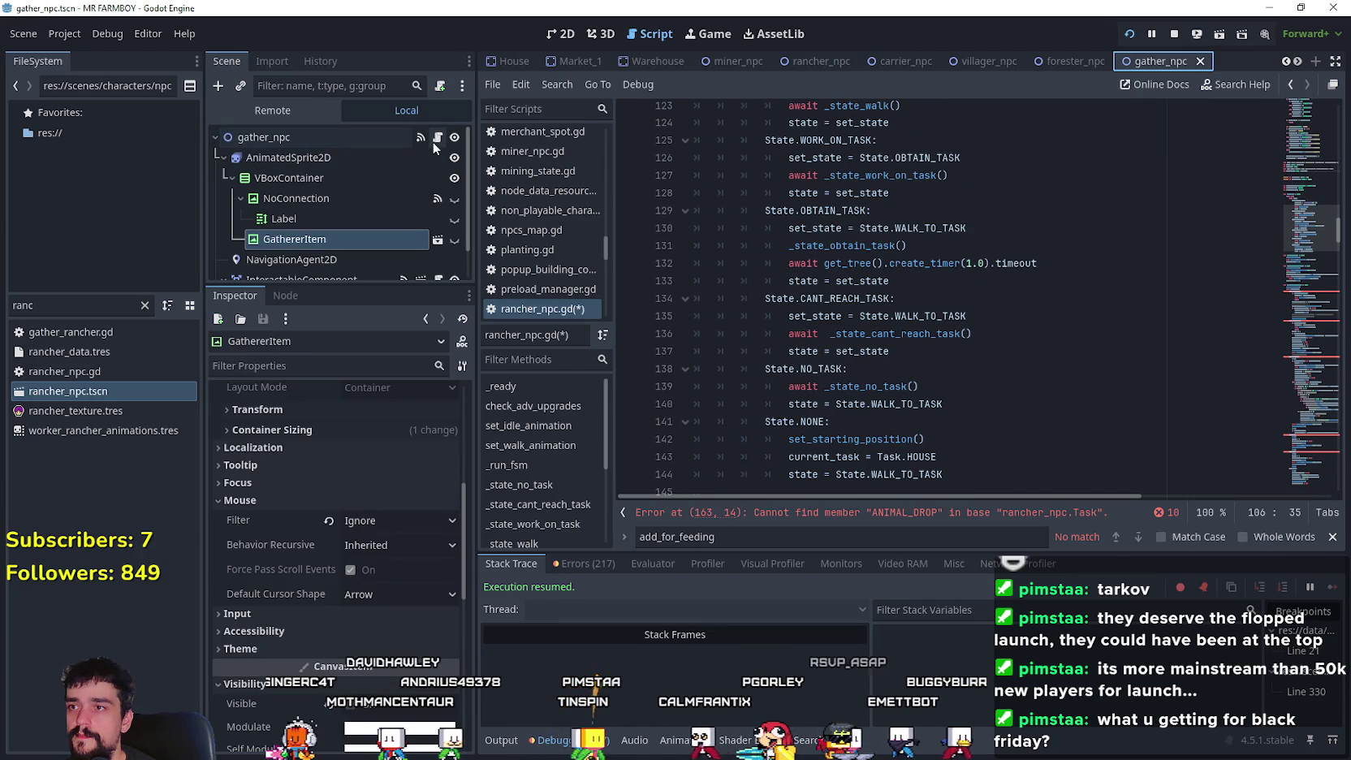
pyautogui.click(437, 137)
pyautogui.moveTo(1309, 420); pyautogui.dragTo(1309, 219)
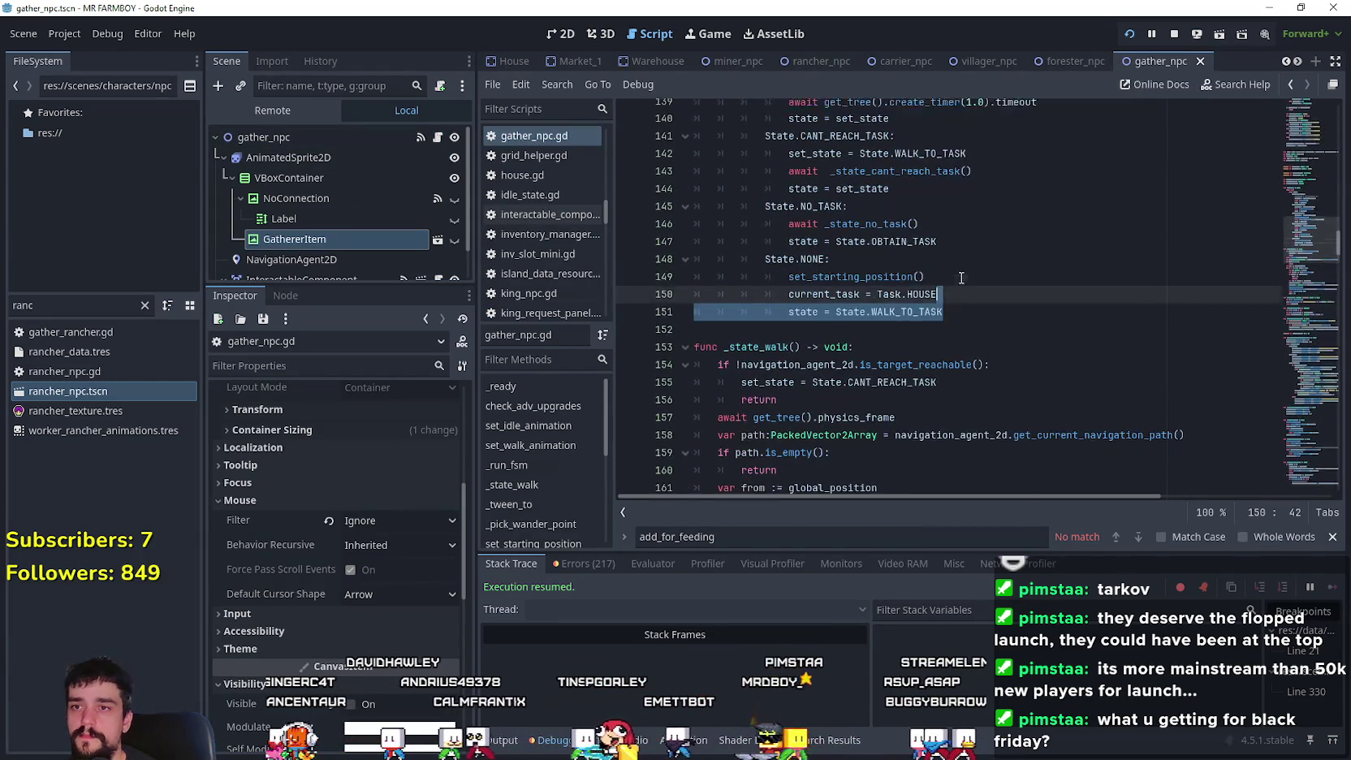
pyautogui.moveTo(974, 483)
pyautogui.mouseDown()
pyautogui.moveTo(948, 323)
pyautogui.moveTo(731, 258)
pyautogui.moveTo(690, 212)
pyautogui.moveTo(685, 182)
pyautogui.mouseUp()
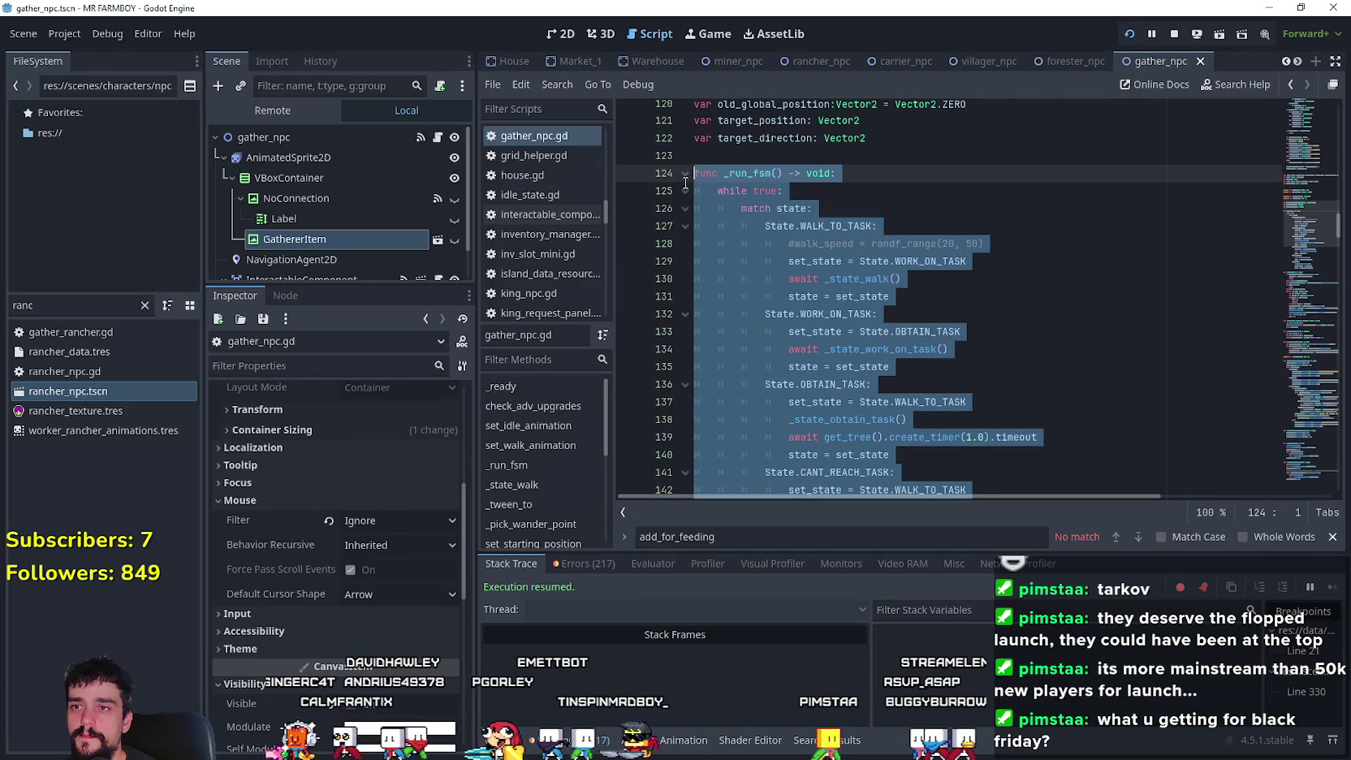
# - Back in rancher_npc.gd, select its existing _run_fsm function for replacement
pyautogui.click(803, 62)
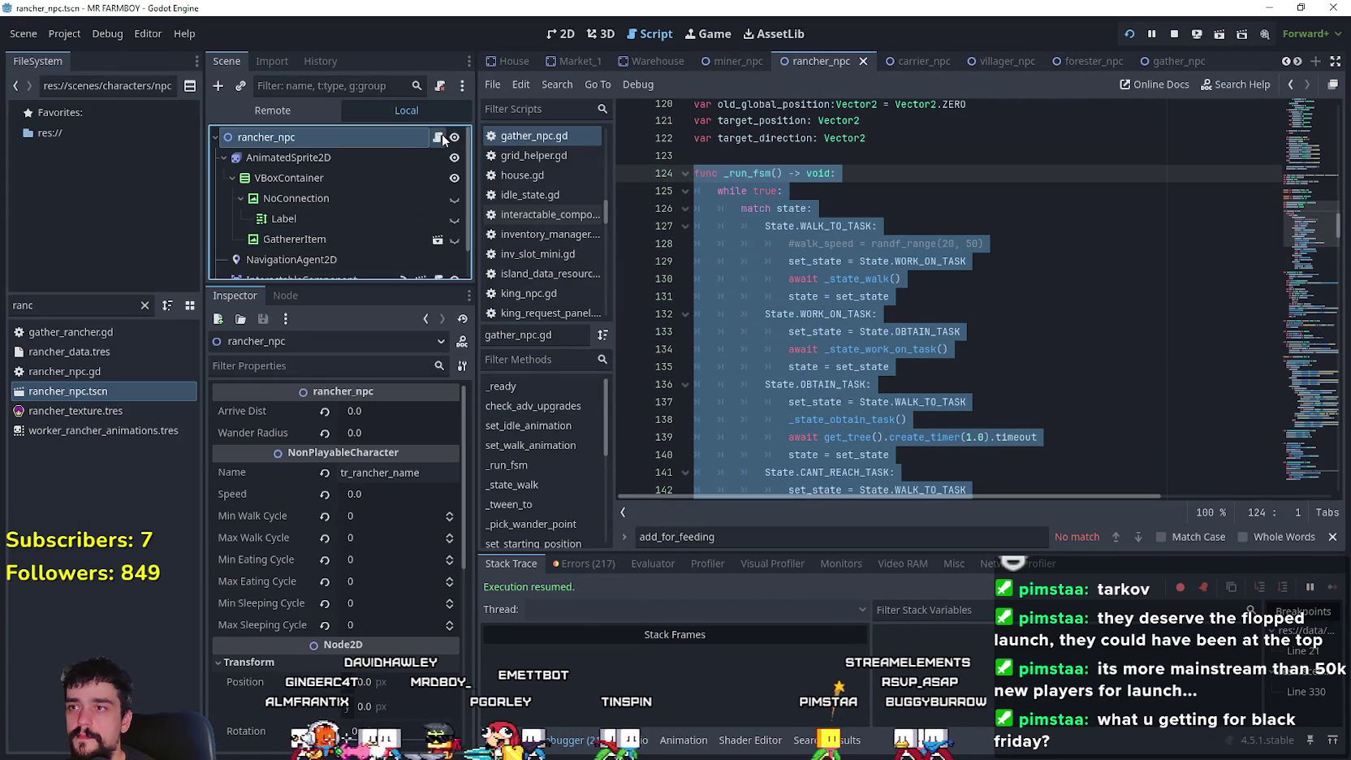
pyautogui.click(961, 303)
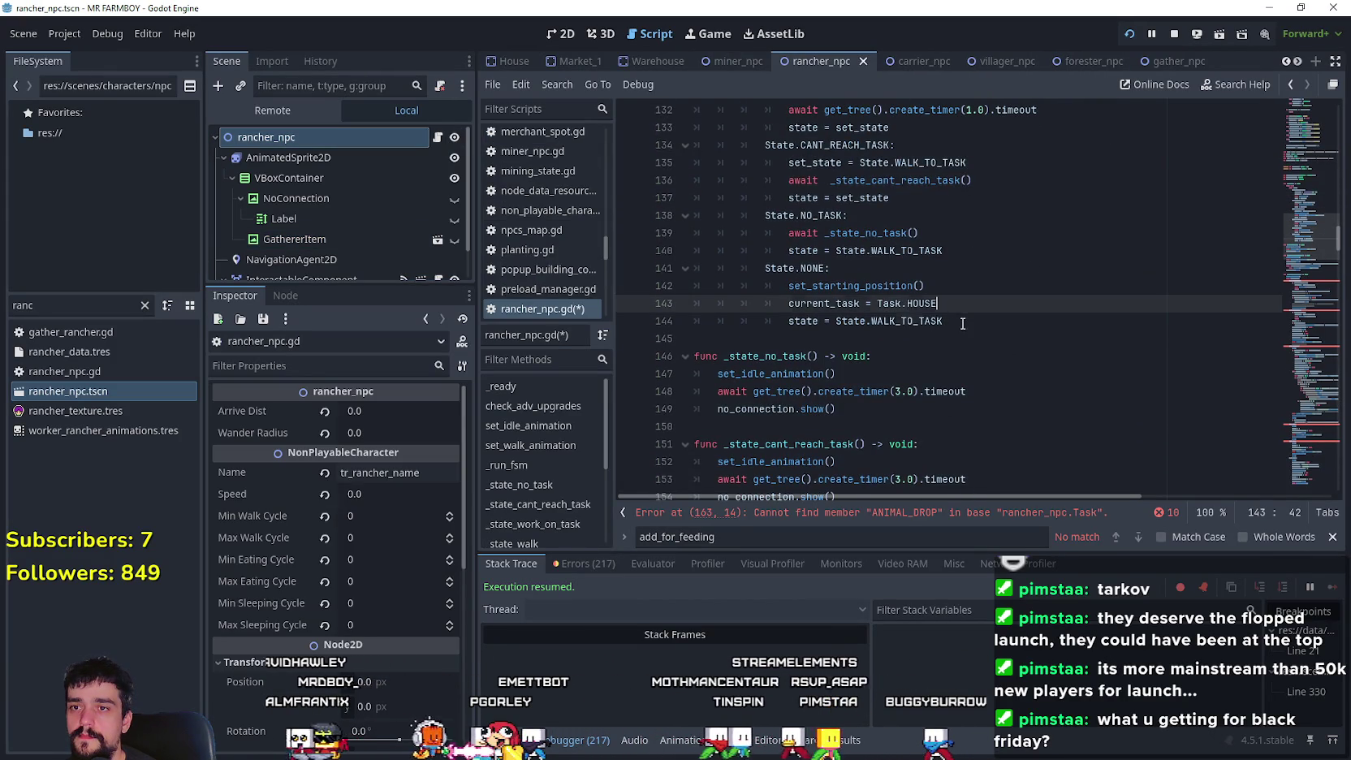
pyautogui.moveTo(962, 323)
pyautogui.mouseDown()
pyautogui.moveTo(771, 114)
pyautogui.moveTo(714, 105)
pyautogui.moveTo(682, 290)
pyautogui.moveTo(681, 272)
pyautogui.mouseUp()
# - Put in the copied state machine and rename the ANIMAL_DROP case to Task.GATHER
pyautogui.press('Right')
pyautogui.scroll(5, 943, 367)
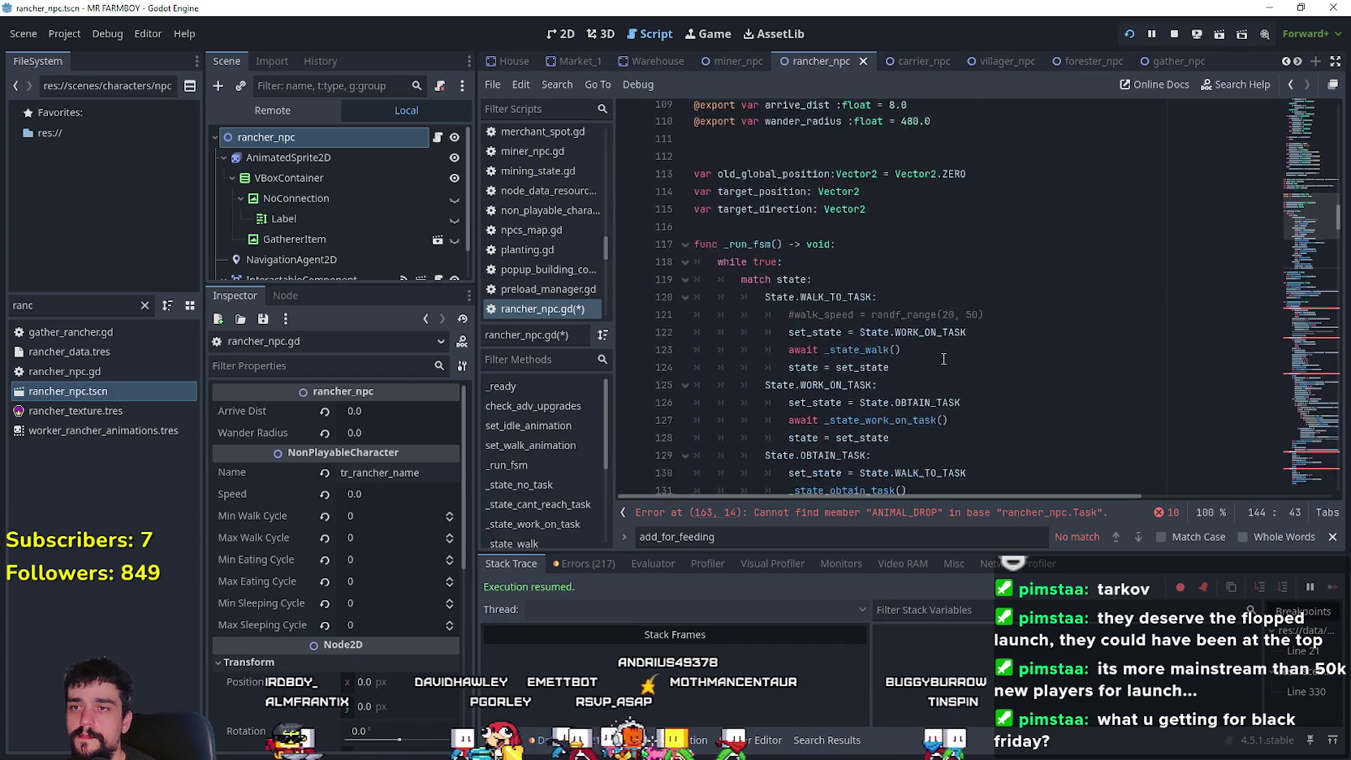
pyautogui.scroll(-5, 950, 349)
pyautogui.click(957, 329)
pyautogui.scroll(-8, 974, 345)
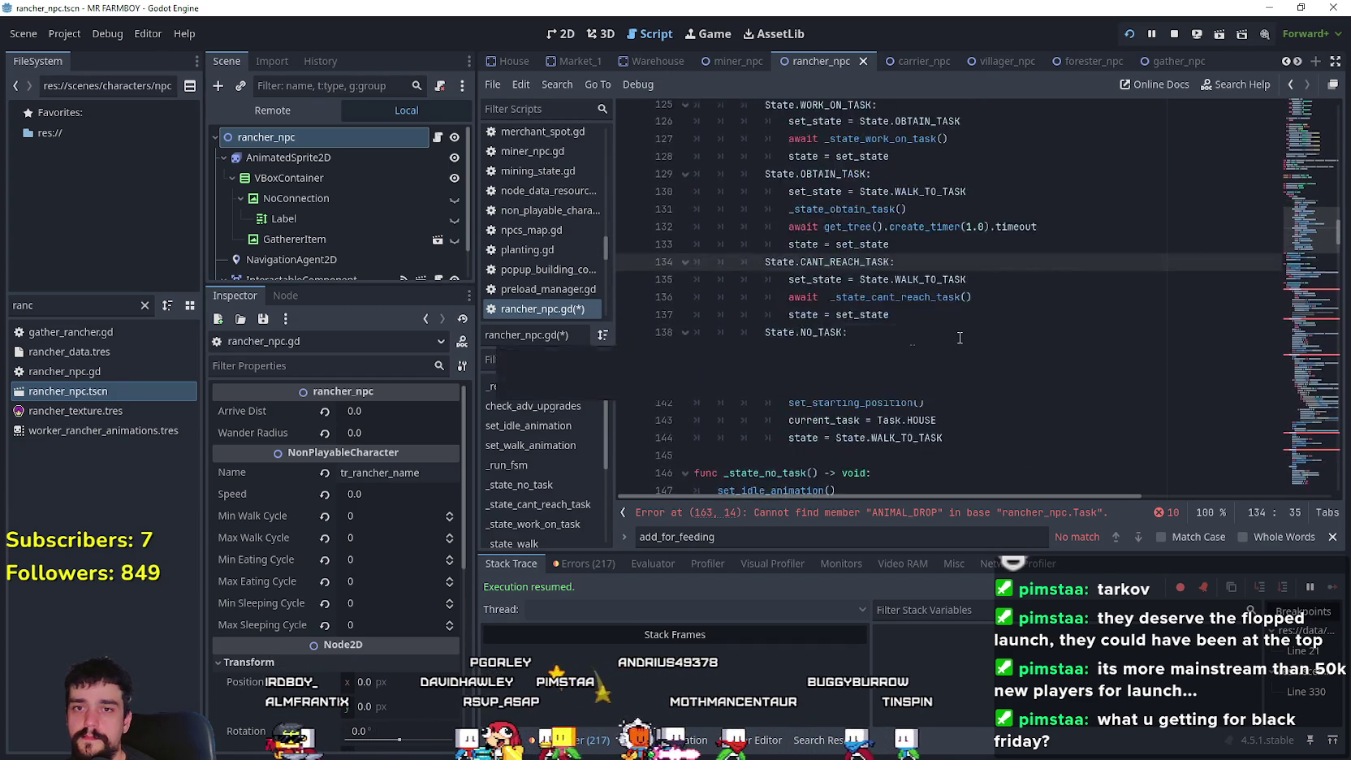
pyautogui.scroll(-3, 1032, 353)
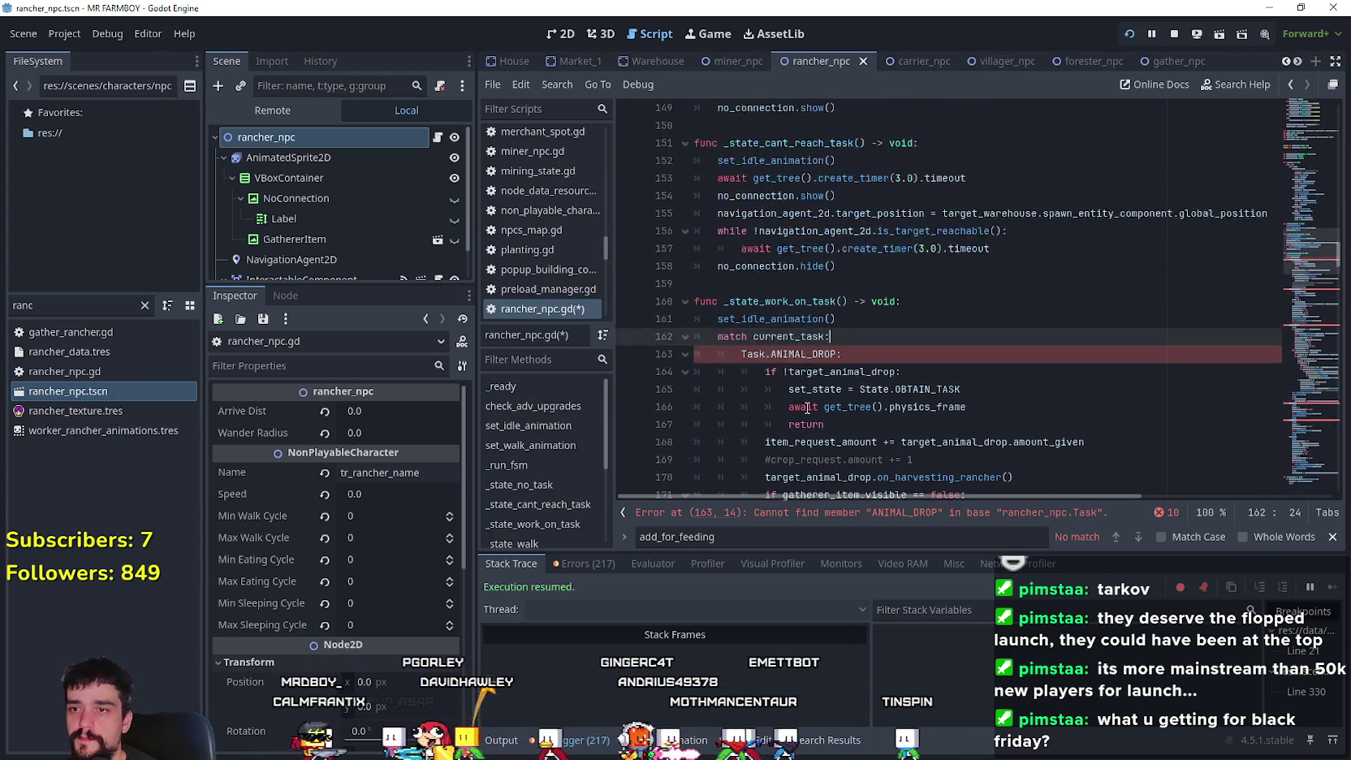
pyautogui.scroll(1, 1031, 352)
pyautogui.doubleClick(804, 299)
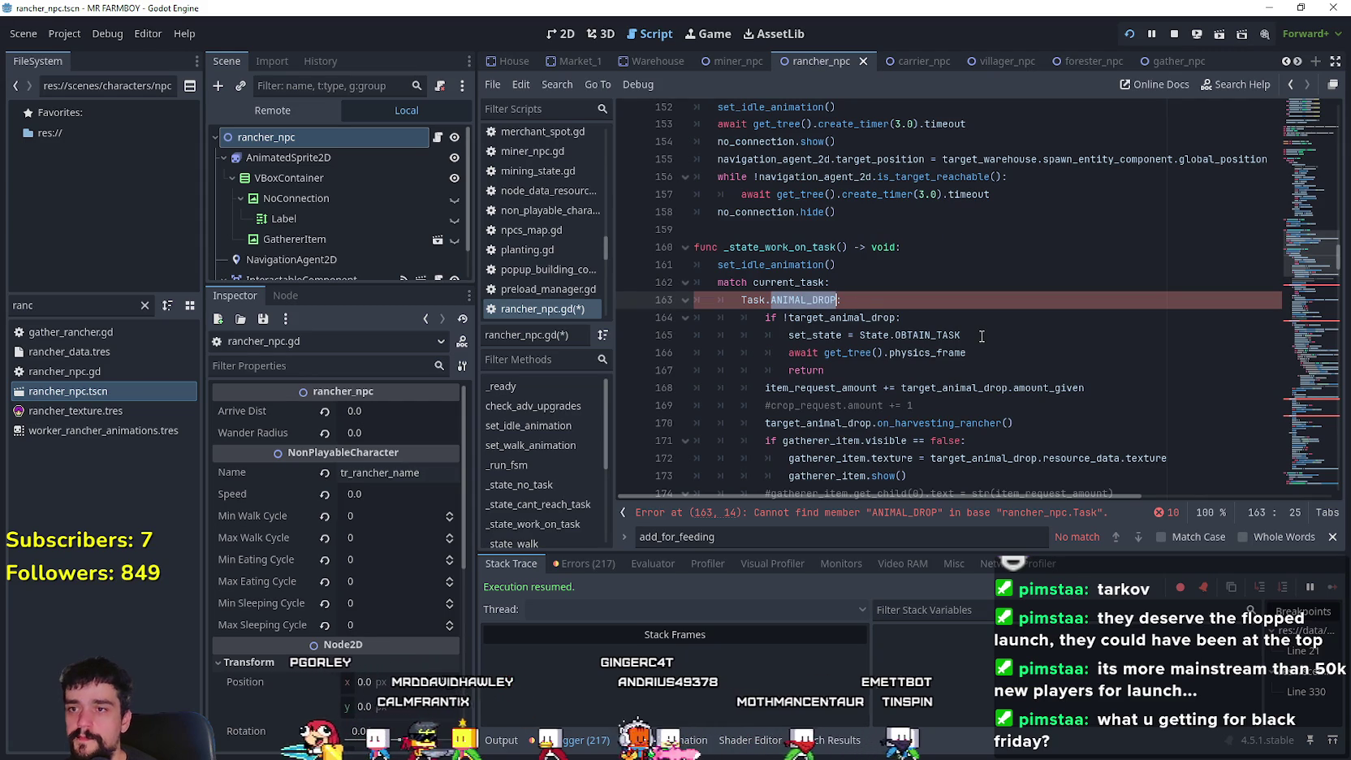
pyautogui.scroll(-1, 979, 332)
pyautogui.write('GA:')
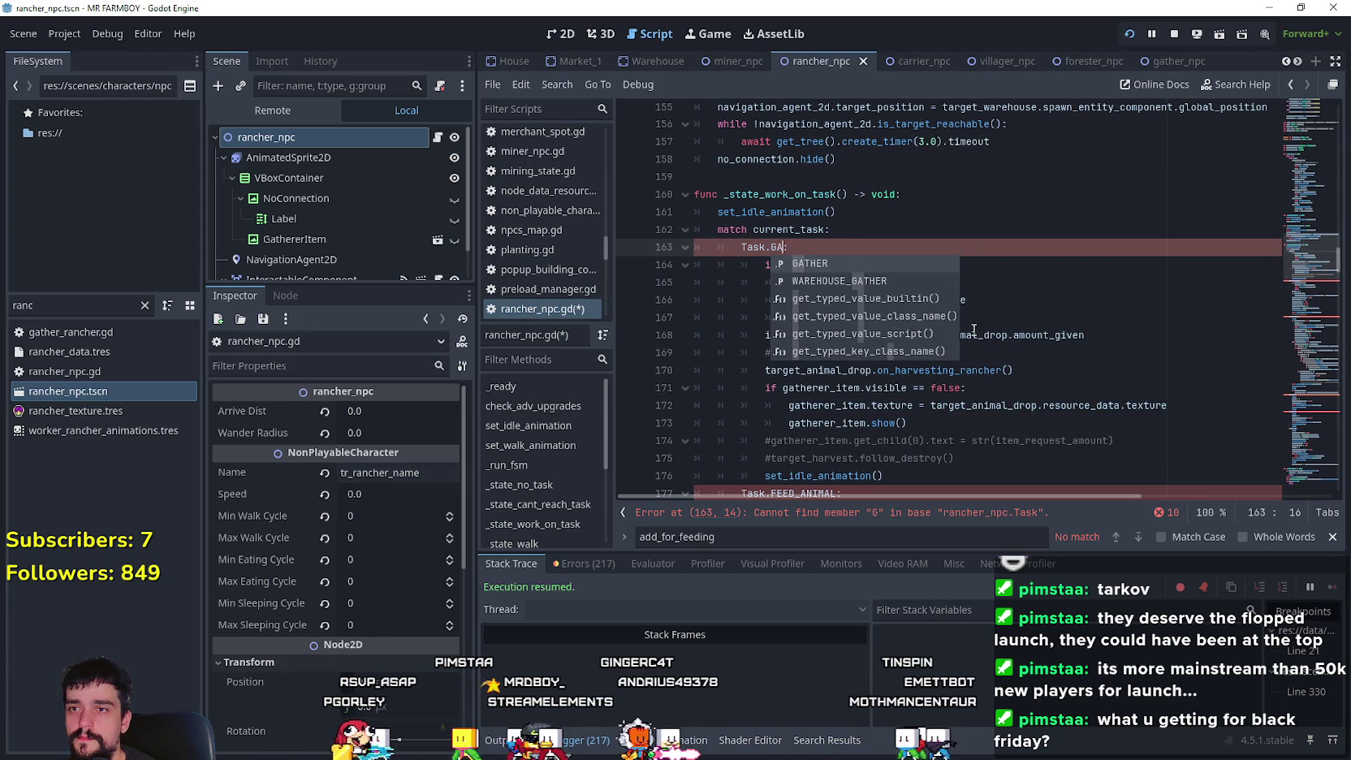
pyautogui.press('Return')
# - Rename the FEED_ANIMAL case to FEED and the line 194 WAREHOUSE case to WAREHOUSE_FEED
pyautogui.click(935, 321)
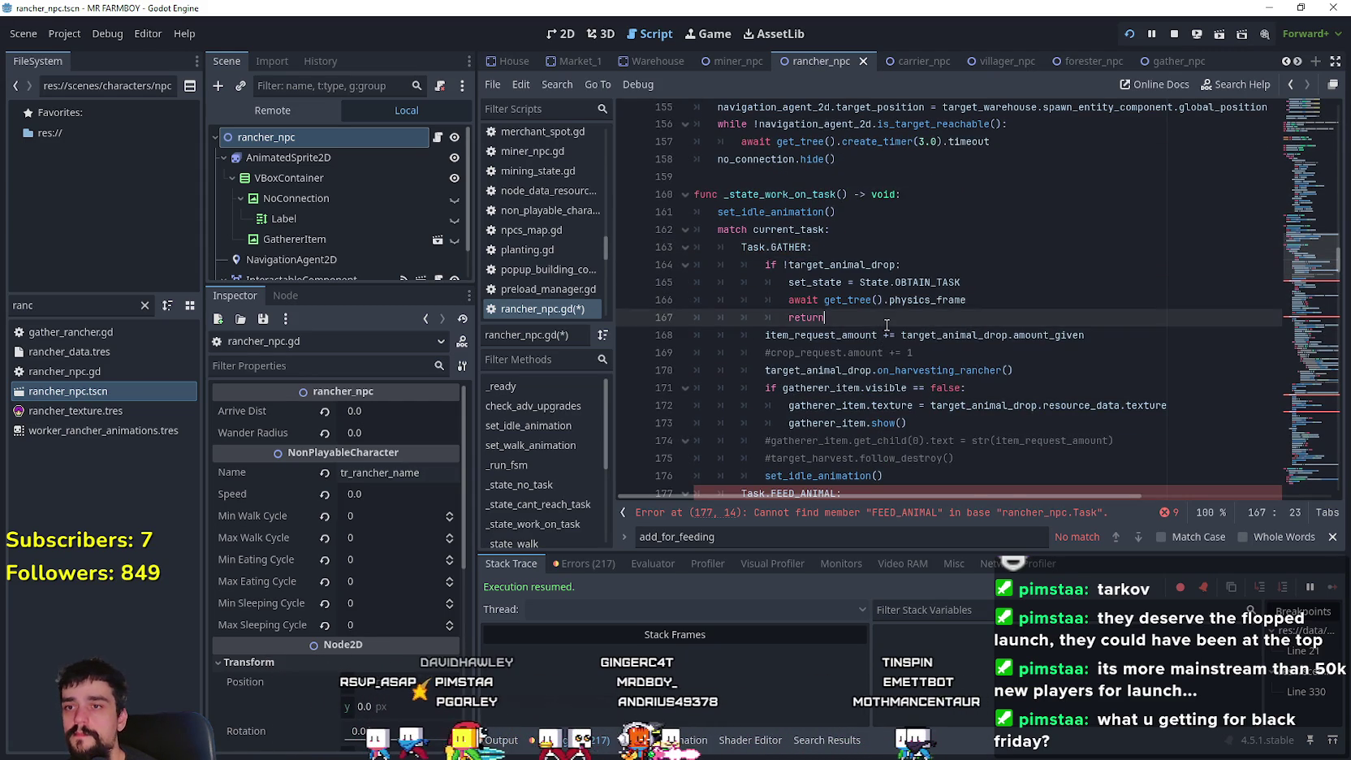
pyautogui.scroll(-2, 887, 325)
pyautogui.doubleClick(816, 388)
pyautogui.write('FE:')
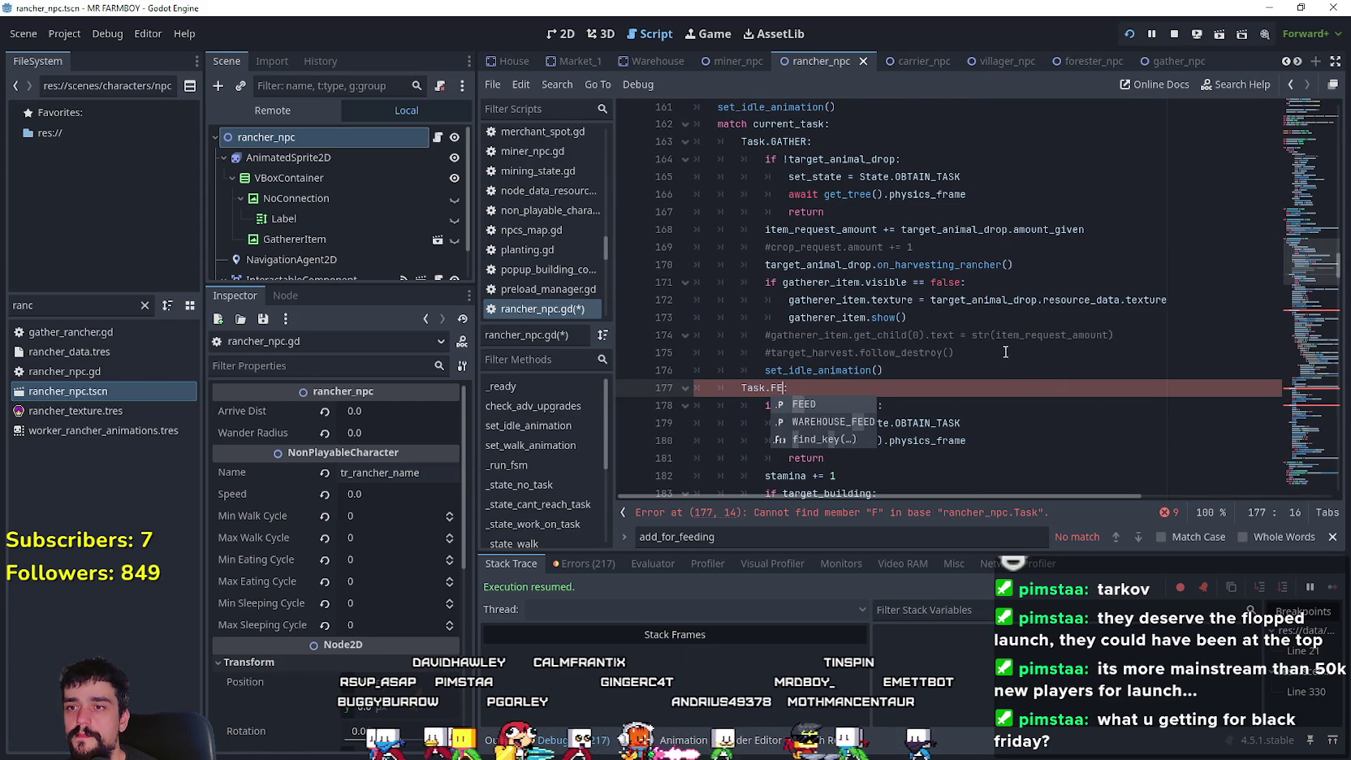
pyautogui.press('Return')
pyautogui.scroll(-2, 893, 354)
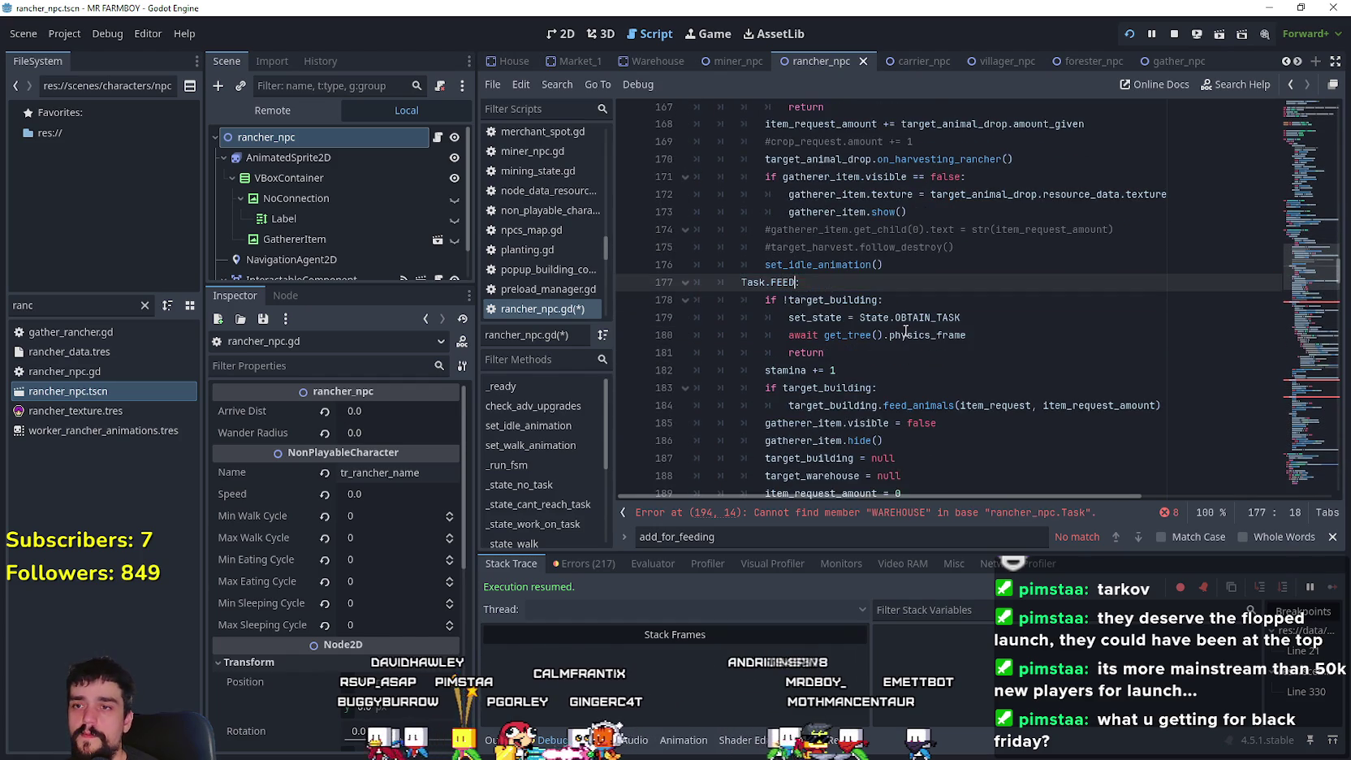
pyautogui.click(847, 355)
pyautogui.scroll(-3, 847, 357)
pyautogui.doubleClick(811, 423)
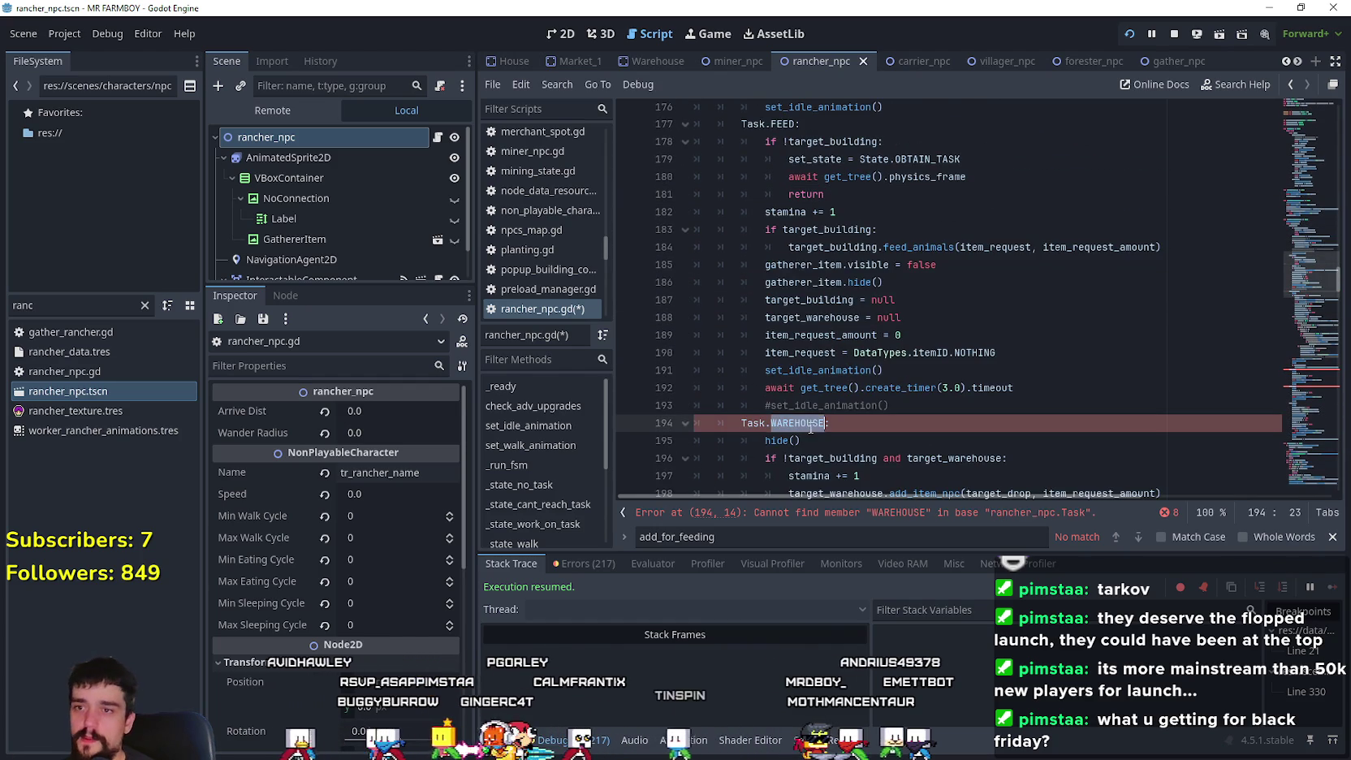
pyautogui.write('Ware:')
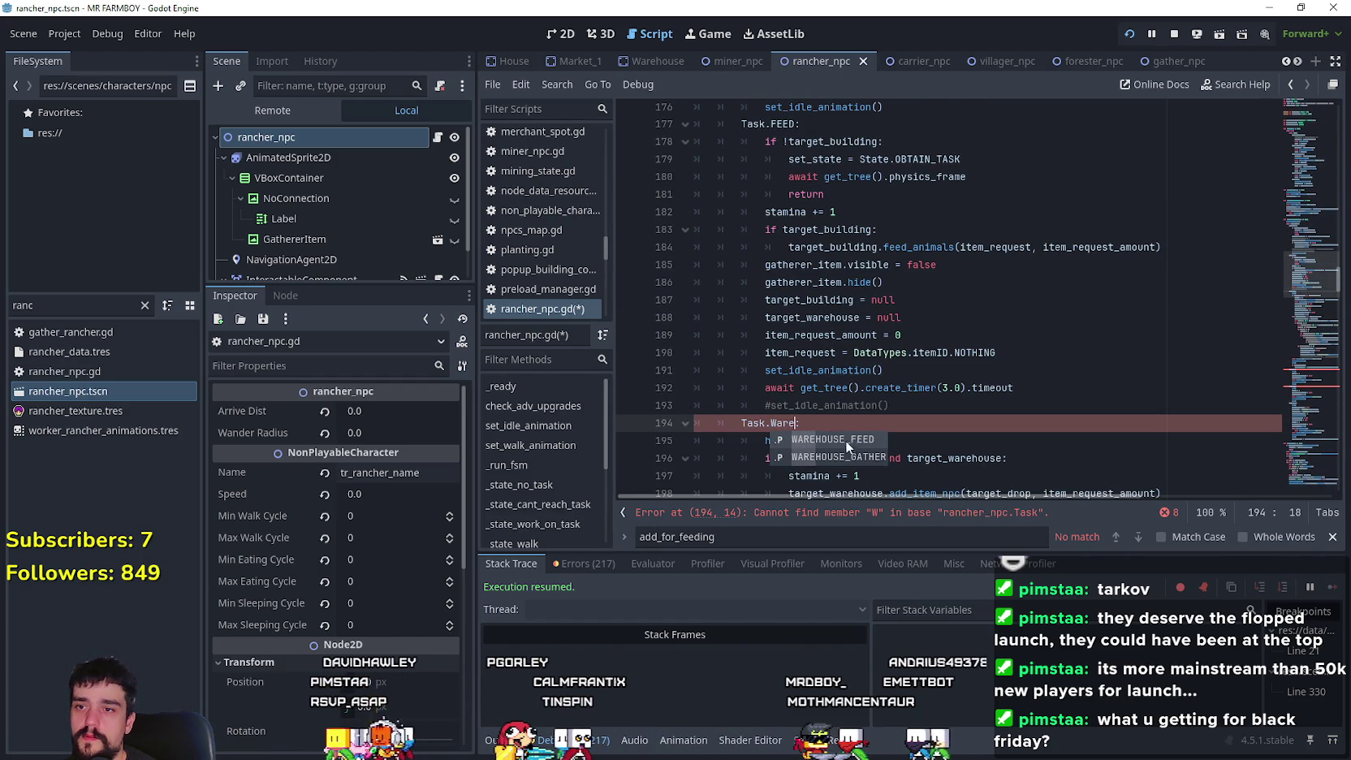
pyautogui.click(847, 439)
# - Change the COOP case on line 231 to Task.WAREHOUSE_GATHER
pyautogui.scroll(-10, 844, 423)
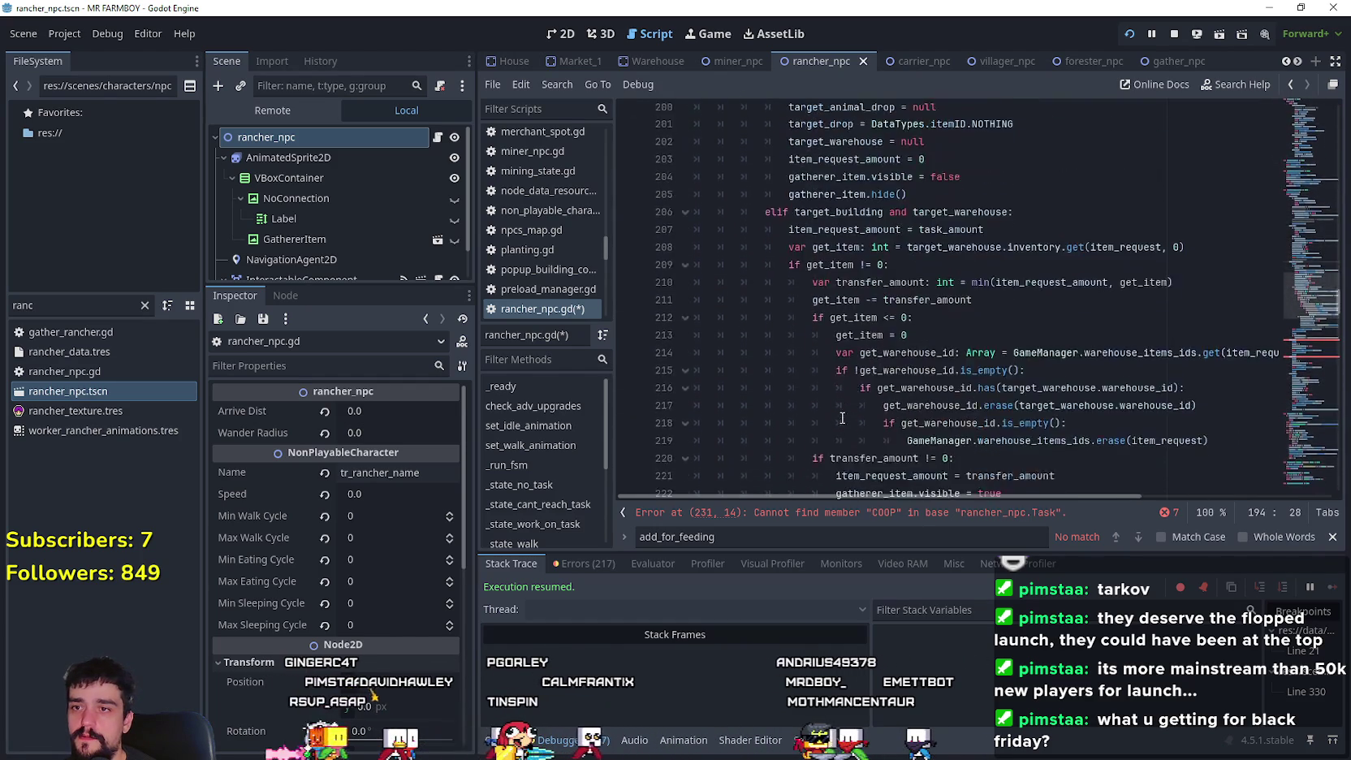
pyautogui.scroll(-1, 842, 418)
pyautogui.doubleClick(782, 388)
pyautogui.write('Ware:')
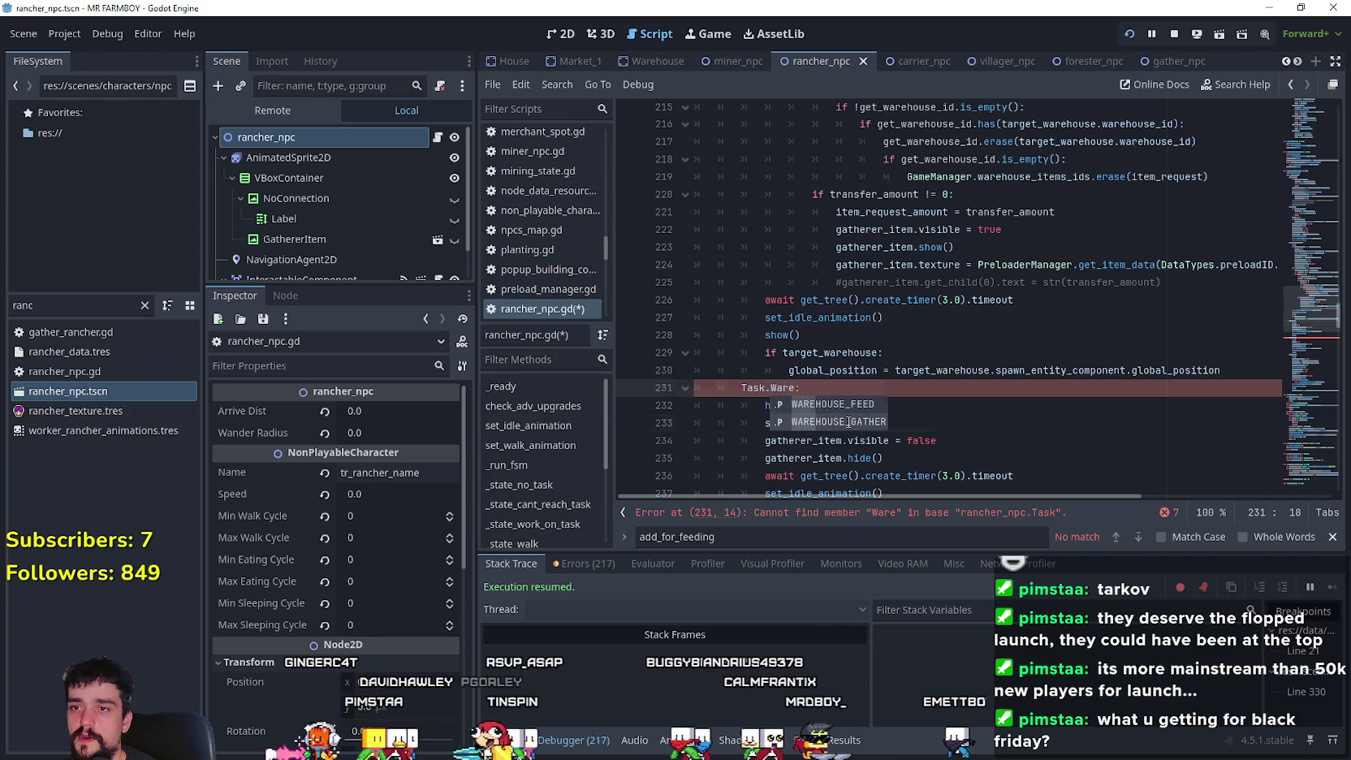
pyautogui.click(844, 421)
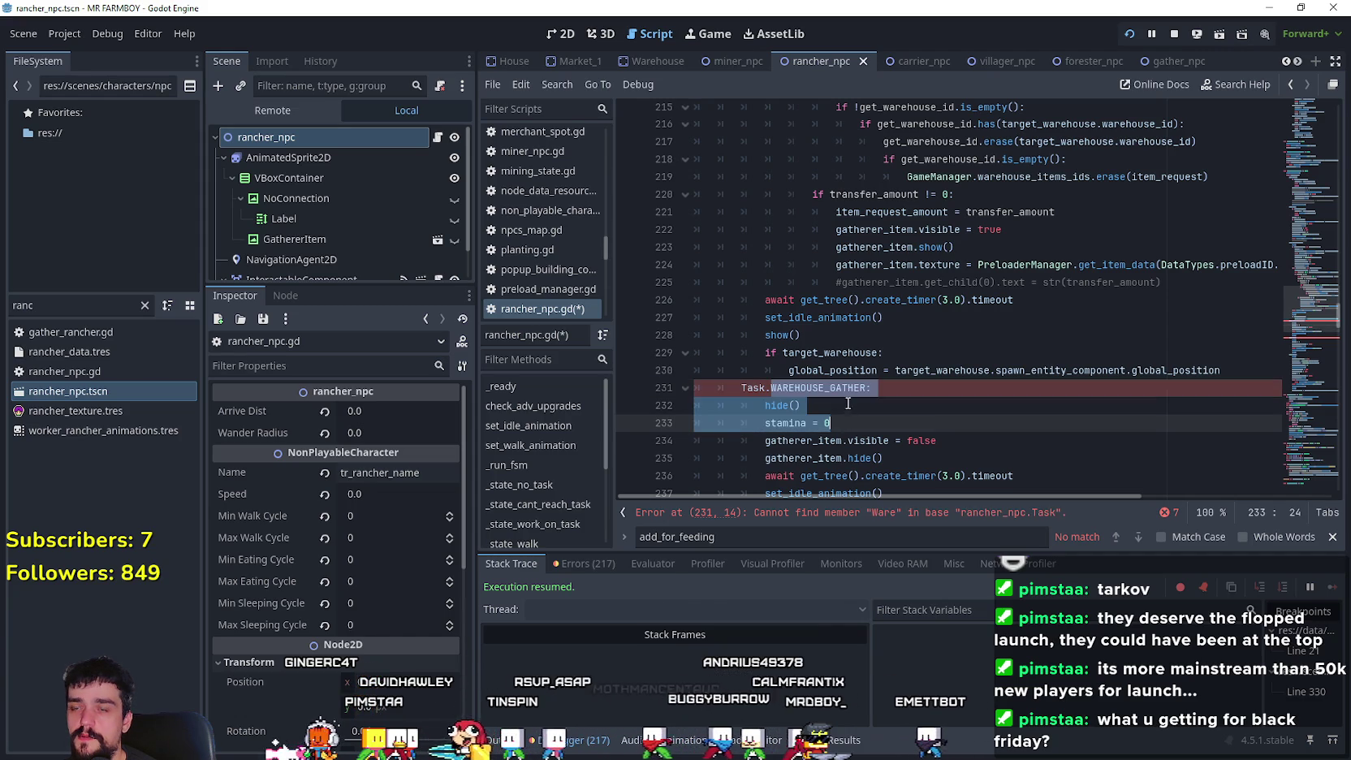
pyautogui.click(851, 405)
pyautogui.doubleClick(854, 390)
# - Delete the Task.BARN case block from the match statement
pyautogui.scroll(9, 854, 390)
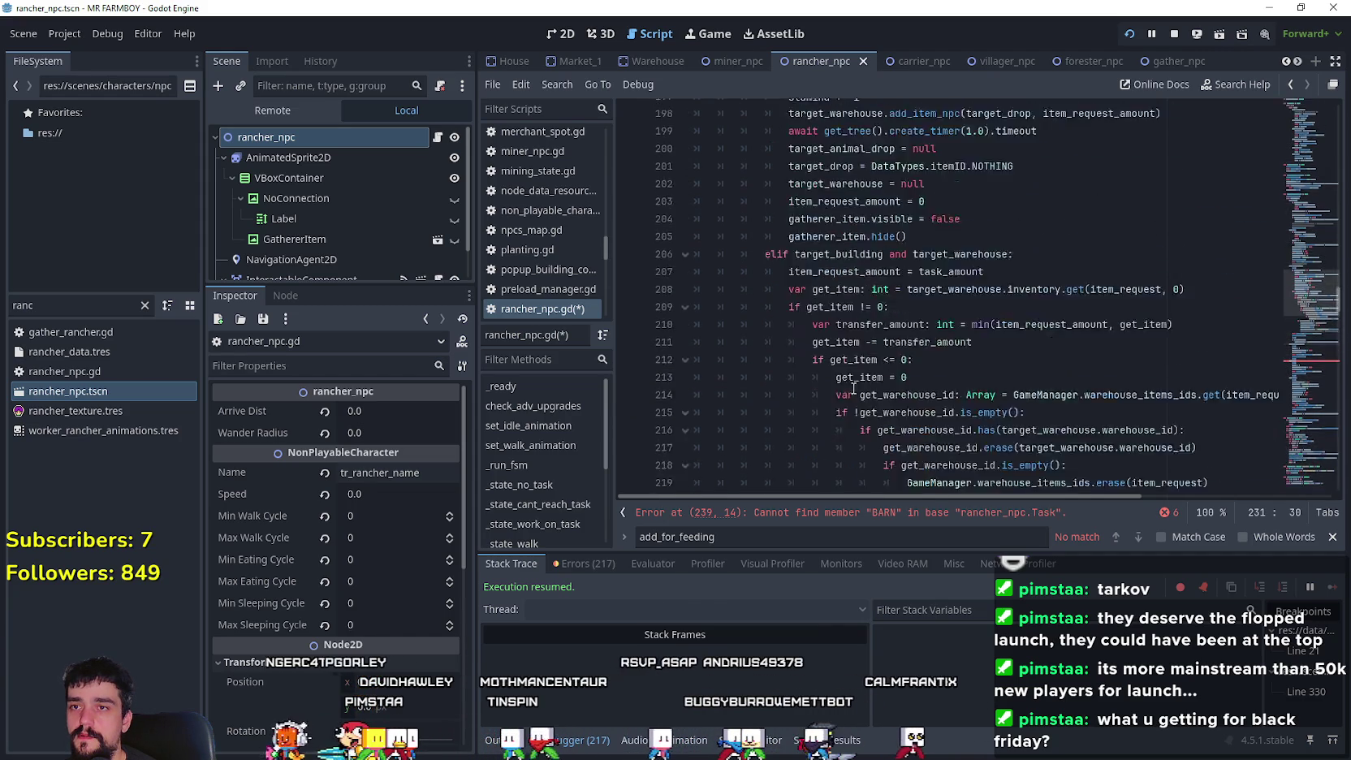
pyautogui.scroll(-10, 854, 389)
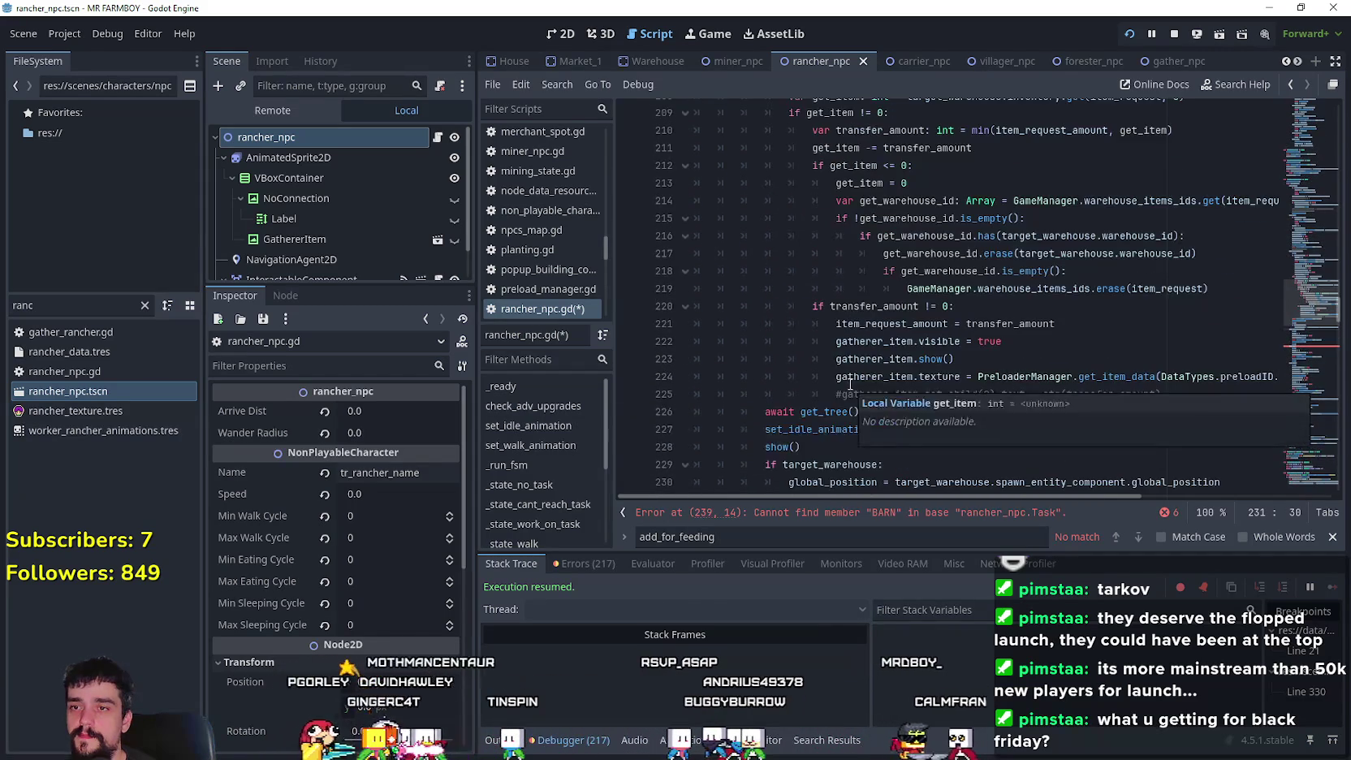
pyautogui.scroll(10, 849, 381)
pyautogui.scroll(-15, 852, 376)
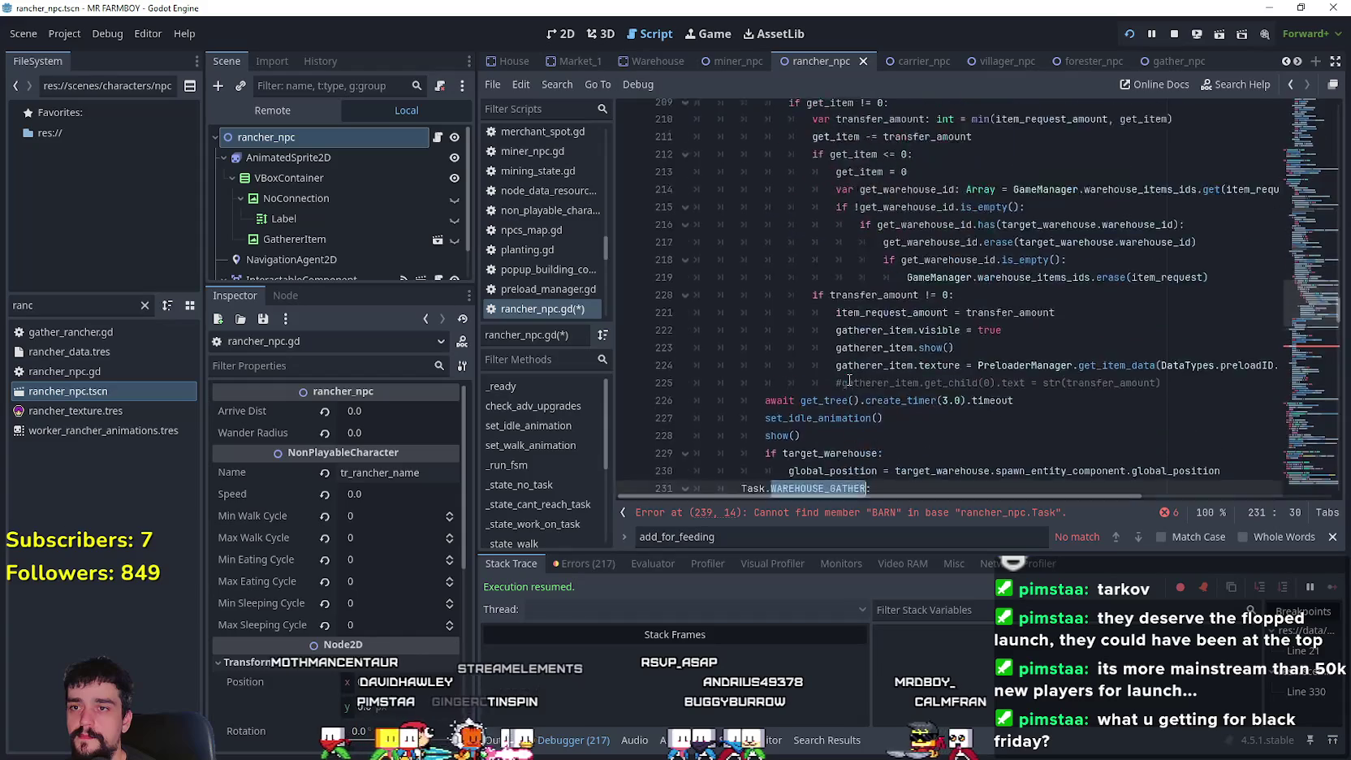
pyautogui.click(892, 301)
pyautogui.scroll(-4, 901, 325)
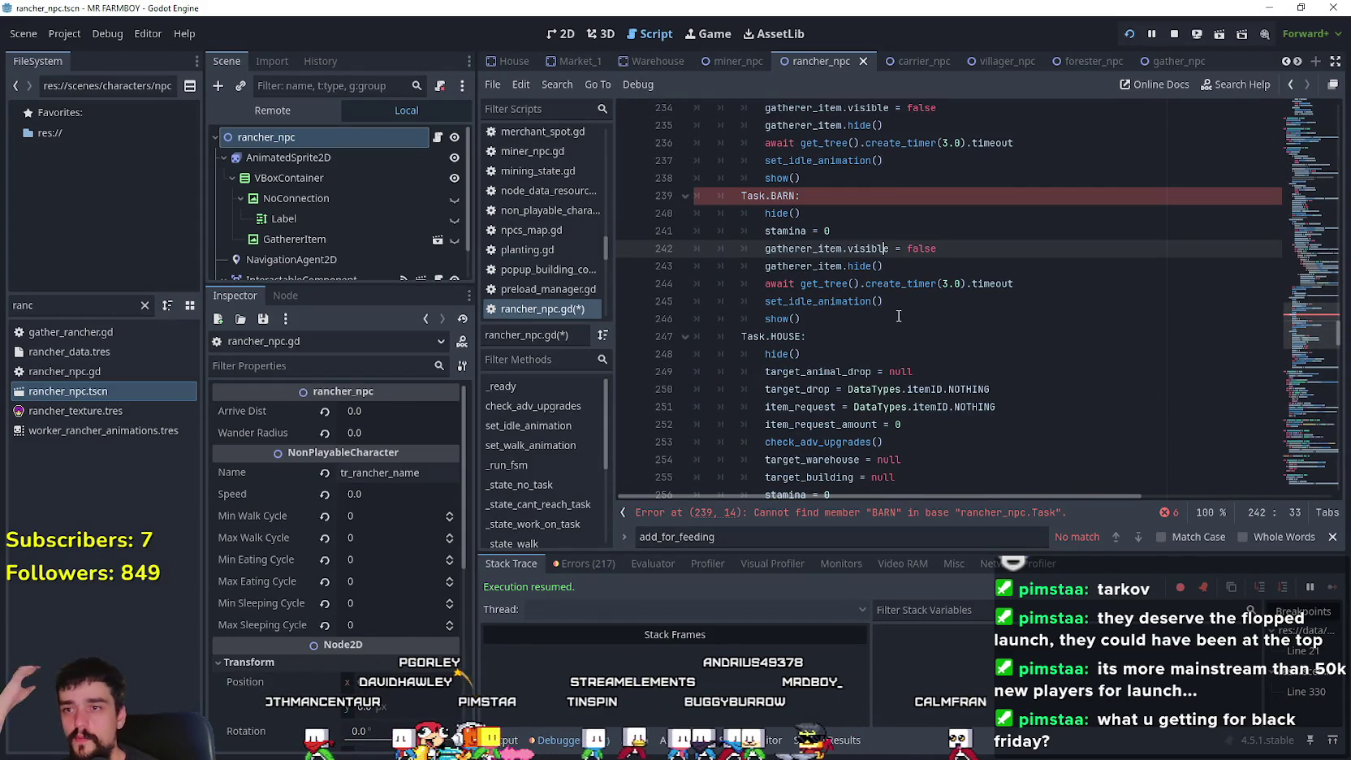
pyautogui.scroll(3, 898, 314)
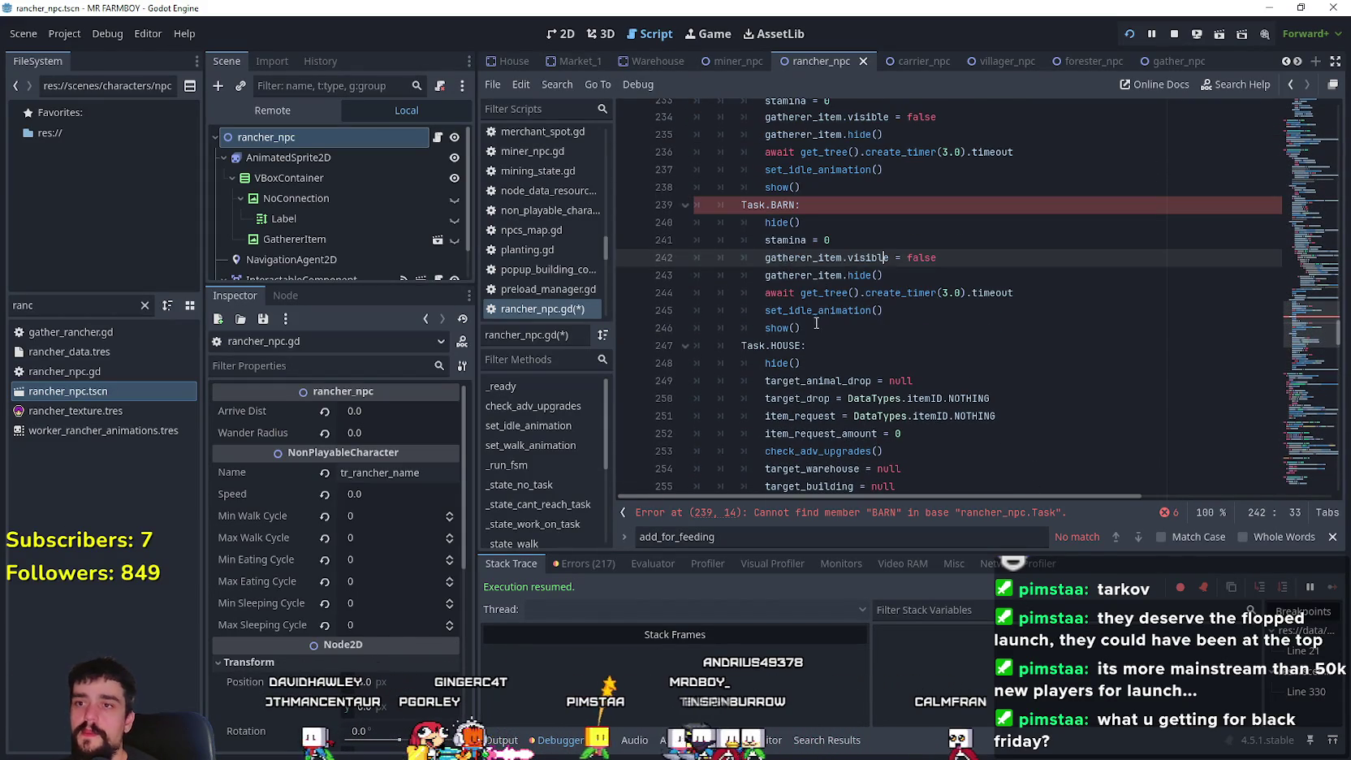
pyautogui.moveTo(816, 327); pyautogui.dragTo(703, 210)
pyautogui.press('BackSpace')
# - Move down past the Task.HOUSE case to the _state_obtain_task function
pyautogui.scroll(-2, 812, 284)
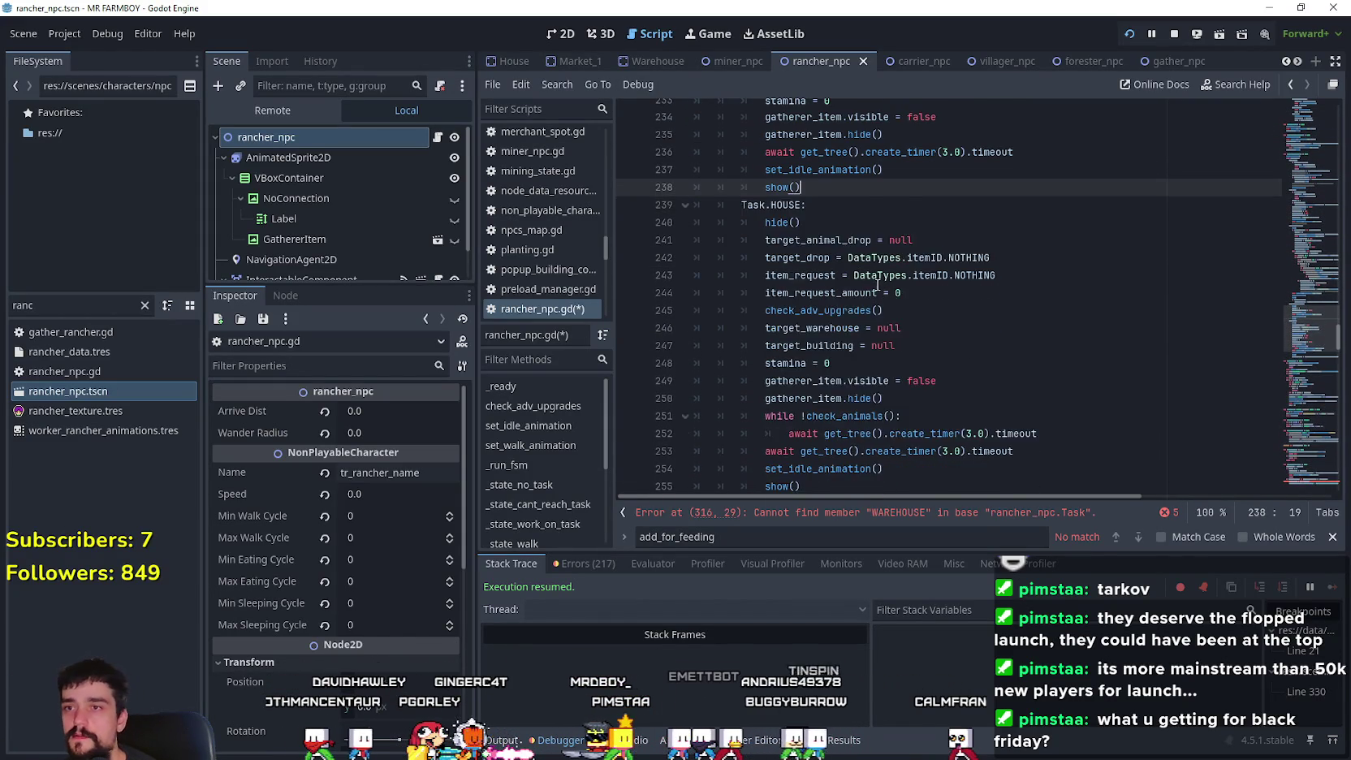
pyautogui.scroll(2, 848, 400)
pyautogui.scroll(-2, 893, 327)
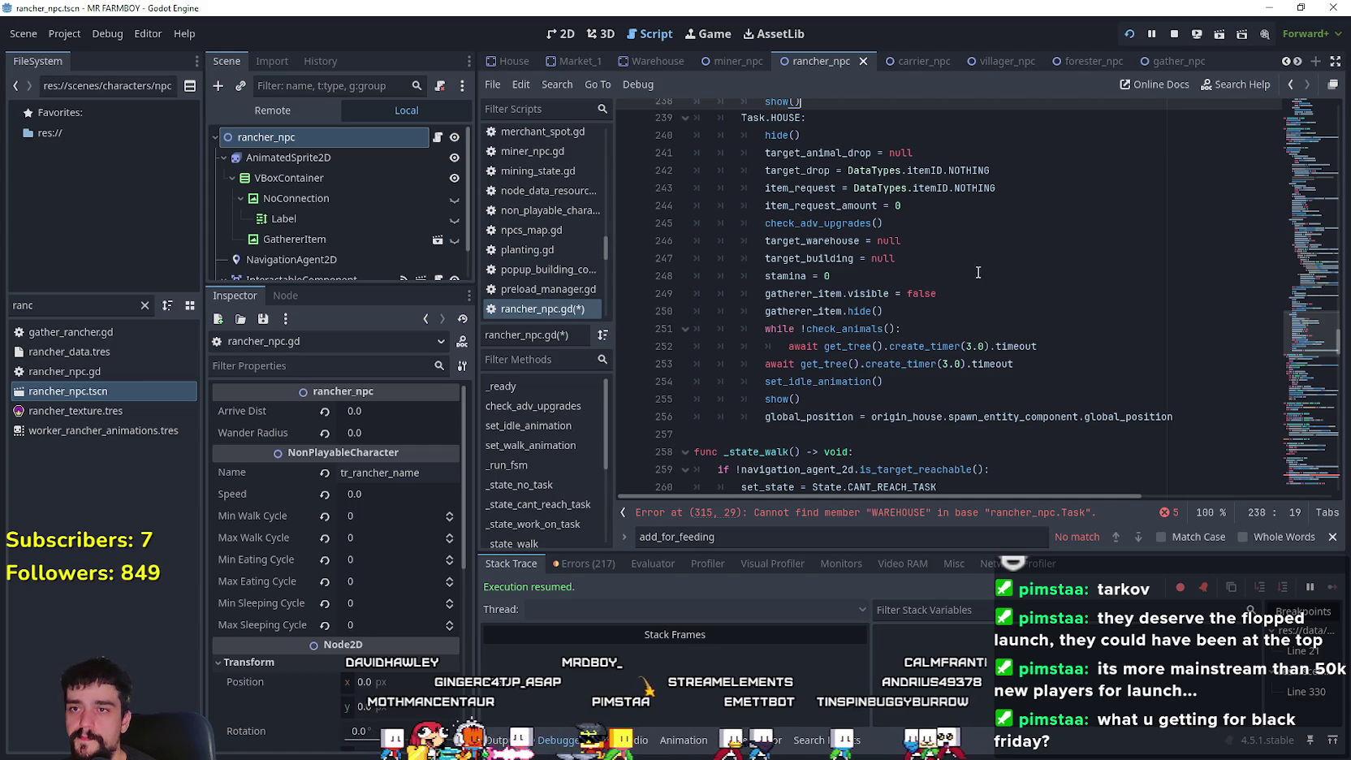
pyautogui.scroll(1, 978, 272)
pyautogui.click(794, 239)
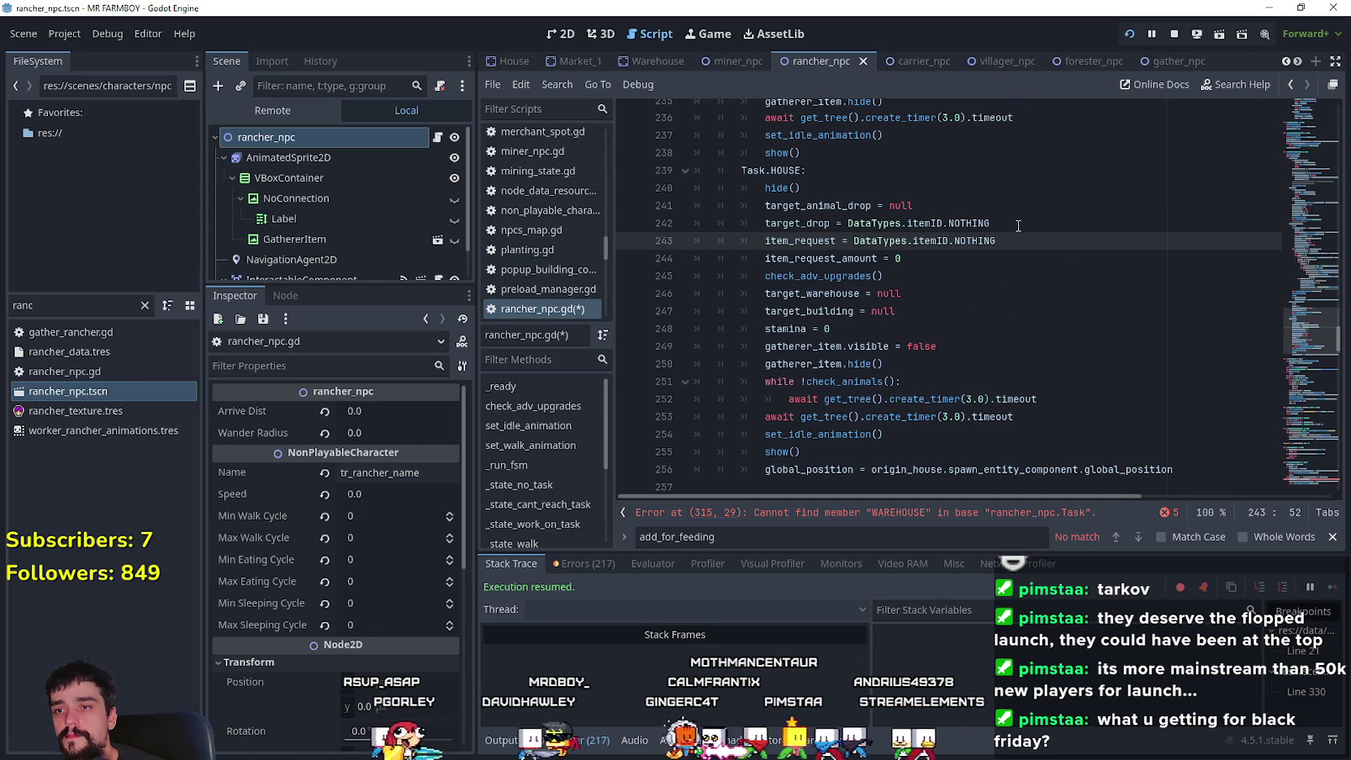
pyautogui.scroll(-6, 1311, 341)
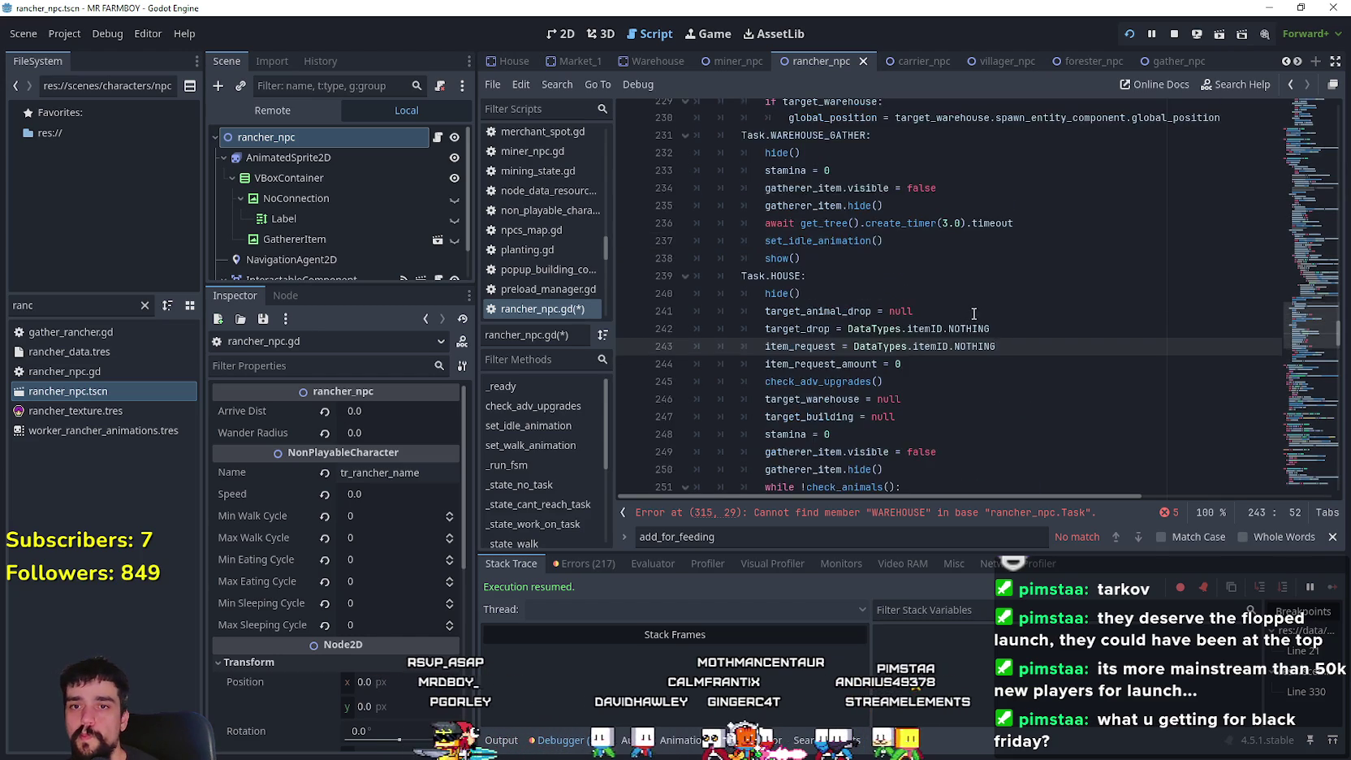
pyautogui.moveTo(1311, 335); pyautogui.dragTo(1307, 376)
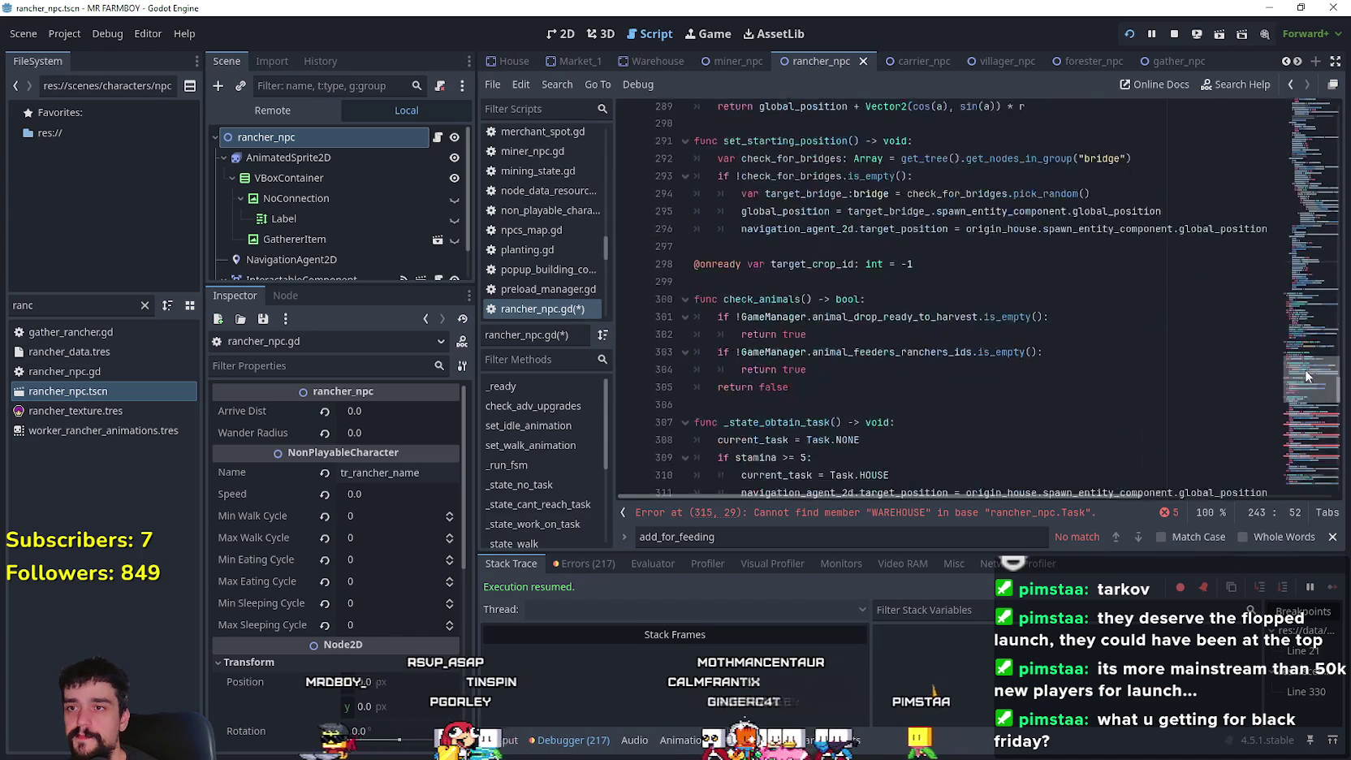
pyautogui.scroll(-5, 1307, 376)
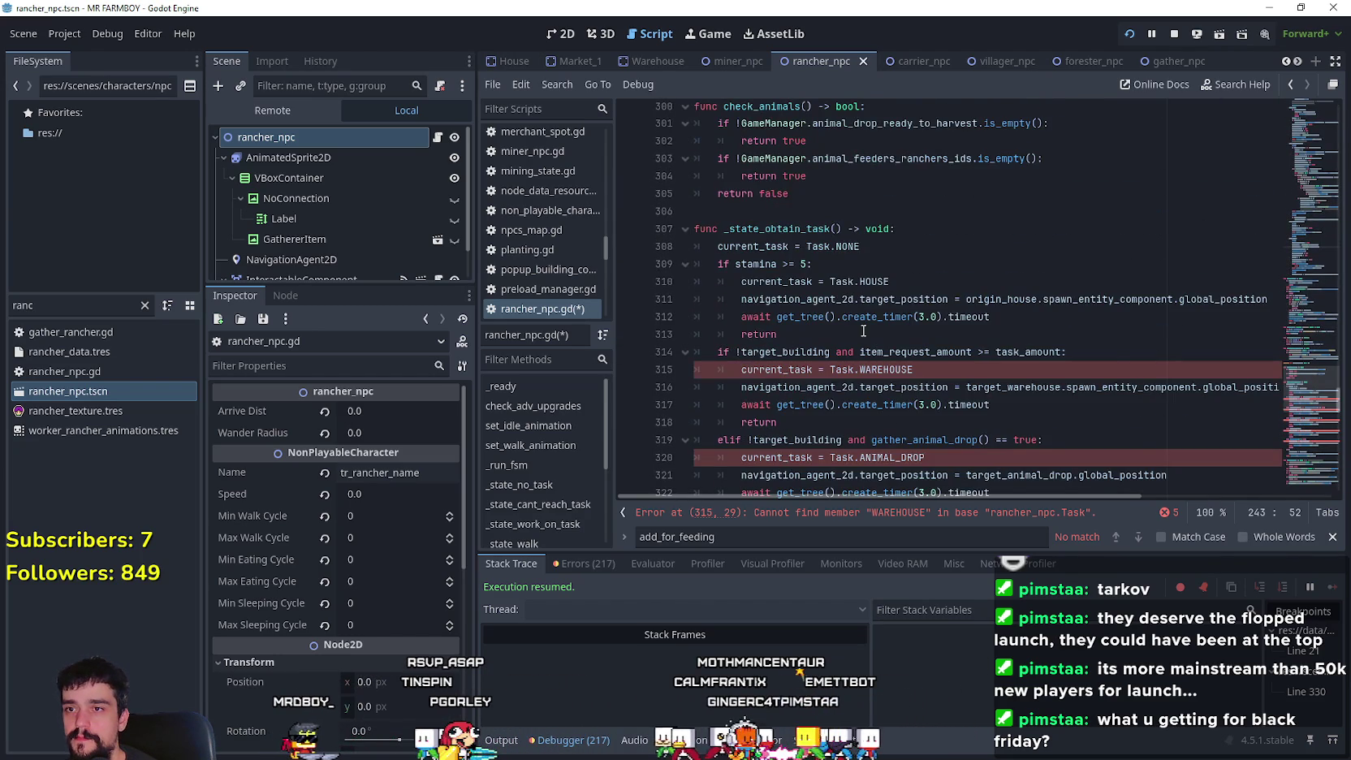
pyautogui.click(824, 282)
pyautogui.scroll(-1, 804, 260)
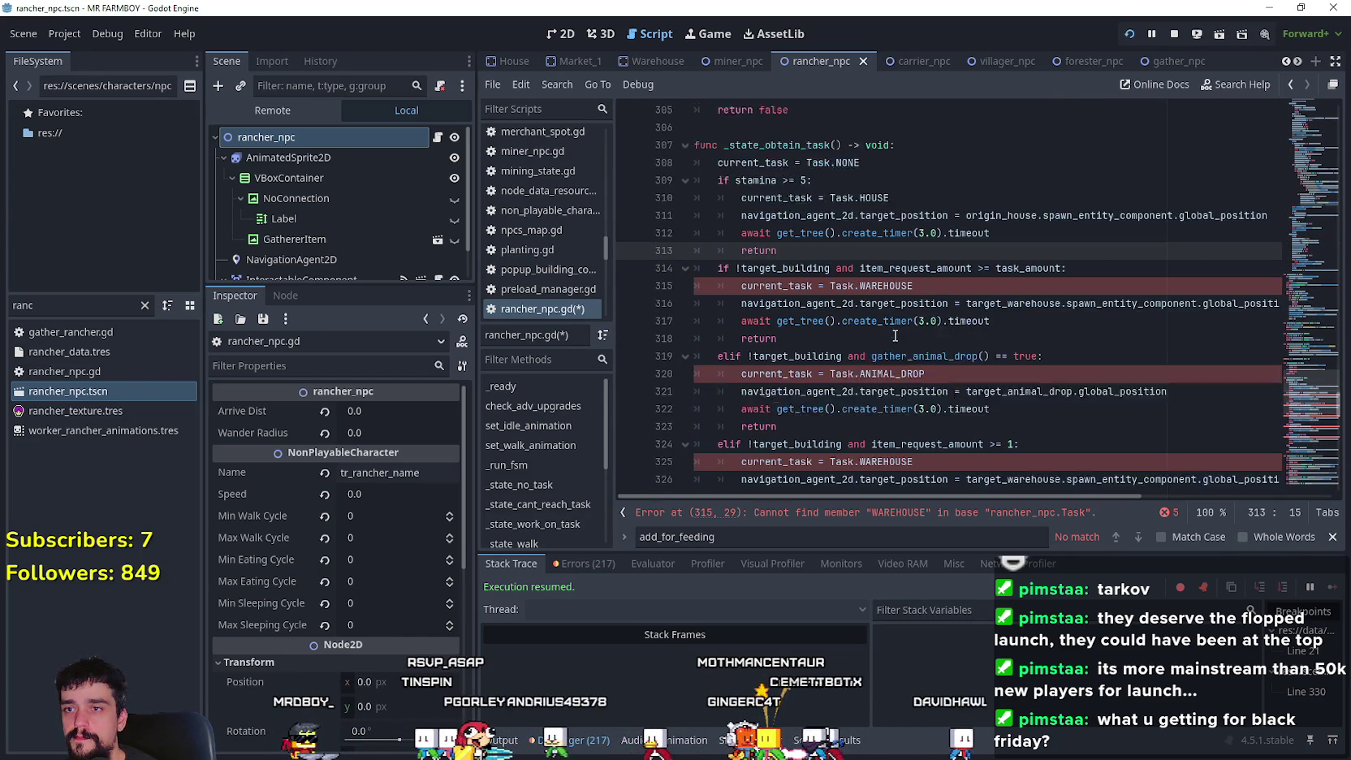
# - Inspect target_building, item_request_amount, target_warehouse and WAREHOUSE, then select the line 319 condition
pyautogui.doubleClick(795, 246)
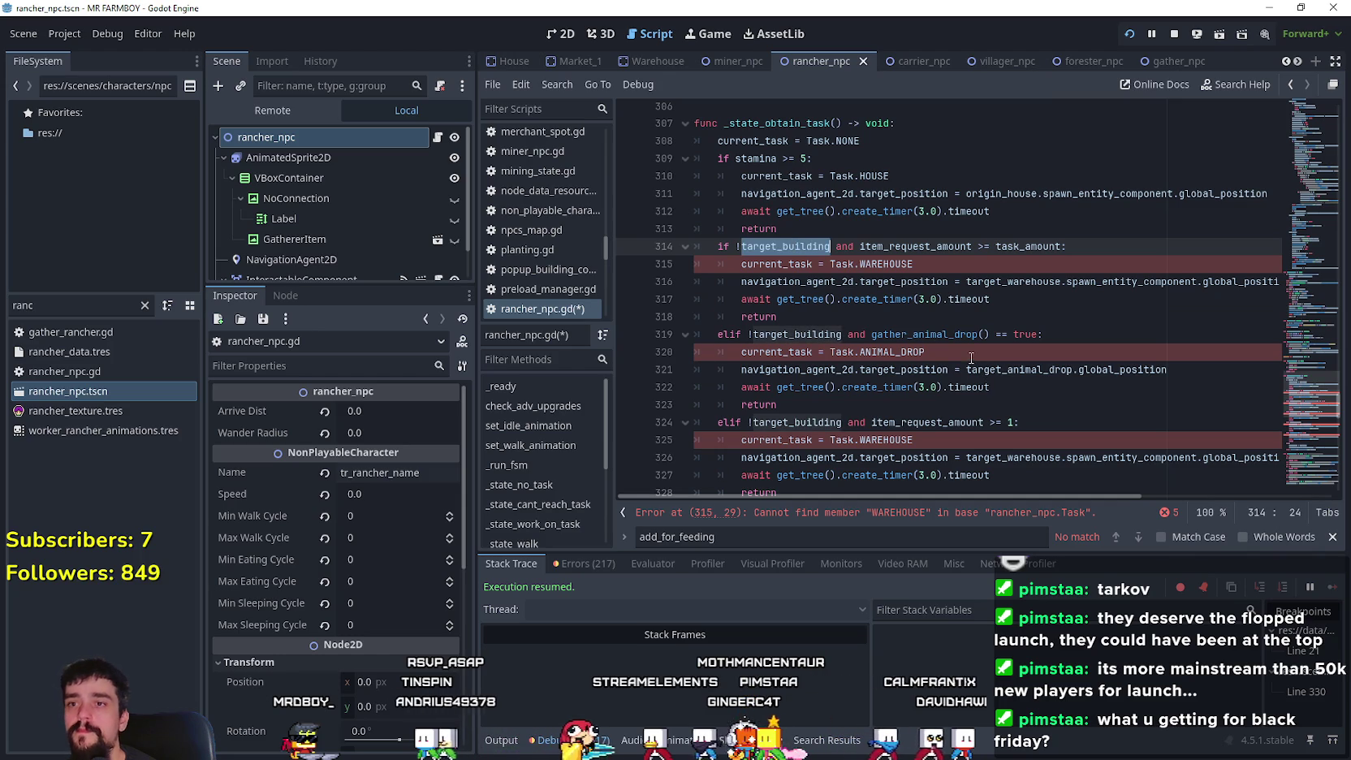
pyautogui.doubleClick(921, 247)
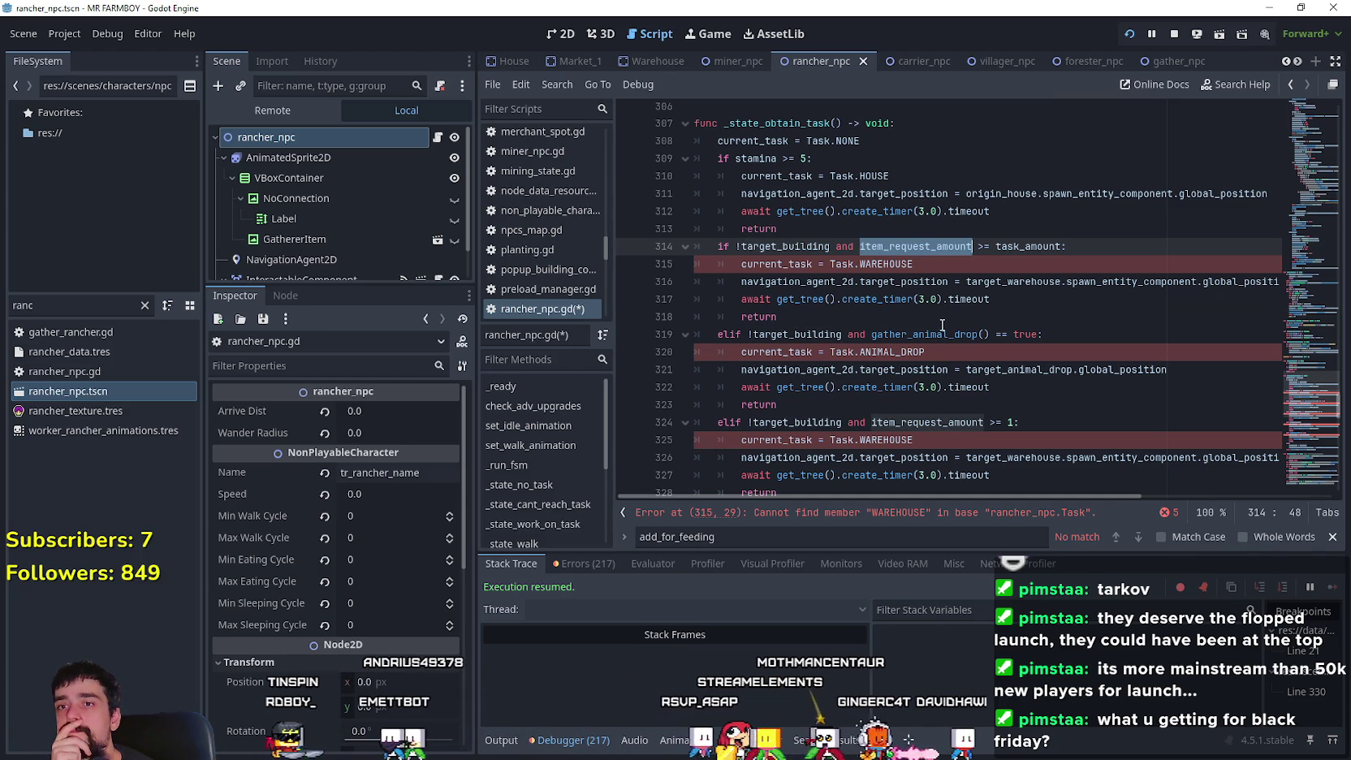
pyautogui.doubleClick(1014, 282)
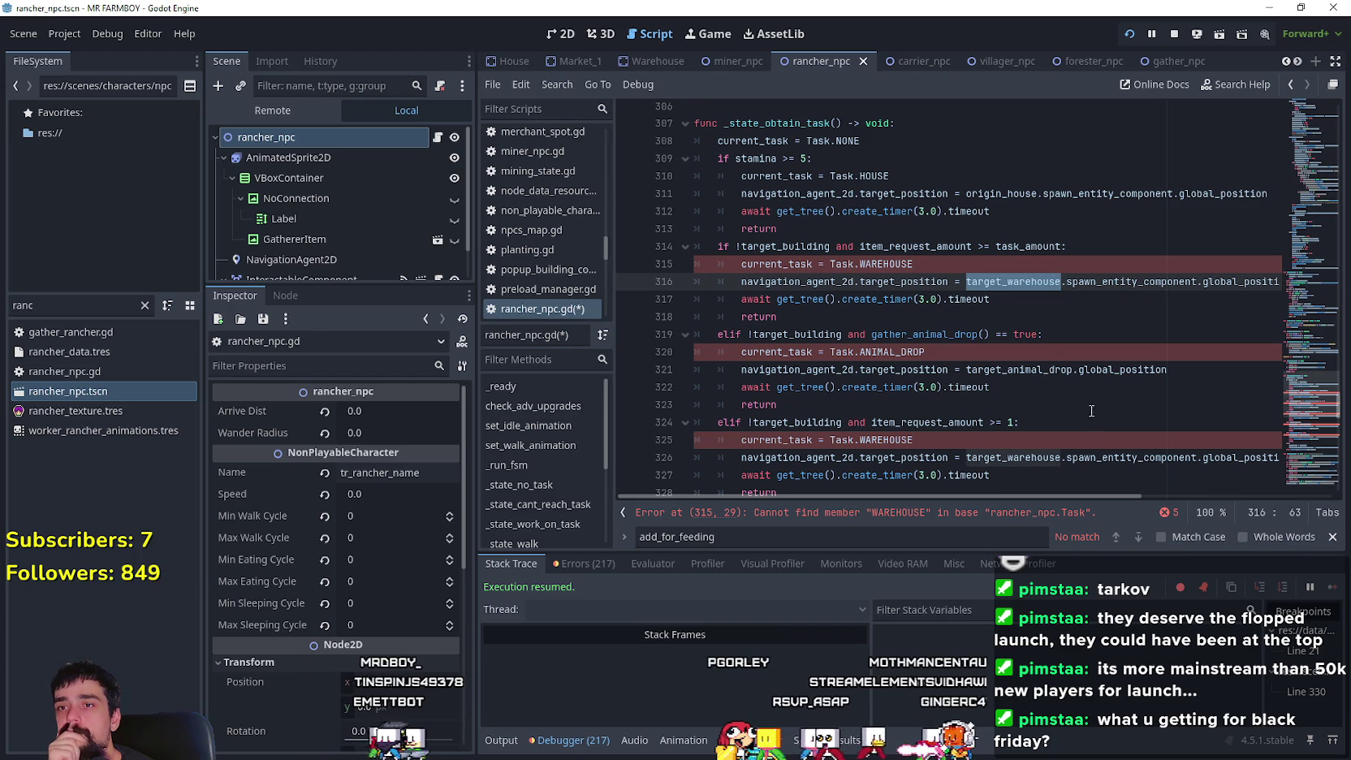
pyautogui.doubleClick(886, 263)
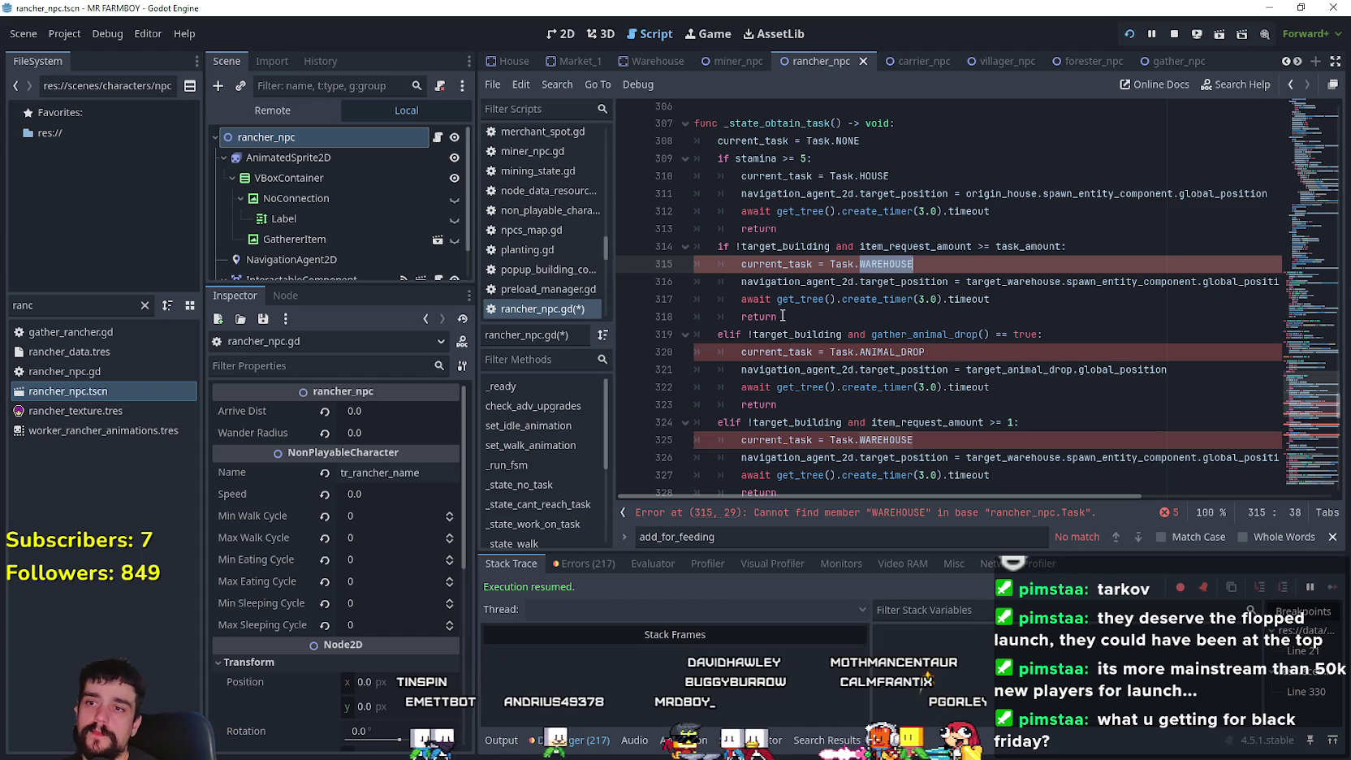
pyautogui.moveTo(781, 322)
pyautogui.mouseDown()
pyautogui.moveTo(735, 318)
pyautogui.moveTo(643, 259)
pyautogui.moveTo(652, 251)
pyautogui.mouseUp()
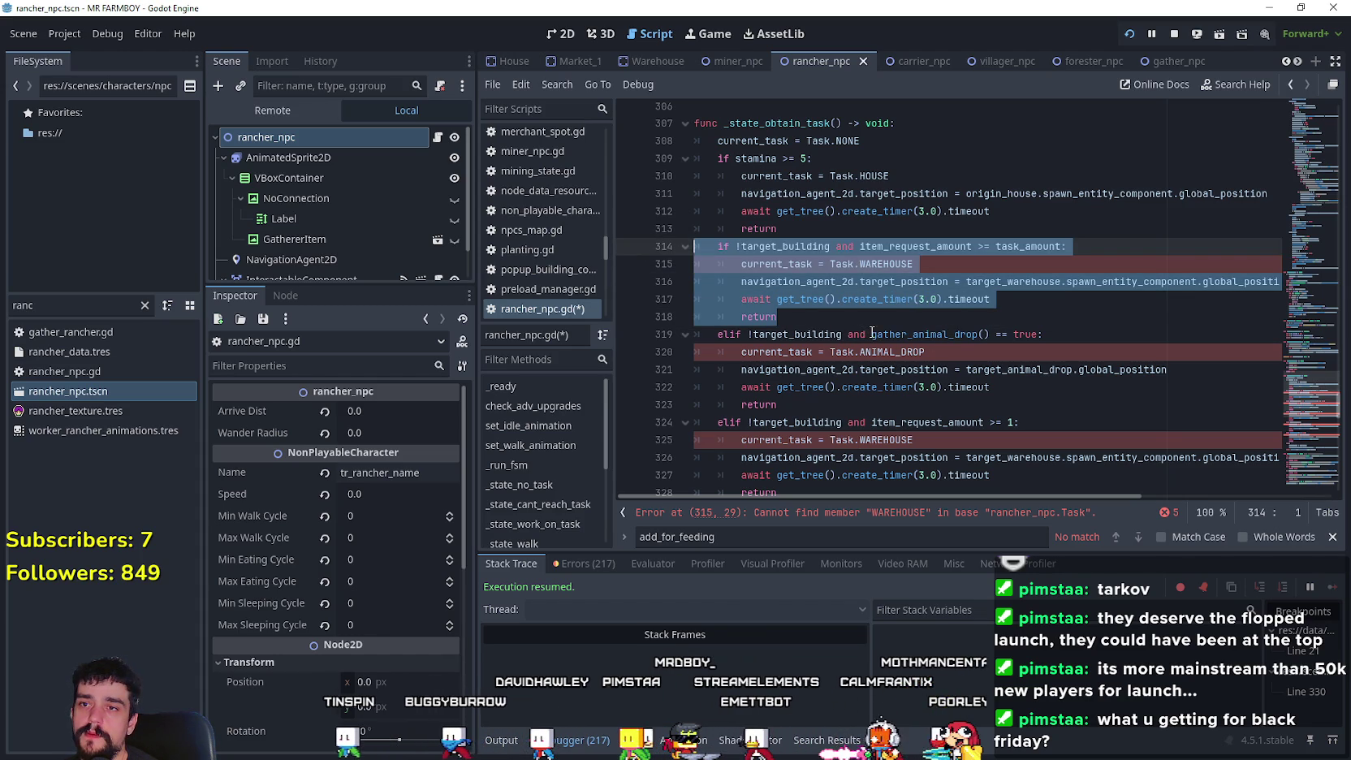
pyautogui.moveTo(870, 334)
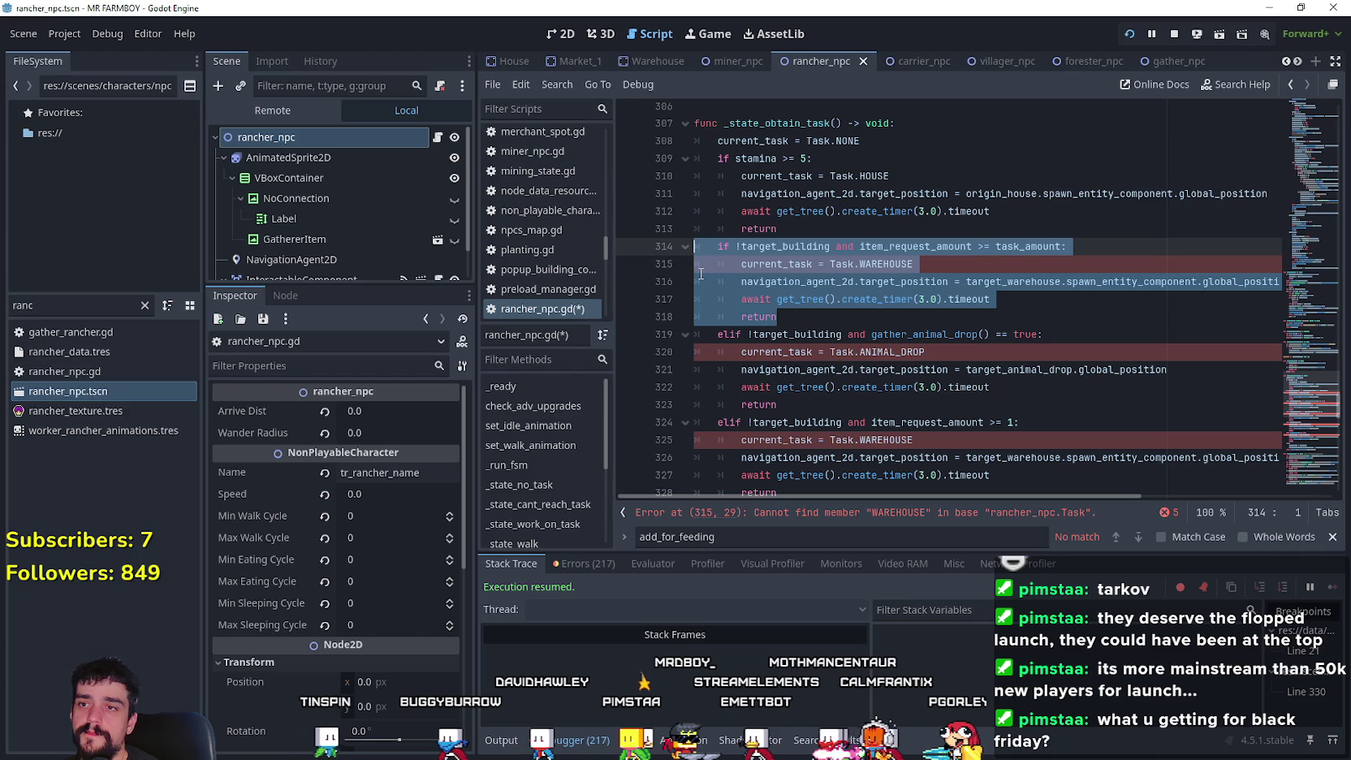
pyautogui.moveTo(871, 334); pyautogui.dragTo(753, 335)
# - Change ANIMAL_DROP to GATHER on line 320 and drop the target_building condition from line 319
pyautogui.doubleClick(901, 352)
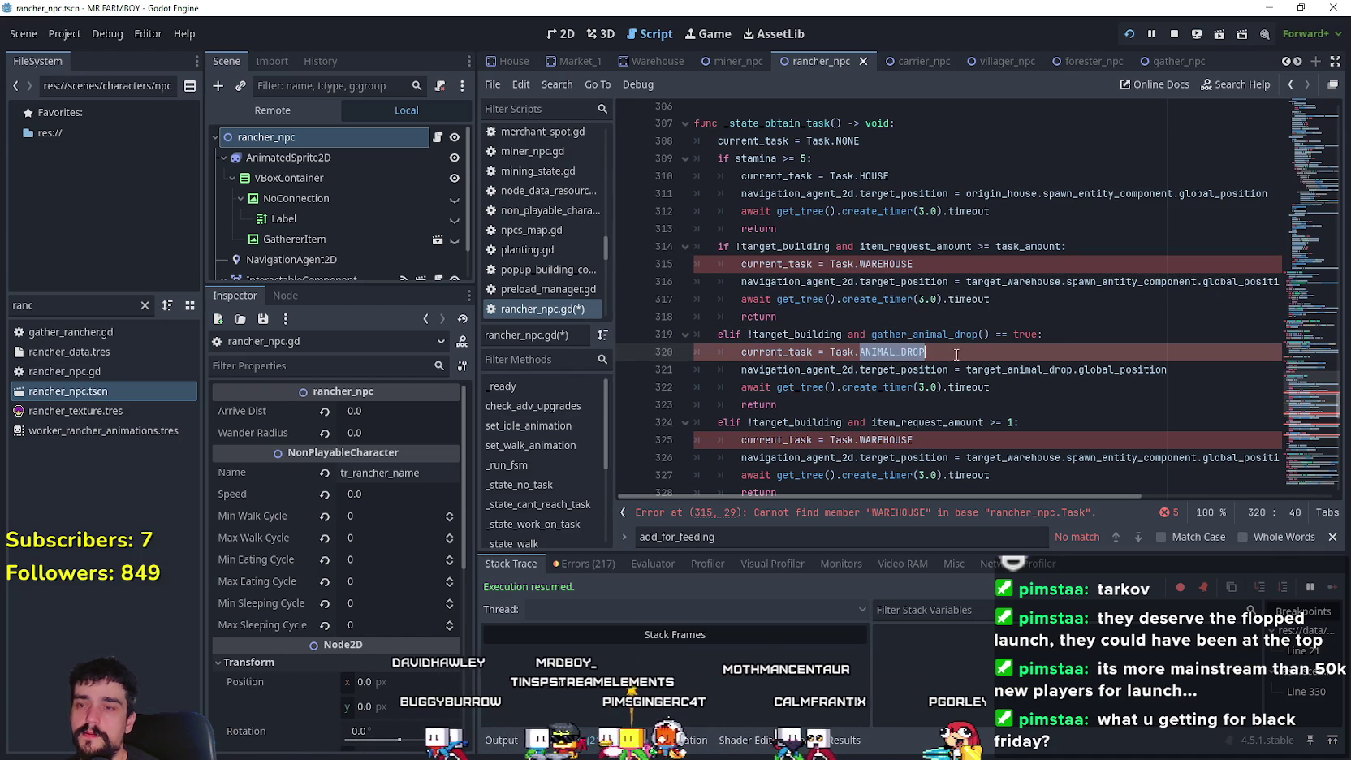
pyautogui.write('GATHER')
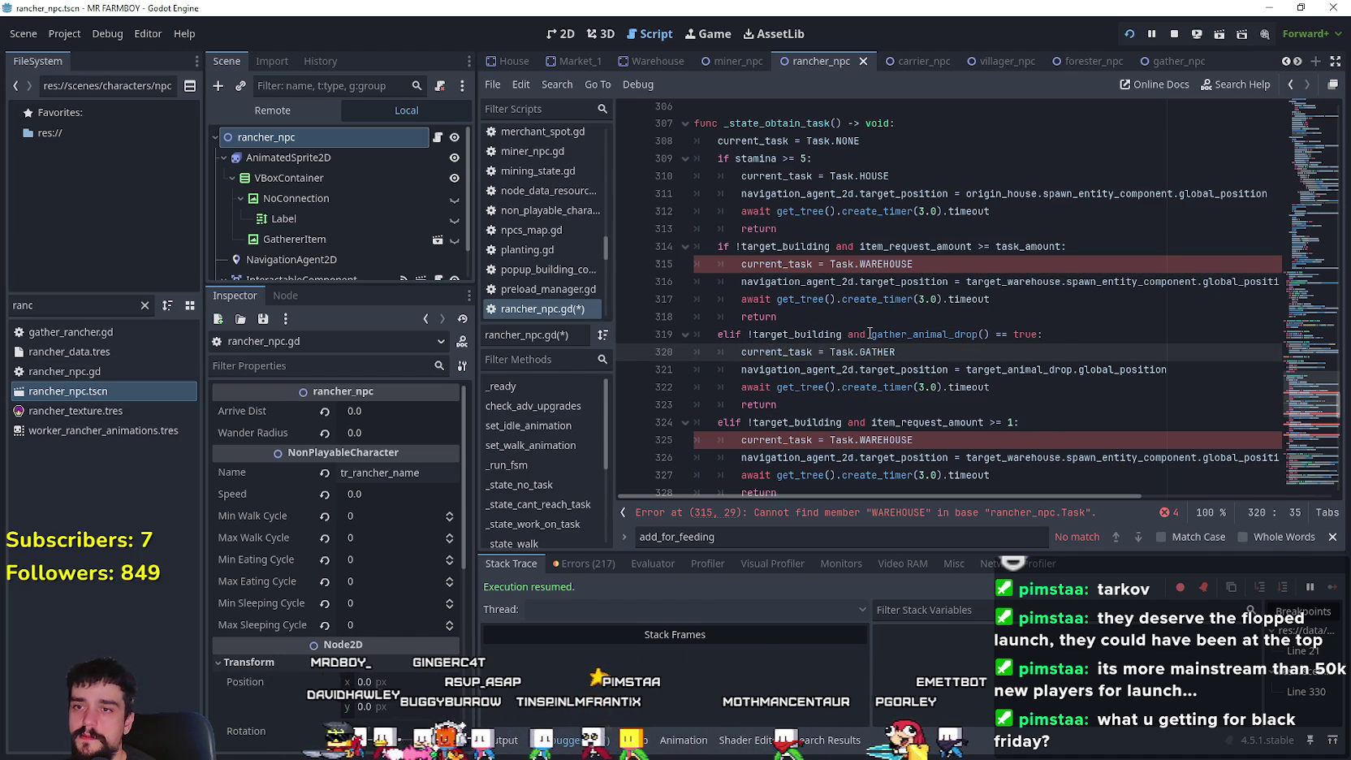
pyautogui.moveTo(870, 334); pyautogui.dragTo(751, 332)
pyautogui.press('BackSpace')
pyautogui.press('BackSpace')
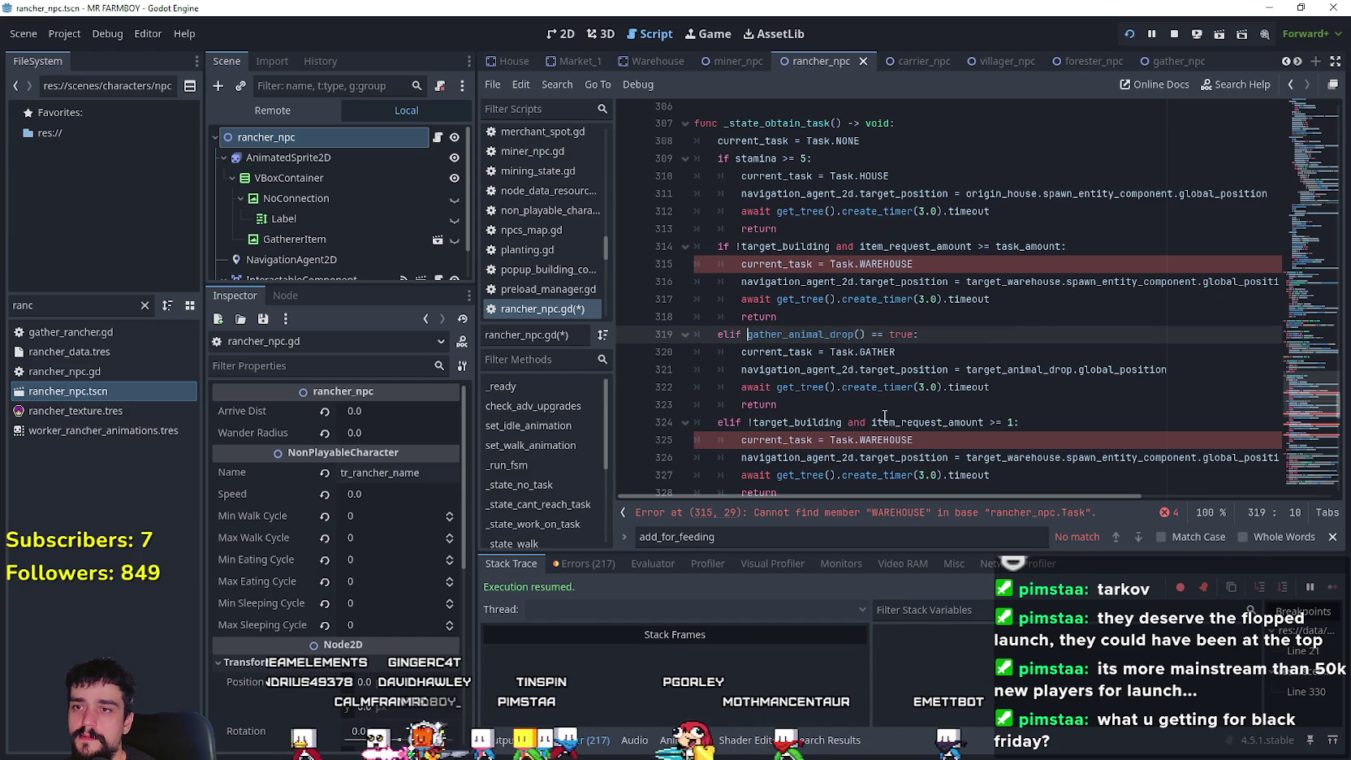
pyautogui.click(729, 342)
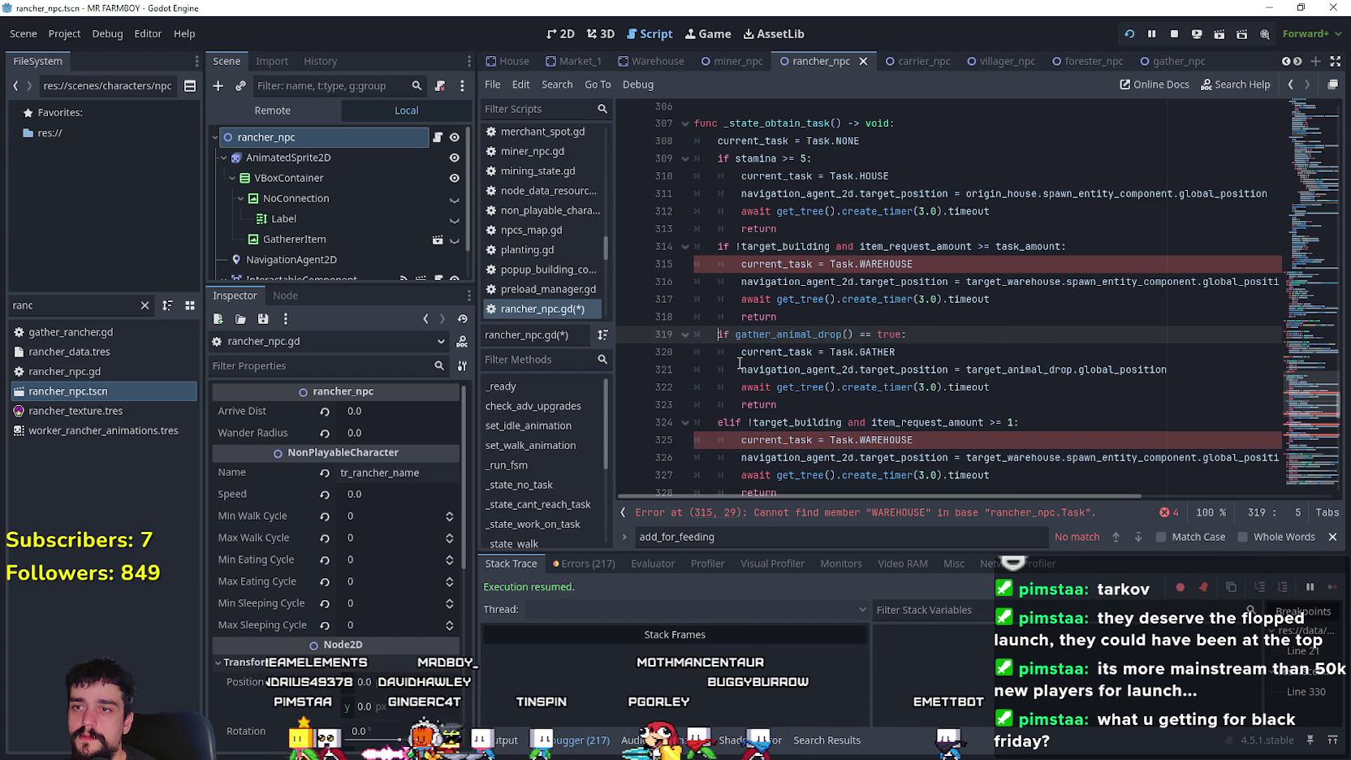
pyautogui.click(739, 357)
pyautogui.click(888, 404)
pyautogui.scroll(-1, 914, 419)
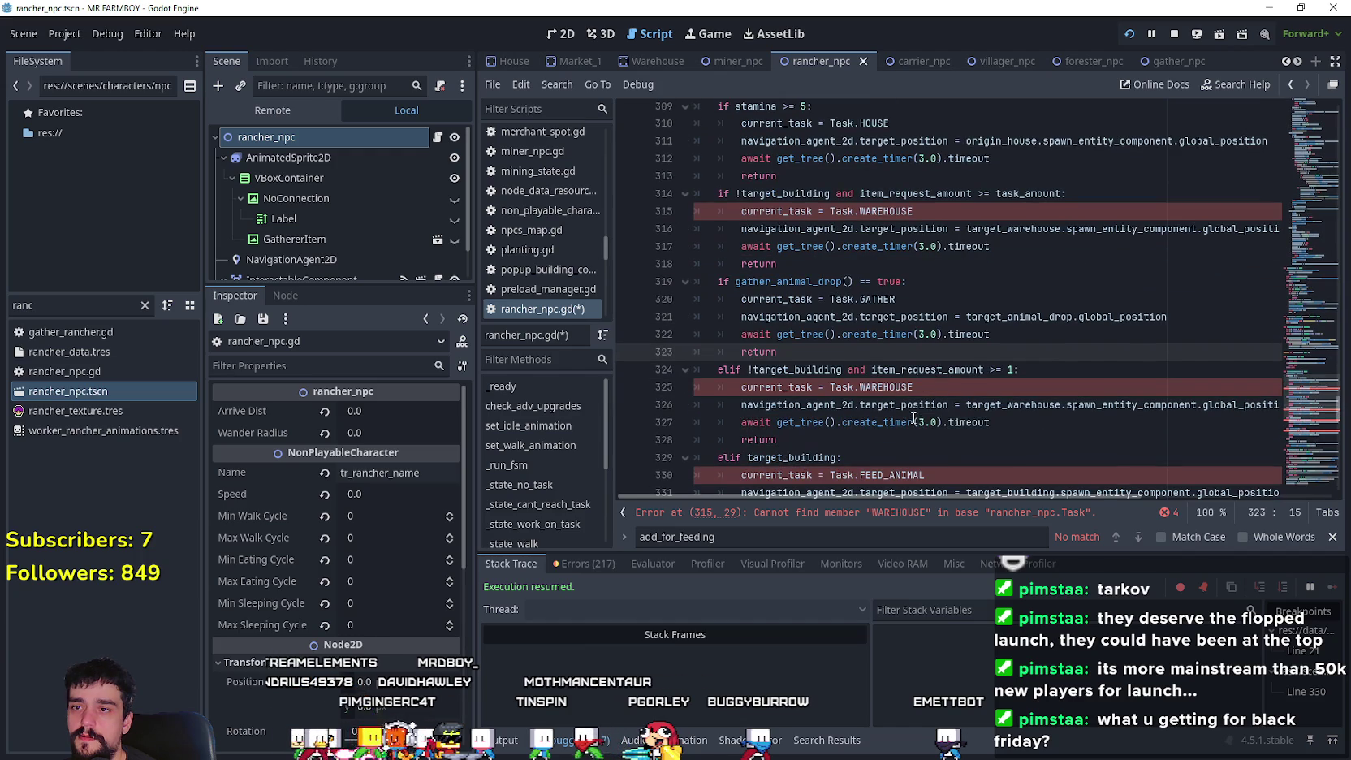
pyautogui.moveTo(716, 282); pyautogui.dragTo(953, 287)
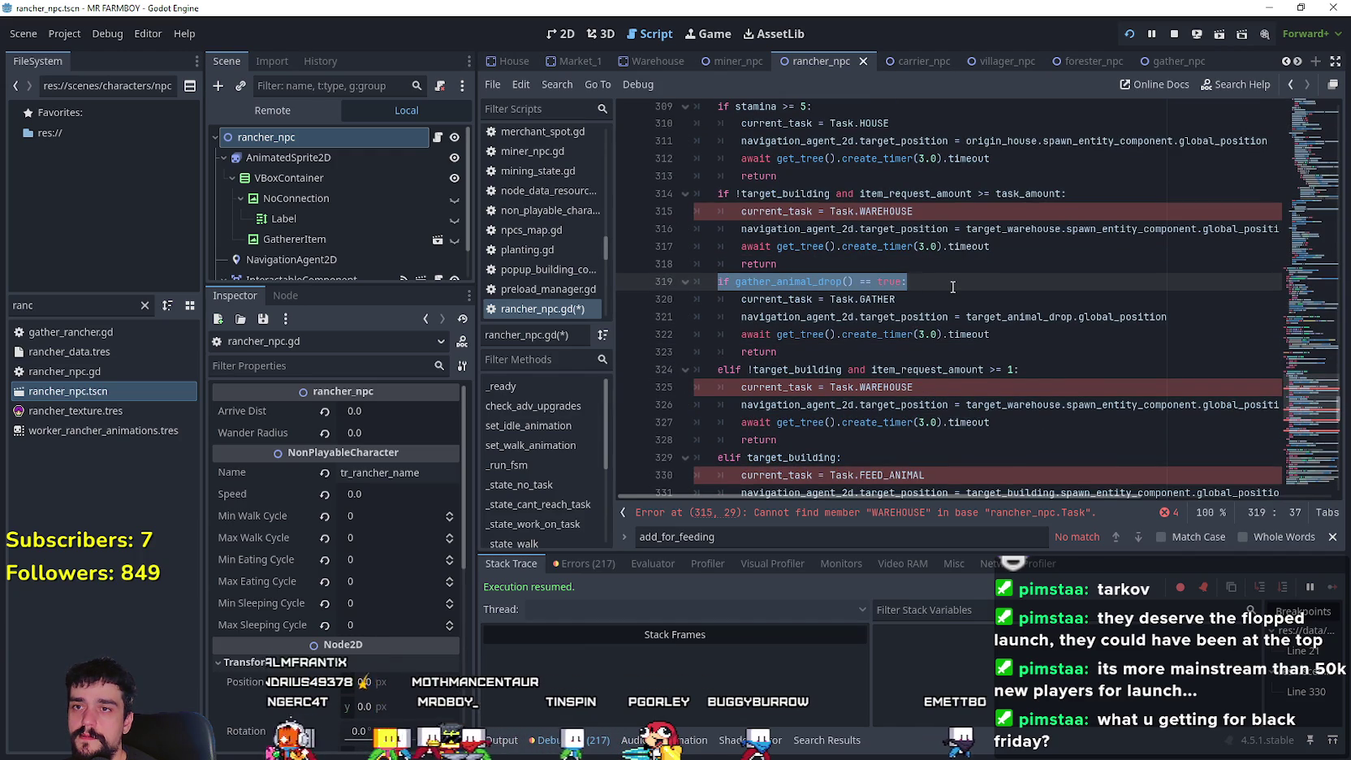
# - Set the first warehouse branch on line 315 to Task.WAREHOUSE_GATHER
pyautogui.scroll(1, 953, 287)
pyautogui.moveTo(861, 264); pyautogui.dragTo(987, 262)
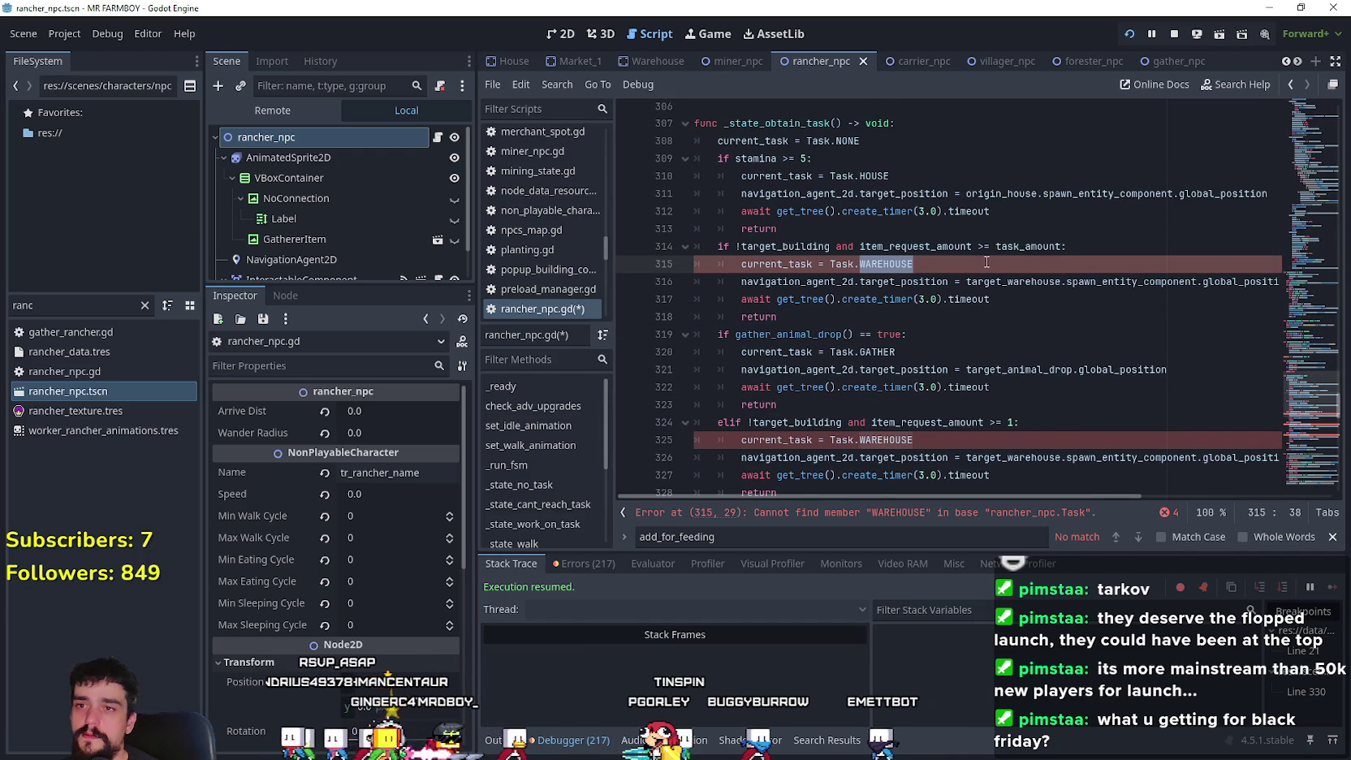
pyautogui.write('Ga')
pyautogui.click(952, 279)
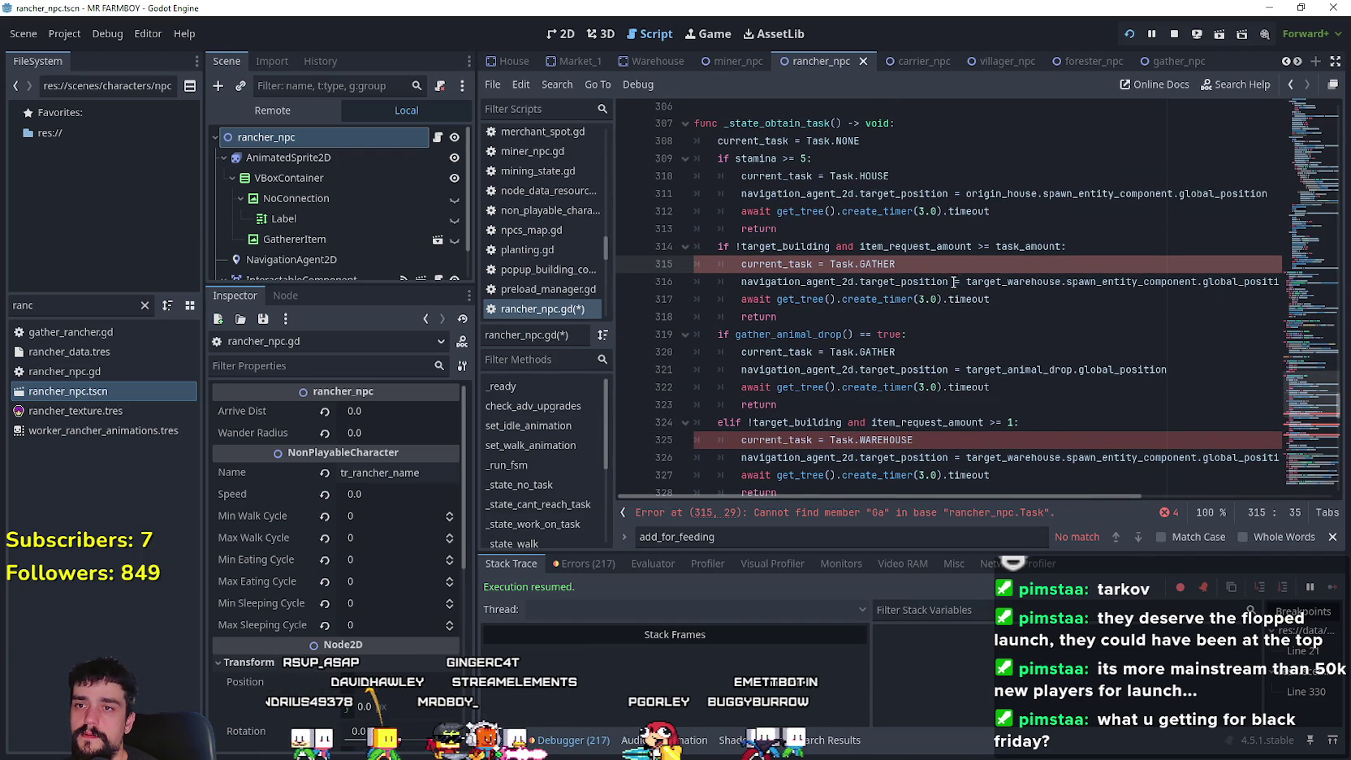
pyautogui.hotkey('ctrl', 'z')
pyautogui.hotkey('ctrl', 'z')
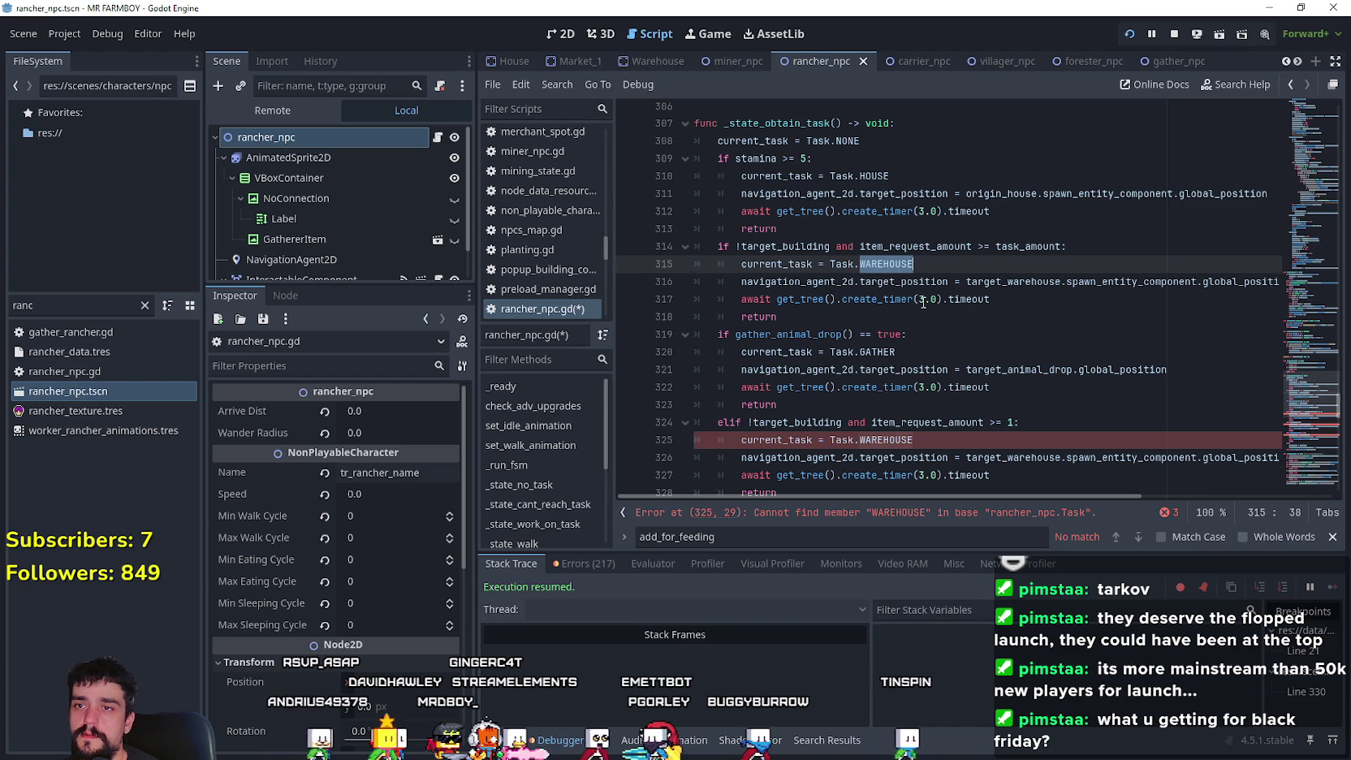
pyautogui.write('Ware')
pyautogui.click(942, 280)
# - Review the warehouse branch header, gather_animal_drop() on line 319 and current_task on line 320
pyautogui.click(951, 333)
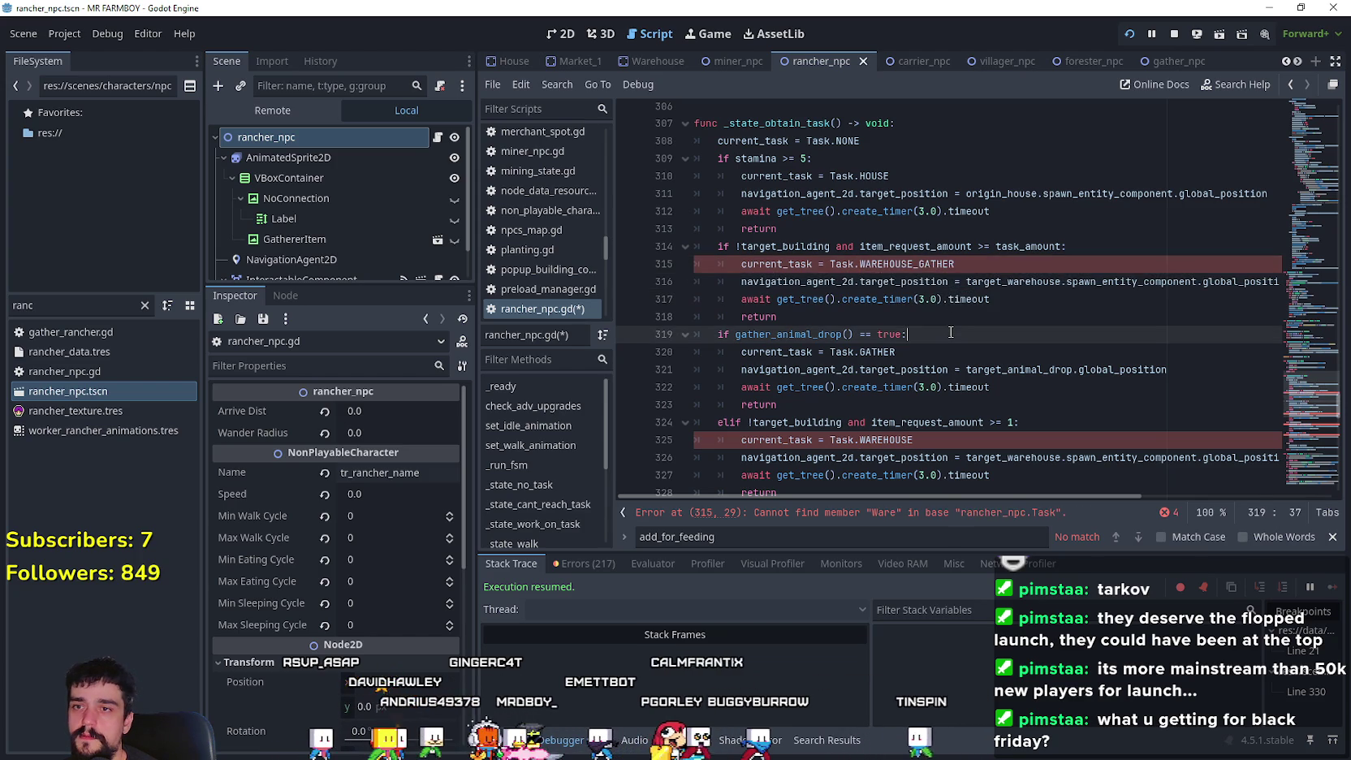
pyautogui.moveTo(955, 264); pyautogui.dragTo(696, 246)
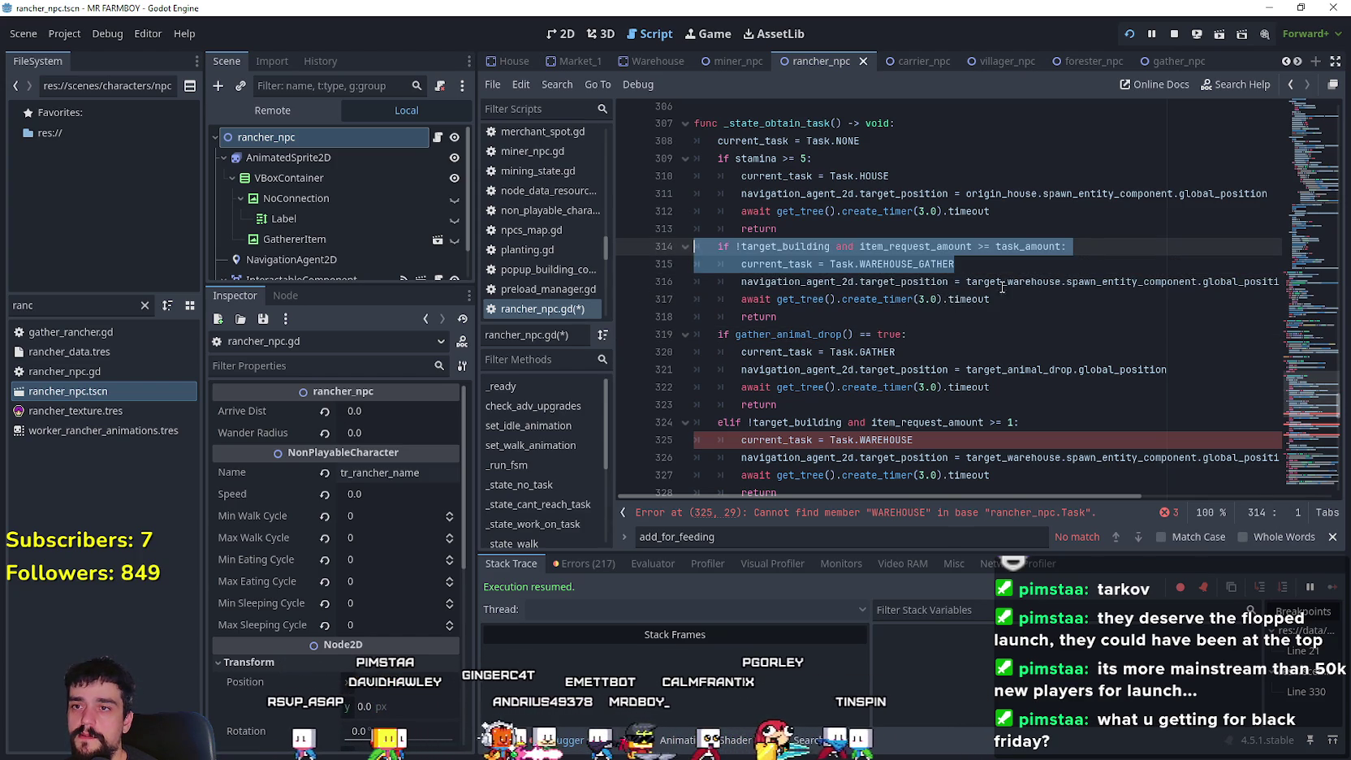
pyautogui.click(1002, 287)
pyautogui.doubleClick(845, 334)
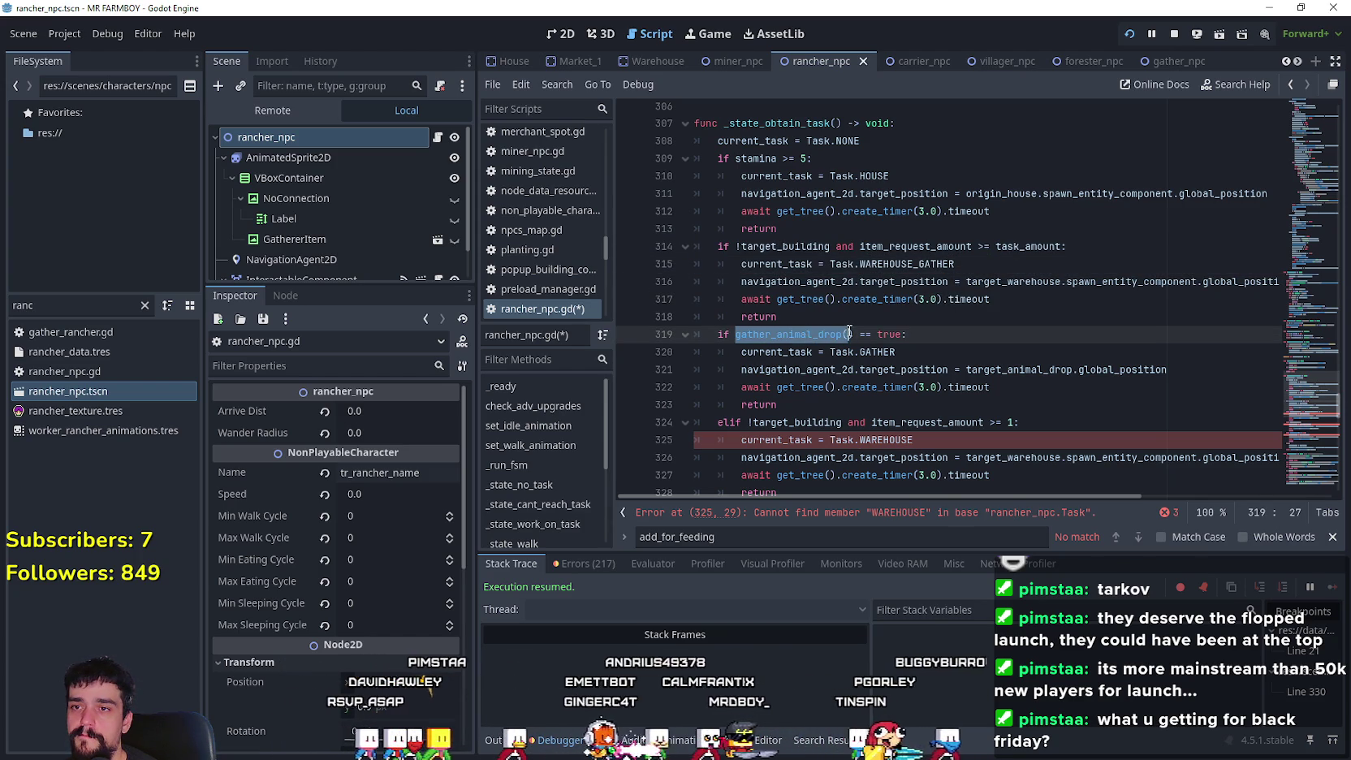
pyautogui.hotkey('shift', 'Right')
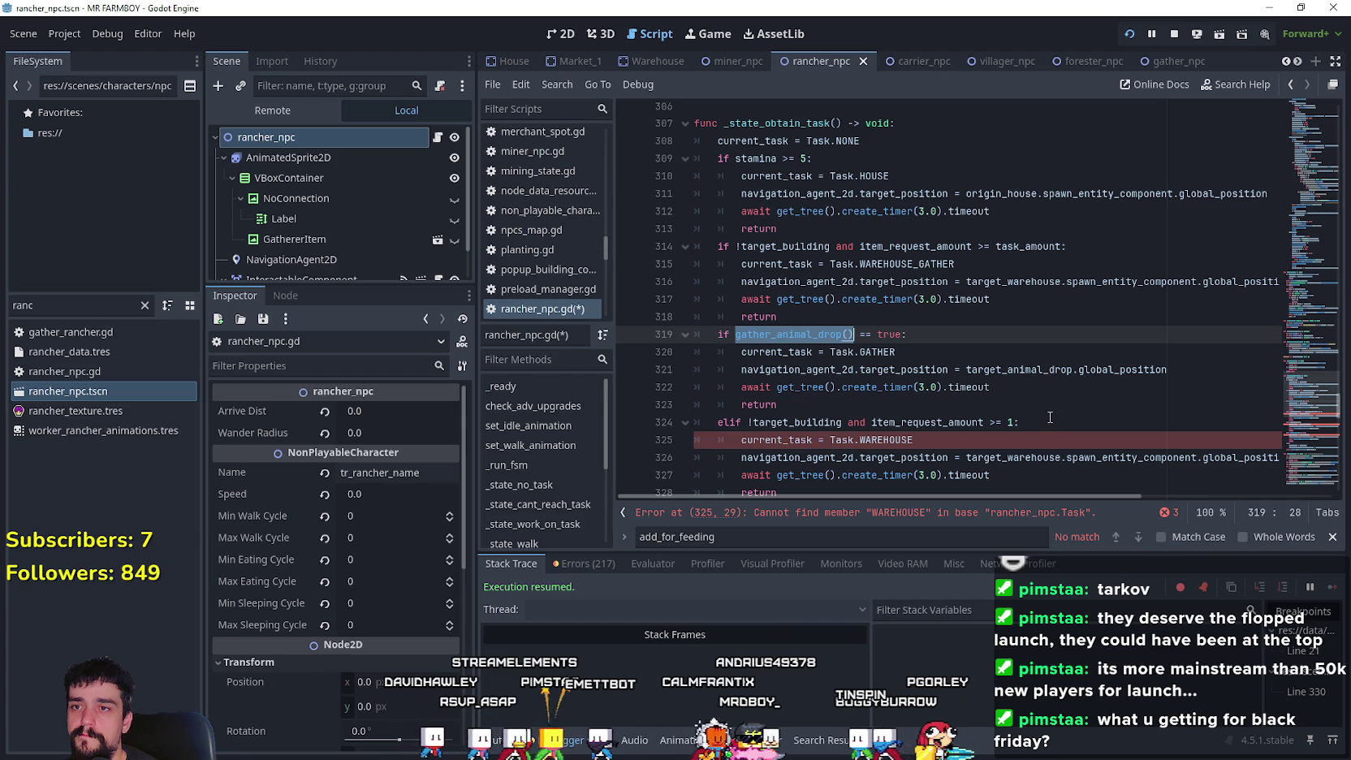
pyautogui.doubleClick(749, 353)
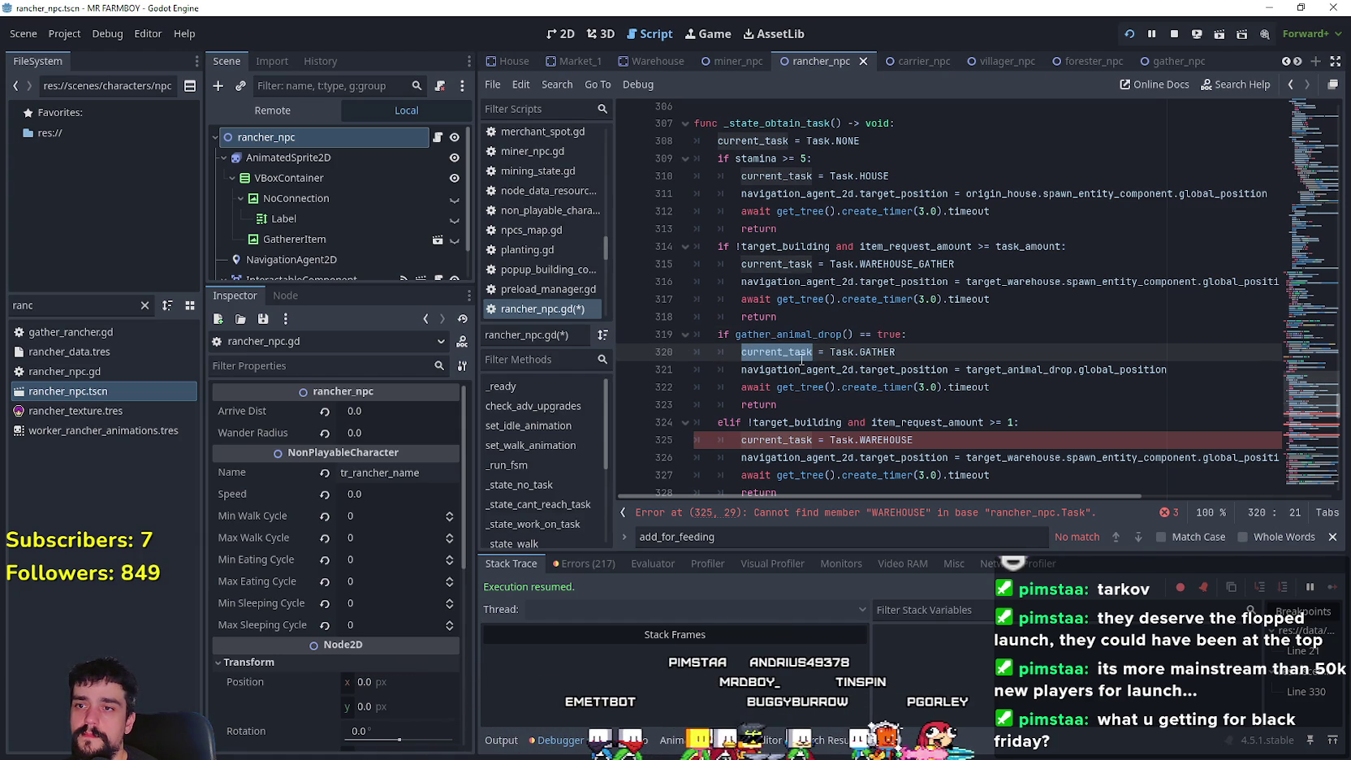
# - Replace target_building on line 314 with 'current_task == Task.GATHER'
pyautogui.doubleClick(783, 245)
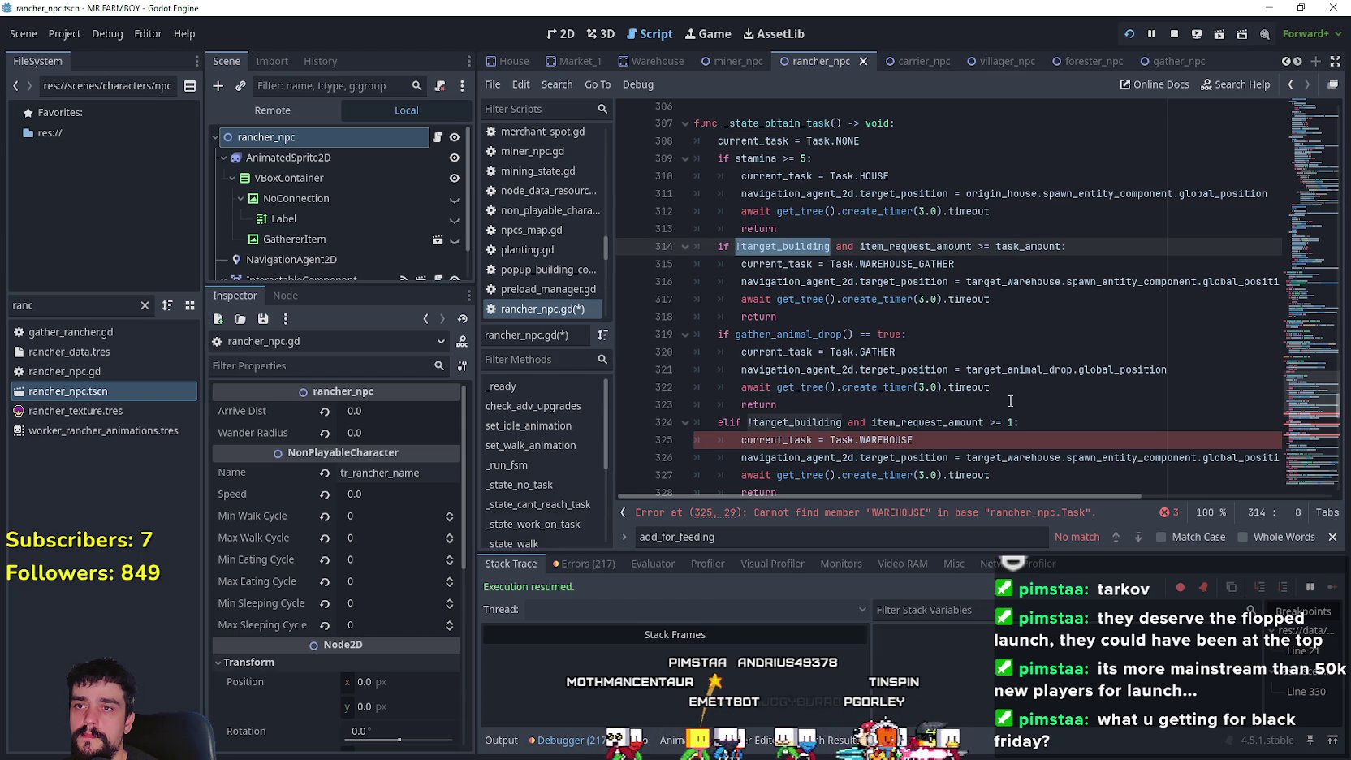
pyautogui.write('current_task == ')
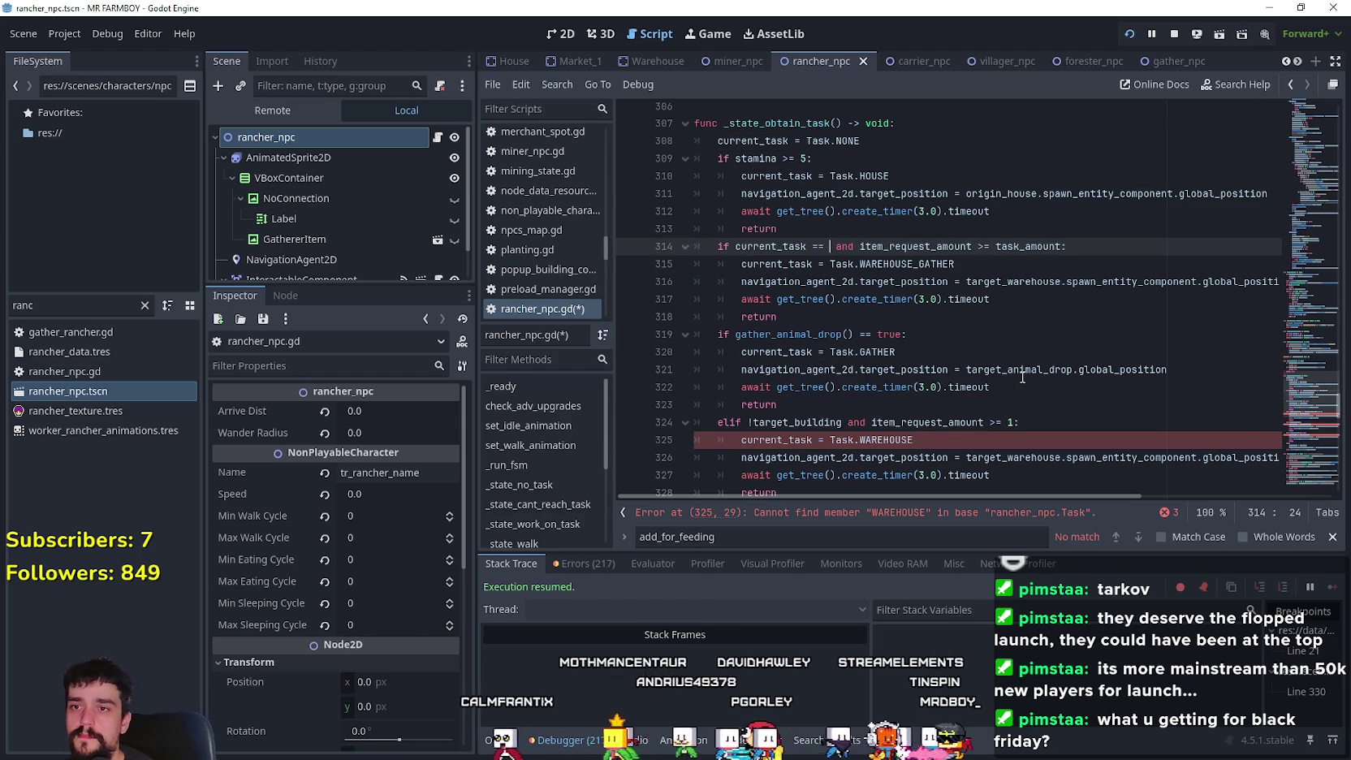
pyautogui.write('Task.GATHER')
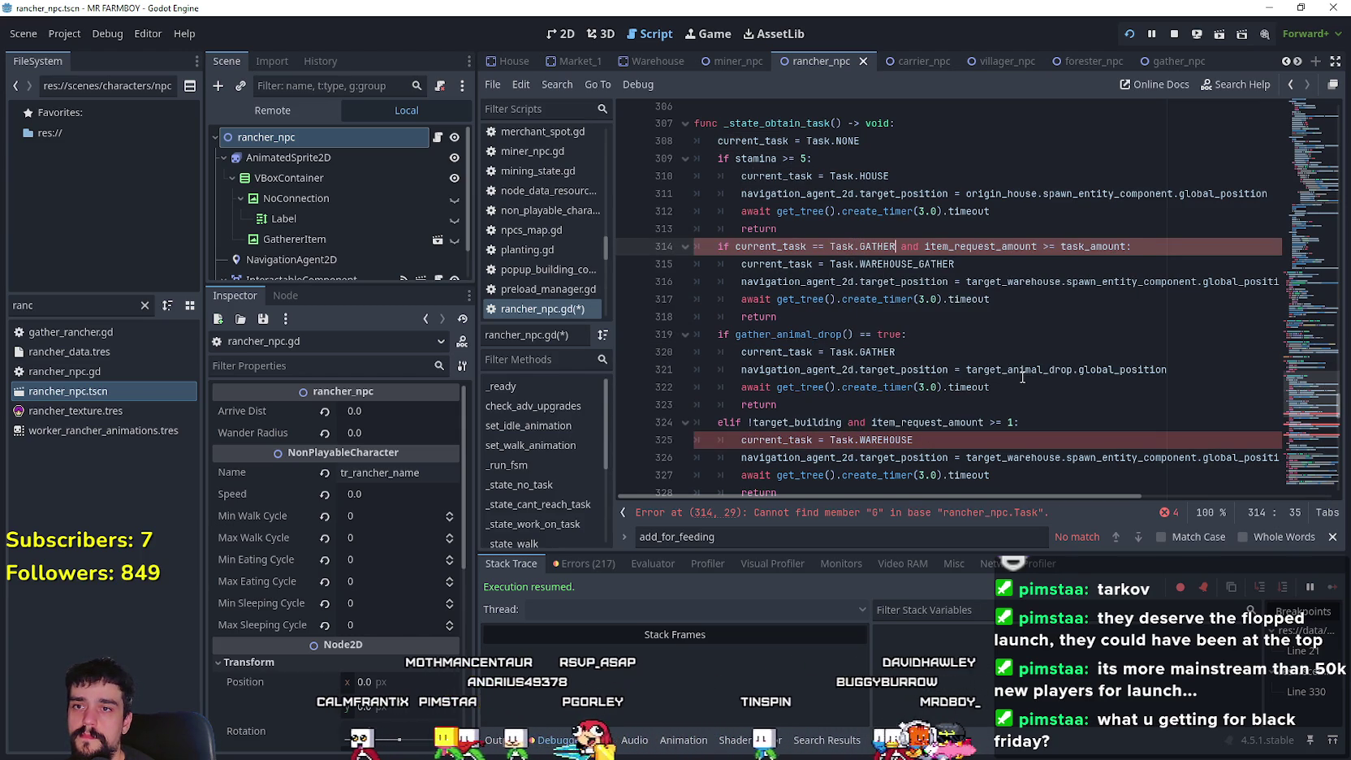
pyautogui.press('Return')
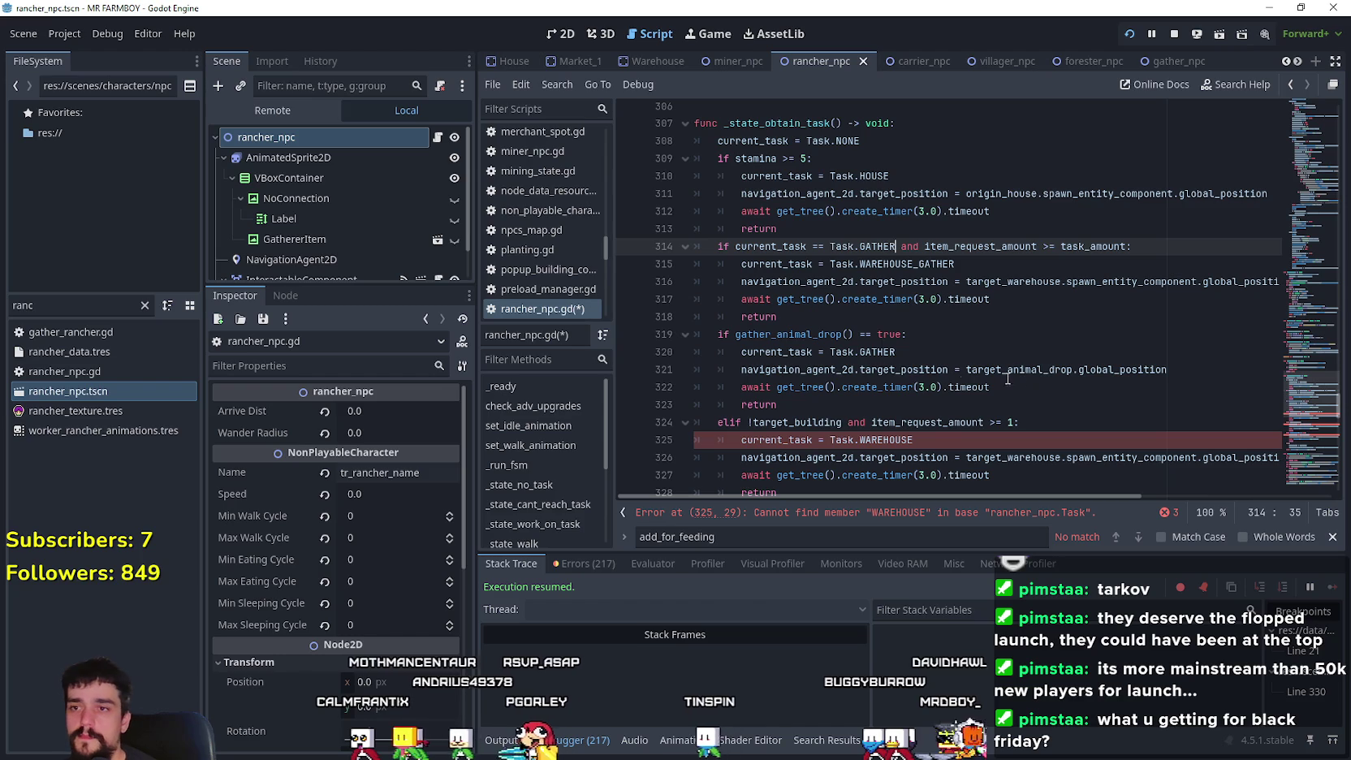
# - Select the gather blocks on lines 314–323 and add blank lines after line 323
pyautogui.moveTo(804, 404); pyautogui.dragTo(678, 249)
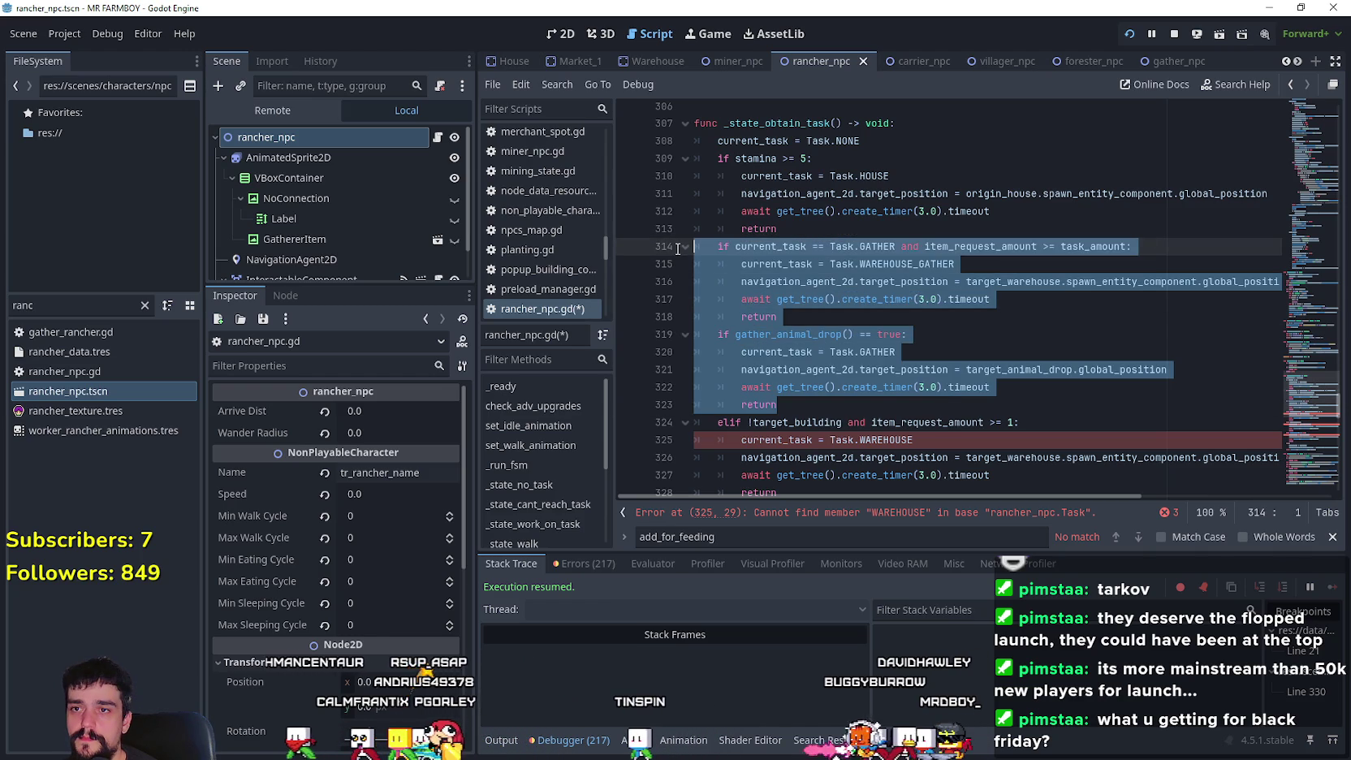
pyautogui.scroll(-1, 826, 313)
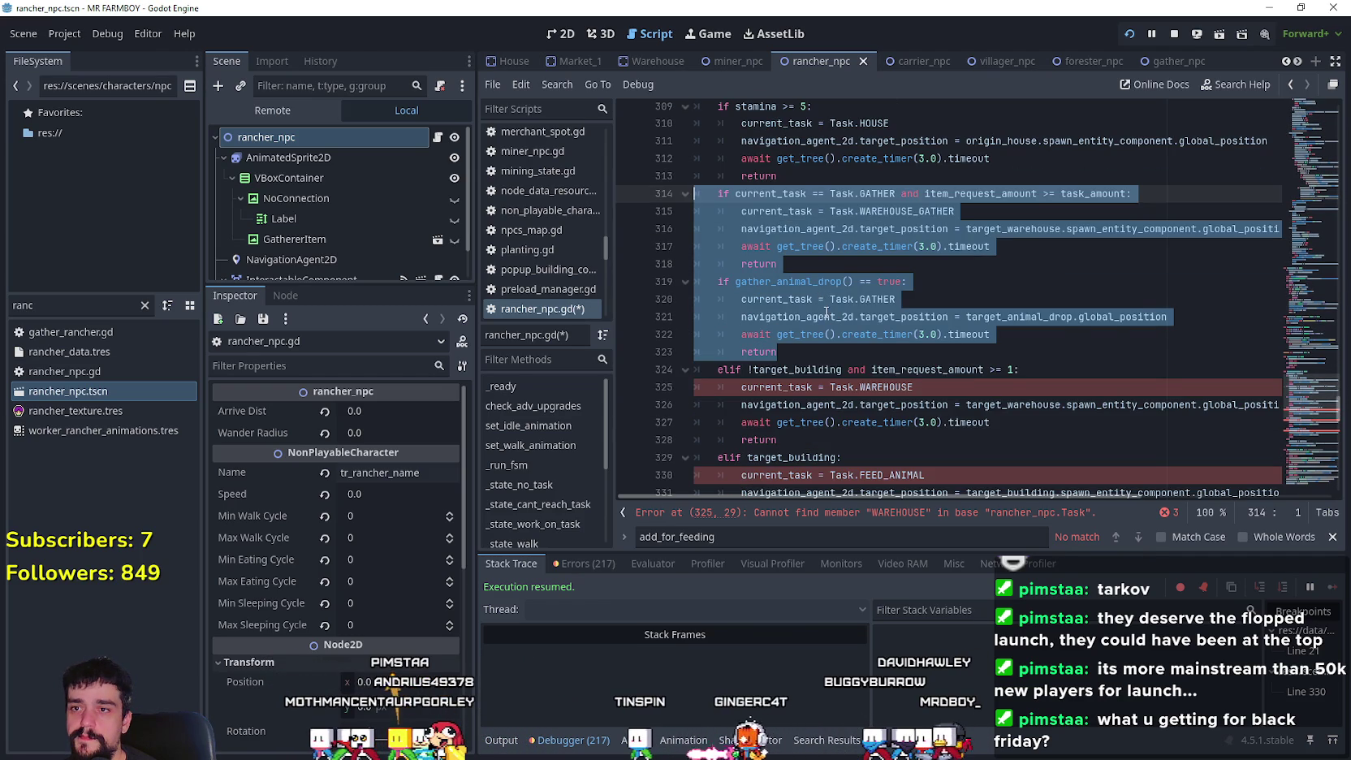
pyautogui.scroll(-1, 826, 313)
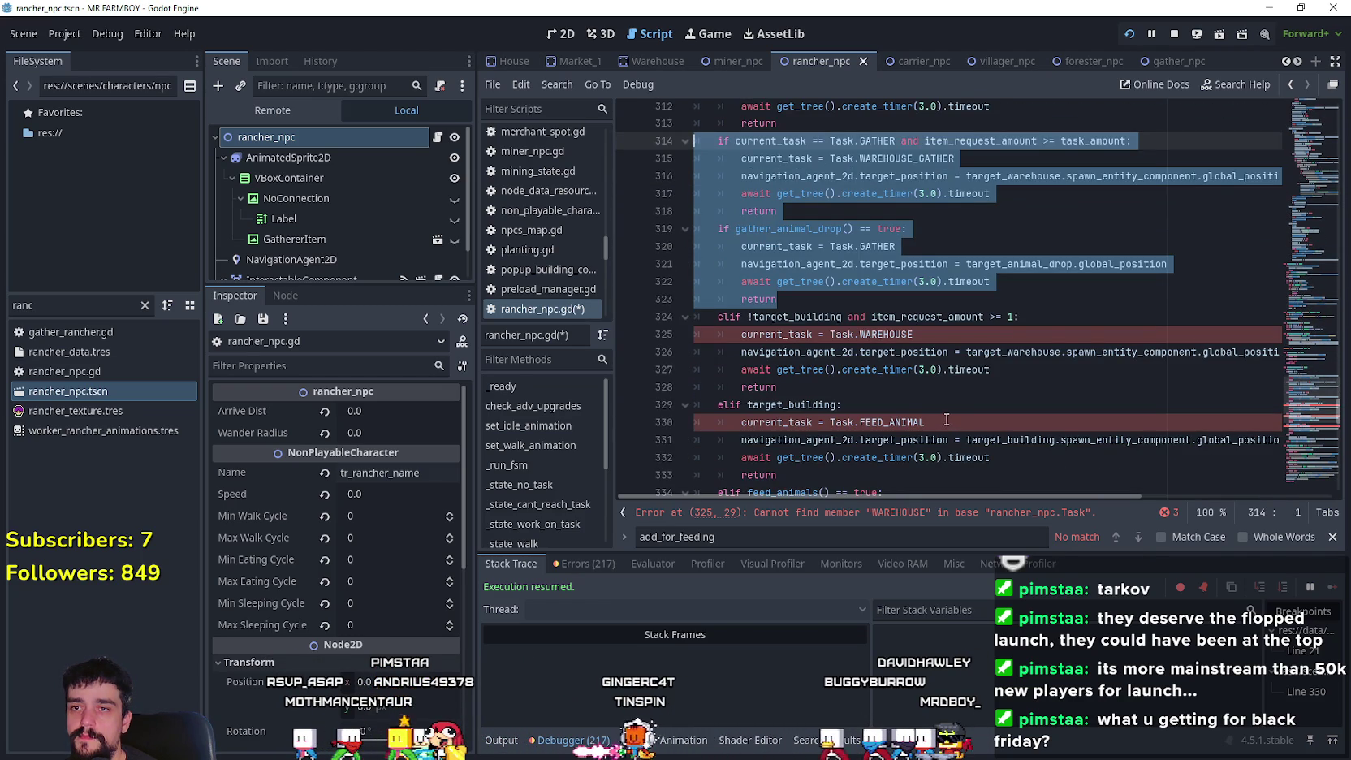
pyautogui.scroll(2, 937, 406)
pyautogui.scroll(-4, 937, 406)
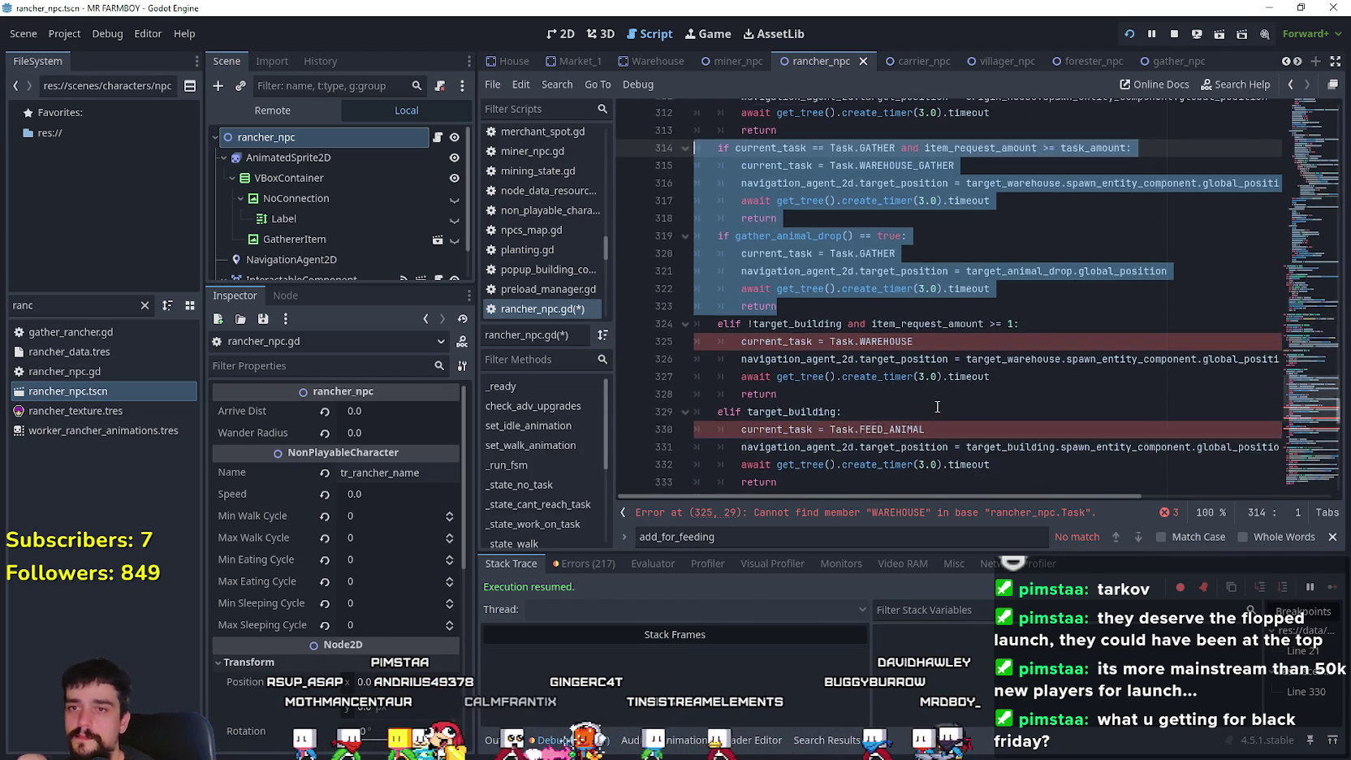
pyautogui.scroll(2, 937, 405)
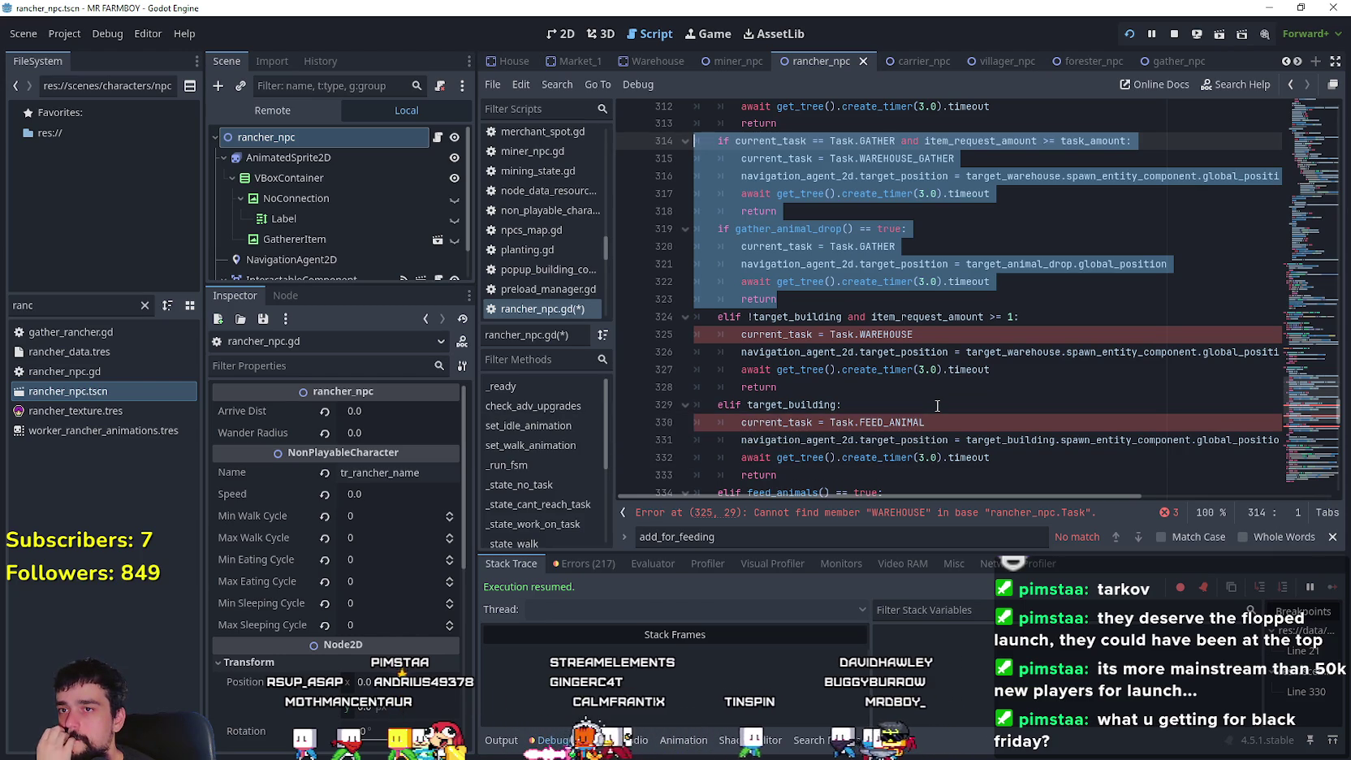
pyautogui.click(823, 302)
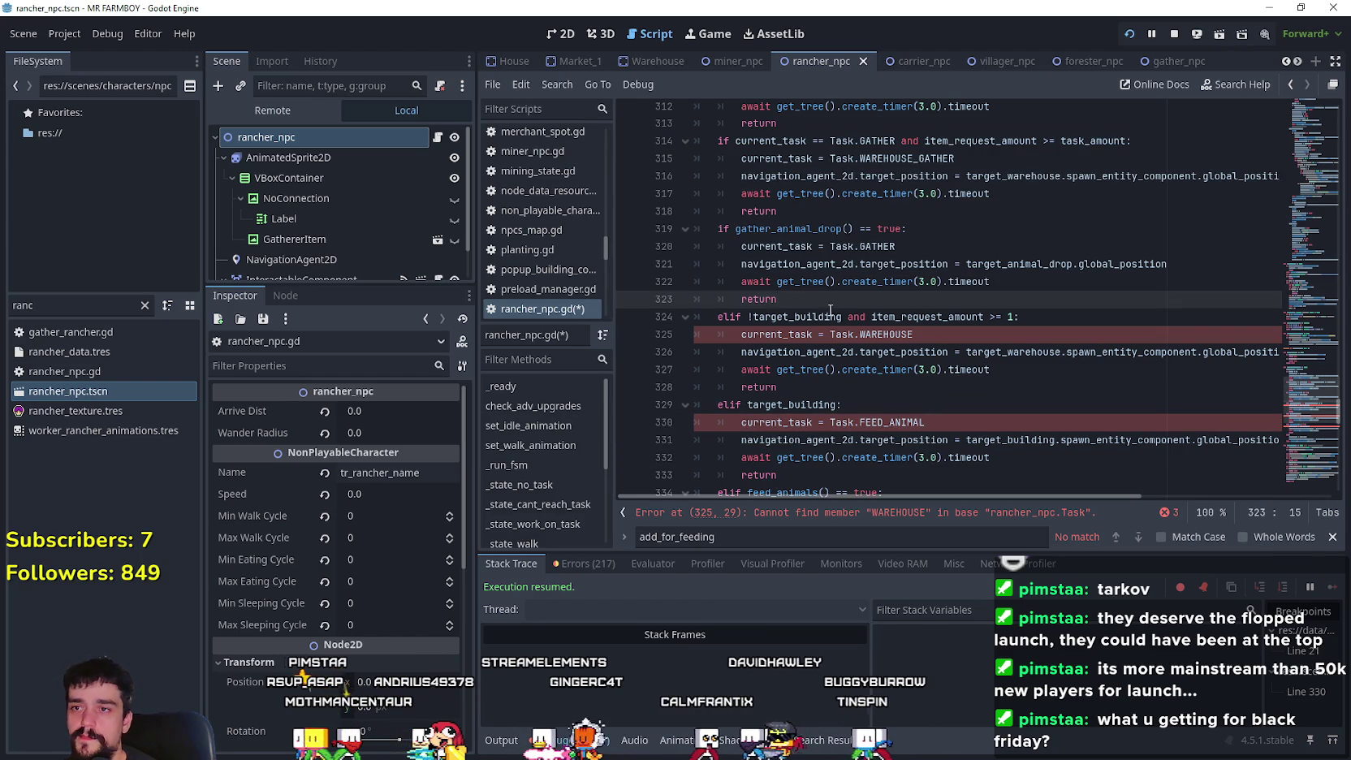
pyautogui.press('Return')
pyautogui.press('Return')
pyautogui.press('Return')
pyautogui.moveTo(822, 302)
pyautogui.mouseDown()
pyautogui.moveTo(772, 276)
pyautogui.moveTo(762, 246)
pyautogui.moveTo(682, 276)
pyautogui.moveTo(675, 240)
pyautogui.mouseUp()
pyautogui.hotkey('ctrl', 'c')
pyautogui.scroll(1, 762, 270)
pyautogui.scroll(1, 761, 270)
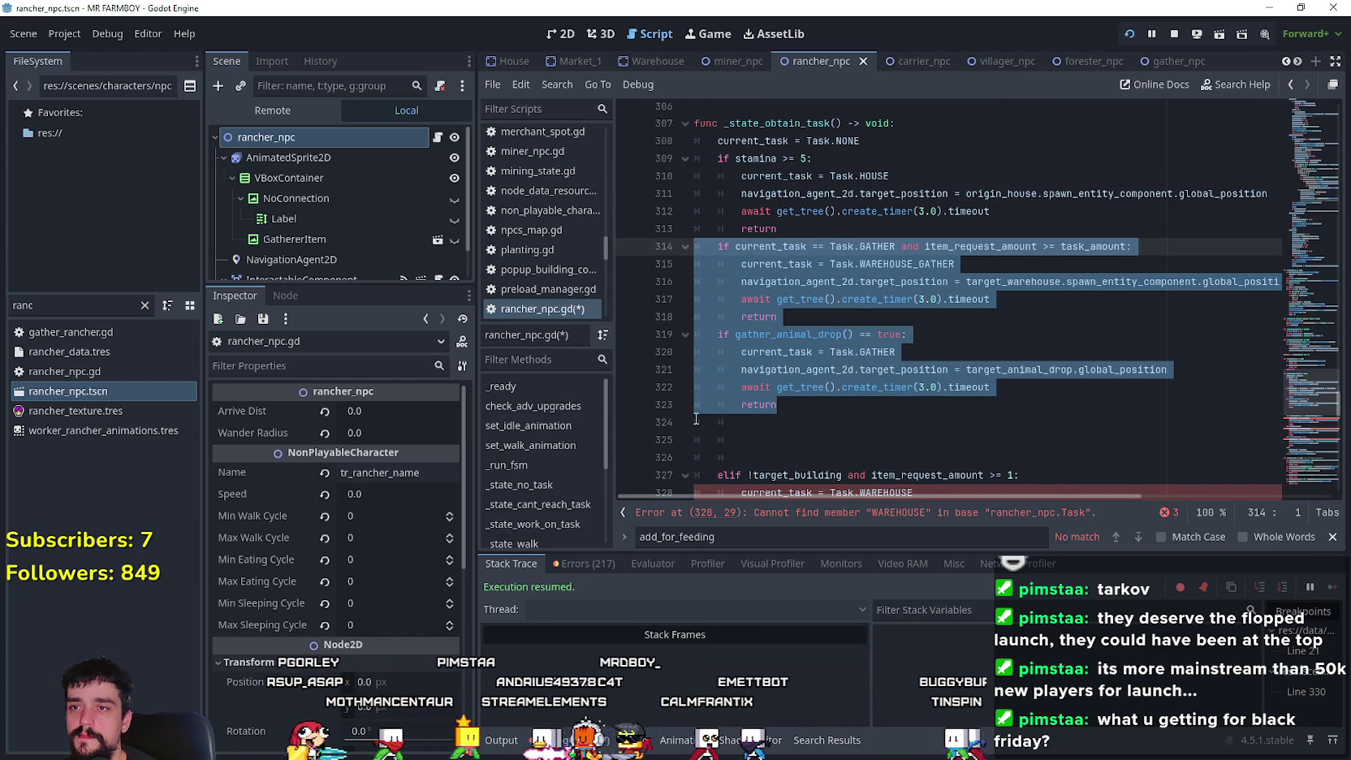
# - Paste a copy of the gather blocks at line 324 and make its condition check Task.FEED
pyautogui.moveTo(766, 419); pyautogui.dragTo(663, 421)
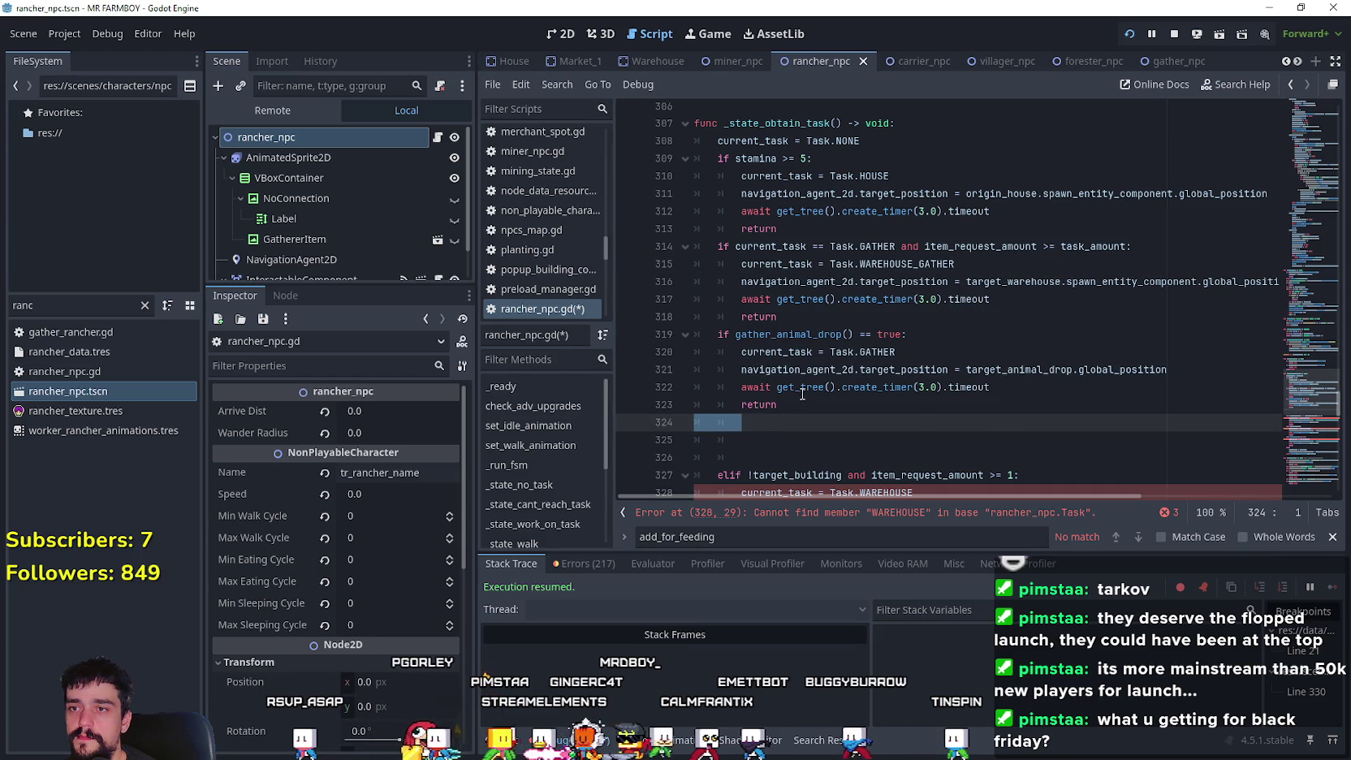
pyautogui.scroll(-5, 802, 394)
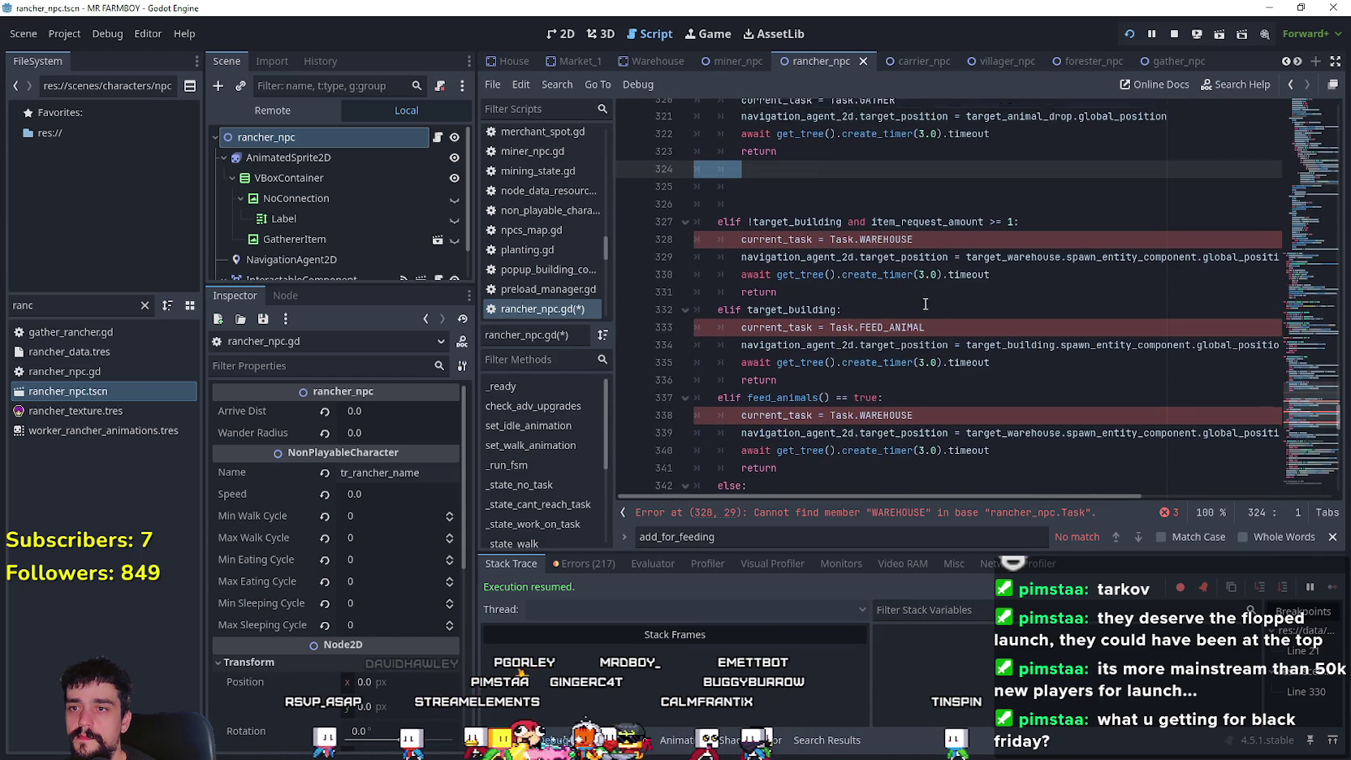
pyautogui.hotkey('ctrl', 'v')
pyautogui.scroll(2, 925, 303)
pyautogui.click(807, 248)
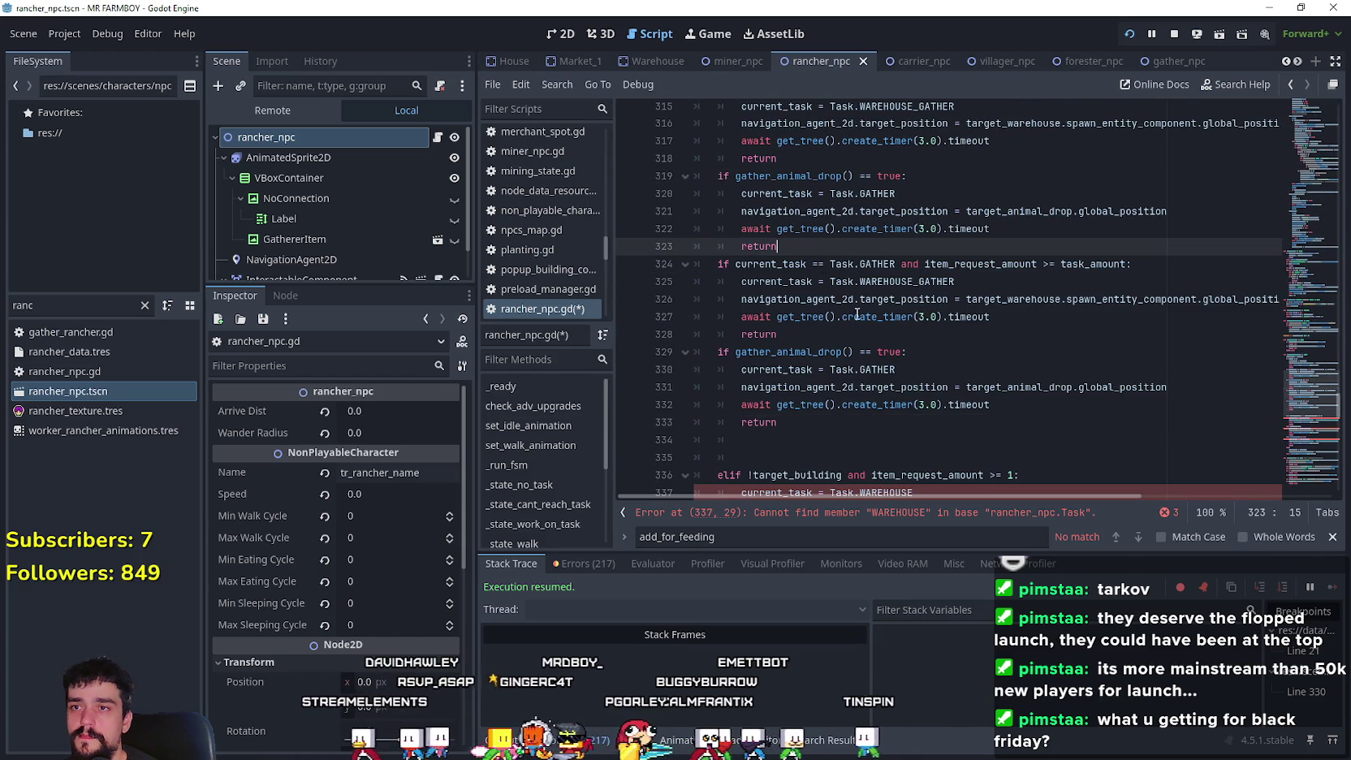
pyautogui.doubleClick(866, 264)
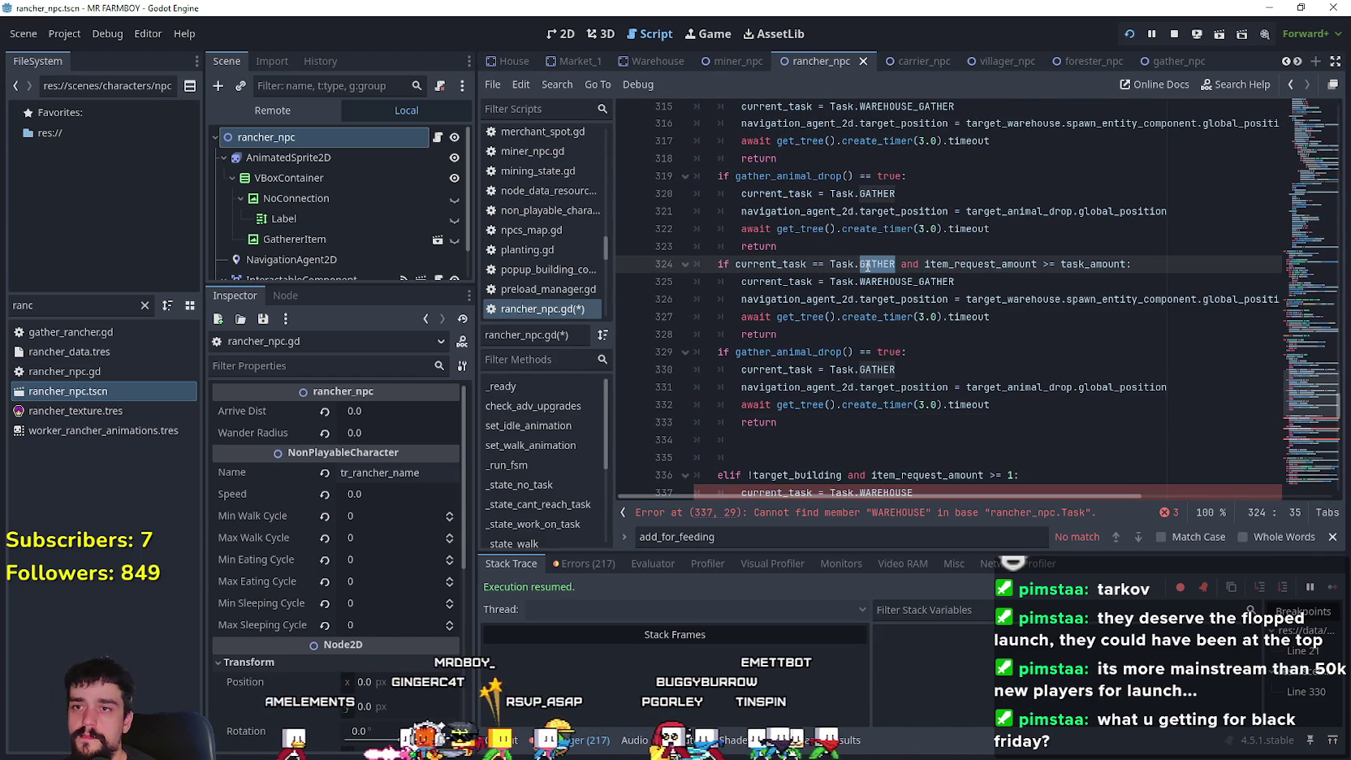
pyautogui.write('Fee')
pyautogui.press('Return')
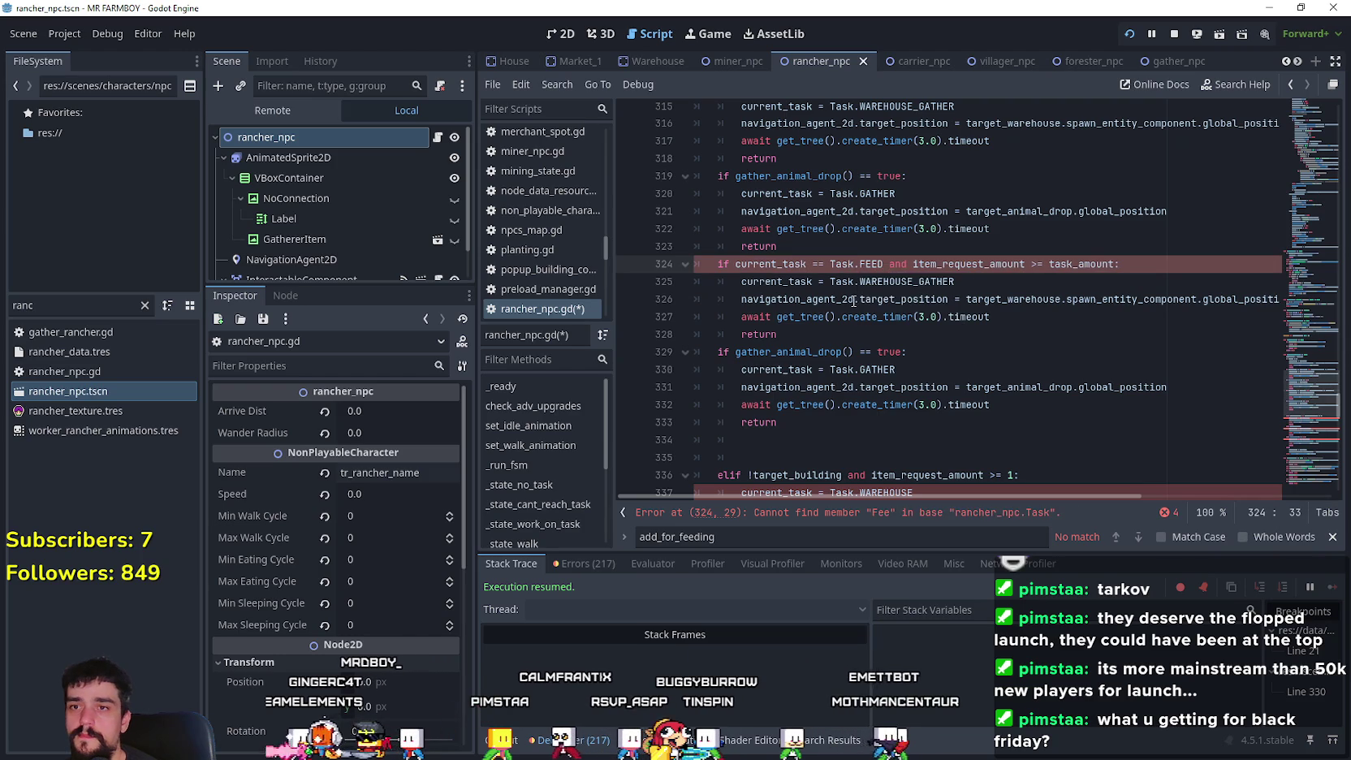
pyautogui.press('Down')
pyautogui.press('End')
# - Make the copied block on line 325 assign Task.WAREHOUSE_FEED instead of WAREHOUSE_GATHER
pyautogui.doubleClick(813, 282)
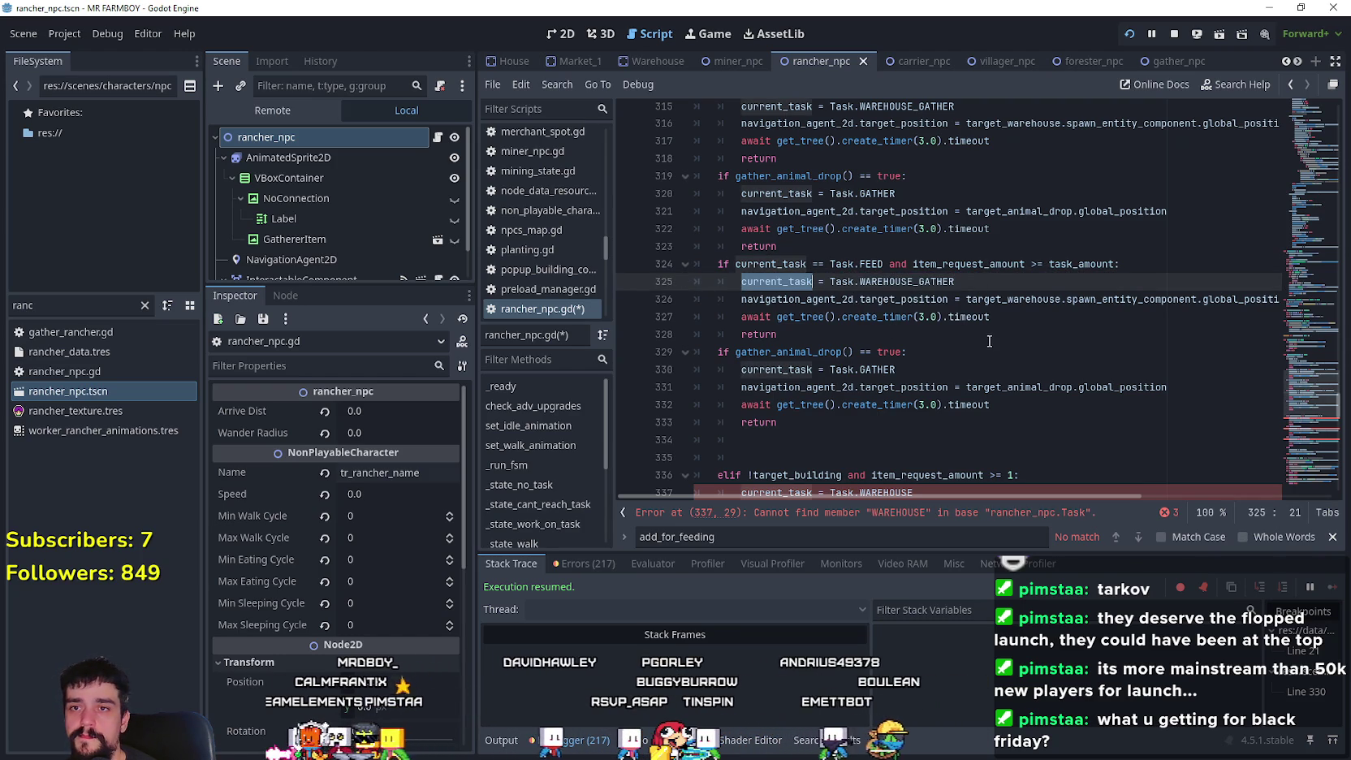
pyautogui.moveTo(987, 323)
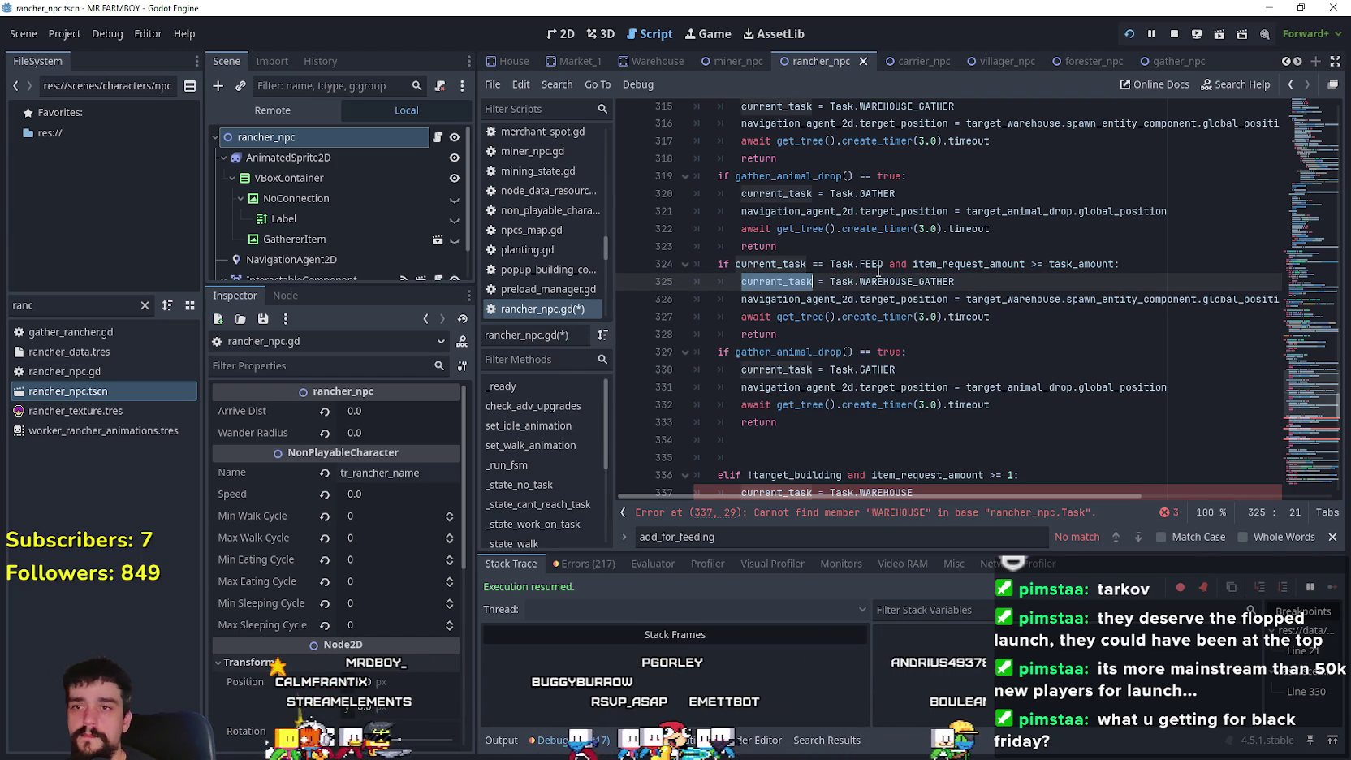
pyautogui.click(922, 283)
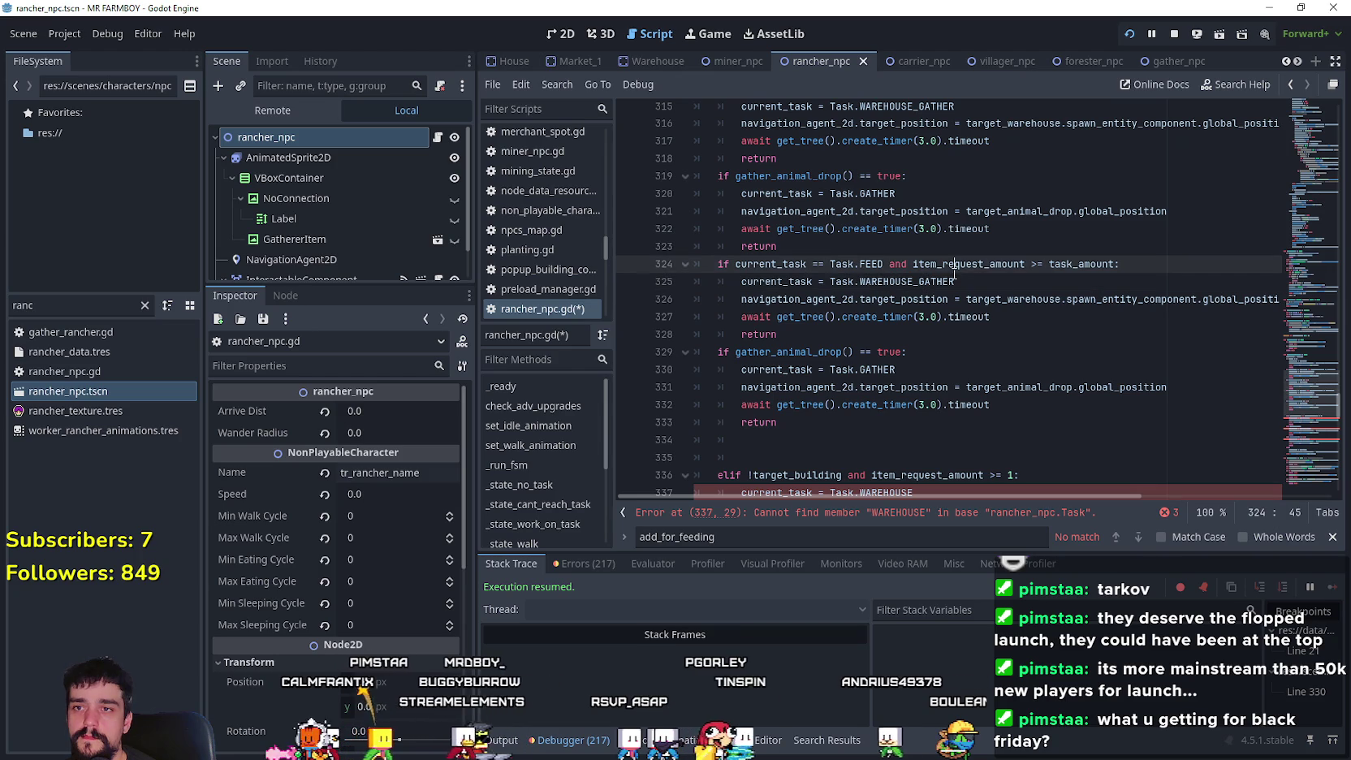
pyautogui.doubleClick(946, 282)
pyautogui.write('W')
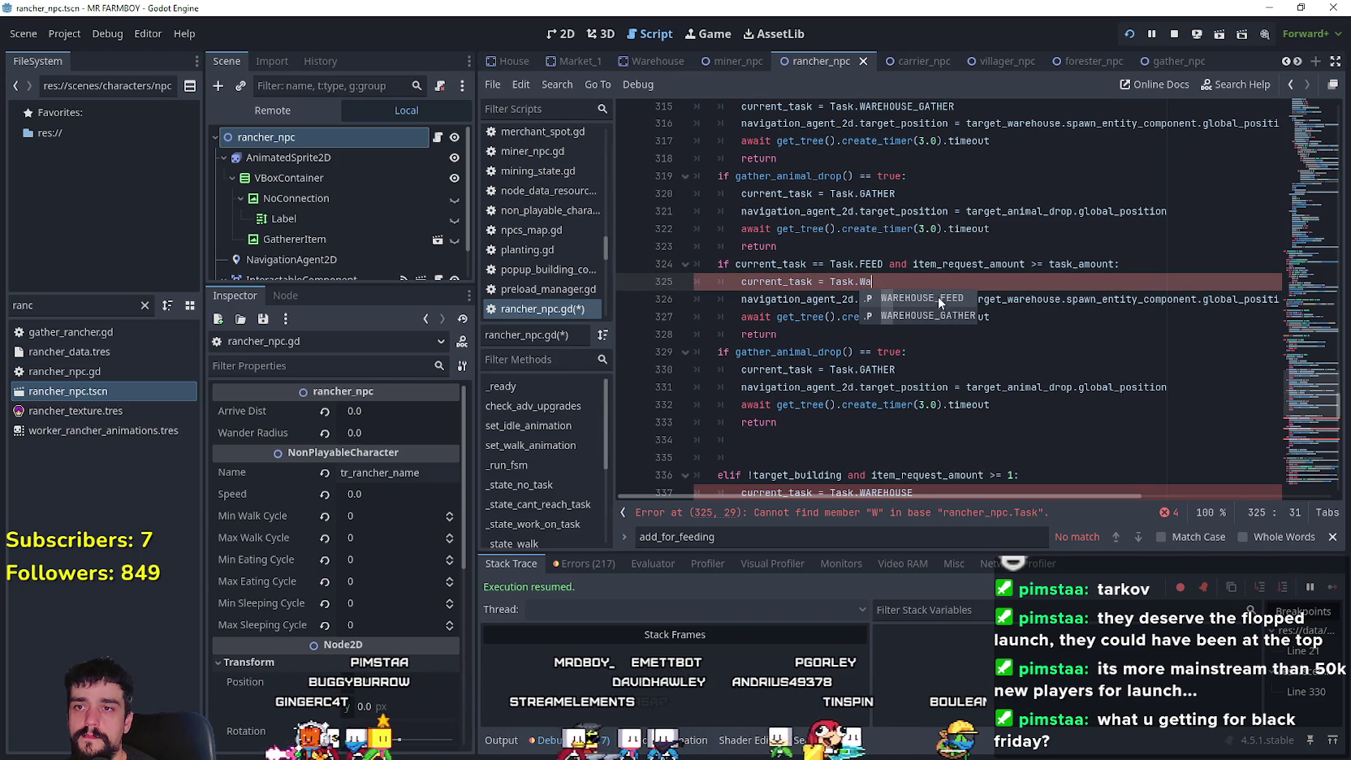
pyautogui.press('Return')
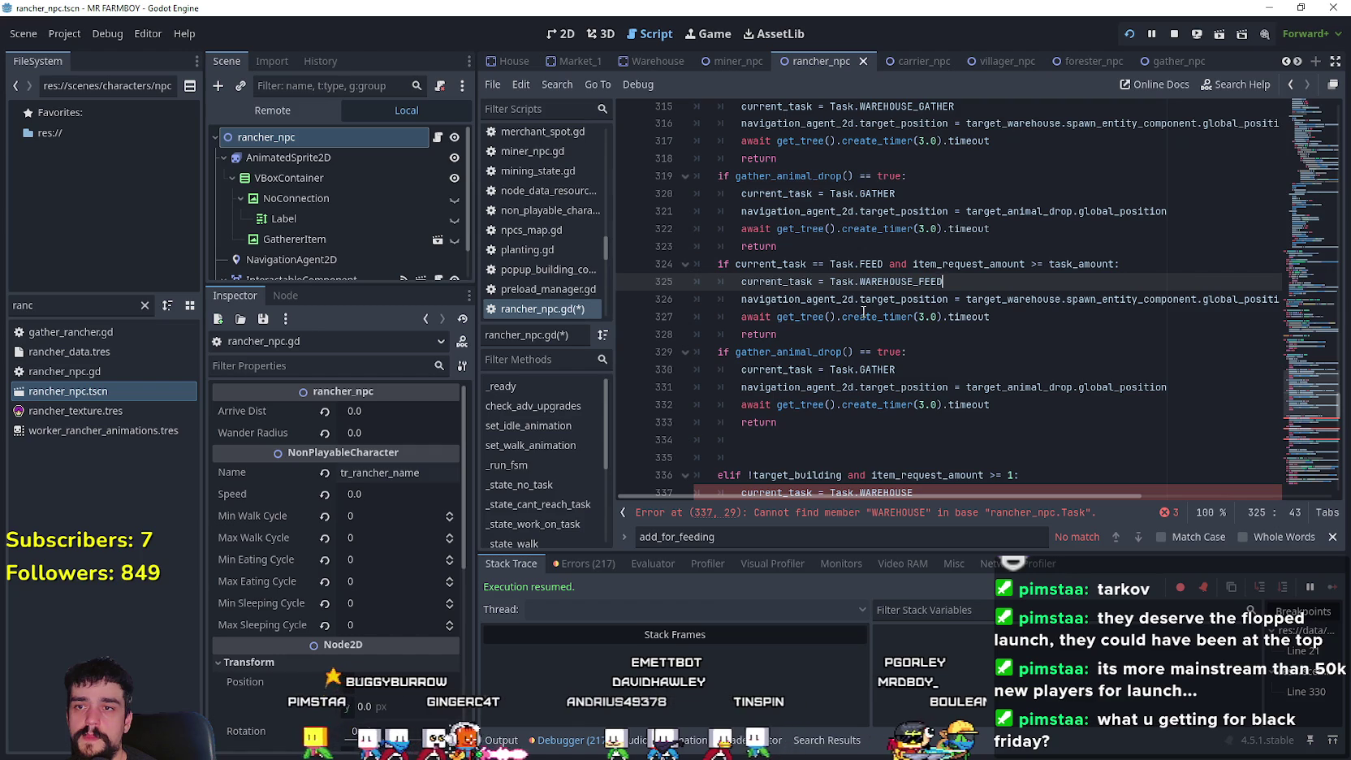
pyautogui.click(836, 334)
pyautogui.scroll(1, 828, 325)
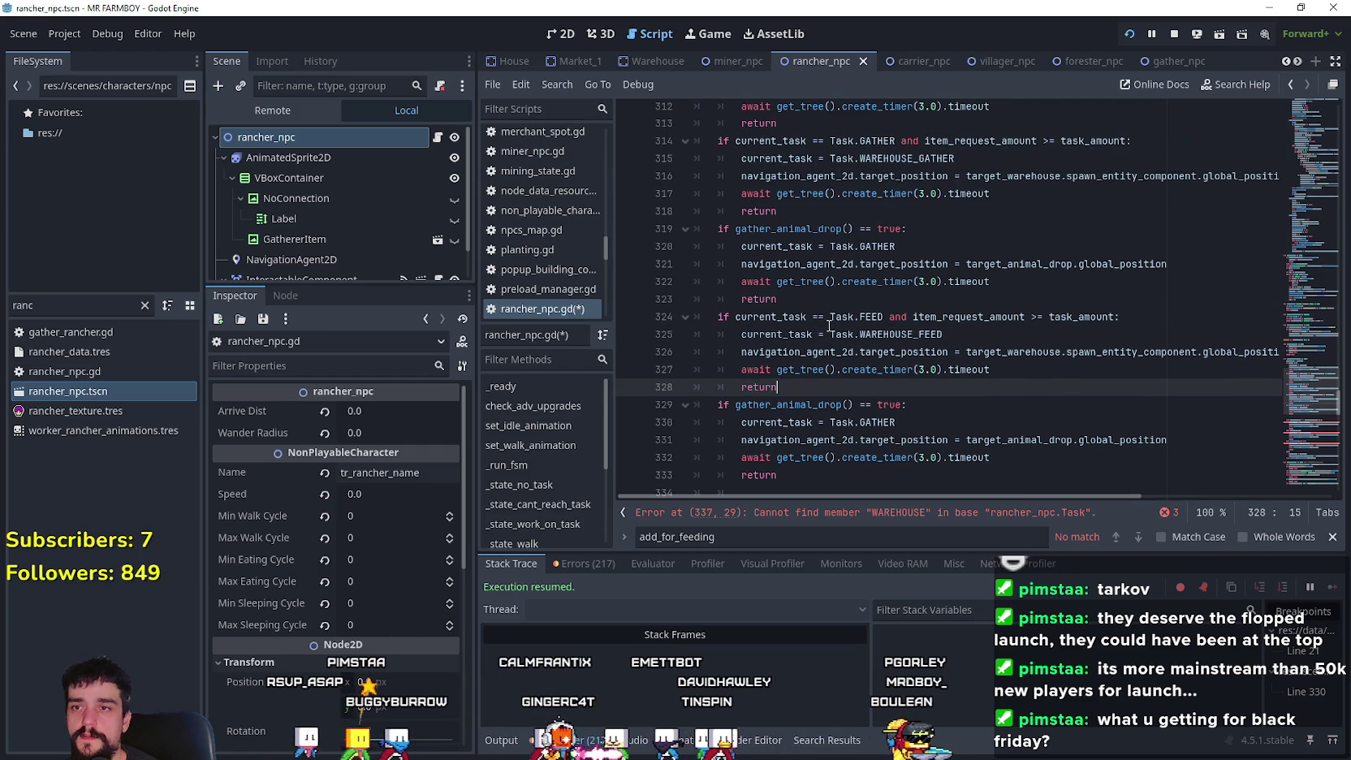
pyautogui.click(810, 301)
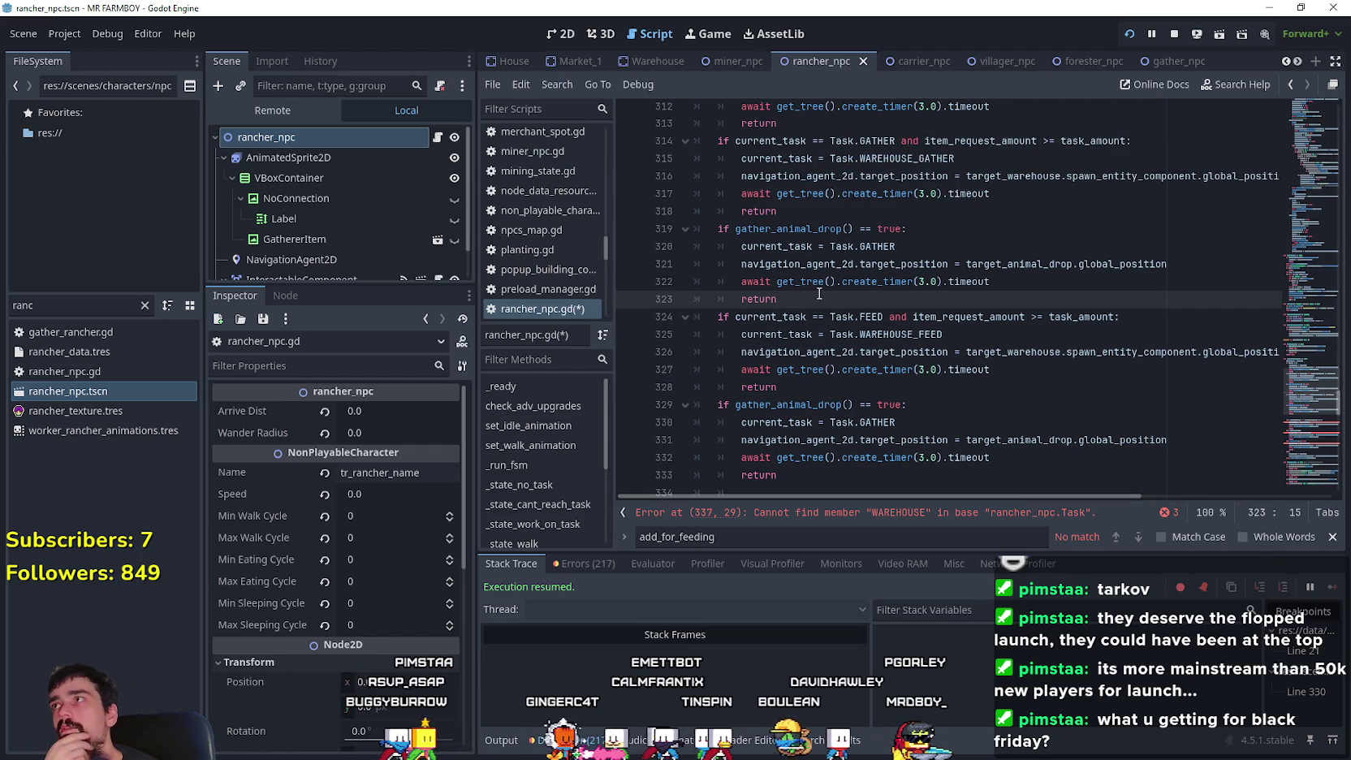
pyautogui.scroll(-3, 819, 294)
pyautogui.scroll(2, 817, 291)
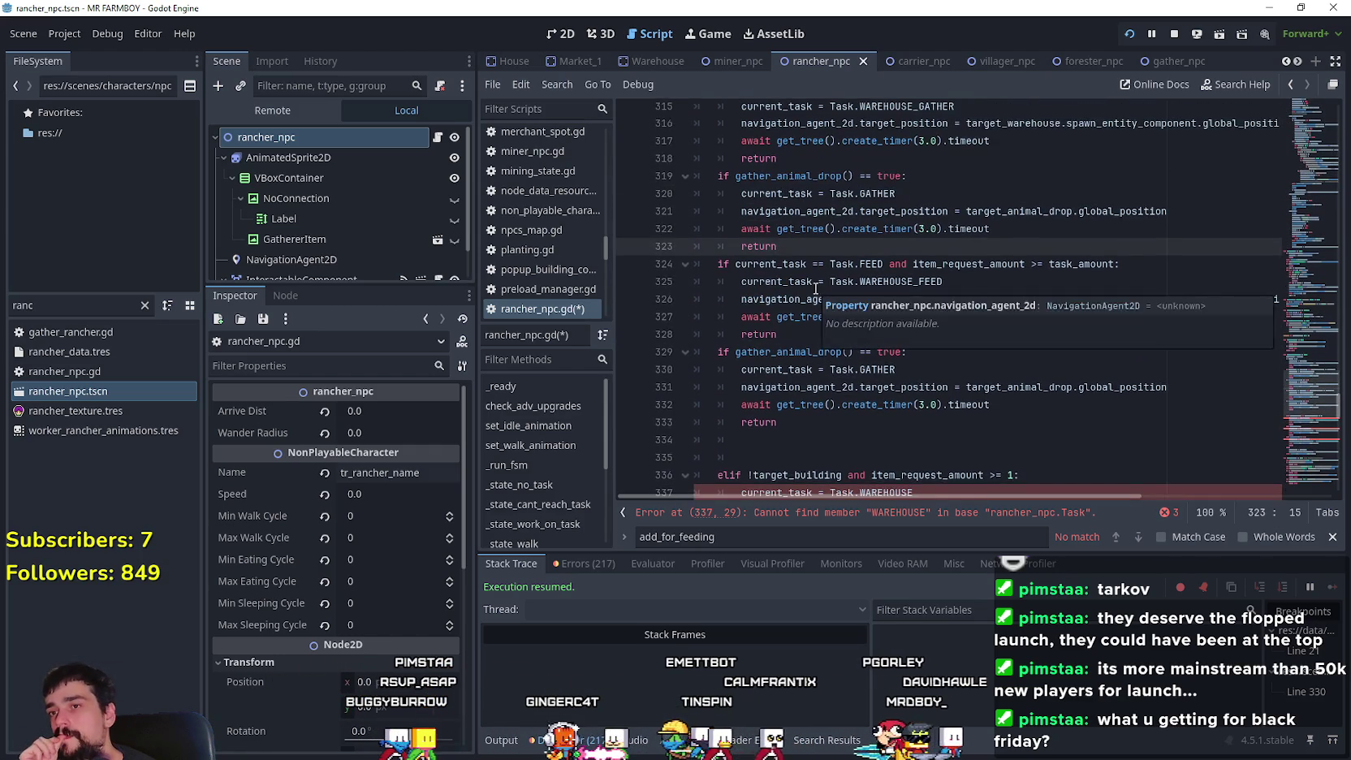
pyautogui.scroll(2, 815, 289)
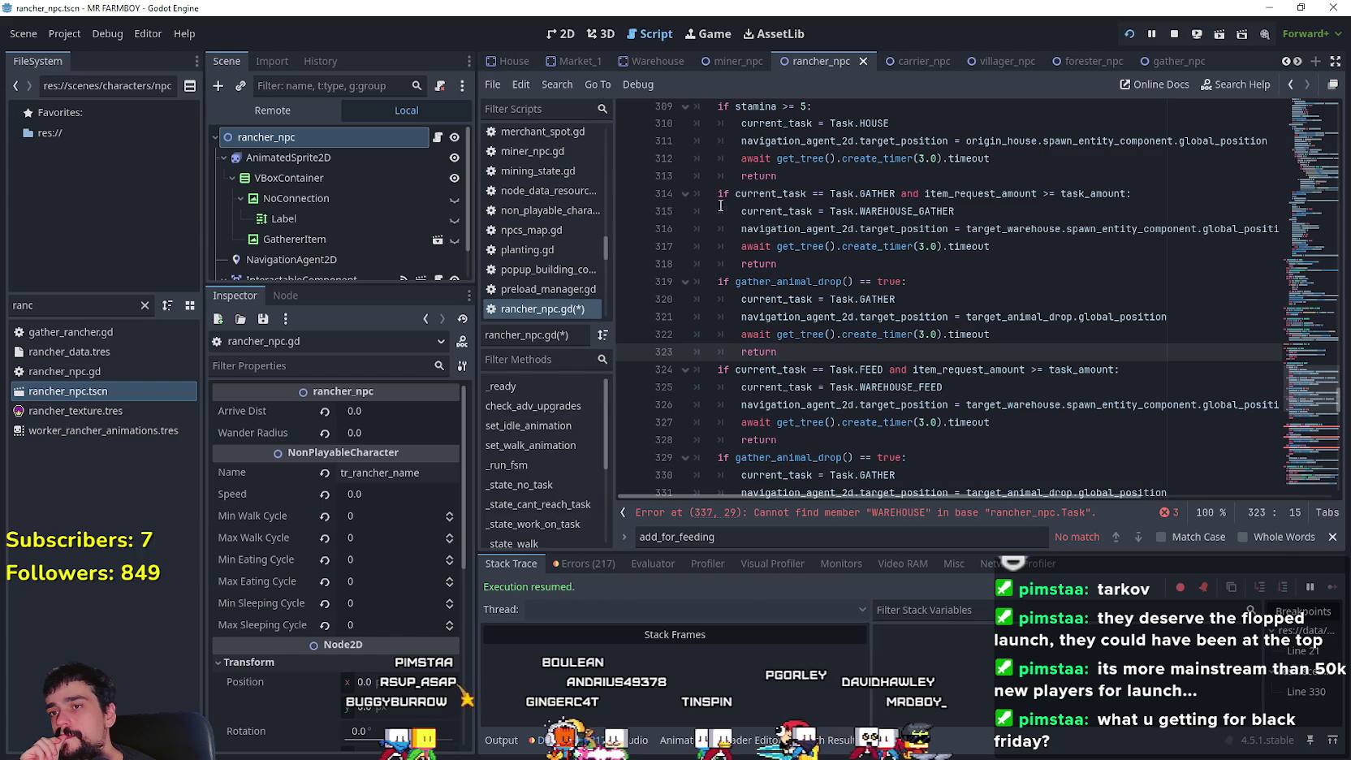
pyautogui.scroll(-1, 1110, 298)
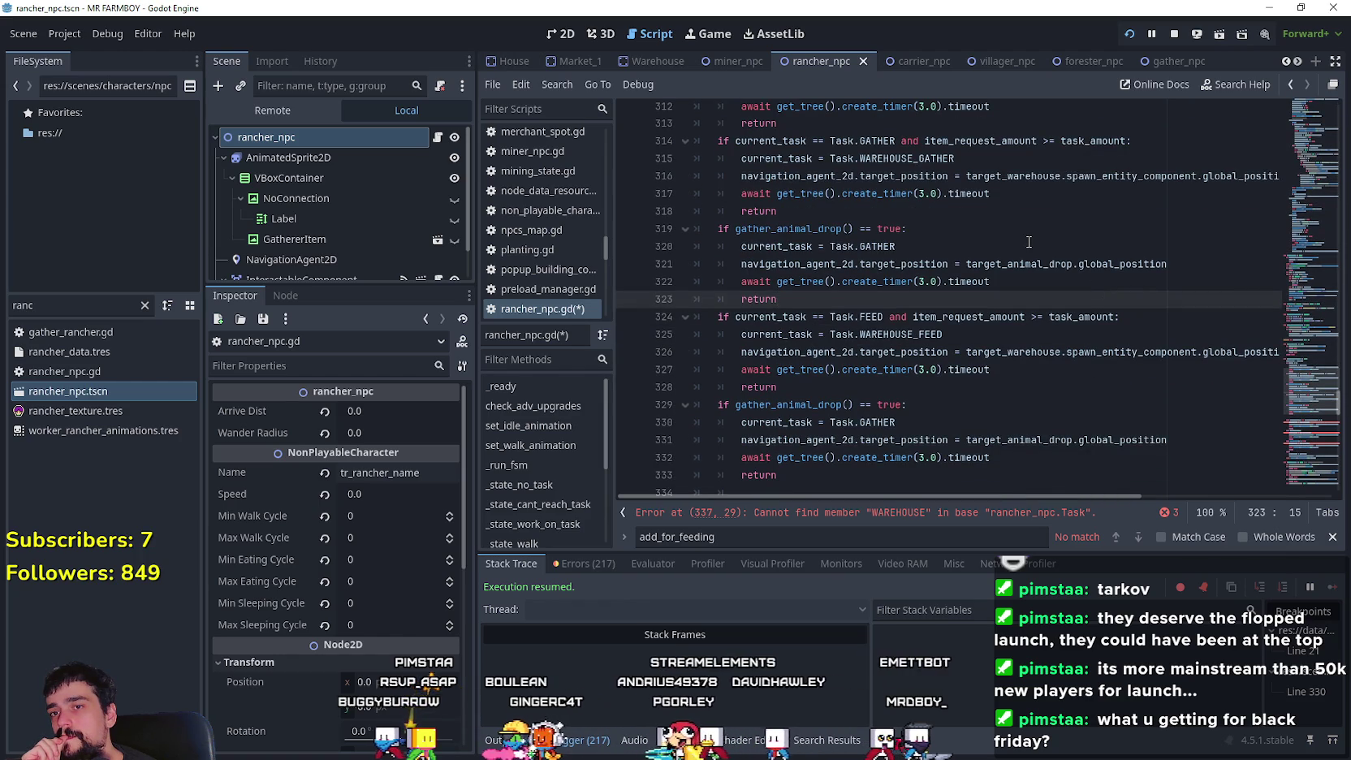
# - Change the copied gather_animal_drop block on line 330 to assign Task.FEED
pyautogui.click(1112, 335)
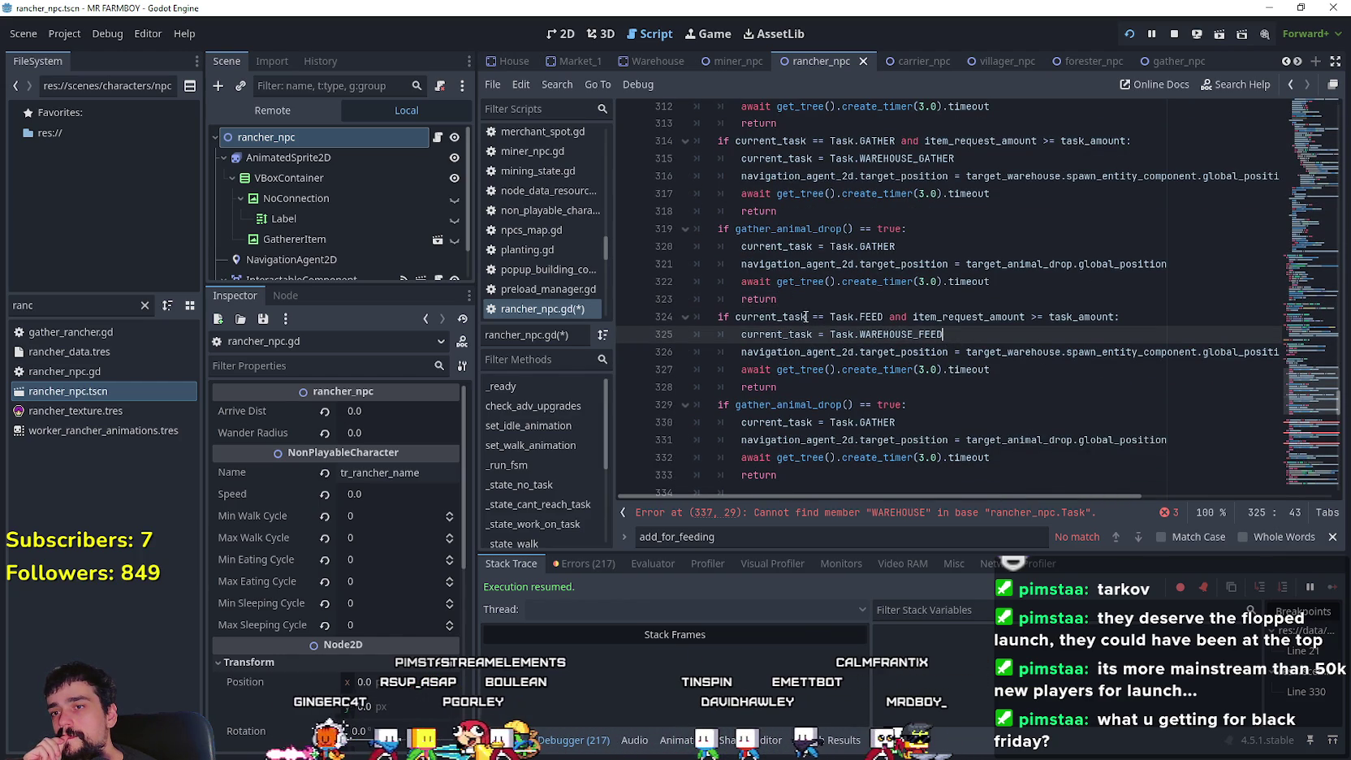
pyautogui.scroll(-3, 801, 309)
pyautogui.doubleClick(788, 246)
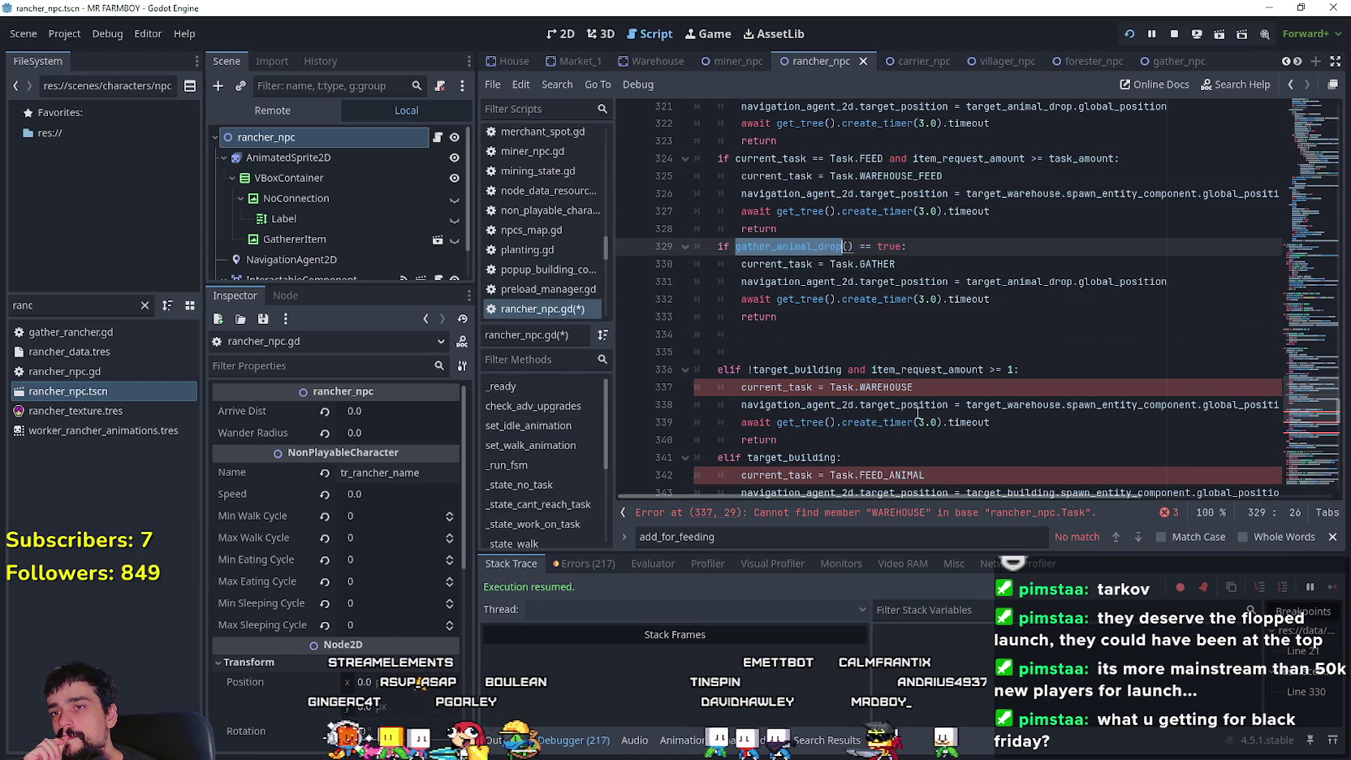
pyautogui.doubleClick(913, 265)
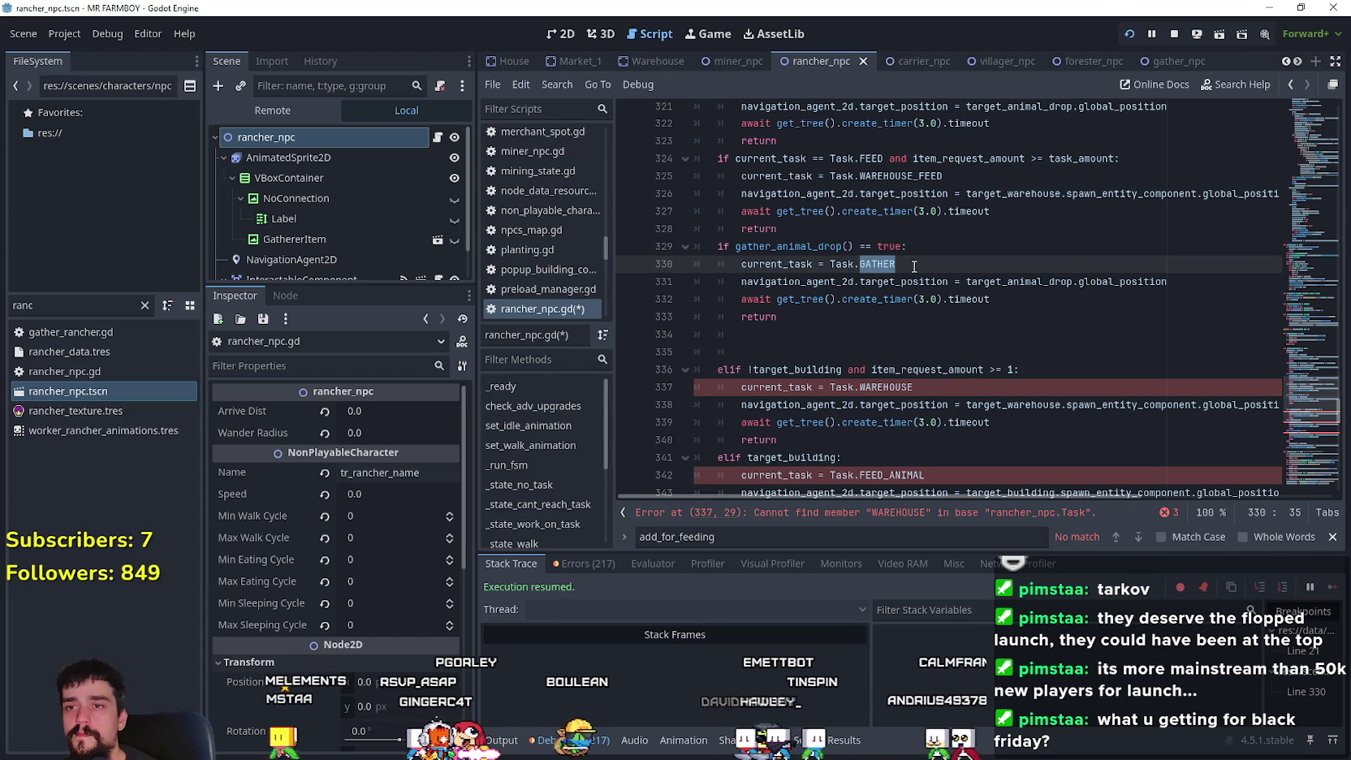
pyautogui.write('Fe')
pyautogui.press('Return')
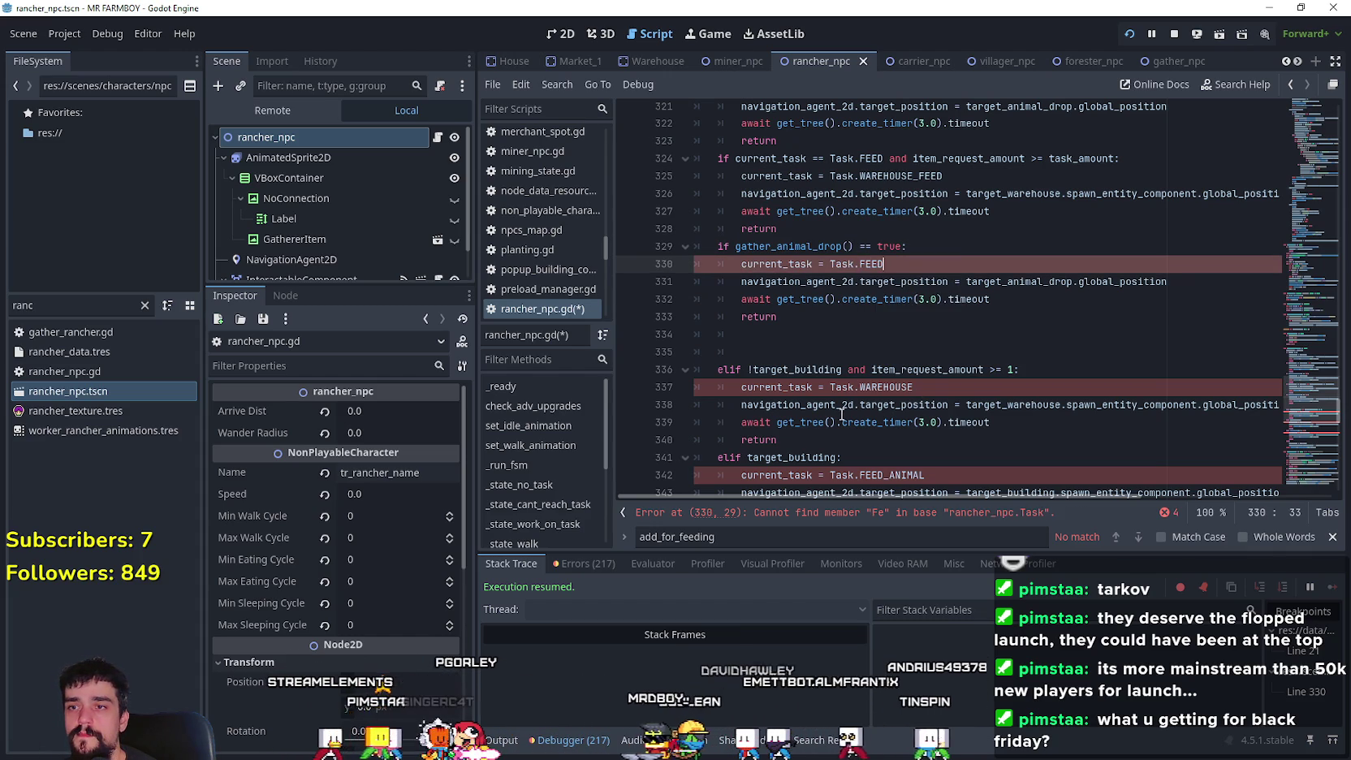
pyautogui.scroll(-1, 860, 396)
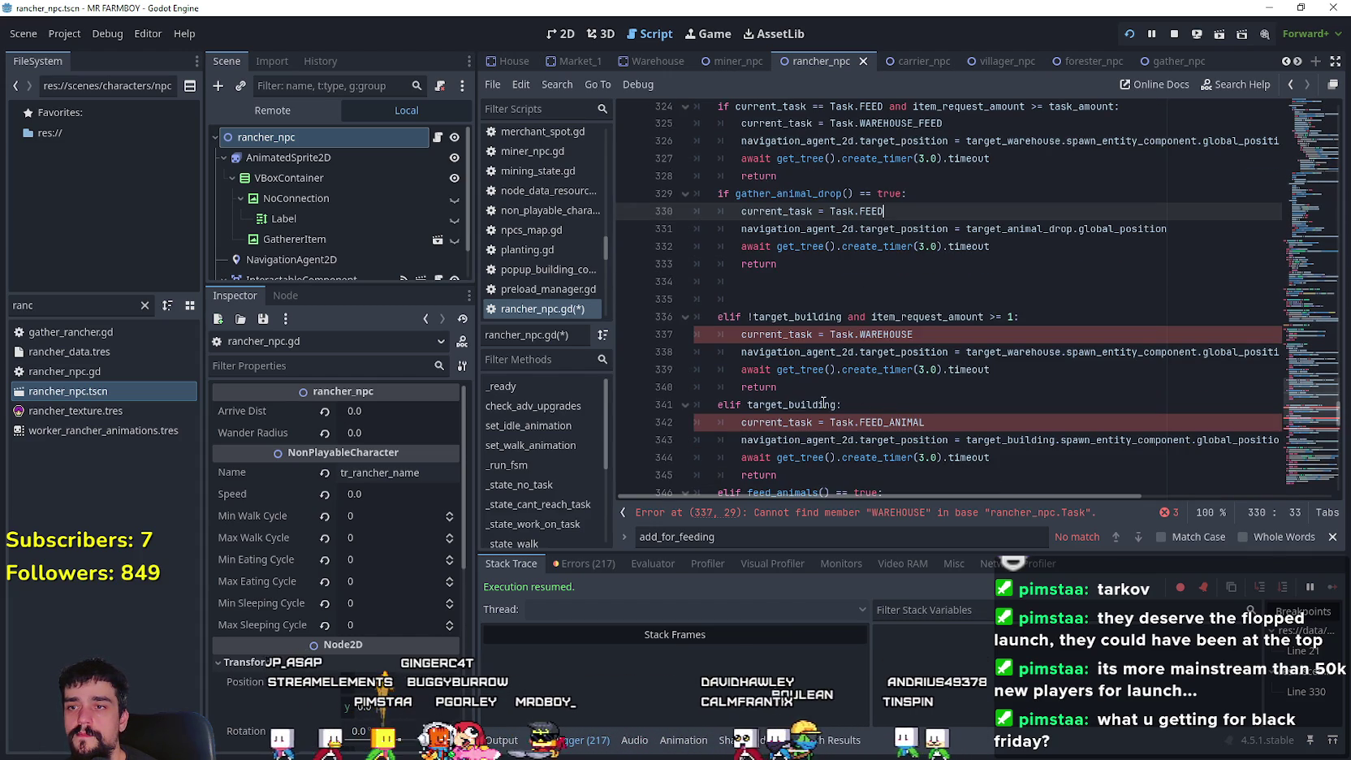
pyautogui.scroll(2, 820, 382)
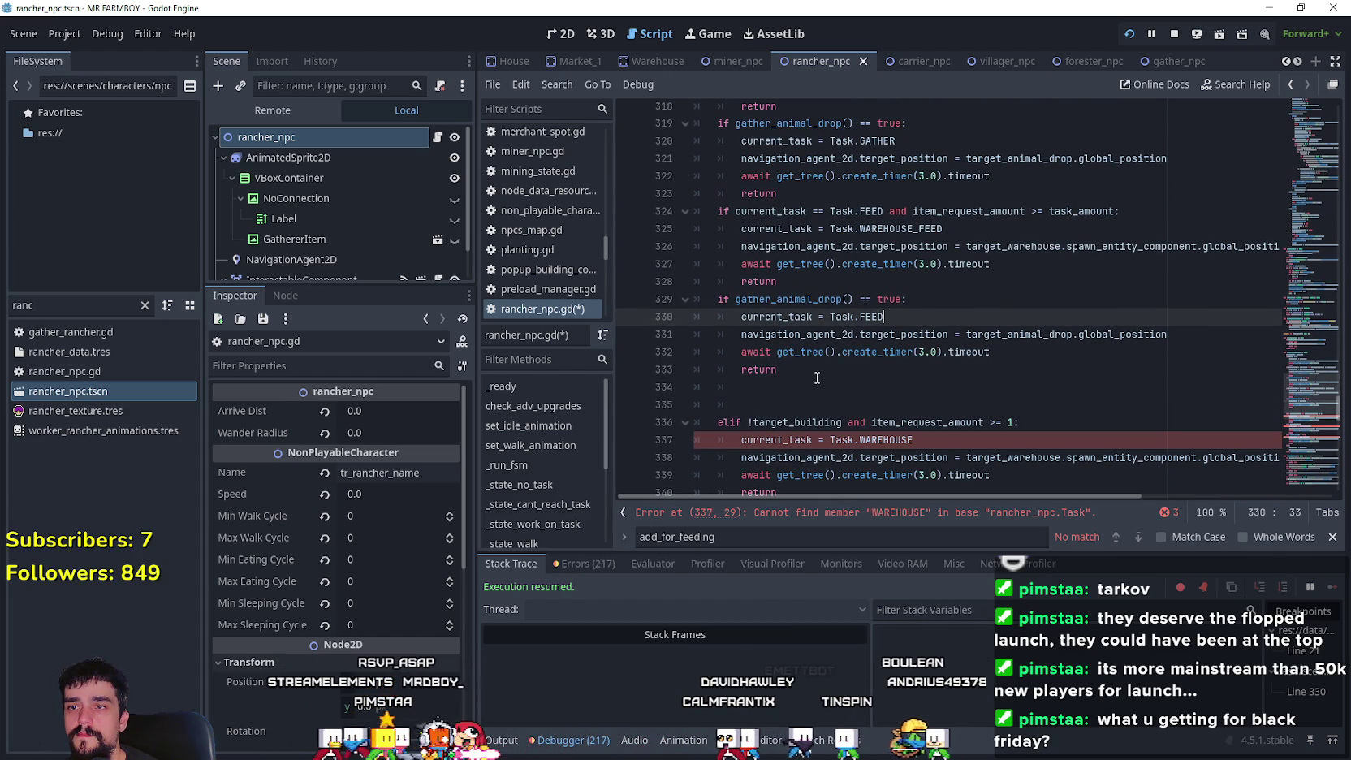
pyautogui.click(817, 376)
pyautogui.doubleClick(1109, 336)
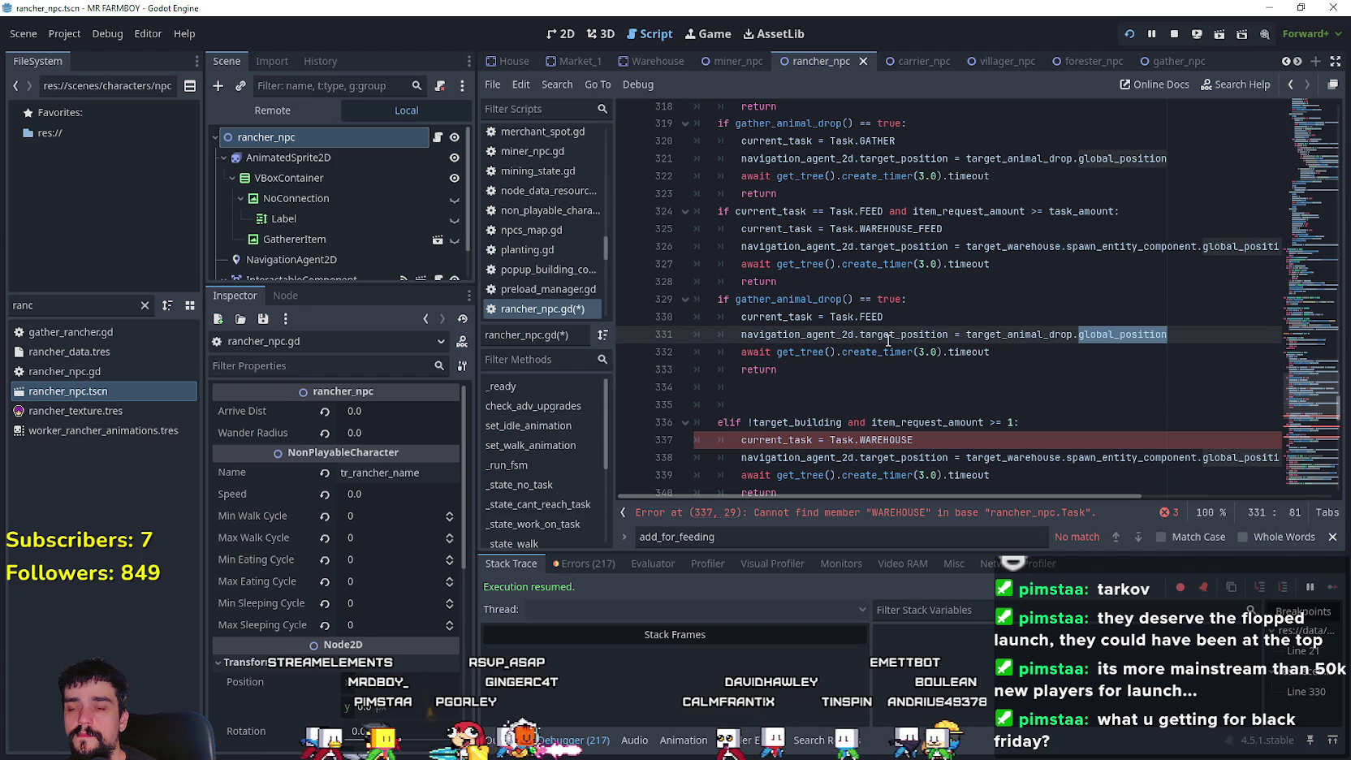
pyautogui.doubleClick(1019, 334)
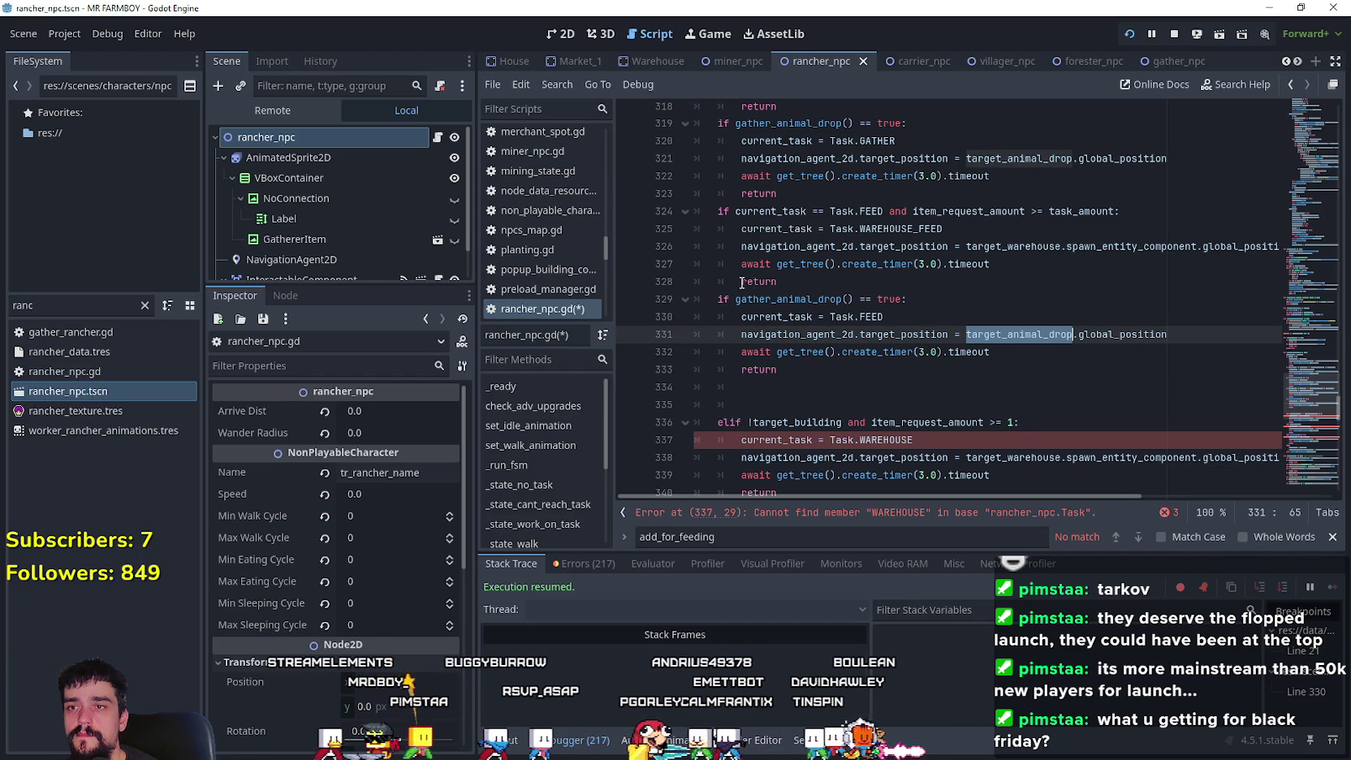
# - Review the FEED block on lines 324–328 that targets the warehouse spawn position
pyautogui.moveTo(778, 282)
pyautogui.mouseDown()
pyautogui.moveTo(674, 246)
pyautogui.moveTo(646, 211)
pyautogui.mouseUp()
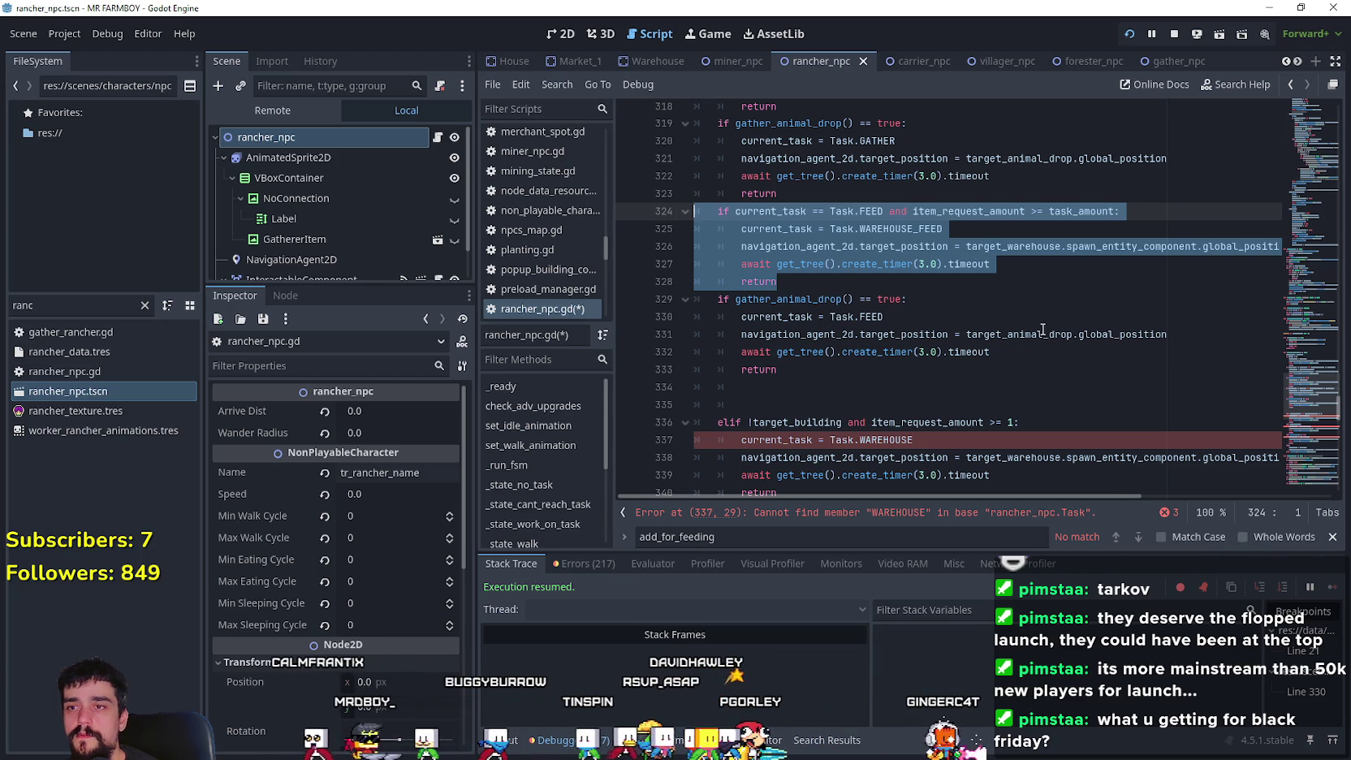
pyautogui.moveTo(1041, 328)
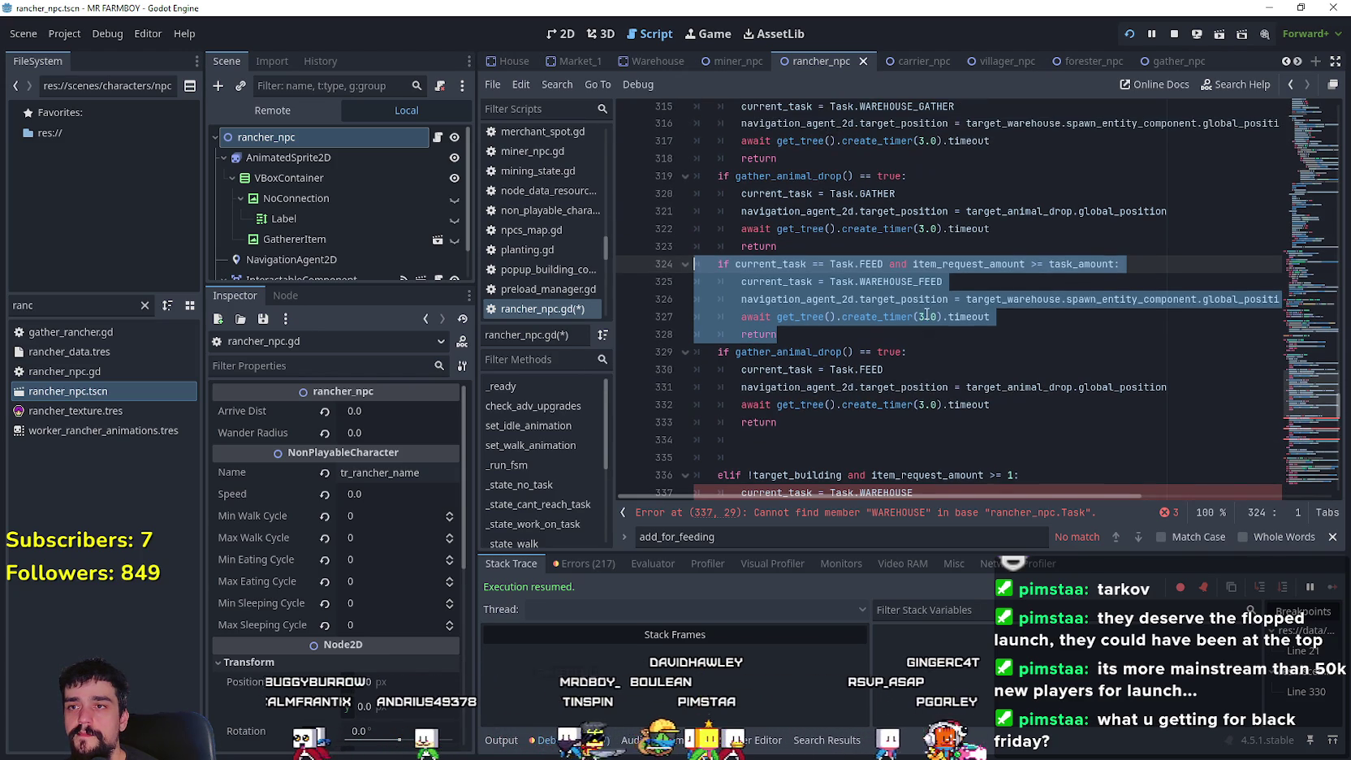
pyautogui.scroll(1, 835, 300)
pyautogui.click(1036, 349)
pyautogui.scroll(1, 1036, 349)
pyautogui.scroll(1, 1047, 342)
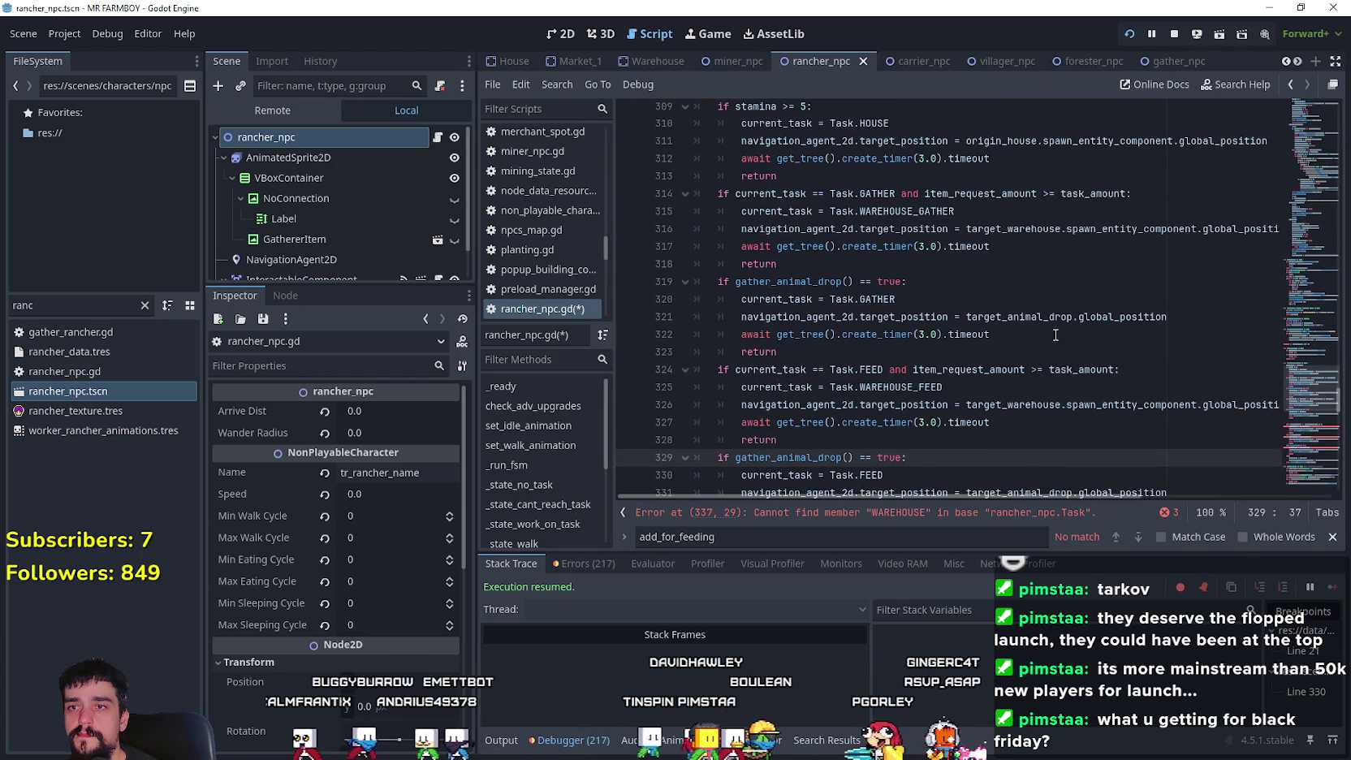
pyautogui.scroll(-1, 1020, 301)
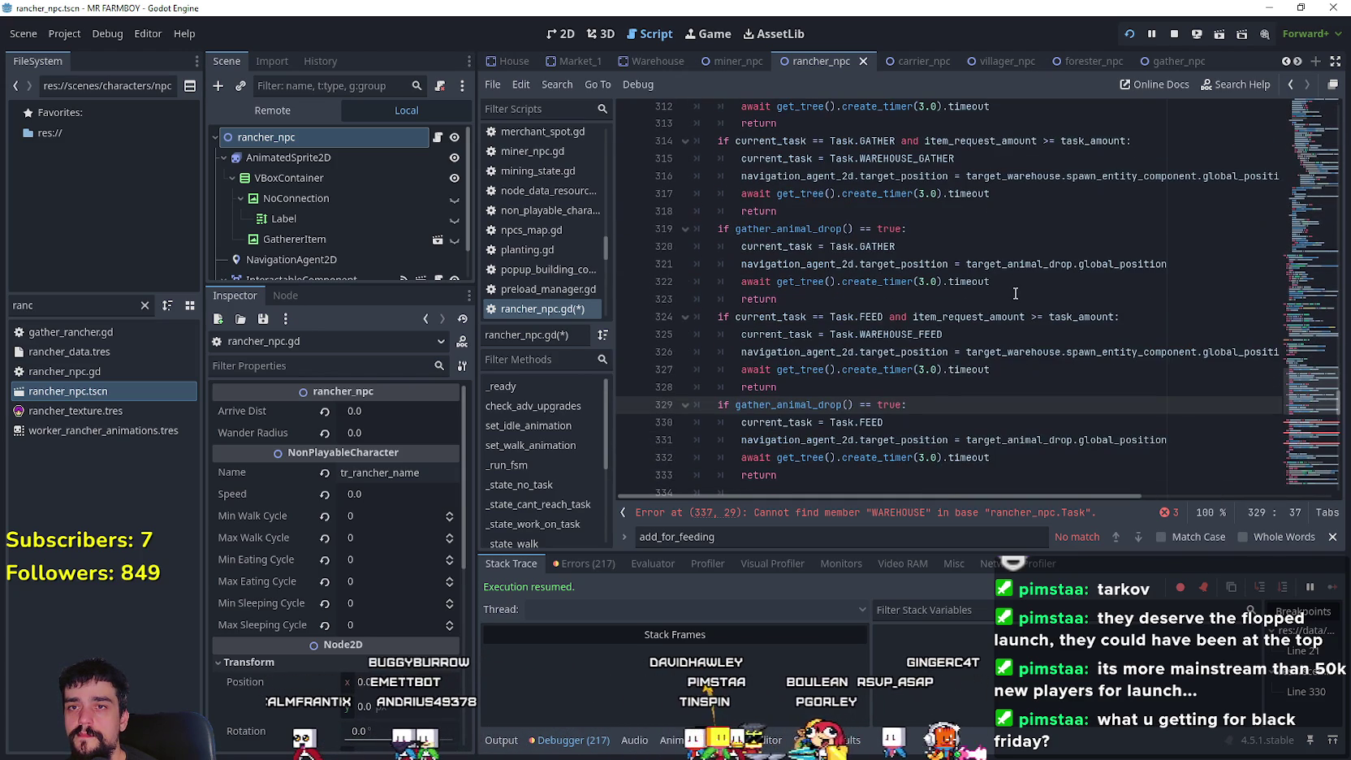
pyautogui.click(860, 317)
pyautogui.scroll(-1, 1026, 413)
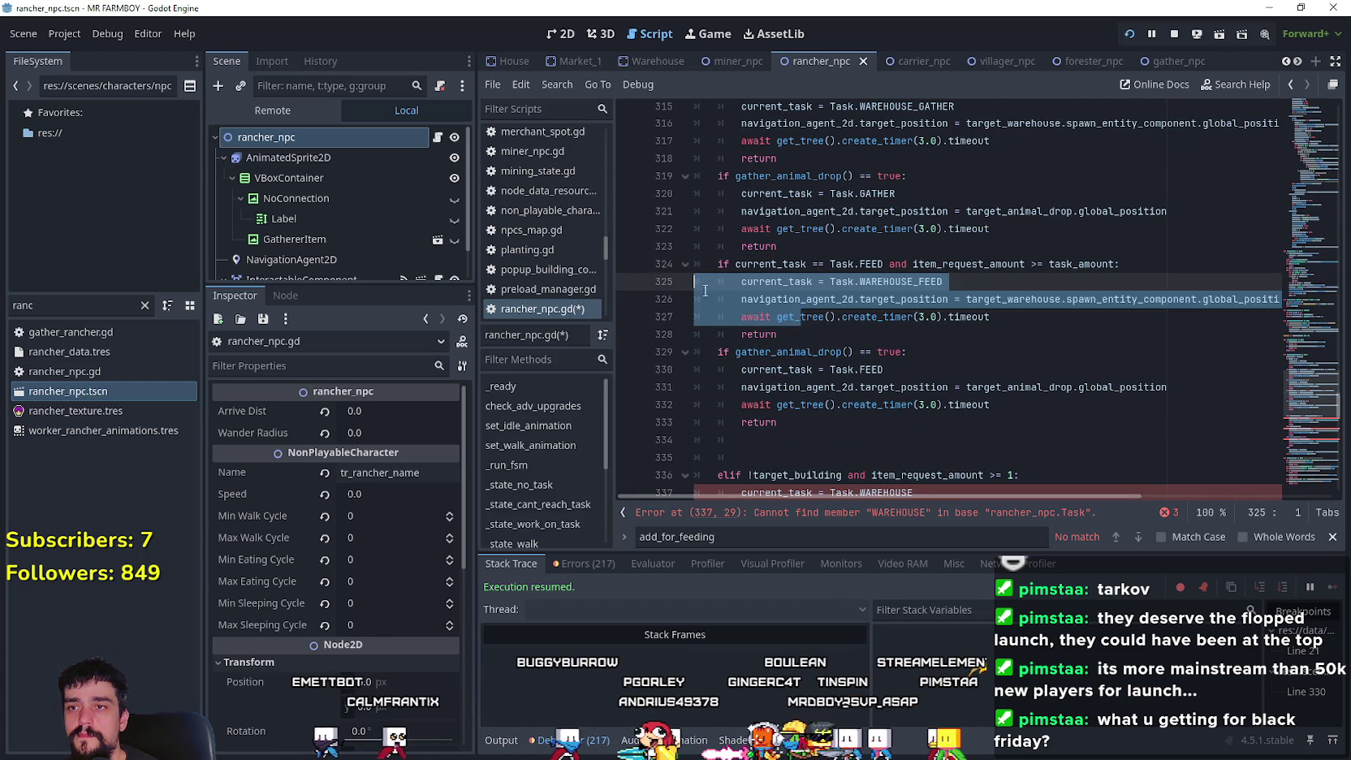
pyautogui.moveTo(778, 334); pyautogui.dragTo(662, 274)
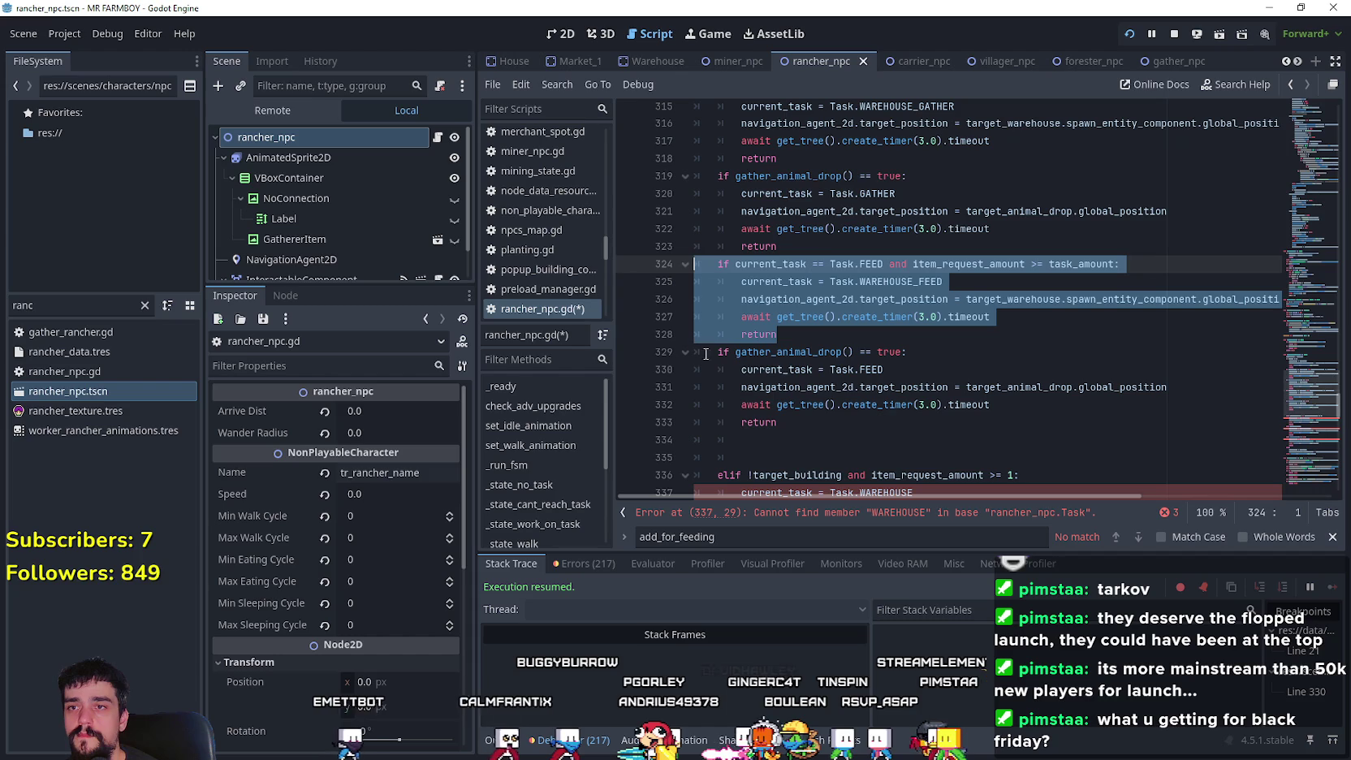
# - Replace gather_animal_drop with feed_animals in the line 329 condition
pyautogui.click(890, 371)
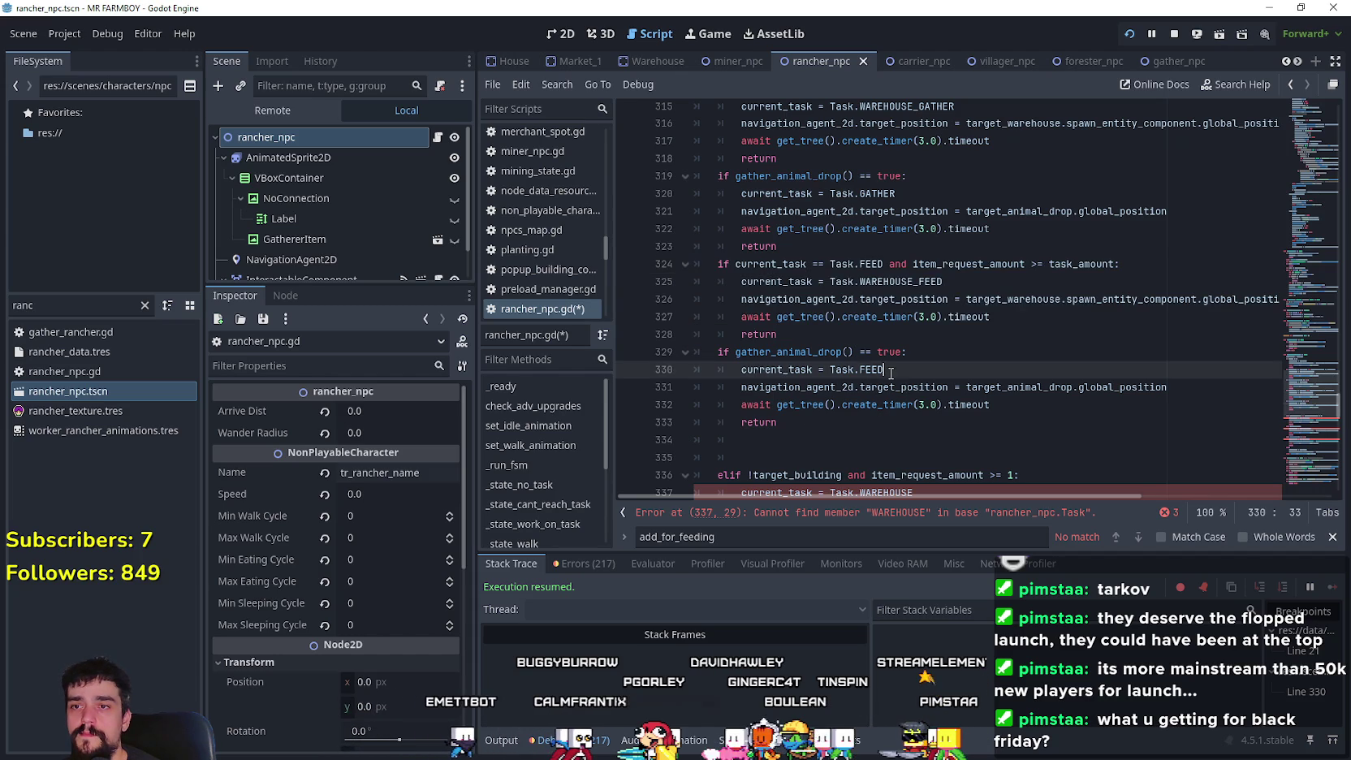
pyautogui.doubleClick(891, 371)
pyautogui.moveTo(724, 354); pyautogui.dragTo(955, 404)
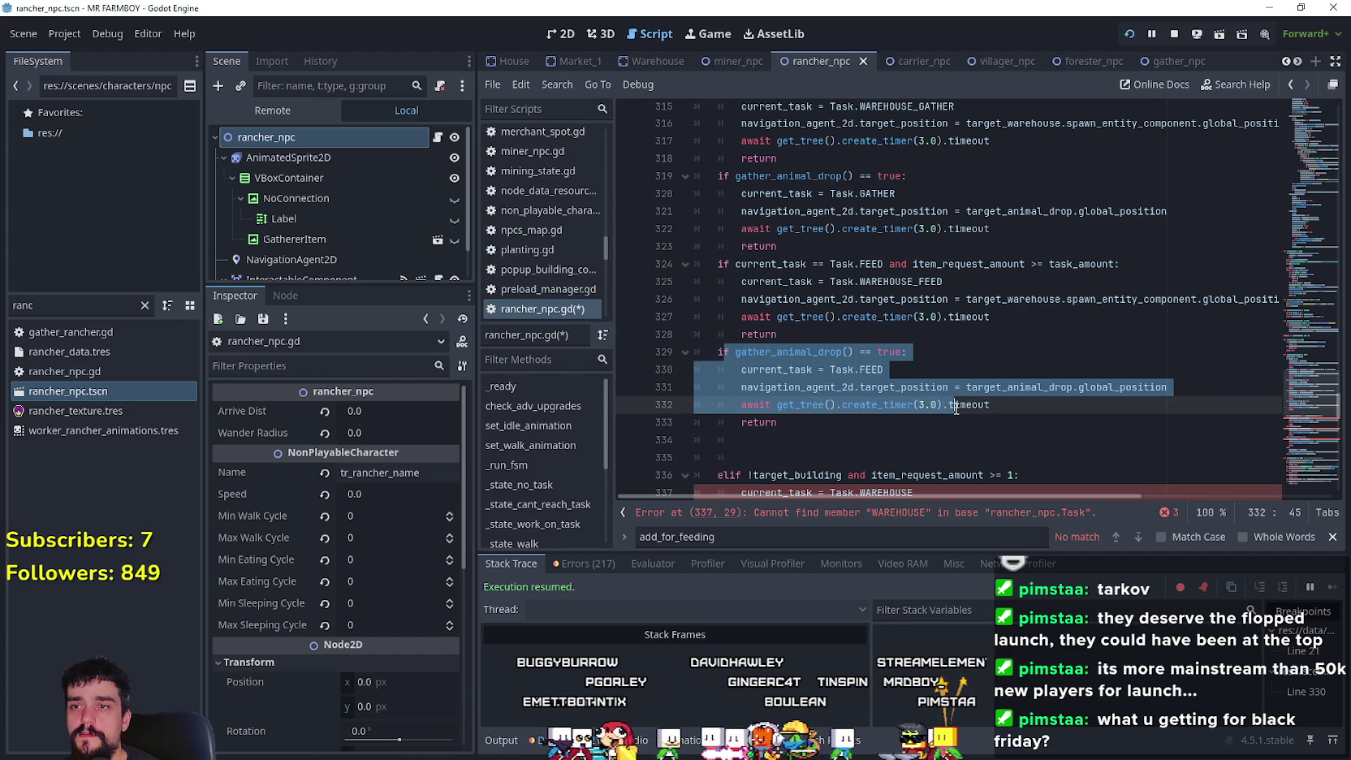
pyautogui.scroll(-2, 794, 345)
pyautogui.scroll(-3, 794, 345)
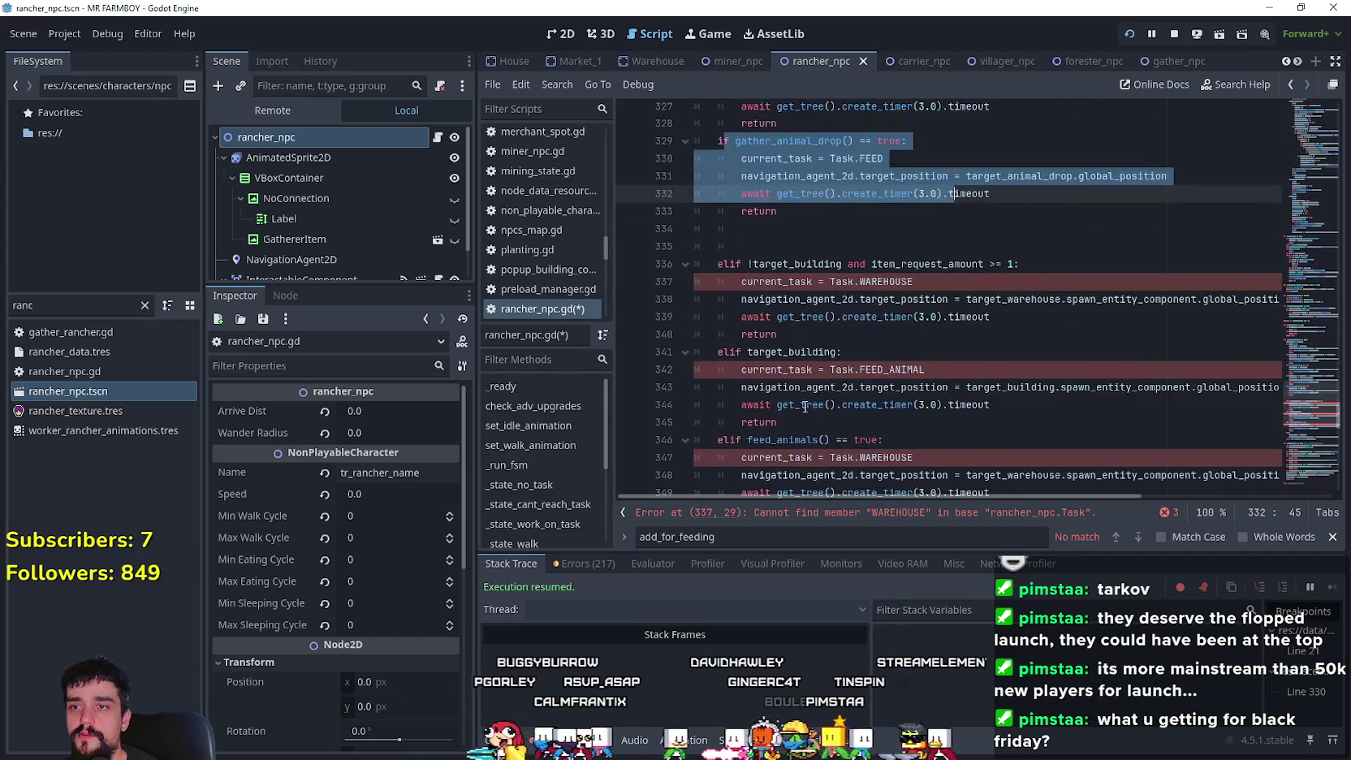
pyautogui.doubleClick(812, 445)
pyautogui.hotkey('ctrl', 'c')
pyautogui.scroll(3, 845, 368)
pyautogui.doubleClick(772, 299)
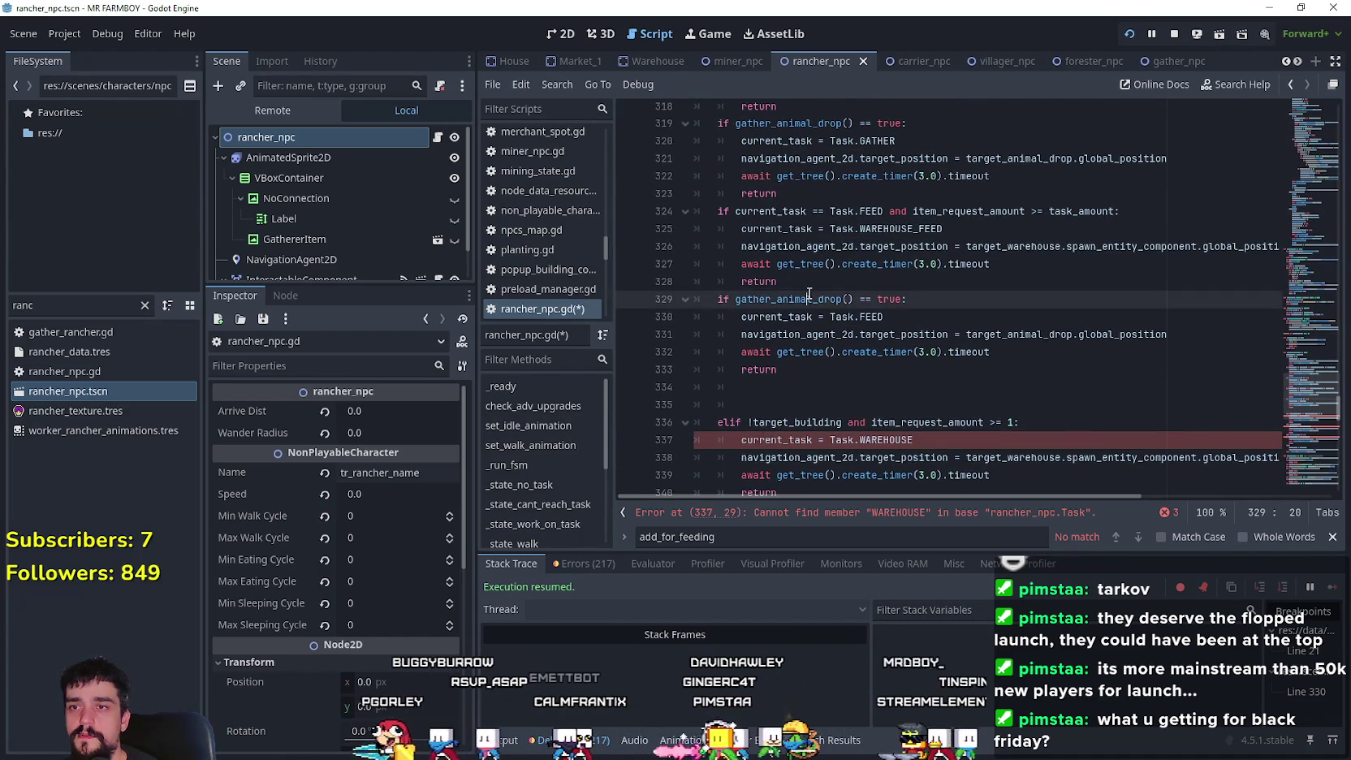
pyautogui.hotkey('ctrl', 'v')
# - Change the assigned task on line 330 from FEED to WAREHOUSE_FEED
pyautogui.scroll(2, 863, 357)
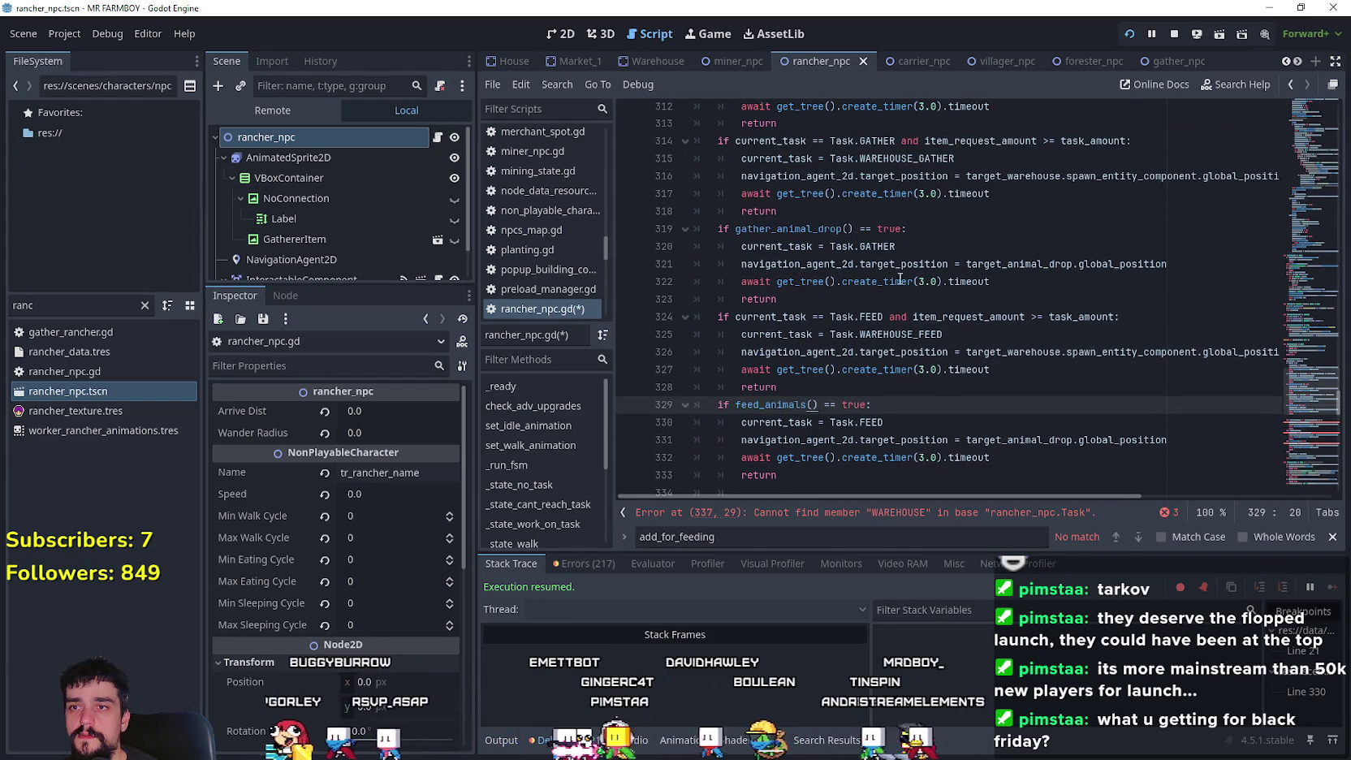
pyautogui.scroll(2, 917, 333)
pyautogui.scroll(-3, 916, 333)
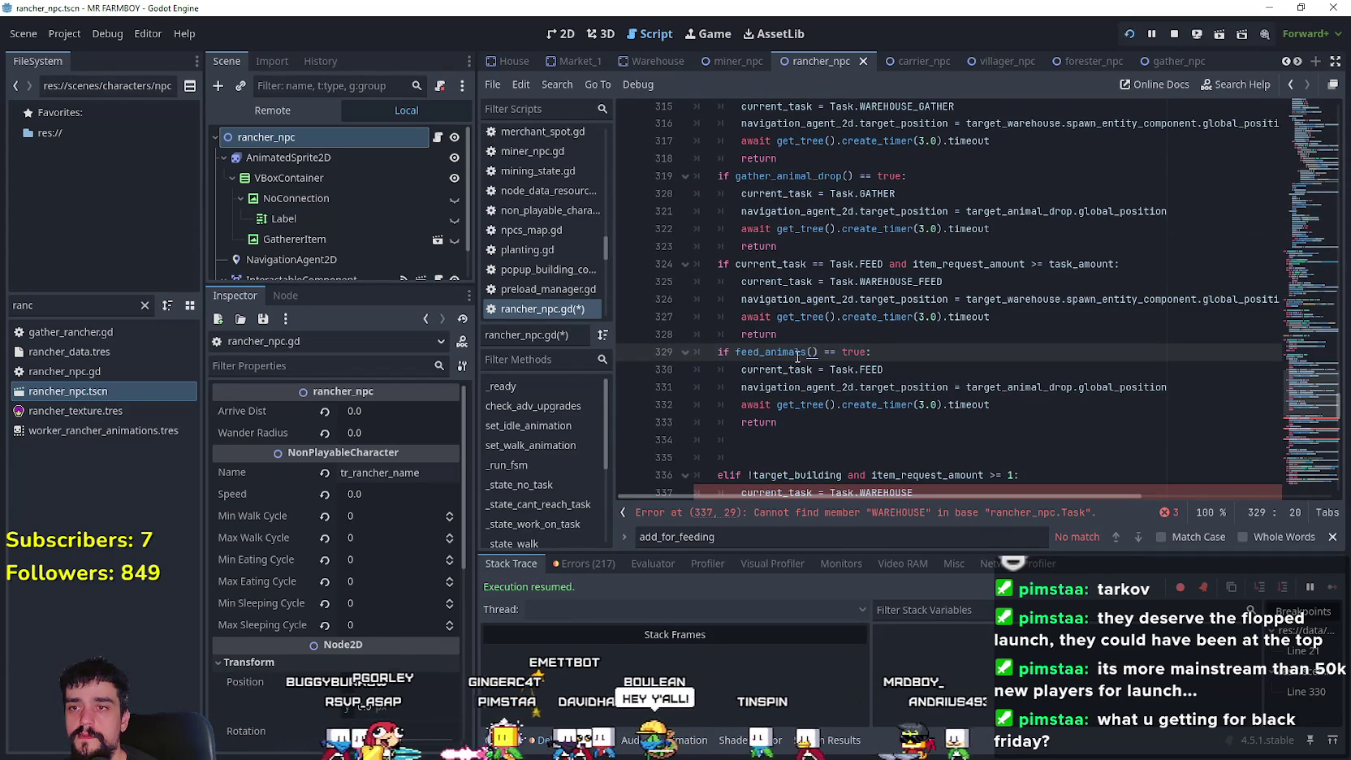
pyautogui.click(873, 369)
pyautogui.doubleClick(939, 282)
pyautogui.hotkey('ctrl', 'c')
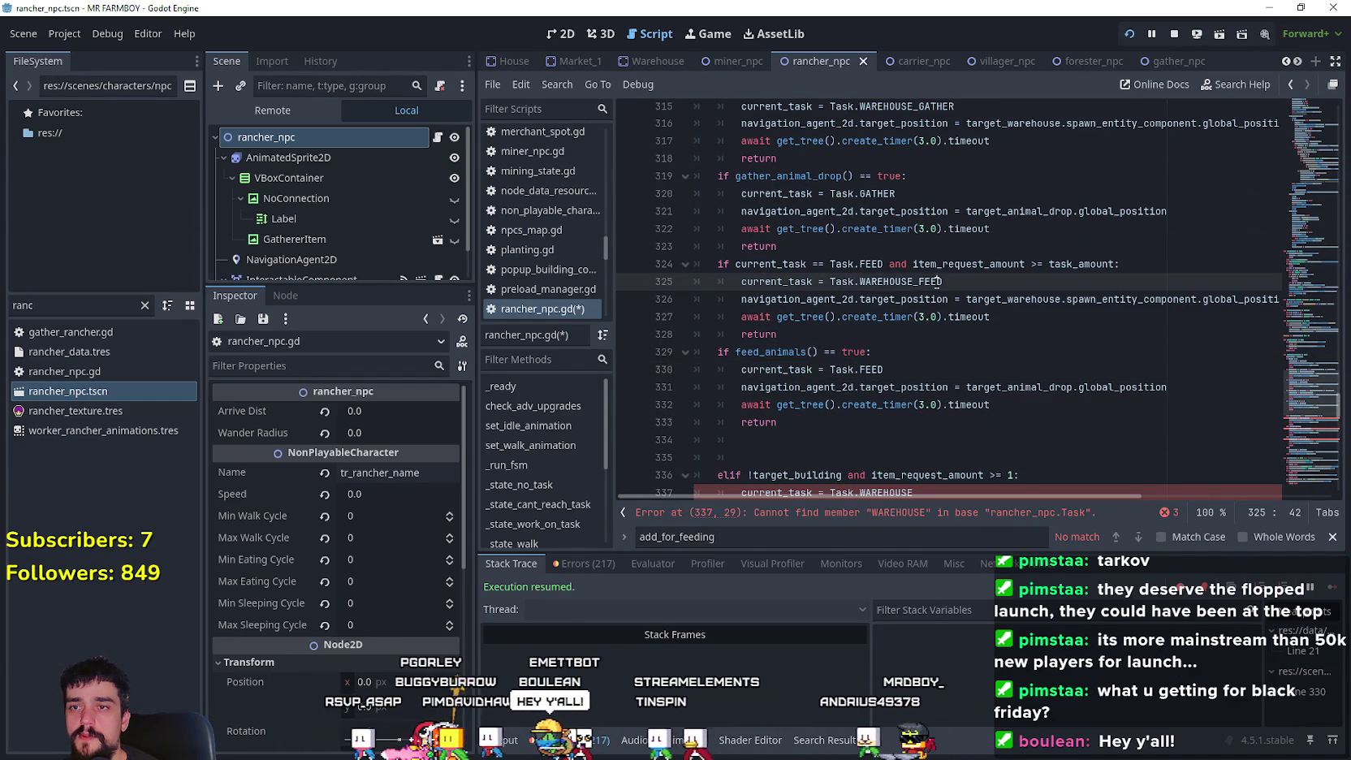
pyautogui.doubleClick(872, 370)
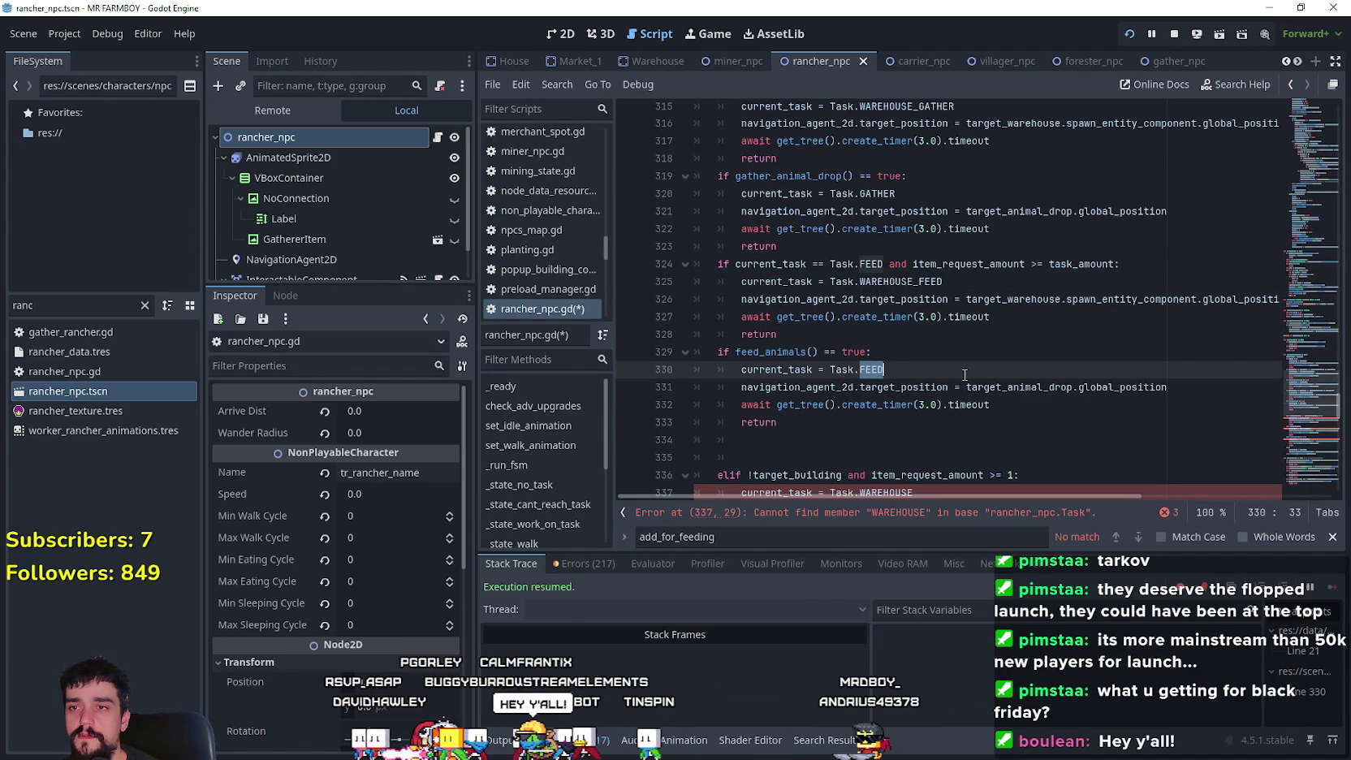
pyautogui.hotkey('ctrl', 'v')
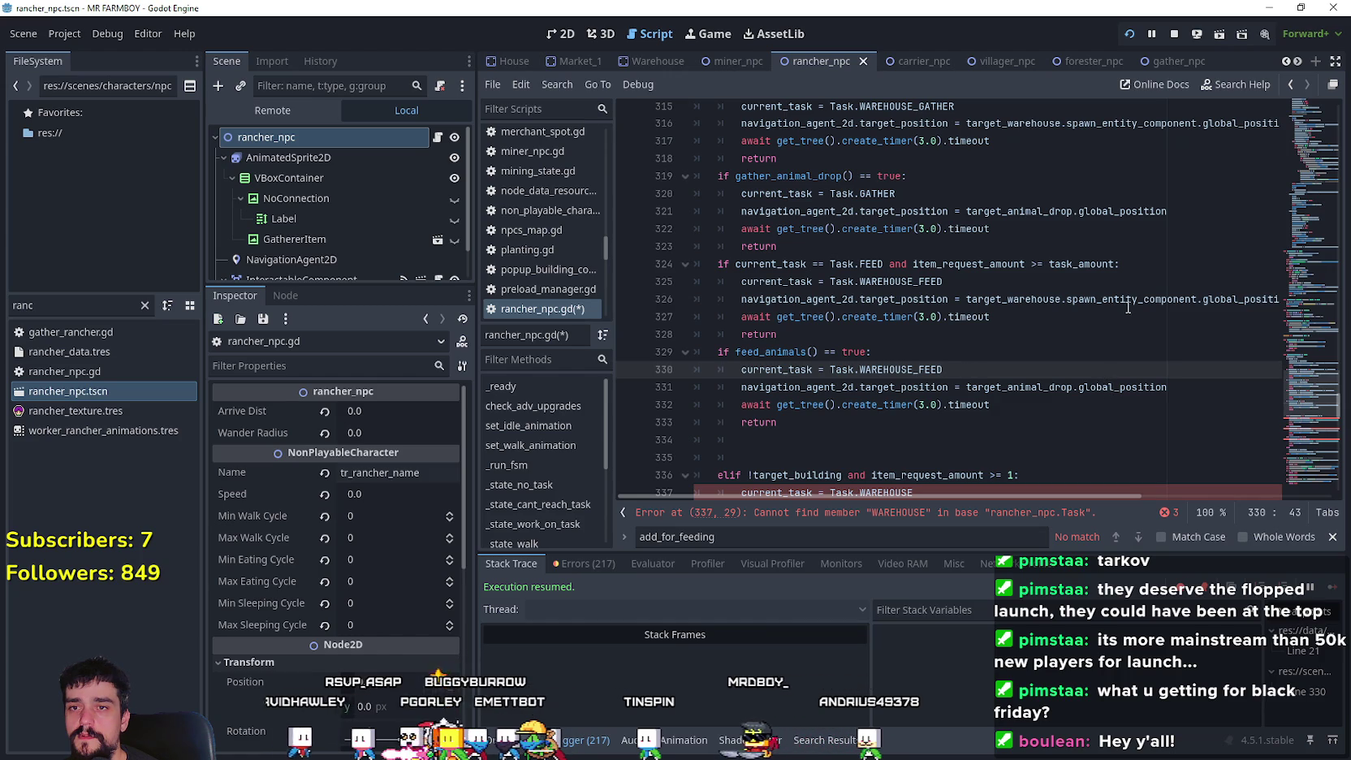
# - Paste the warehouse spawn_entity_component.global_position target into line 331
pyautogui.moveTo(967, 299); pyautogui.dragTo(1267, 299)
pyautogui.hotkey('ctrl', 'c')
pyautogui.doubleClick(1119, 388)
pyautogui.keyDown('shift'); pyautogui.click(934, 387); pyautogui.keyUp('shift')
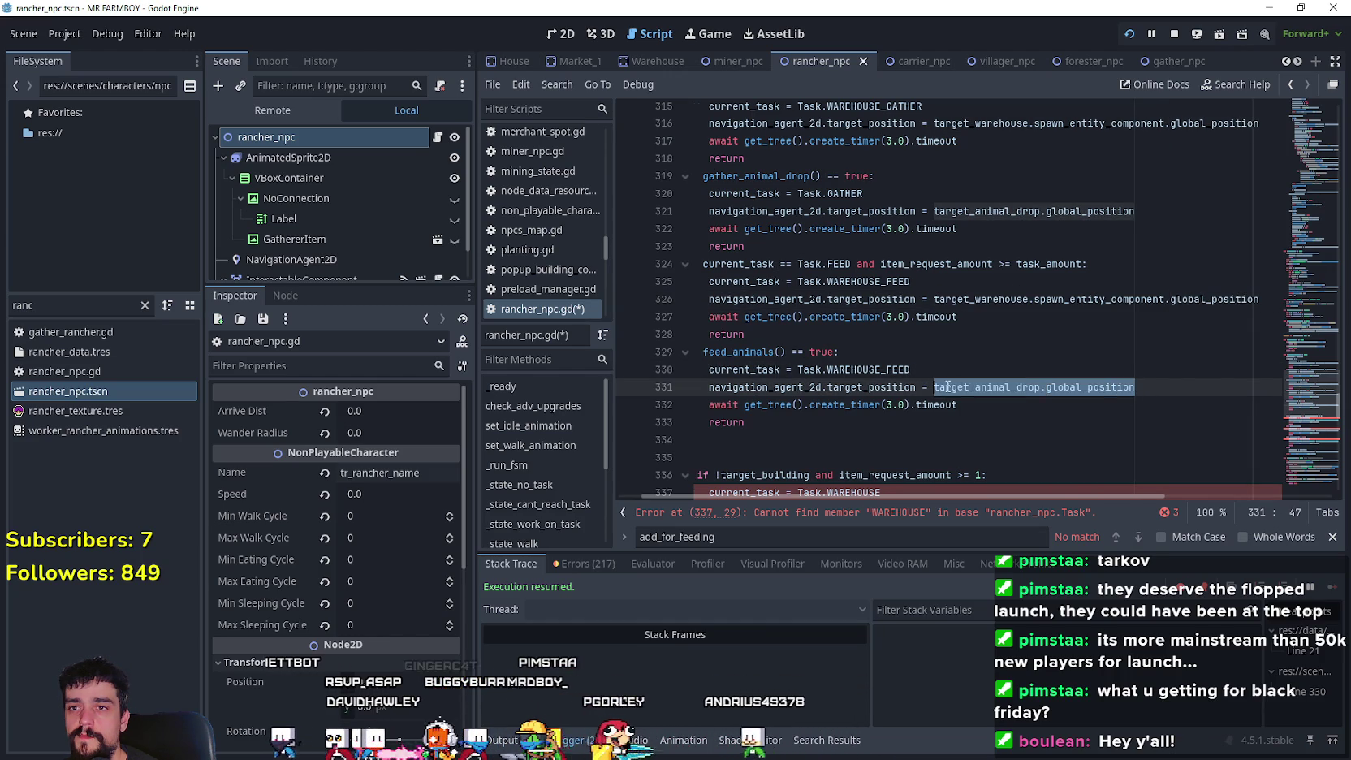
pyautogui.hotkey('ctrl', 'v')
pyautogui.moveTo(751, 422); pyautogui.dragTo(684, 350)
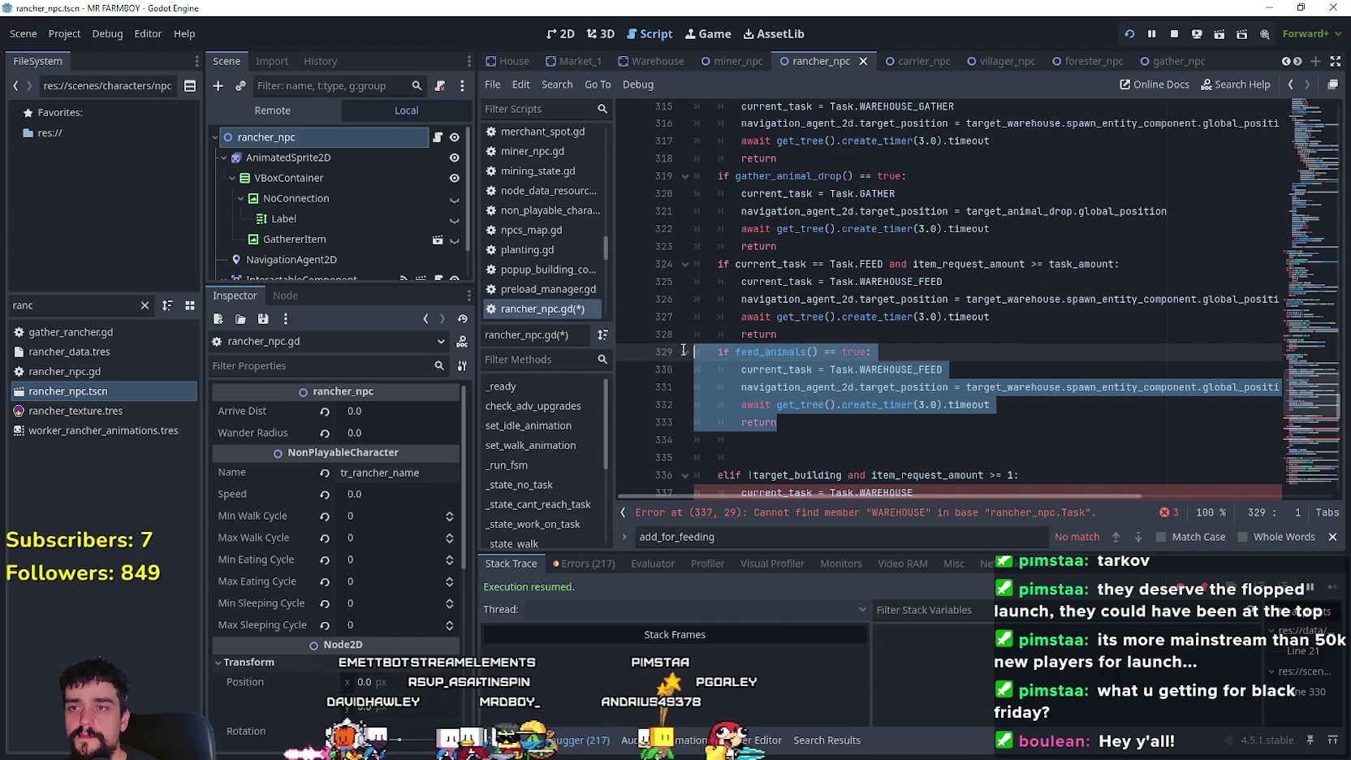
pyautogui.click(1045, 408)
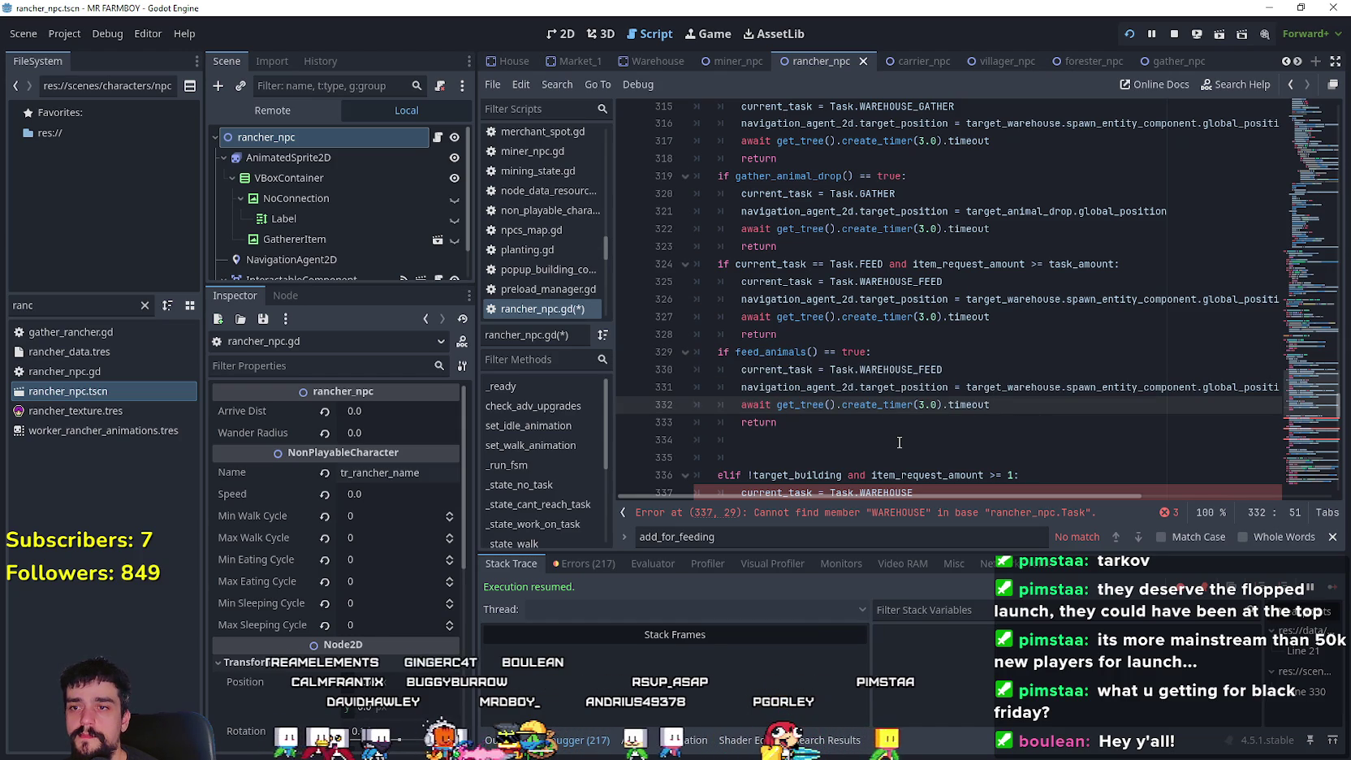
pyautogui.moveTo(893, 423)
pyautogui.mouseDown()
pyautogui.moveTo(731, 406)
pyautogui.moveTo(690, 356)
pyautogui.mouseUp()
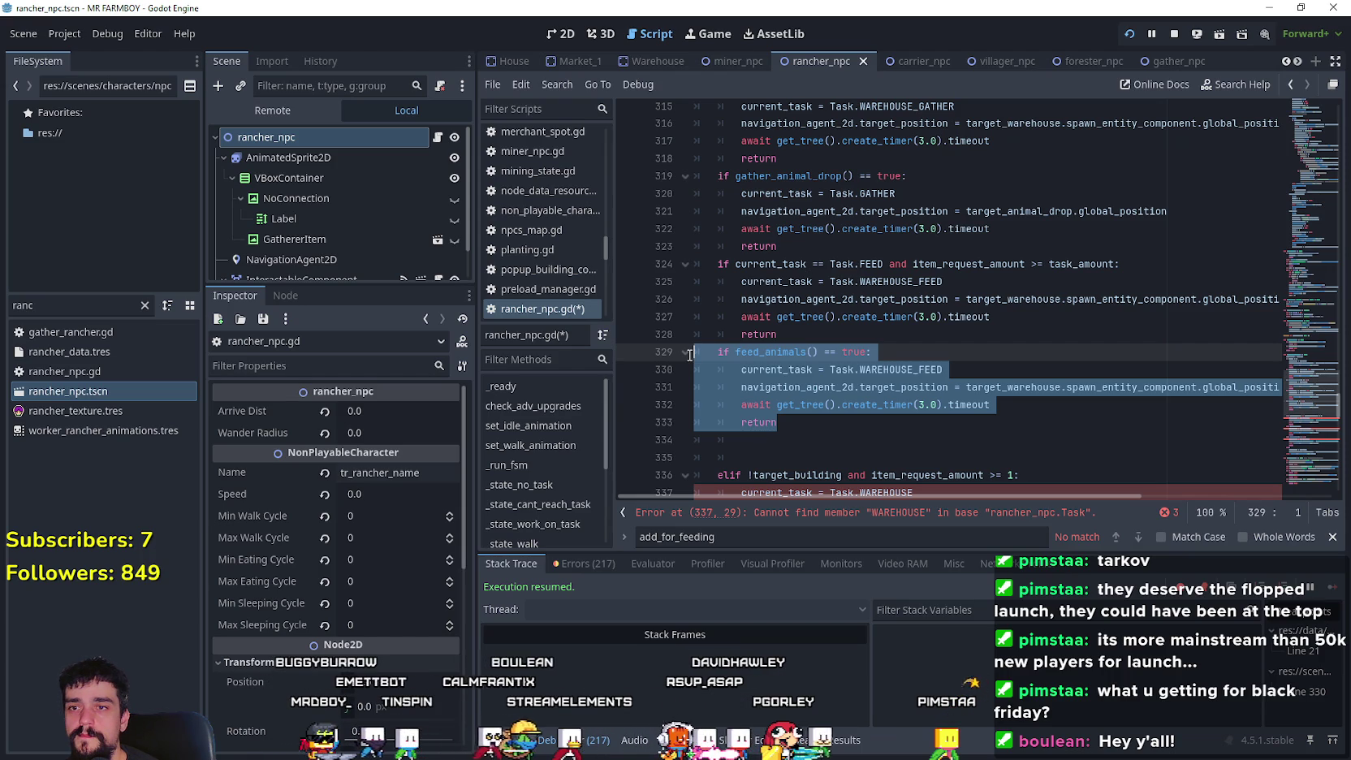
pyautogui.scroll(1, 874, 387)
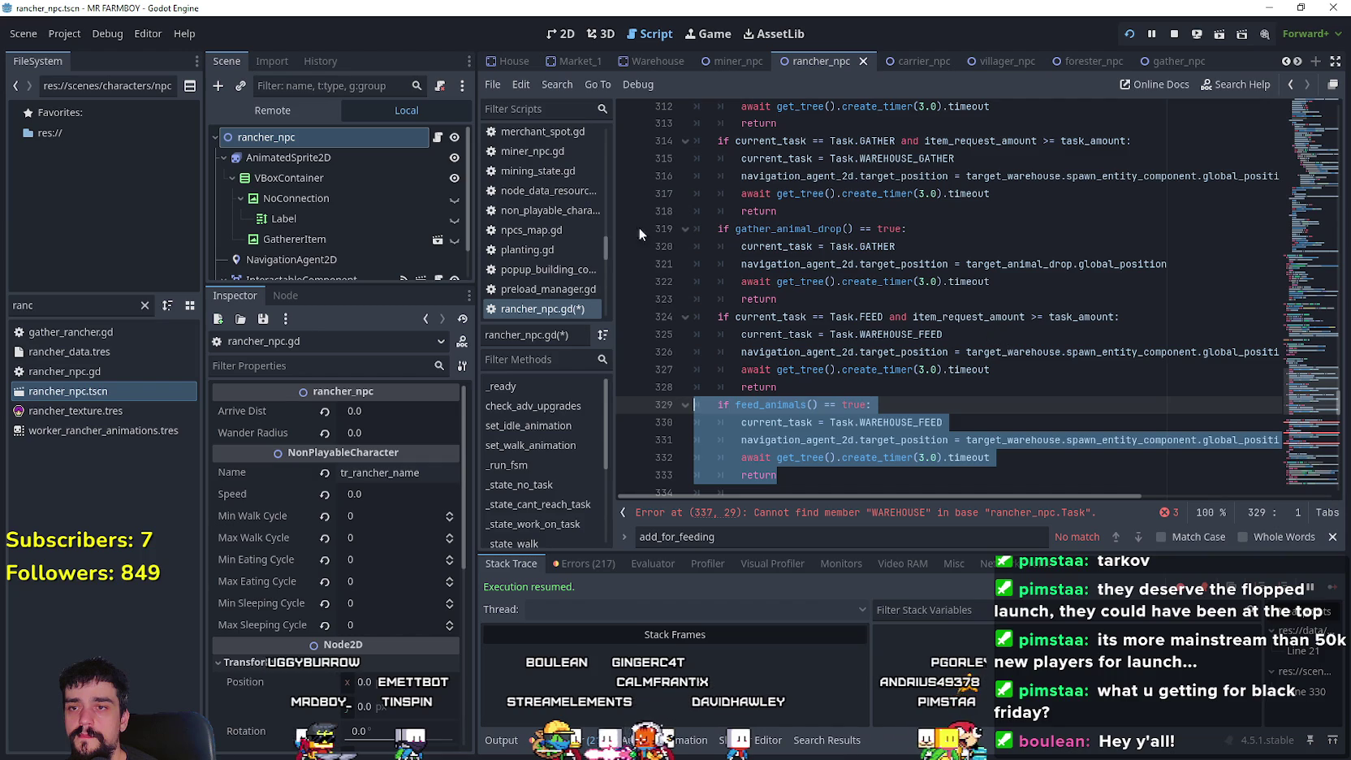
# - Move the Task.FEED block from lines 324–328 to below the feed_animals block
pyautogui.moveTo(778, 387); pyautogui.dragTo(628, 318)
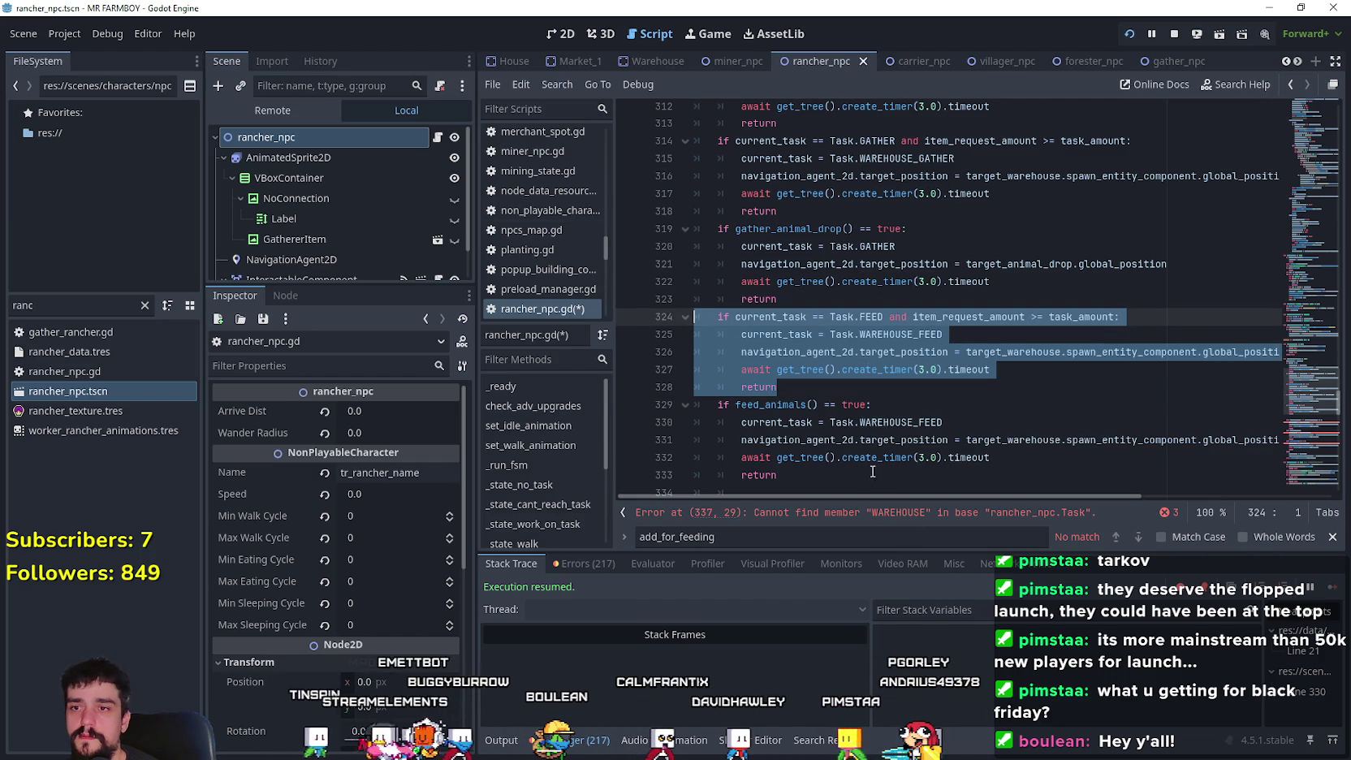
pyautogui.press('BackSpace')
pyautogui.press('BackSpace')
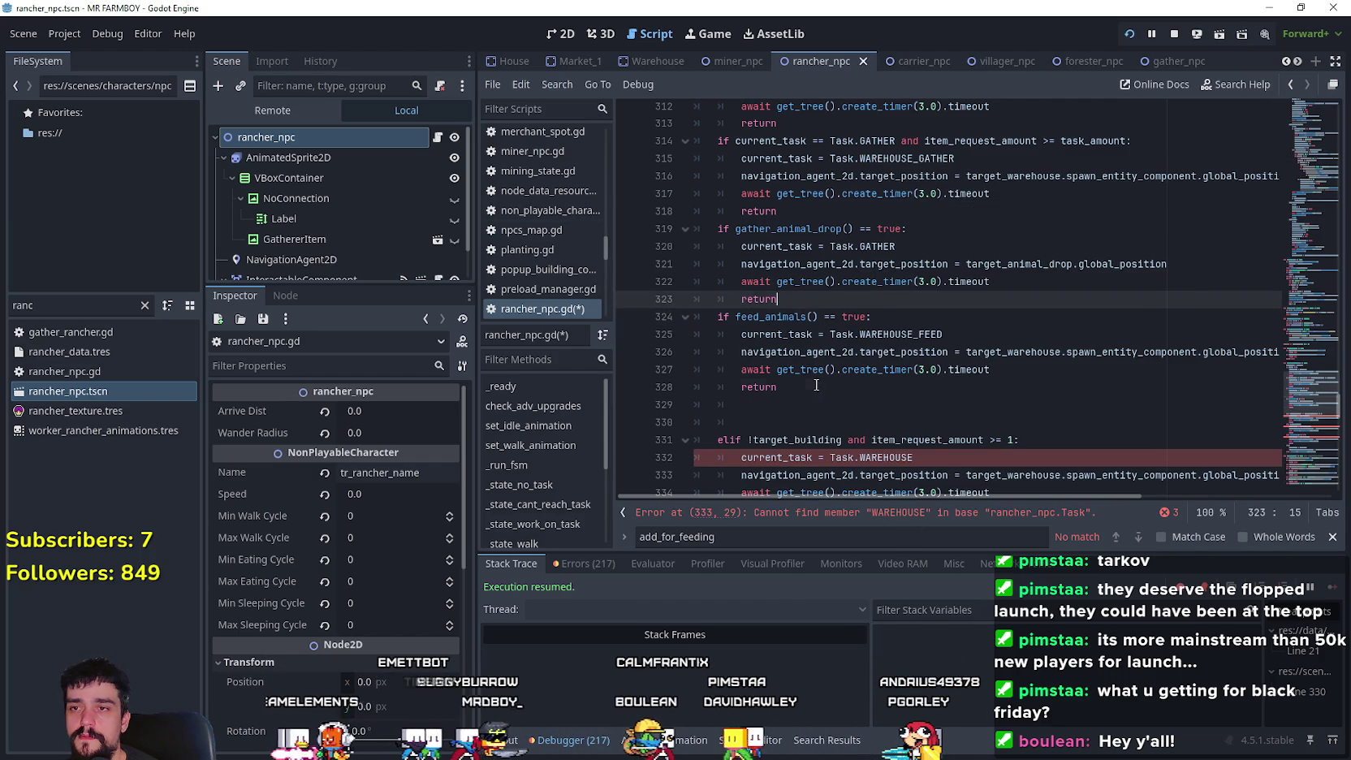
pyautogui.click(817, 385)
pyautogui.hotkey('ctrl', 'v')
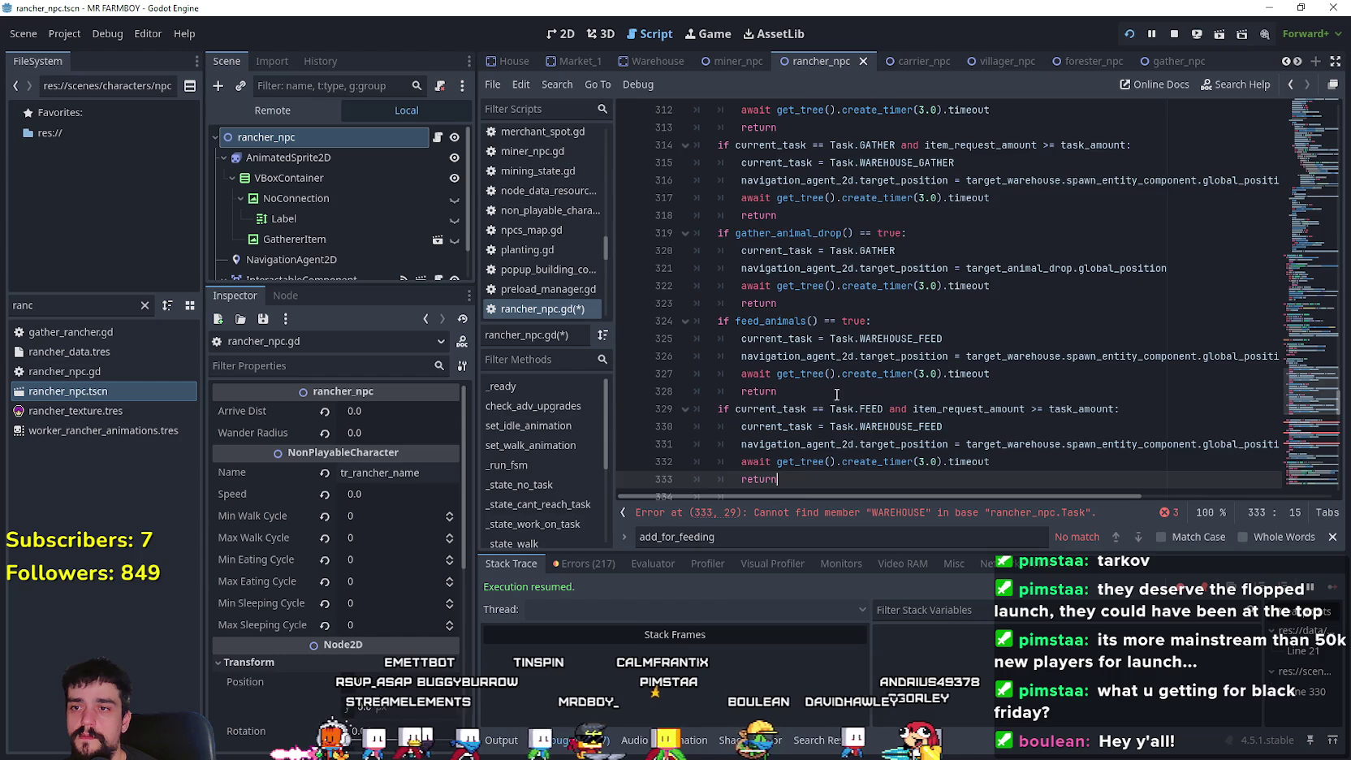
pyautogui.scroll(-1, 836, 394)
pyautogui.press('Down')
pyautogui.press('Down')
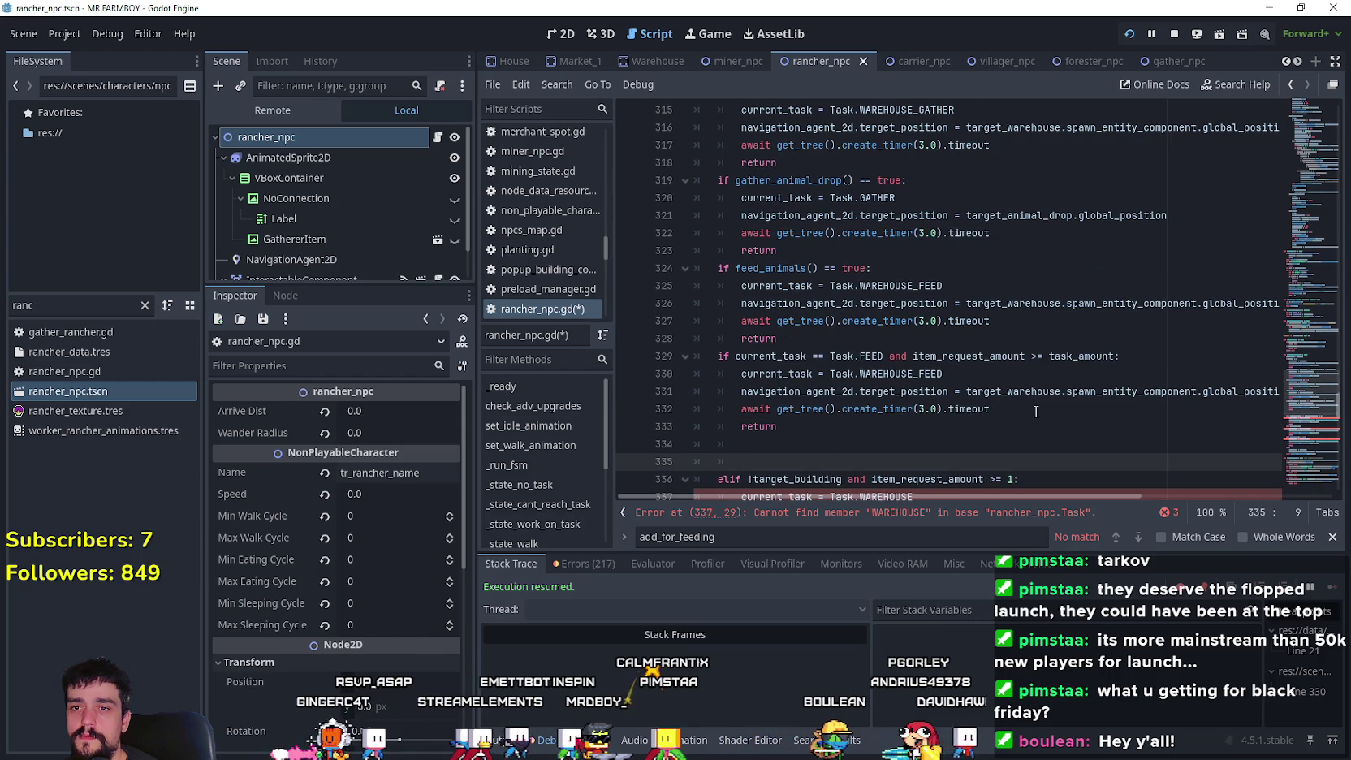
# - Change the line 329 condition to item_request_amount >= 1
pyautogui.doubleClick(1053, 354)
pyautogui.doubleClick(904, 360)
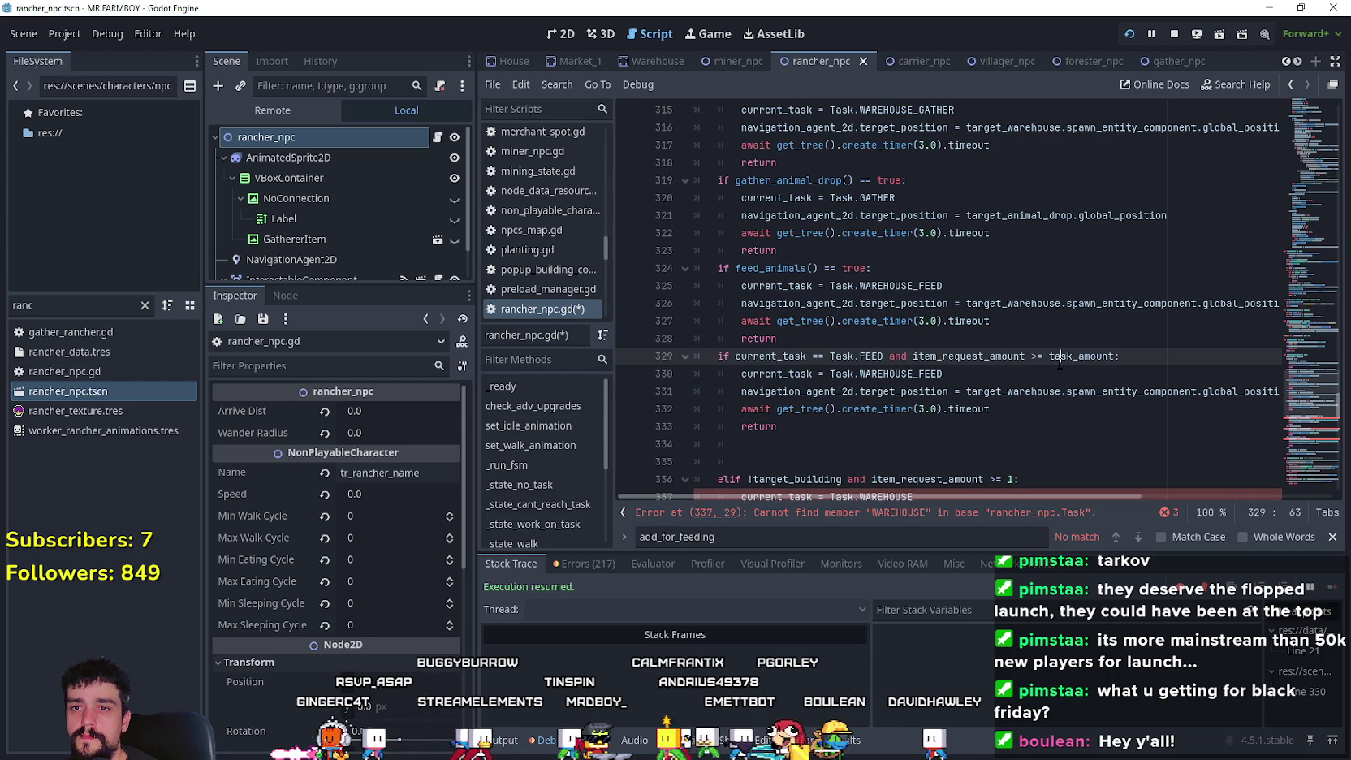
pyautogui.moveTo(1059, 363); pyautogui.dragTo(925, 355)
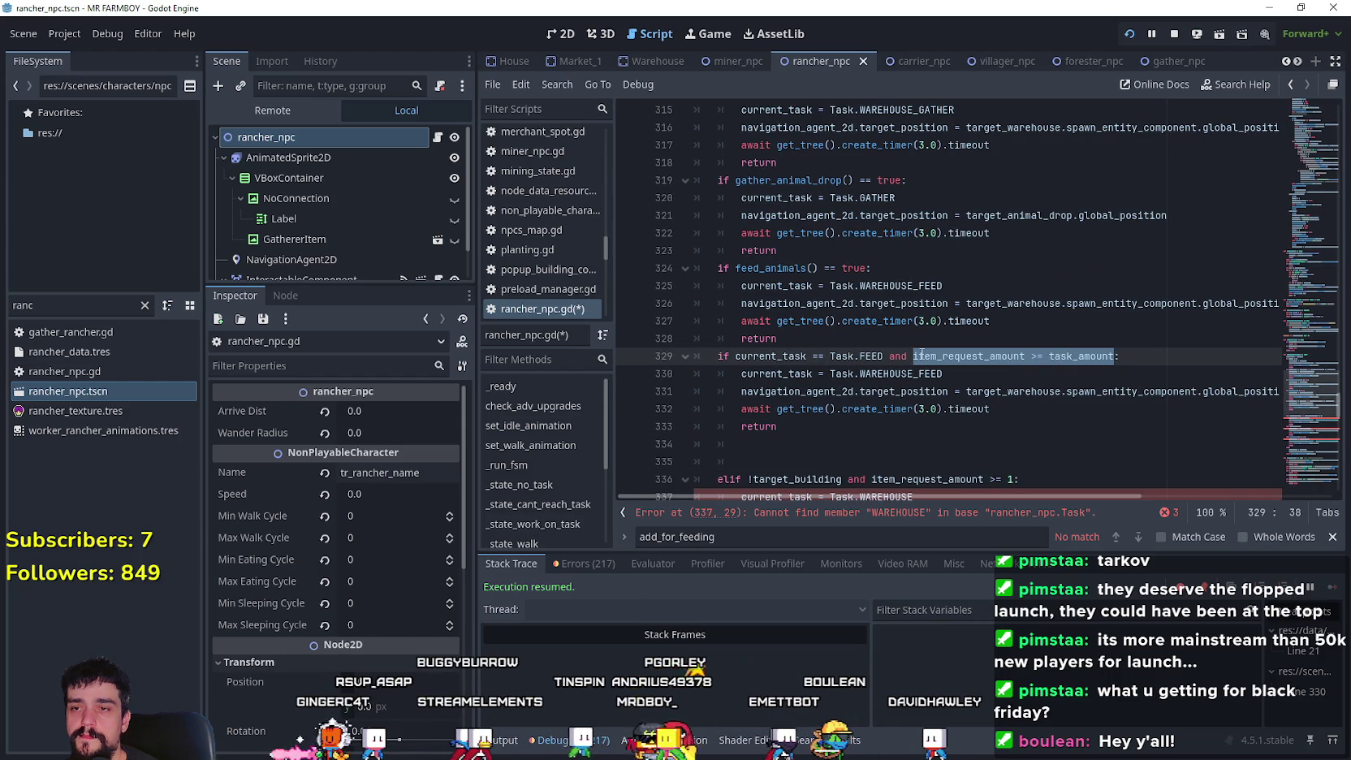
pyautogui.doubleClick(921, 354)
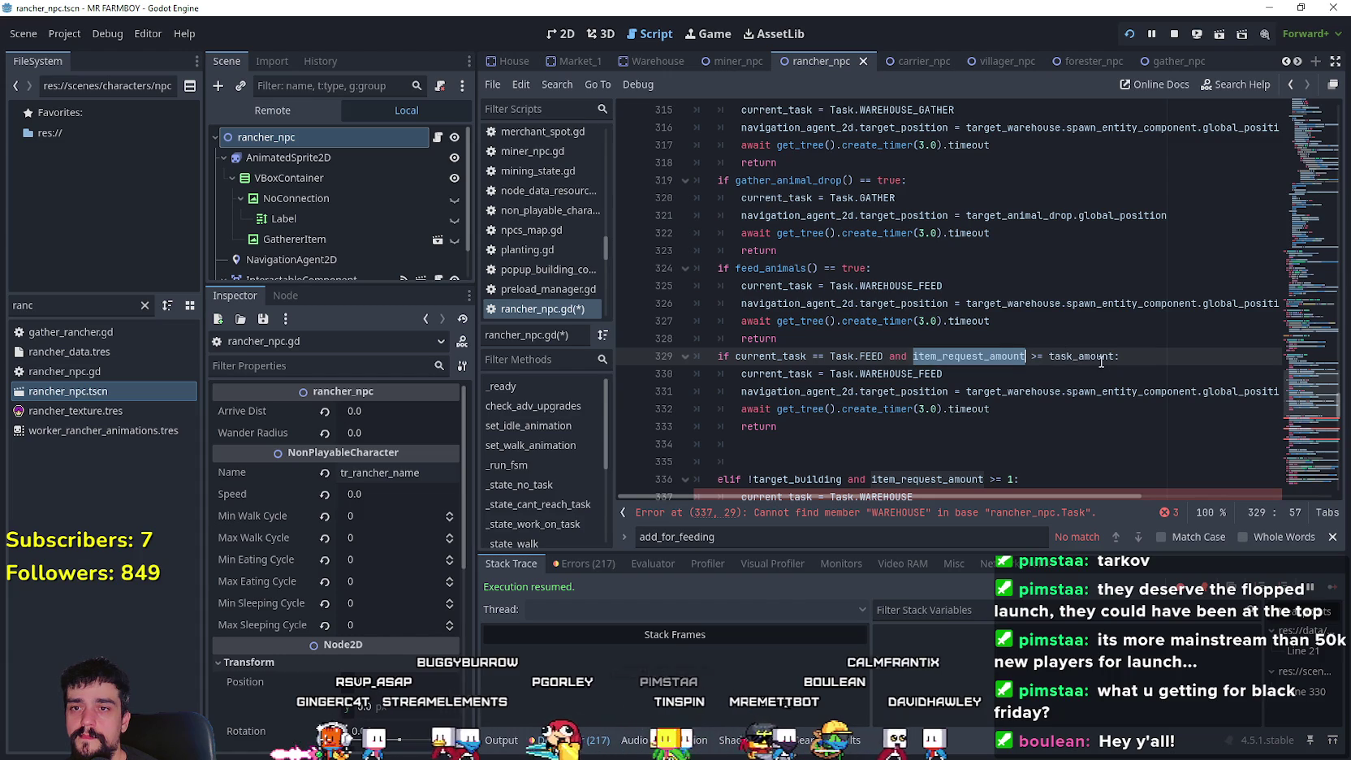
pyautogui.doubleClick(1096, 360)
pyautogui.write('1')
pyautogui.press('Down')
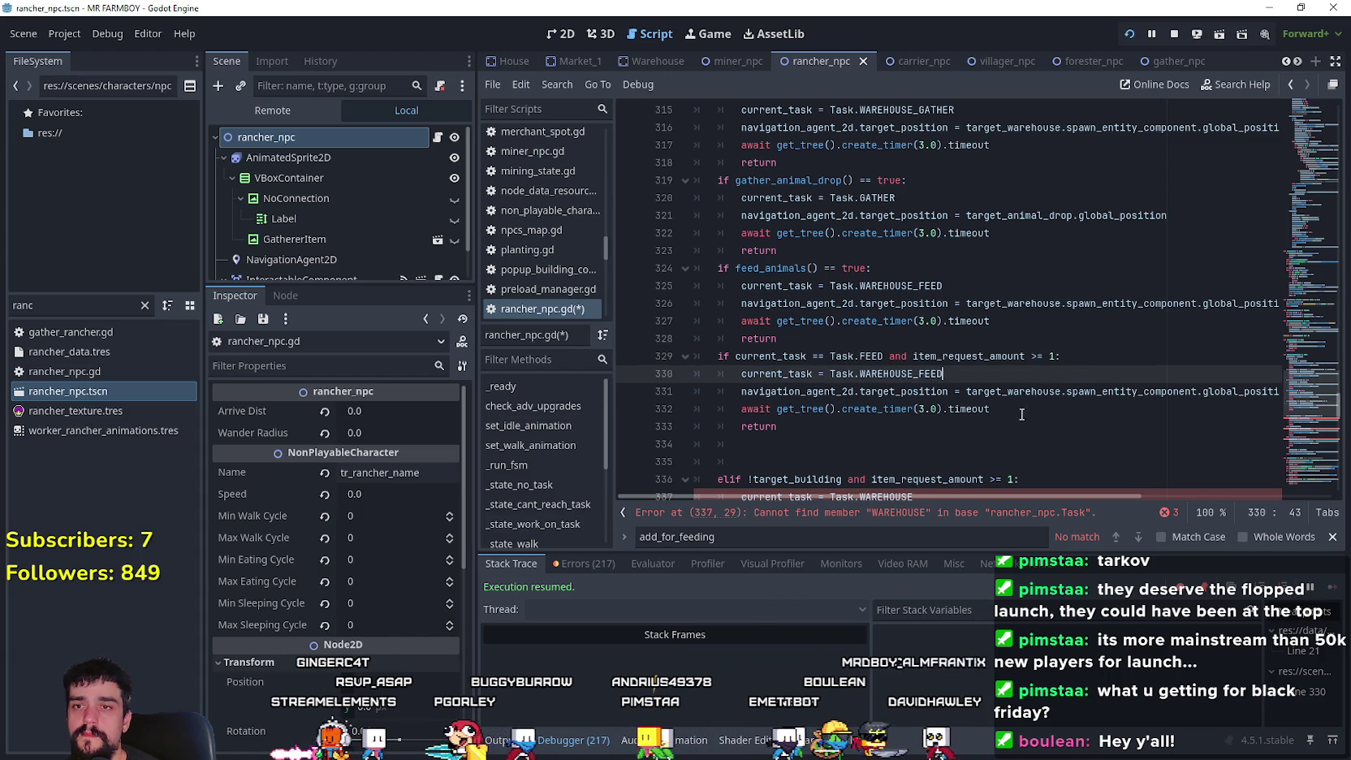
# - Set line 330's assigned task back to Task.FEED and delete the extra blank line
pyautogui.click(966, 430)
pyautogui.doubleClick(966, 372)
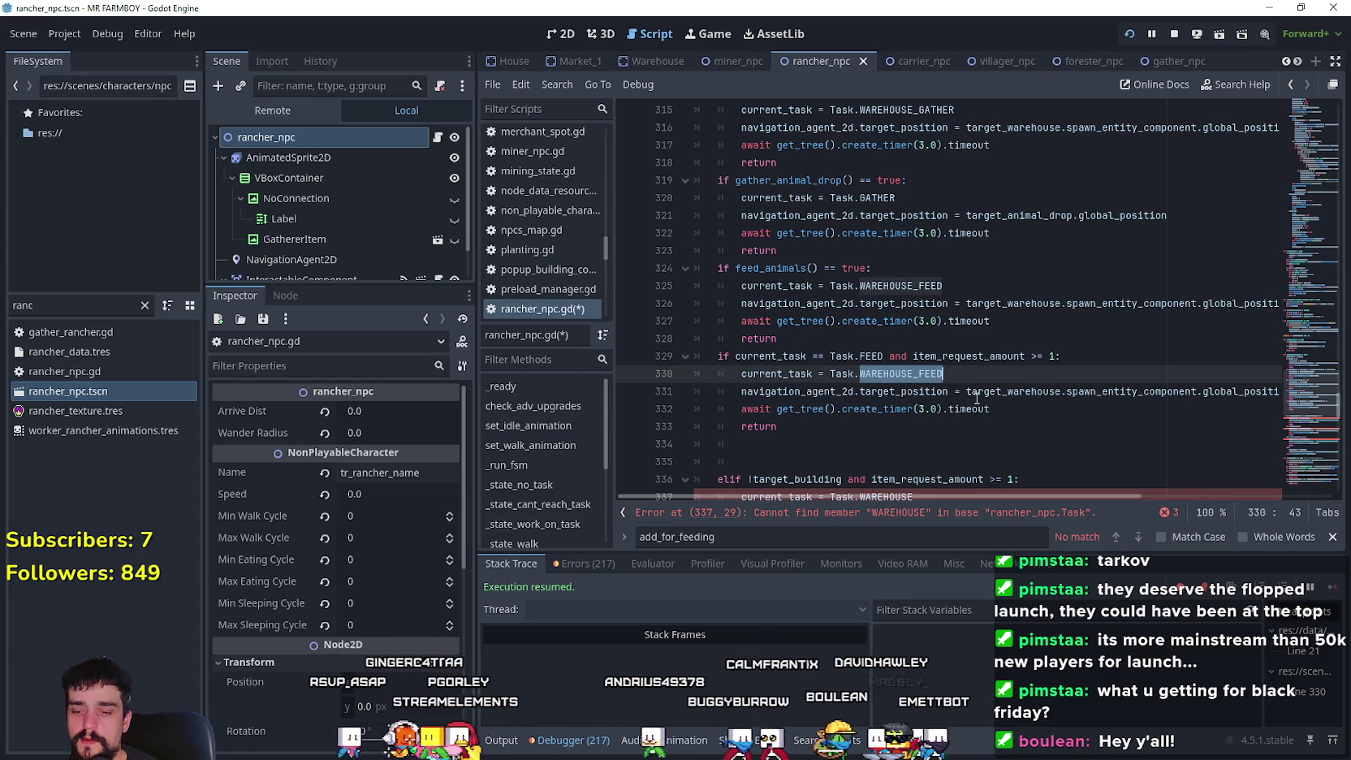
pyautogui.write('F')
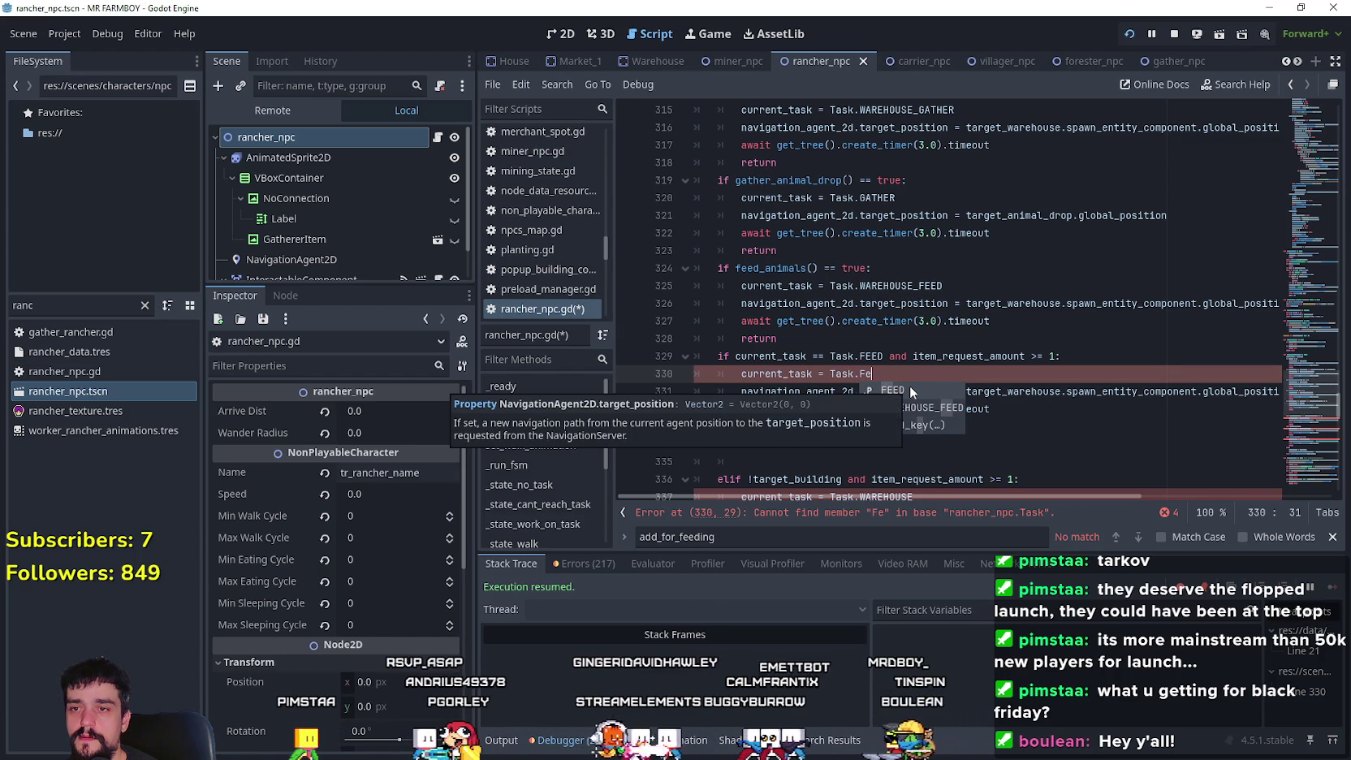
pyautogui.click(910, 389)
pyautogui.click(907, 444)
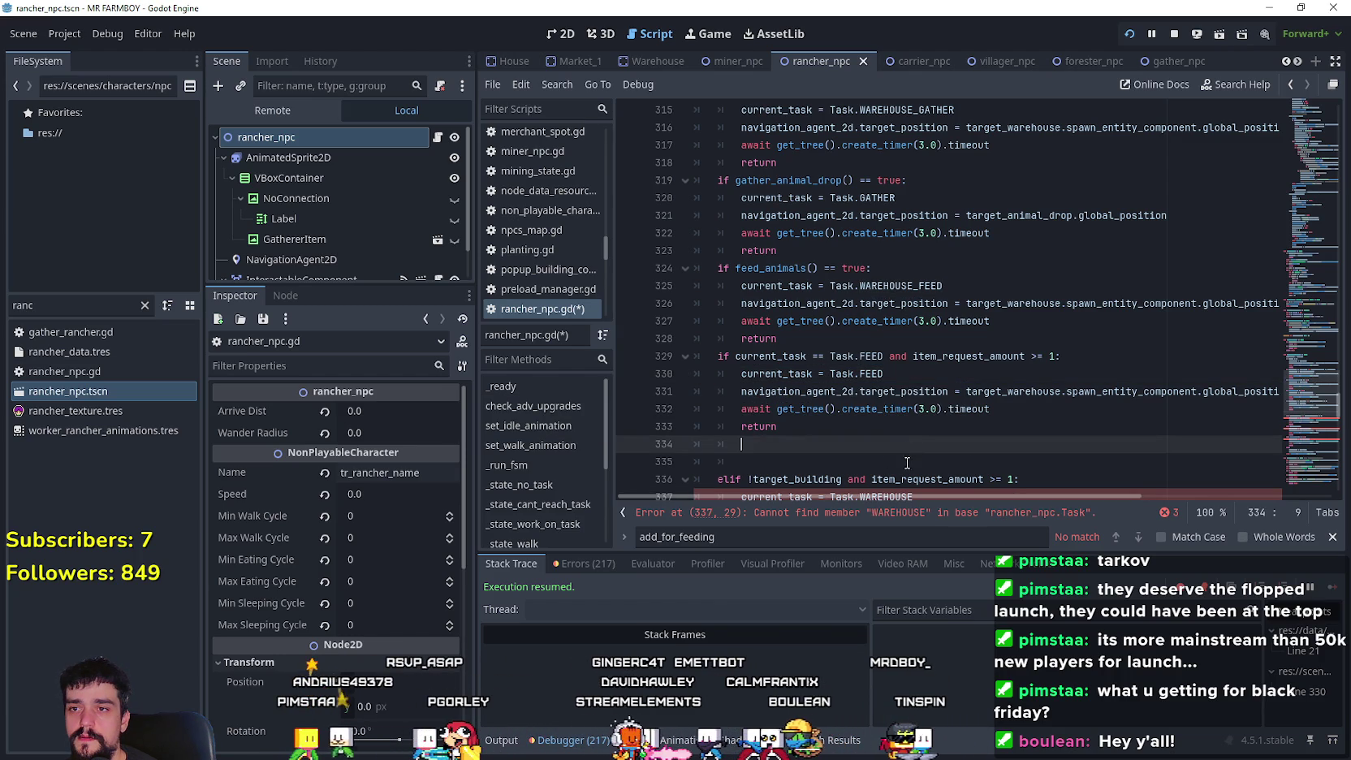
pyautogui.moveTo(775, 461); pyautogui.dragTo(695, 444)
pyautogui.press('BackSpace')
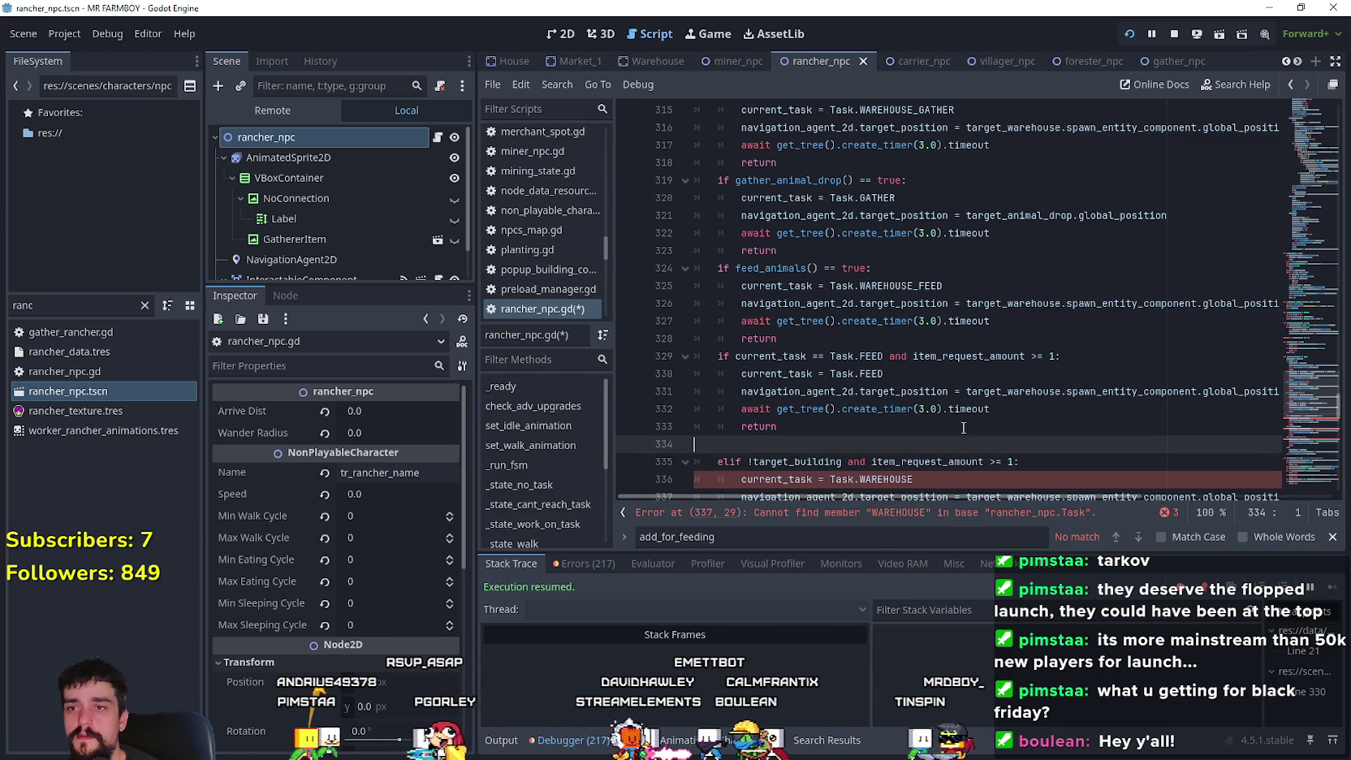
# - Replace target_warehouse with target_building in the FEED block's position line
pyautogui.doubleClick(1023, 392)
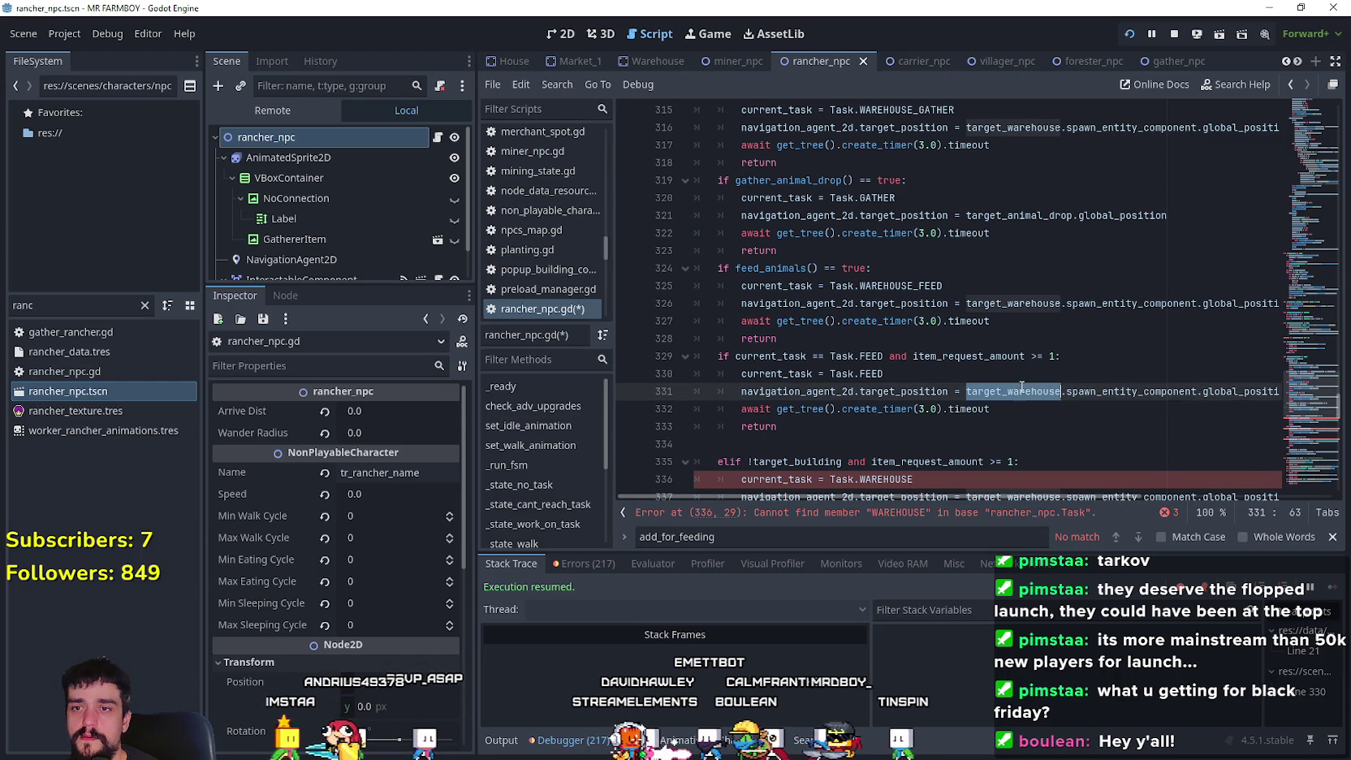
pyautogui.write('target')
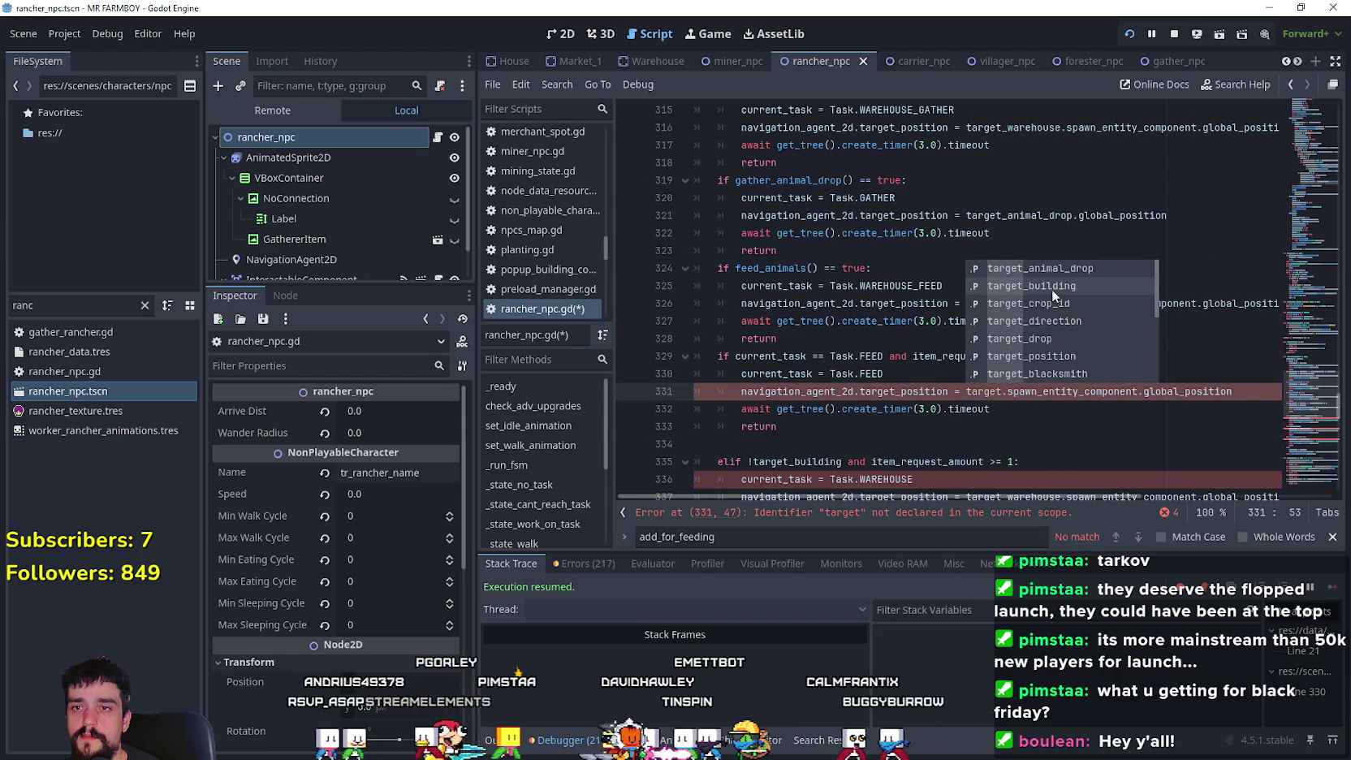
pyautogui.click(1051, 289)
pyautogui.press('Down')
pyautogui.click(888, 441)
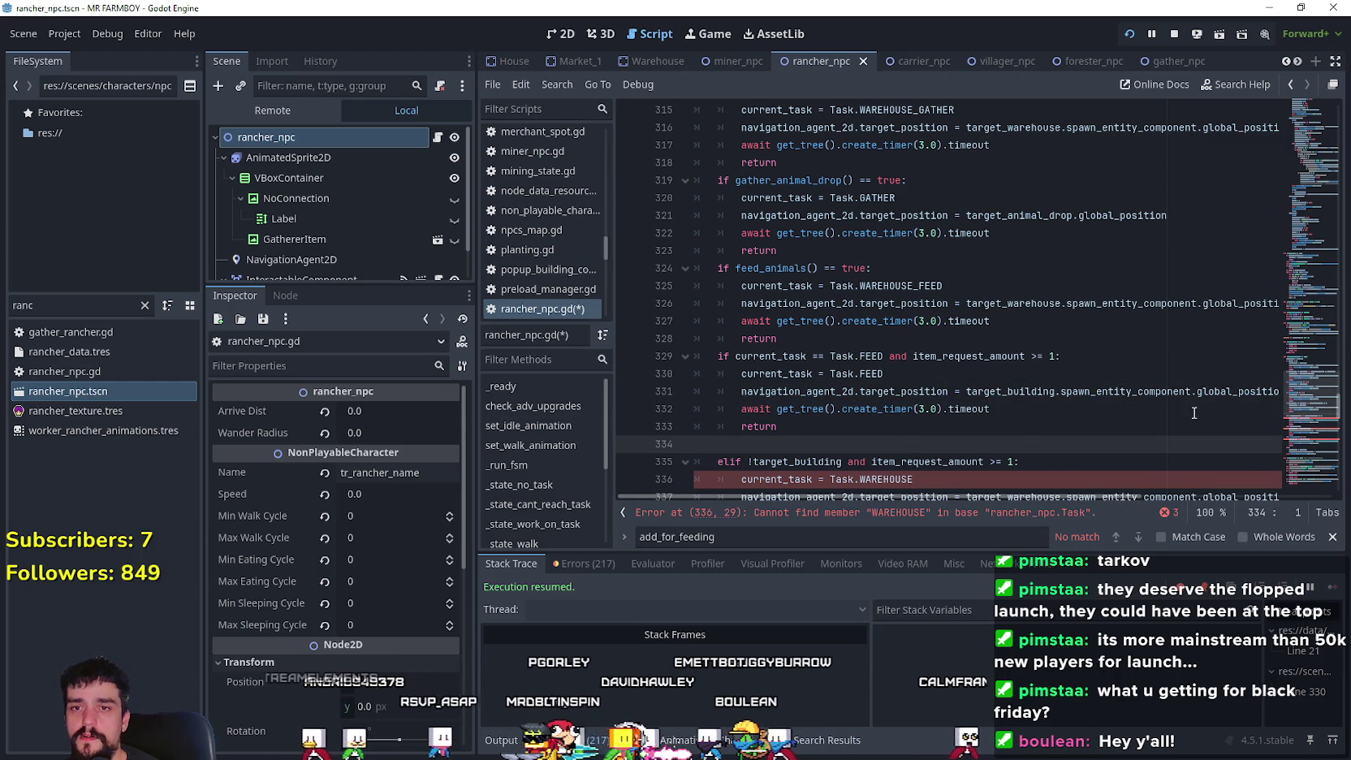
pyautogui.moveTo(1197, 391); pyautogui.dragTo(1286, 393)
pyautogui.click(815, 444)
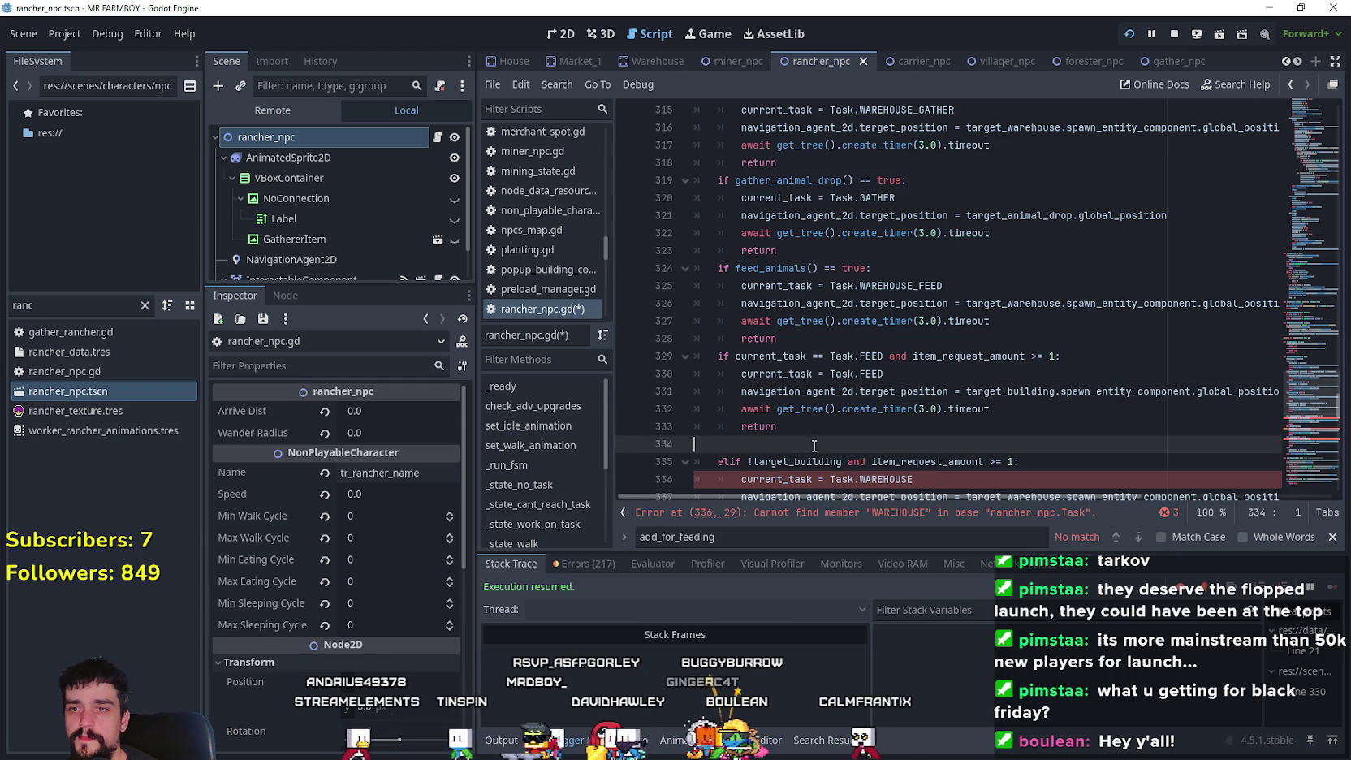
# - Review the finished Task.FEED block below the feed_animals block
pyautogui.scroll(3, 815, 436)
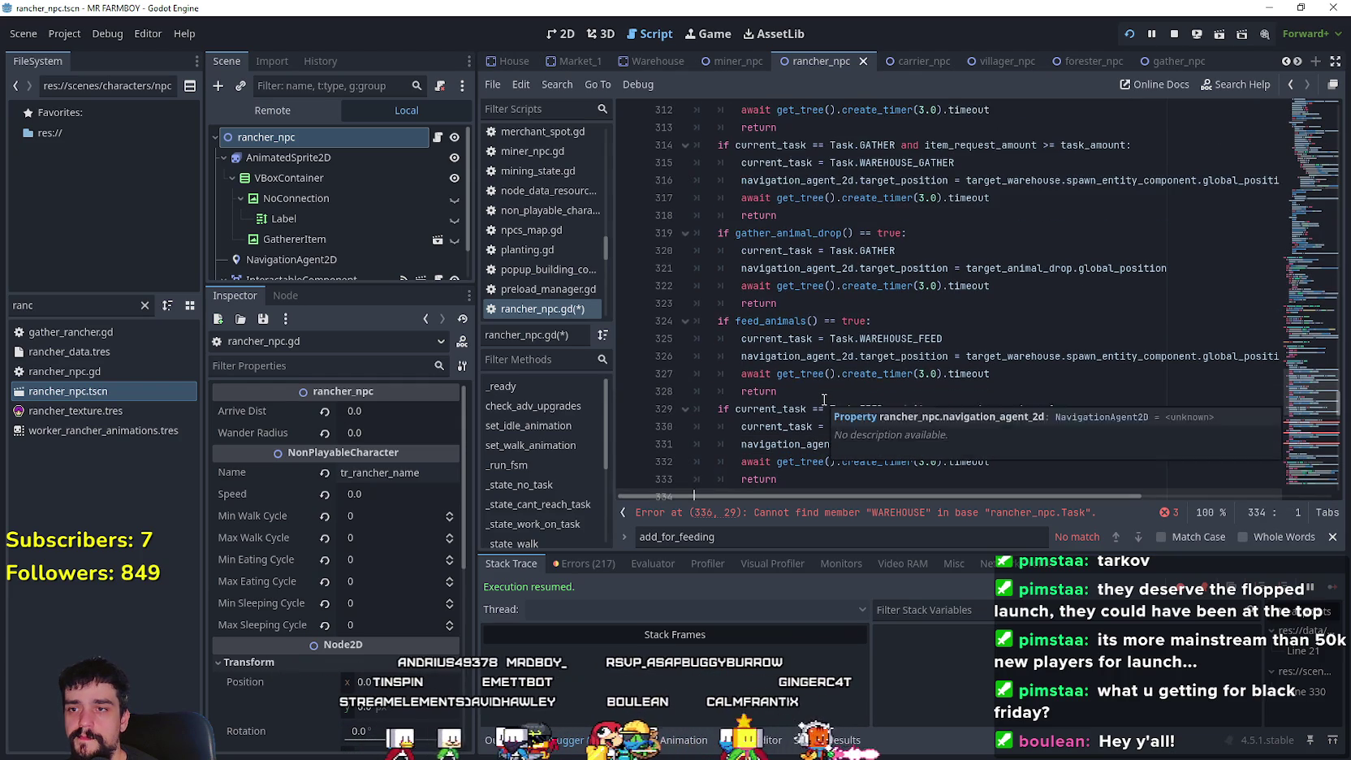
pyautogui.click(934, 391)
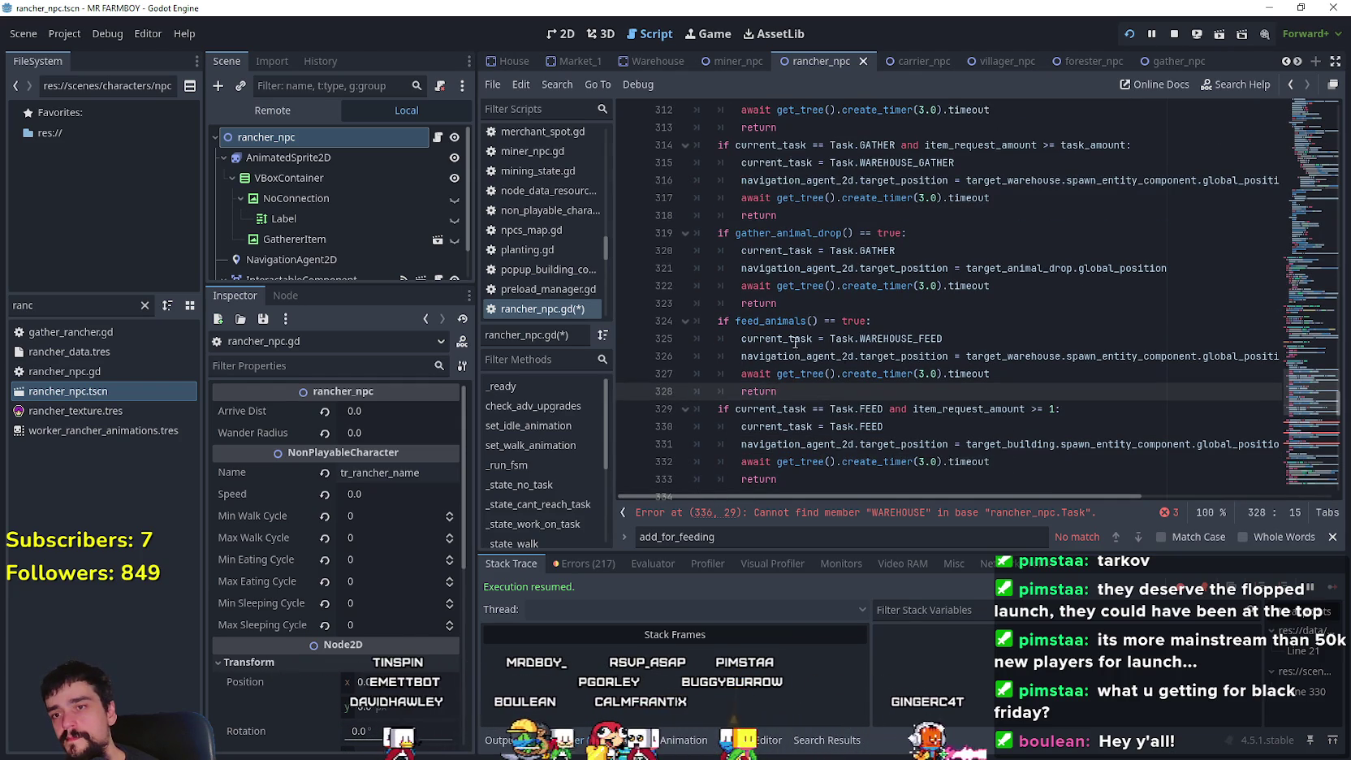
pyautogui.moveTo(791, 338)
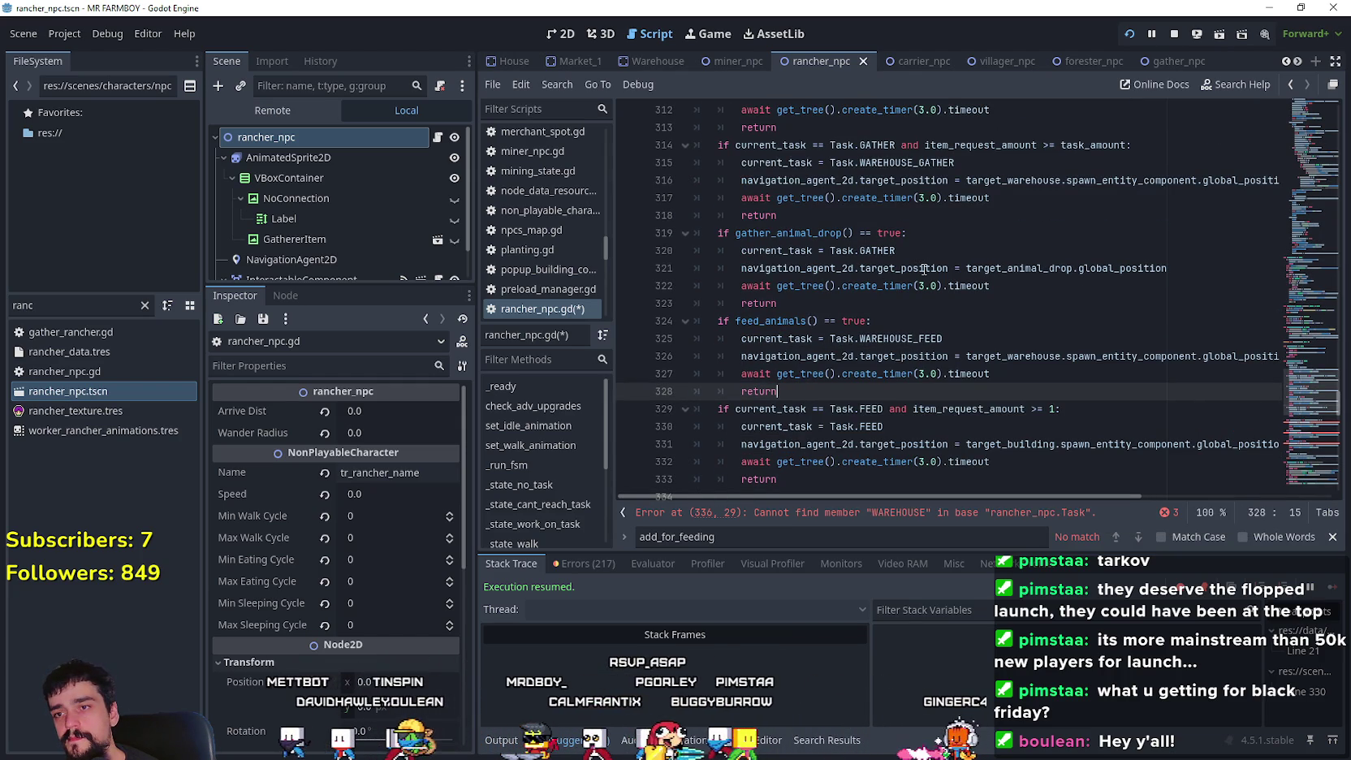
pyautogui.scroll(-1, 1171, 257)
pyautogui.moveTo(832, 441)
pyautogui.mouseDown()
pyautogui.moveTo(690, 392)
pyautogui.moveTo(662, 361)
pyautogui.mouseUp()
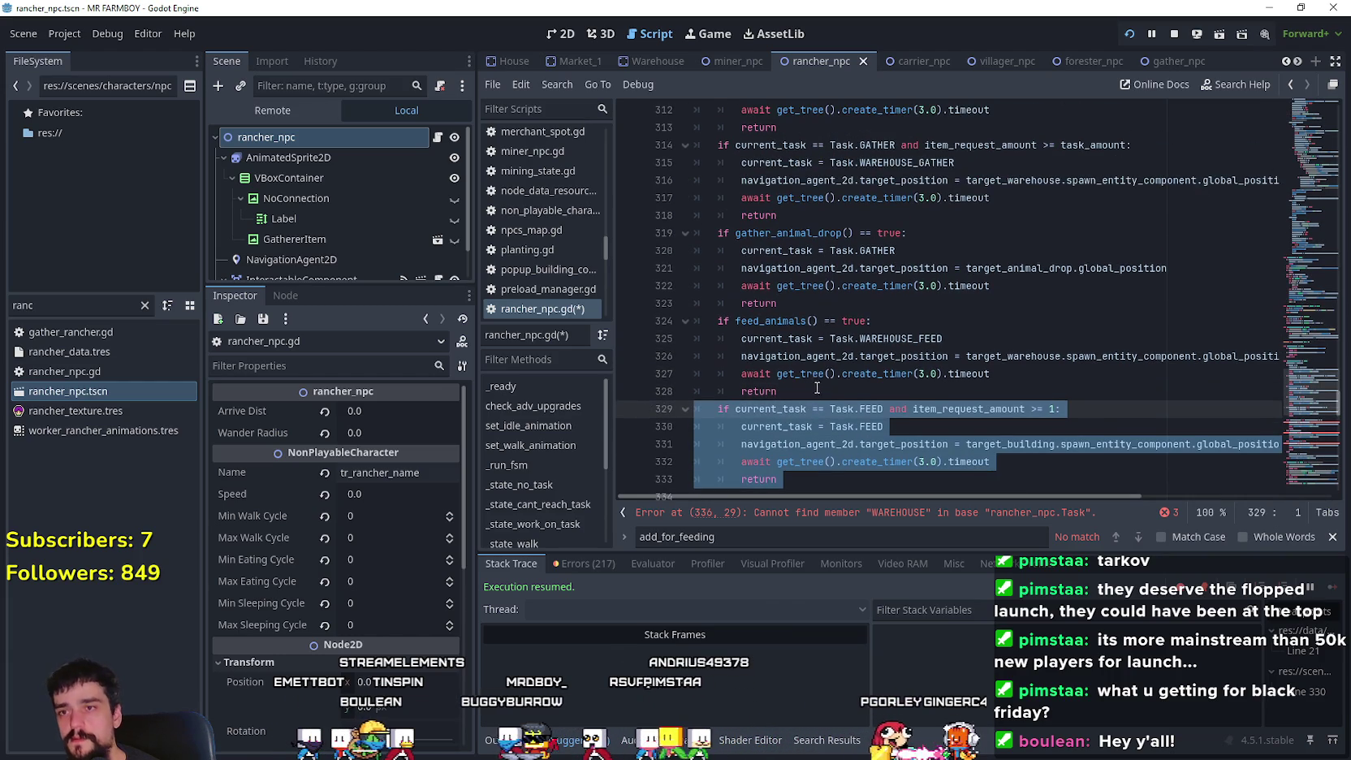
pyautogui.scroll(3, 892, 341)
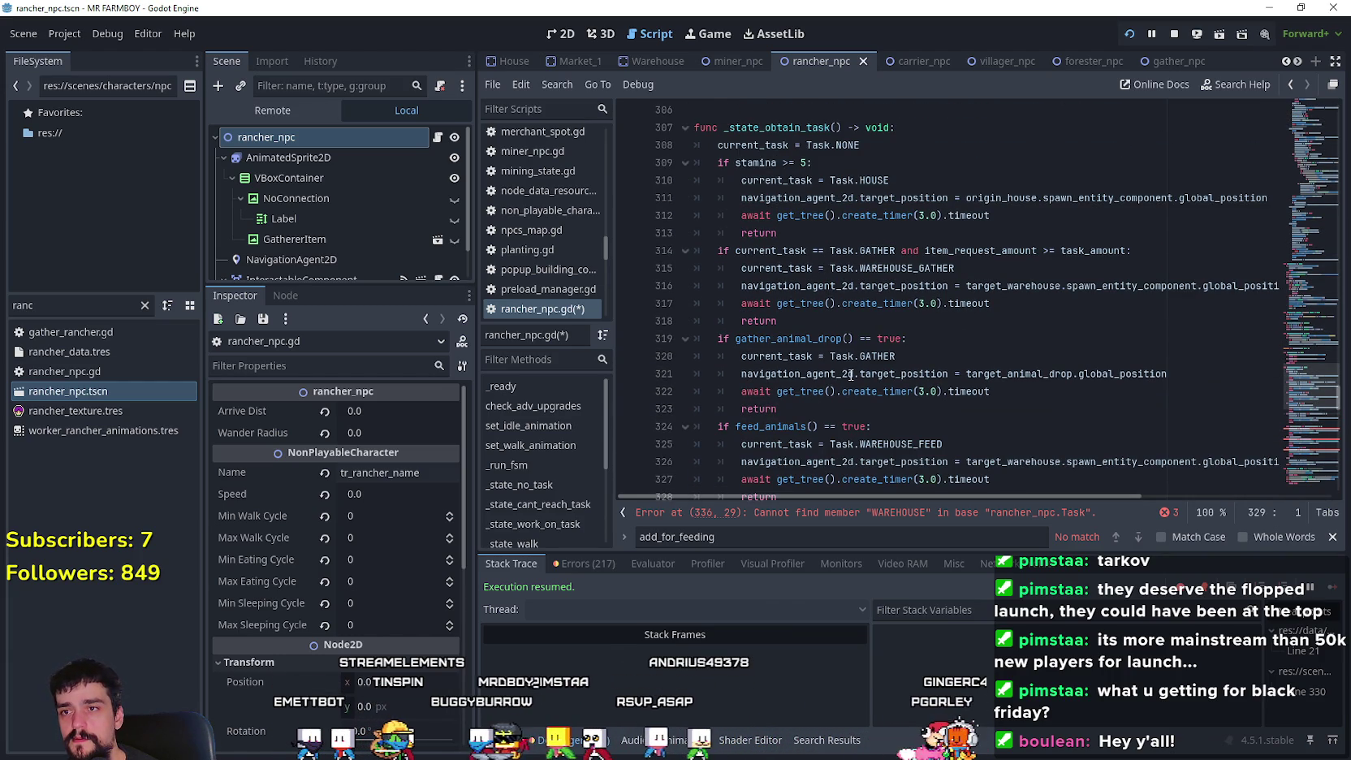
pyautogui.scroll(-2, 891, 268)
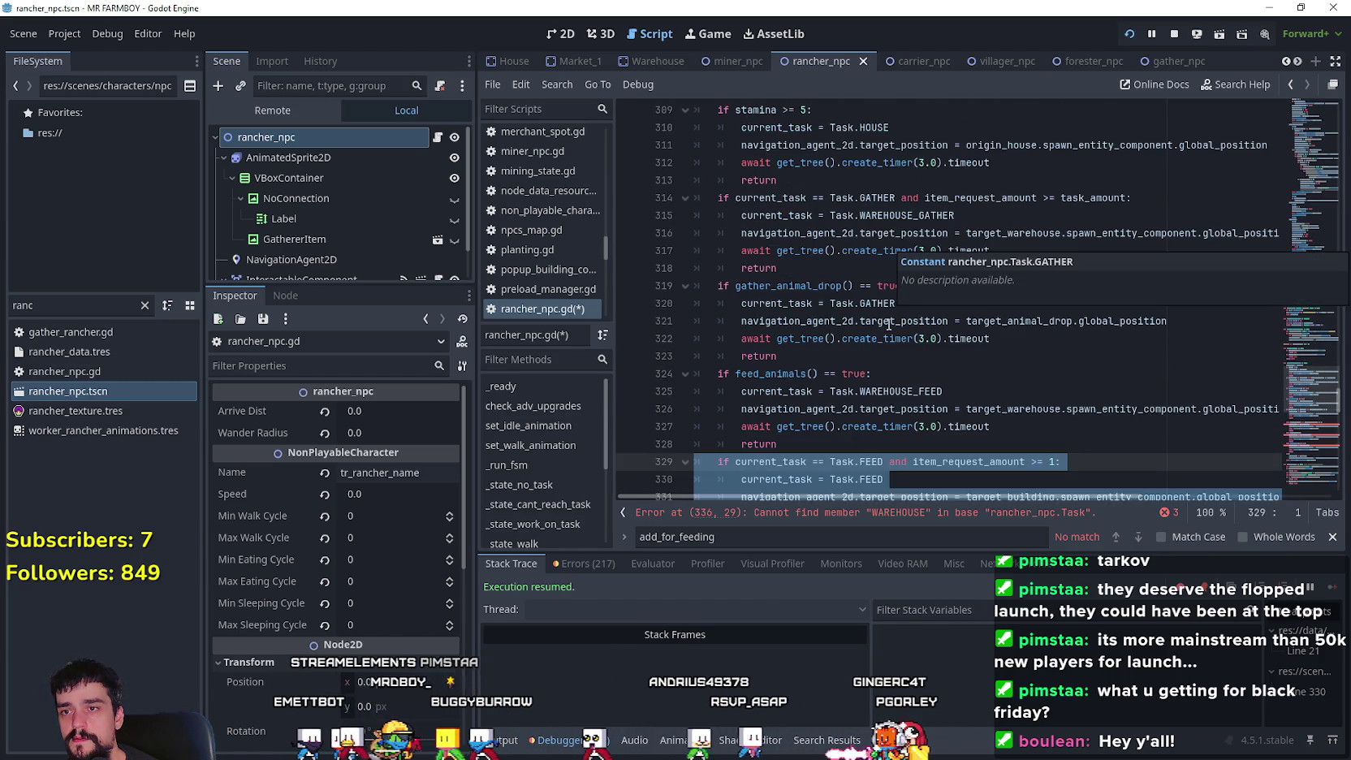
pyautogui.click(823, 483)
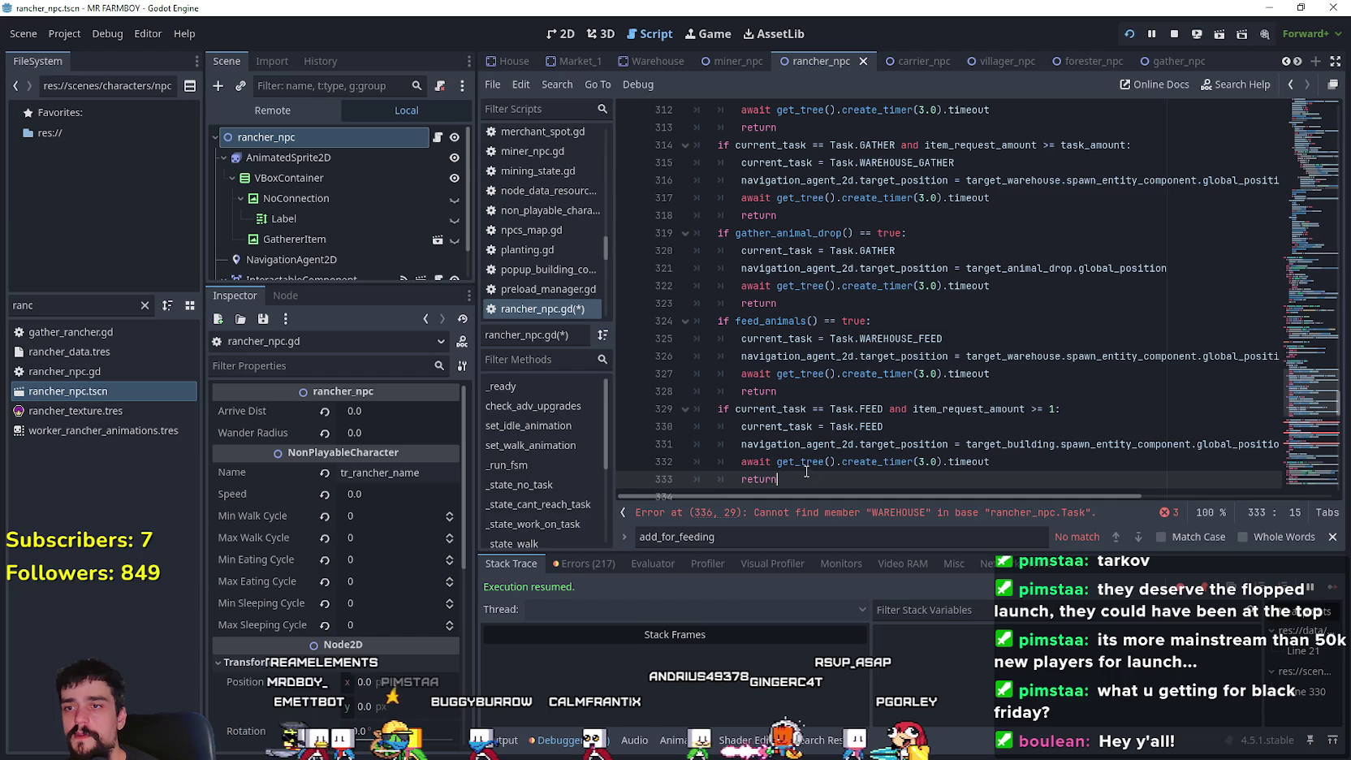
# - Cut the Task.FEED block and paste it after the gather_animal_drop block at line 324
pyautogui.moveTo(824, 481); pyautogui.dragTo(661, 411)
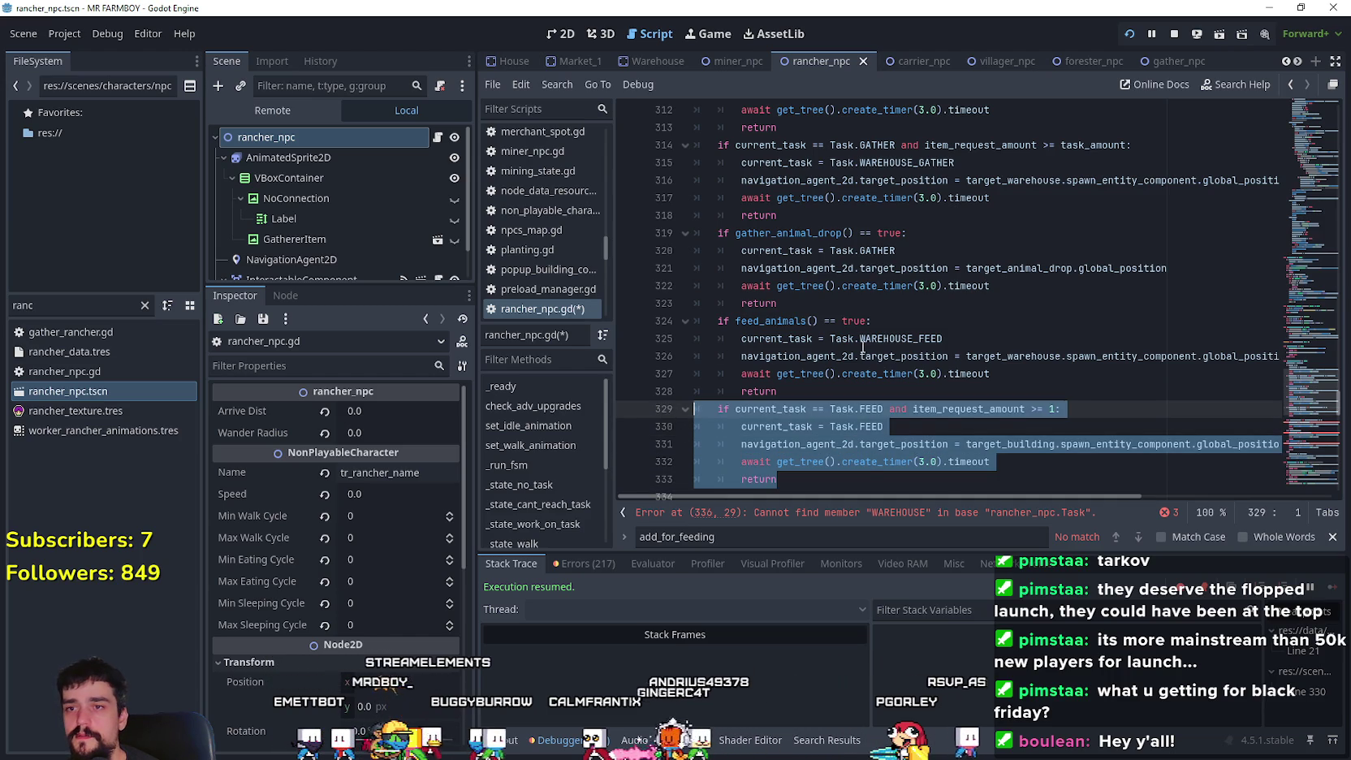
pyautogui.hotkey('ctrl', 'x')
pyautogui.click(771, 303)
pyautogui.press('Return')
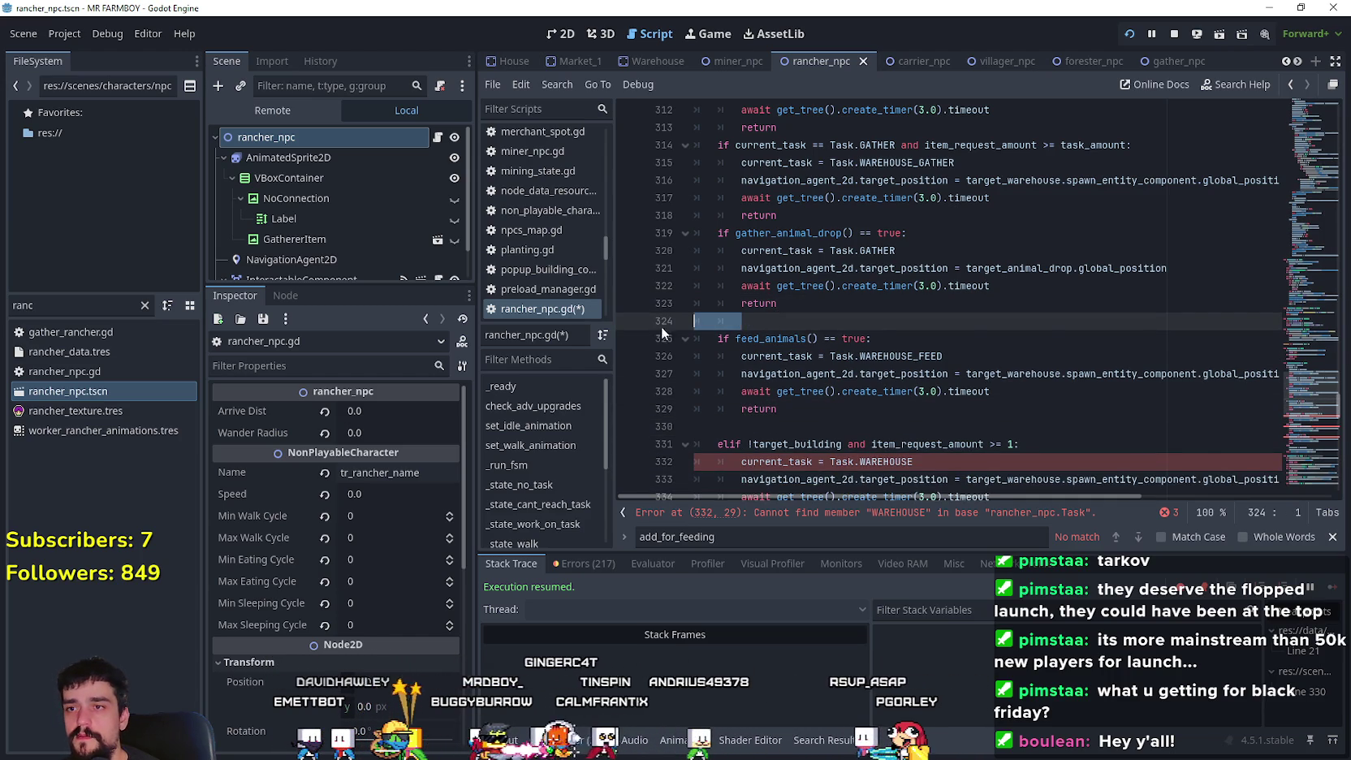
pyautogui.hotkey('ctrl', 'v')
pyautogui.scroll(-2, 843, 441)
pyautogui.scroll(-2, 843, 441)
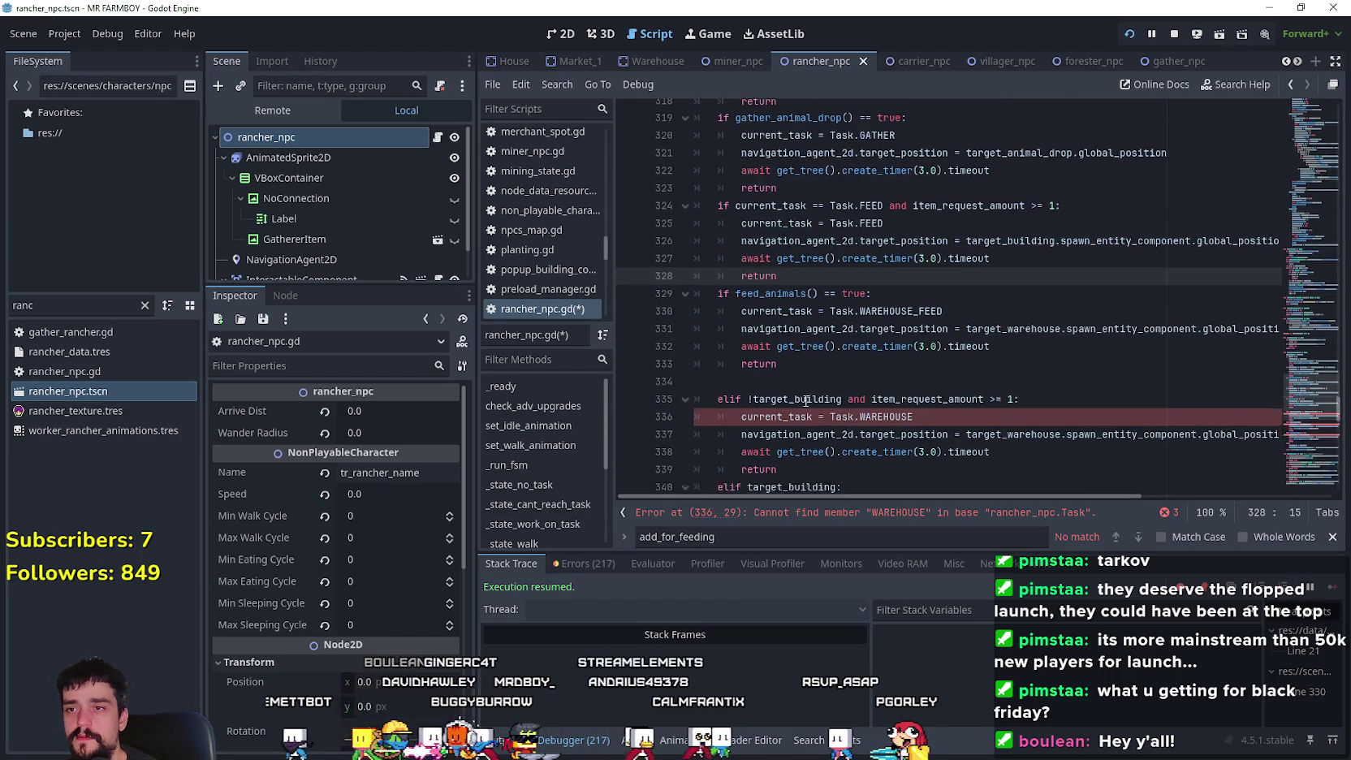
pyautogui.scroll(3, 831, 371)
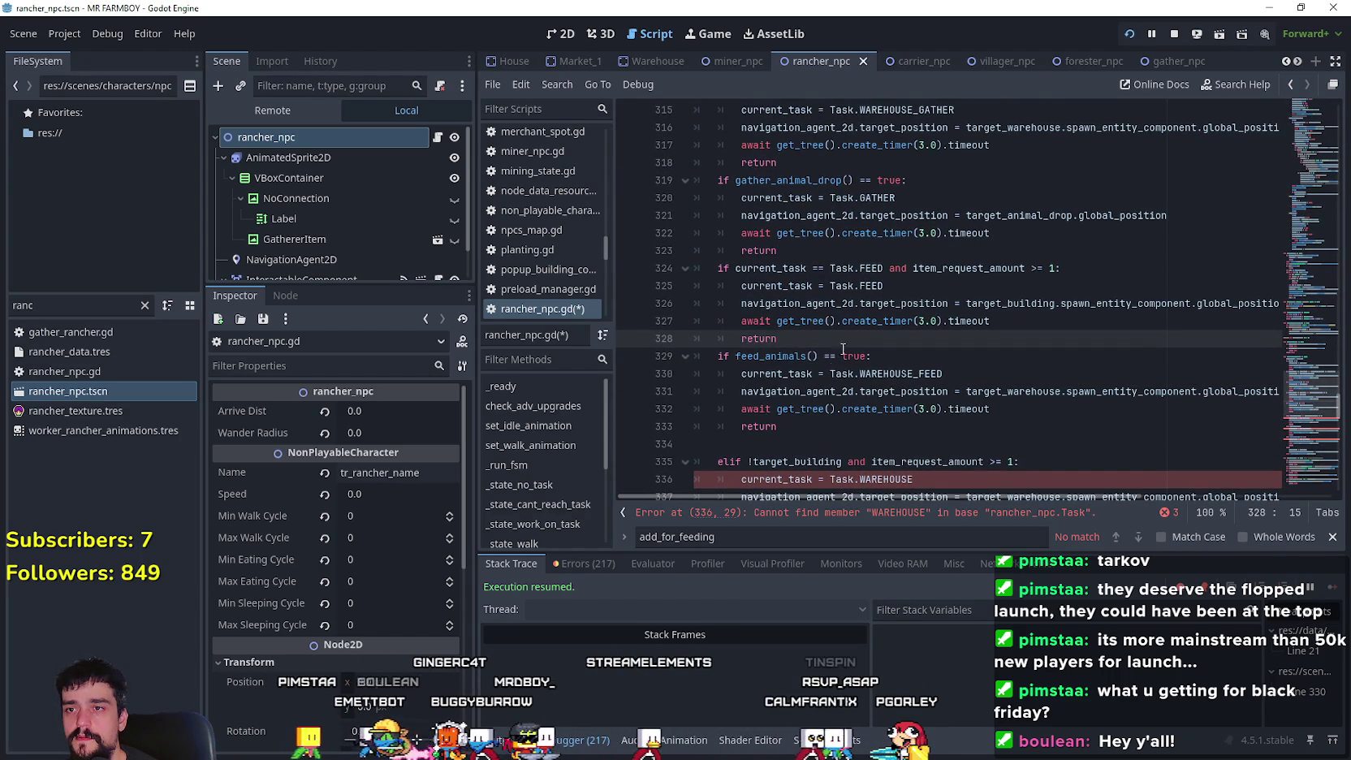
# - Review the moved FEED block's item_request_amount >= 1 condition and the feed_animals block below
pyautogui.doubleClick(872, 268)
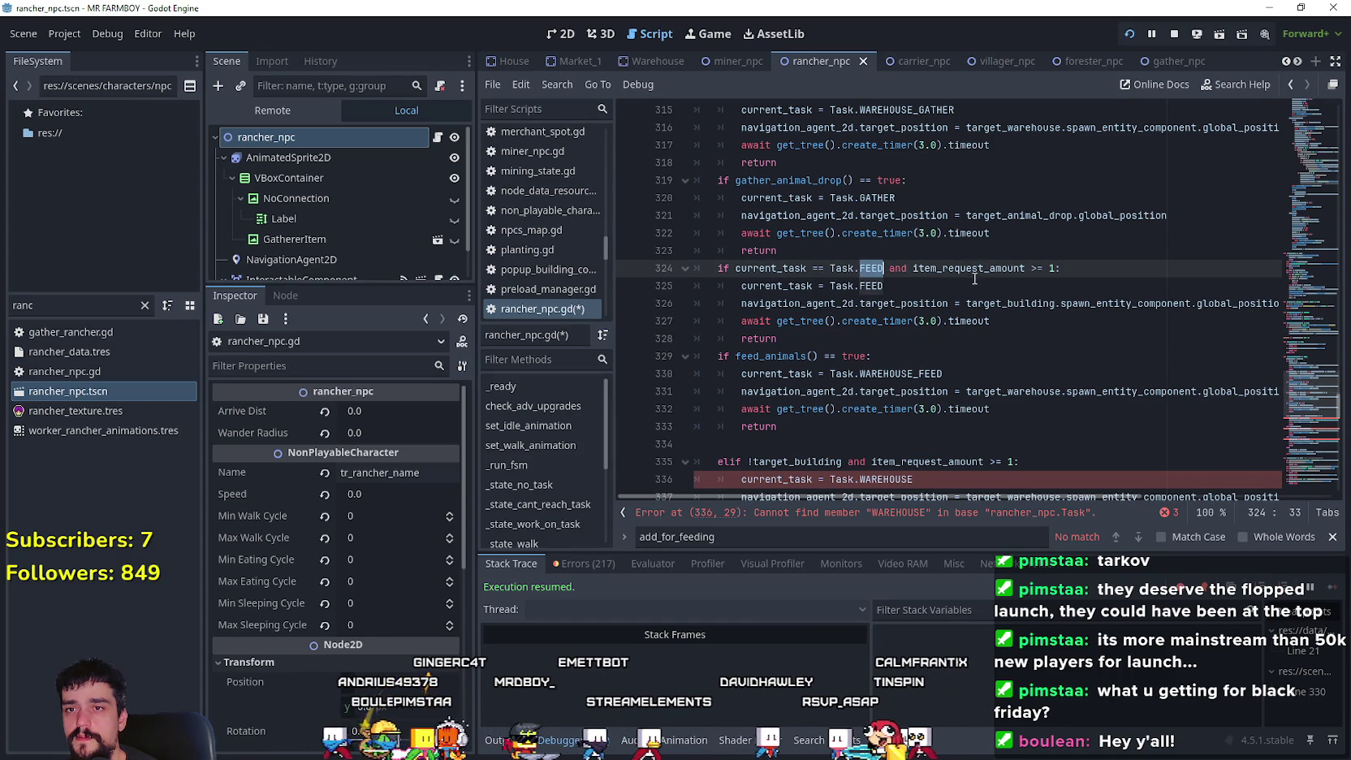
pyautogui.moveTo(912, 268); pyautogui.dragTo(1058, 268)
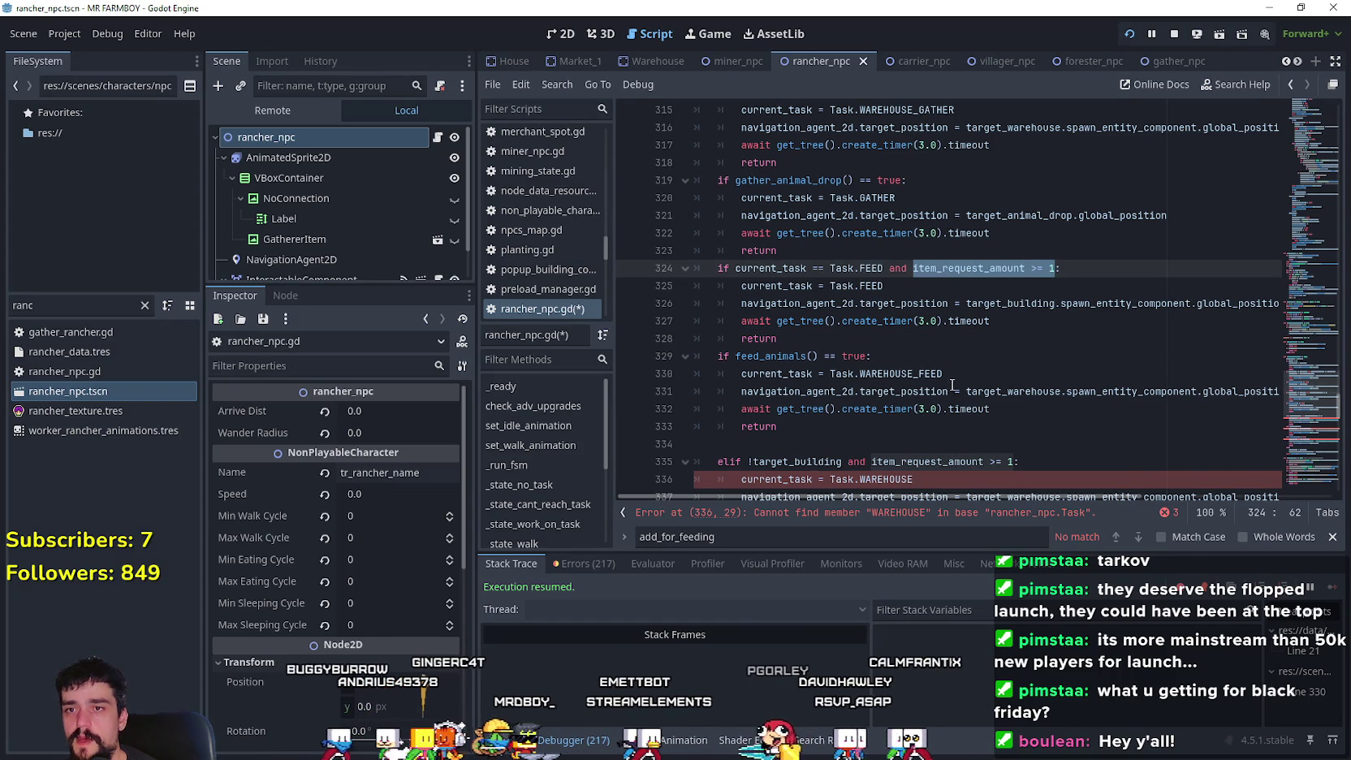
pyautogui.moveTo(872, 341); pyautogui.dragTo(695, 268)
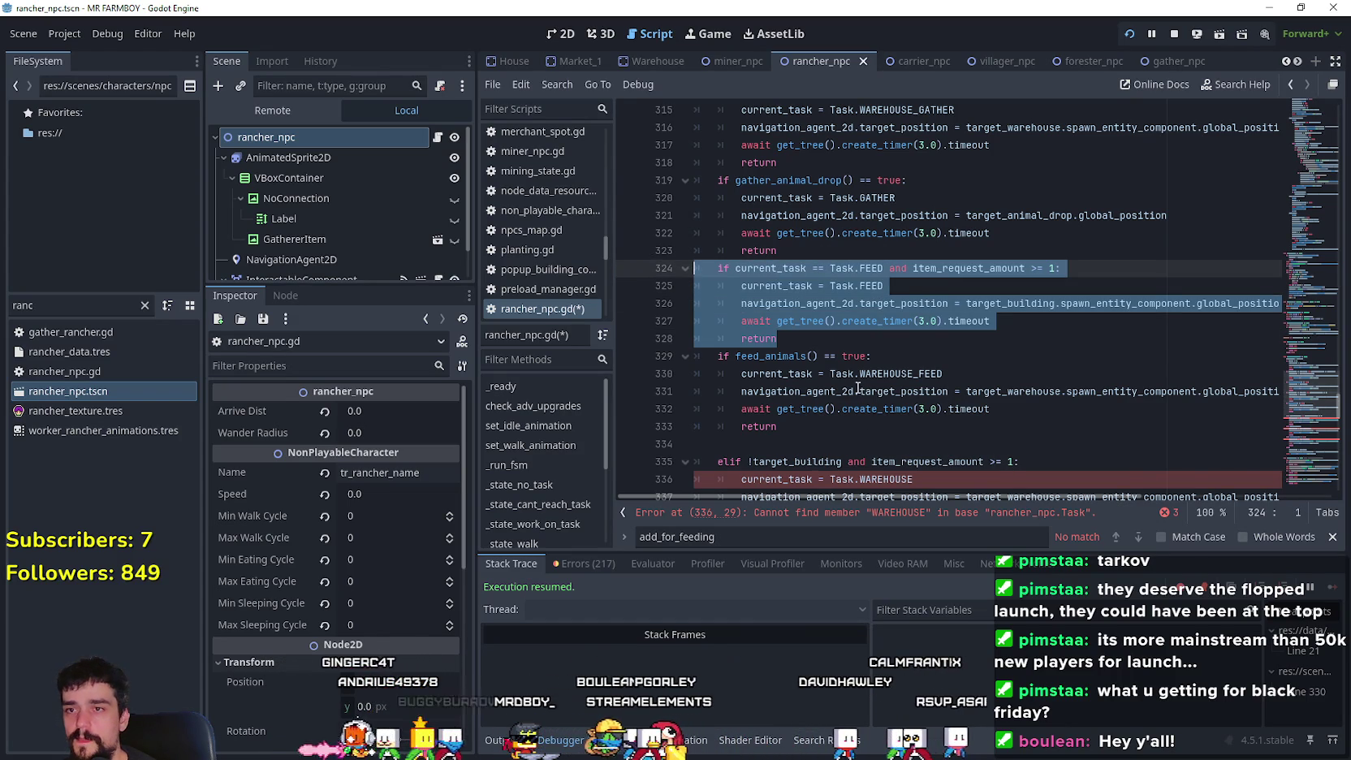
pyautogui.click(822, 346)
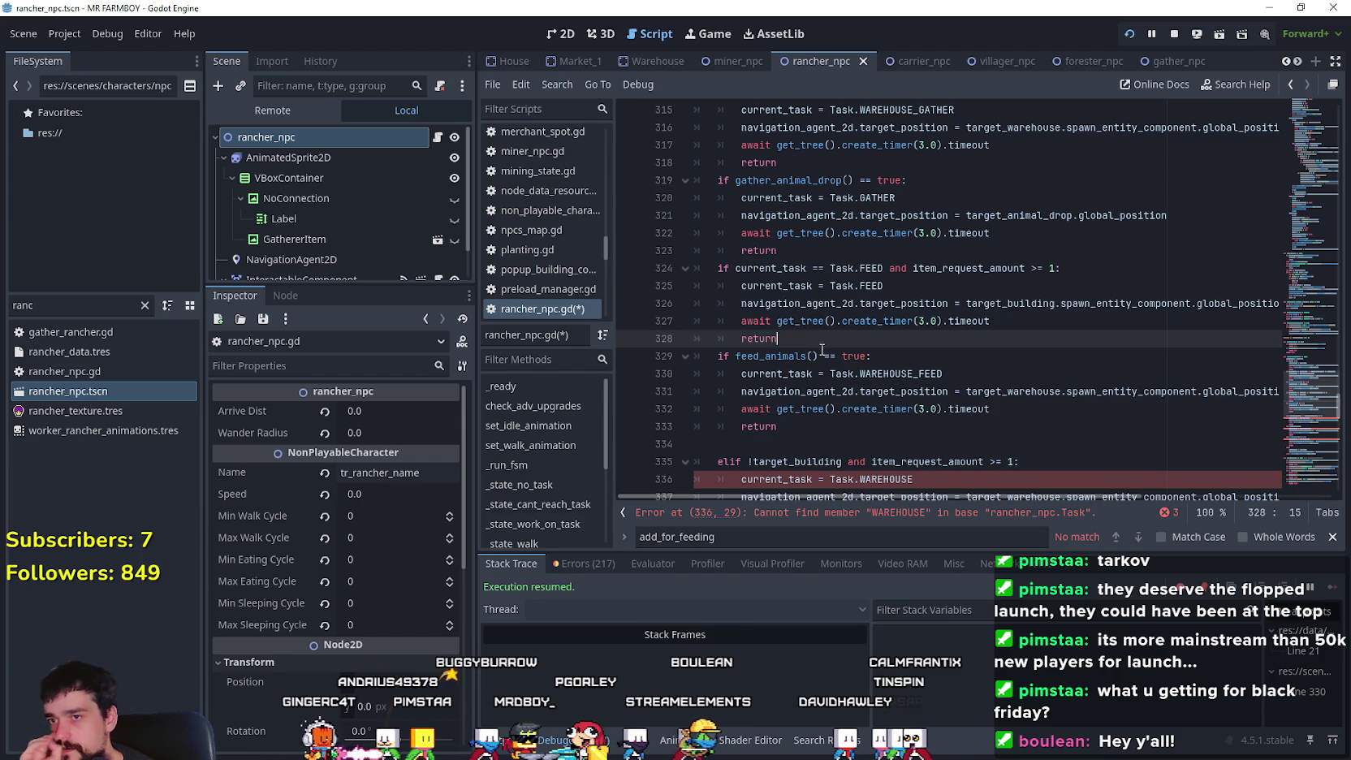
pyautogui.moveTo(809, 422); pyautogui.dragTo(695, 355)
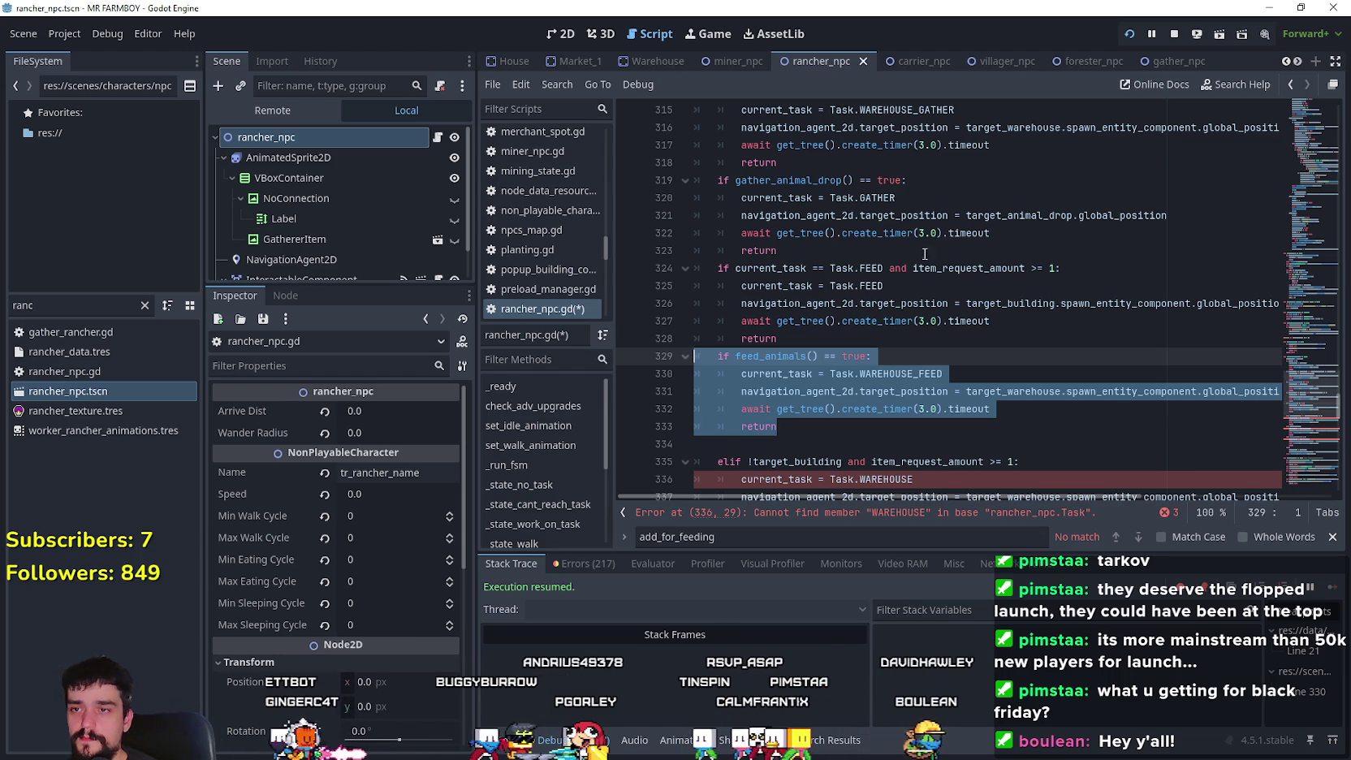
# - Copy WAREHOUSE_FEED from line 330 over FEED in line 324's task check
pyautogui.doubleClick(900, 373)
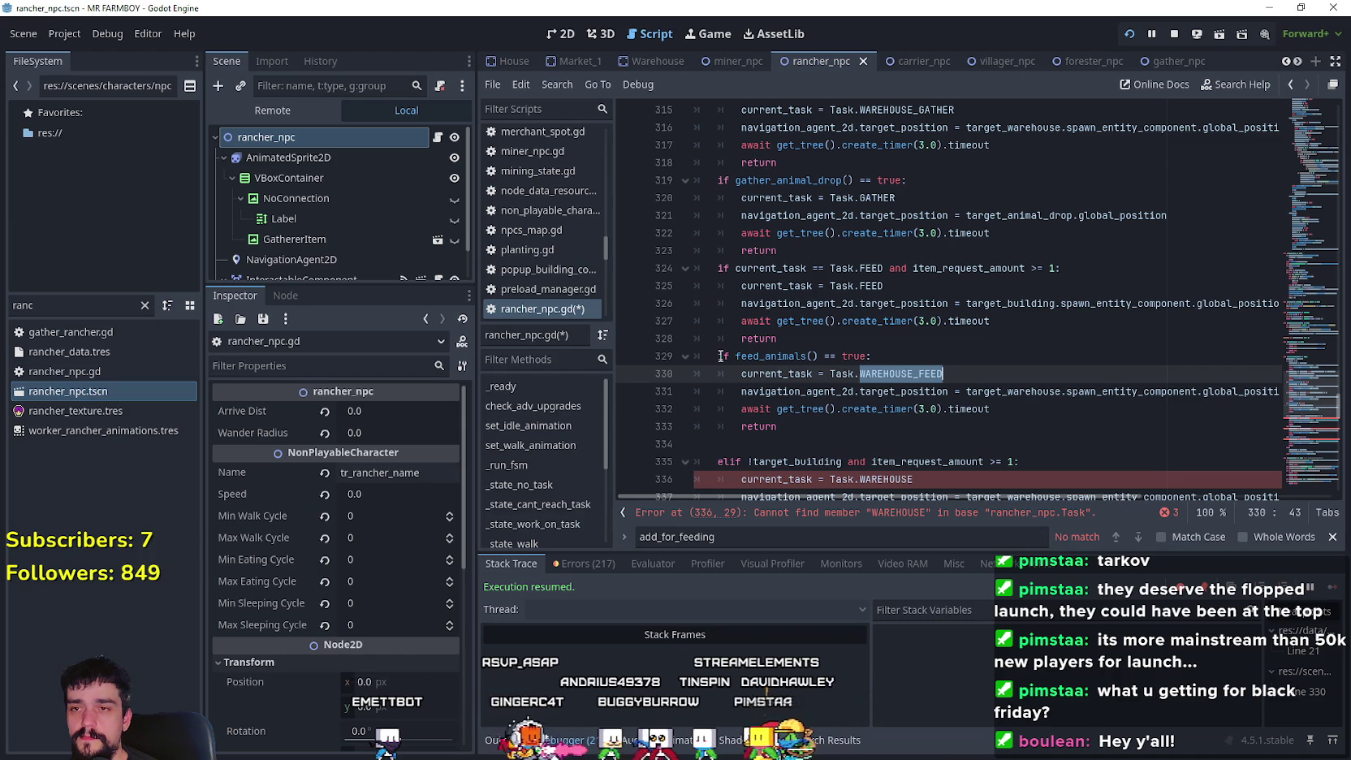
pyautogui.doubleClick(867, 268)
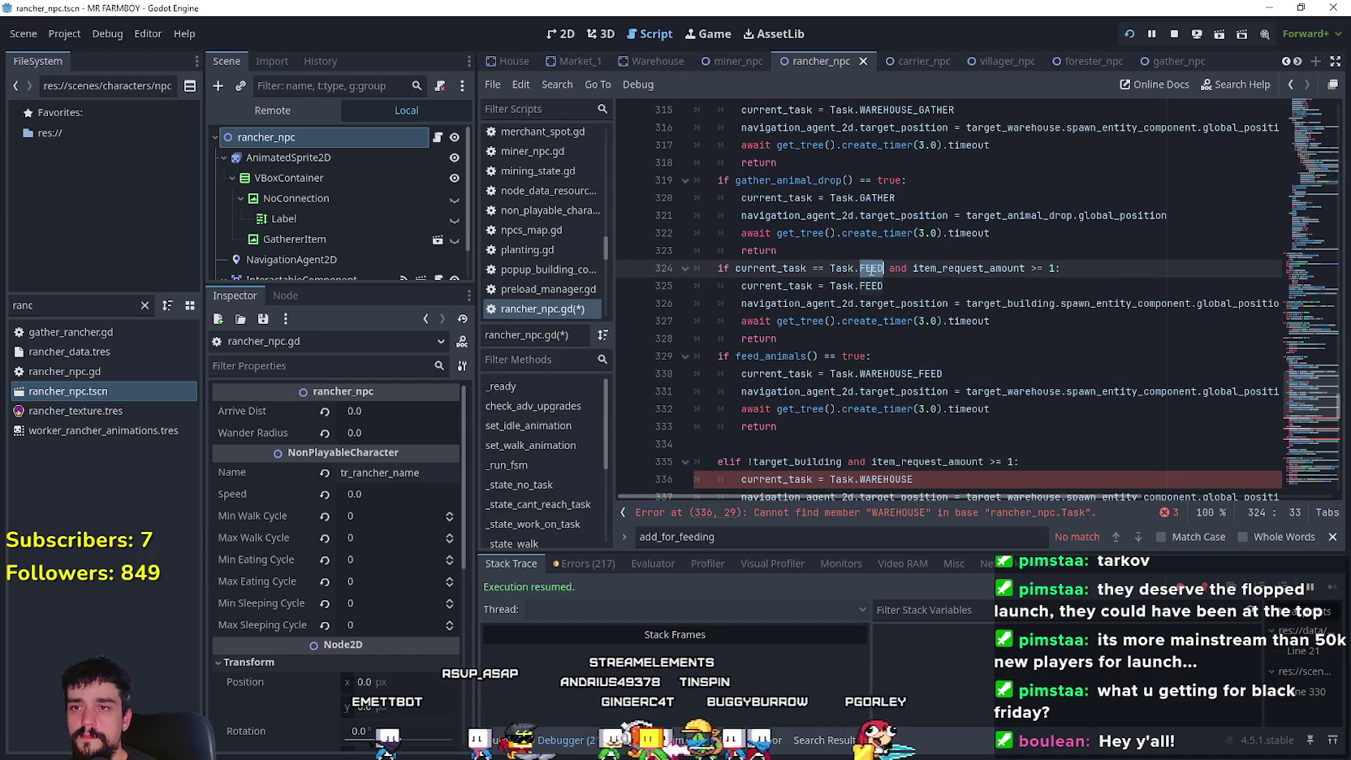
pyautogui.hotkey('ctrl', 'v')
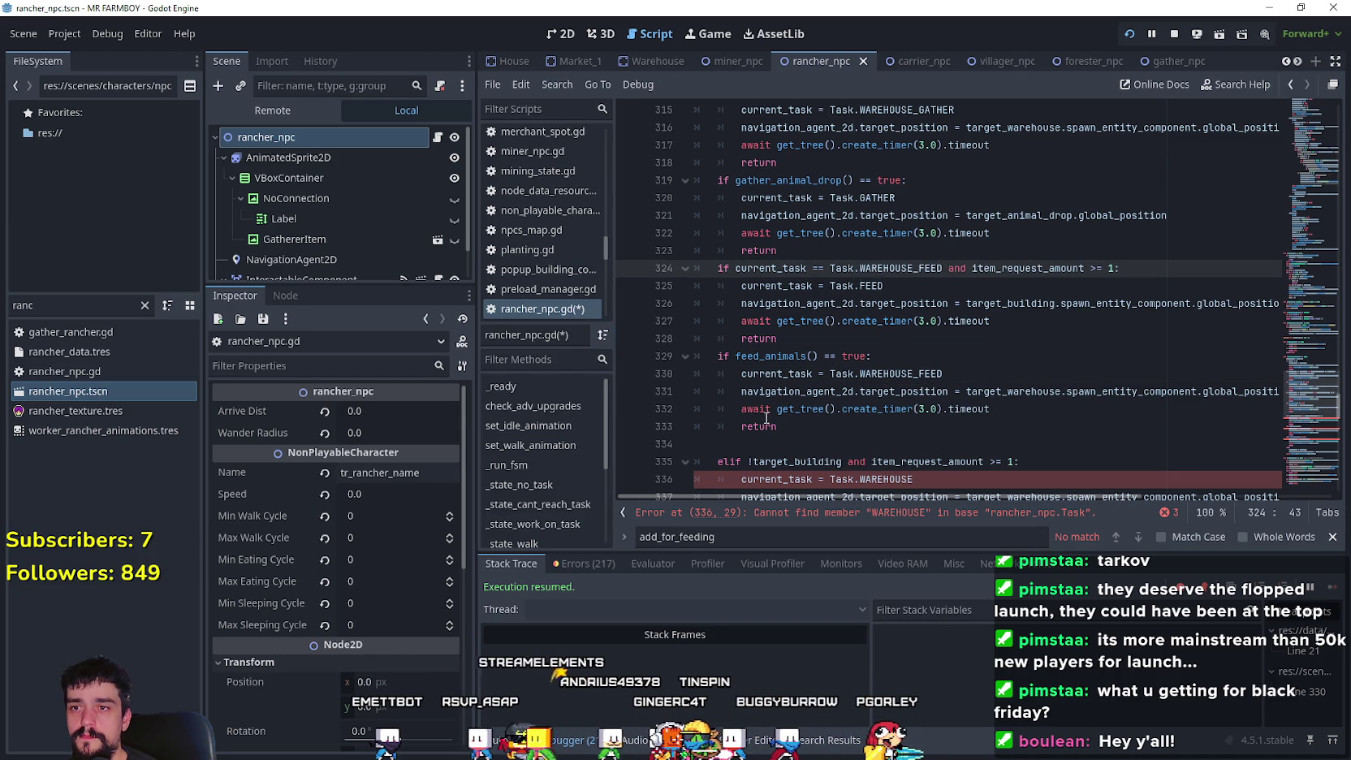
pyautogui.click(825, 444)
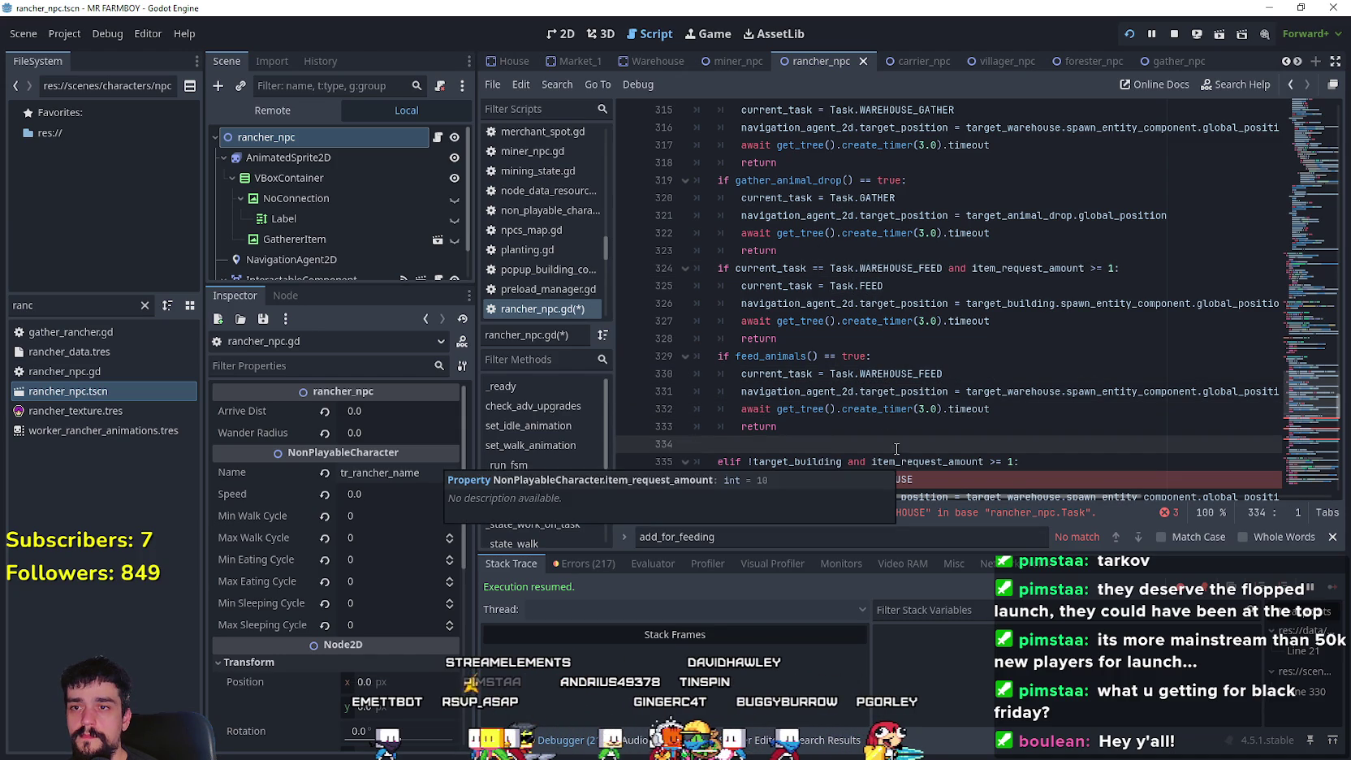
pyautogui.scroll(-1, 842, 443)
pyautogui.scroll(-3, 842, 443)
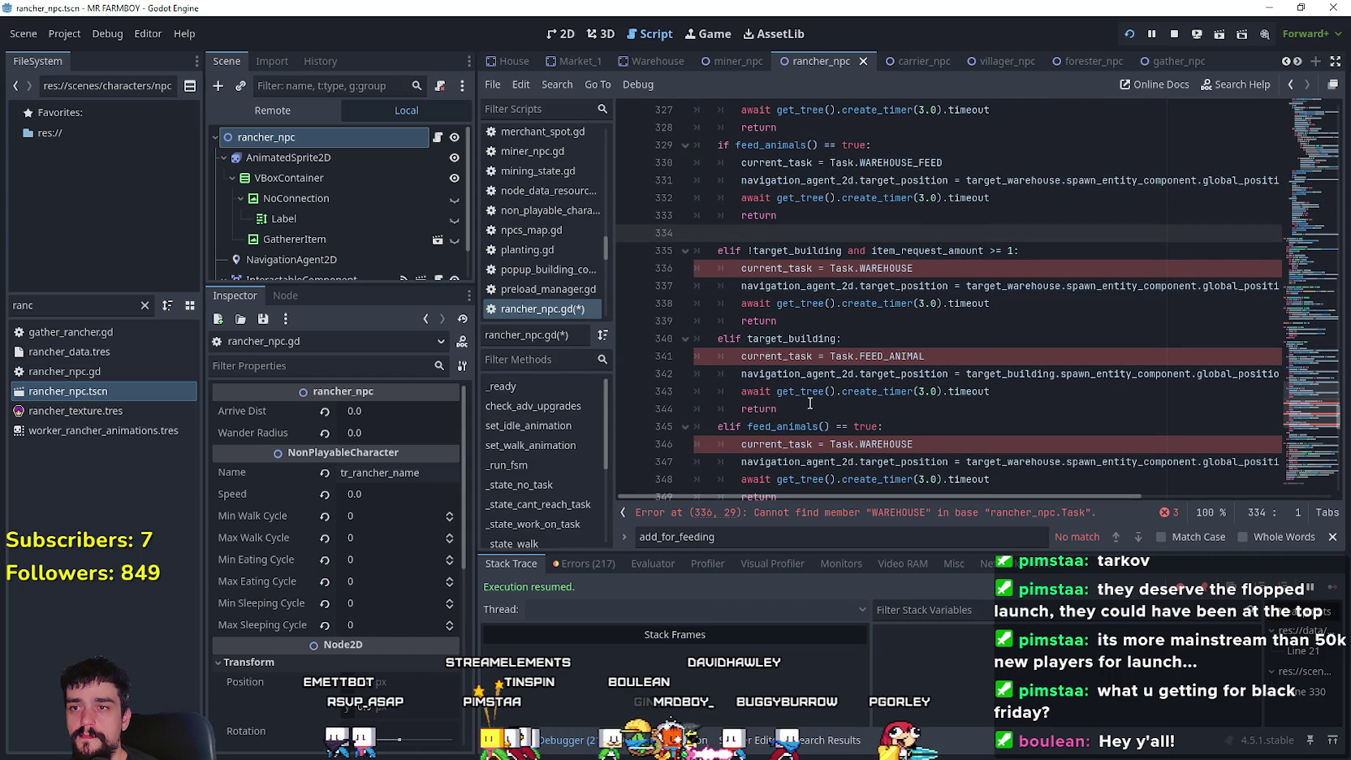
pyautogui.scroll(-2, 806, 409)
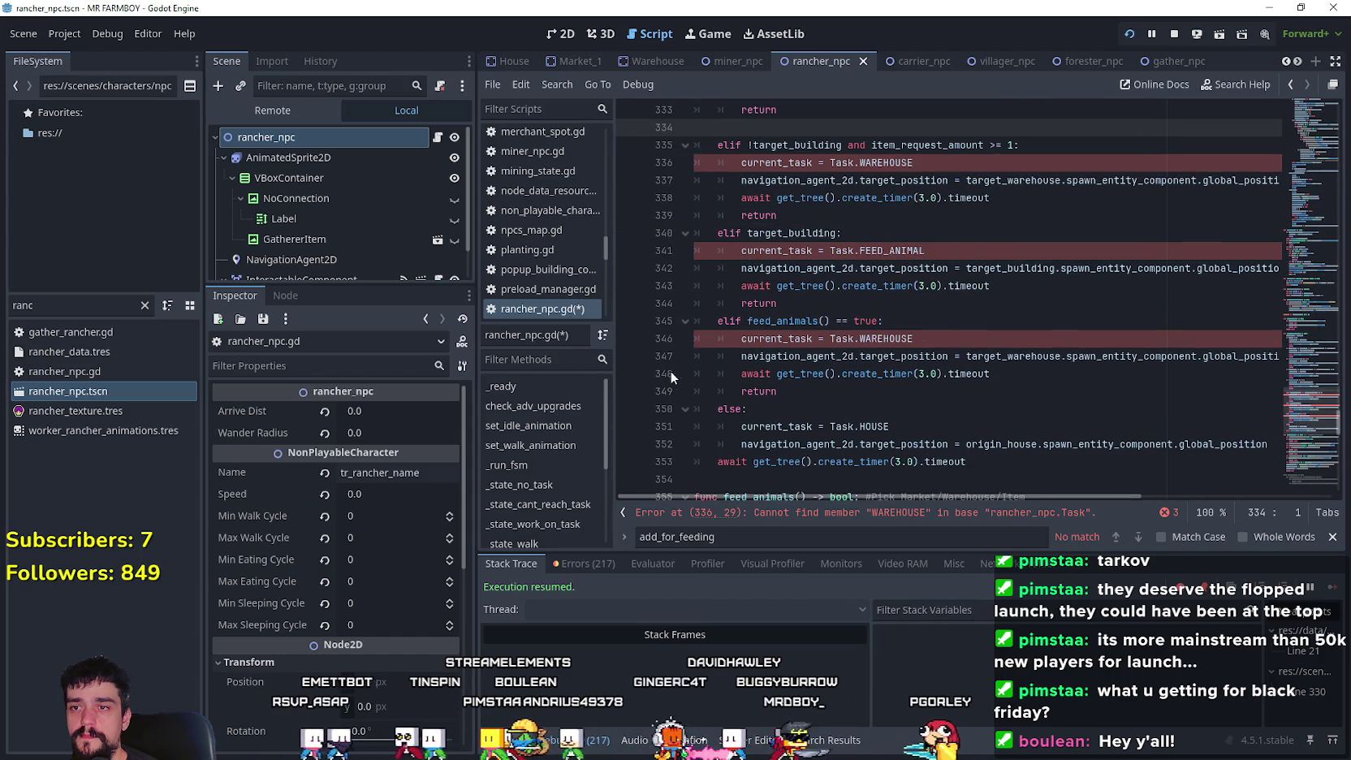
pyautogui.moveTo(749, 408)
pyautogui.mouseDown()
pyautogui.moveTo(708, 345)
pyautogui.moveTo(706, 268)
pyautogui.moveTo(731, 372)
pyautogui.moveTo(808, 379)
pyautogui.moveTo(731, 389)
pyautogui.moveTo(646, 286)
pyautogui.mouseUp()
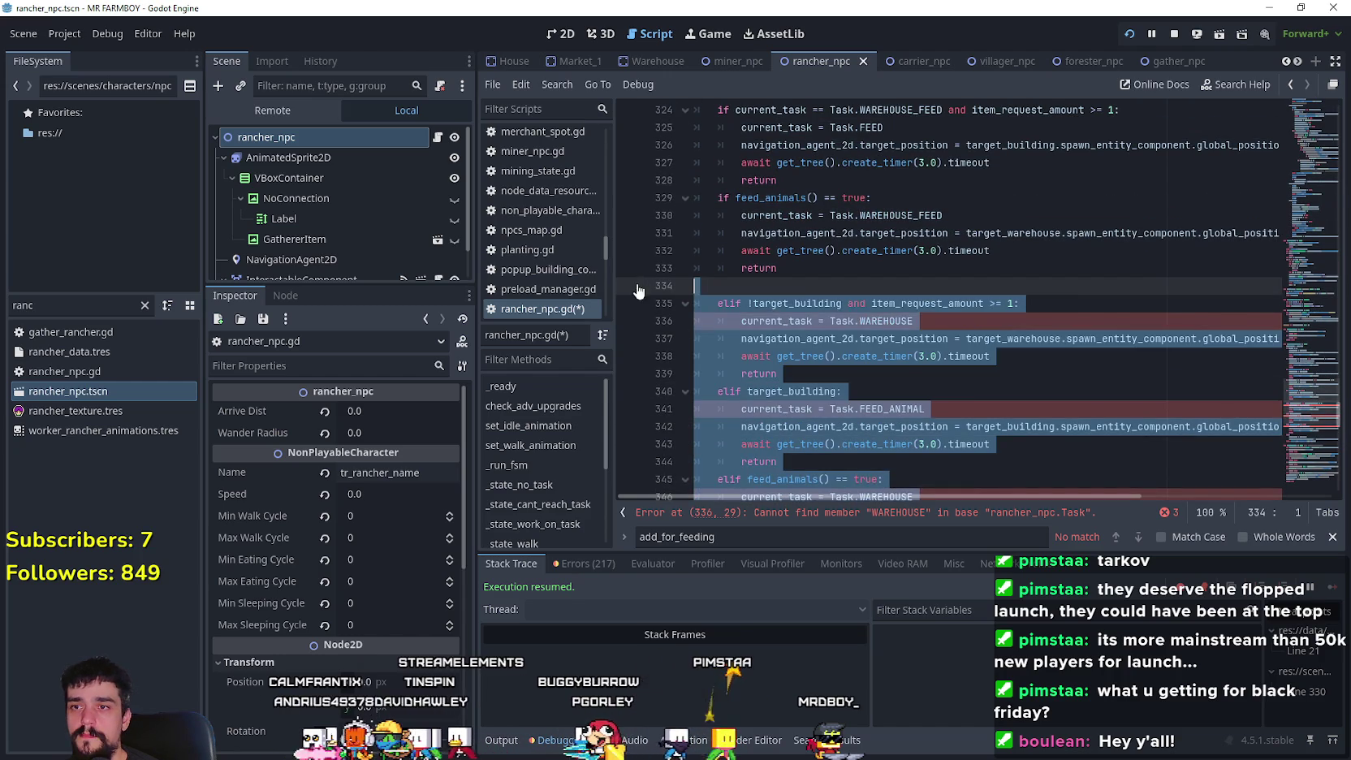
# - Delete the old elif chain and leftover blank line, joining the HOUSE fallback to the block above
pyautogui.press('BackSpace')
pyautogui.hotkey('shift', 'Tab')
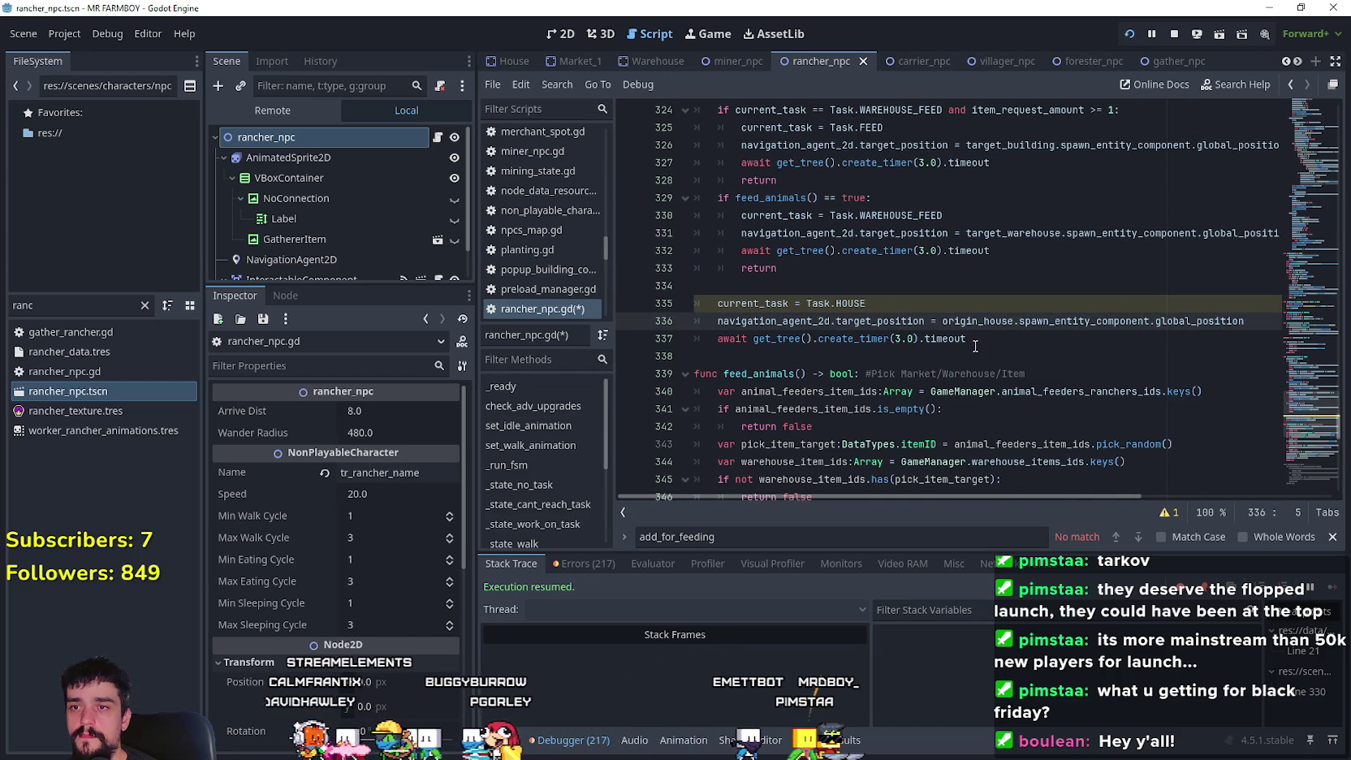
pyautogui.click(975, 347)
pyautogui.press('Up')
pyautogui.press('Up')
pyautogui.press('Up')
pyautogui.press('BackSpace')
# - Check lines 318–322 of _state_obtain_task and save rancher_npc.gd
pyautogui.scroll(1, 939, 359)
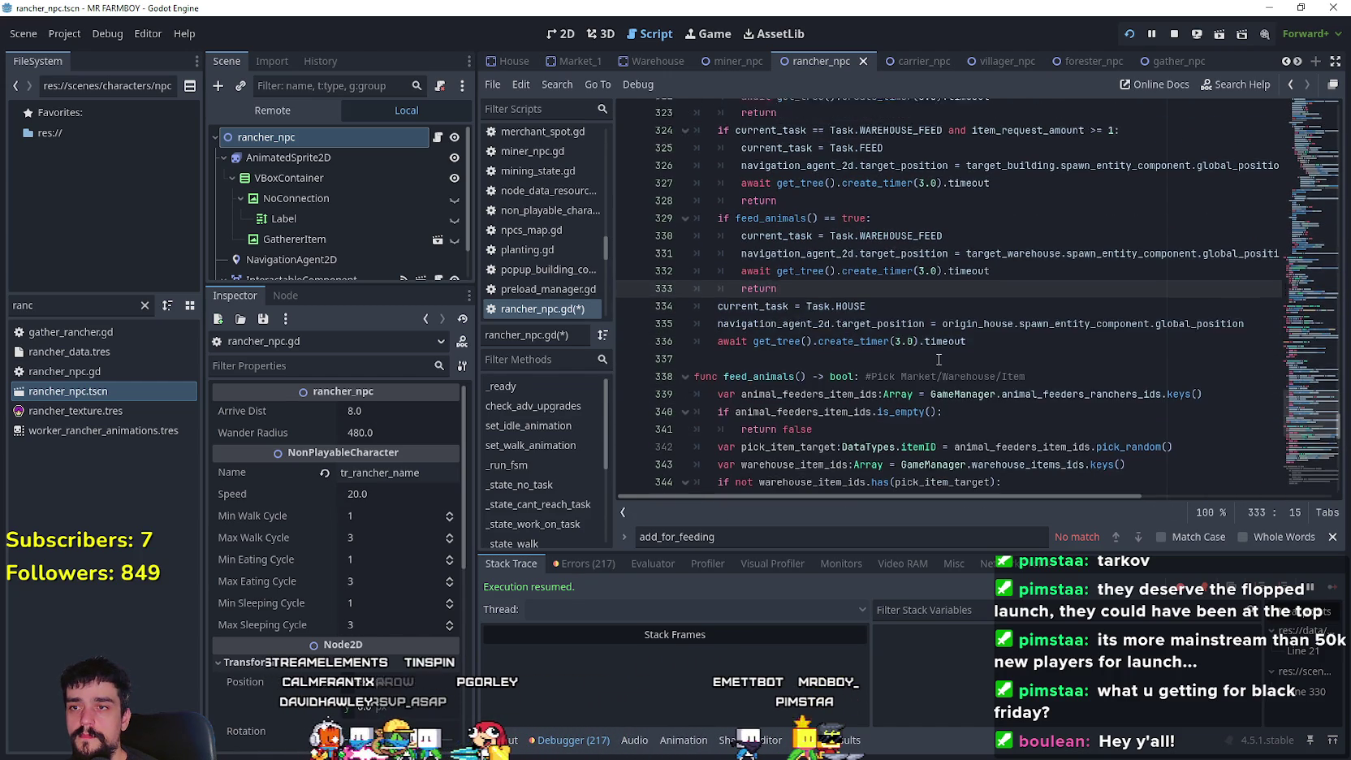
pyautogui.scroll(6, 938, 359)
pyautogui.scroll(-6, 932, 358)
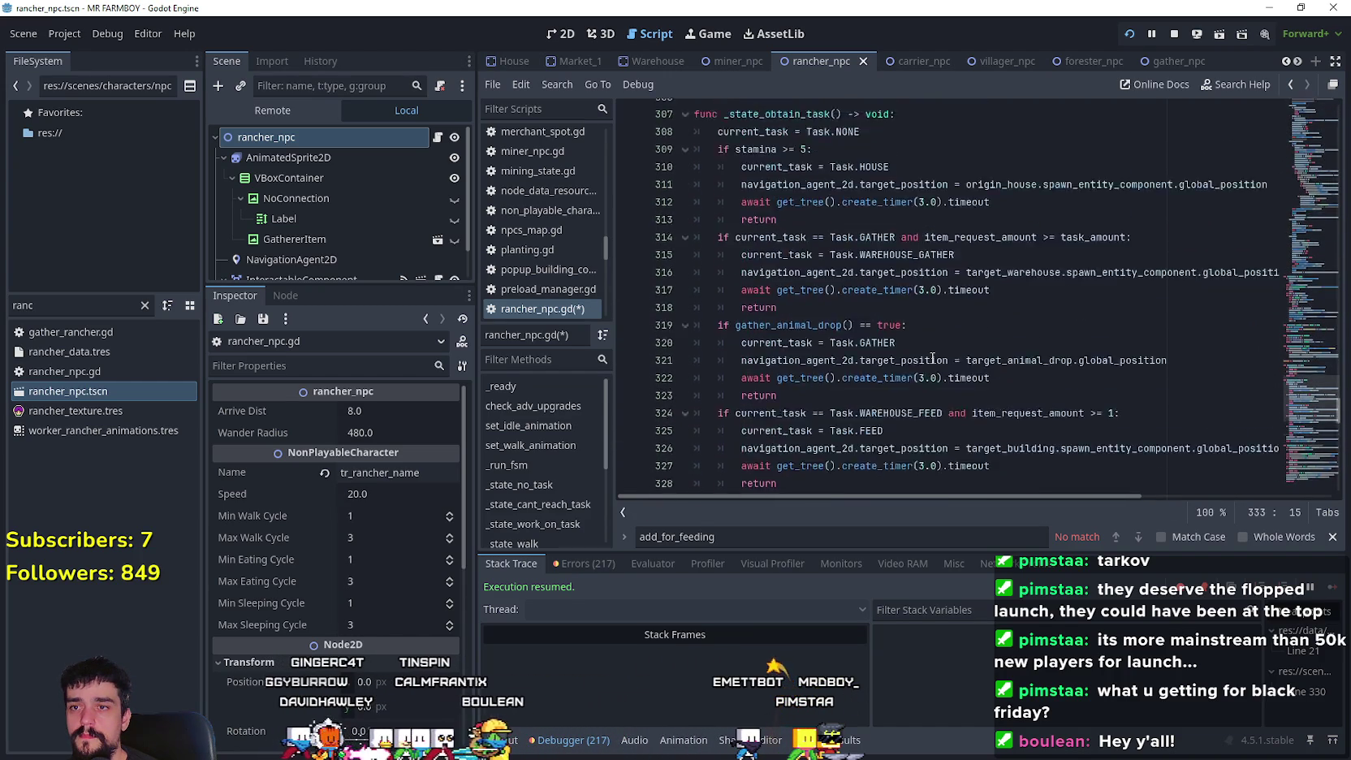
pyautogui.scroll(3, 929, 354)
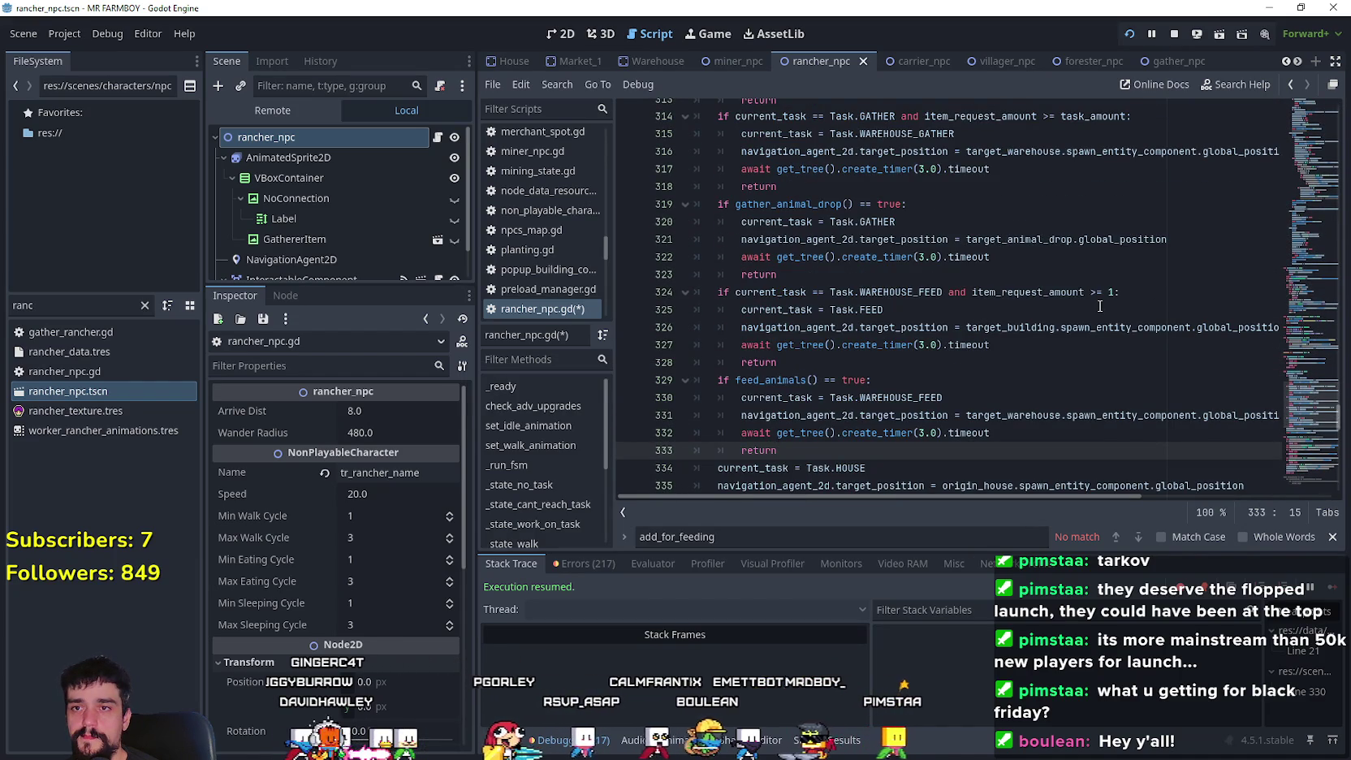
pyautogui.click(1062, 263)
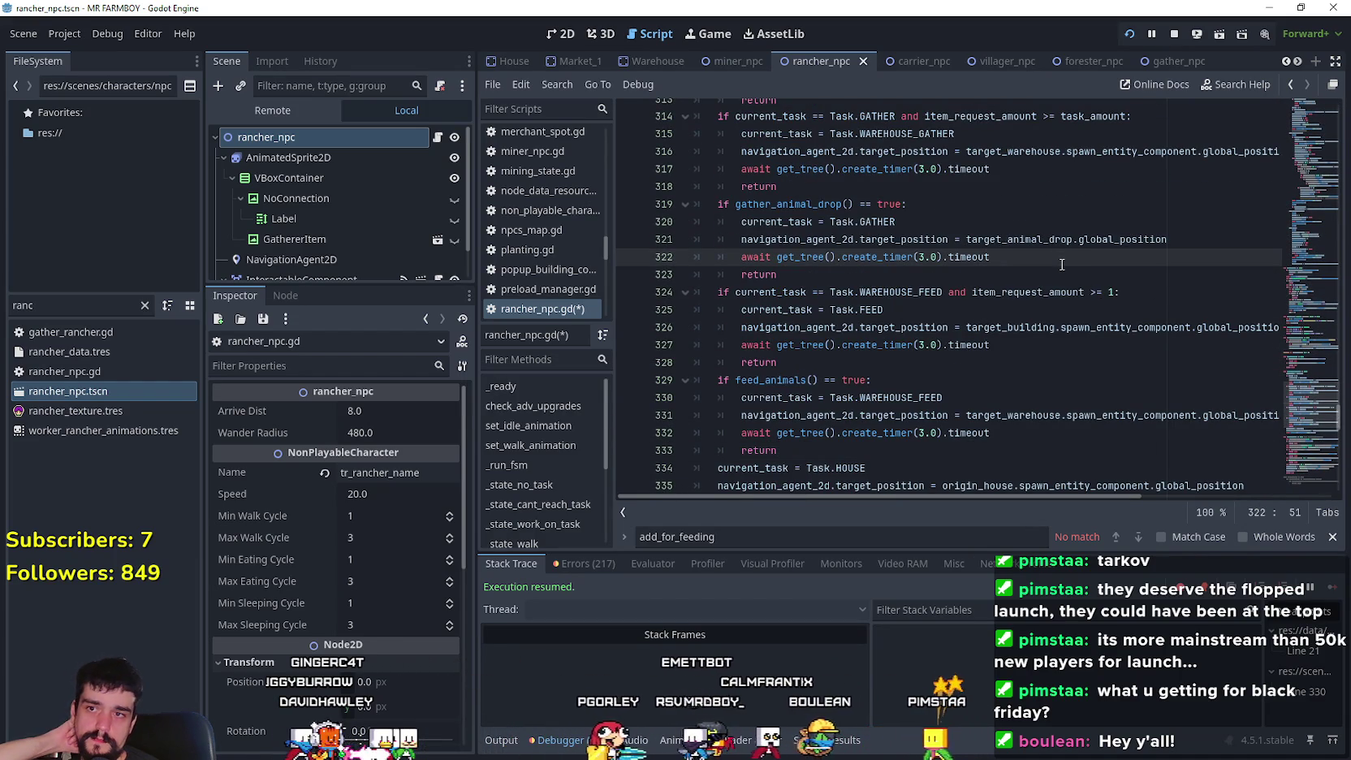
pyautogui.scroll(1, 1062, 264)
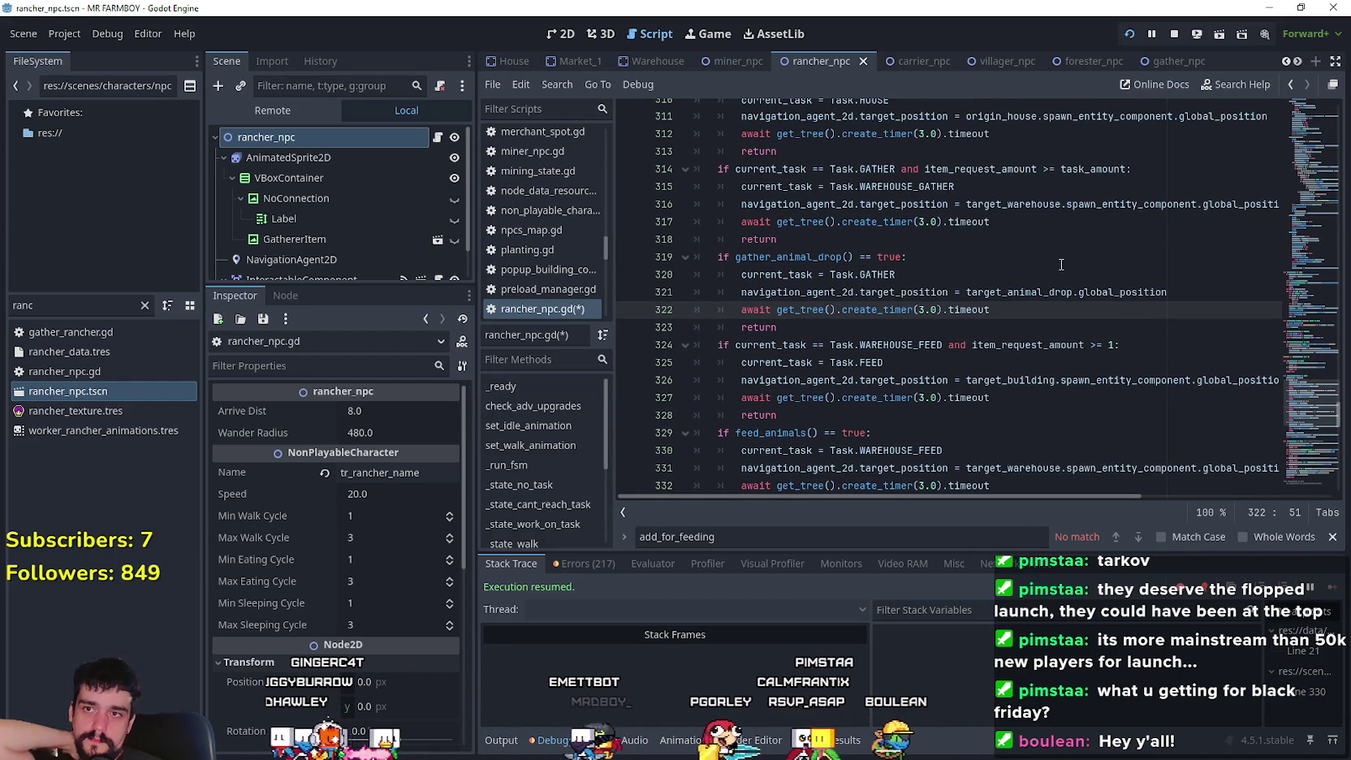
pyautogui.click(1066, 239)
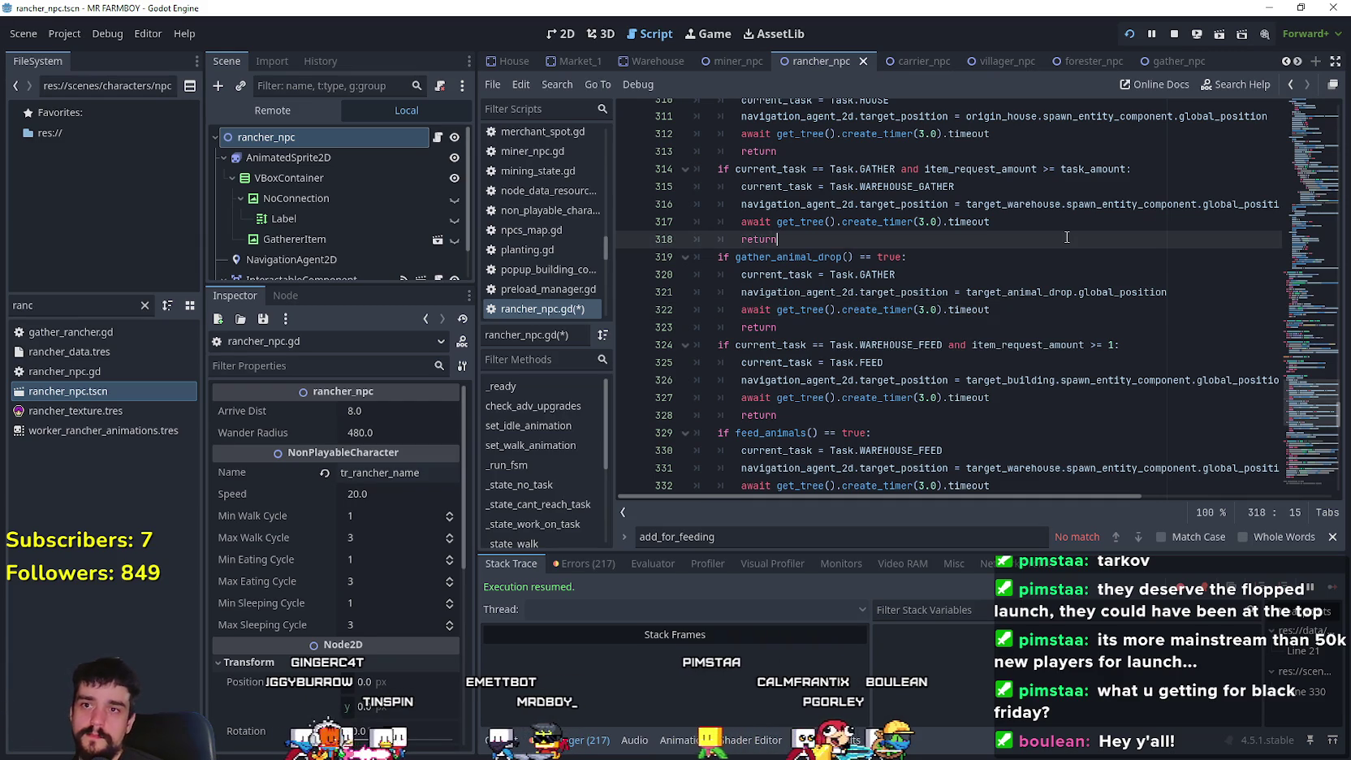
pyautogui.hotkey('ctrl', 's')
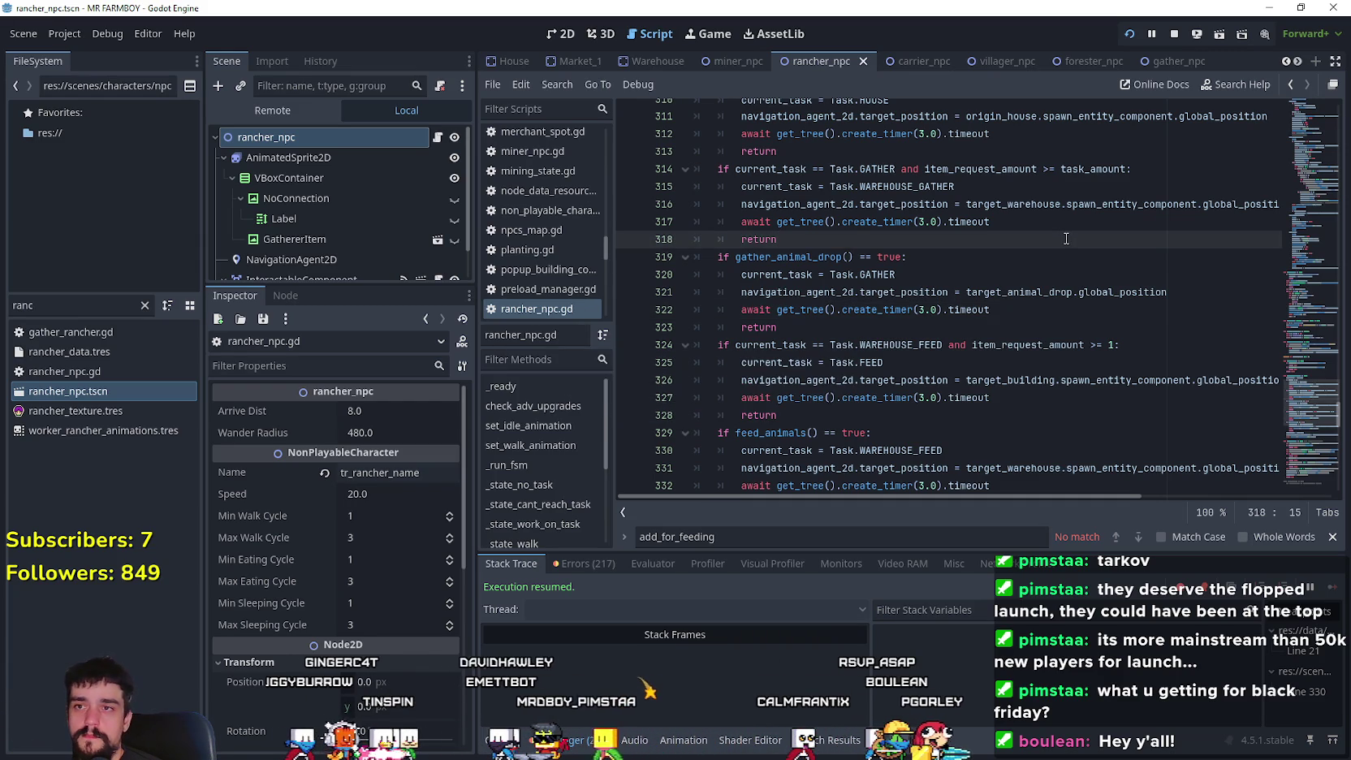
# - Highlight item_request_amount on line 314 to see its other uses
pyautogui.click(976, 216)
pyautogui.doubleClick(981, 169)
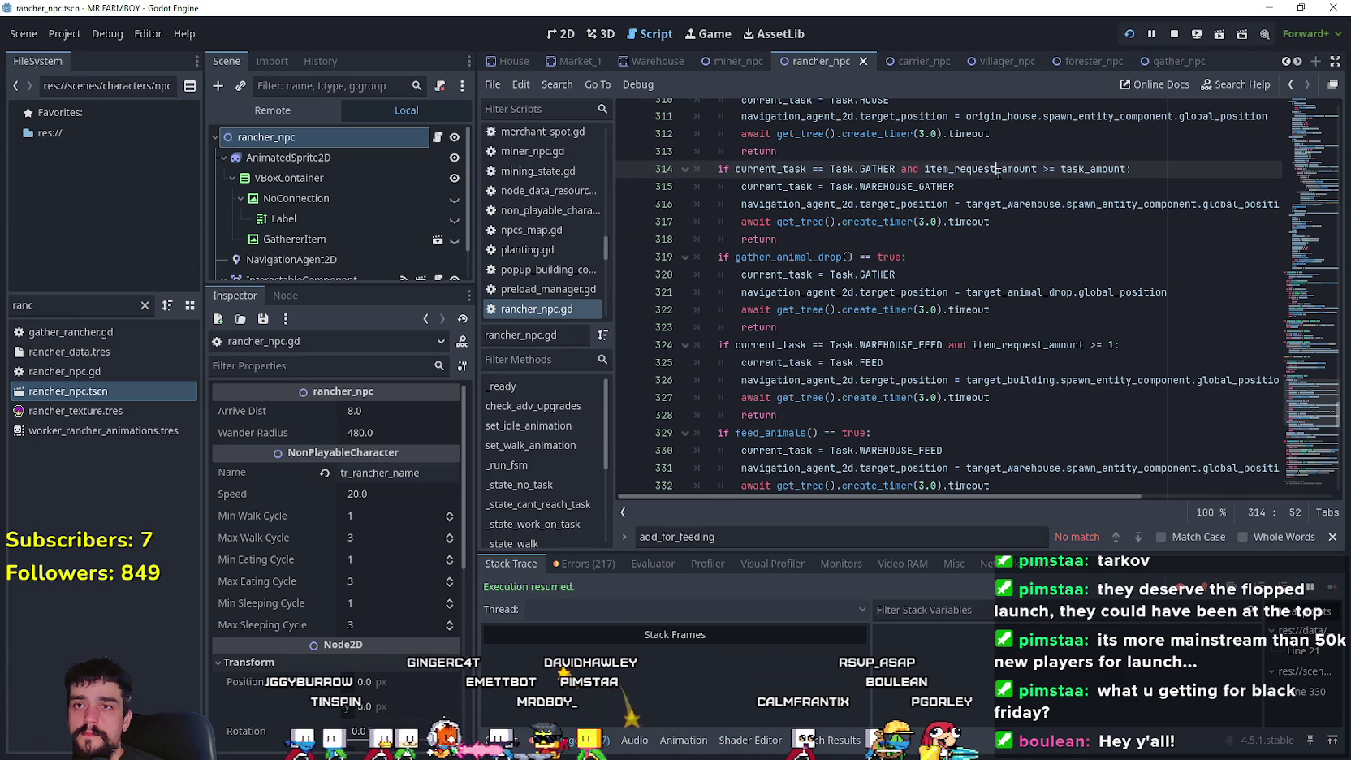
pyautogui.moveTo(1099, 212)
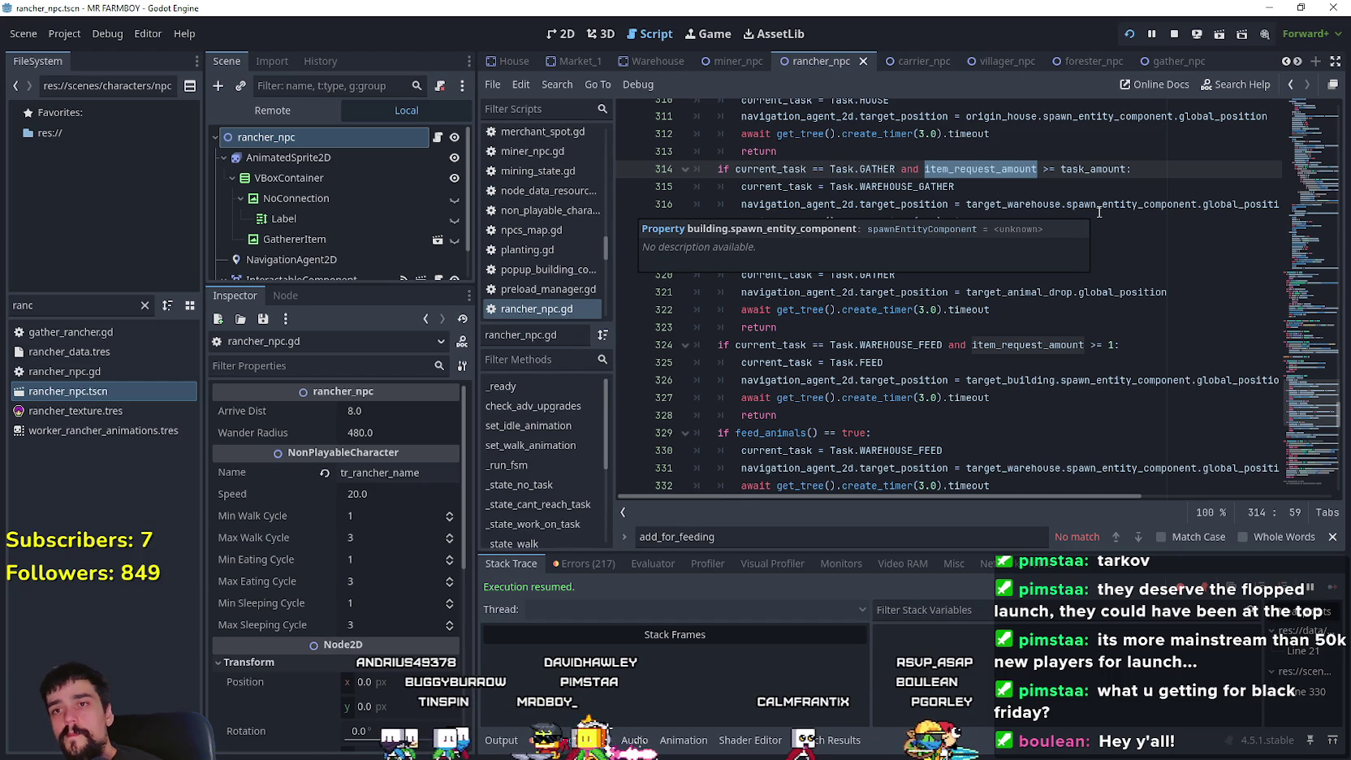
pyautogui.click(1050, 244)
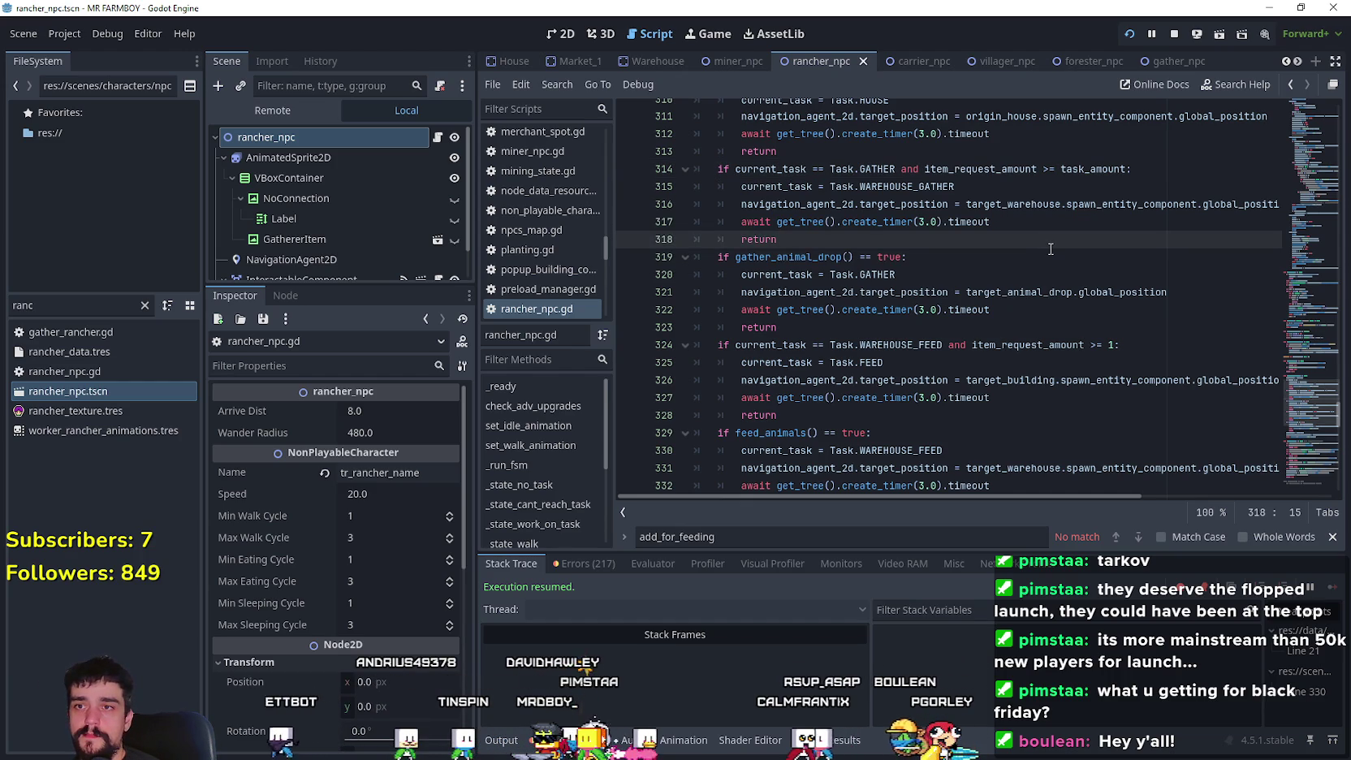
# - Review the GATHER, gather_animal_drop, WAREHOUSE_FEED and feed_animals conditions on lines 314–333
pyautogui.click(729, 169)
pyautogui.moveTo(779, 170); pyautogui.dragTo(1169, 169)
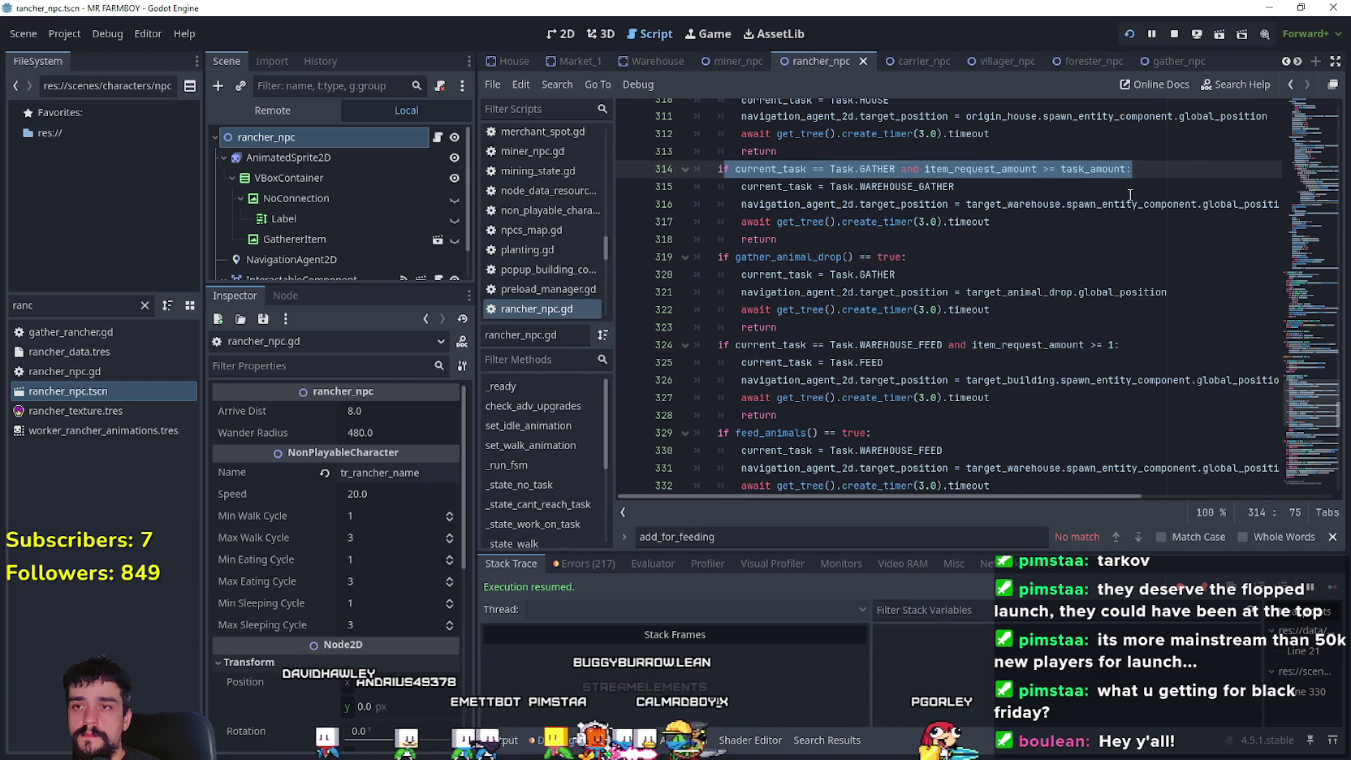
pyautogui.moveTo(714, 257); pyautogui.dragTo(958, 261)
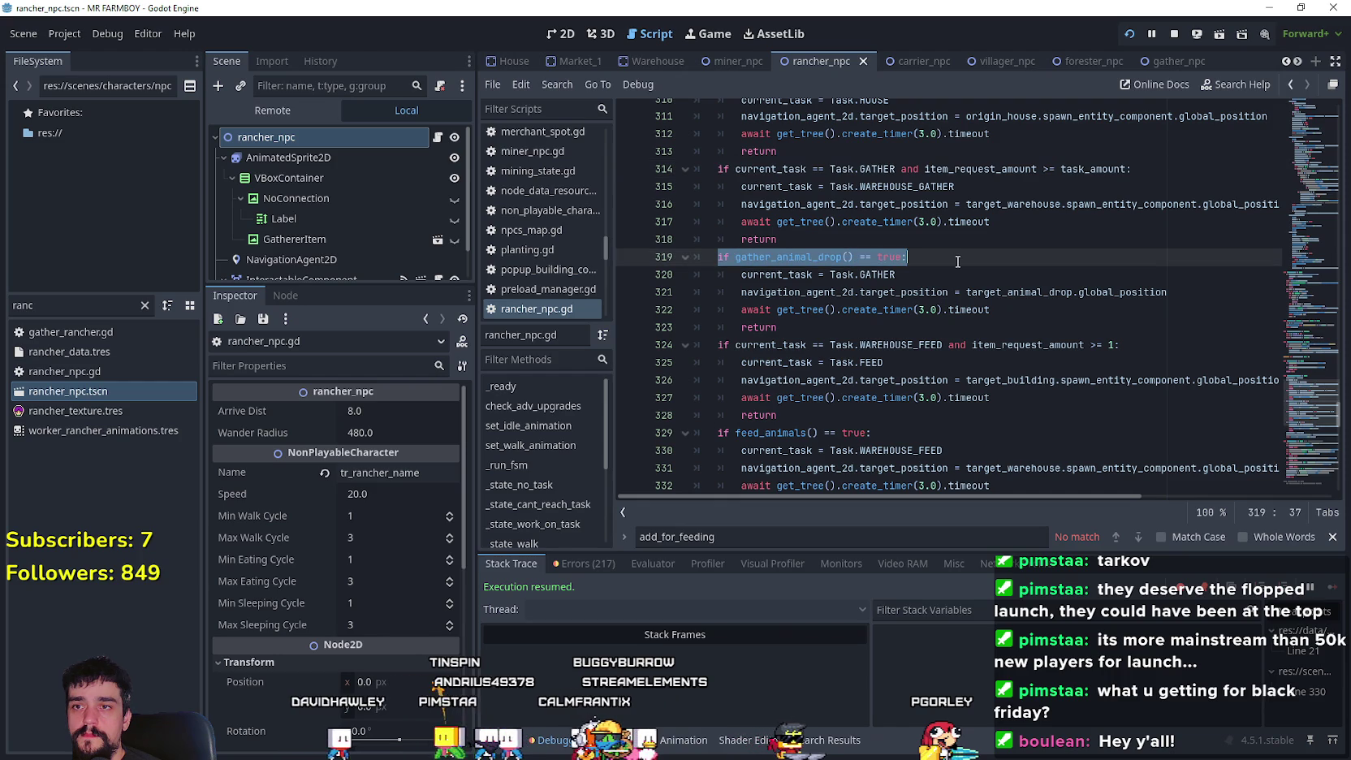
pyautogui.moveTo(718, 345); pyautogui.dragTo(1246, 347)
pyautogui.scroll(-1, 816, 358)
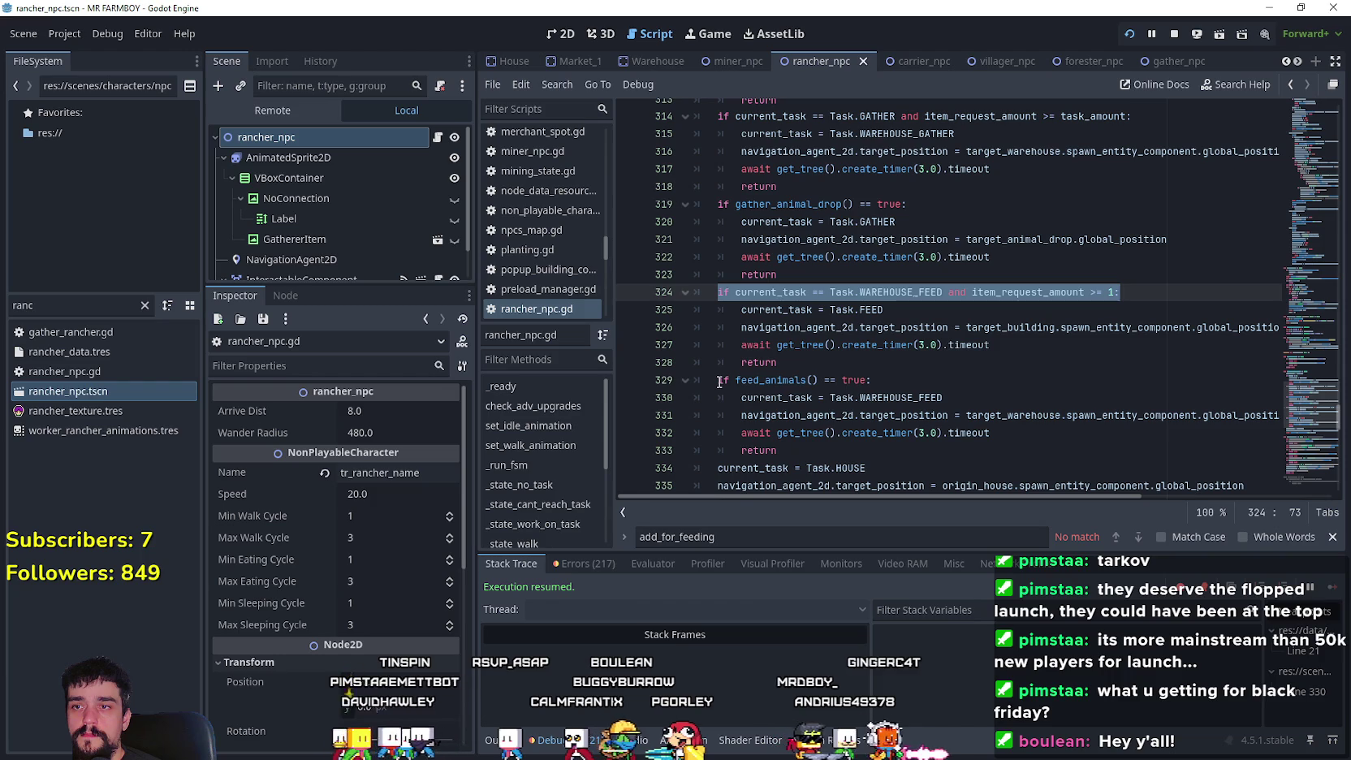
pyautogui.moveTo(719, 382); pyautogui.dragTo(732, 379)
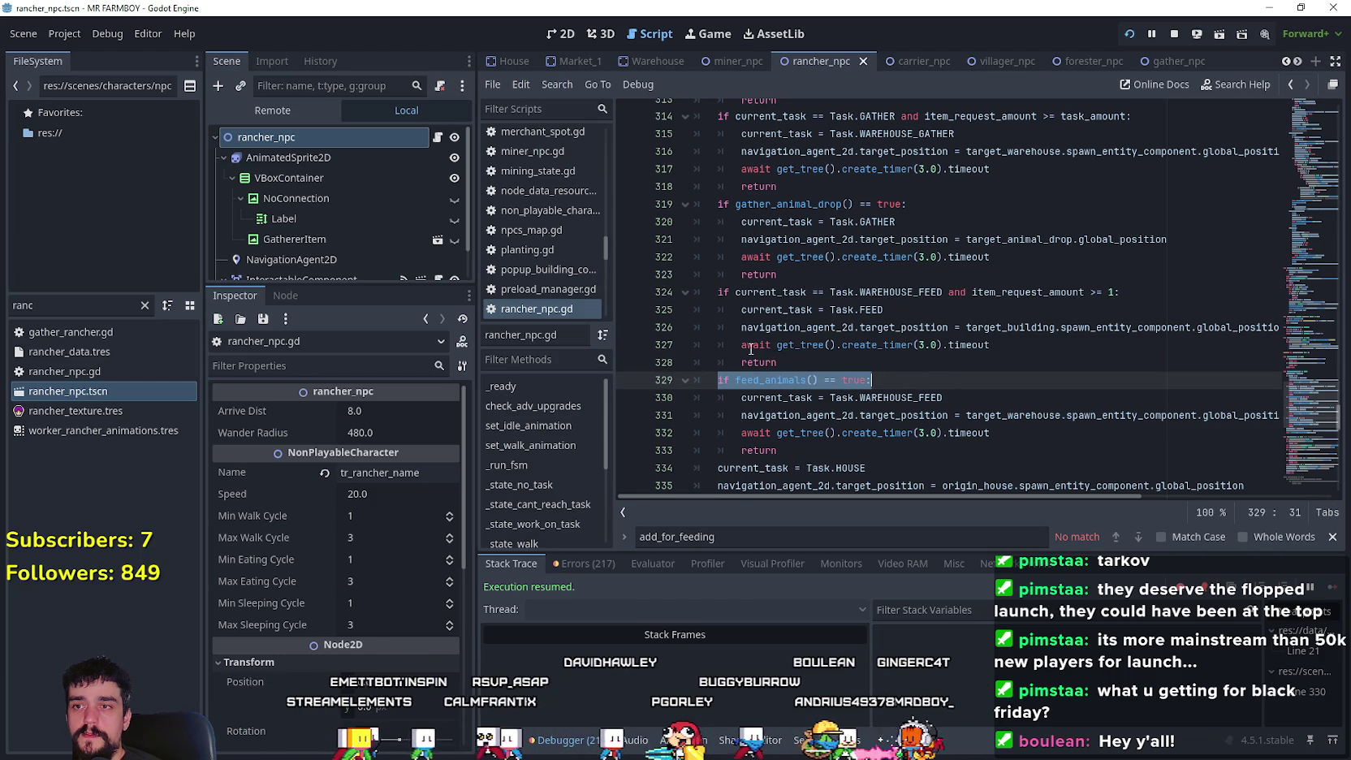
pyautogui.moveTo(803, 457); pyautogui.dragTo(660, 380)
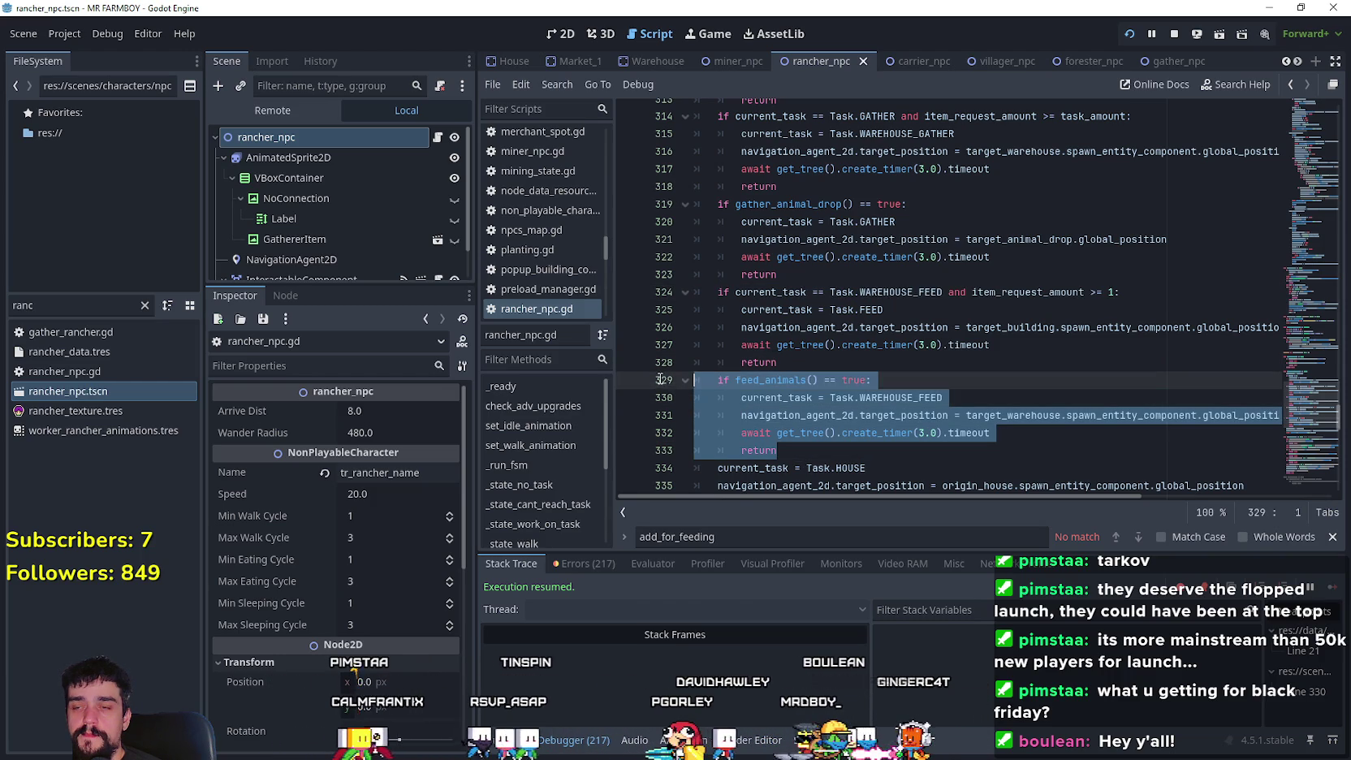
pyautogui.scroll(2, 899, 399)
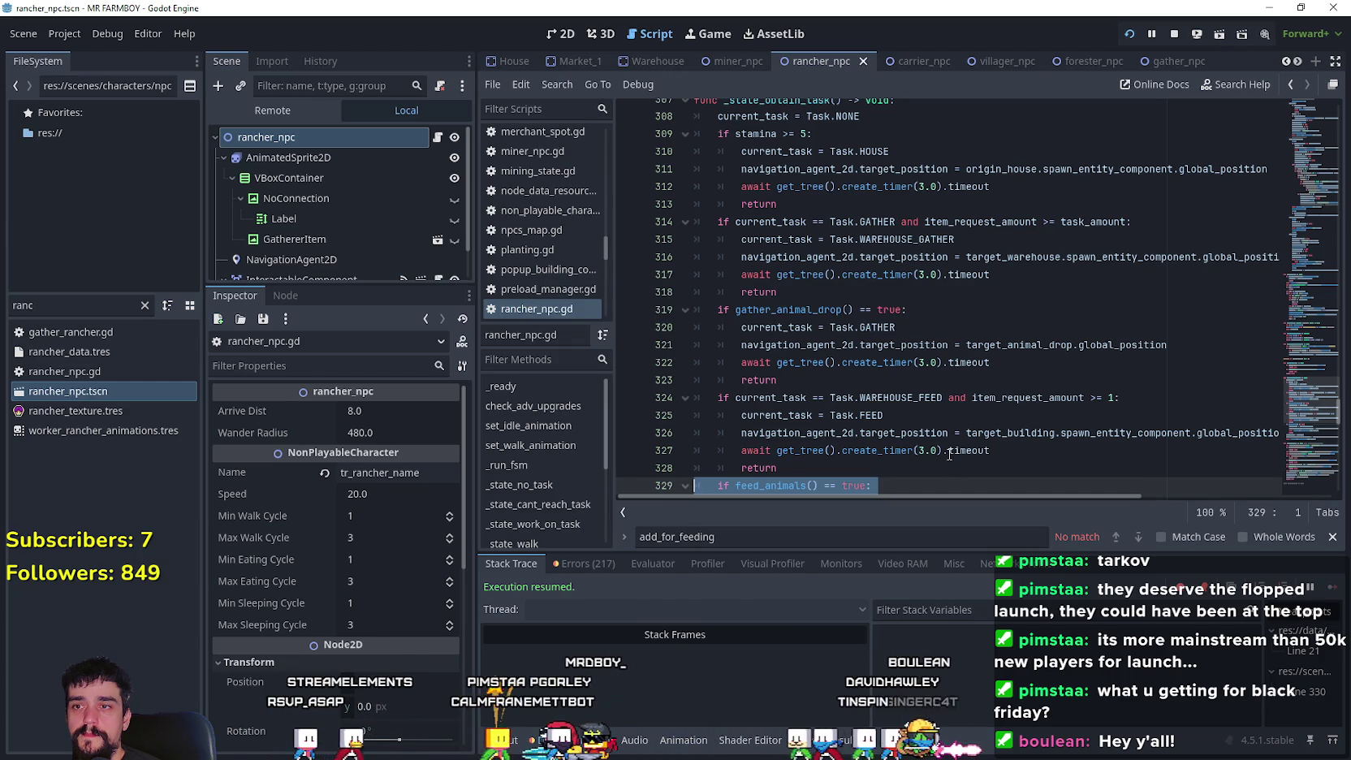
pyautogui.click(793, 292)
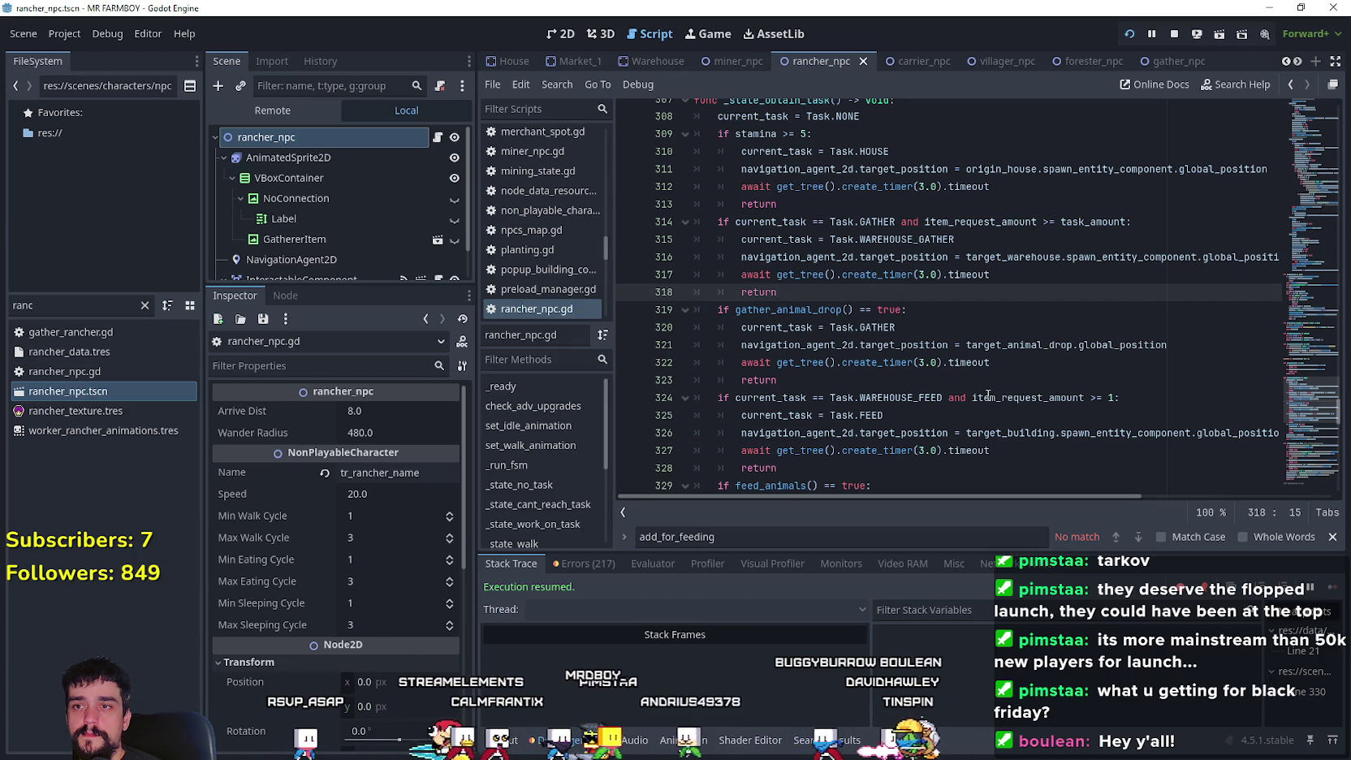
# - Inspect the GATHER task name on line 320 and the return on line 328
pyautogui.scroll(-1, 945, 351)
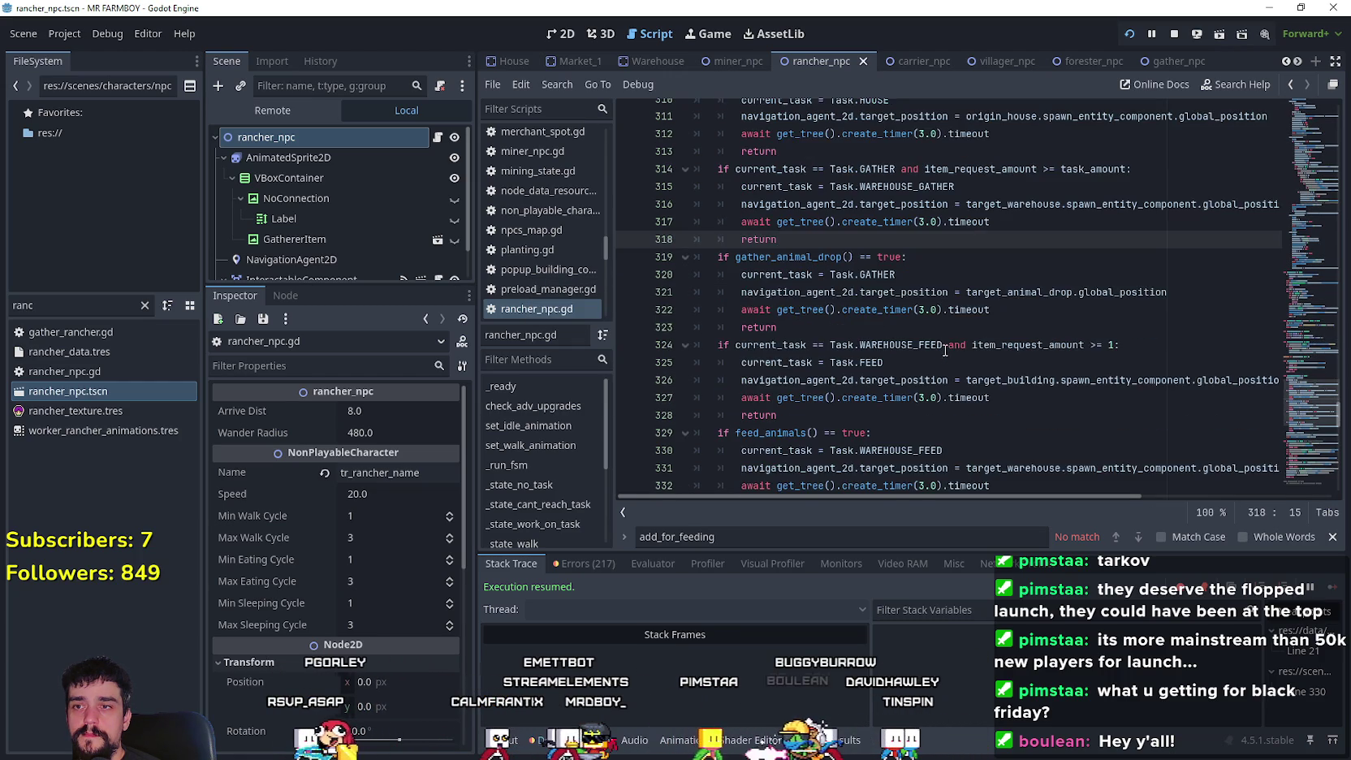
pyautogui.scroll(1, 1003, 297)
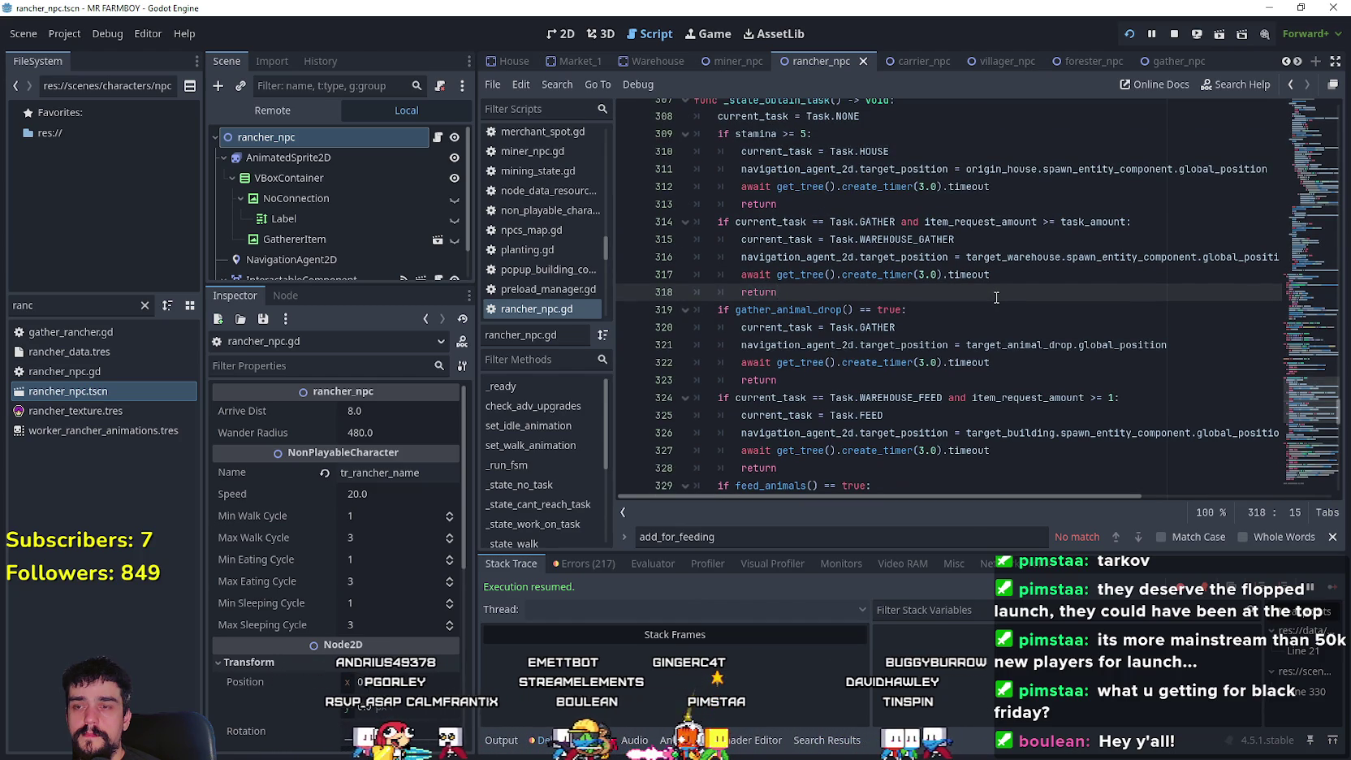
pyautogui.doubleClick(956, 326)
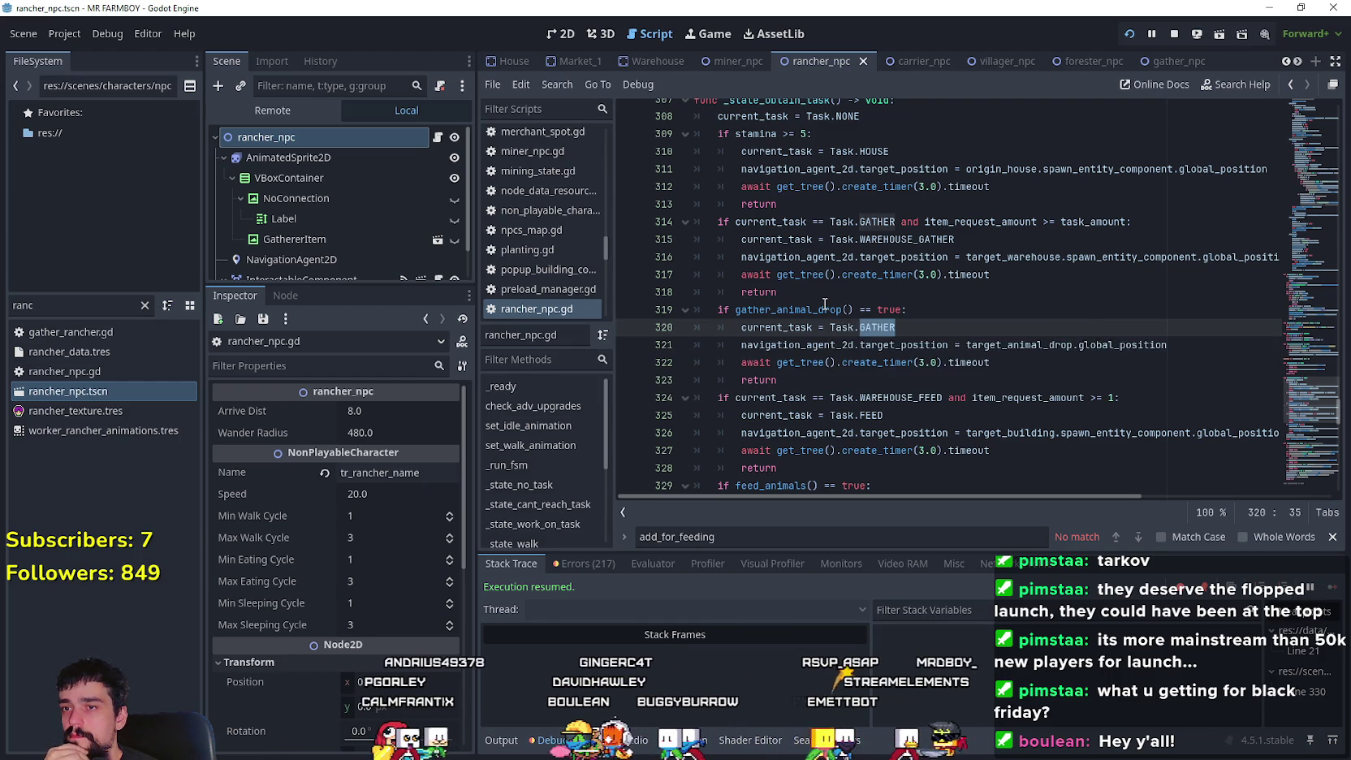
pyautogui.scroll(-1, 984, 420)
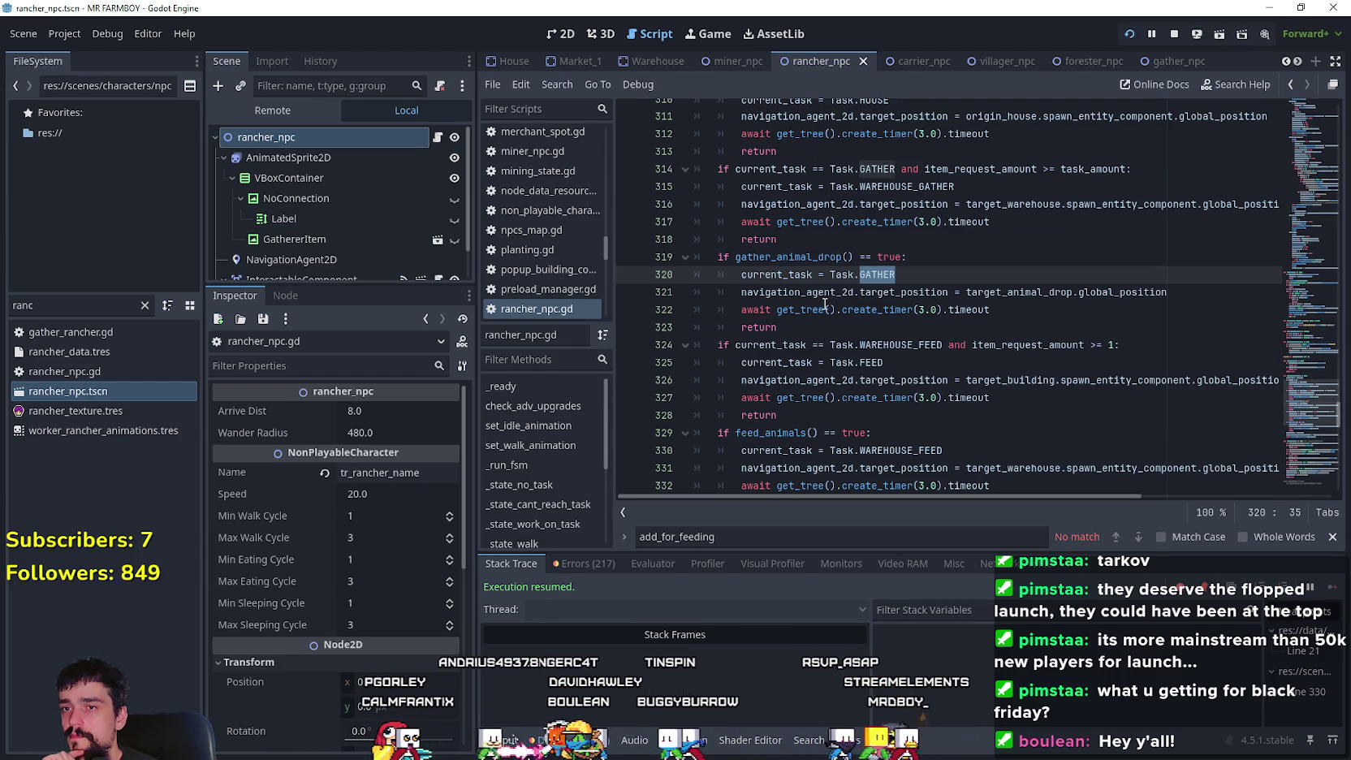
pyautogui.click(985, 414)
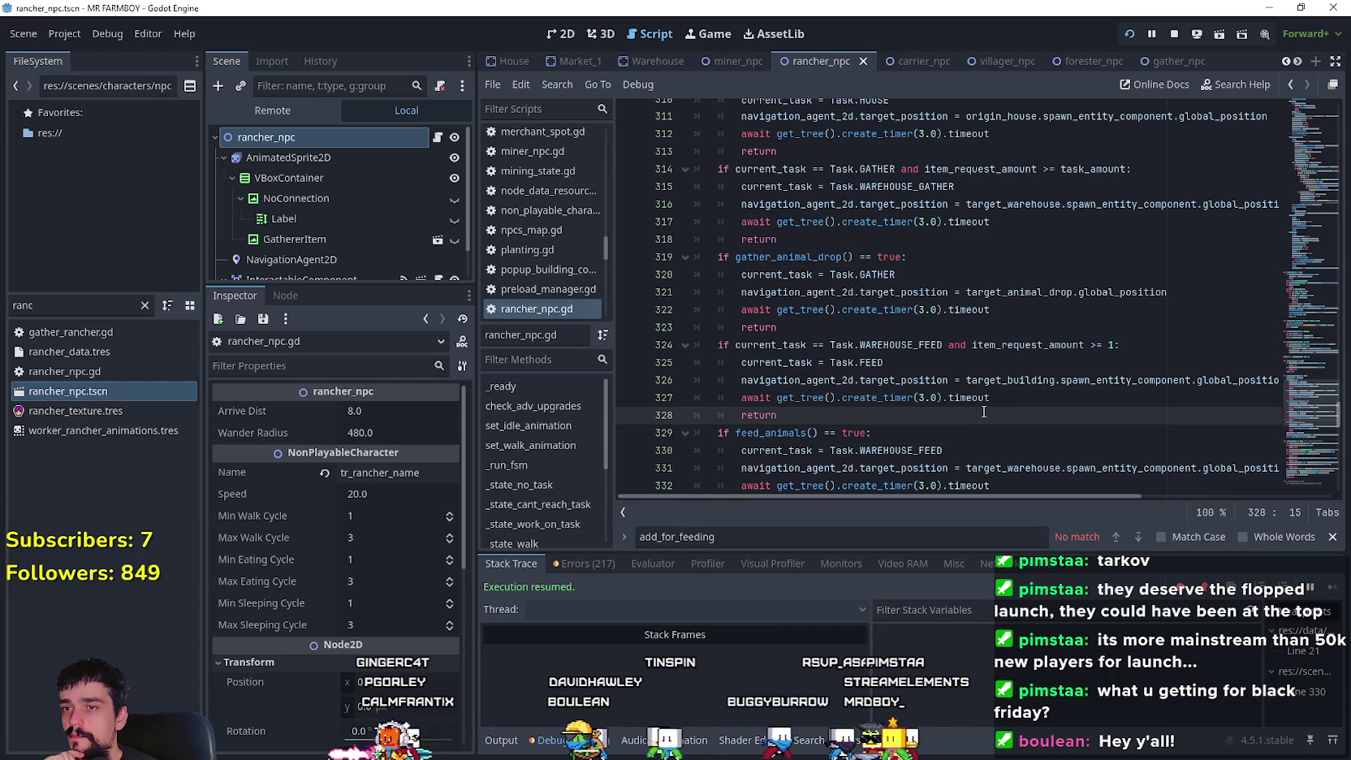
pyautogui.scroll(2, 984, 412)
pyautogui.scroll(-5, 889, 350)
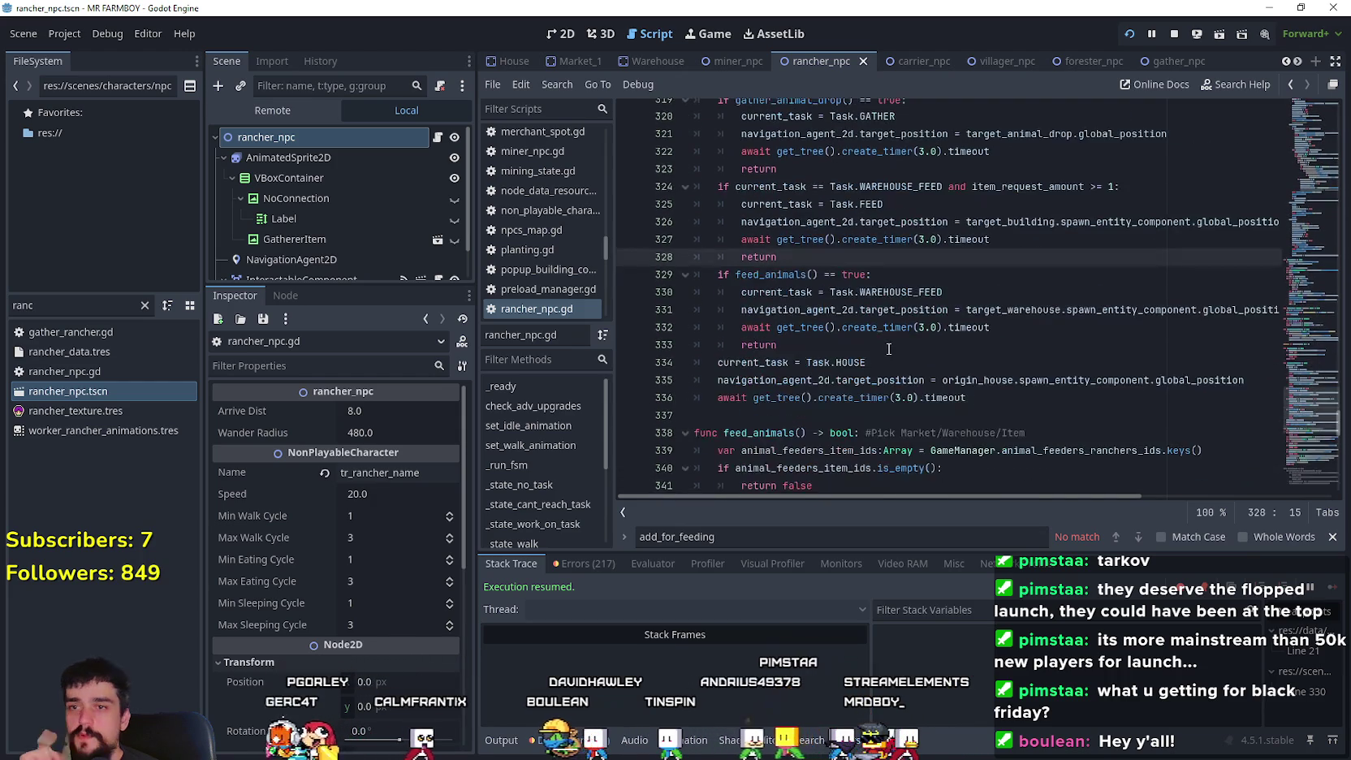
# - Read through feed_animals and gather_animal_drop to line 390, then jump to _state_work_on_task at line 159
pyautogui.click(889, 349)
pyautogui.scroll(-6, 889, 349)
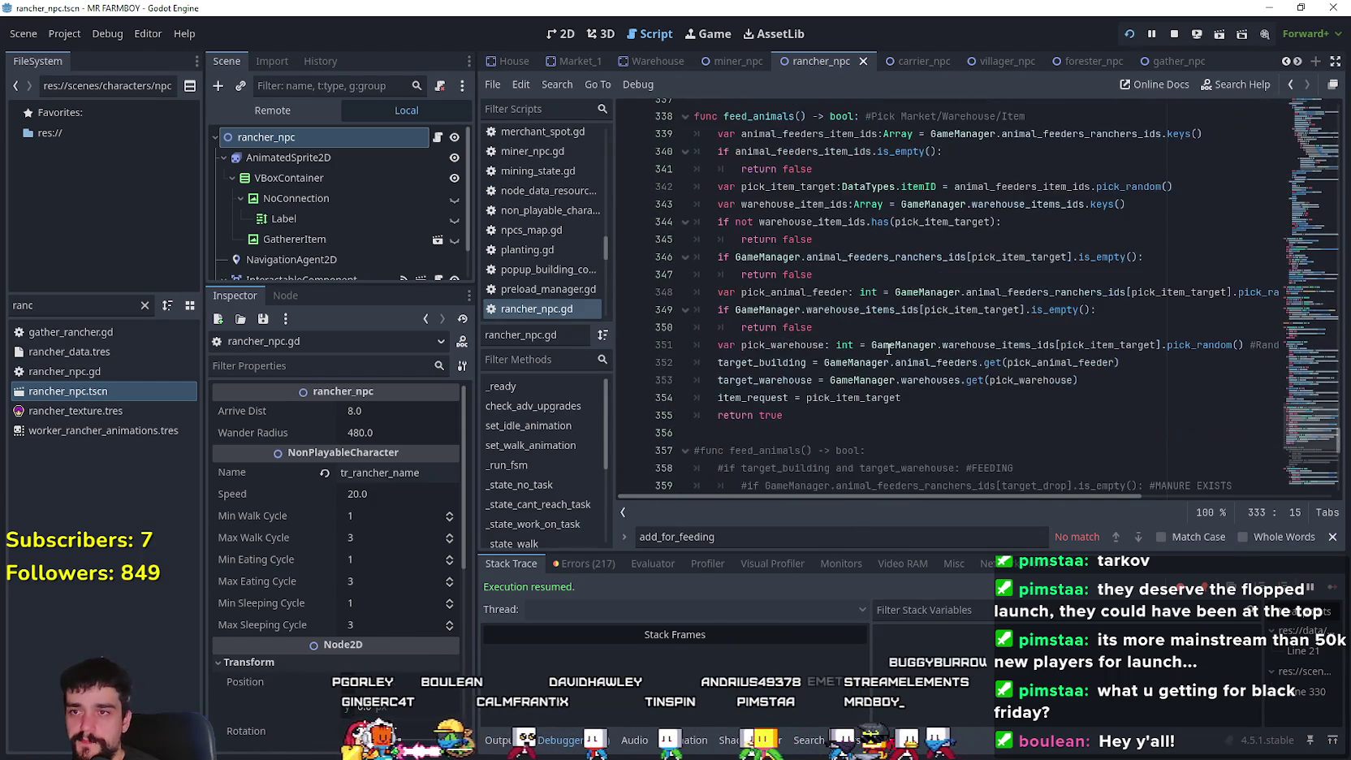
pyautogui.scroll(-4, 889, 349)
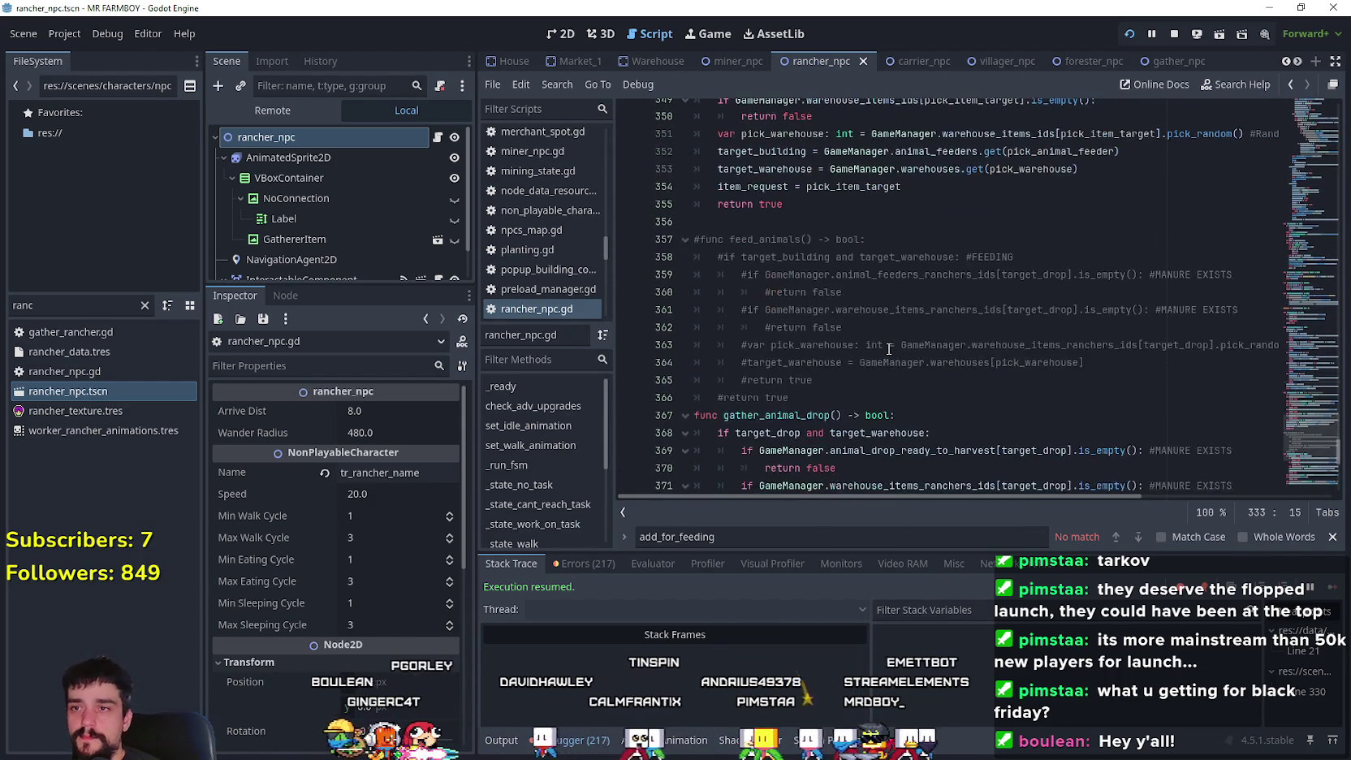
pyautogui.scroll(-5, 889, 349)
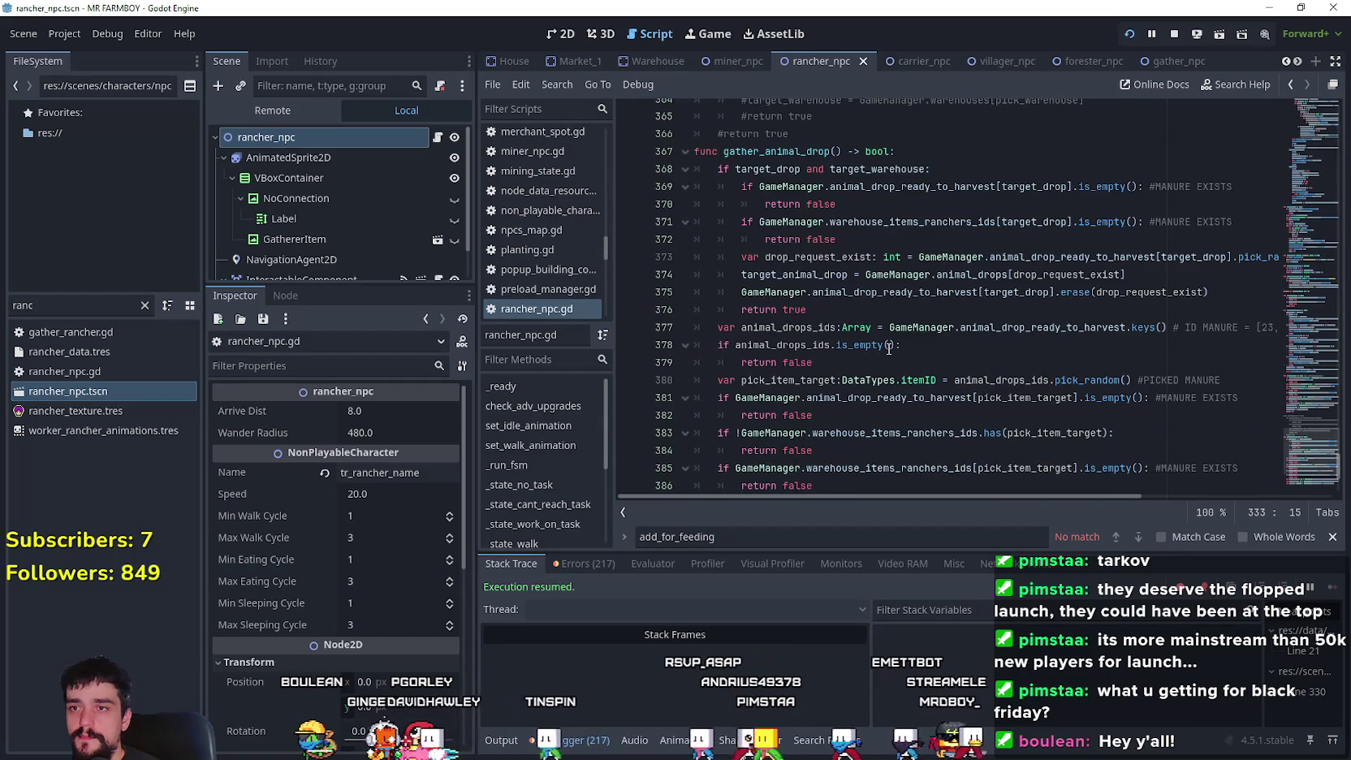
pyautogui.scroll(-3, 889, 349)
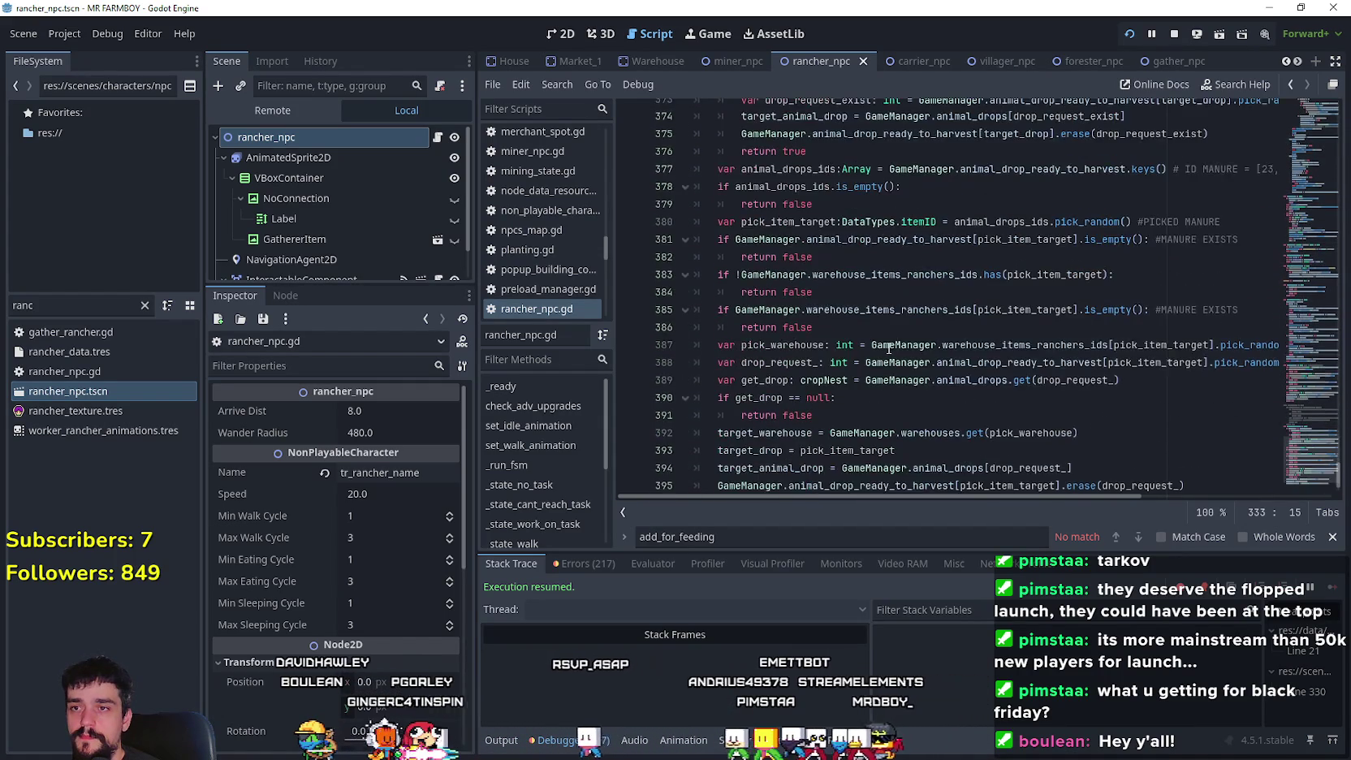
pyautogui.scroll(-2, 889, 347)
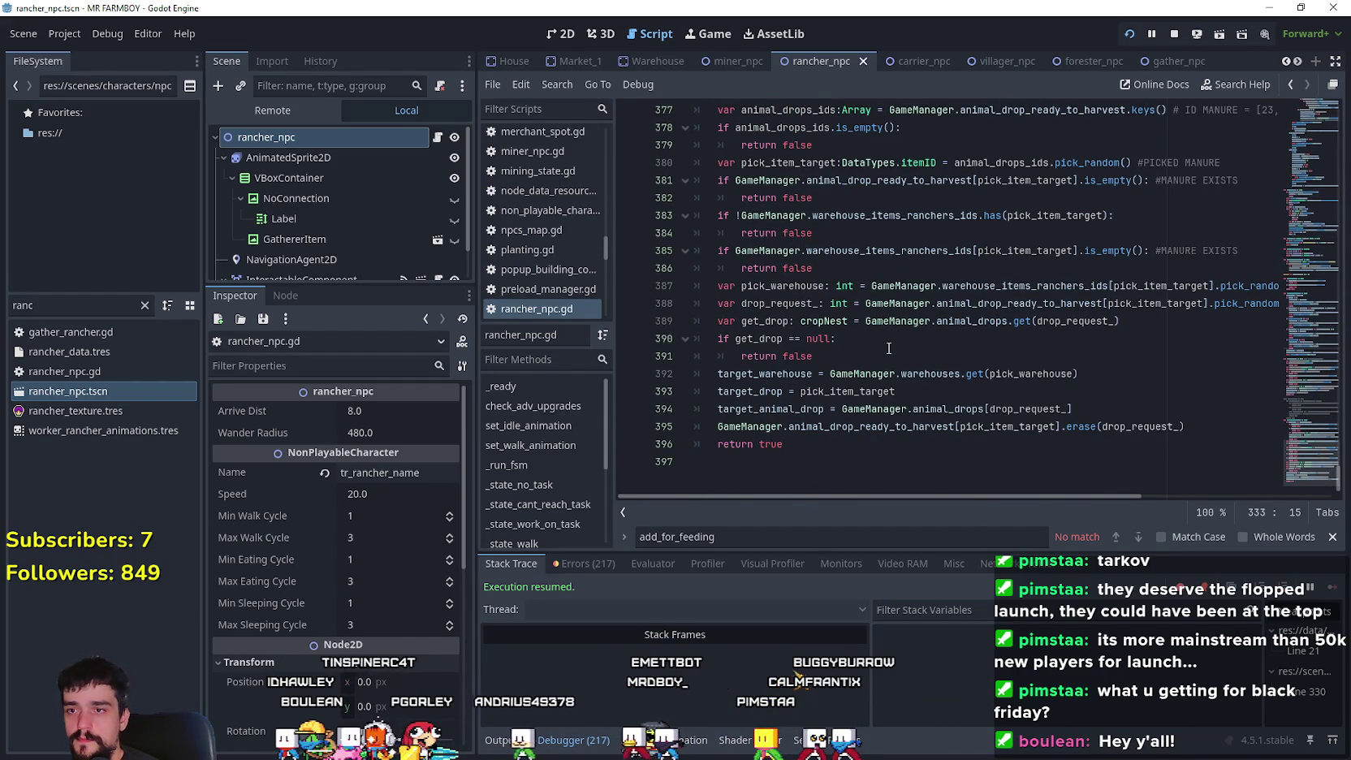
pyautogui.click(890, 347)
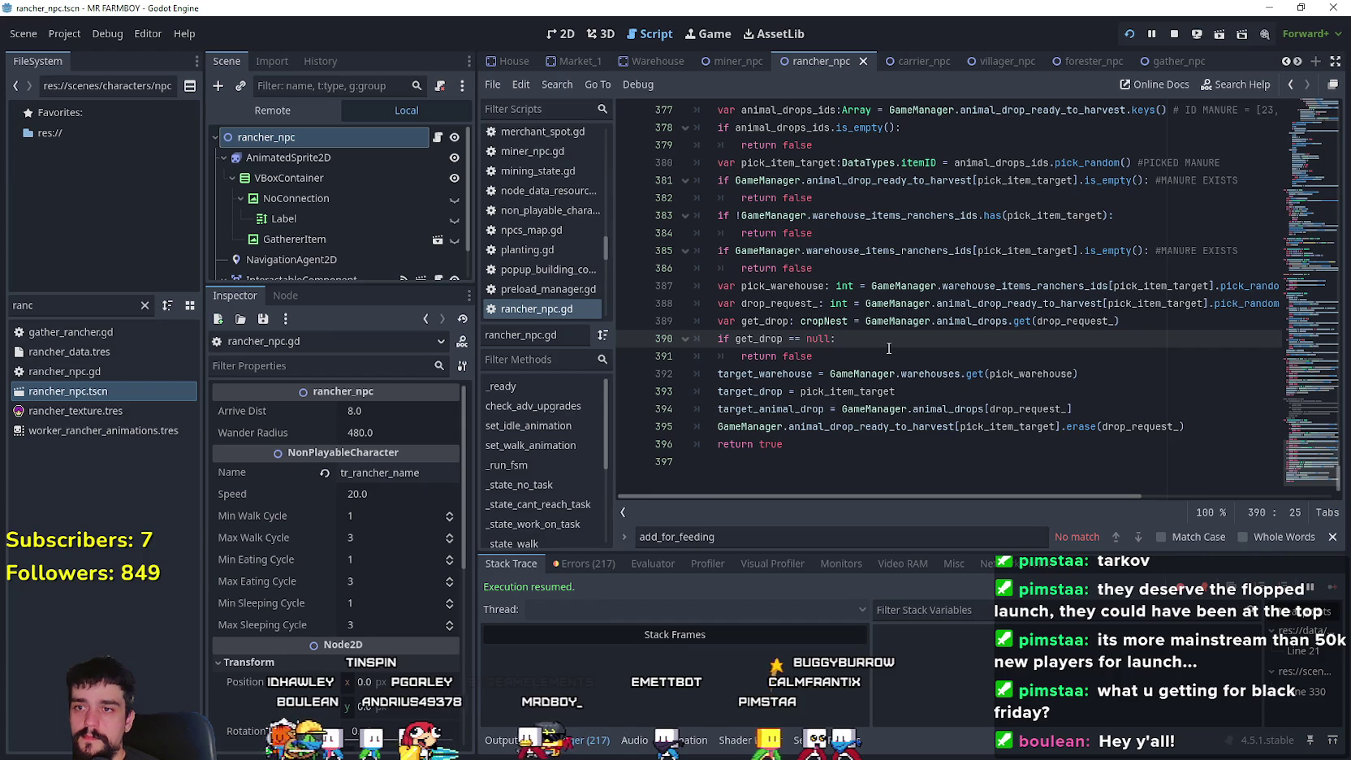
pyautogui.scroll(4, 889, 347)
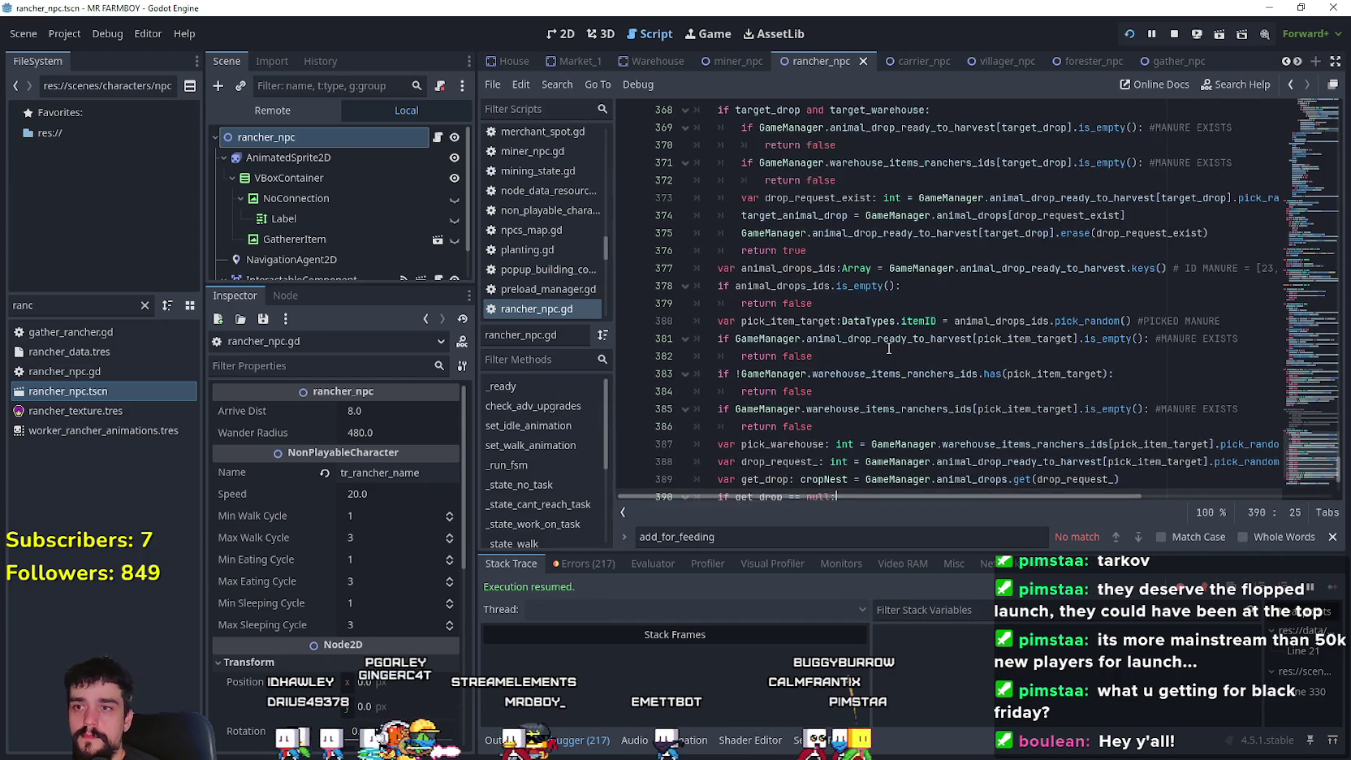
pyautogui.moveTo(1307, 453); pyautogui.dragTo(1305, 267)
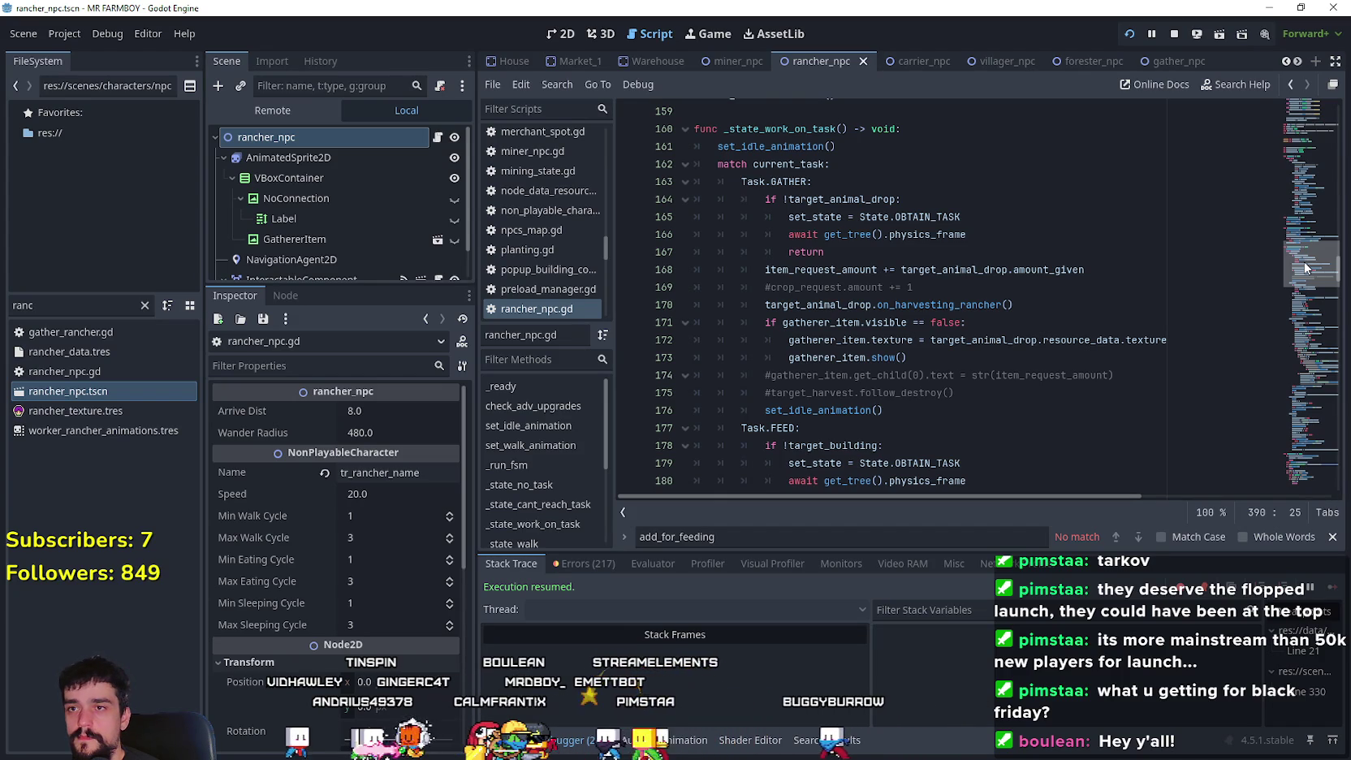
pyautogui.moveTo(1305, 267)
pyautogui.mouseDown()
pyautogui.moveTo(1291, 327)
pyautogui.moveTo(1306, 290)
pyautogui.mouseUp()
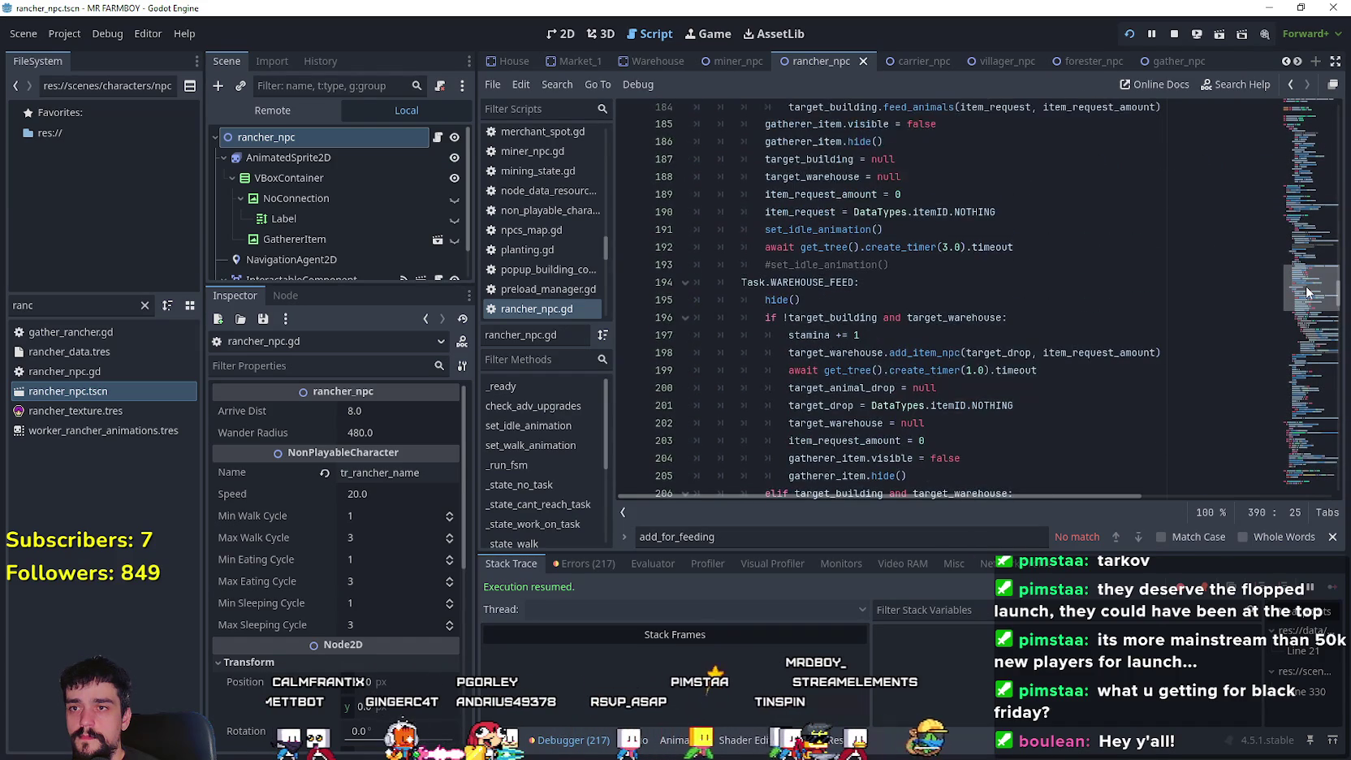
pyautogui.scroll(-1, 770, 371)
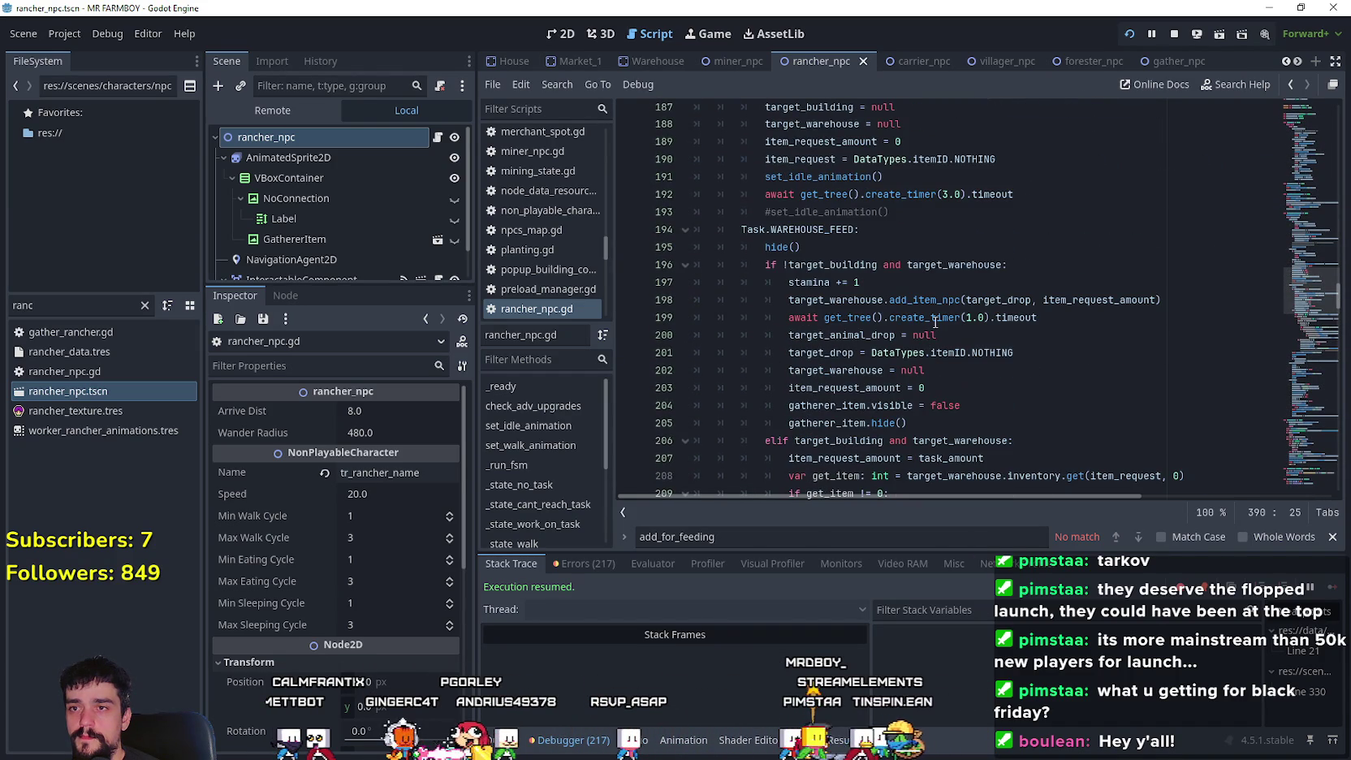
pyautogui.scroll(-1, 936, 322)
pyautogui.doubleClick(832, 211)
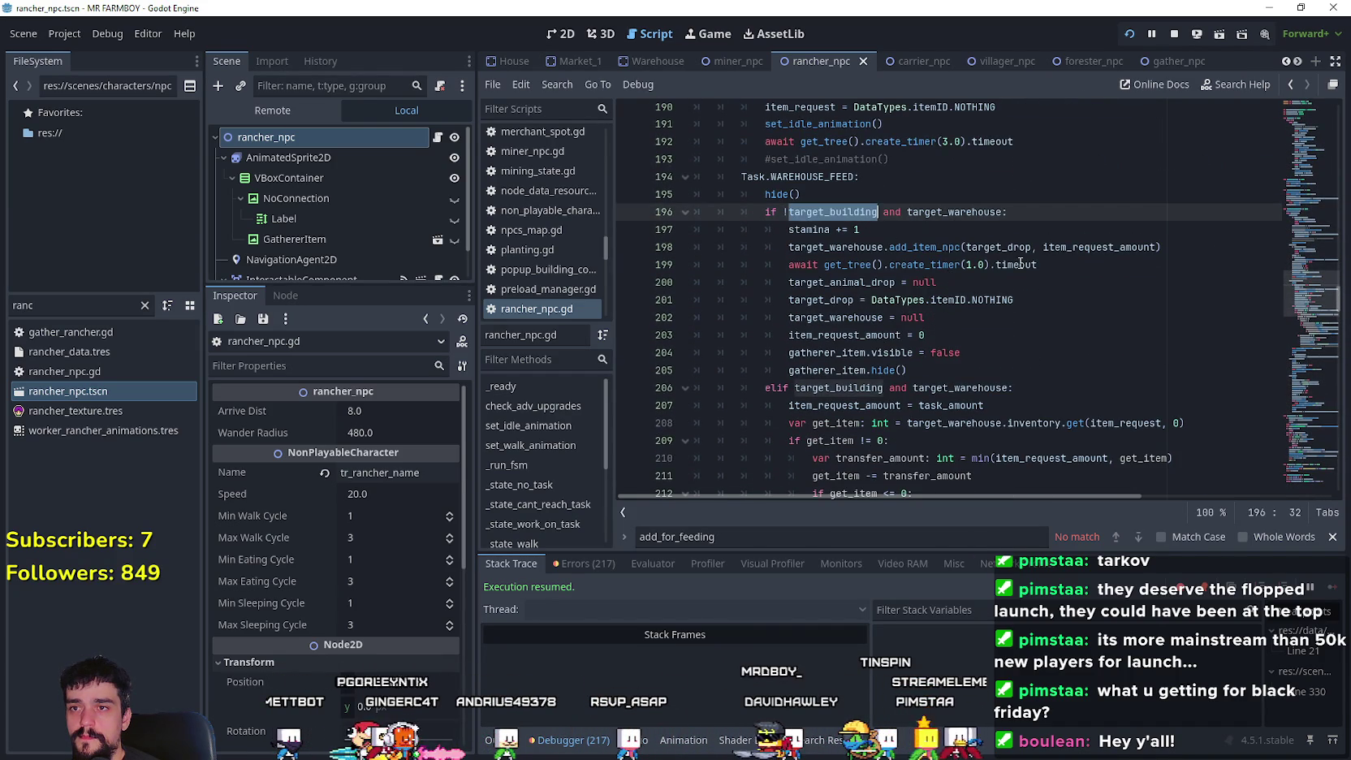
pyautogui.doubleClick(978, 212)
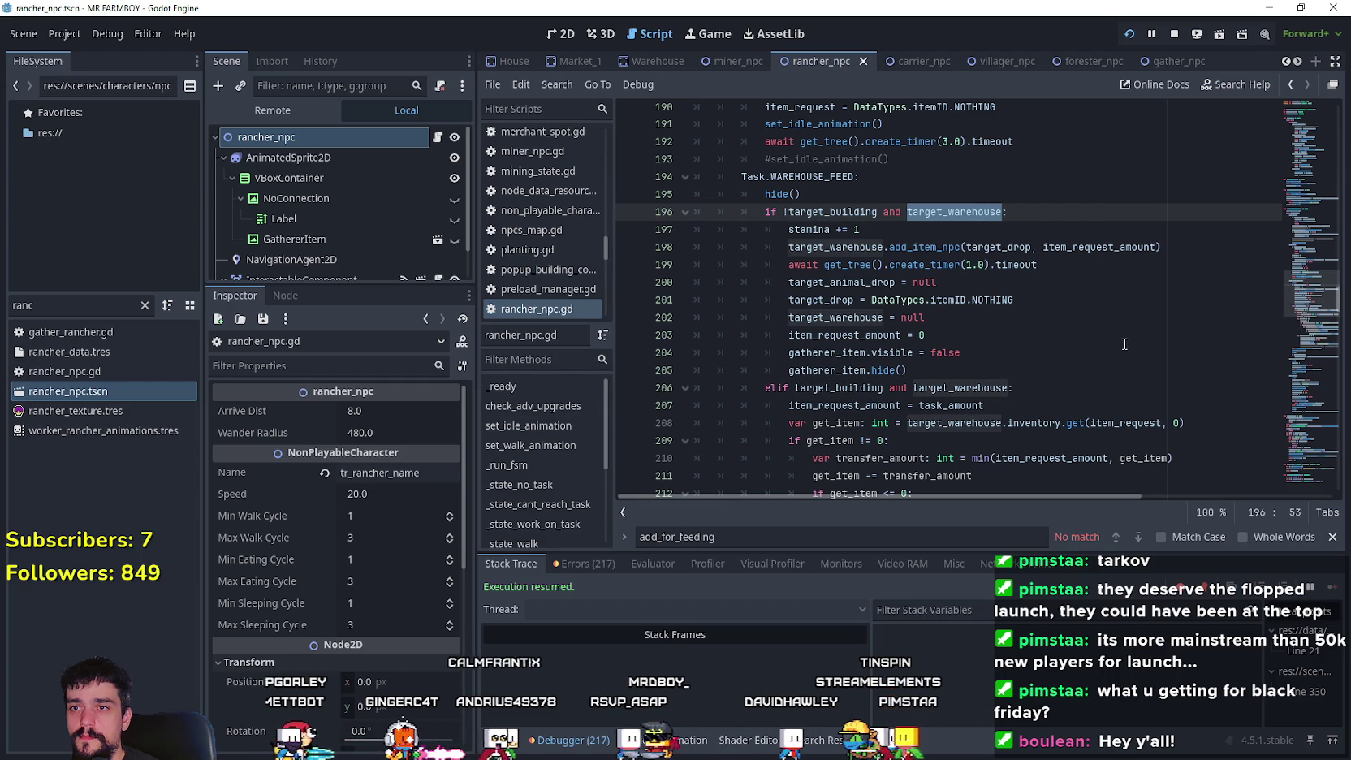
pyautogui.scroll(-2, 1118, 336)
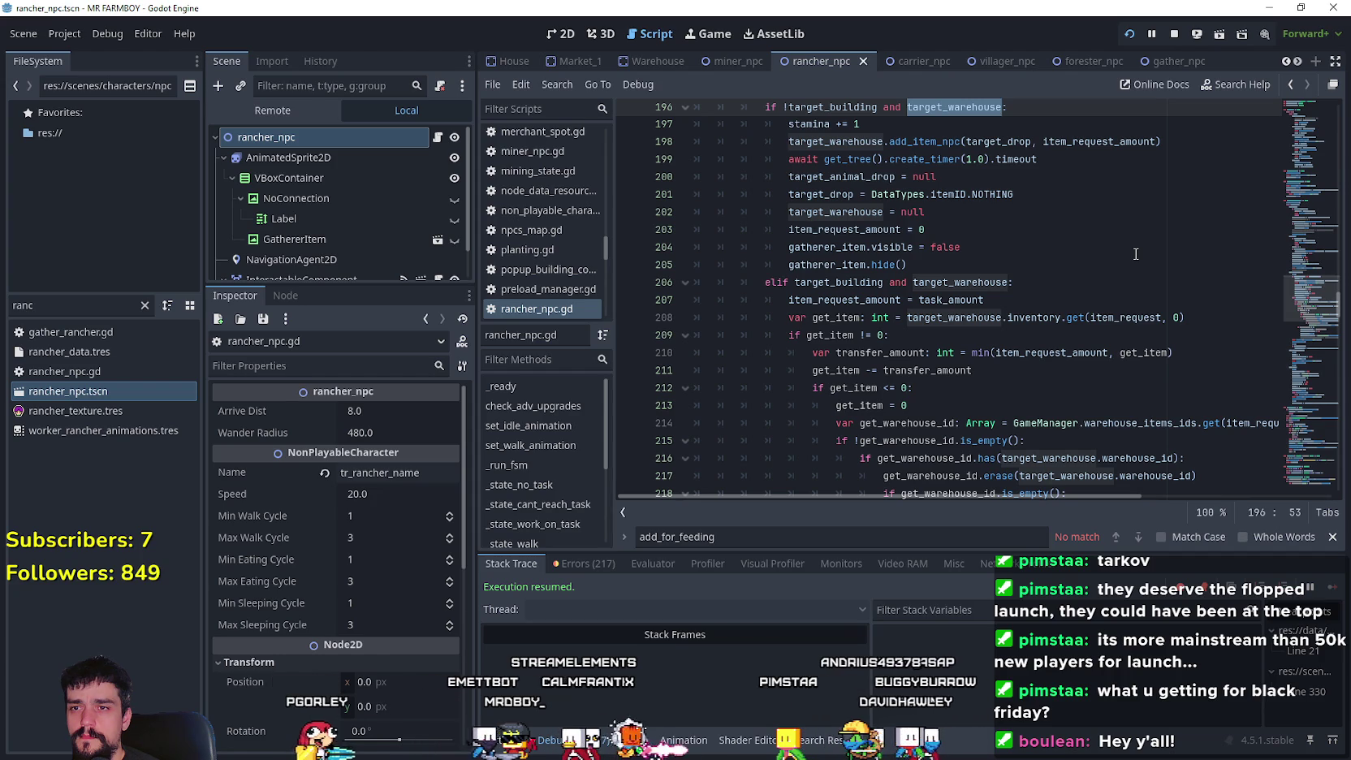
pyautogui.scroll(-2, 1125, 317)
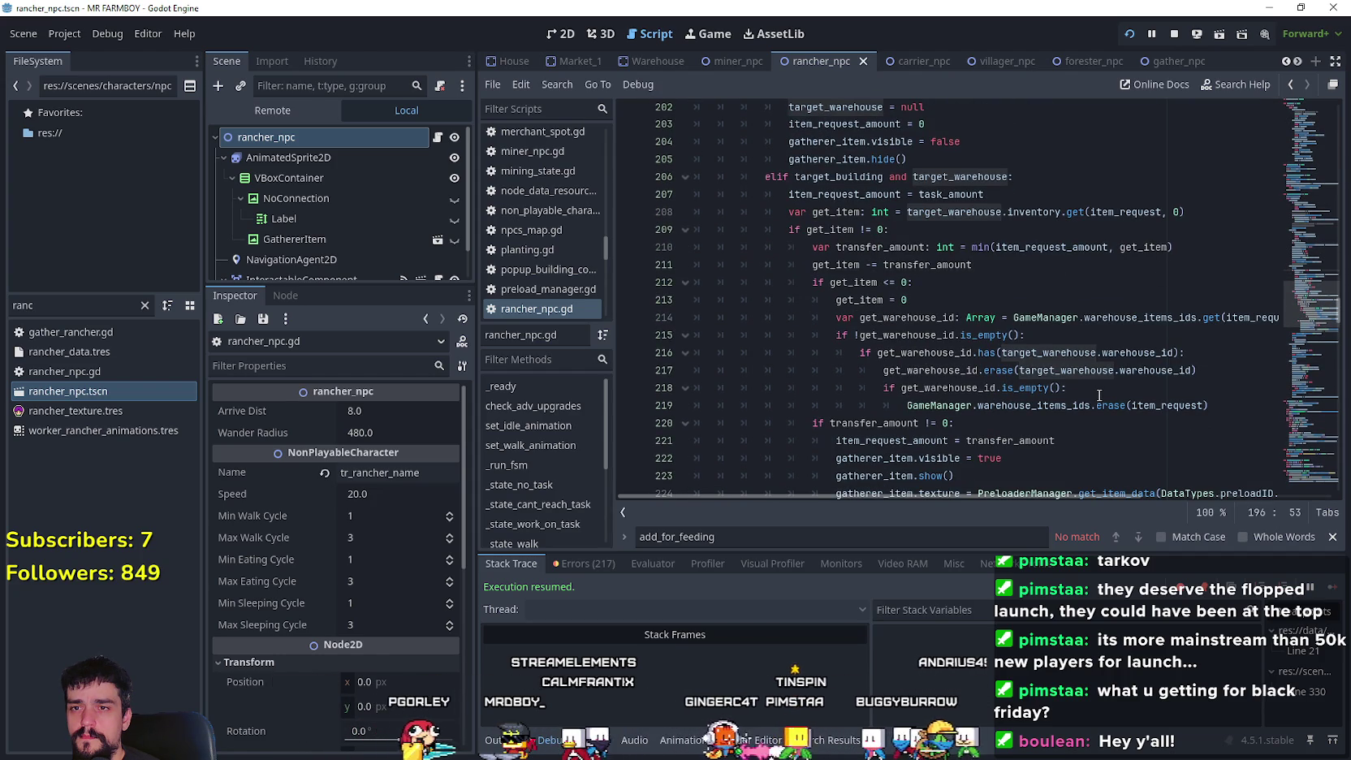
pyautogui.doubleClick(1096, 352)
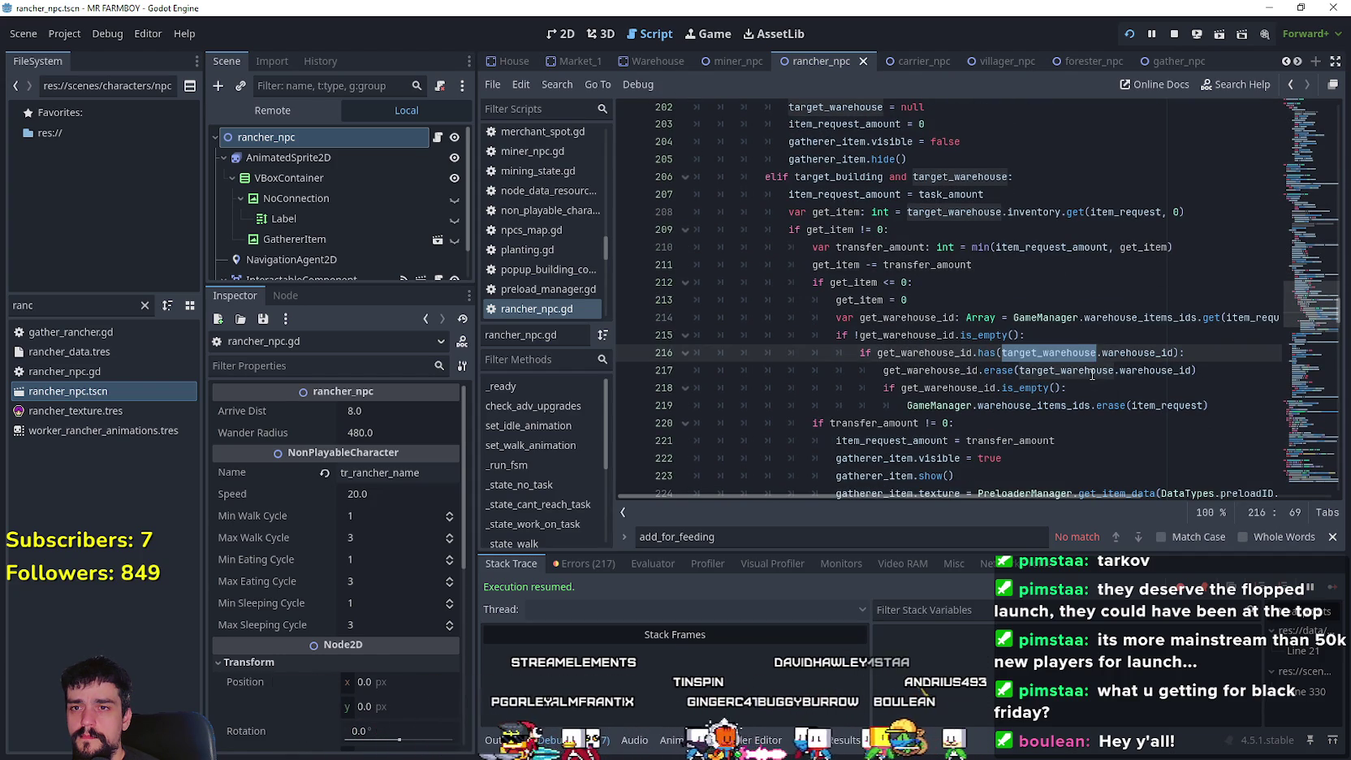
pyautogui.doubleClick(1092, 370)
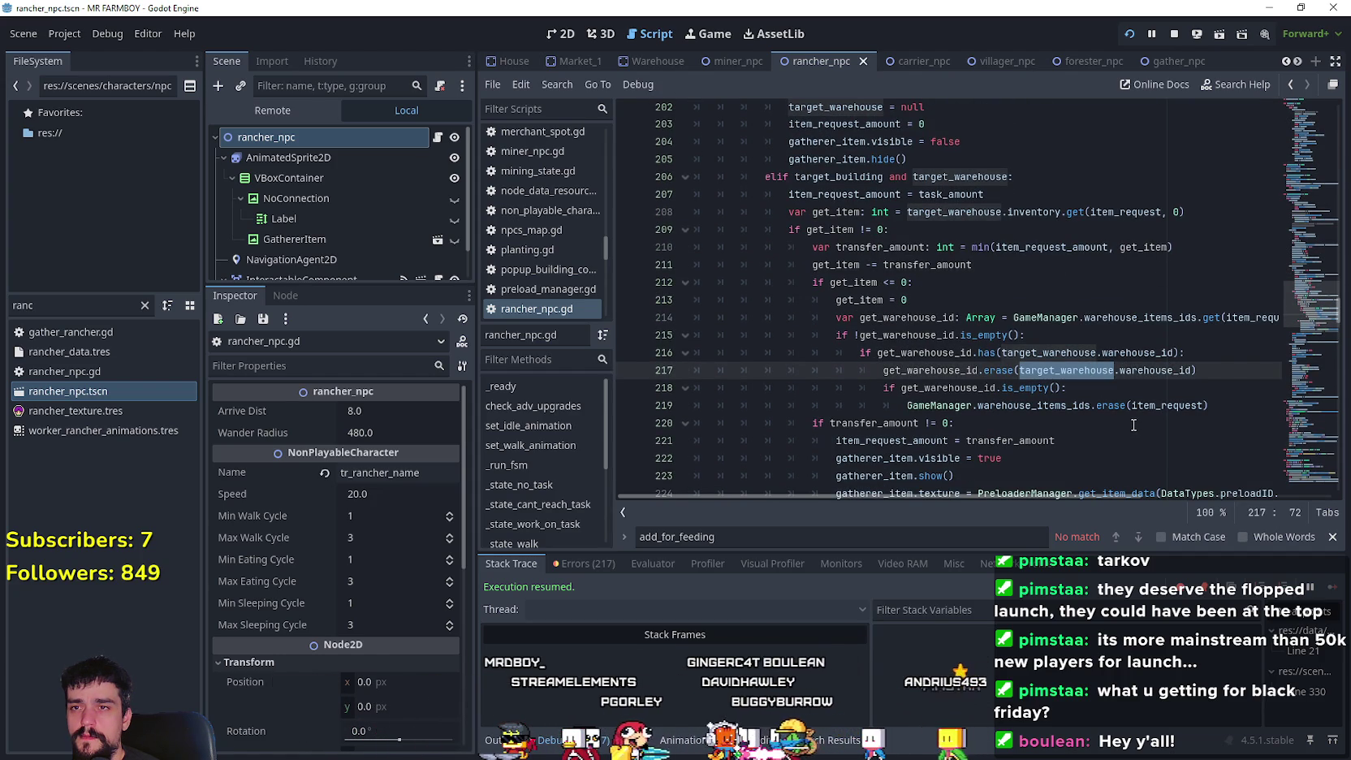
pyautogui.scroll(-1, 1131, 419)
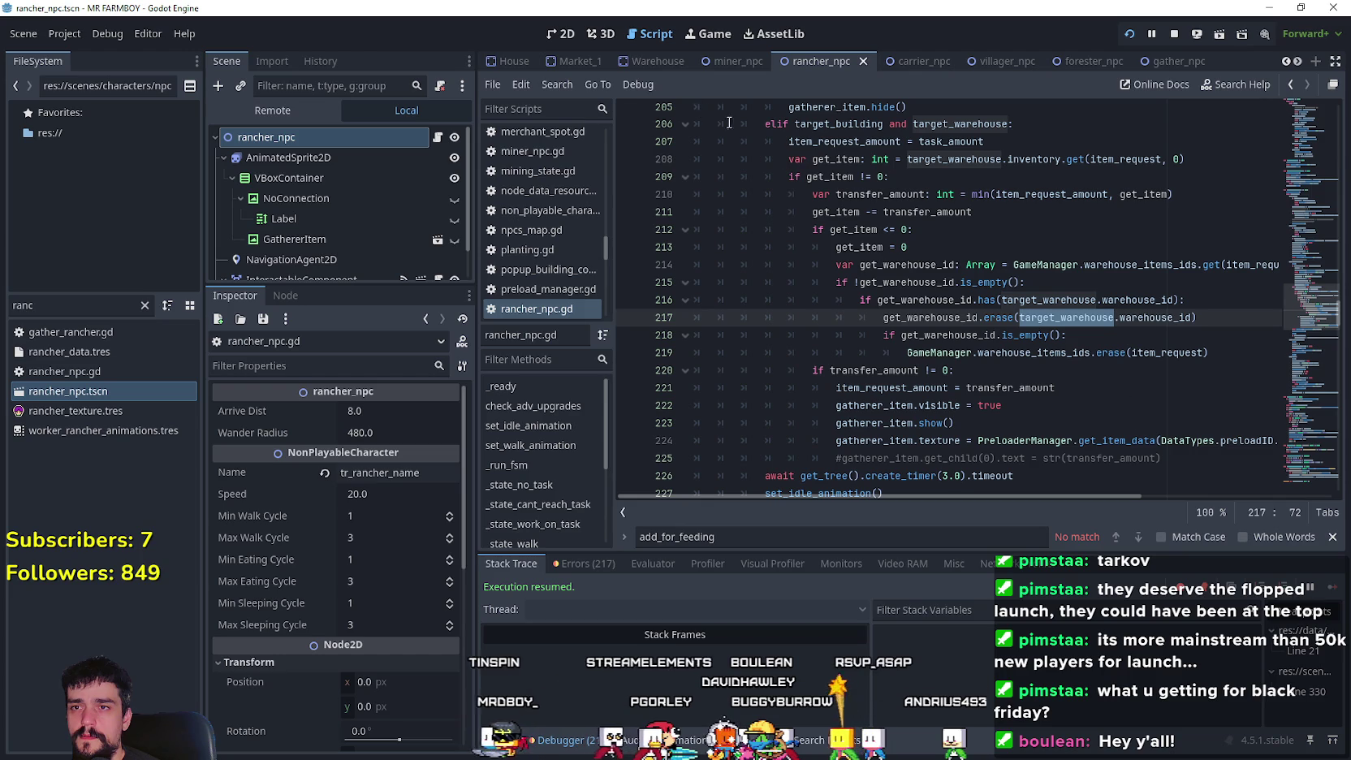
pyautogui.moveTo(765, 141)
pyautogui.mouseDown()
pyautogui.moveTo(1116, 370)
pyautogui.moveTo(1113, 410)
pyautogui.mouseUp()
pyautogui.click(1118, 378)
pyautogui.scroll(2, 1118, 377)
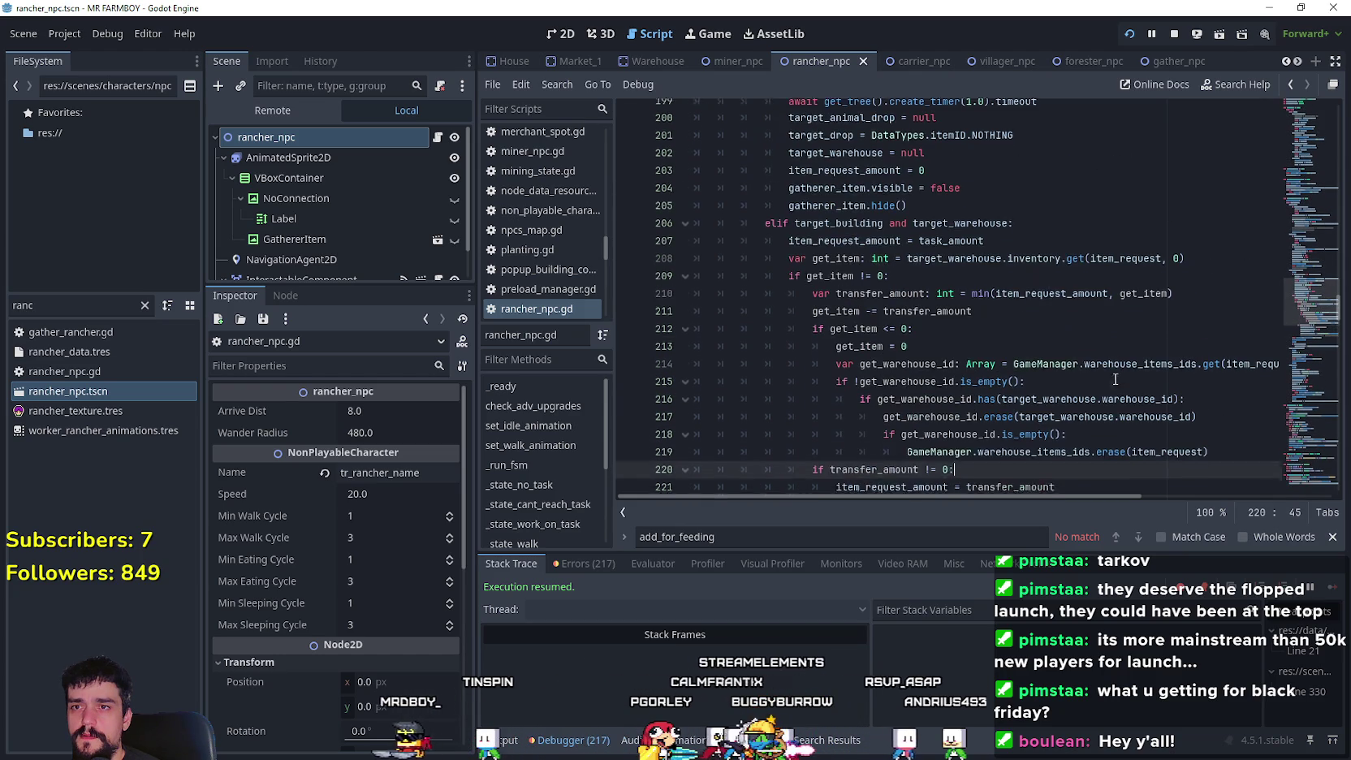
pyautogui.click(829, 229)
pyautogui.doubleClick(828, 212)
pyautogui.doubleClick(829, 229)
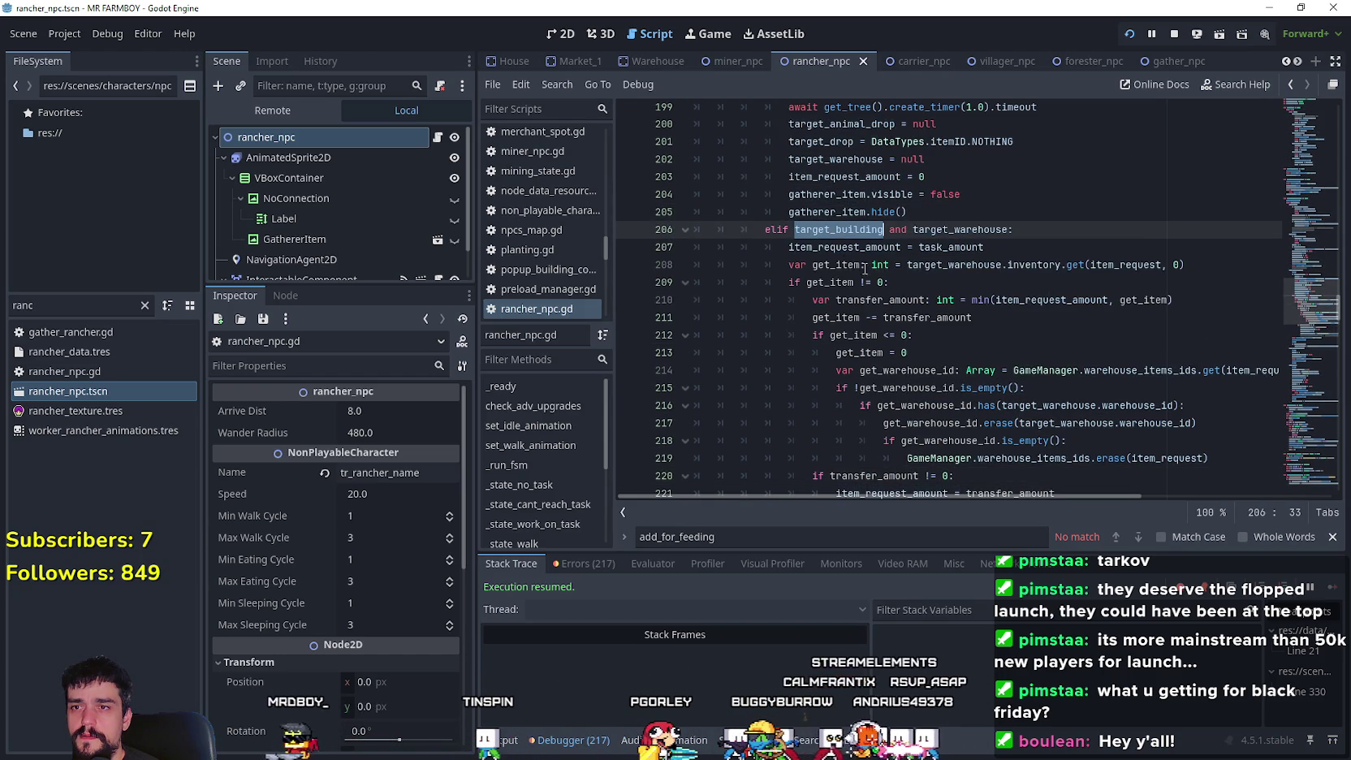
pyautogui.scroll(-4, 796, 325)
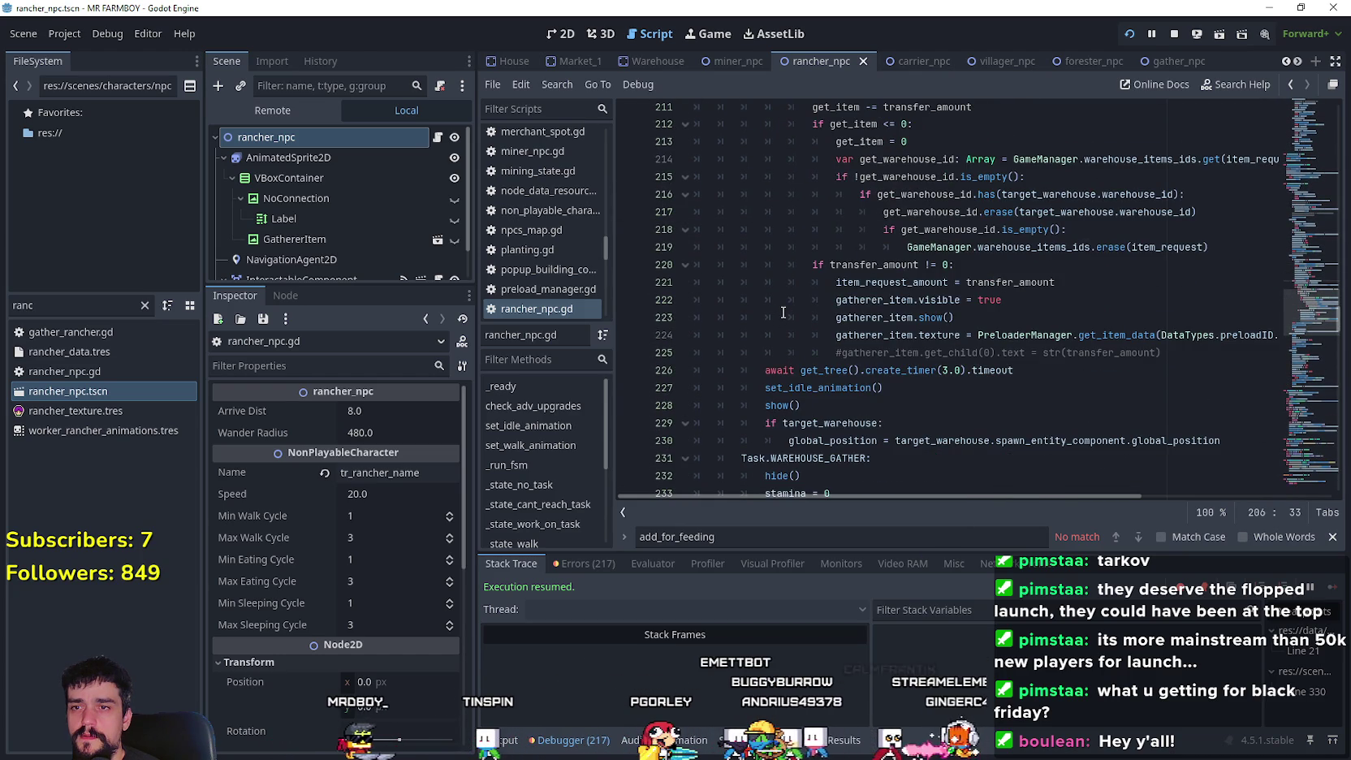
pyautogui.scroll(3, 784, 312)
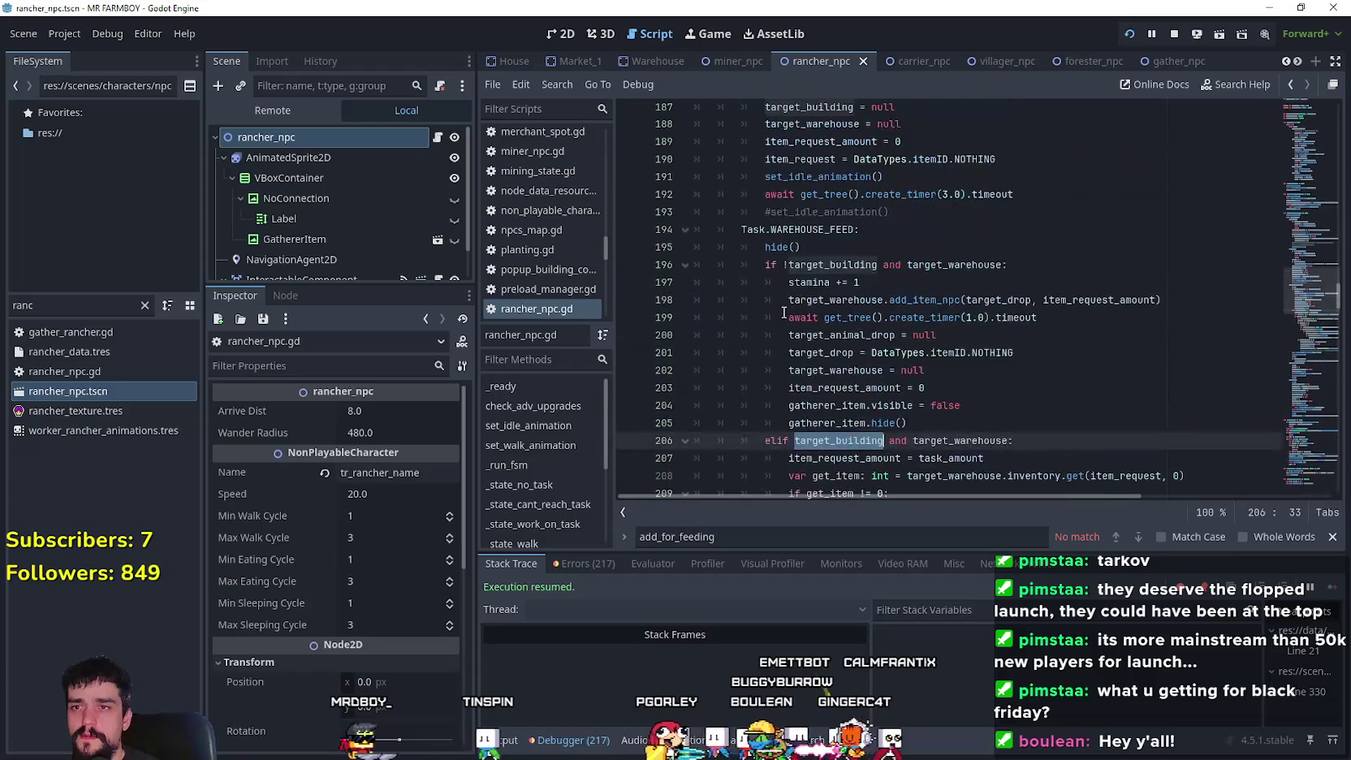
pyautogui.click(1011, 424)
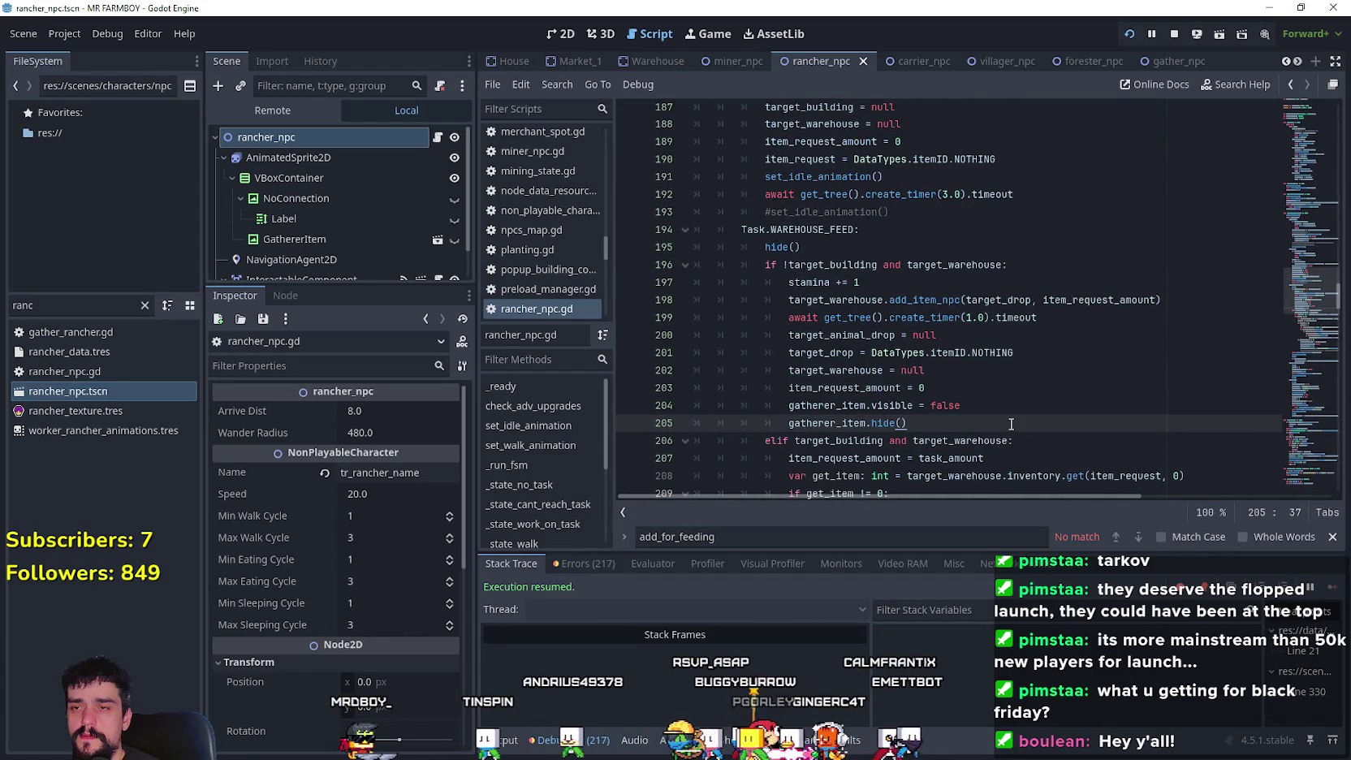
pyautogui.scroll(-1, 1011, 424)
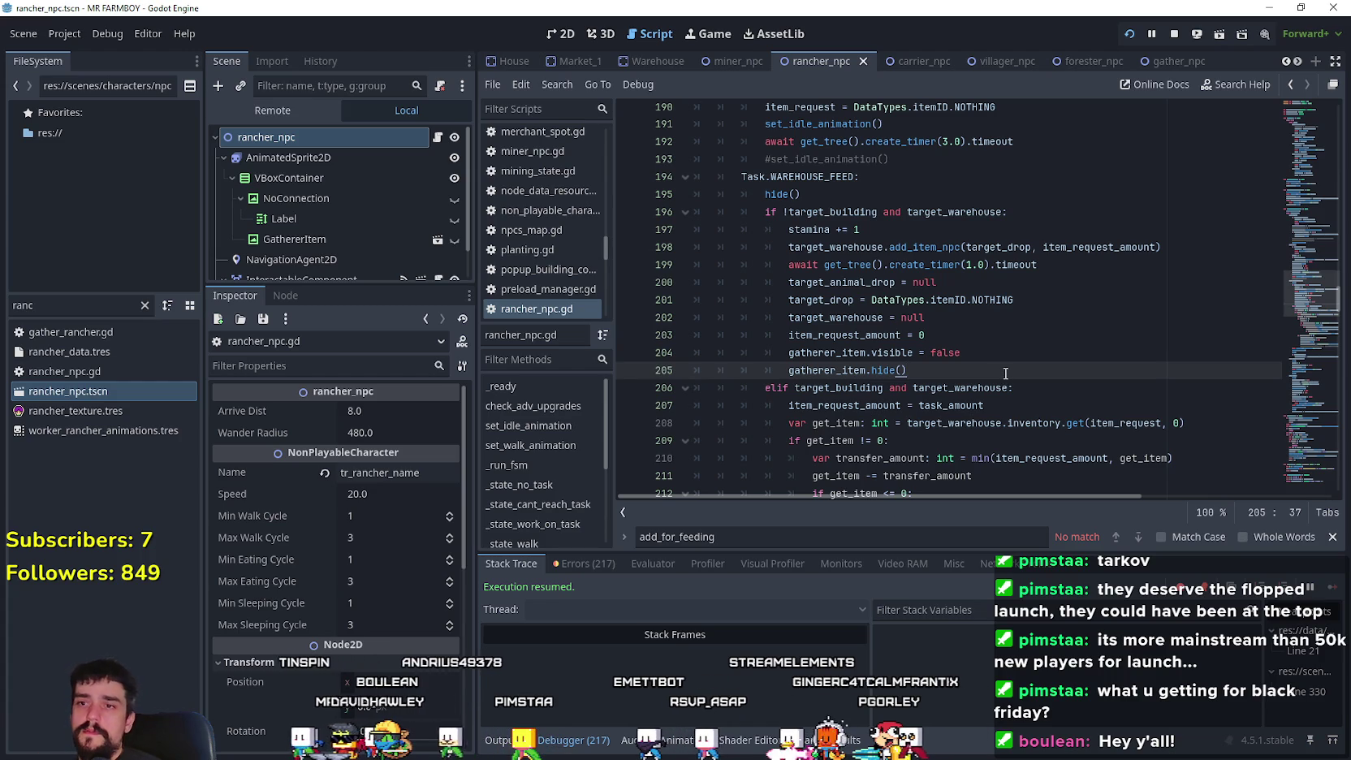
pyautogui.scroll(-3, 1005, 373)
pyautogui.scroll(4, 1039, 325)
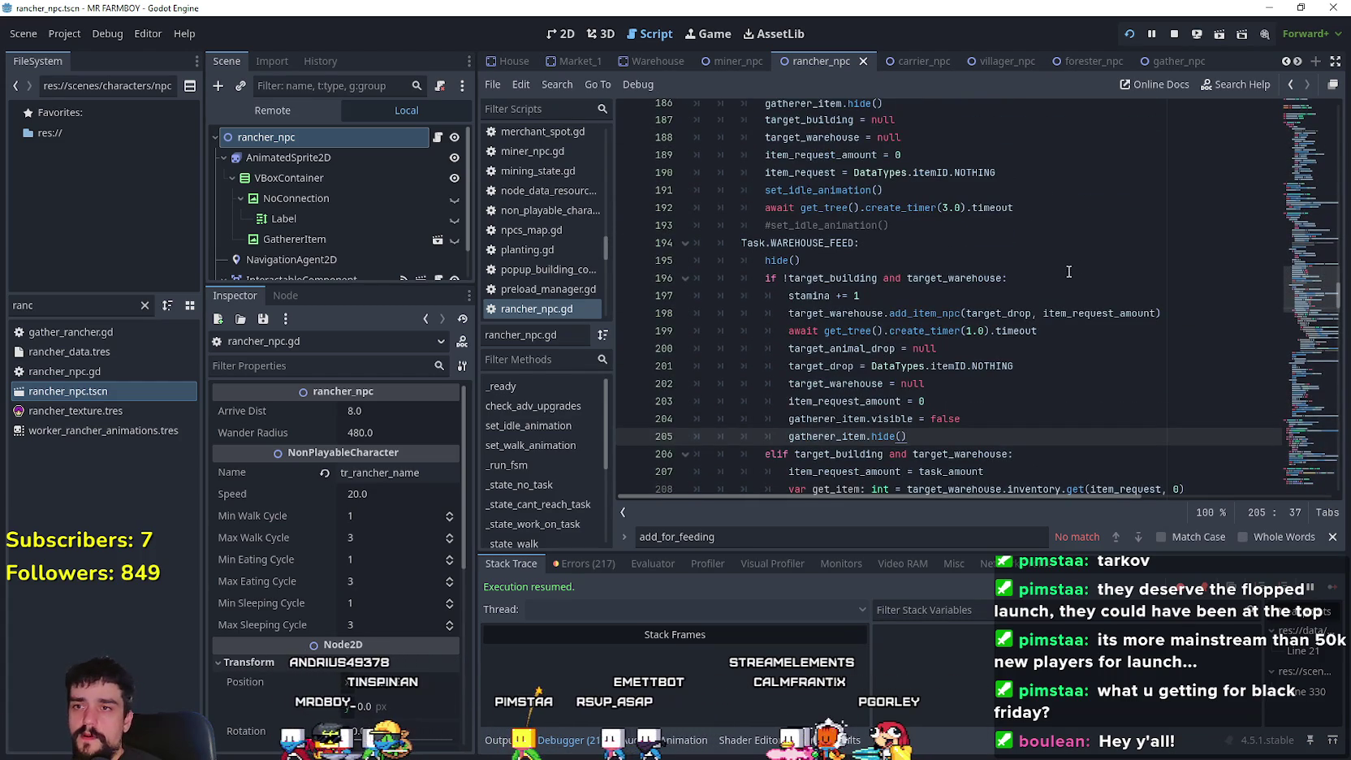
pyautogui.scroll(-1, 965, 383)
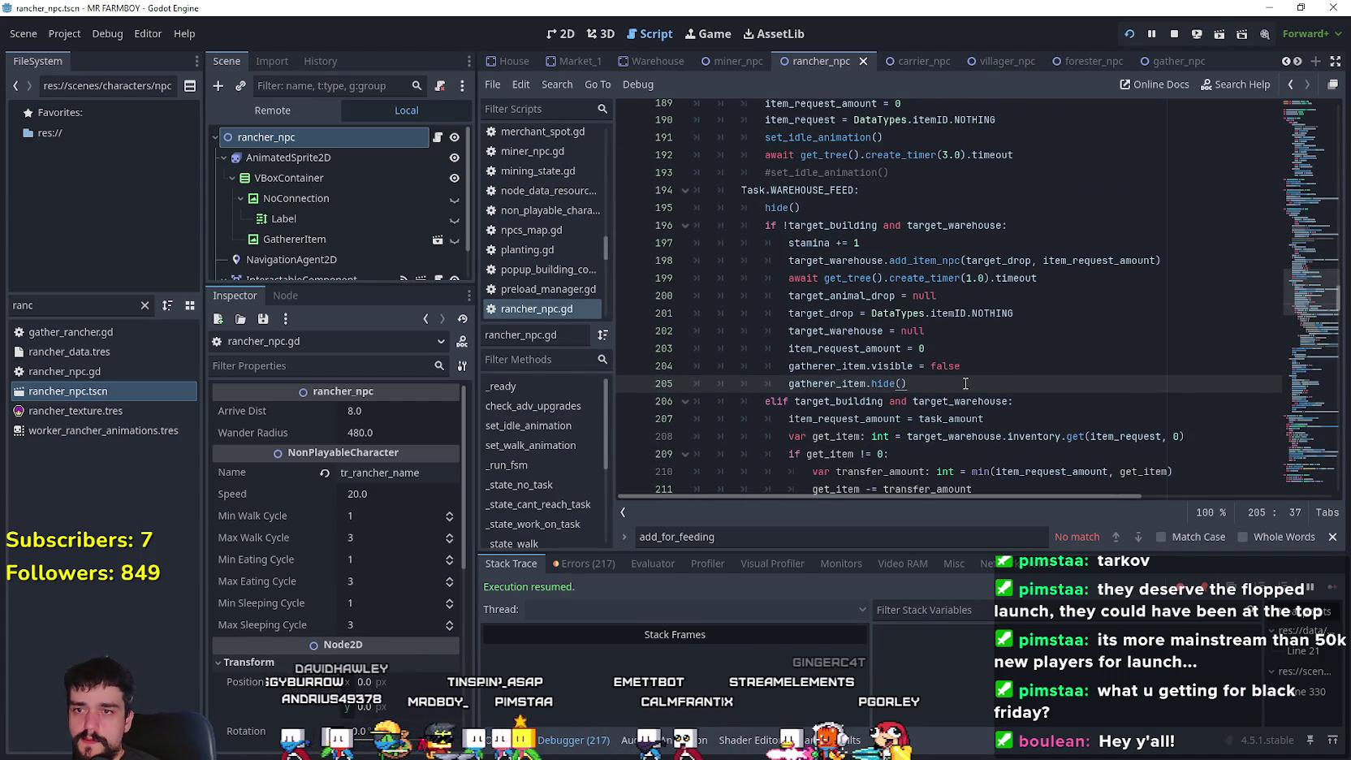
pyautogui.doubleClick(939, 260)
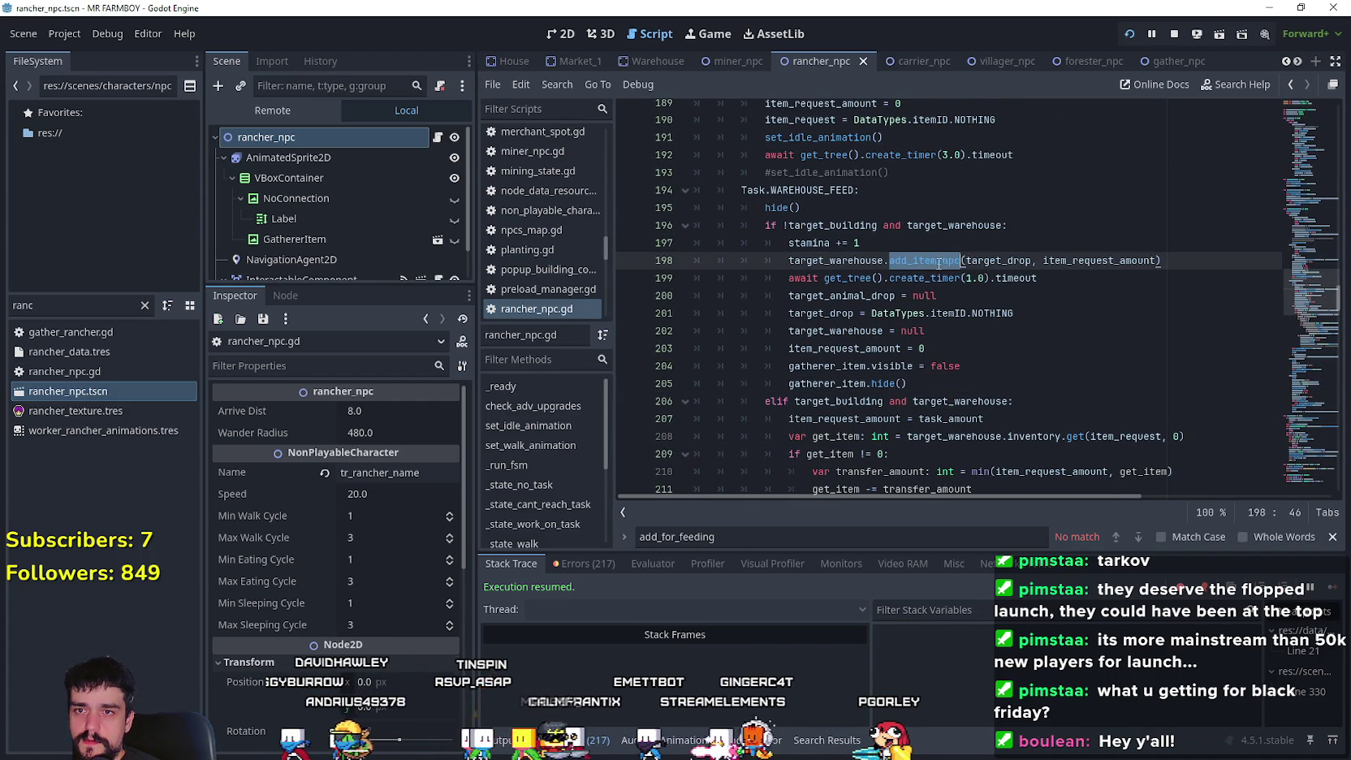
pyautogui.doubleClick(1105, 267)
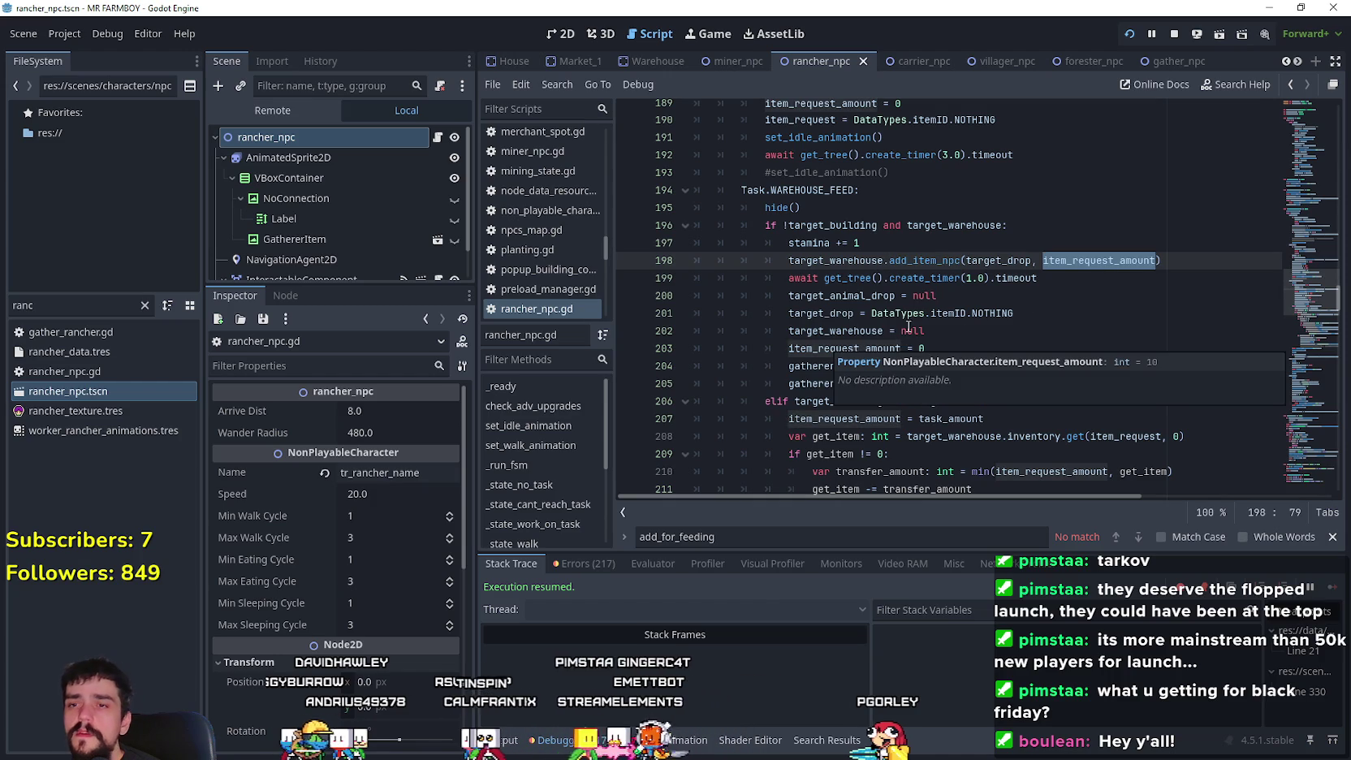
pyautogui.moveTo(1019, 313); pyautogui.dragTo(719, 227)
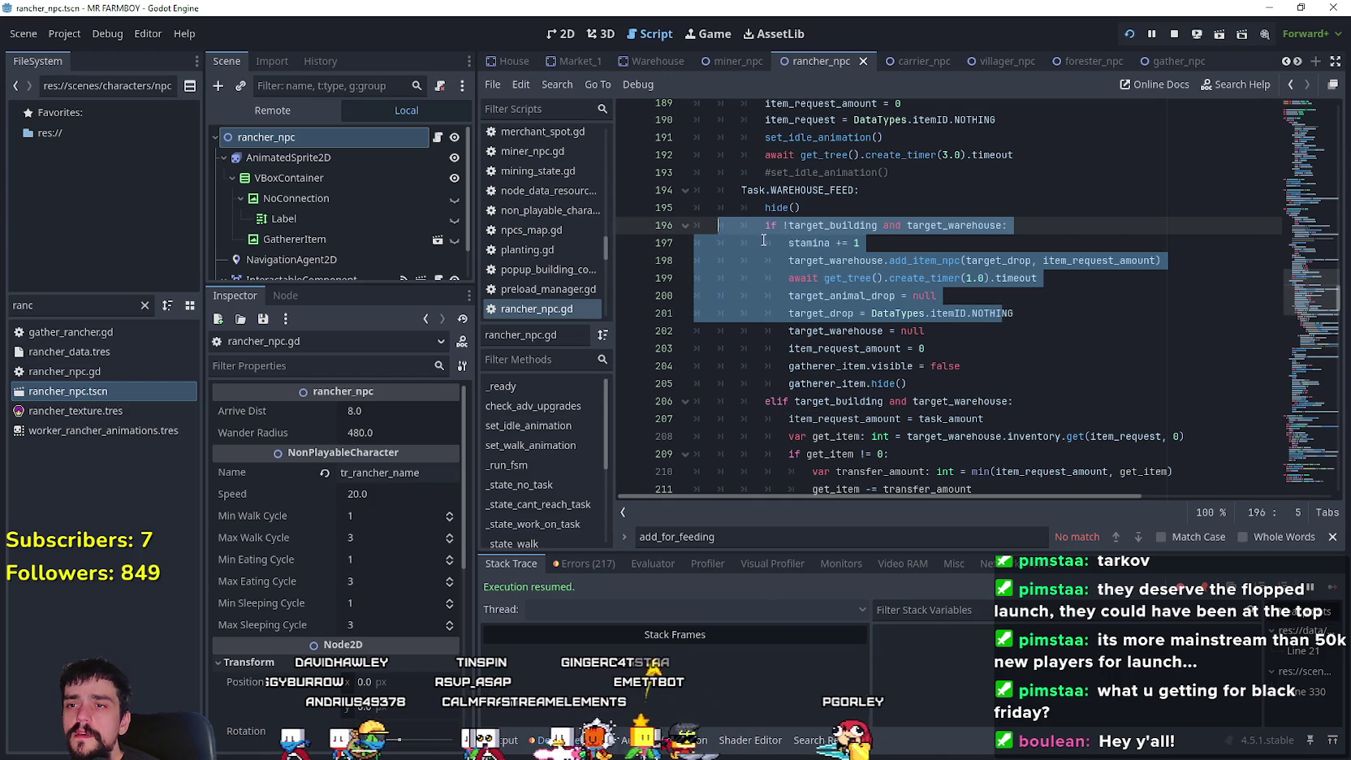
pyautogui.click(1075, 385)
pyautogui.scroll(-8, 1047, 390)
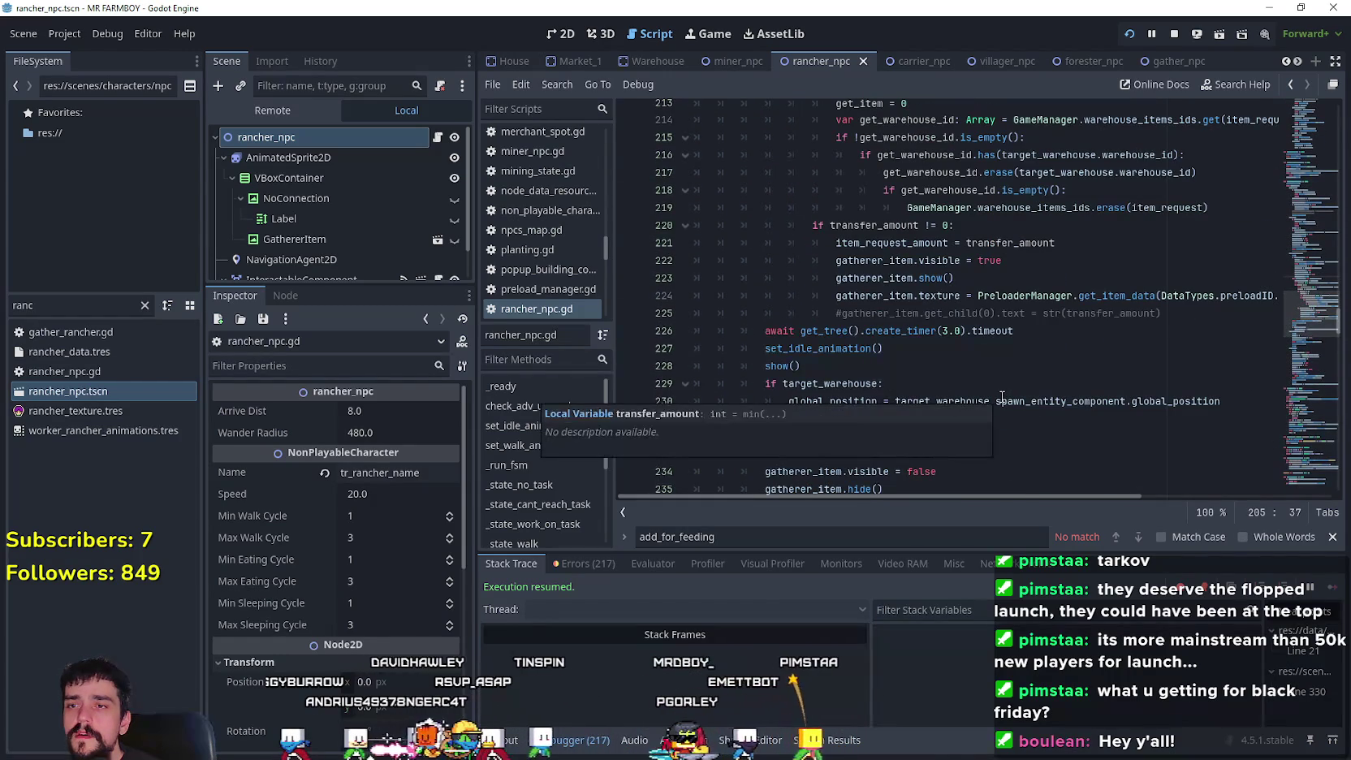
# - Open the gather_npc scene and its script, gather_npc.gd
pyautogui.click(1169, 61)
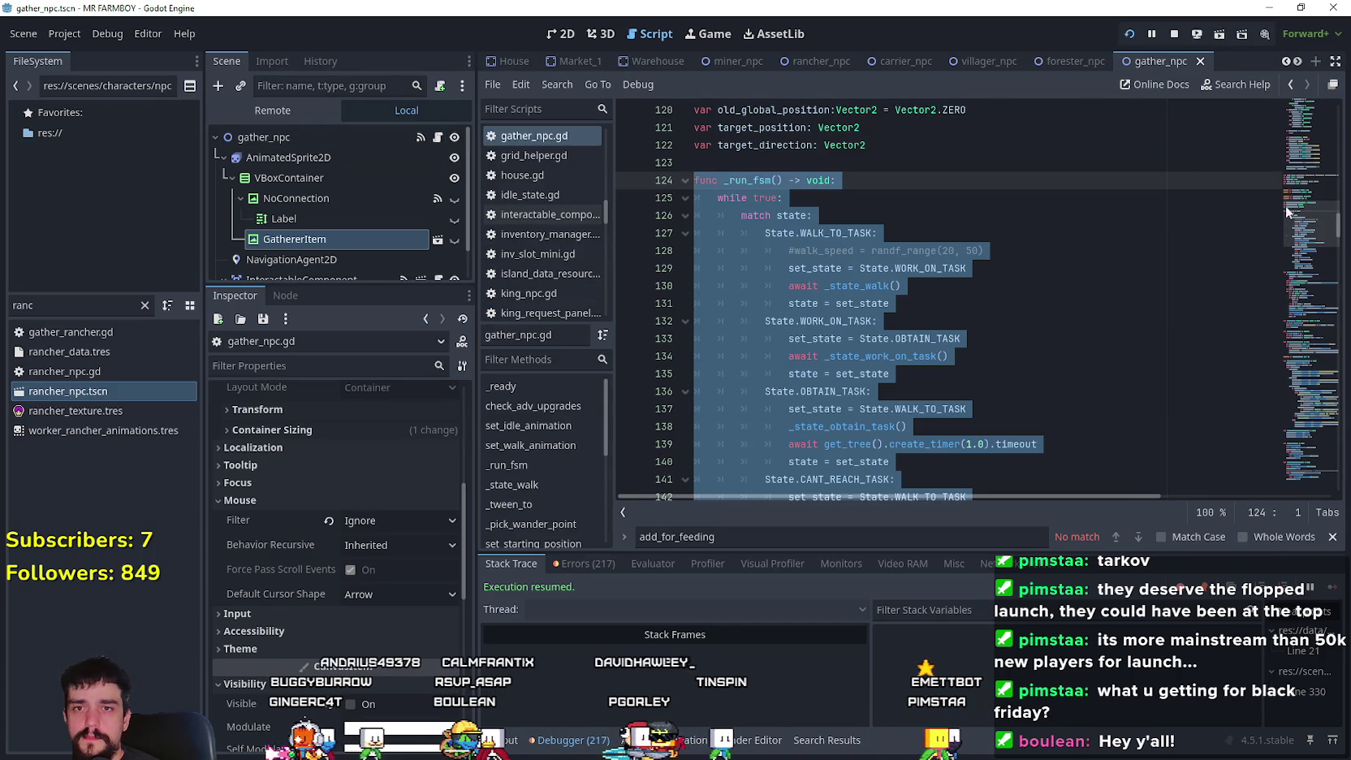
pyautogui.moveTo(1285, 206)
pyautogui.mouseDown()
pyautogui.moveTo(1304, 271)
pyautogui.moveTo(1332, 260)
pyautogui.mouseUp()
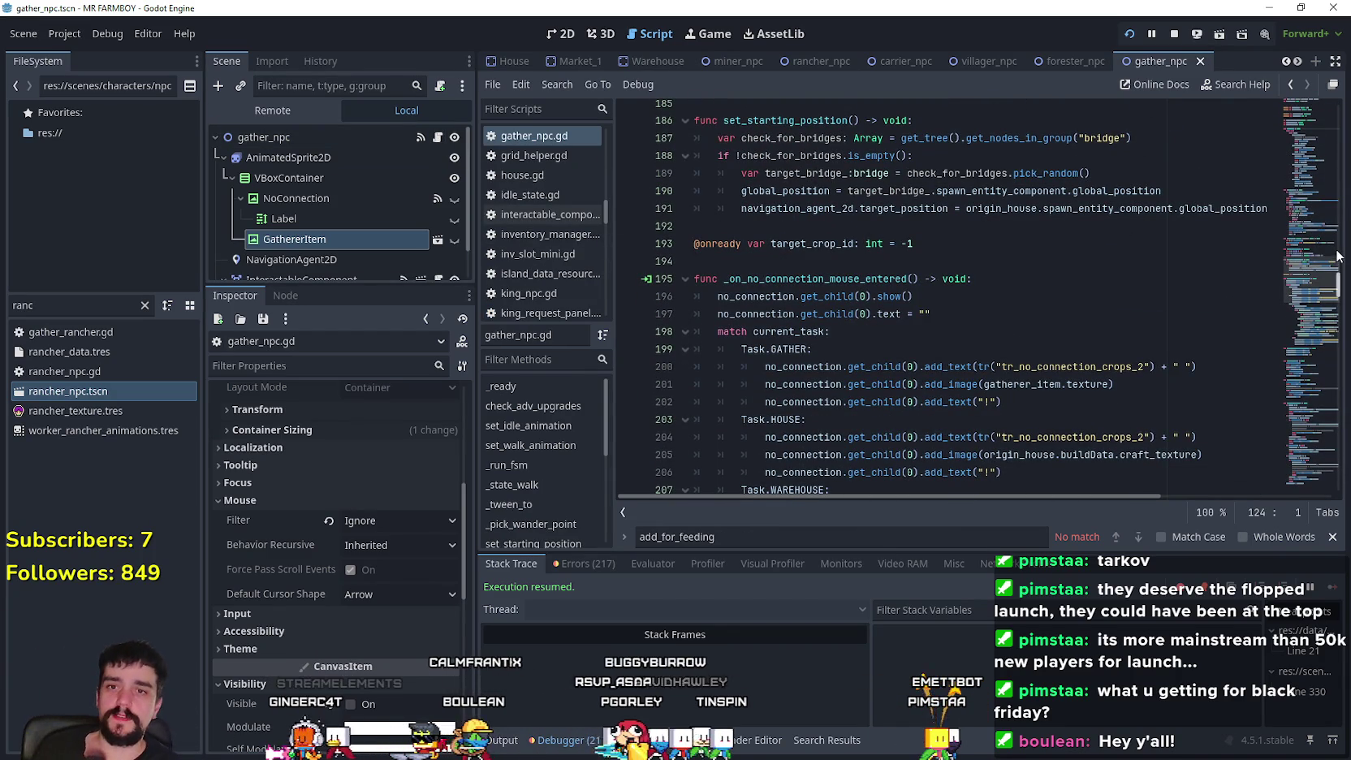
pyautogui.moveTo(1315, 258)
pyautogui.mouseDown()
pyautogui.moveTo(1323, 345)
pyautogui.moveTo(1314, 138)
pyautogui.moveTo(1312, 253)
pyautogui.moveTo(1327, 225)
pyautogui.moveTo(1288, 206)
pyautogui.moveTo(1311, 257)
pyautogui.moveTo(1315, 318)
pyautogui.moveTo(1287, 346)
pyautogui.mouseUp()
pyautogui.click(1081, 311)
# - Scroll gather_npc.gd down to the Task.WAREHOUSE case around line 310
pyautogui.scroll(-3, 966, 368)
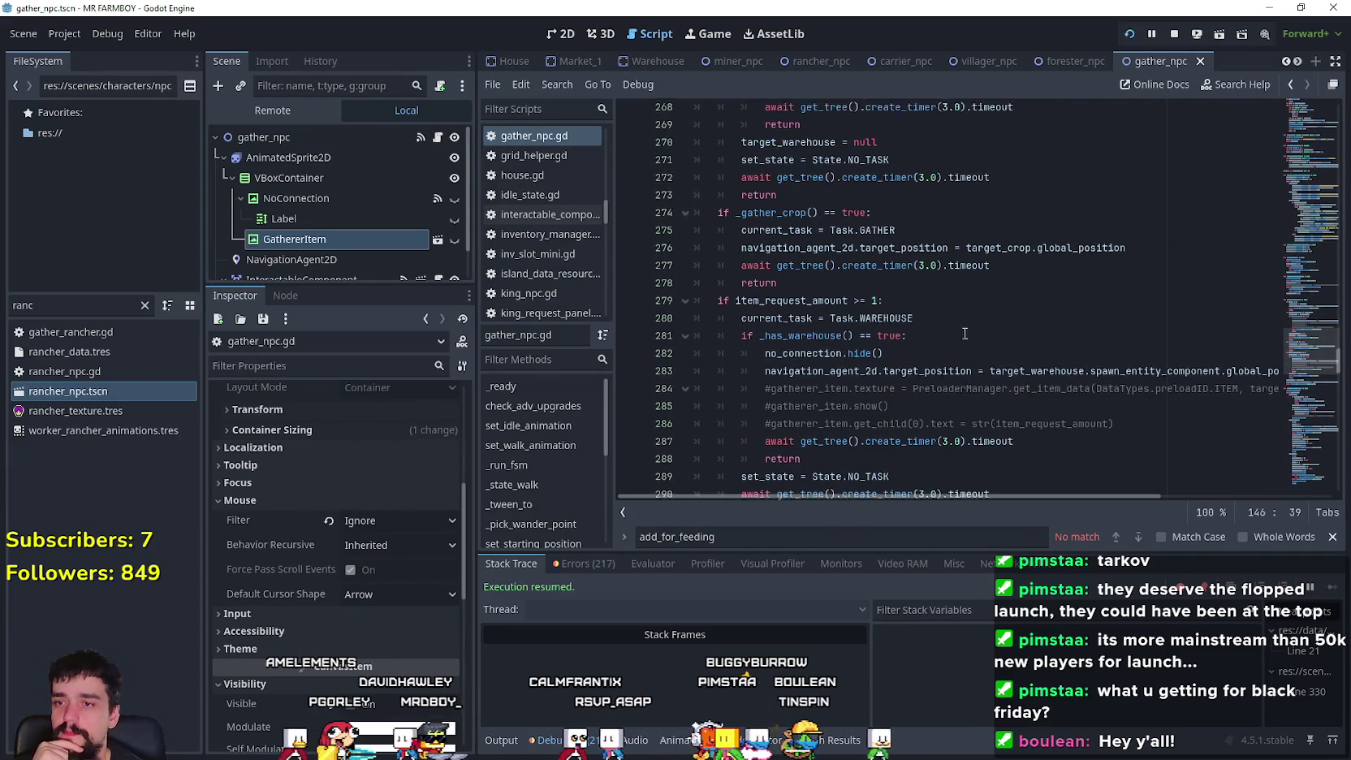
pyautogui.scroll(-3, 966, 368)
pyautogui.scroll(-3, 988, 370)
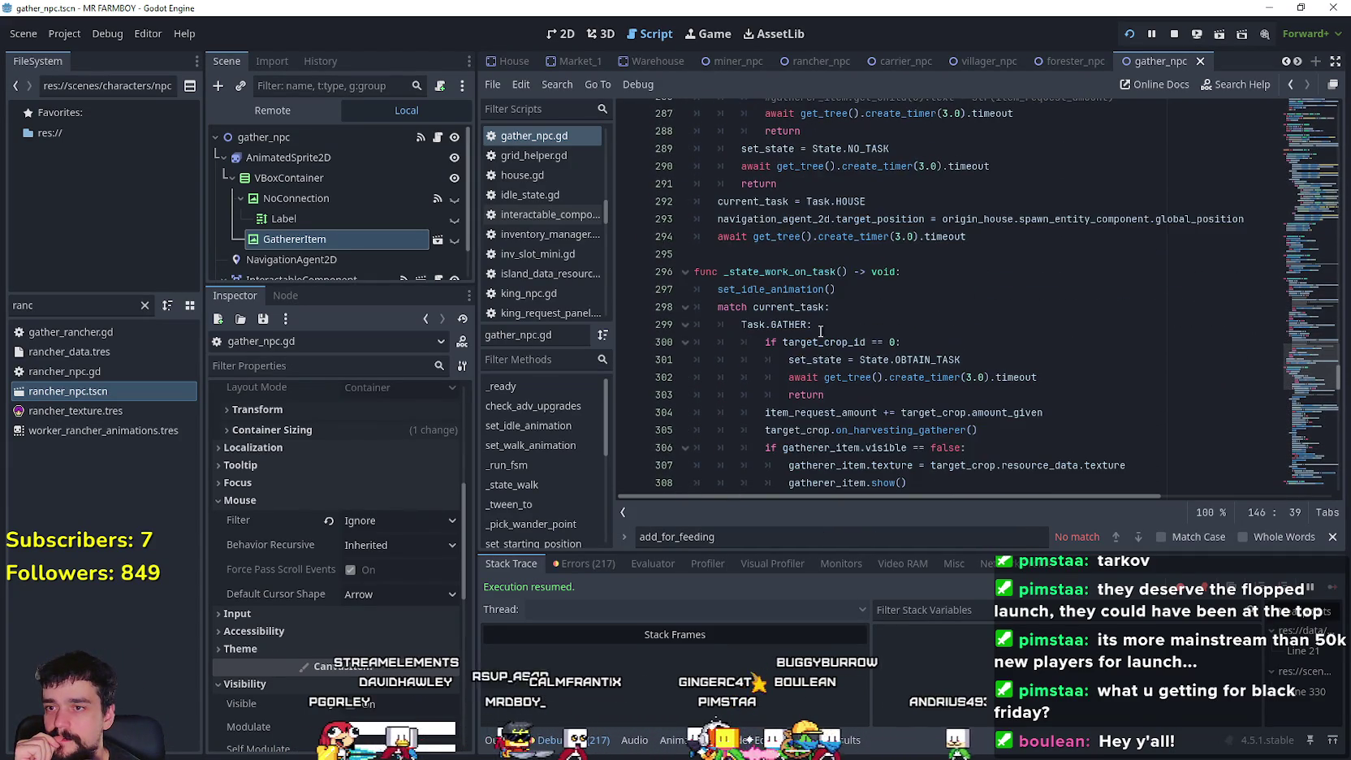
pyautogui.scroll(-5, 988, 370)
pyautogui.click(886, 324)
pyautogui.scroll(-8, 887, 324)
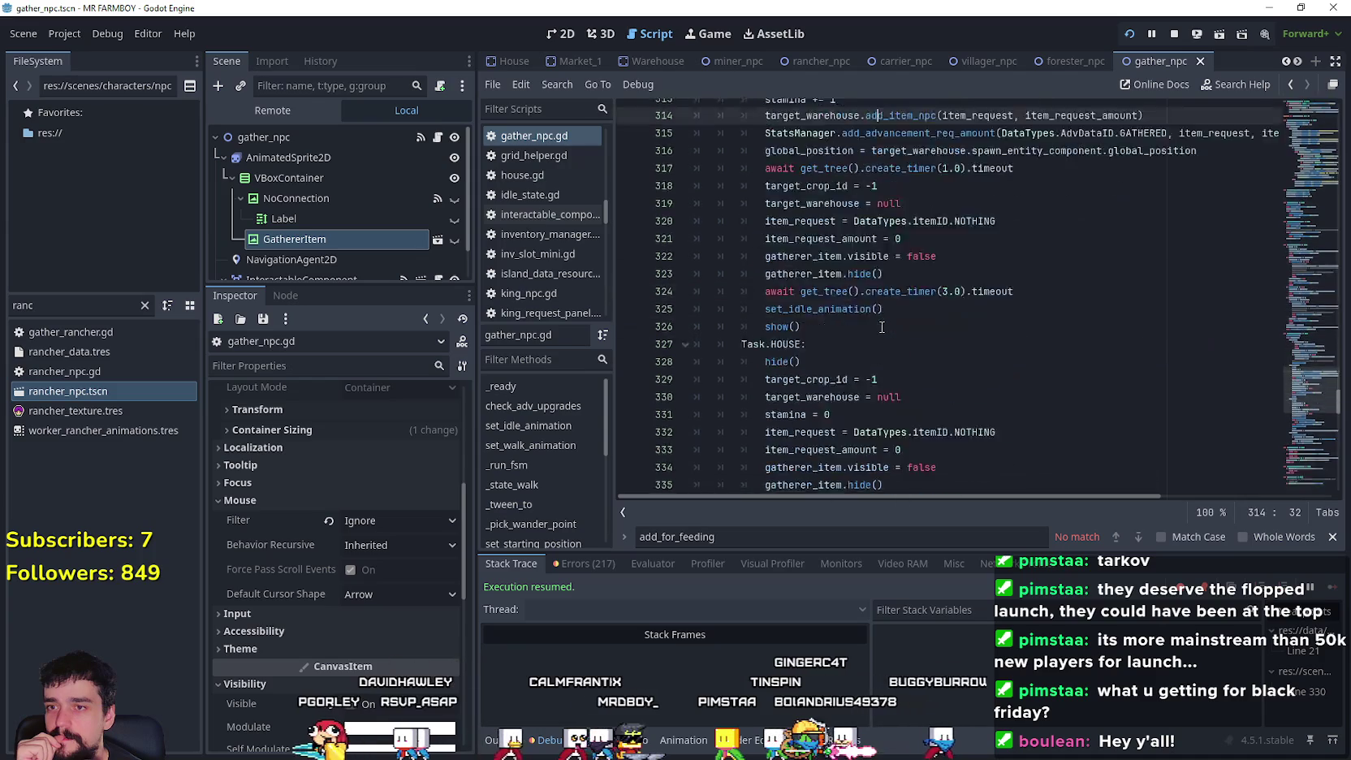
pyautogui.scroll(5, 886, 324)
pyautogui.click(1079, 366)
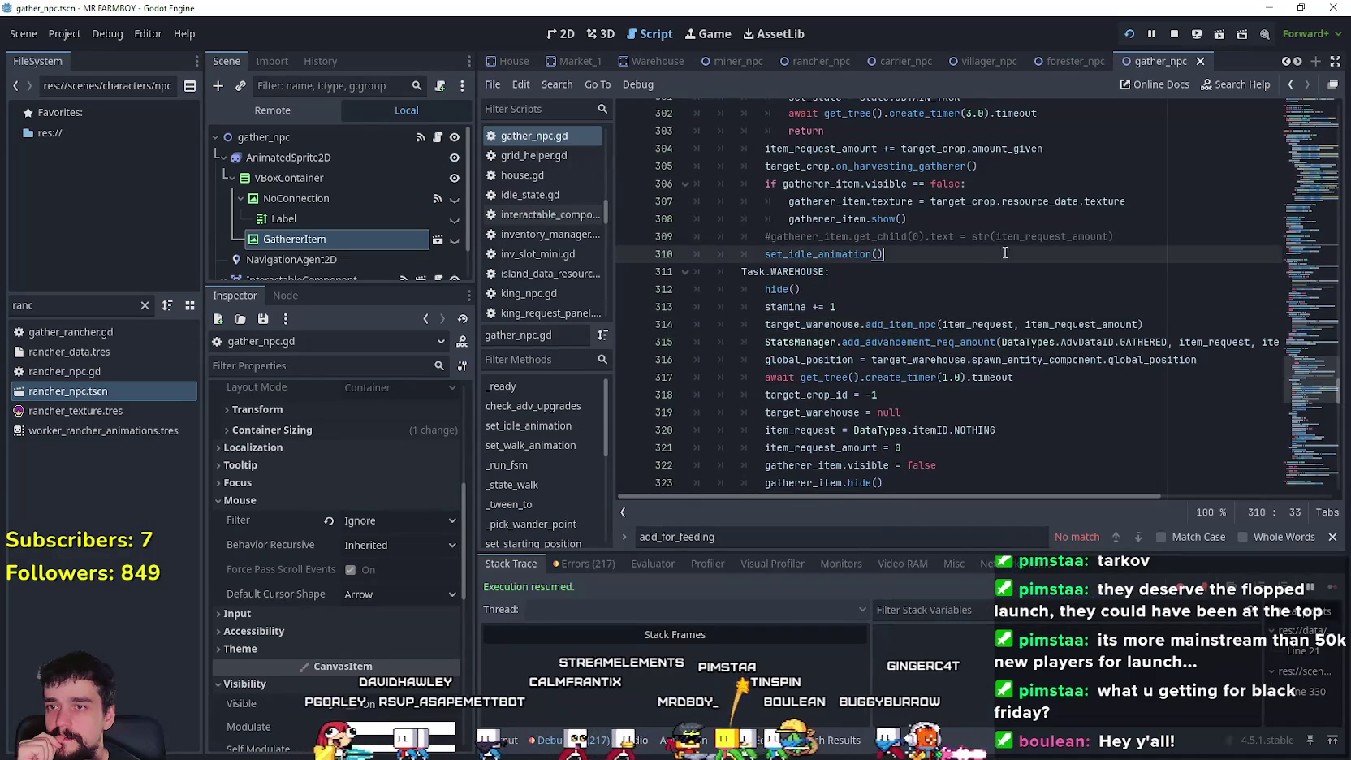
pyautogui.scroll(-3, 1079, 366)
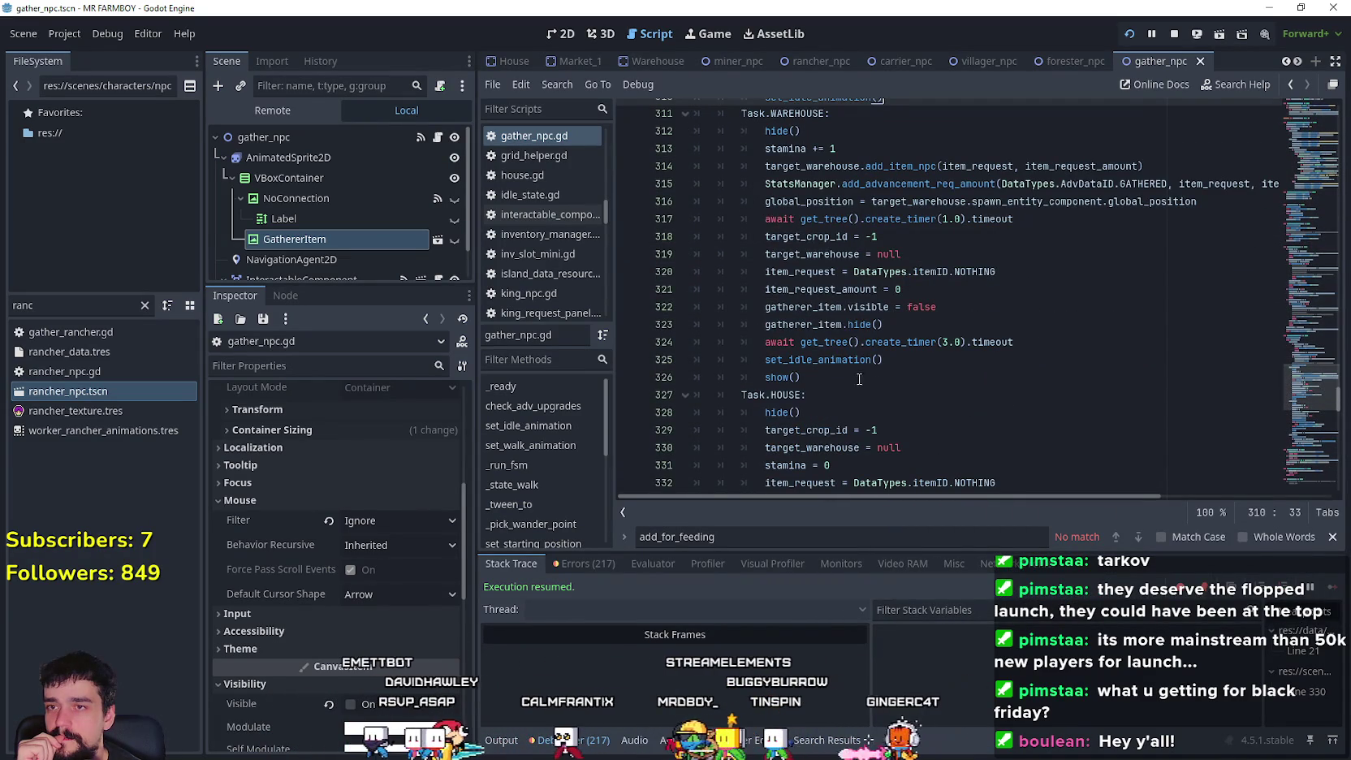
# - Copy the WAREHOUSE block, lines 312–326, from gather_npc.gd
pyautogui.moveTo(893, 377)
pyautogui.mouseDown()
pyautogui.moveTo(812, 351)
pyautogui.moveTo(699, 163)
pyautogui.moveTo(679, 236)
pyautogui.mouseUp()
pyautogui.rightClick(801, 301)
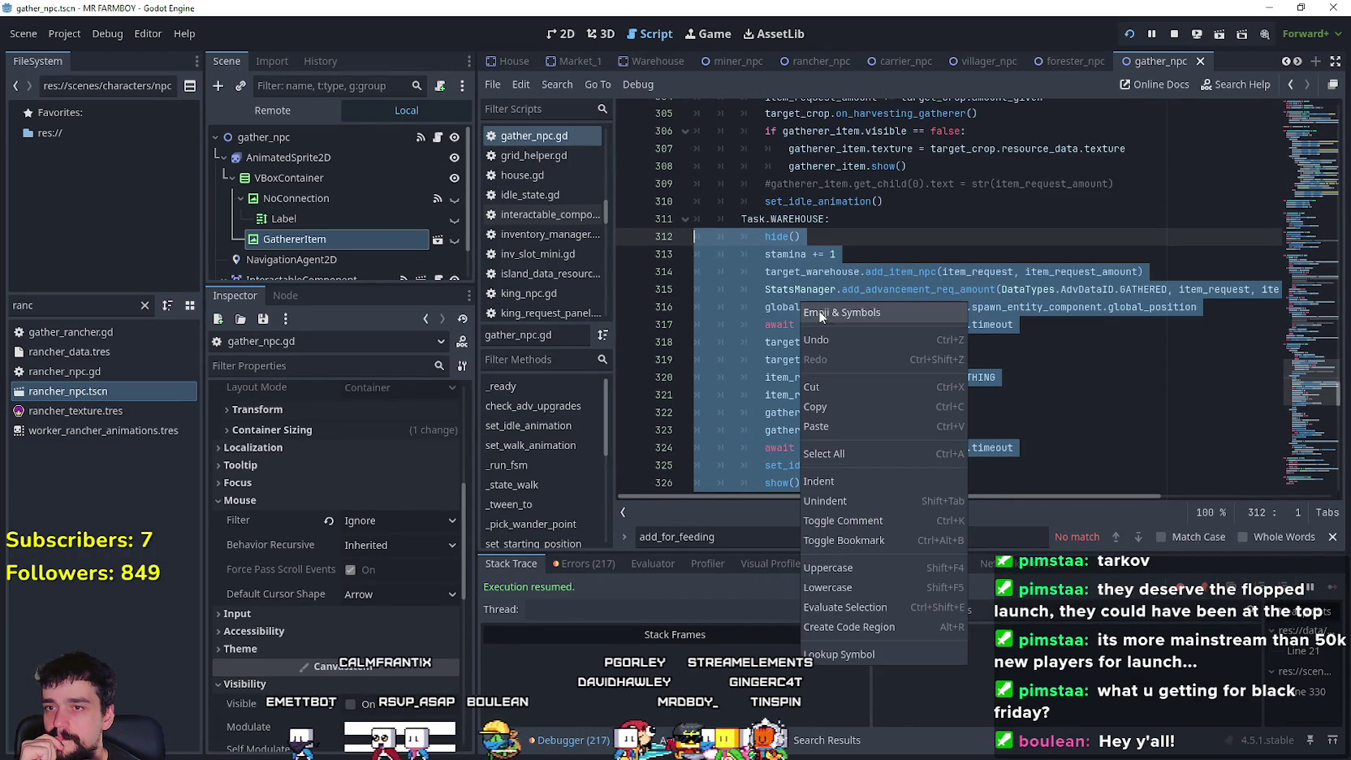
pyautogui.click(876, 401)
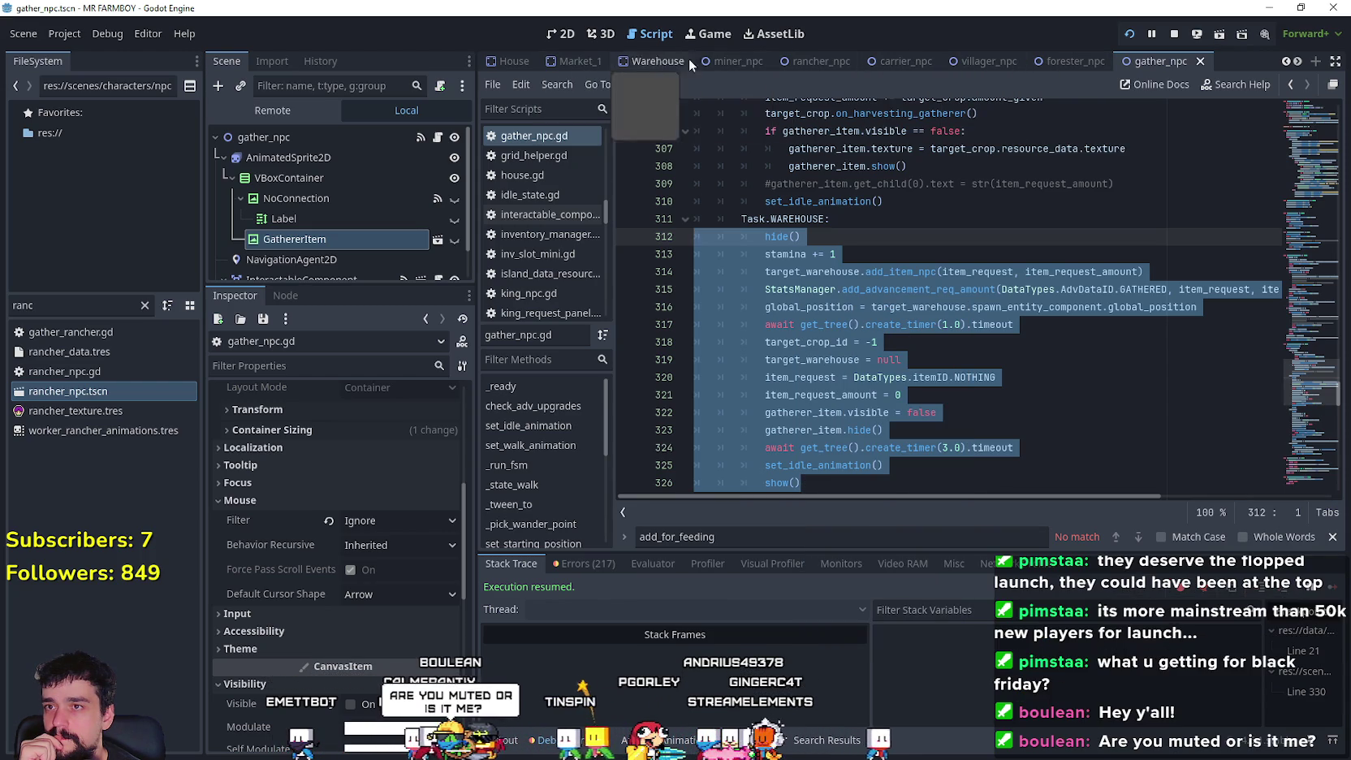
# - Paste the block into rancher_npc.gd on a new line under Task.WAREHOUSE_FEED:
pyautogui.click(816, 61)
pyautogui.click(437, 137)
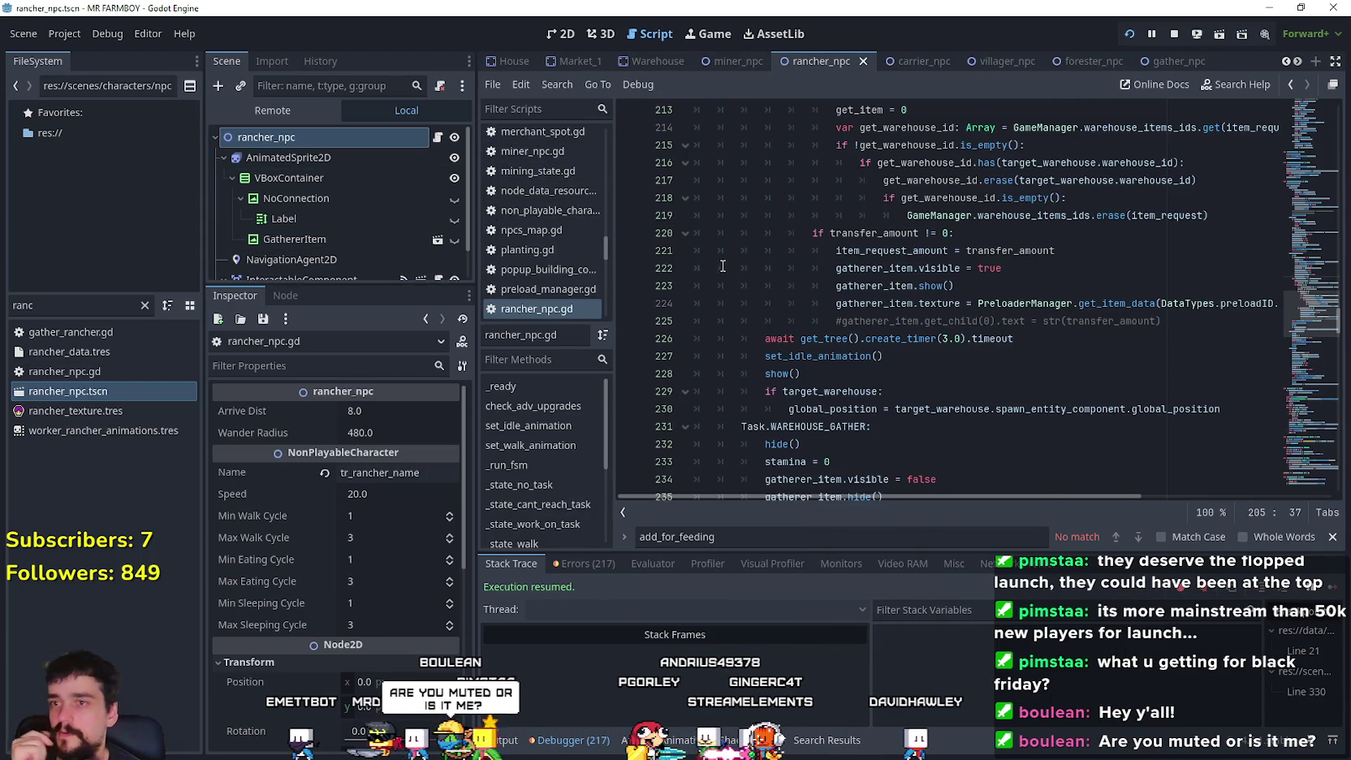
pyautogui.scroll(7, 952, 369)
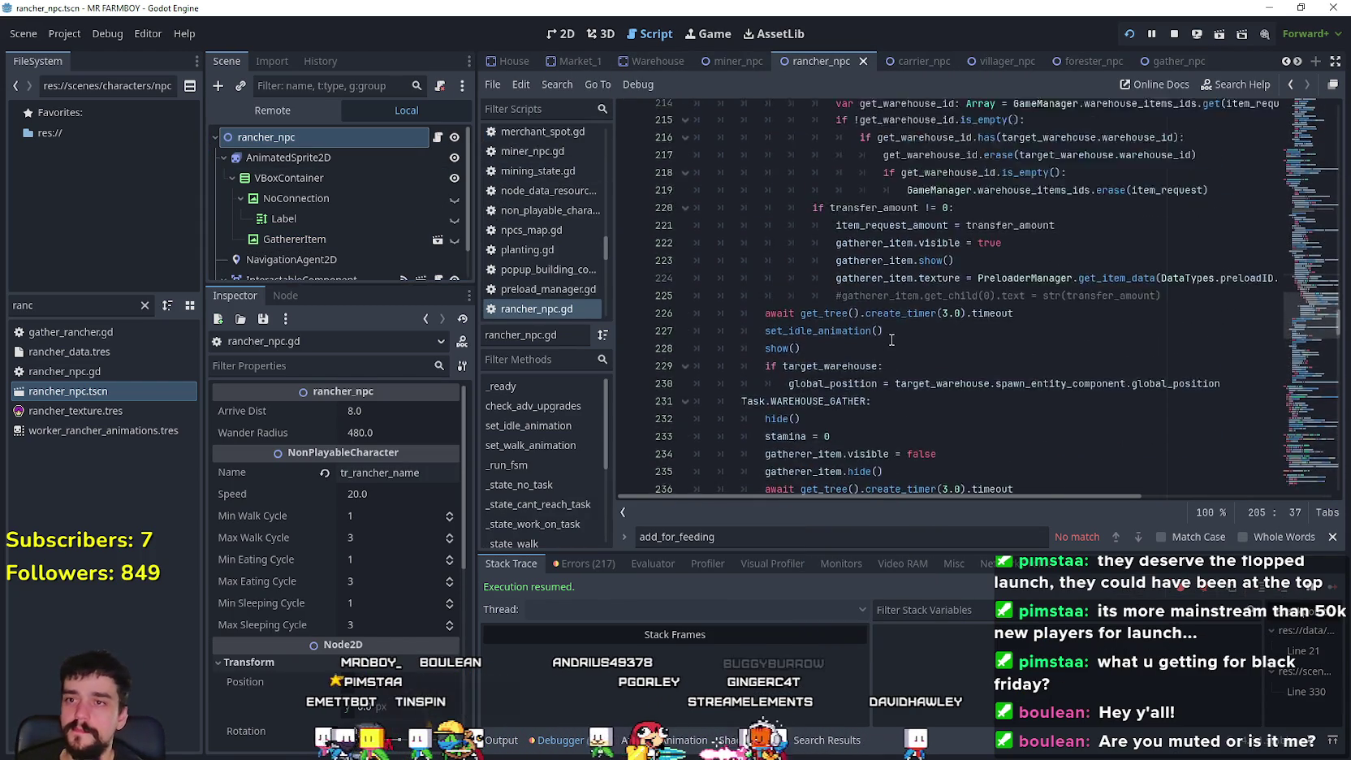
pyautogui.scroll(2, 966, 239)
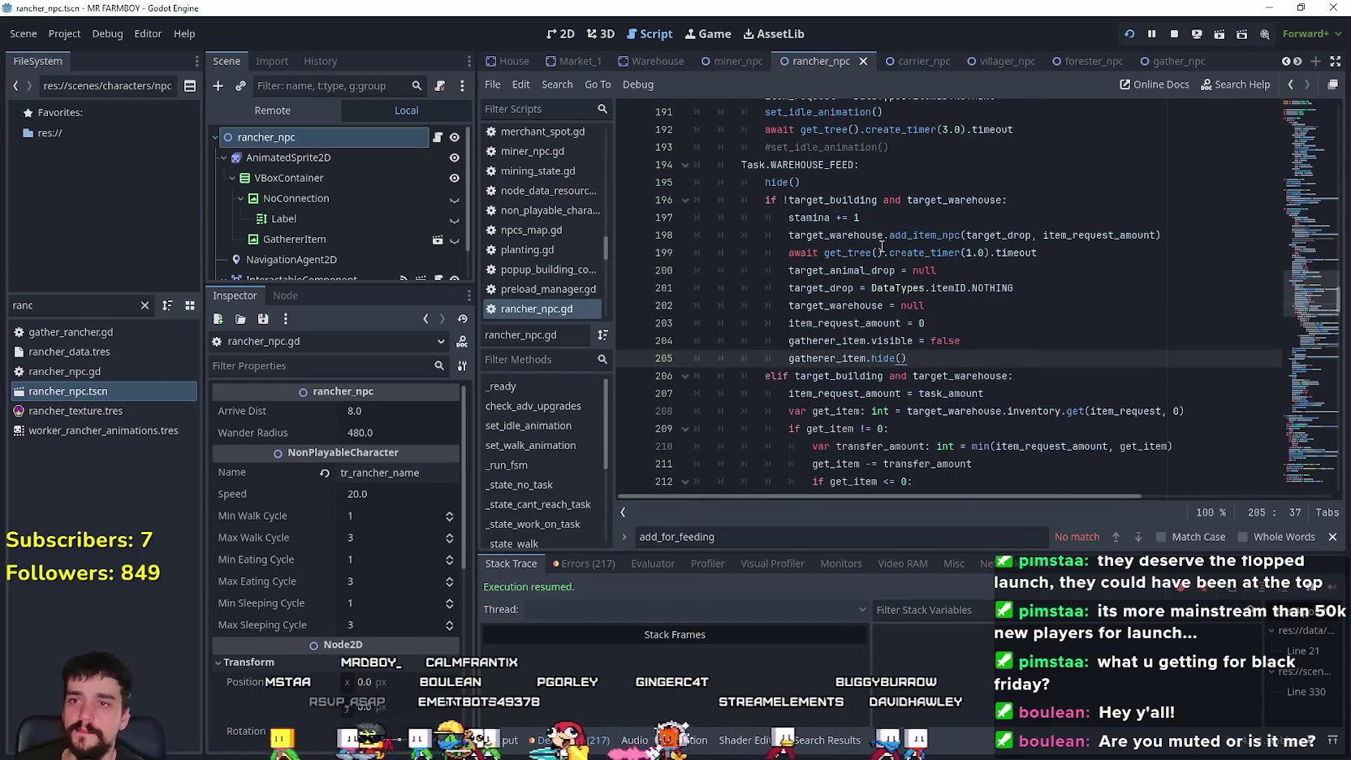
pyautogui.click(838, 184)
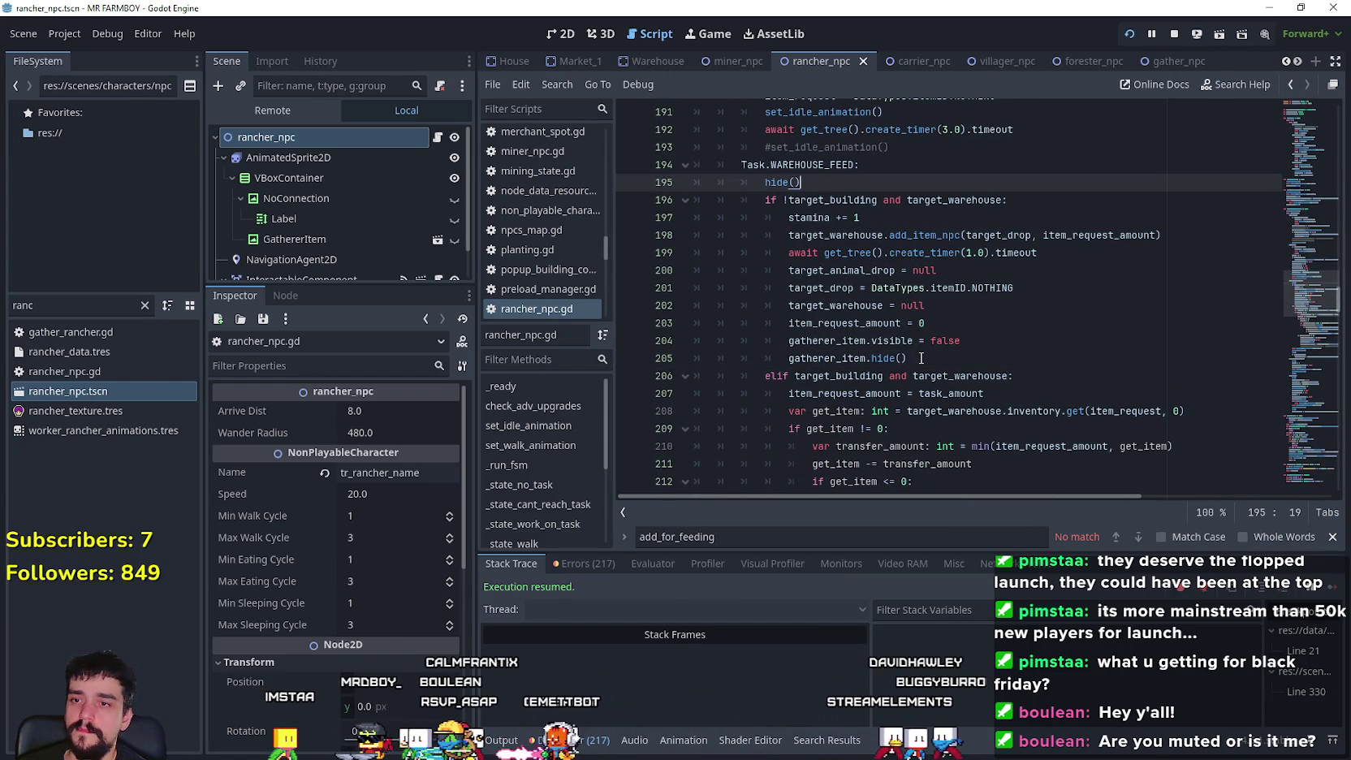
pyautogui.click(890, 163)
pyautogui.press('Return')
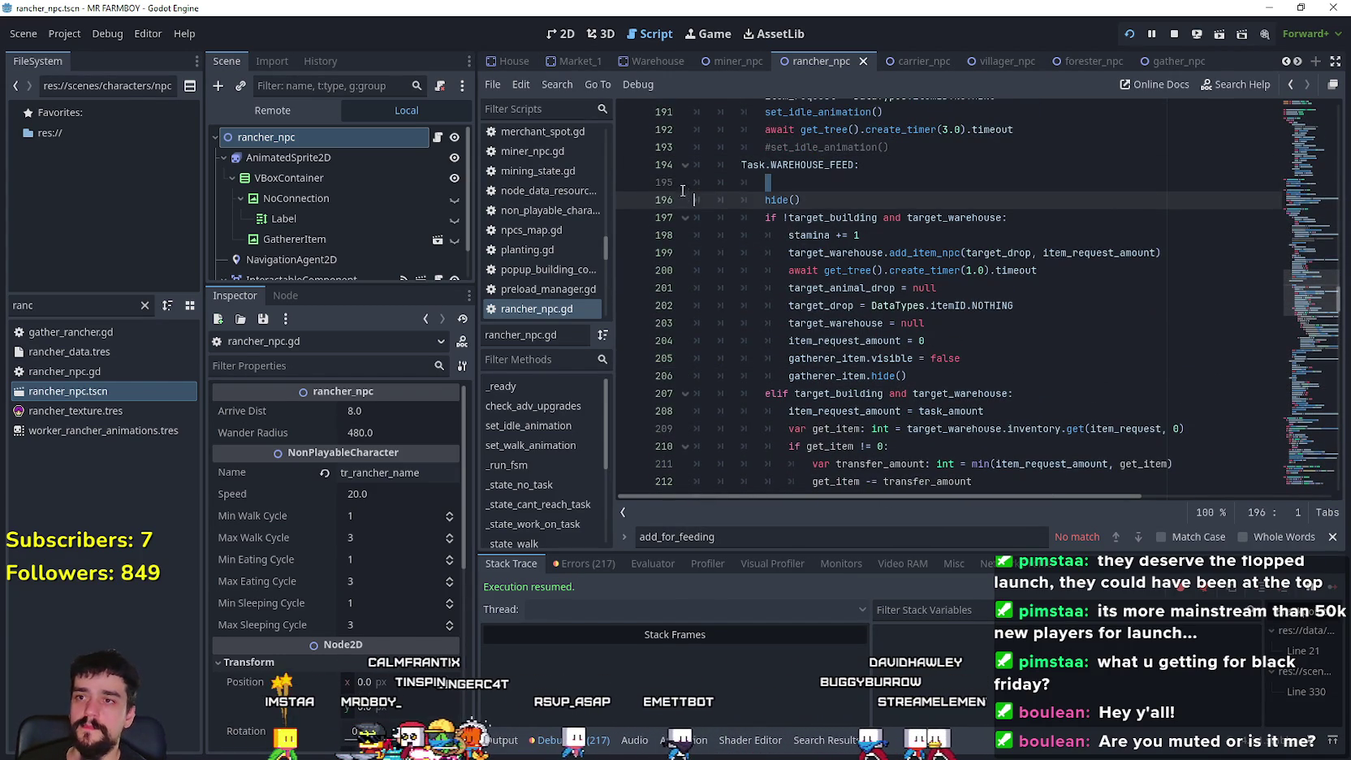
pyautogui.hotkey('ctrl', 'v')
pyautogui.press('Return')
pyautogui.scroll(-2, 977, 247)
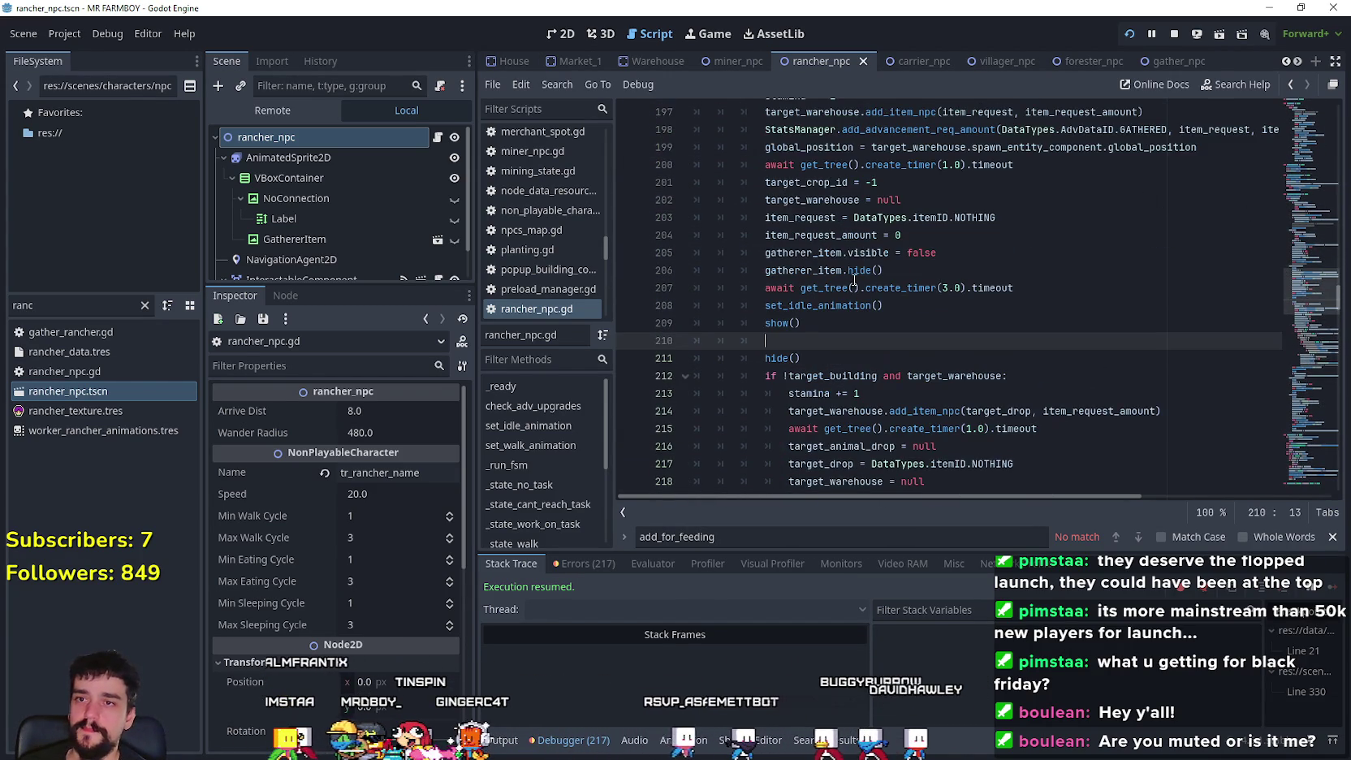
pyautogui.scroll(1, 977, 248)
pyautogui.doubleClick(1141, 182)
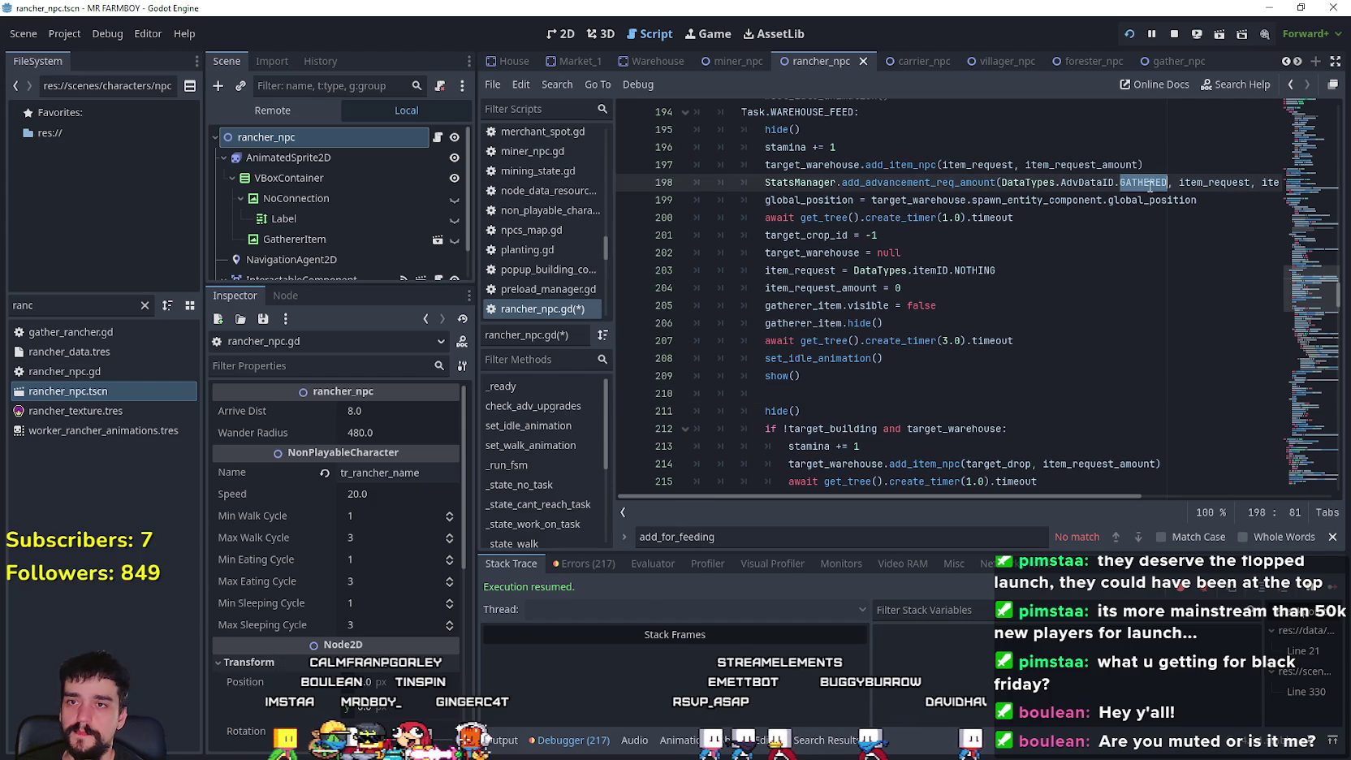
pyautogui.scroll(-4, 1034, 295)
pyautogui.scroll(-2, 1177, 316)
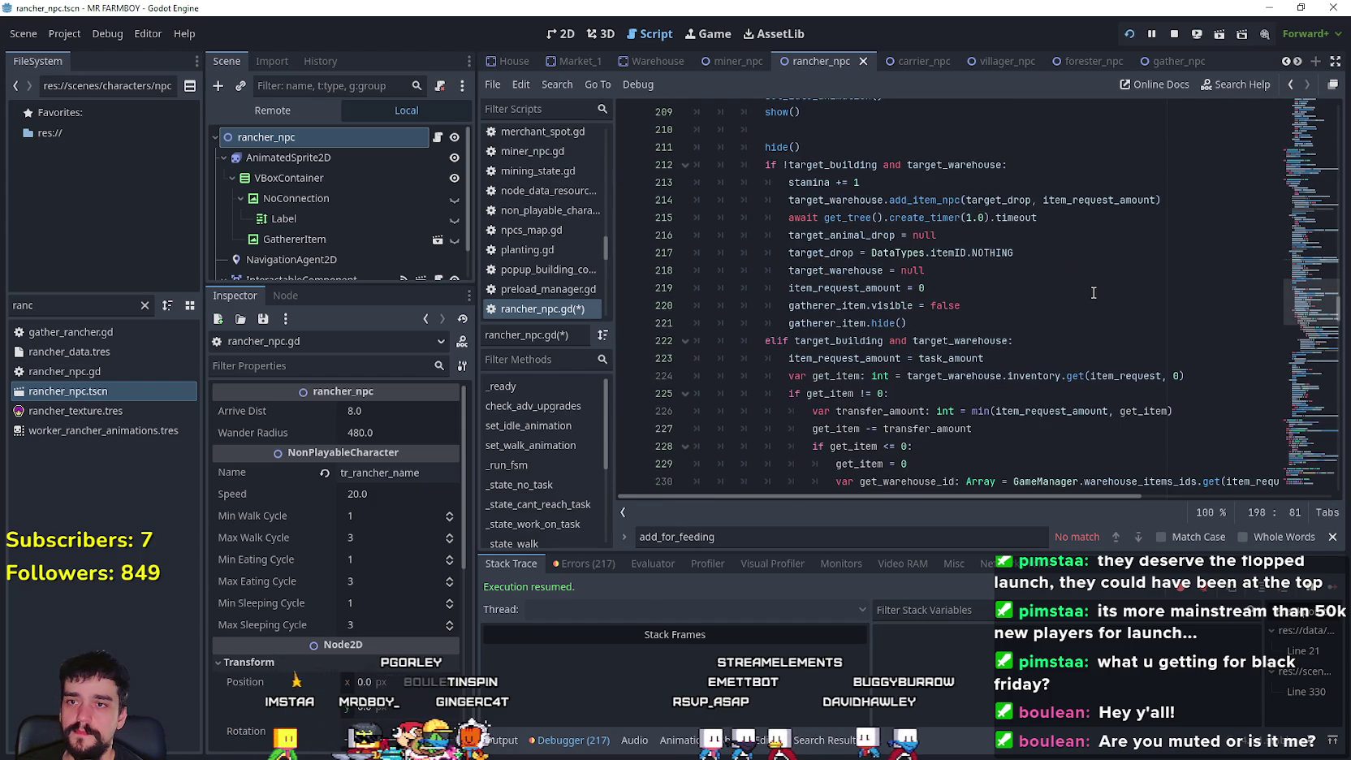
pyautogui.scroll(7, 1177, 316)
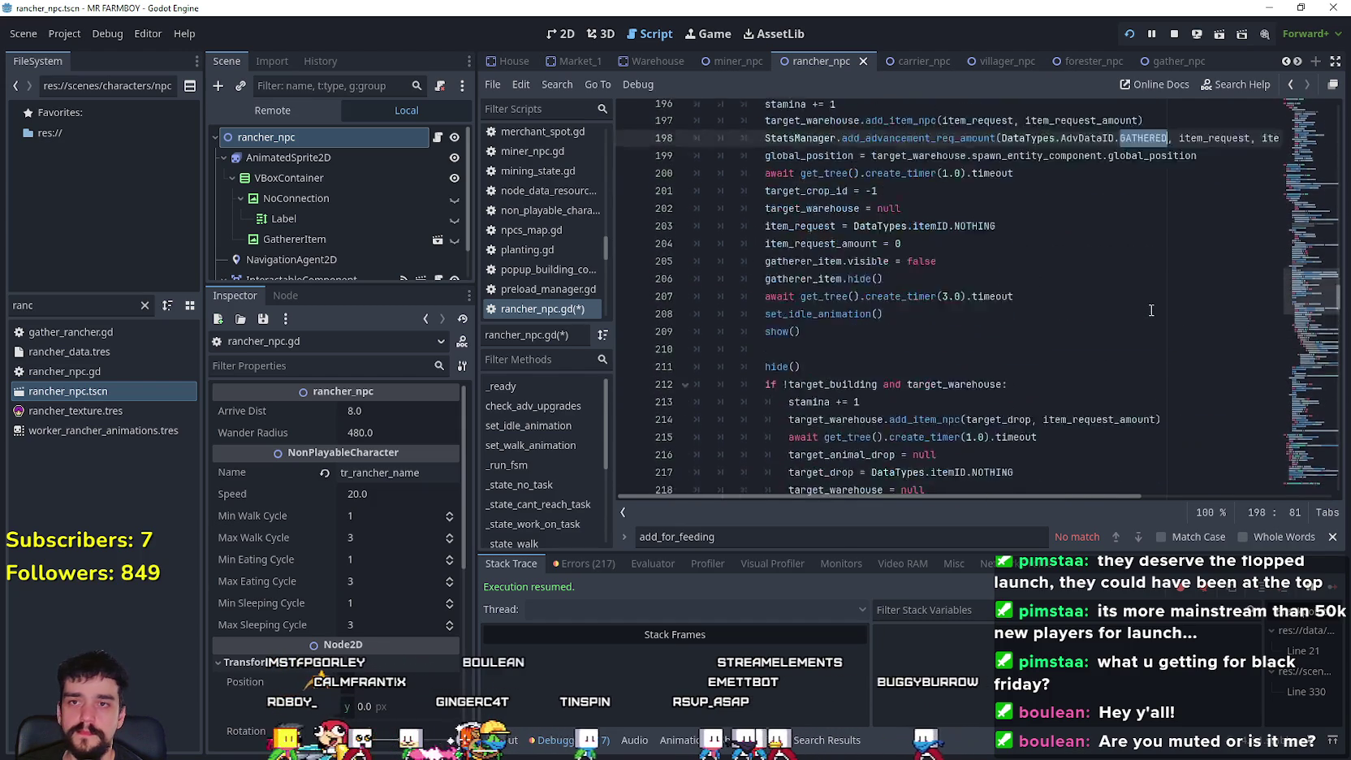
pyautogui.scroll(-3, 944, 224)
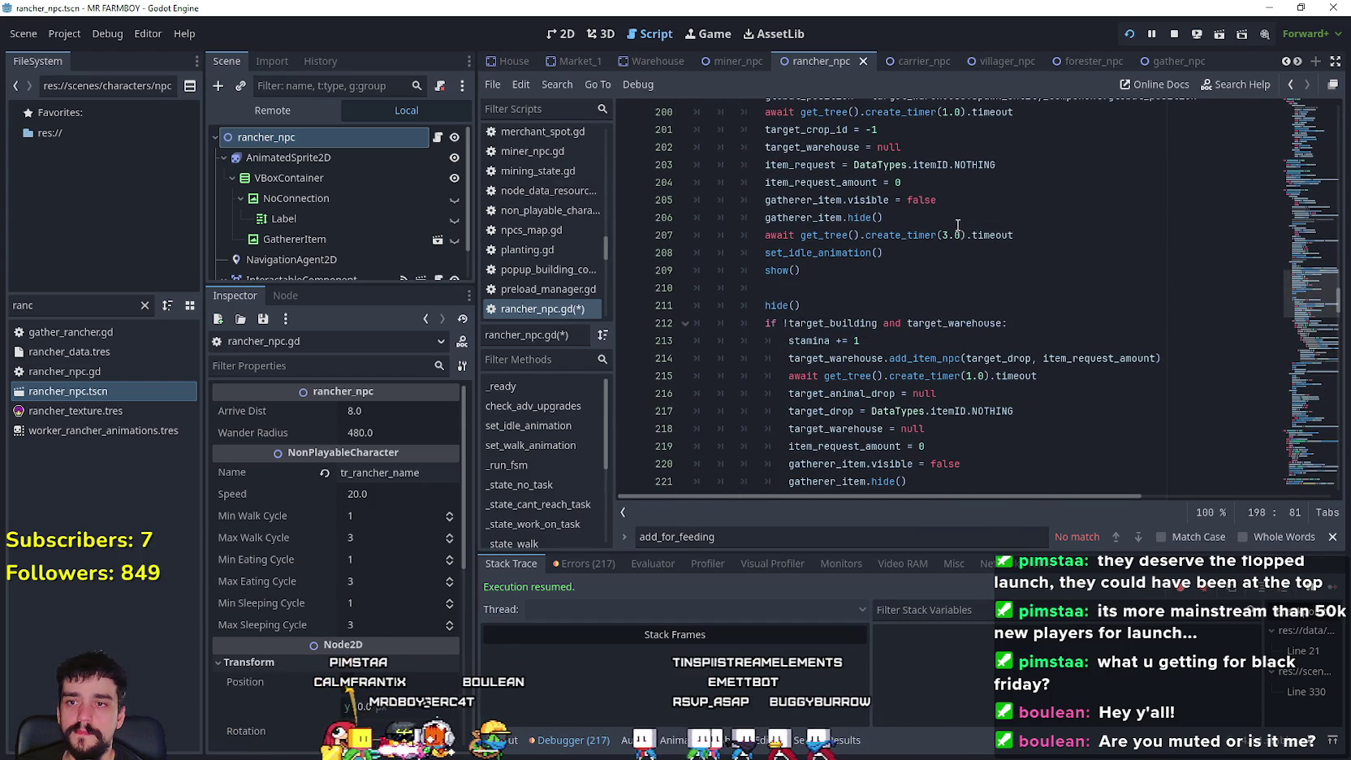
pyautogui.scroll(3, 964, 367)
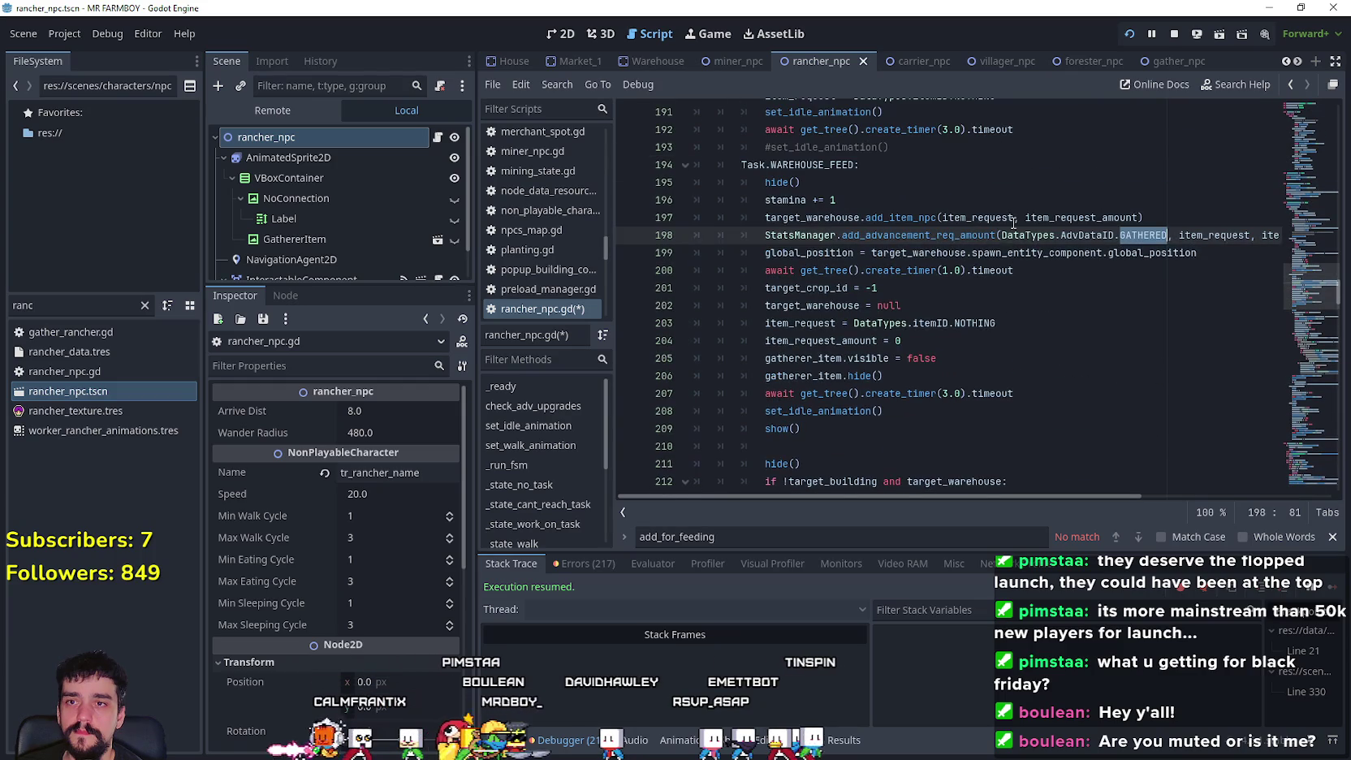
pyautogui.scroll(-3, 1013, 222)
pyautogui.doubleClick(997, 358)
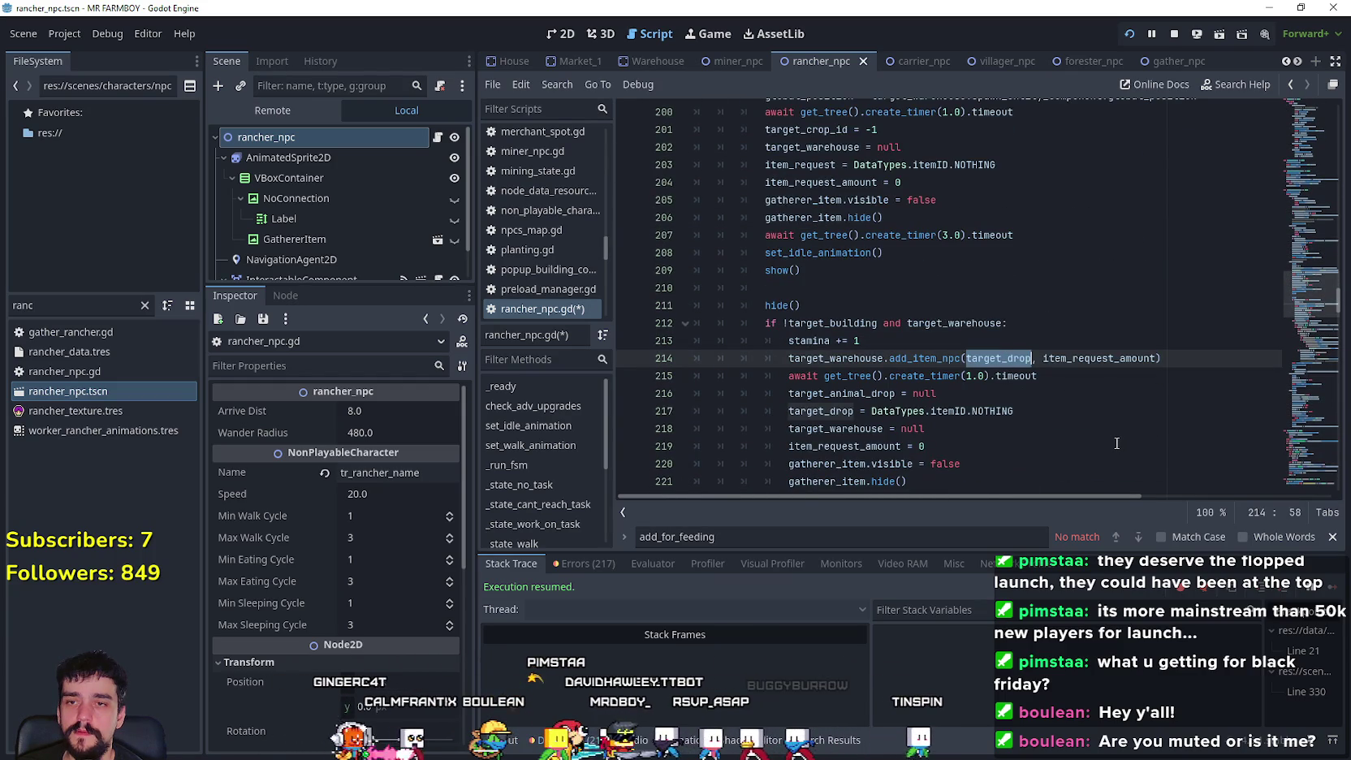
pyautogui.scroll(2, 1107, 430)
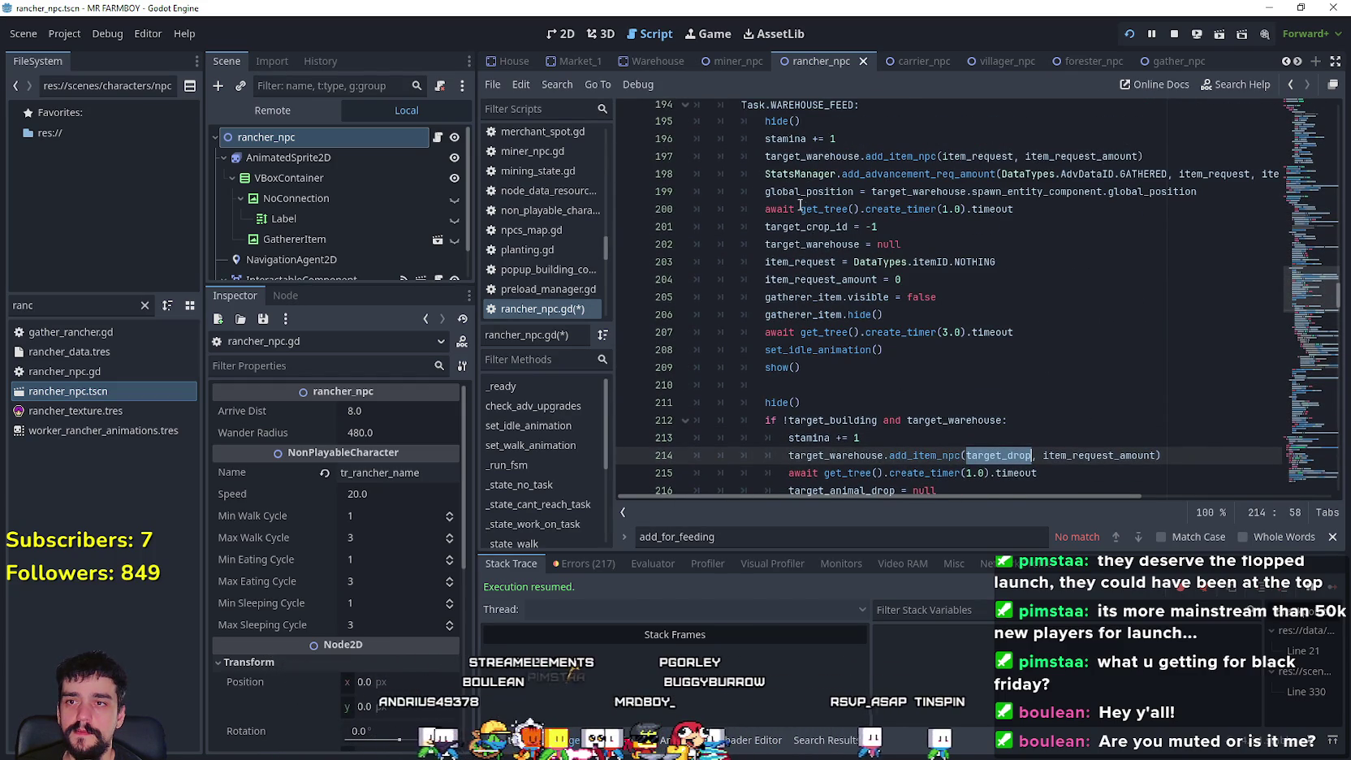
pyautogui.scroll(-2, 809, 261)
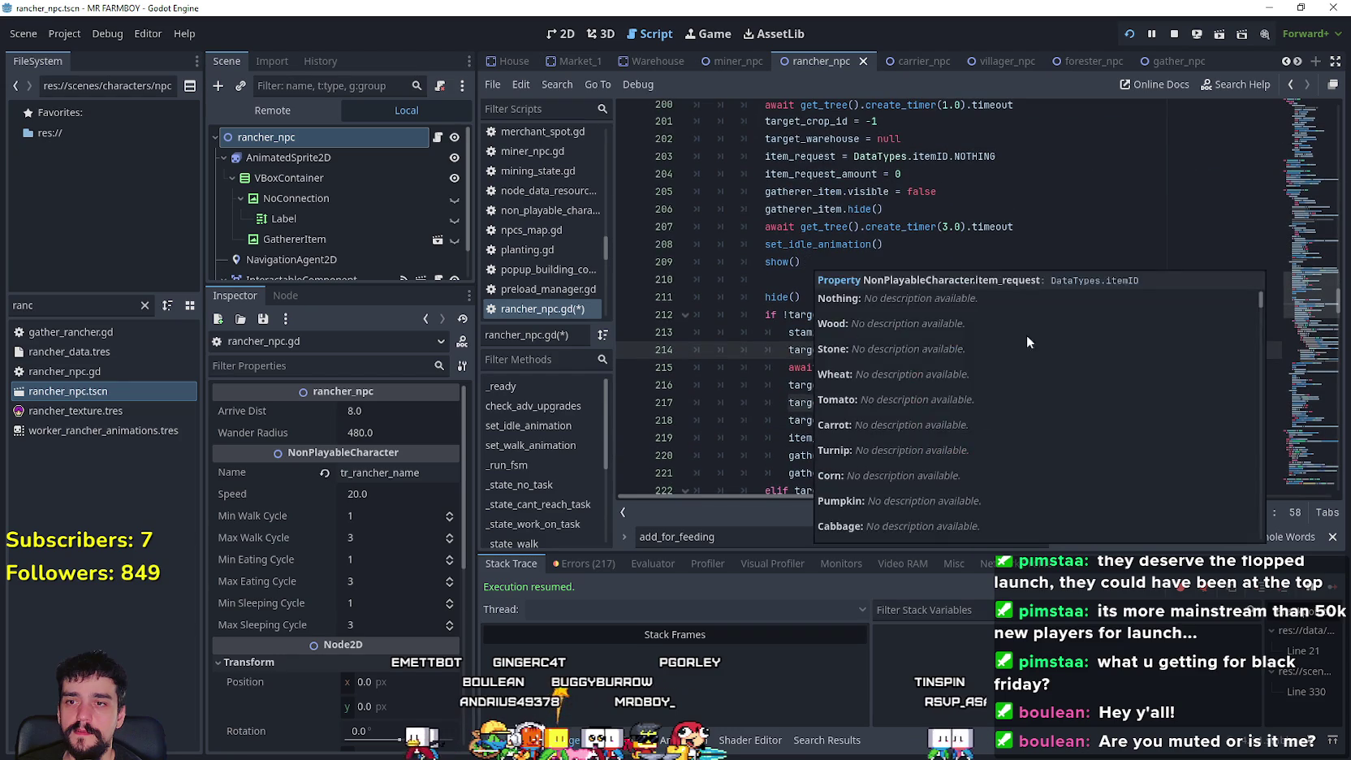
pyautogui.scroll(2, 1134, 313)
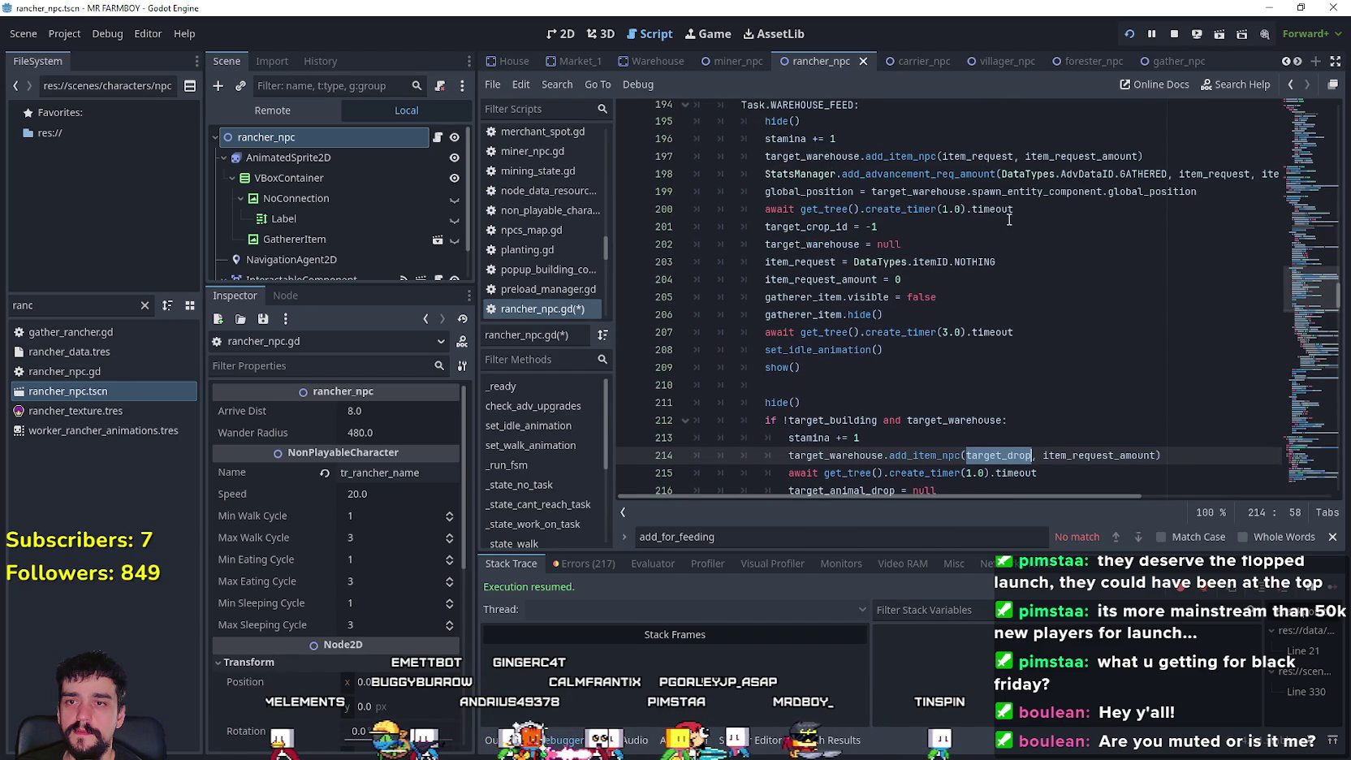
pyautogui.scroll(-1, 1009, 219)
pyautogui.doubleClick(1128, 404)
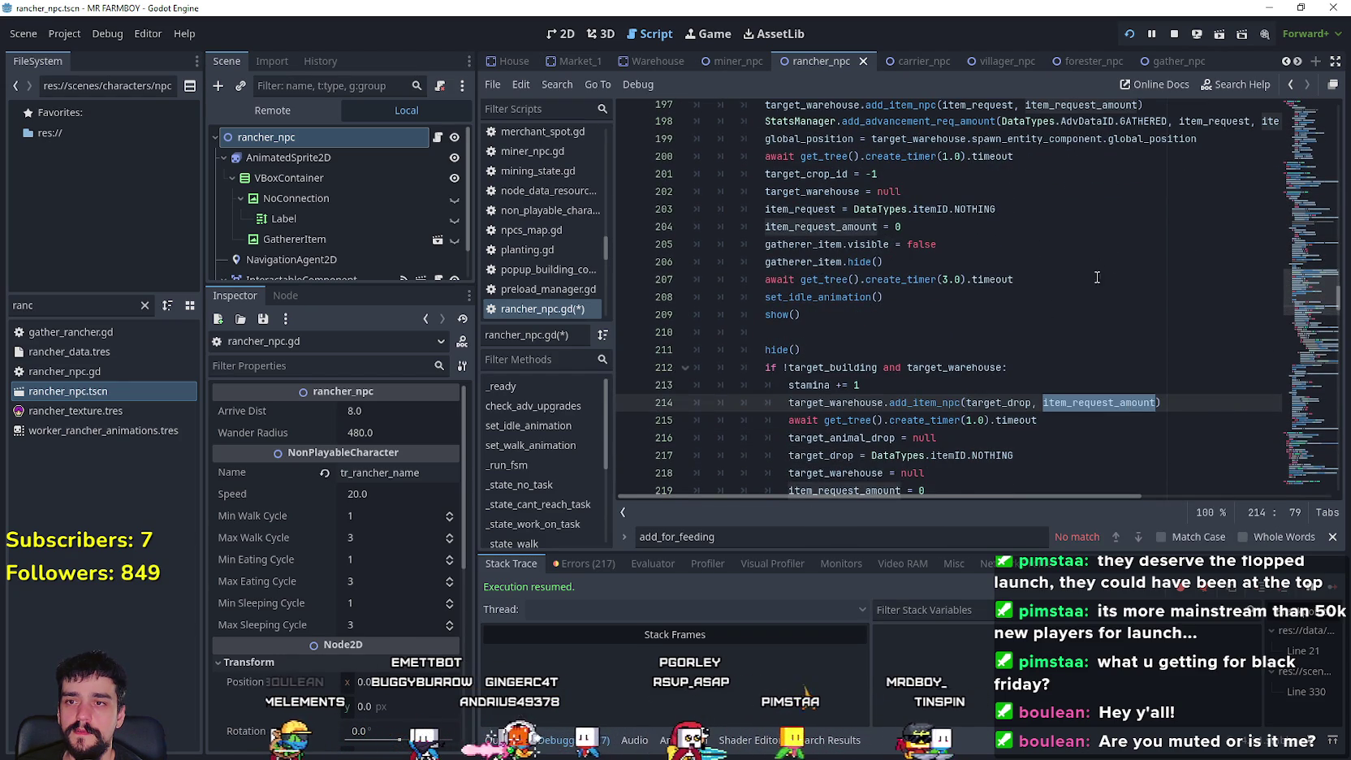
pyautogui.scroll(-1, 1079, 323)
pyautogui.scroll(-4, 999, 302)
pyautogui.scroll(5, 992, 298)
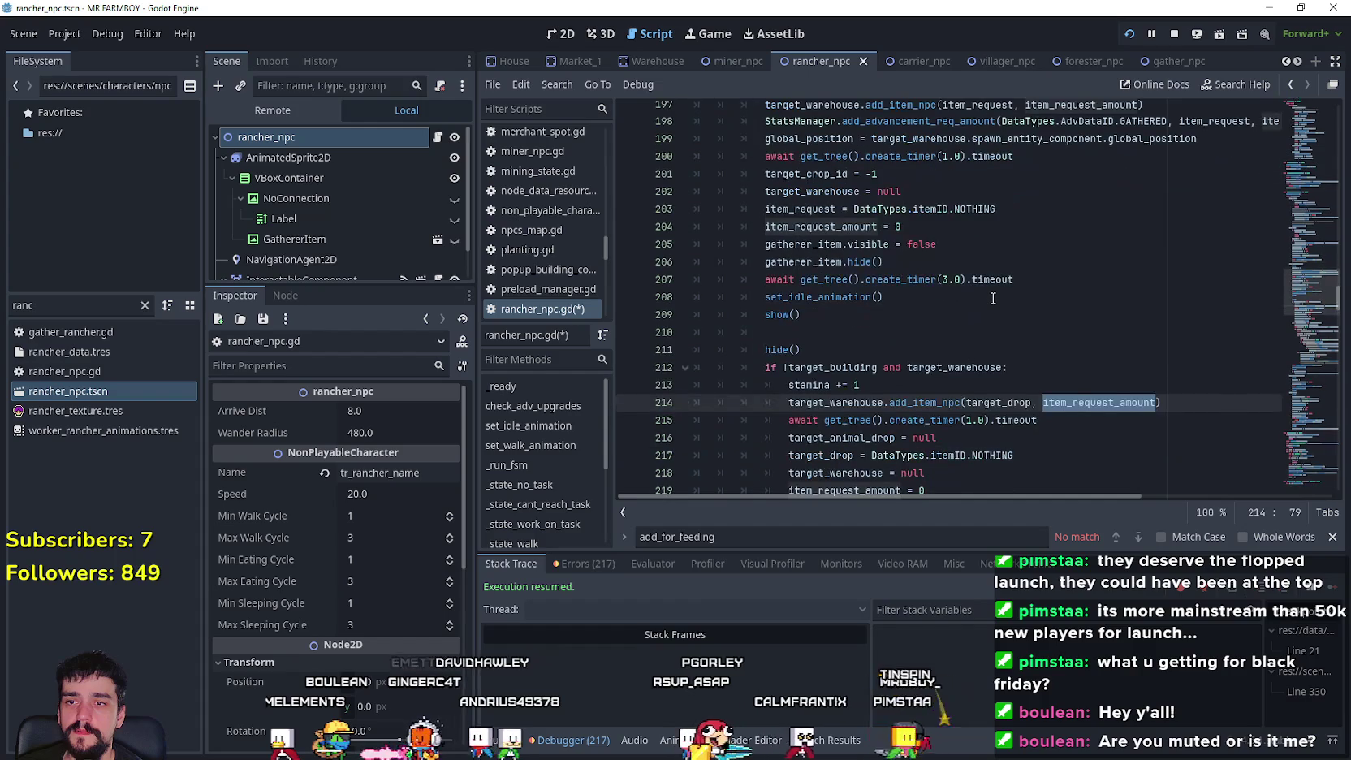
pyautogui.scroll(1, 993, 298)
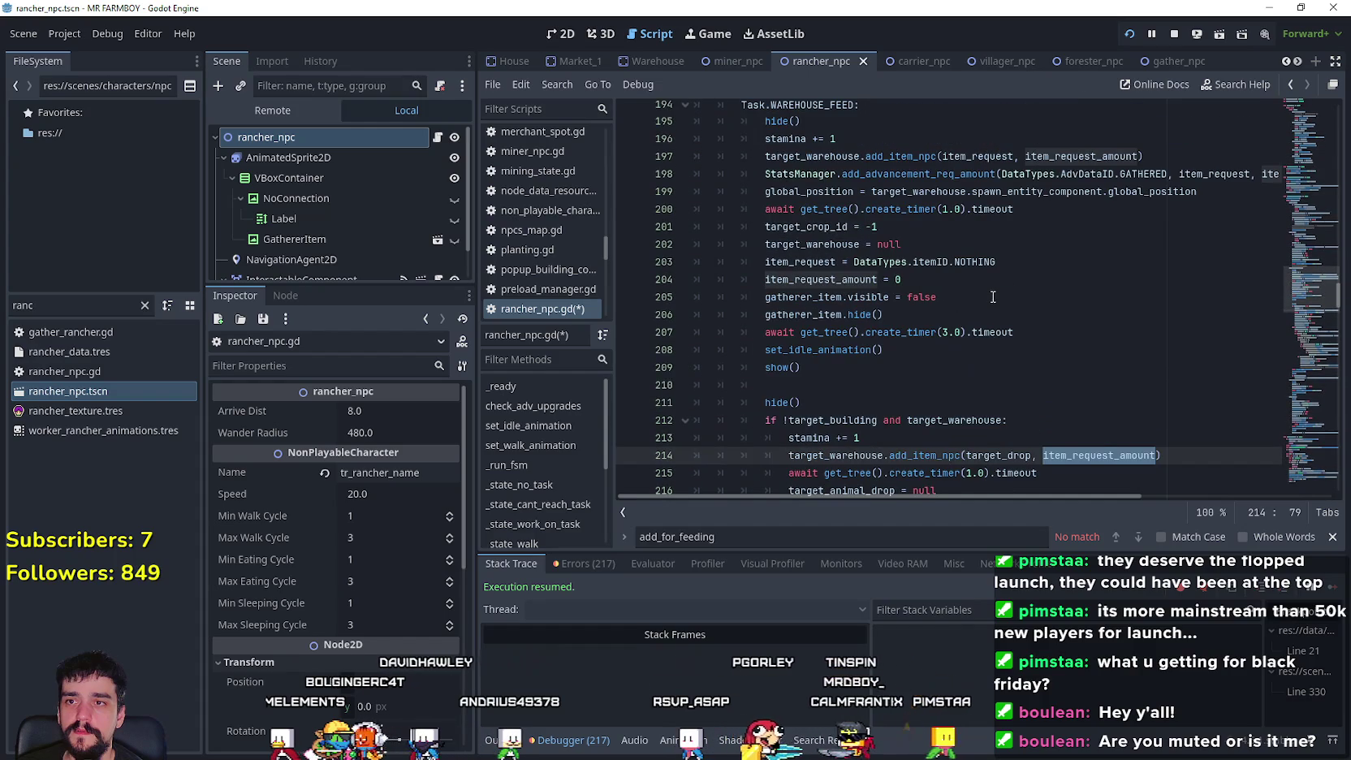
pyautogui.doubleClick(802, 267)
pyautogui.scroll(-2, 1026, 295)
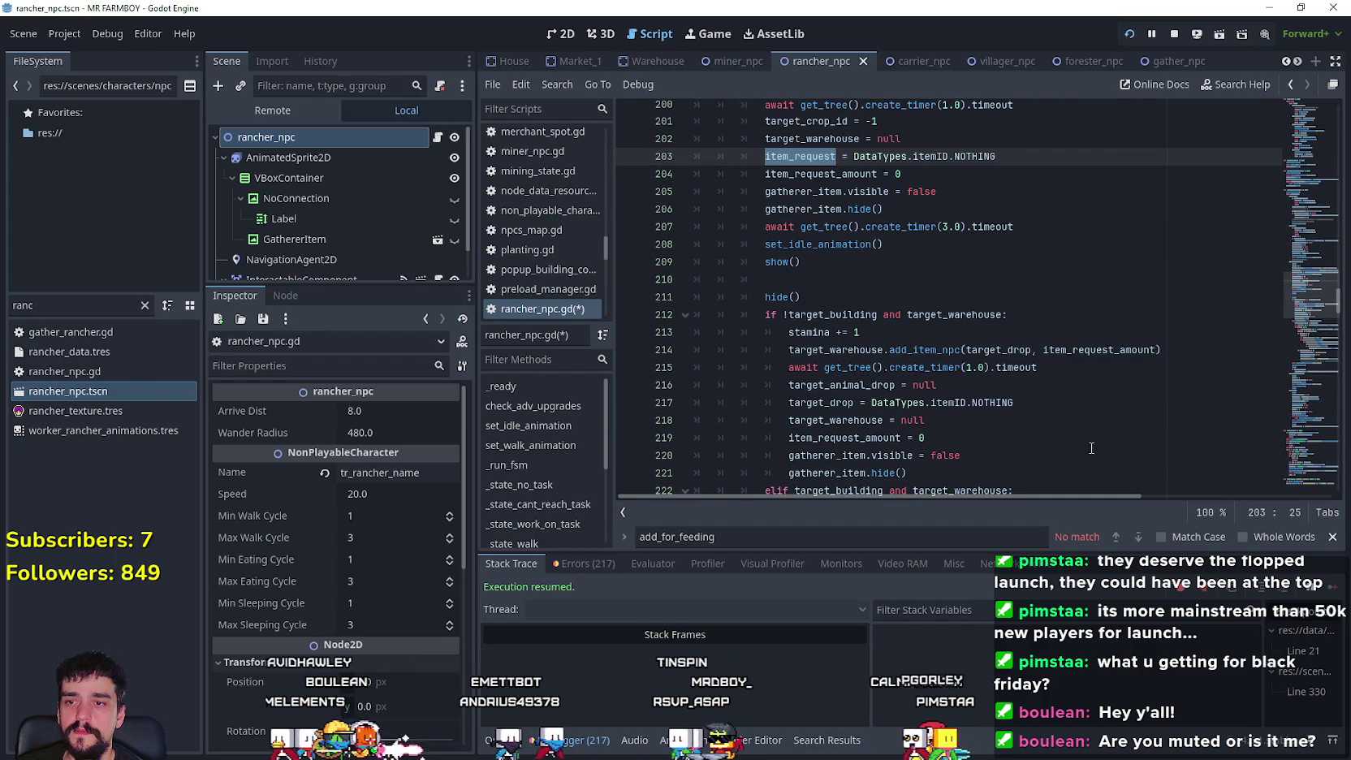
pyautogui.click(893, 420)
pyautogui.click(829, 383)
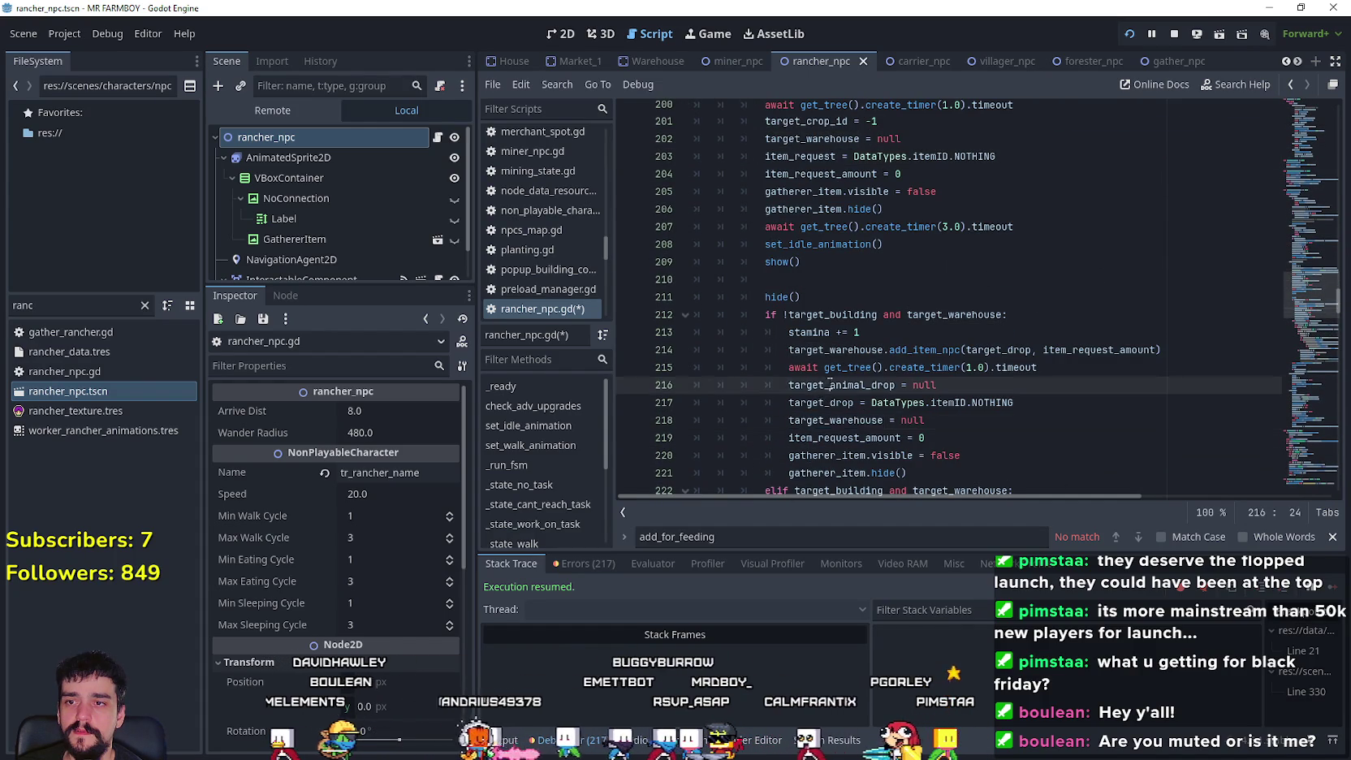
pyautogui.doubleClick(828, 383)
pyautogui.scroll(1, 1117, 406)
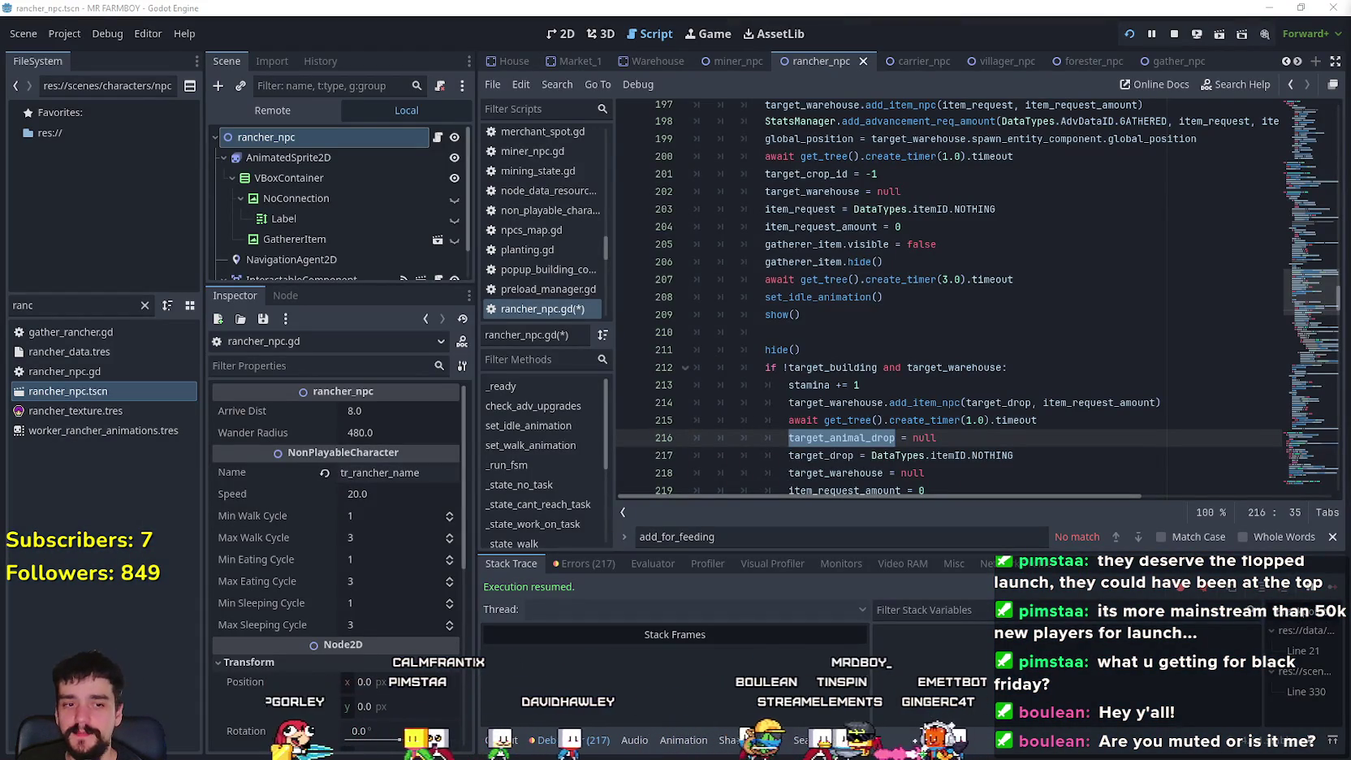
pyautogui.click(874, 332)
pyautogui.scroll(1, 875, 342)
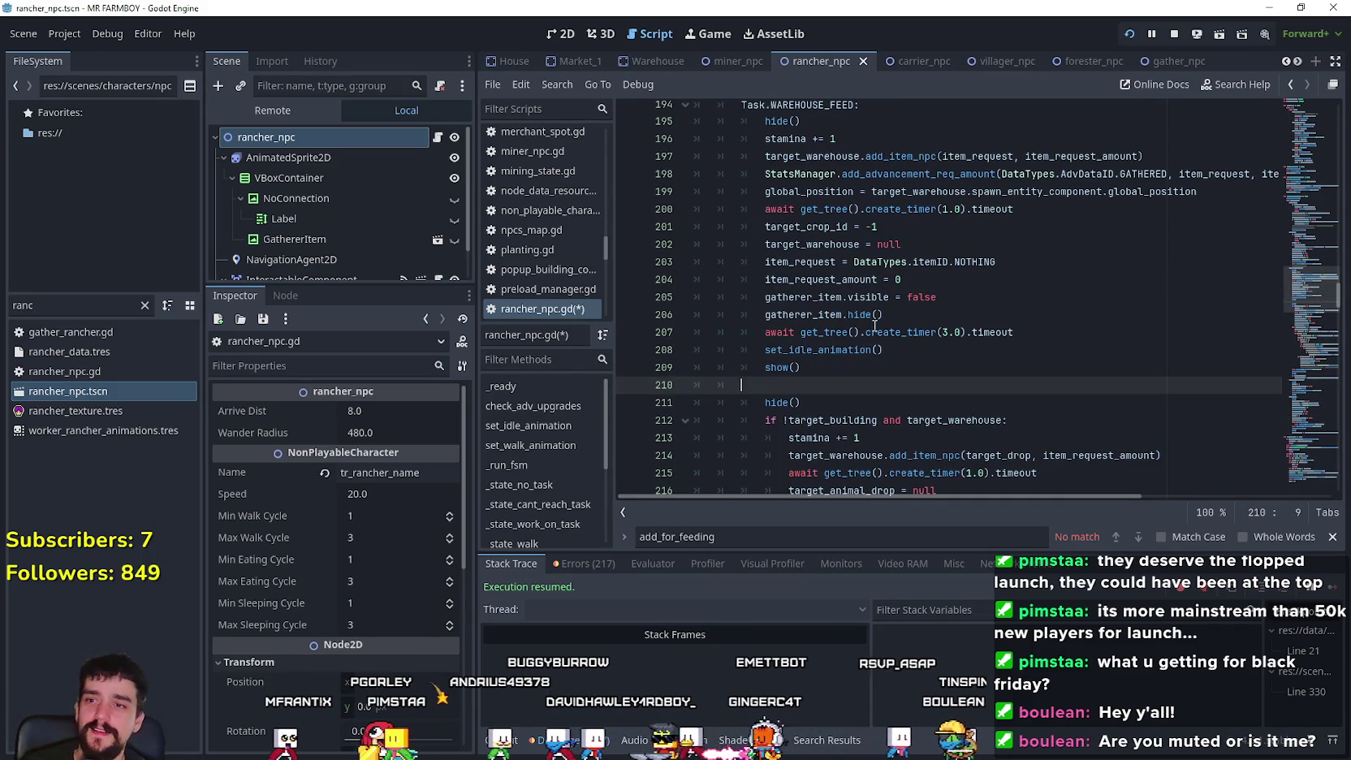
pyautogui.click(855, 368)
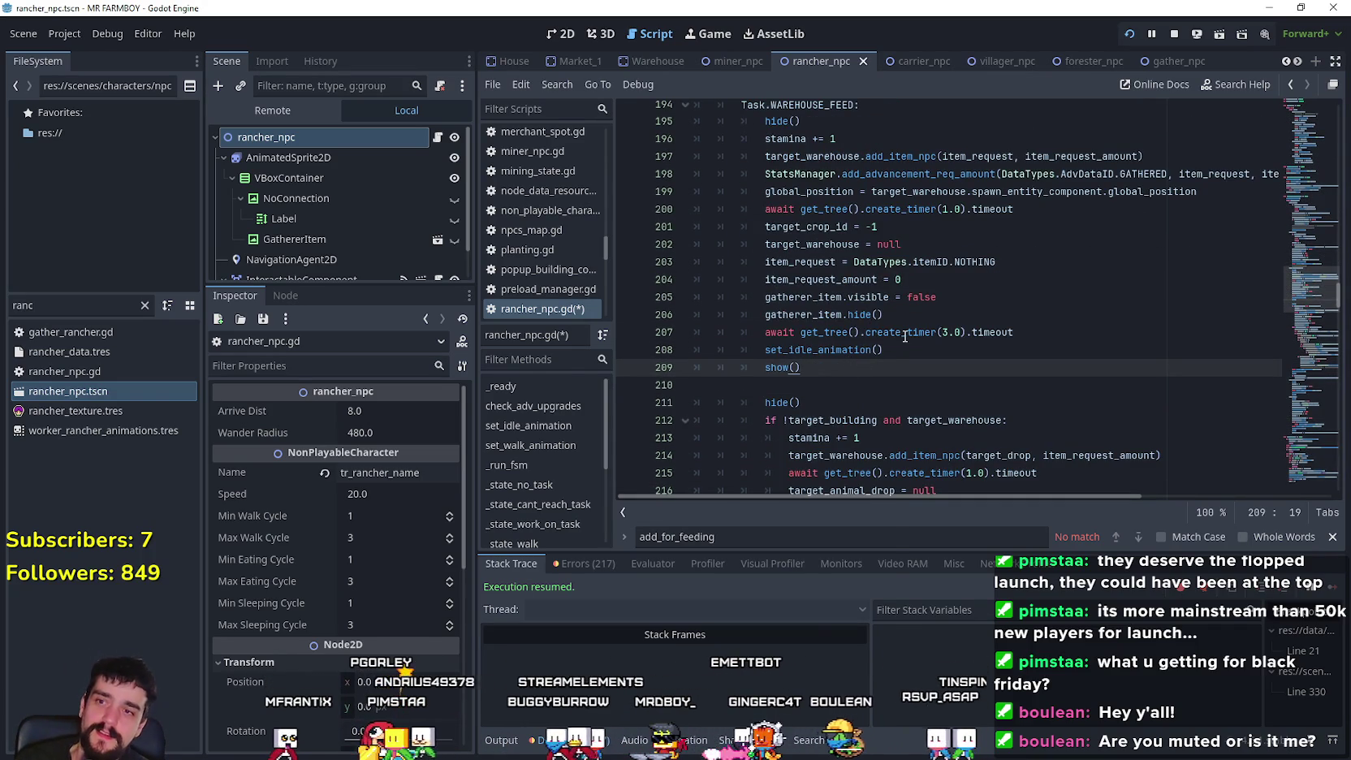
pyautogui.moveTo(905, 336)
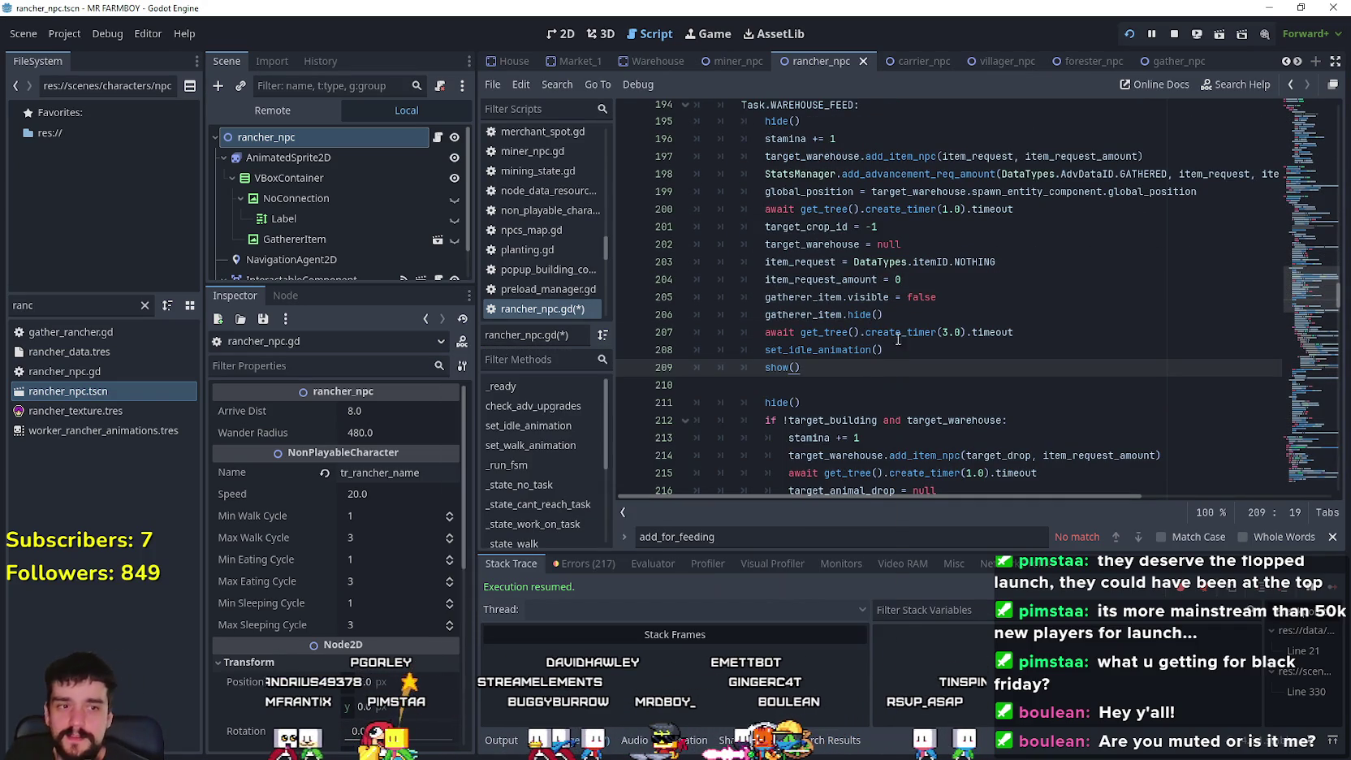
pyautogui.click(823, 386)
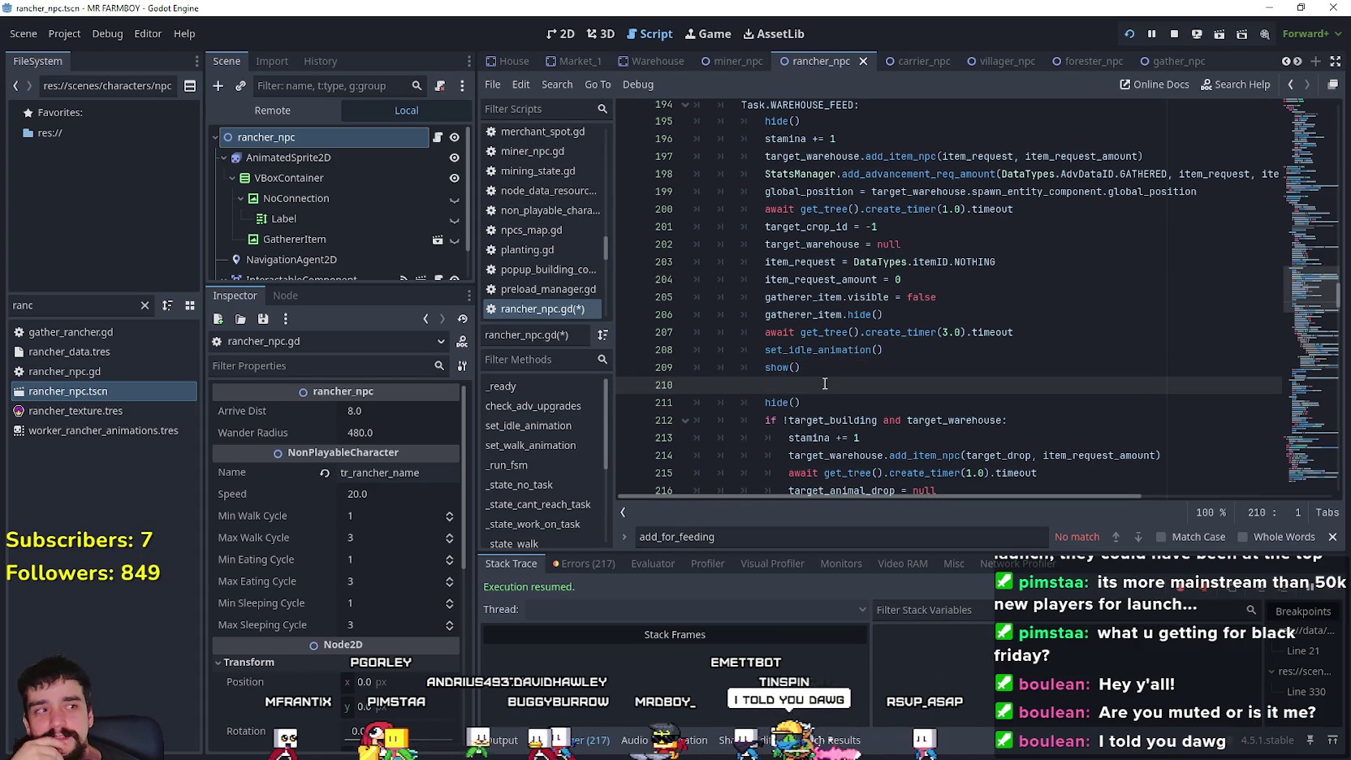
pyautogui.scroll(1, 891, 405)
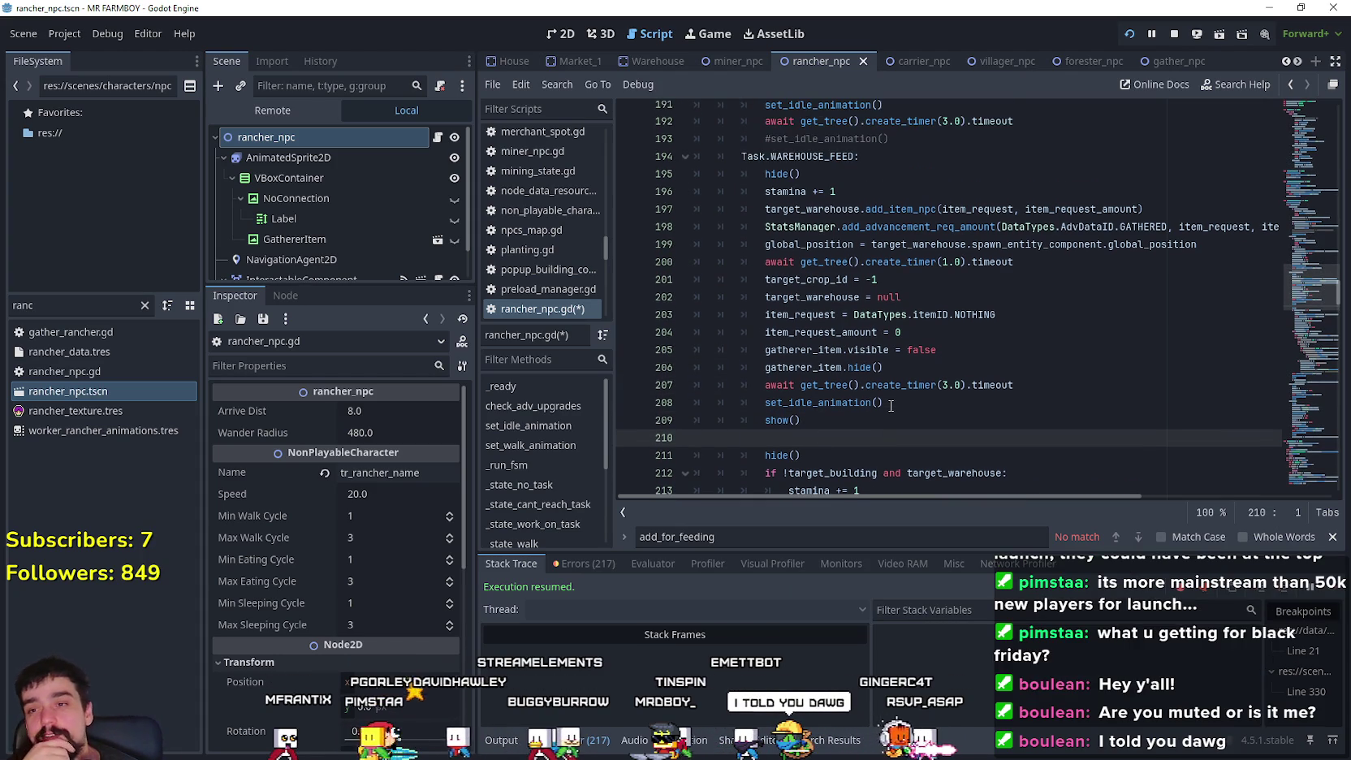
pyautogui.click(942, 281)
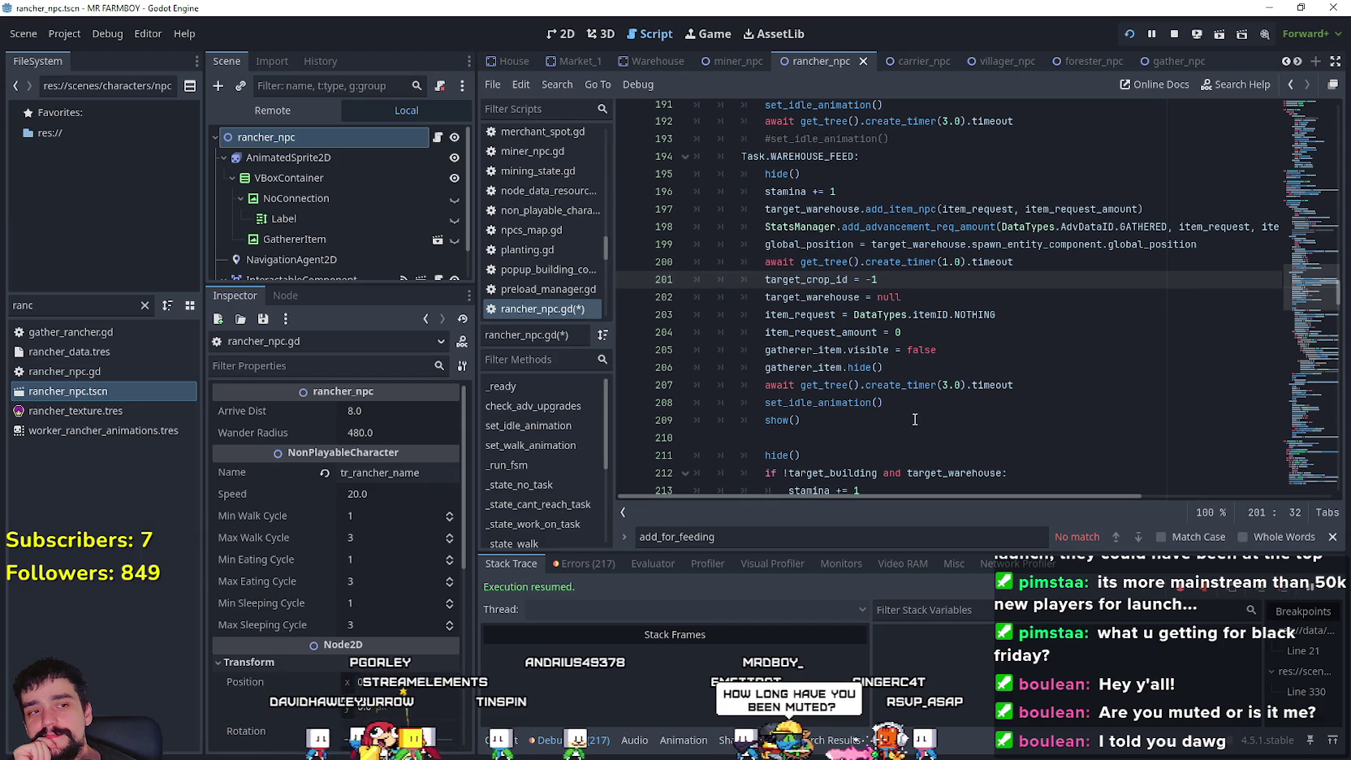
pyautogui.click(801, 440)
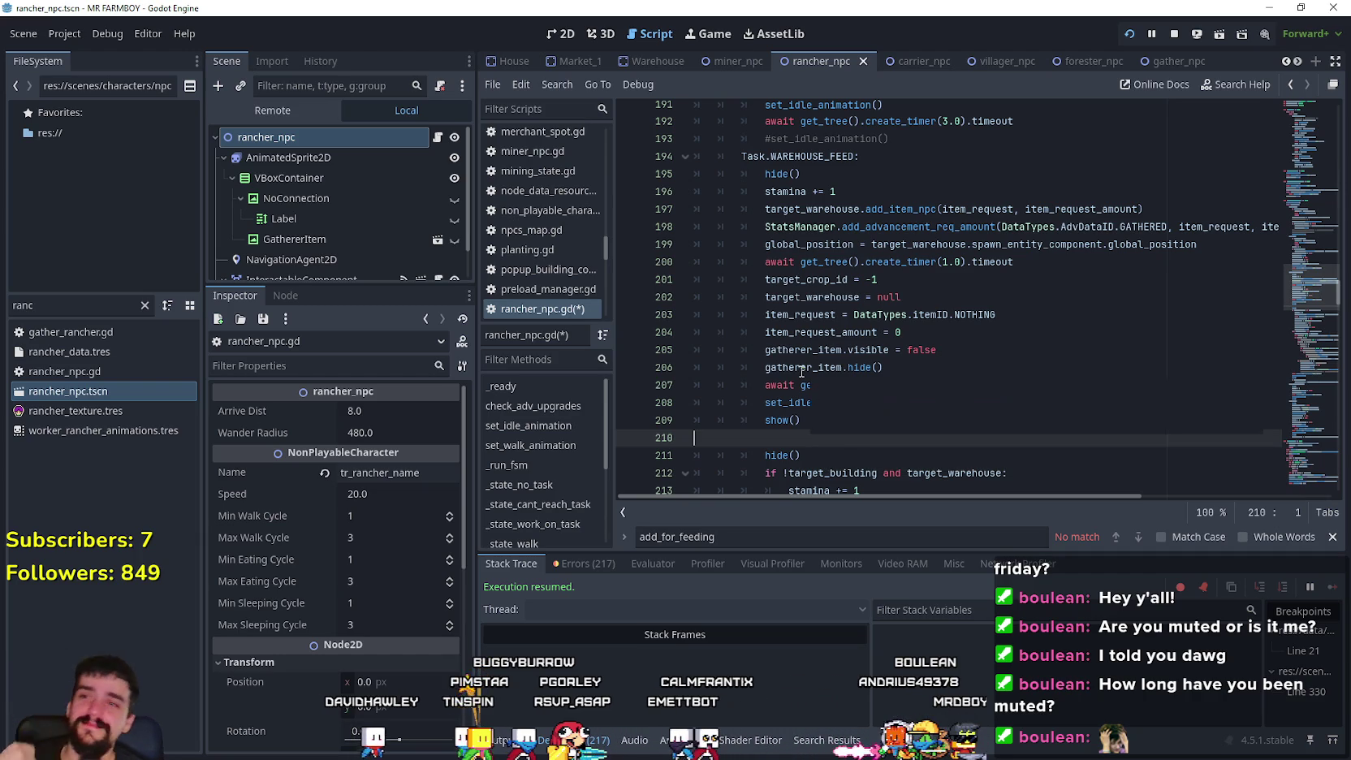
pyautogui.scroll(1, 789, 319)
pyautogui.click(870, 236)
pyautogui.scroll(3, 810, 281)
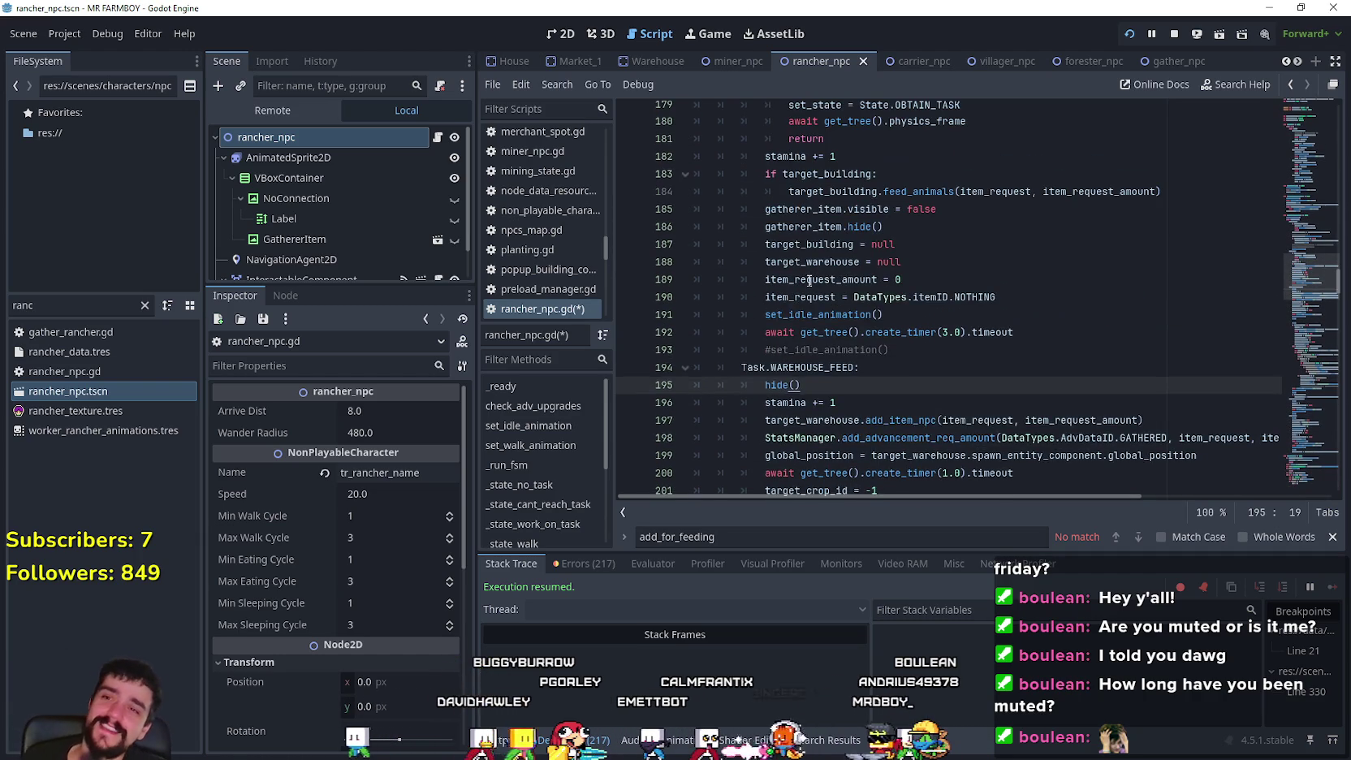
pyautogui.scroll(-4, 783, 348)
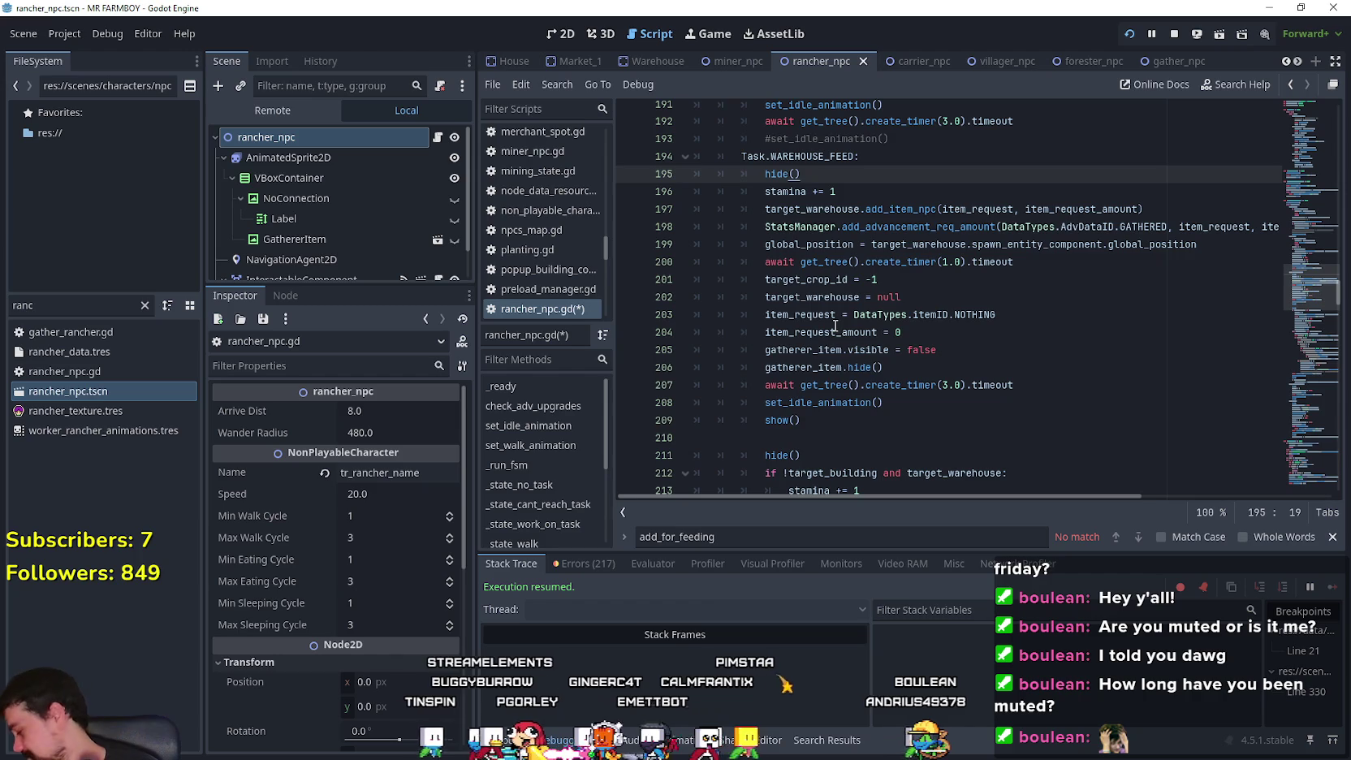
pyautogui.scroll(6, 842, 322)
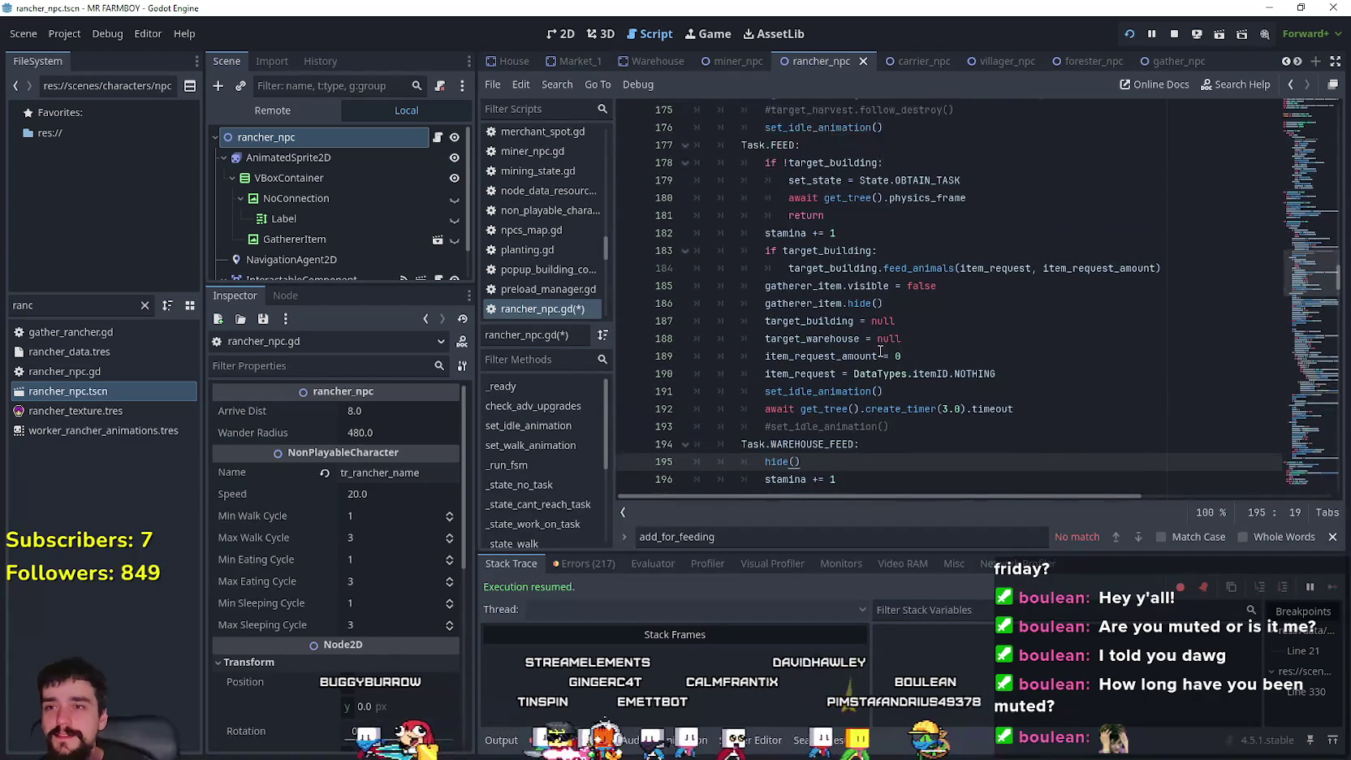
pyautogui.scroll(5, 881, 345)
pyautogui.scroll(-5, 881, 345)
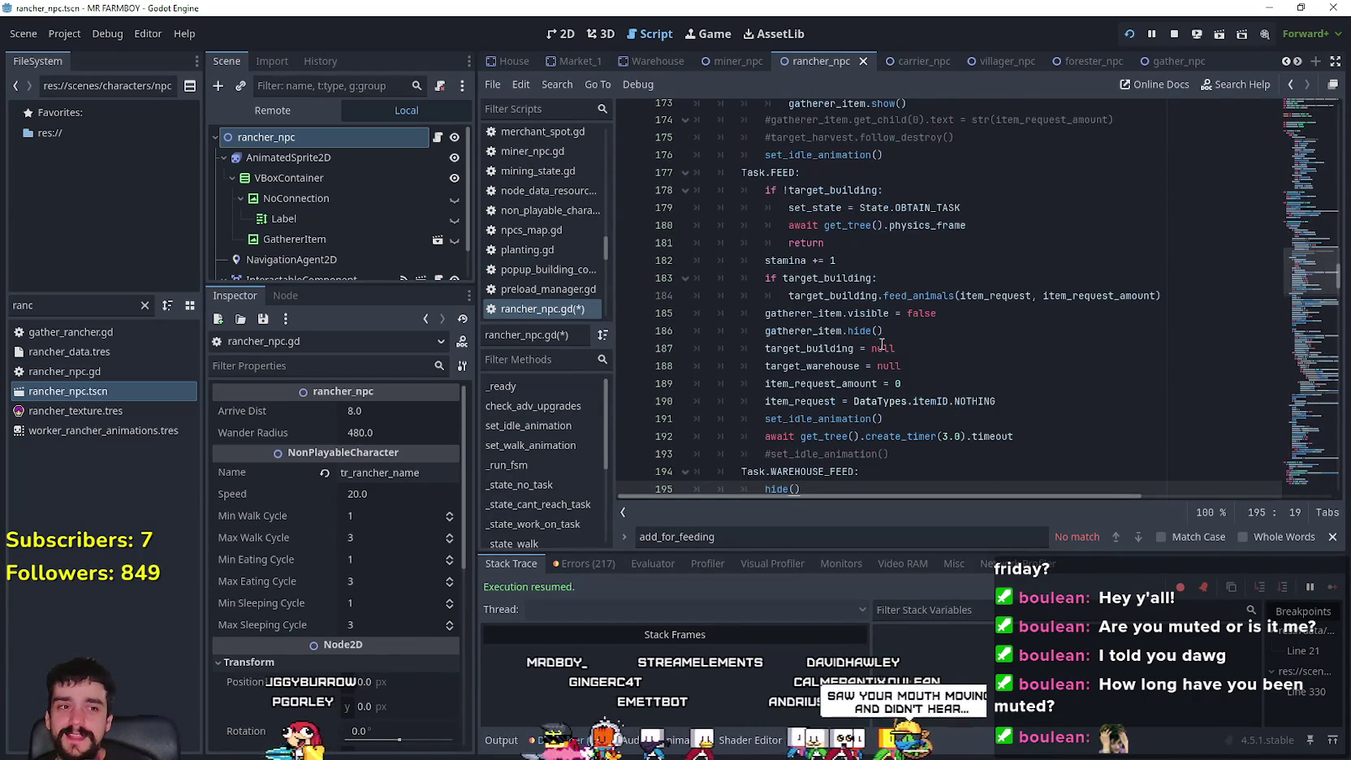
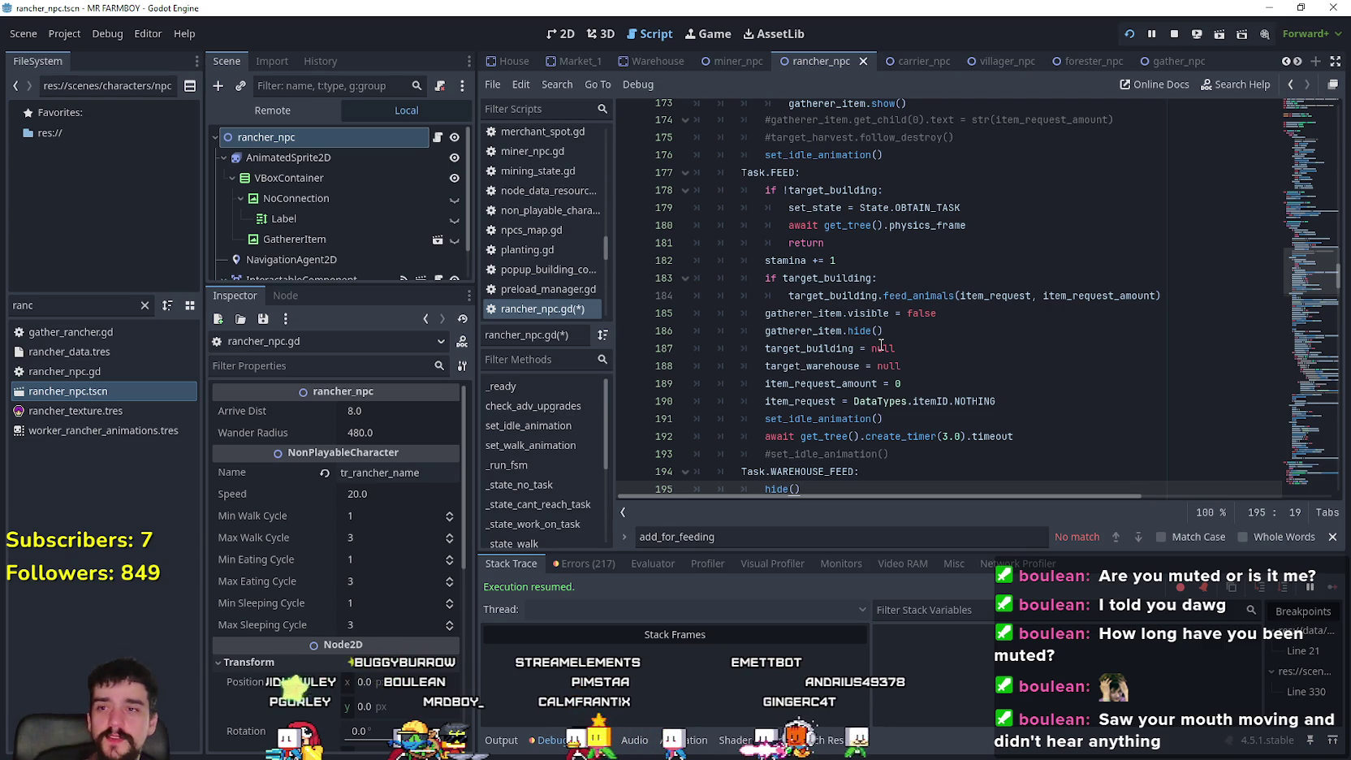
# - Close the script Find bar and look over the Task.WAREHOUSE_FEED line
pyautogui.scroll(-1, 1031, 479)
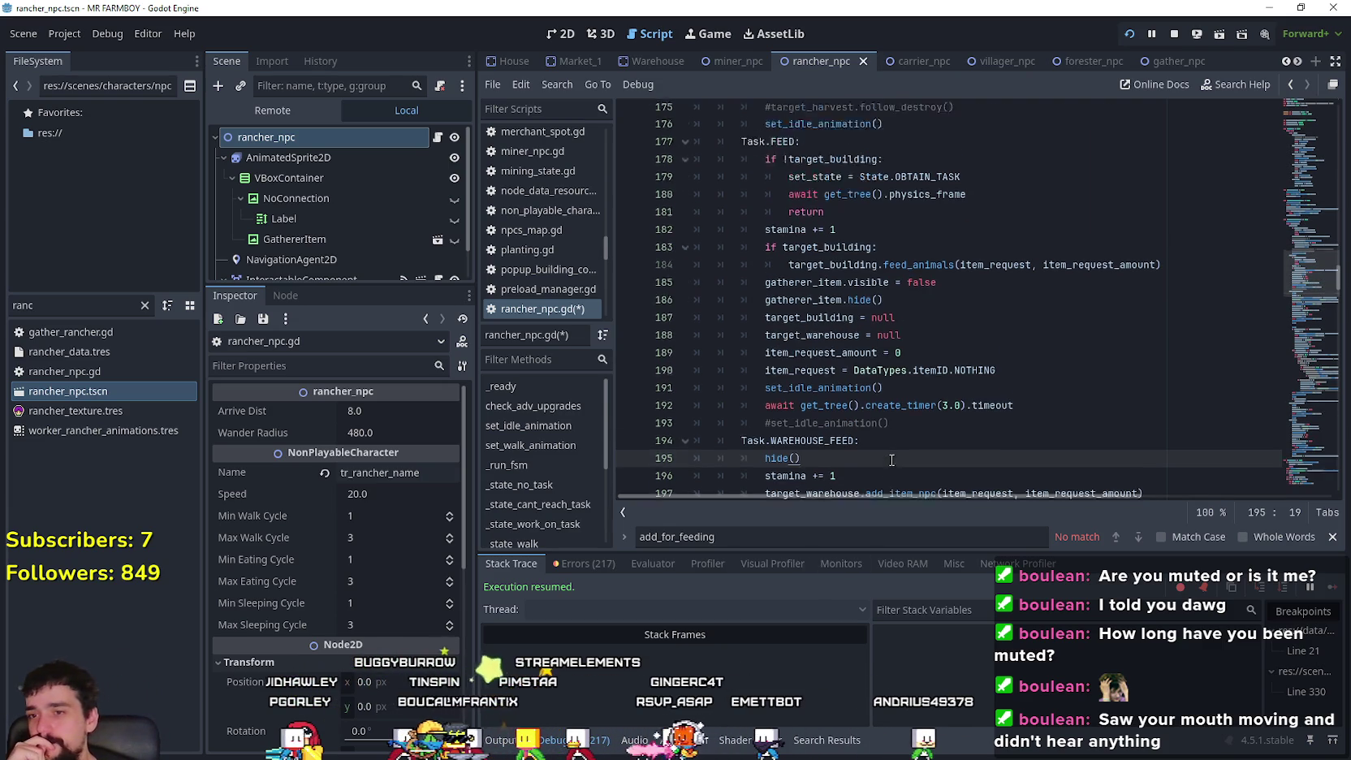
pyautogui.click(1330, 537)
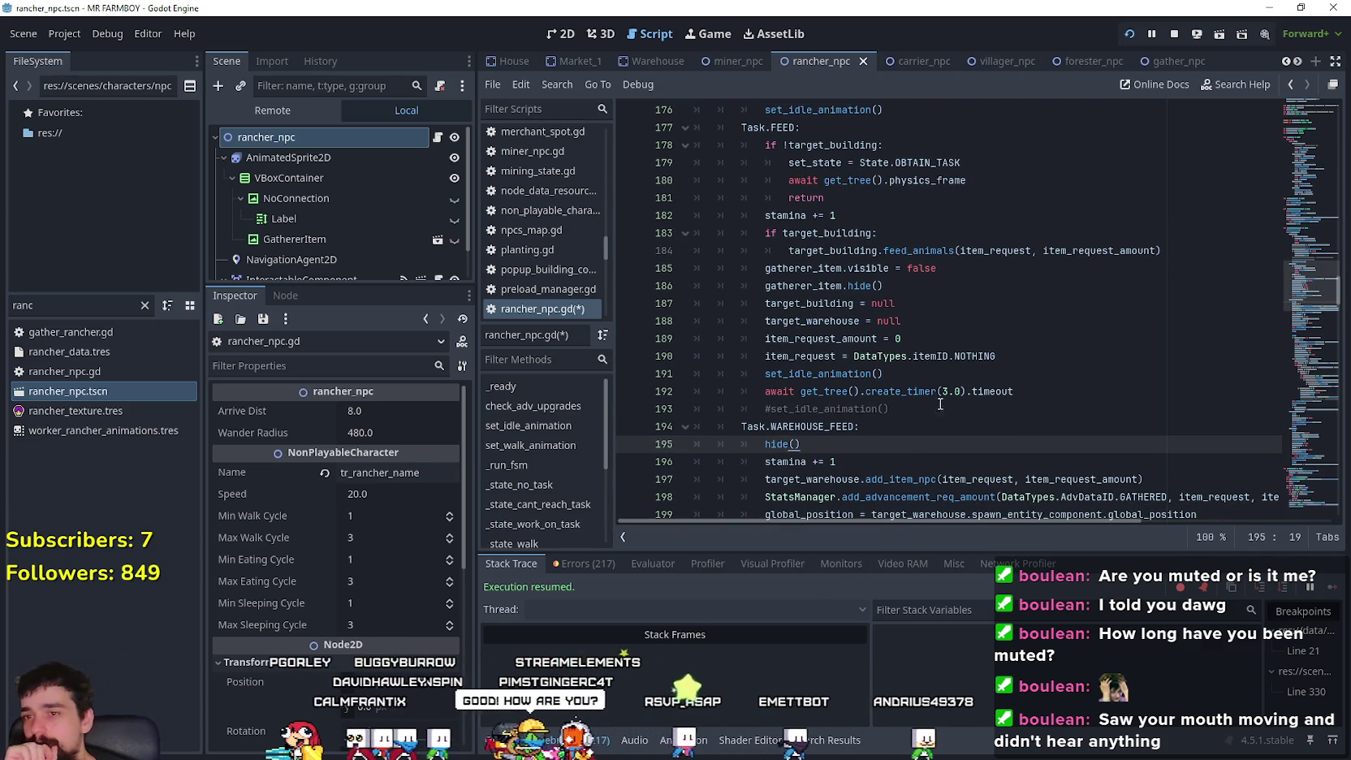
pyautogui.moveTo(944, 426); pyautogui.dragTo(560, 425)
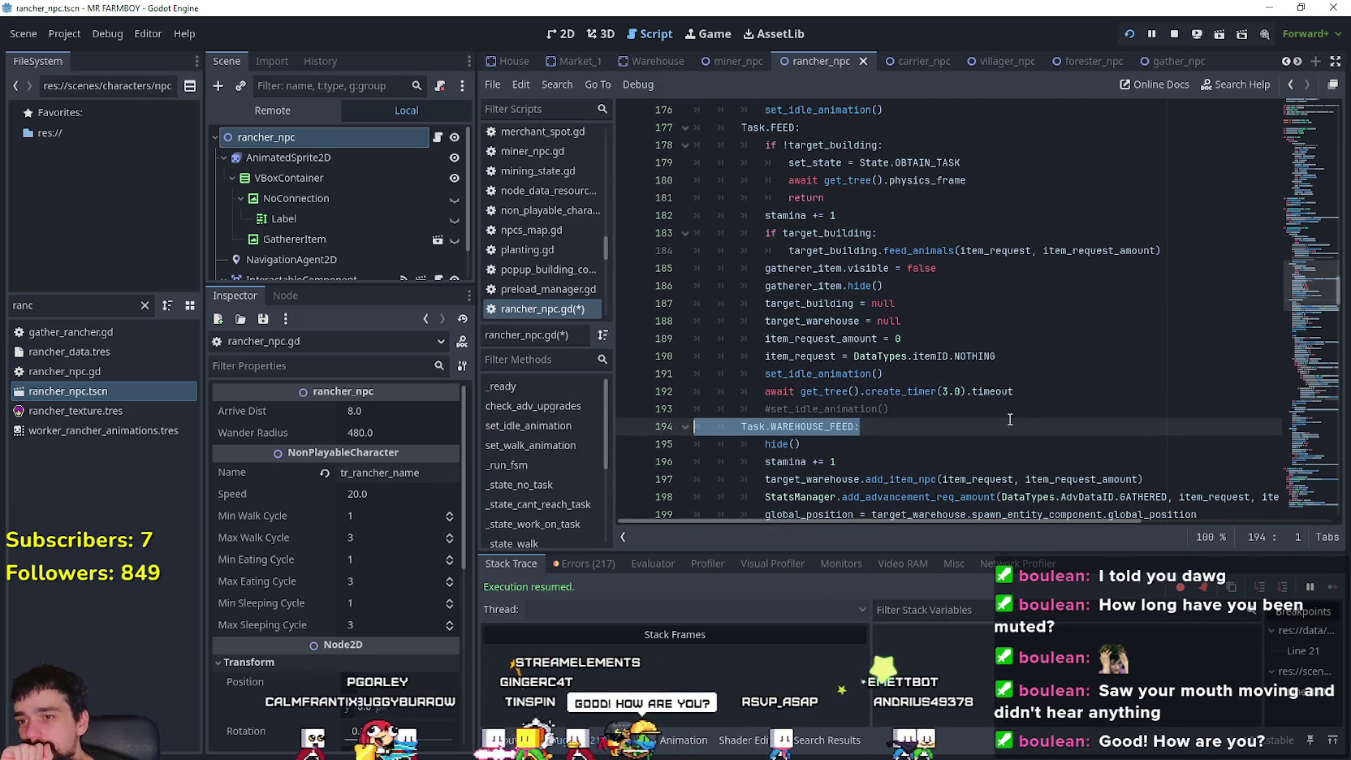
pyautogui.click(986, 402)
pyautogui.scroll(4, 982, 404)
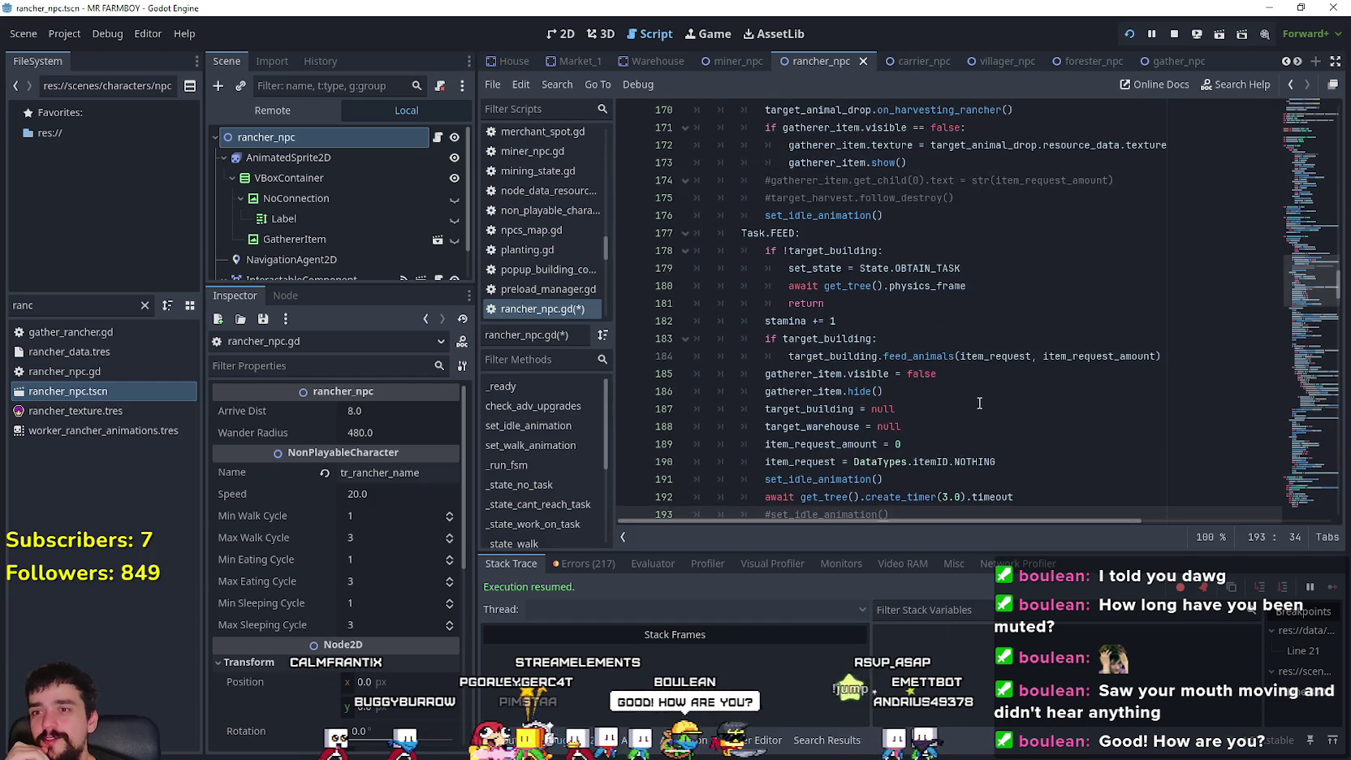
pyautogui.scroll(2, 973, 408)
# - Read through the Task.FEED branch, including commented lines 174–175 and the item_request docs
pyautogui.moveTo(973, 408)
pyautogui.mouseDown()
pyautogui.moveTo(780, 410)
pyautogui.moveTo(820, 393)
pyautogui.mouseUp()
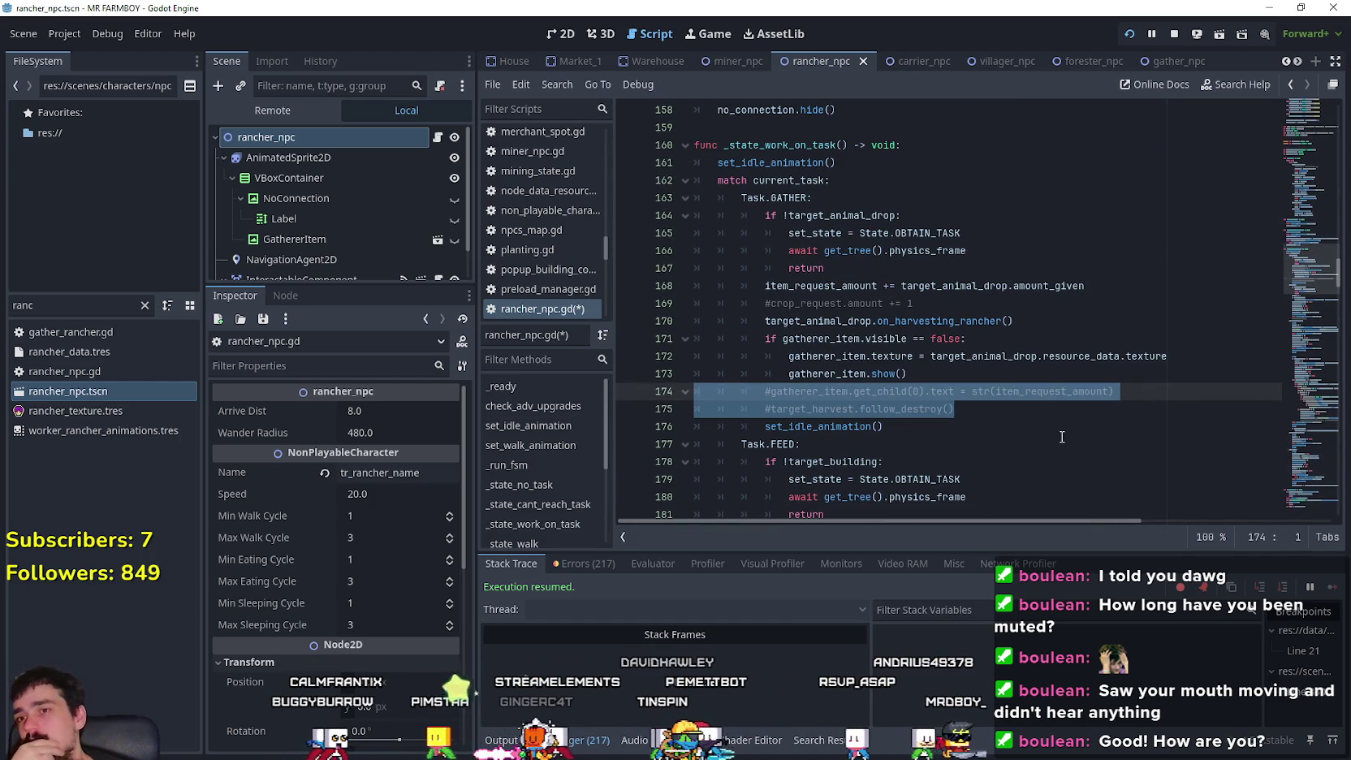
pyautogui.scroll(-4, 973, 381)
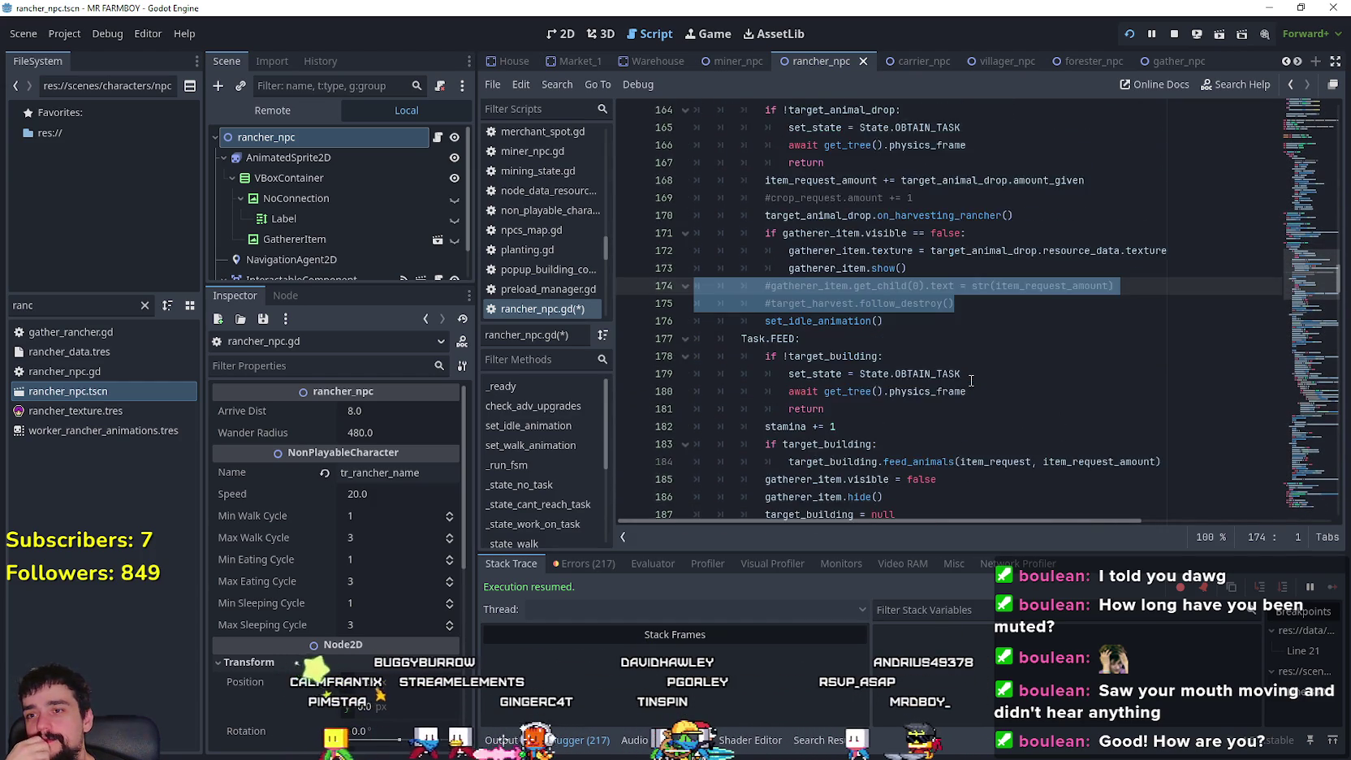
pyautogui.scroll(3, 967, 379)
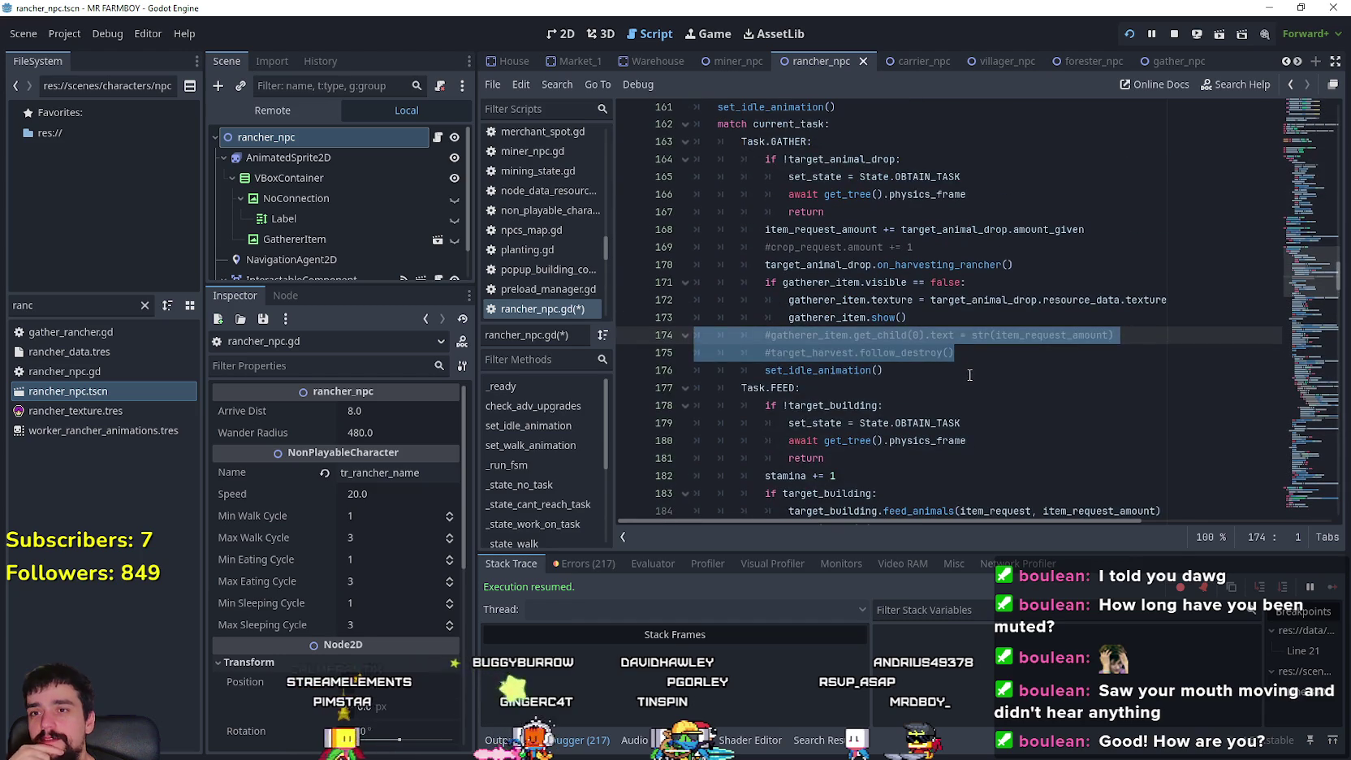
pyautogui.click(983, 359)
pyautogui.scroll(-3, 987, 361)
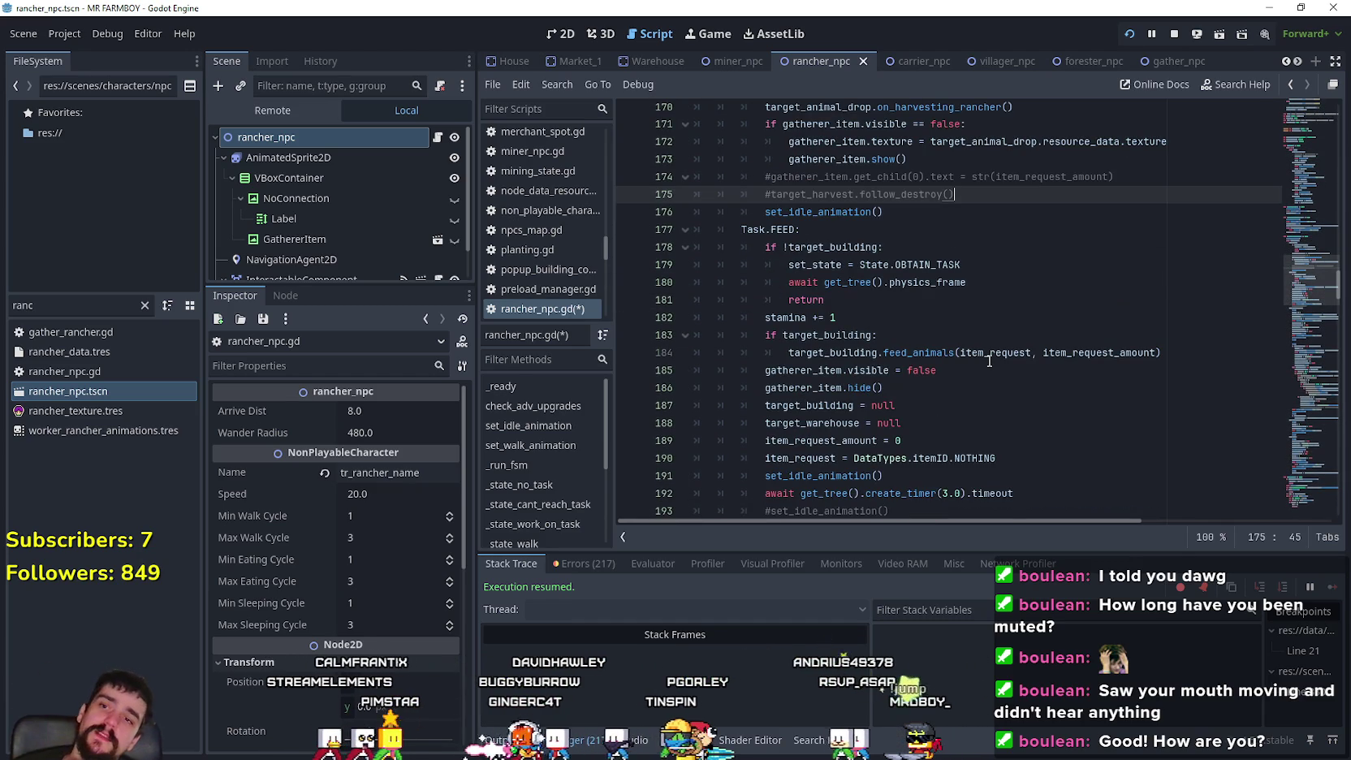
pyautogui.moveTo(990, 361)
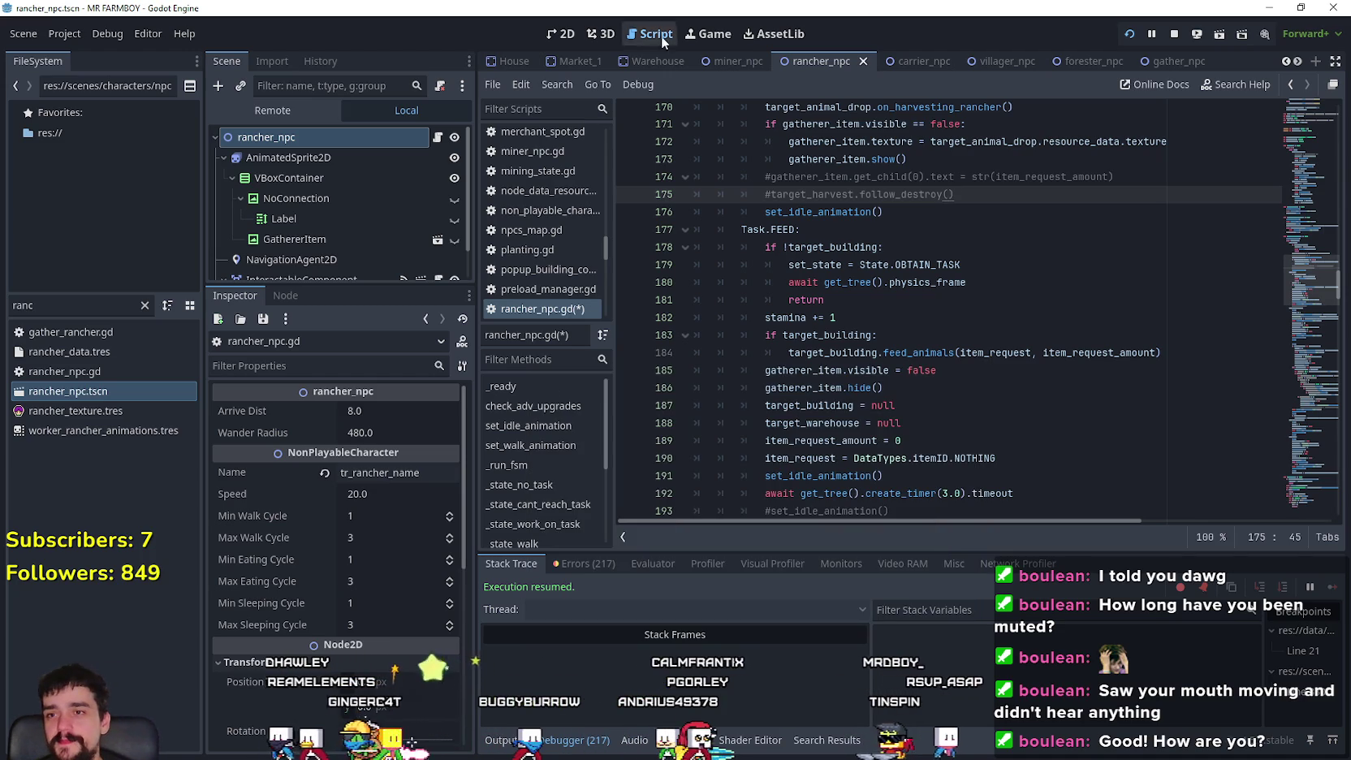
pyautogui.scroll(-2, 988, 393)
pyautogui.click(987, 388)
pyautogui.press('Down')
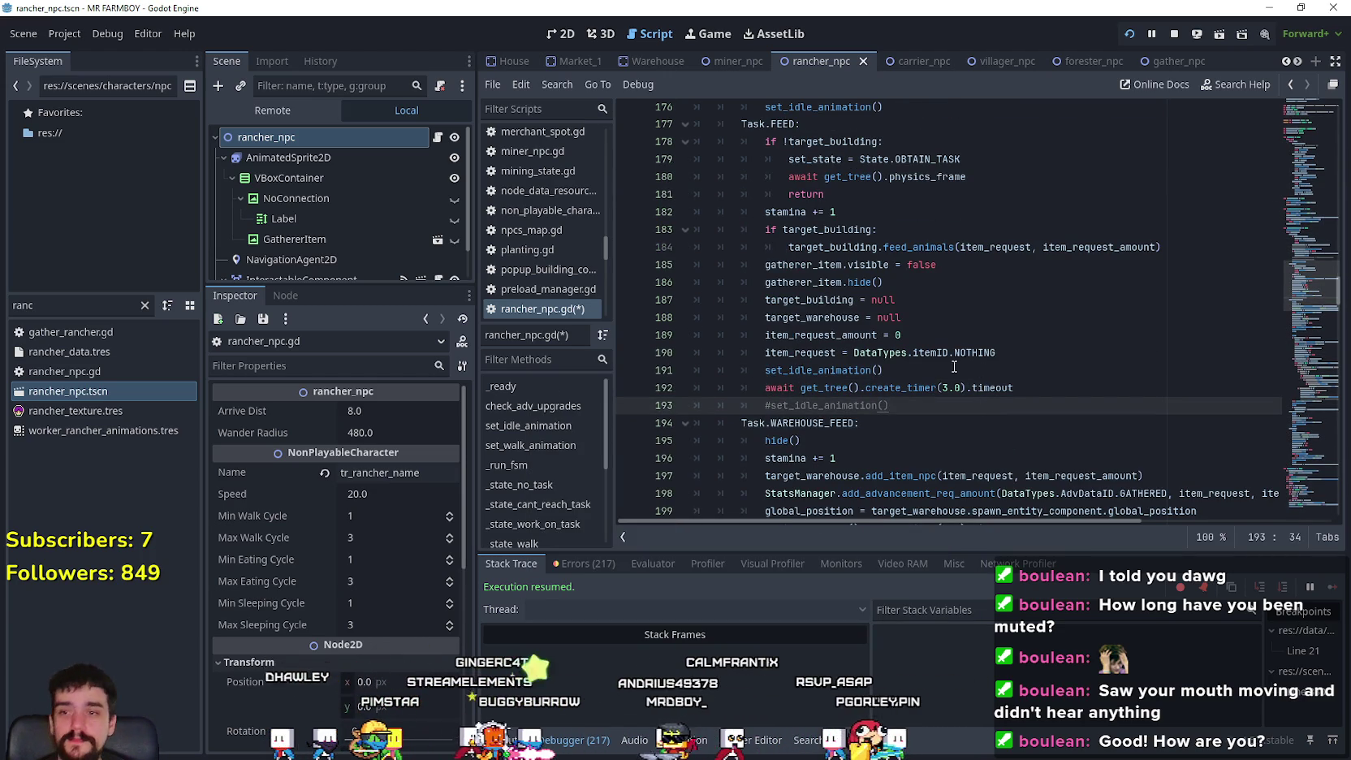
pyautogui.scroll(-2, 977, 367)
pyautogui.doubleClick(811, 318)
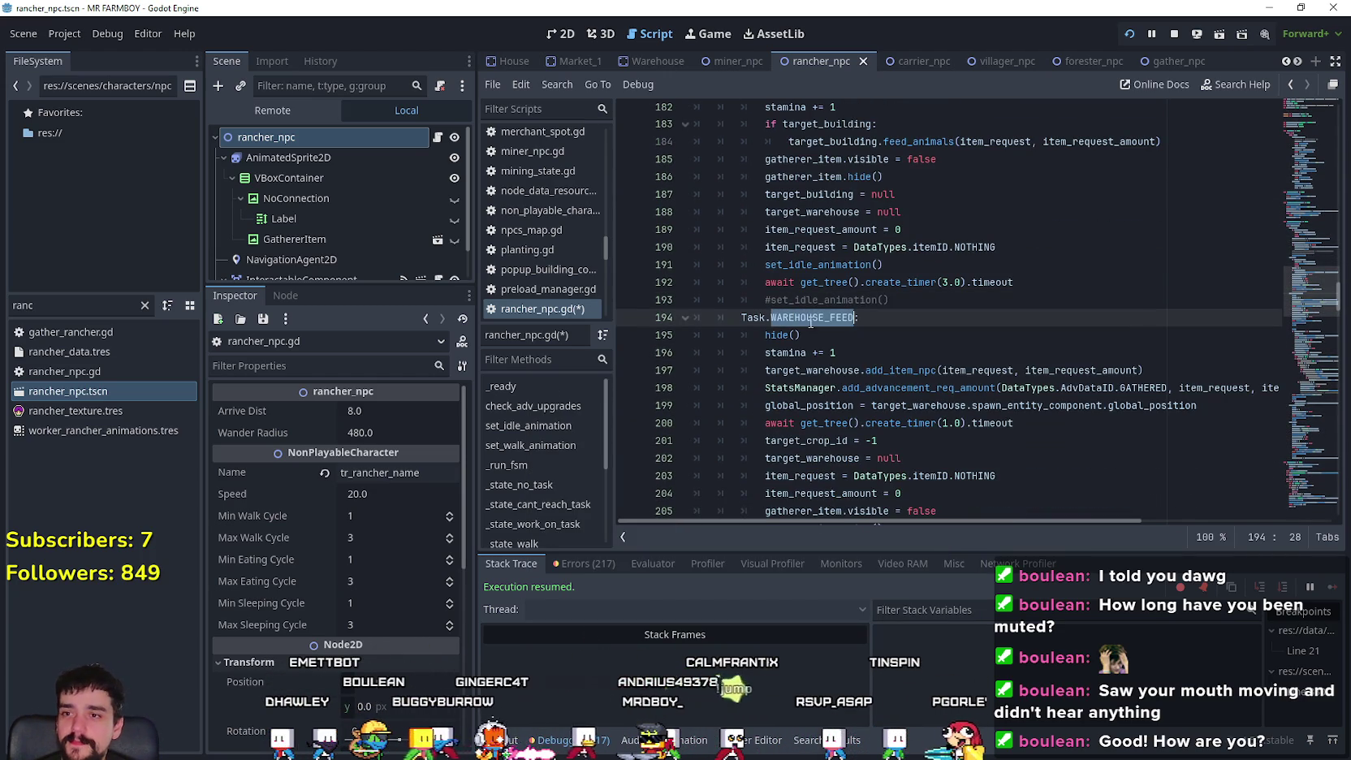
pyautogui.click(1007, 458)
pyautogui.moveTo(909, 297); pyautogui.dragTo(764, 247)
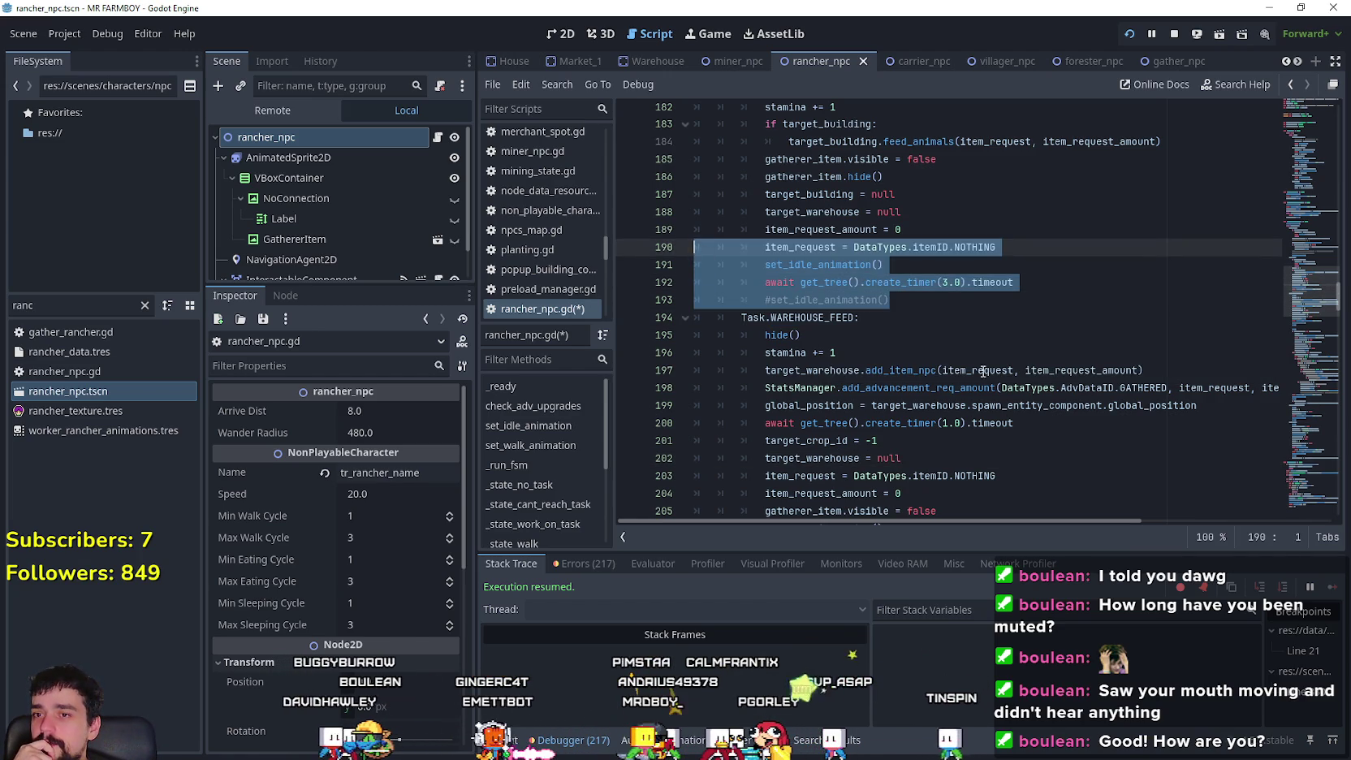
pyautogui.moveTo(997, 405); pyautogui.dragTo(992, 387)
pyautogui.scroll(-2, 1090, 479)
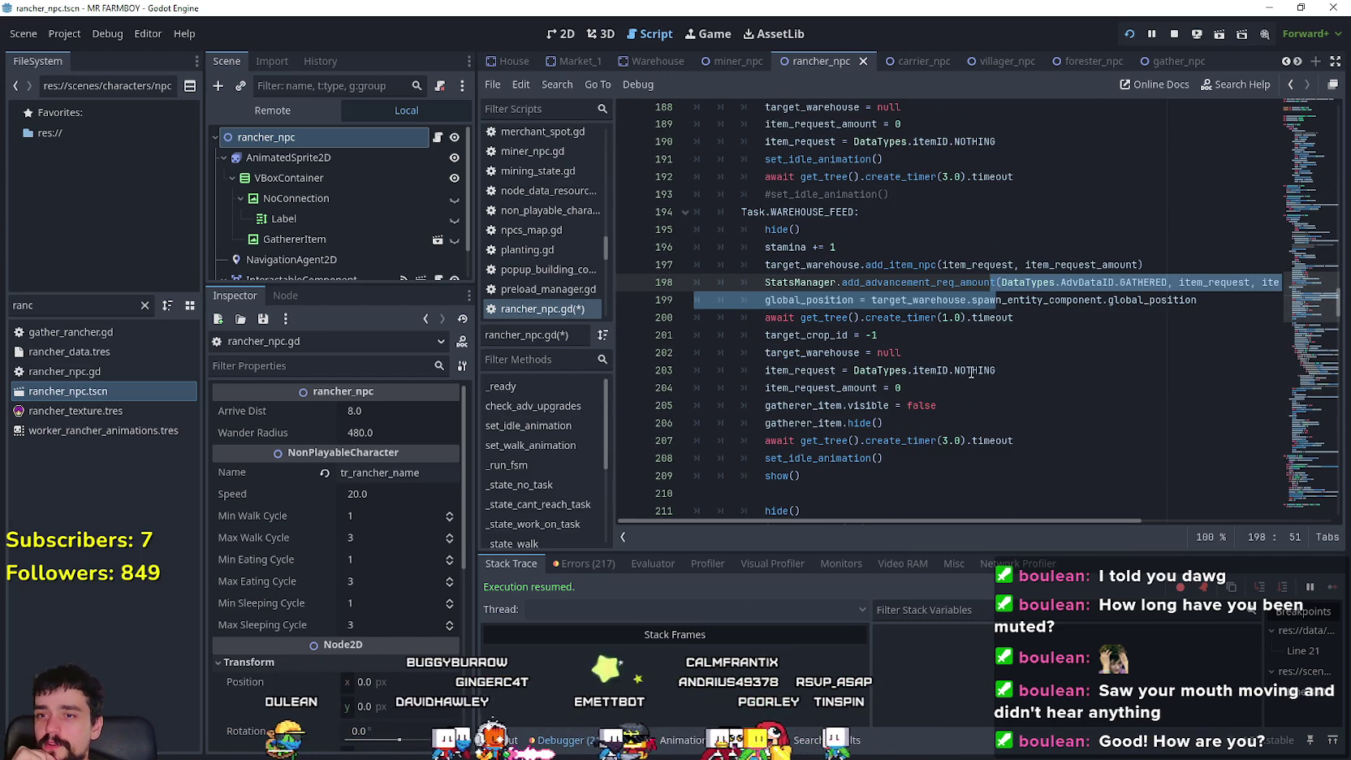
pyautogui.scroll(-2, 972, 366)
pyautogui.click(974, 356)
pyautogui.scroll(-1, 975, 358)
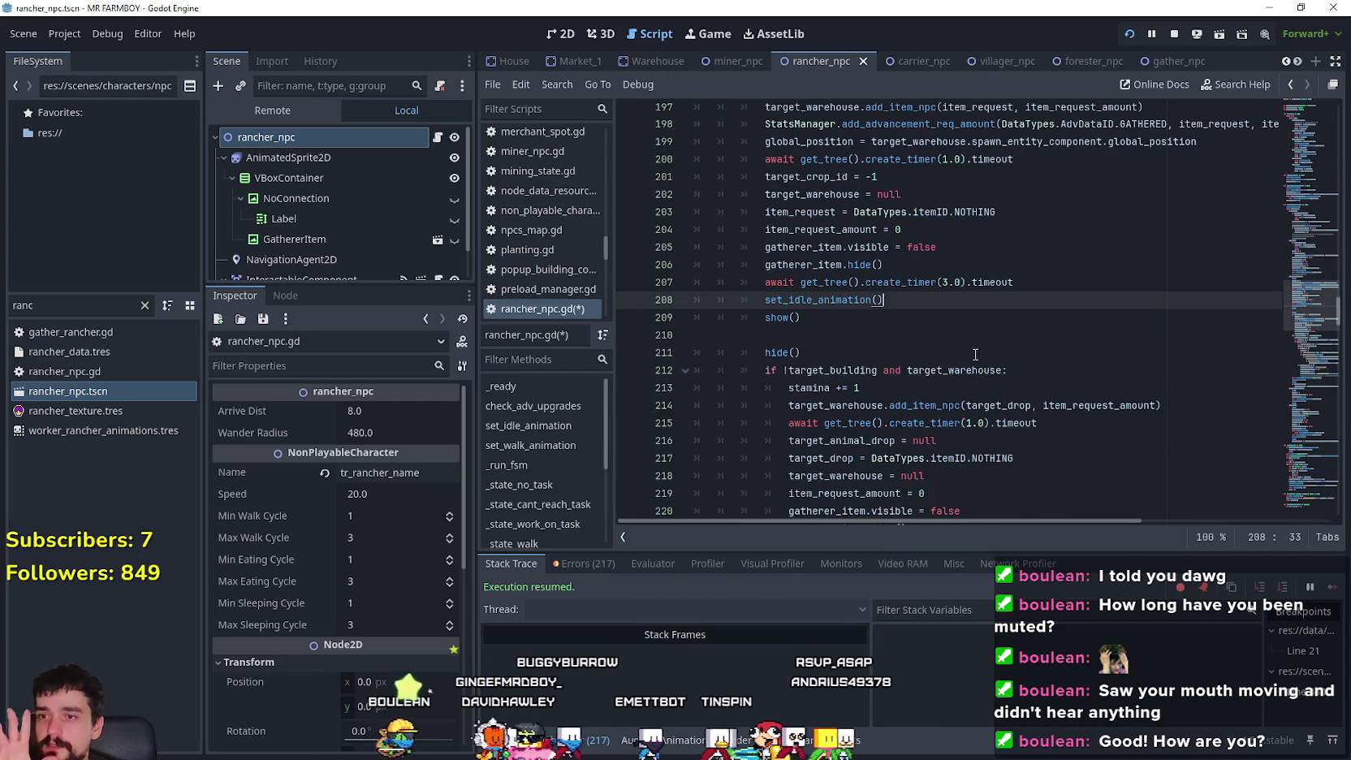
pyautogui.scroll(2, 975, 355)
pyautogui.click(814, 445)
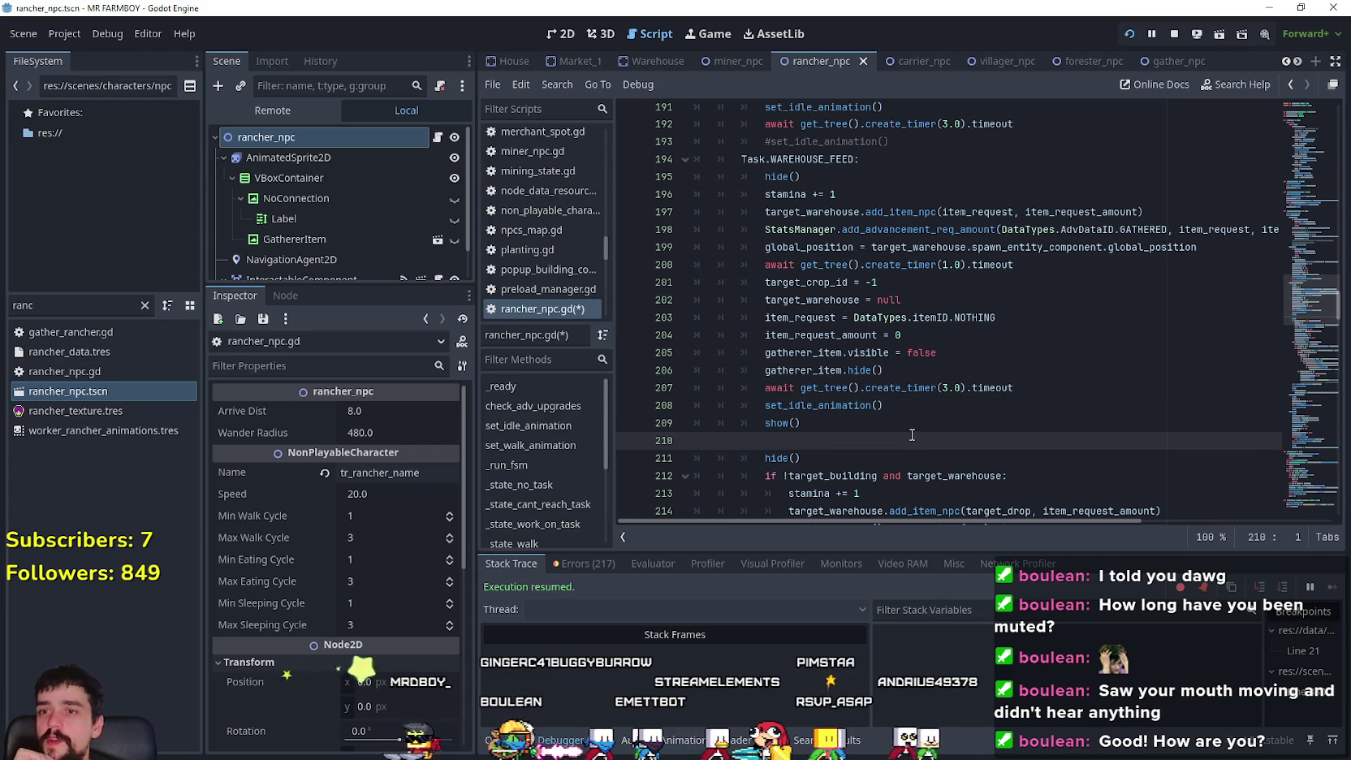
pyautogui.scroll(2, 912, 435)
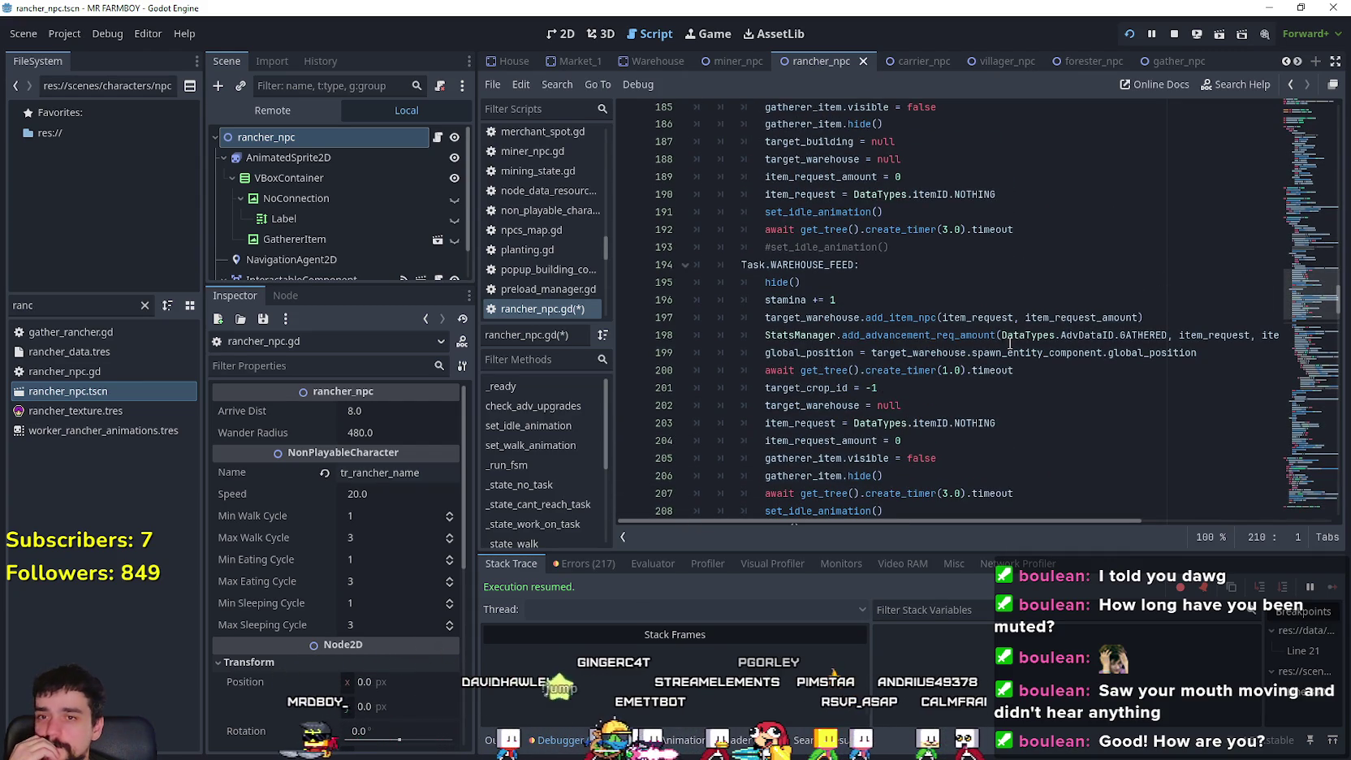
pyautogui.click(1145, 334)
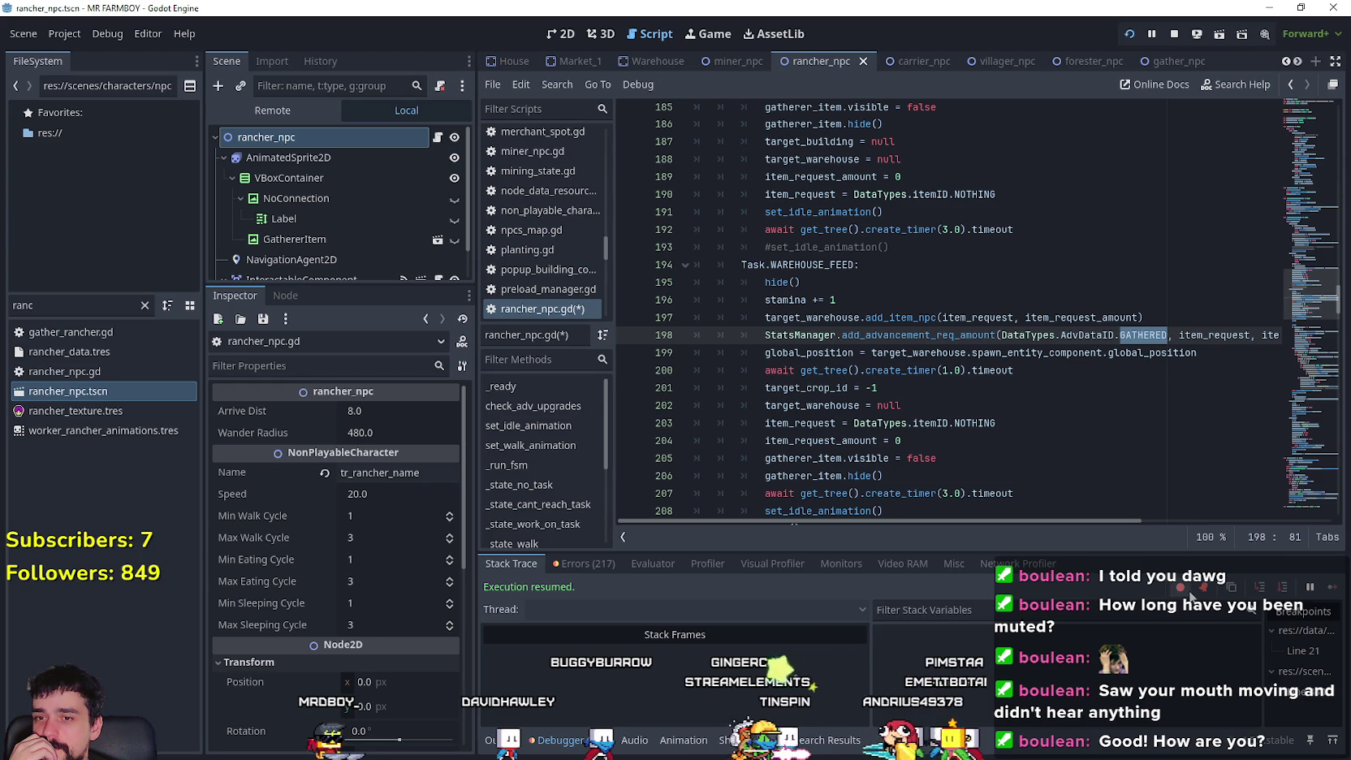
pyautogui.moveTo(1148, 524); pyautogui.dragTo(971, 520)
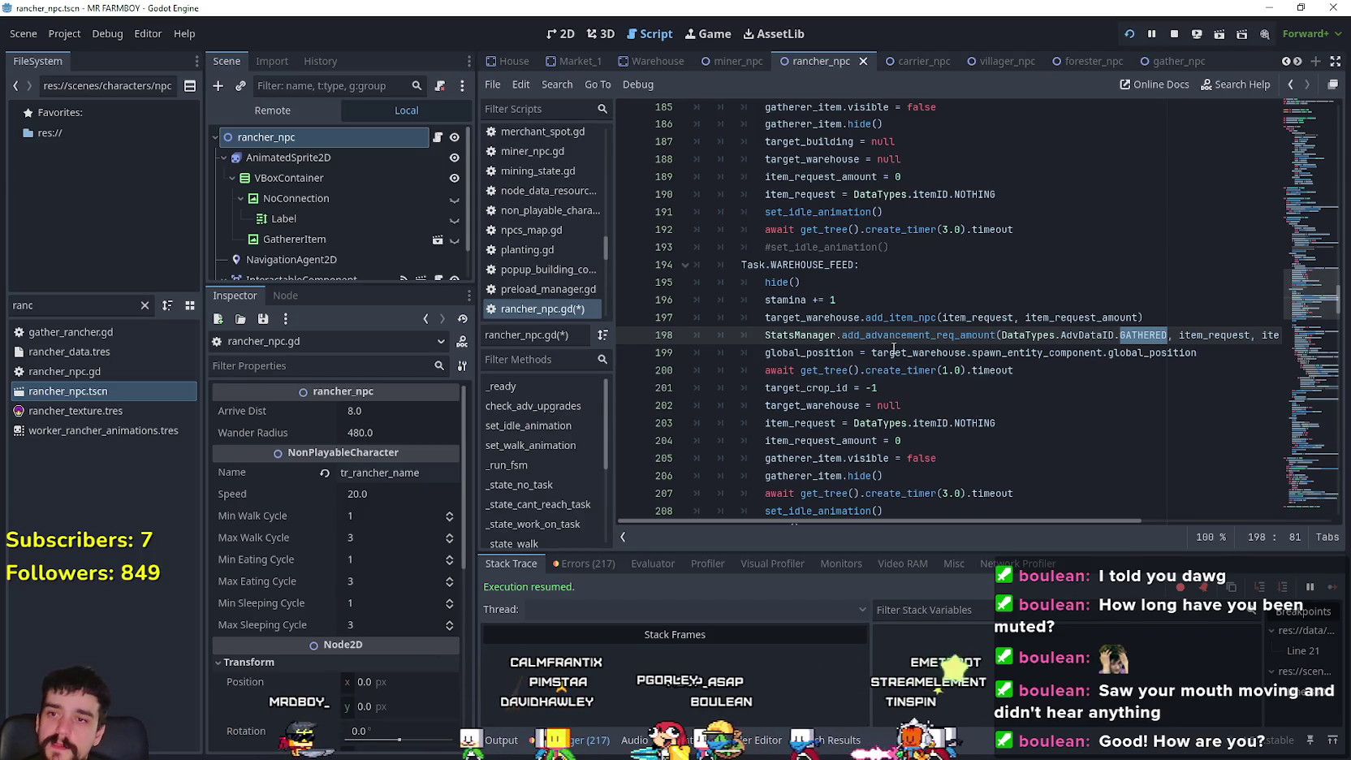
pyautogui.press('Home')
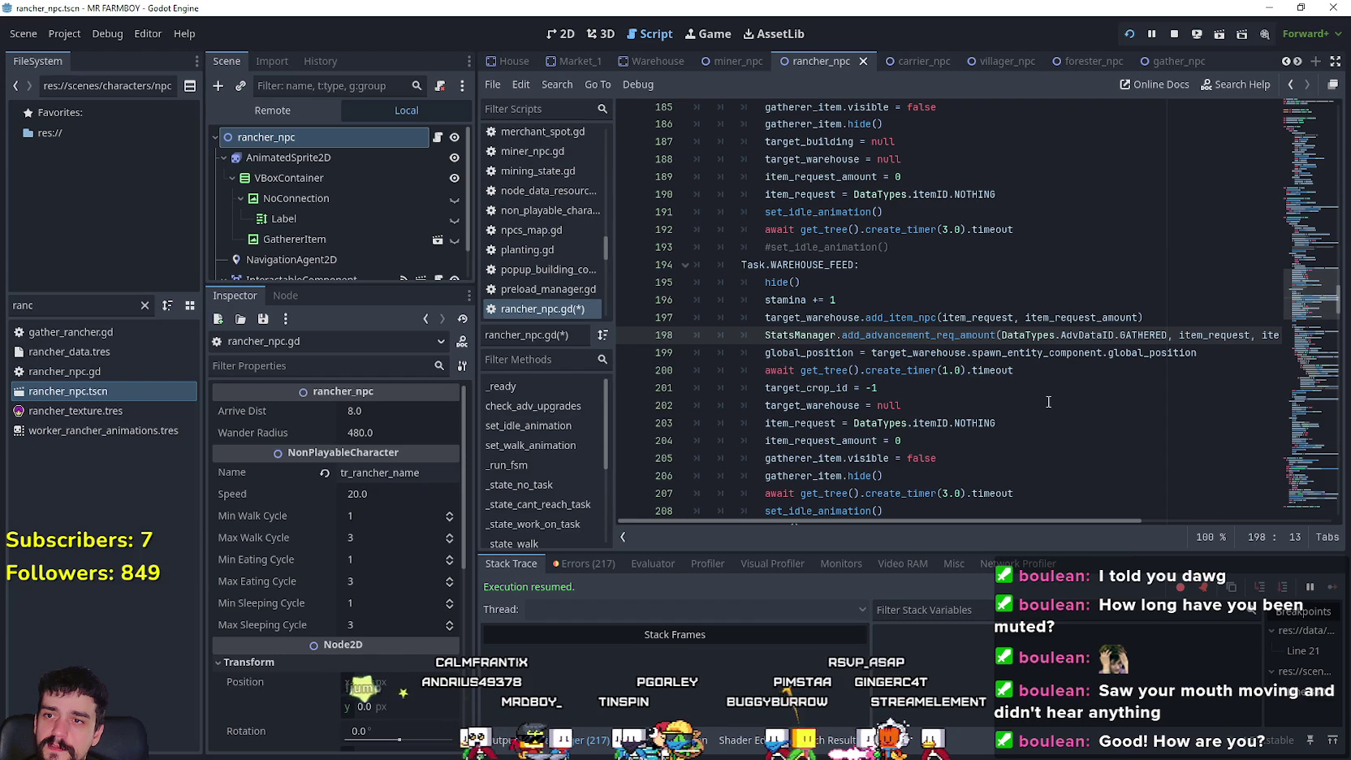
pyautogui.doubleClick(1144, 335)
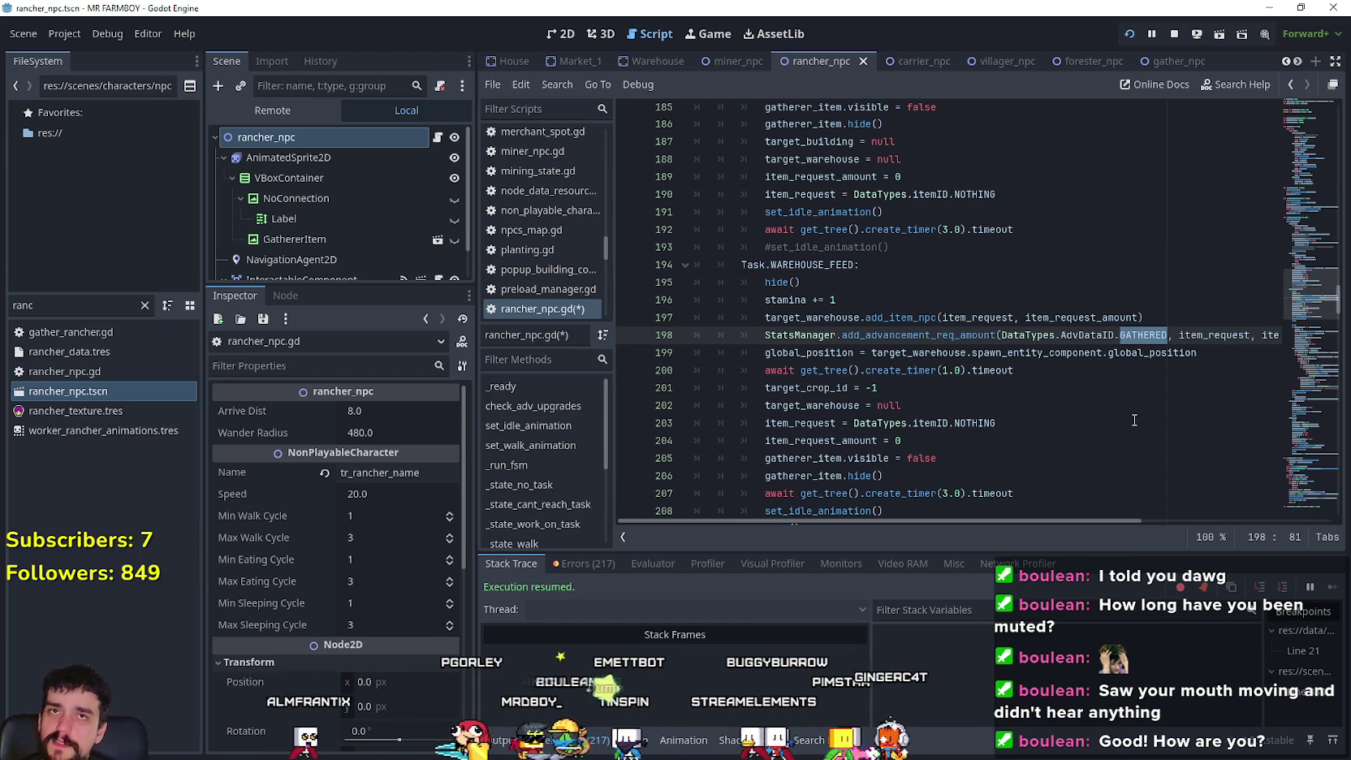
pyautogui.scroll(1, 1129, 411)
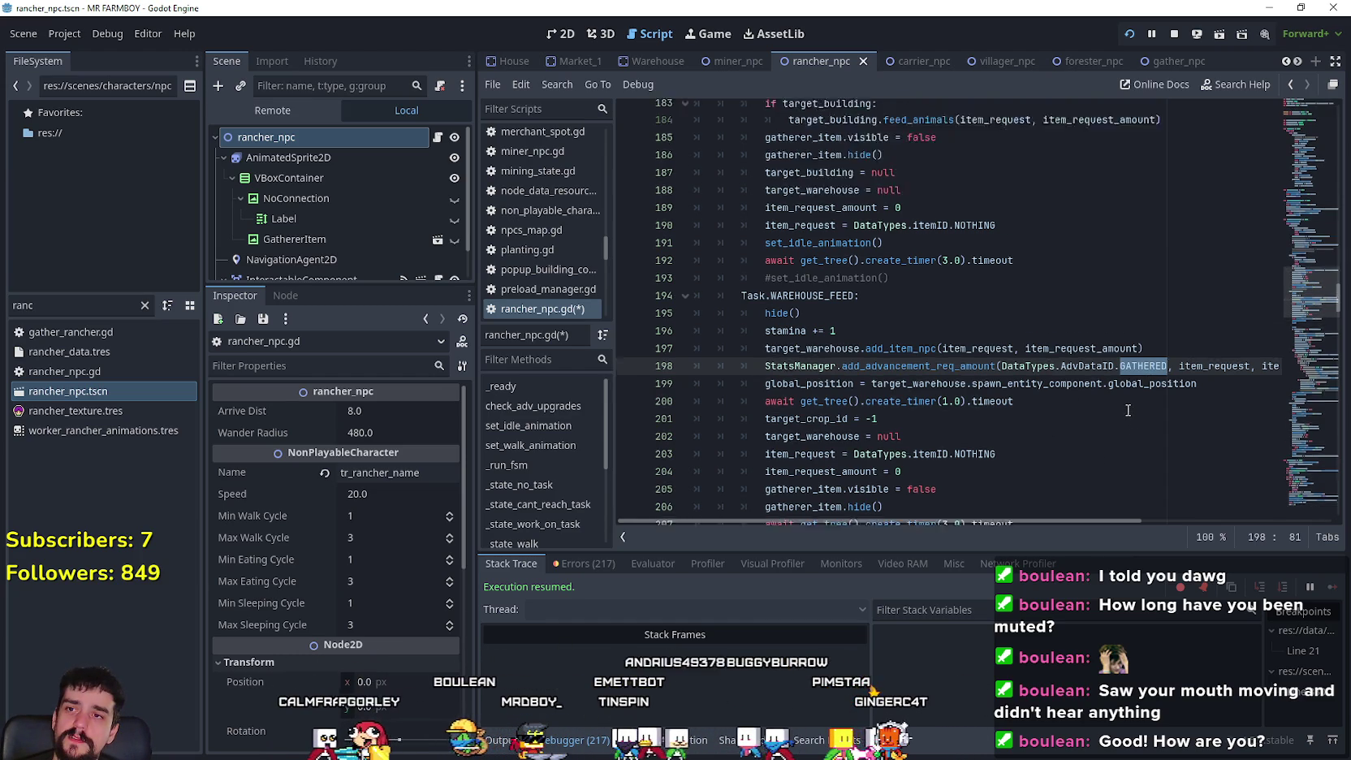
pyautogui.scroll(4, 1128, 410)
pyautogui.scroll(-10, 1114, 400)
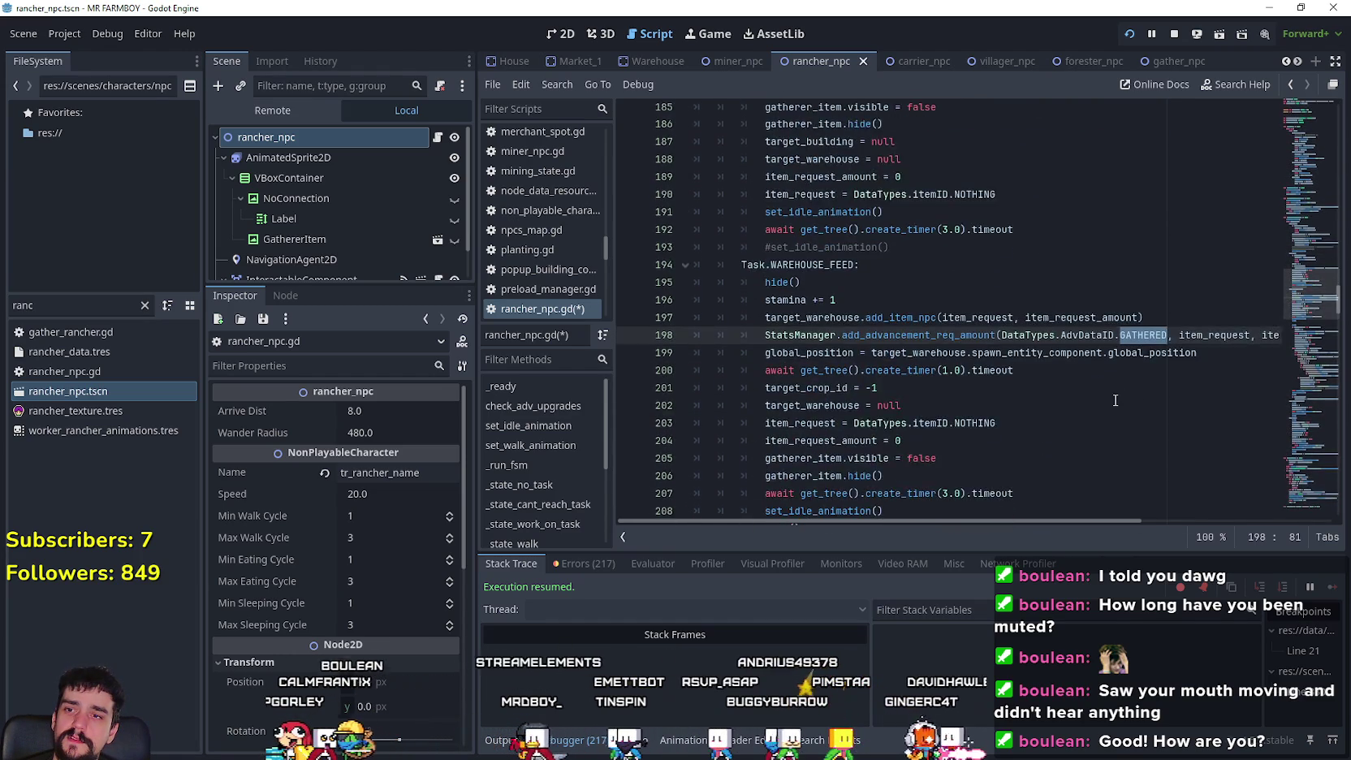
pyautogui.scroll(-4, 1112, 400)
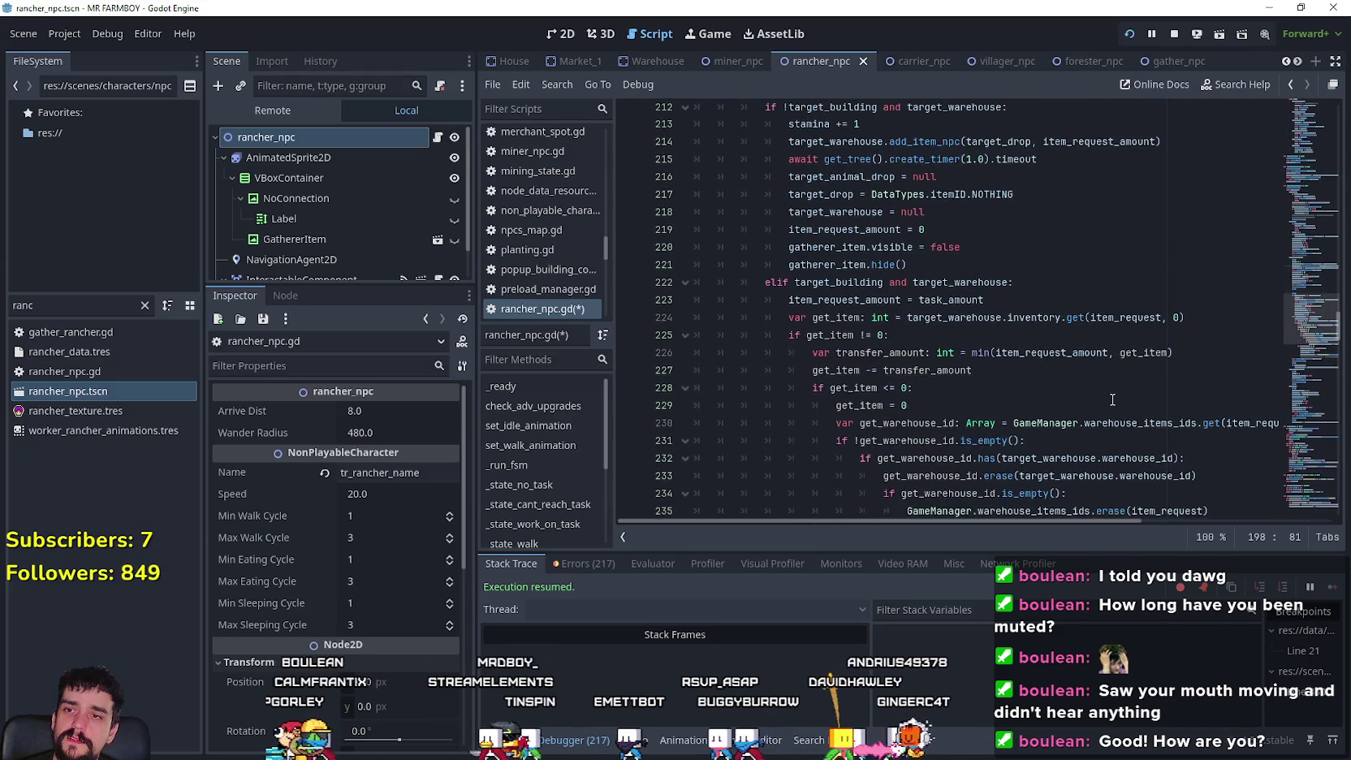
pyautogui.scroll(1, 893, 317)
pyautogui.moveTo(889, 308)
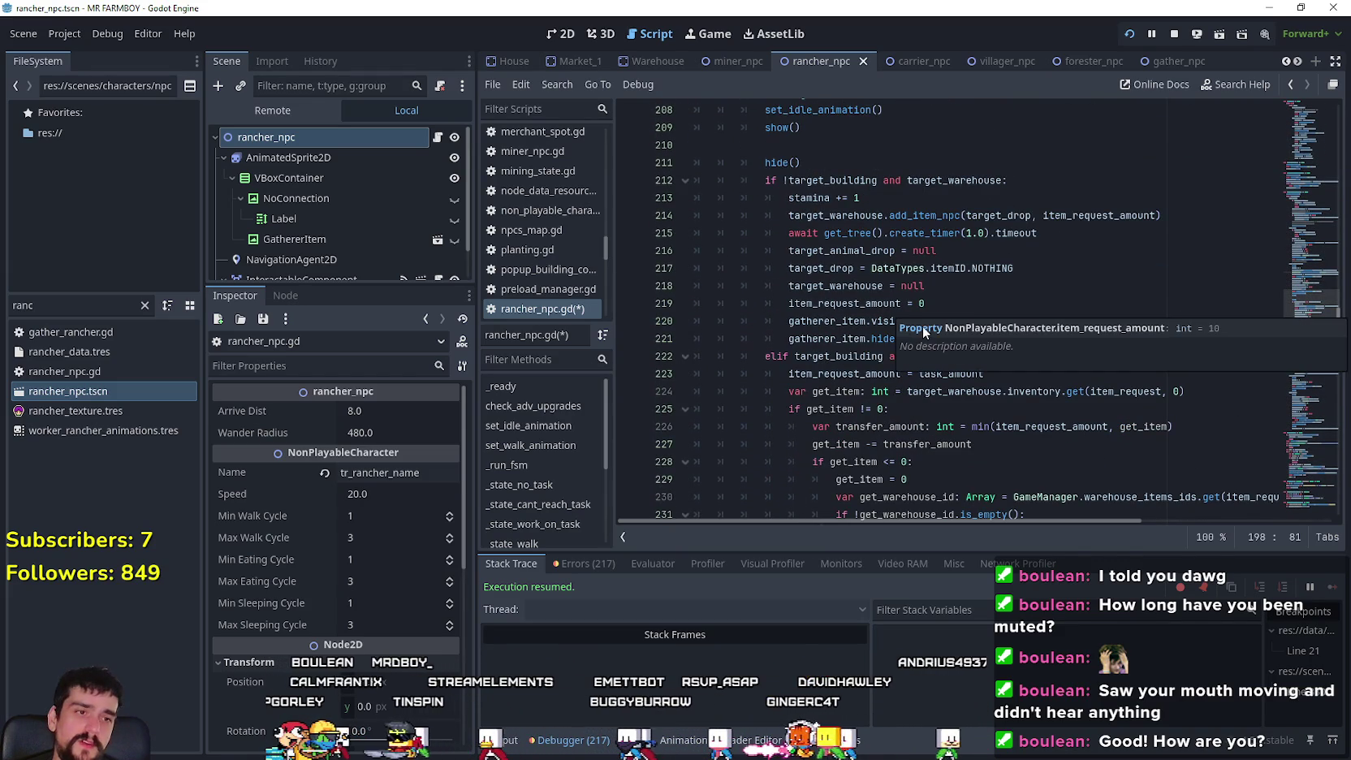
pyautogui.scroll(-2, 1014, 333)
pyautogui.click(996, 286)
pyautogui.scroll(-3, 996, 345)
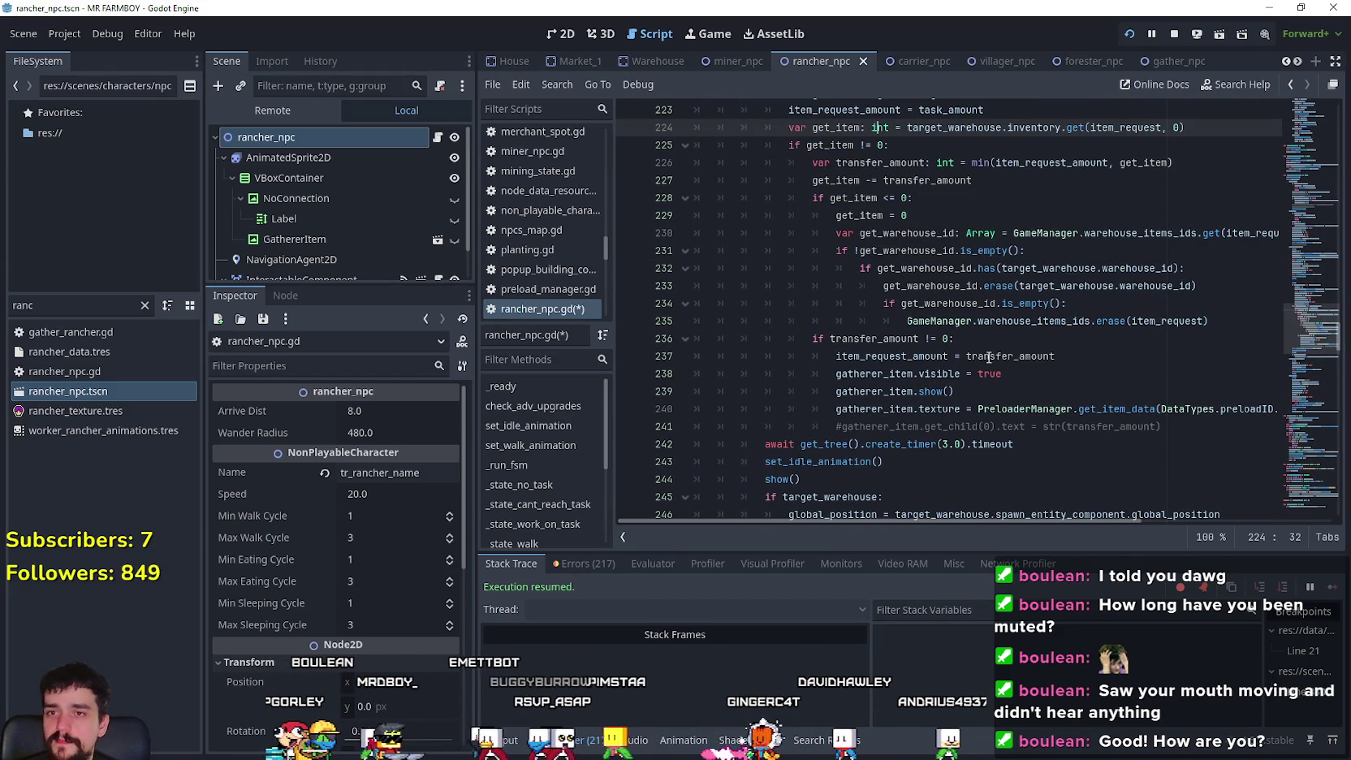
pyautogui.scroll(5, 992, 345)
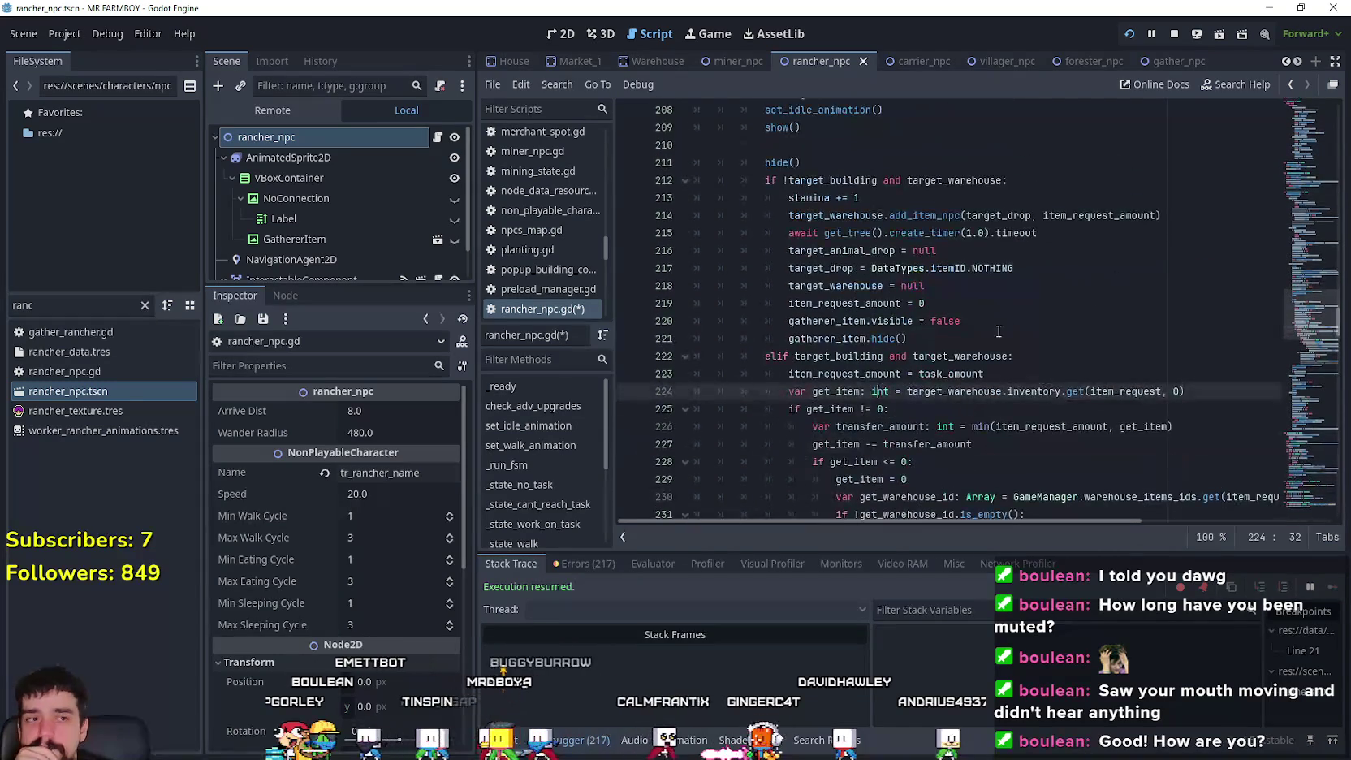
pyautogui.scroll(4, 999, 331)
pyautogui.click(1000, 307)
pyautogui.scroll(-1, 982, 337)
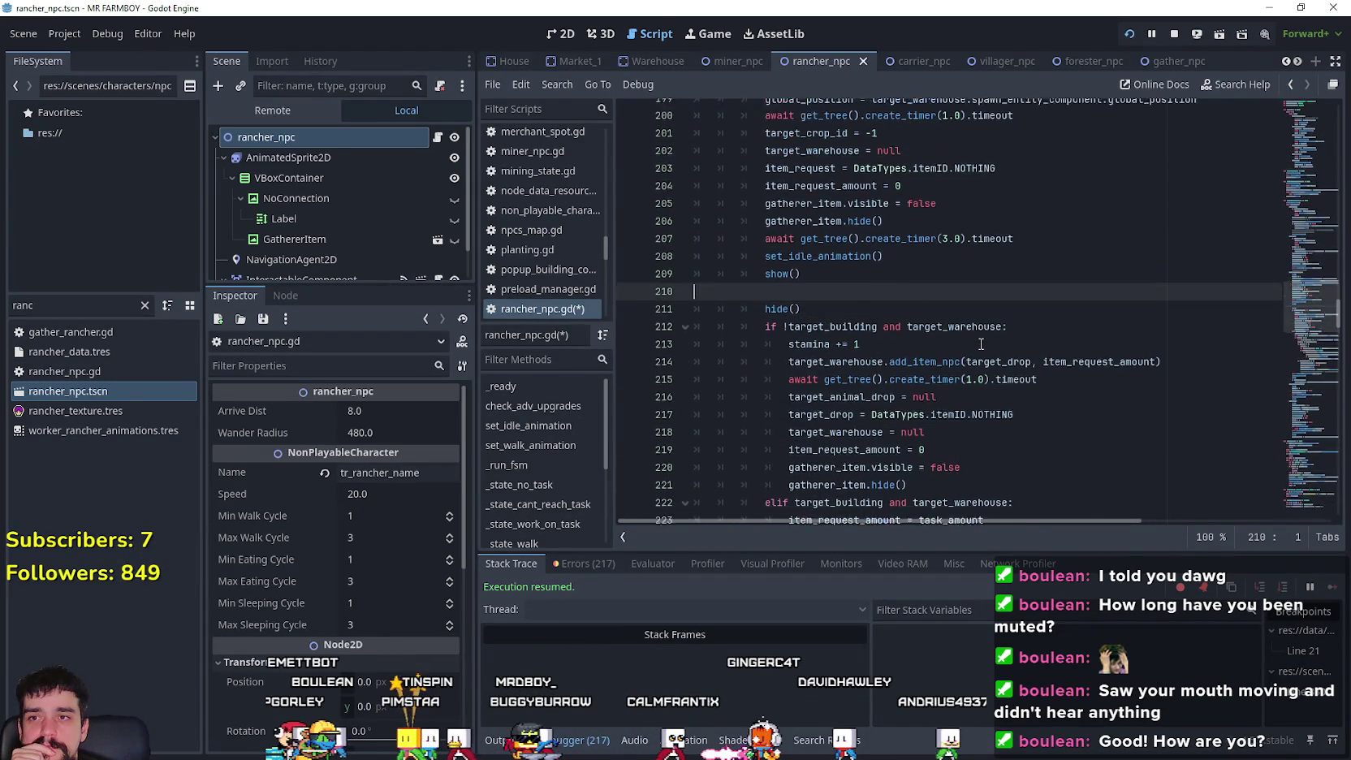
pyautogui.hotkey('ctrl', 'z')
pyautogui.hotkey('ctrl', 'z')
pyautogui.hotkey('ctrl', 'z')
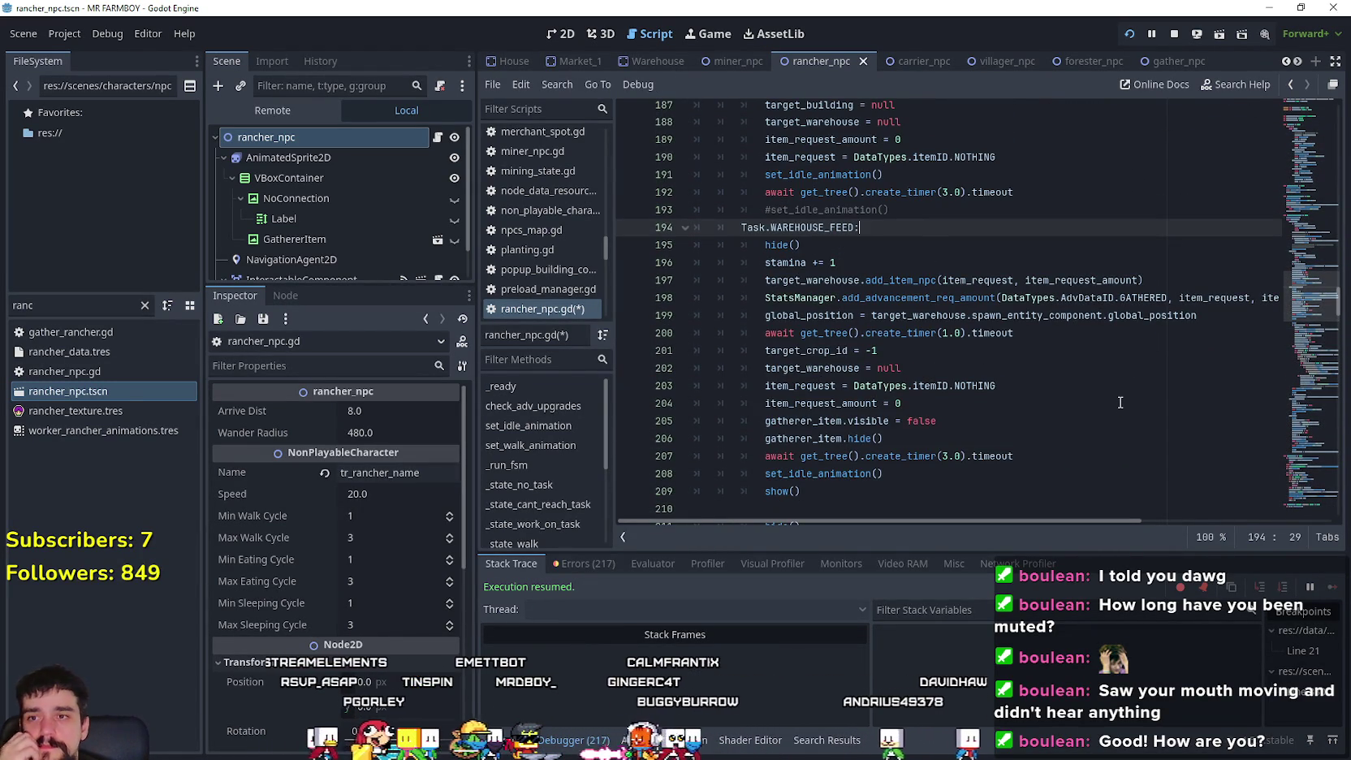
pyautogui.scroll(-2, 1120, 402)
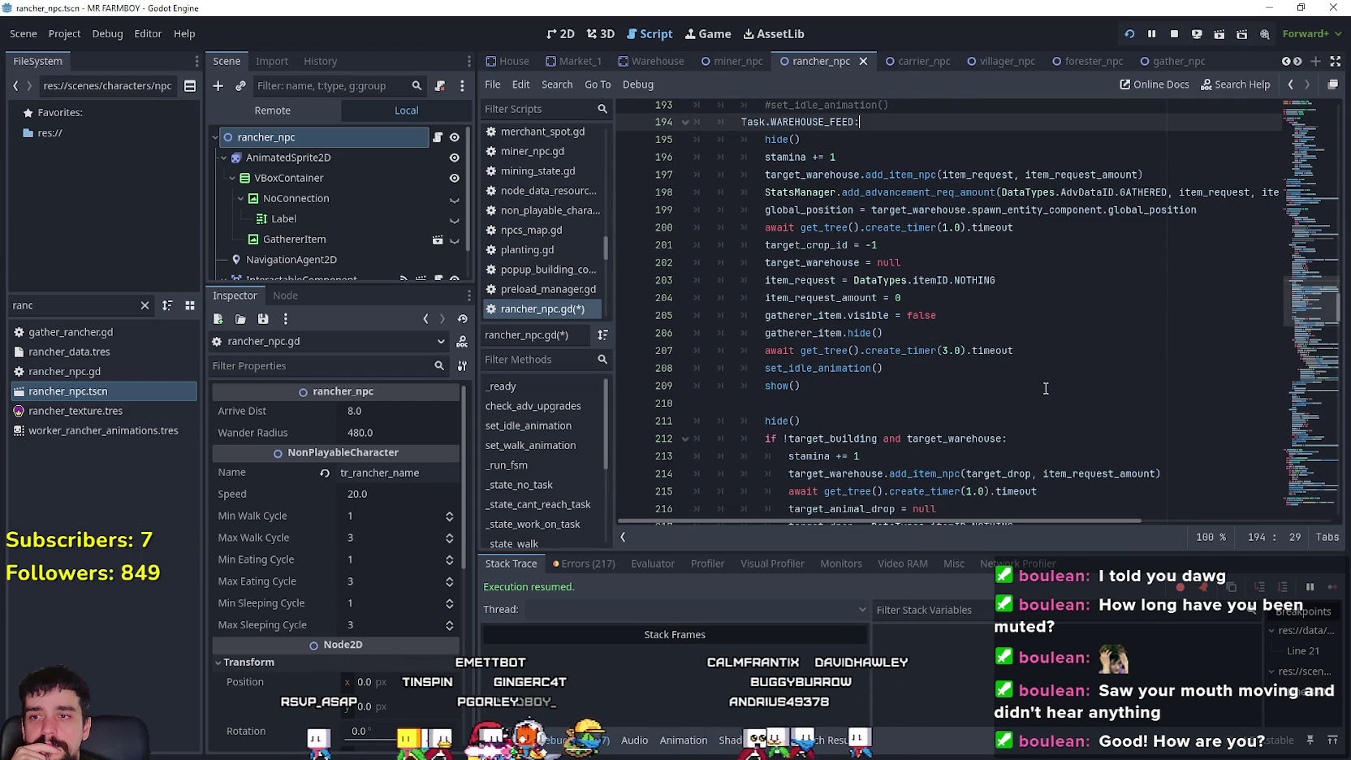
pyautogui.scroll(5, 1045, 388)
pyautogui.scroll(-6, 1046, 388)
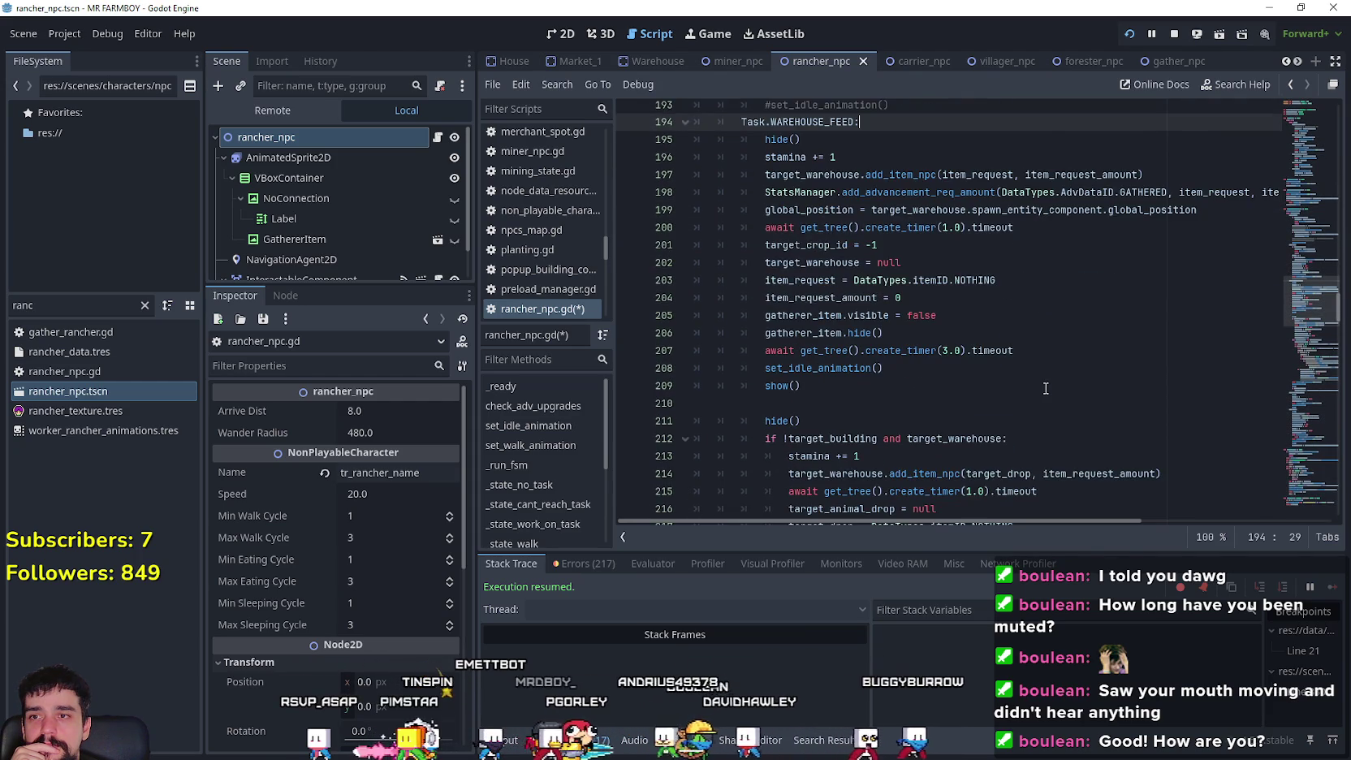
pyautogui.scroll(-2, 1045, 388)
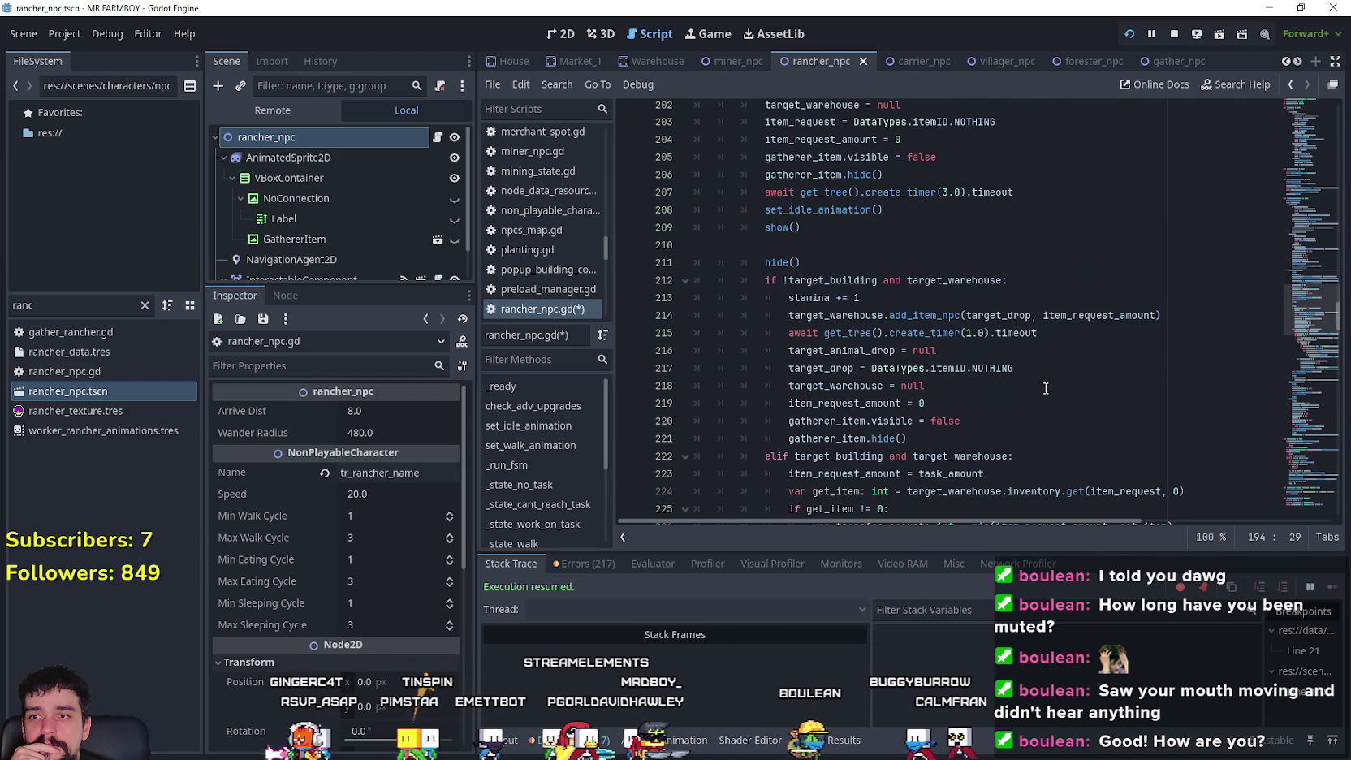
pyautogui.scroll(4, 1046, 388)
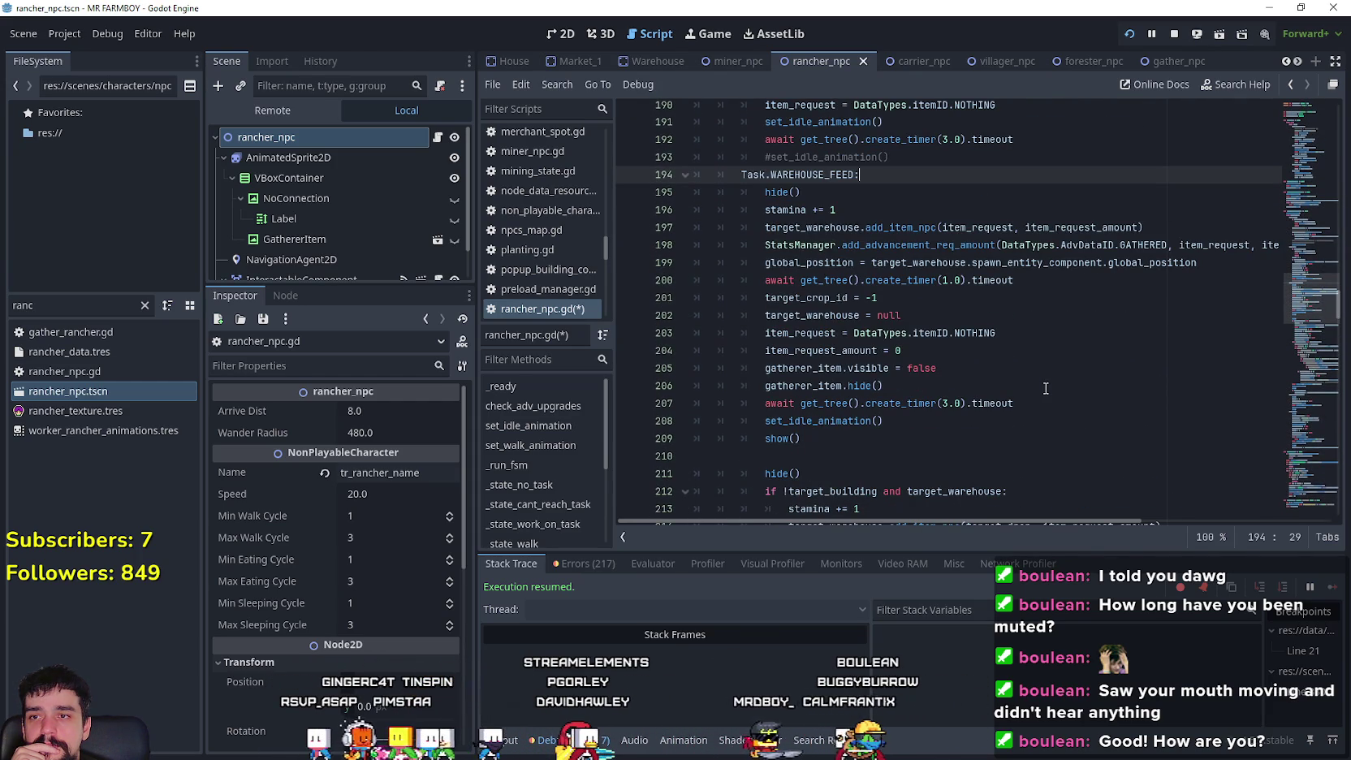
pyautogui.doubleClick(798, 311)
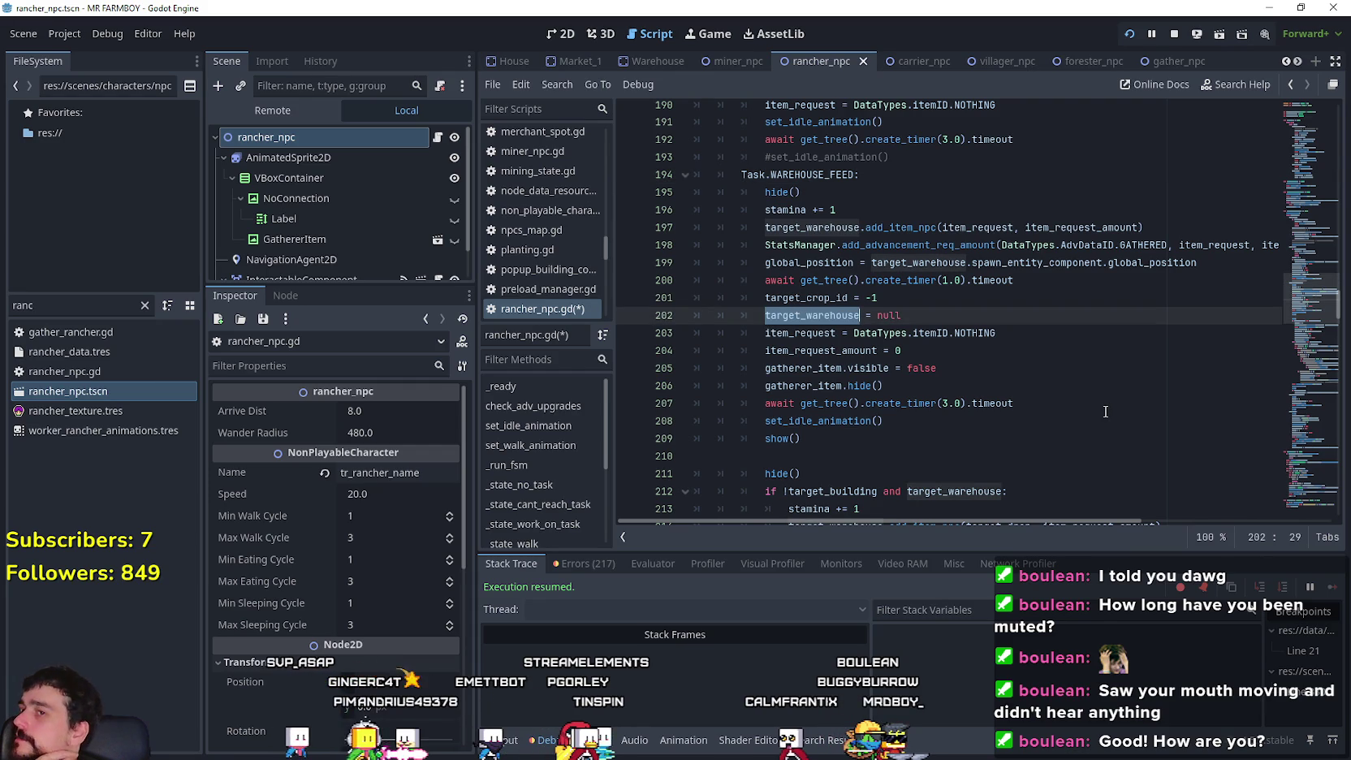
pyautogui.click(911, 301)
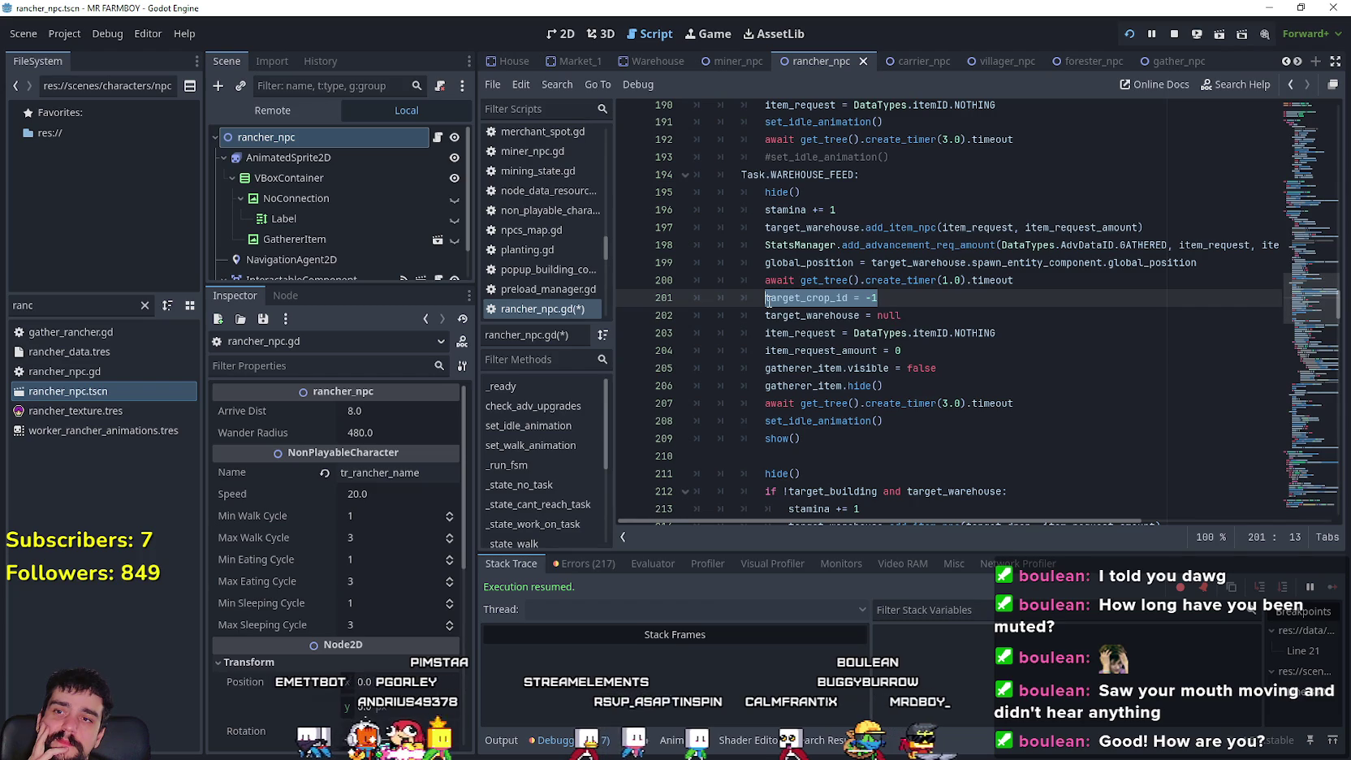
pyautogui.scroll(-6, 1039, 392)
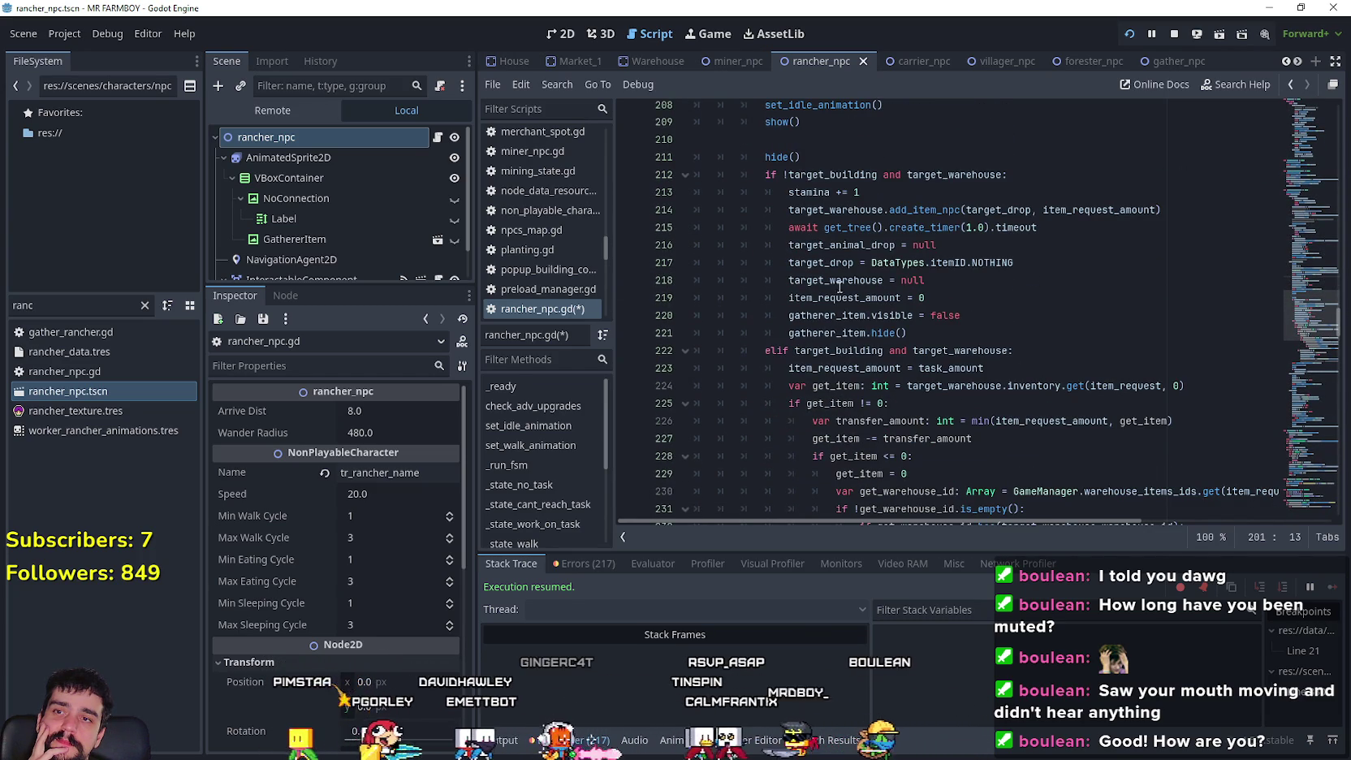
pyautogui.doubleClick(891, 299)
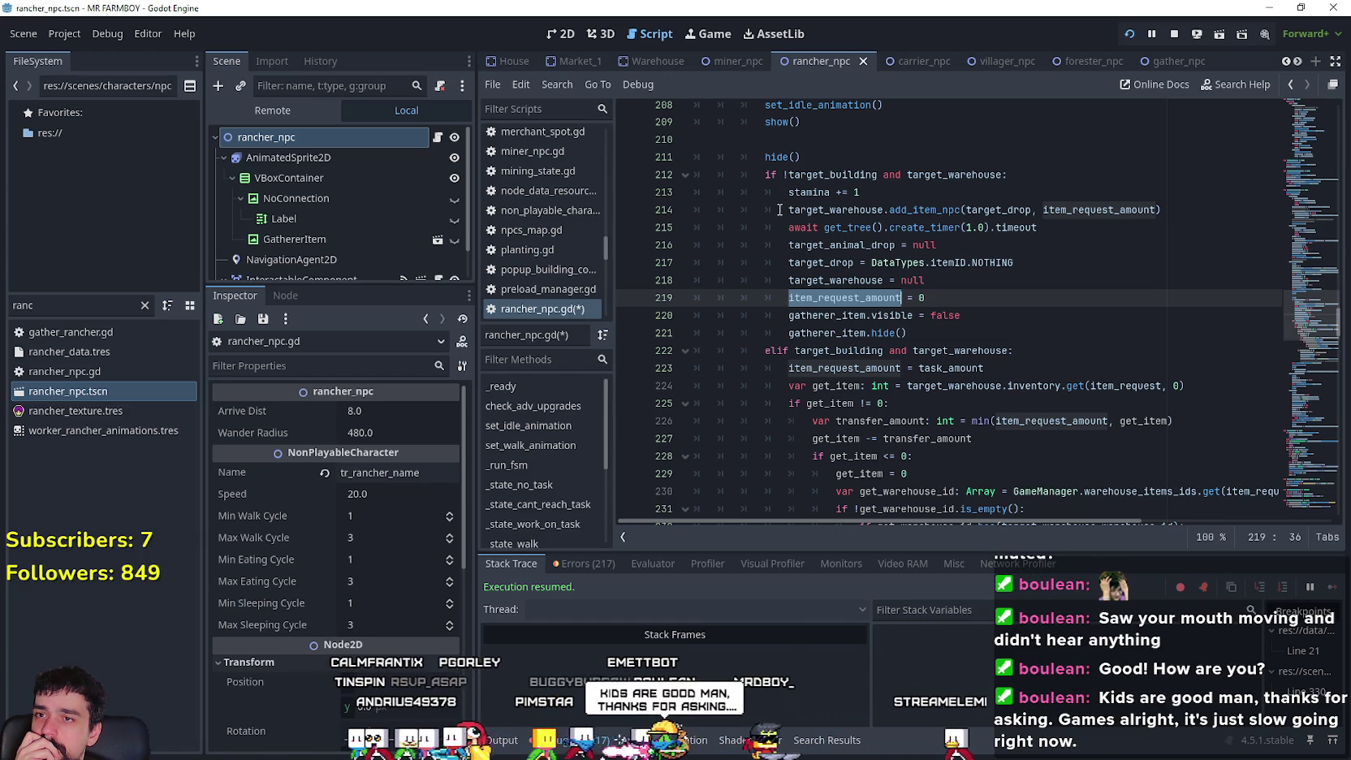
pyautogui.moveTo(780, 209)
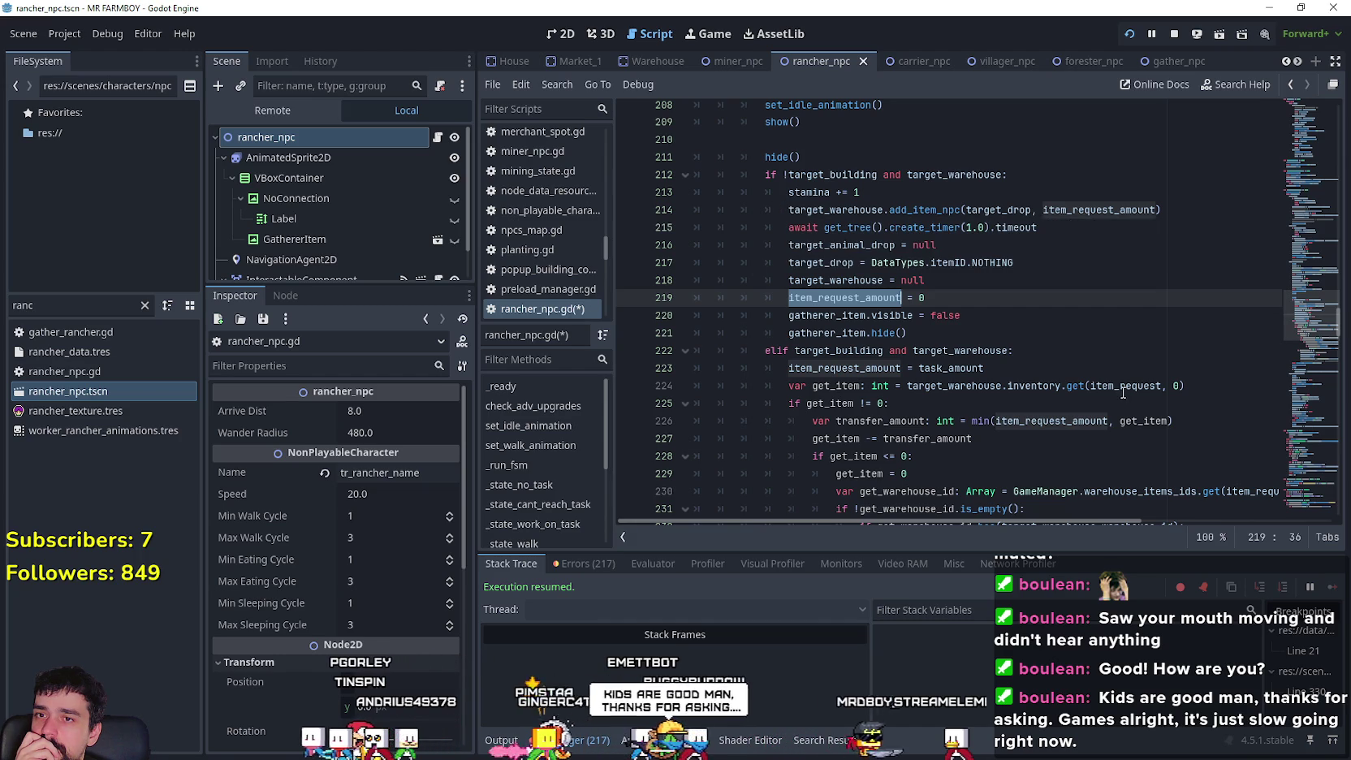
pyautogui.scroll(-1, 1123, 380)
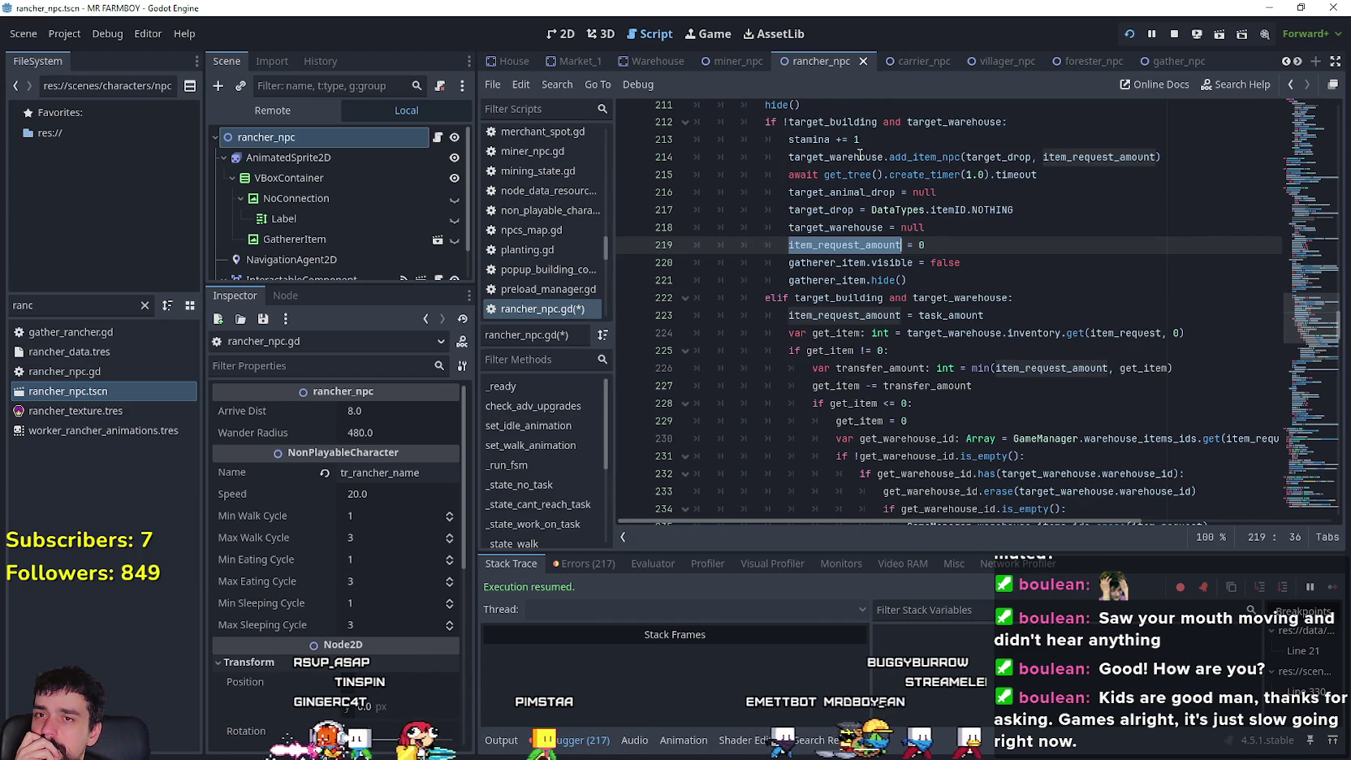
pyautogui.moveTo(861, 155)
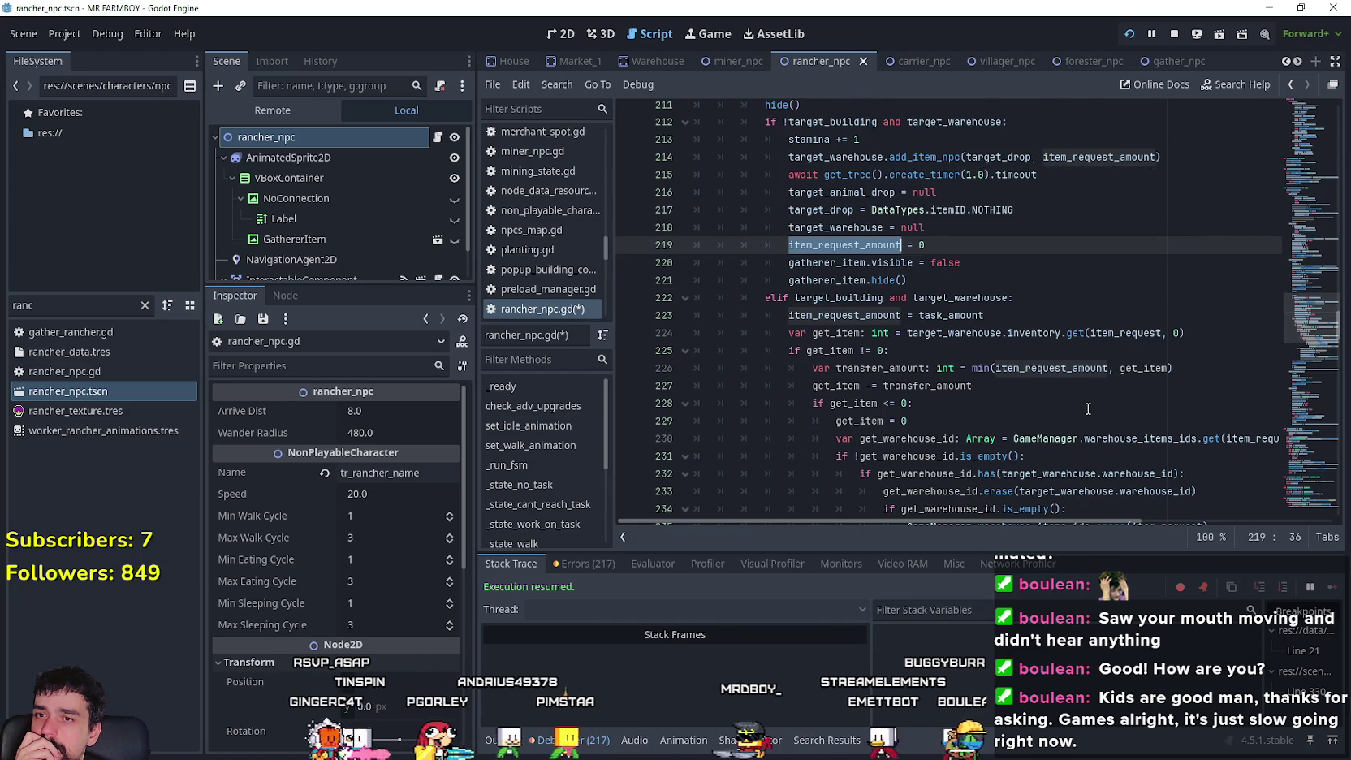
pyautogui.scroll(-4, 1084, 406)
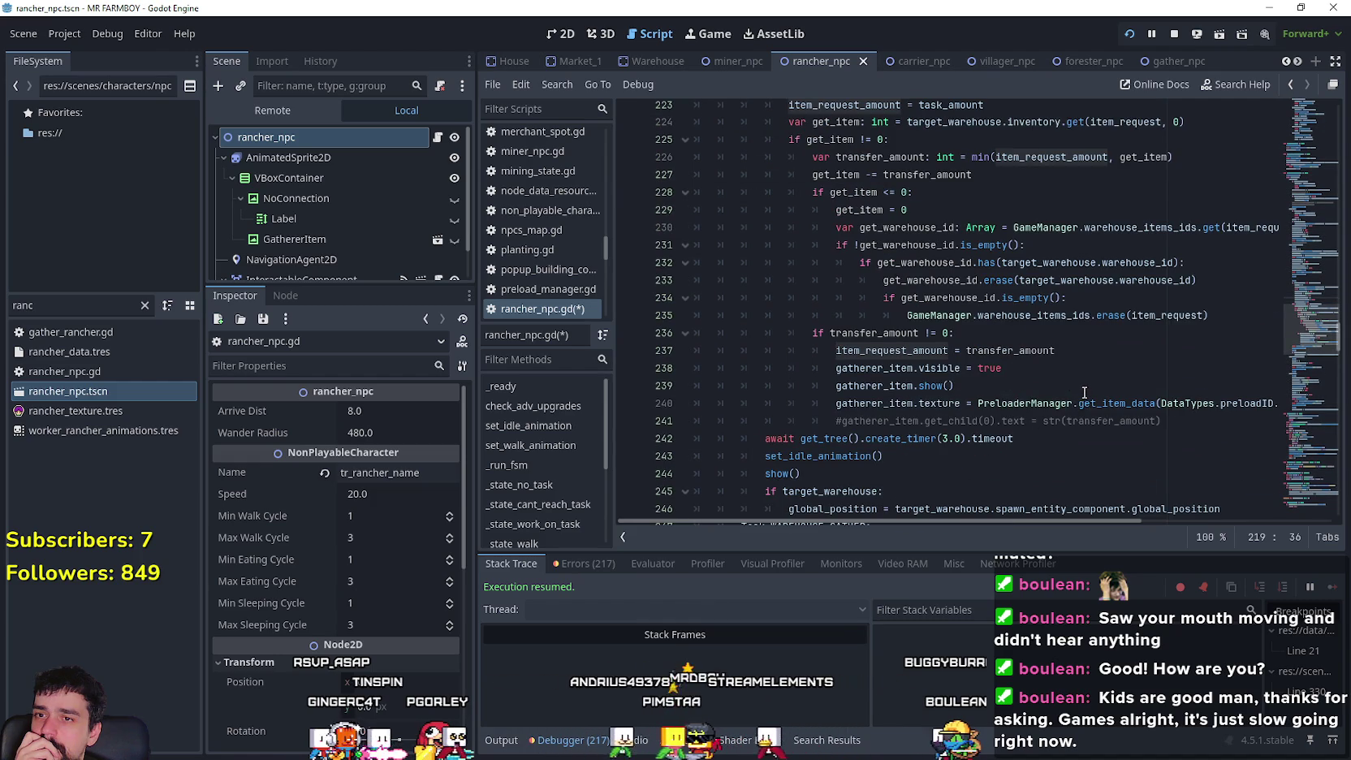
pyautogui.scroll(2, 1082, 389)
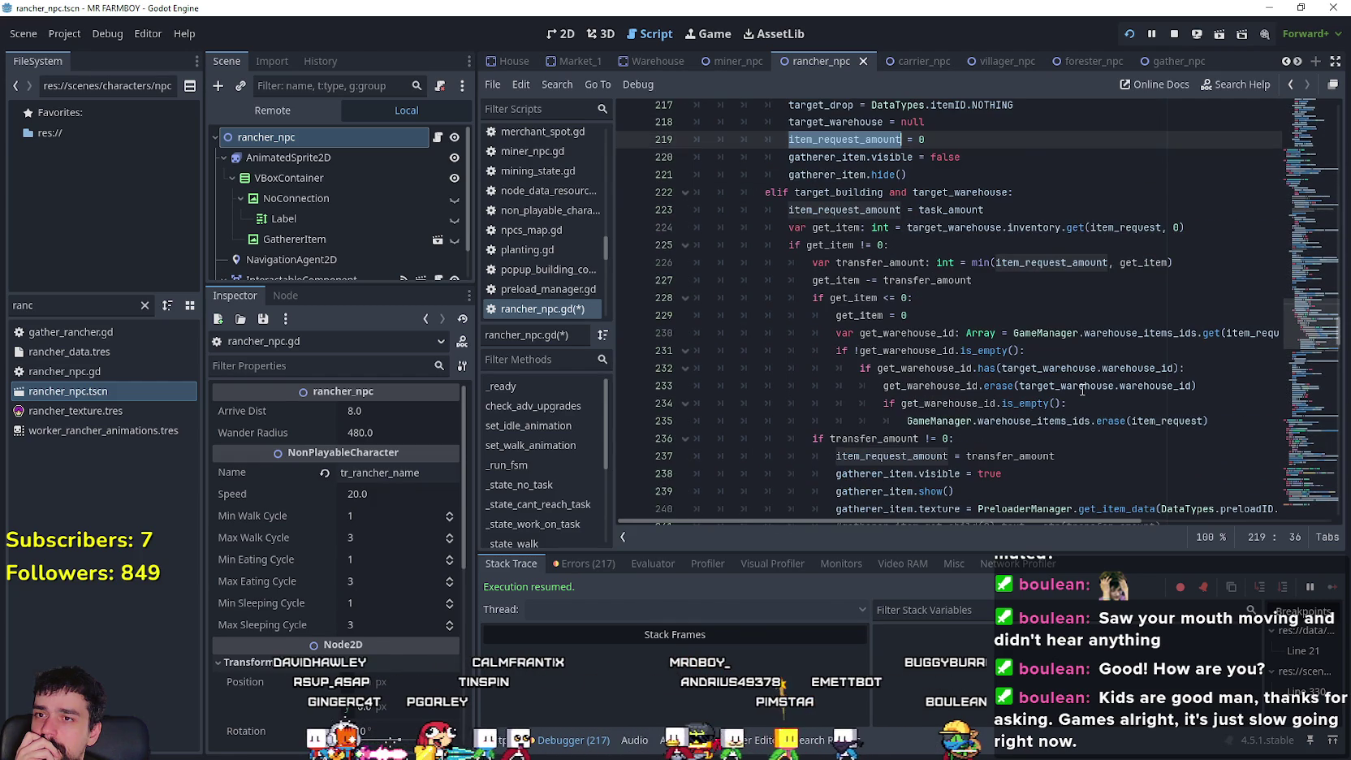
pyautogui.click(951, 317)
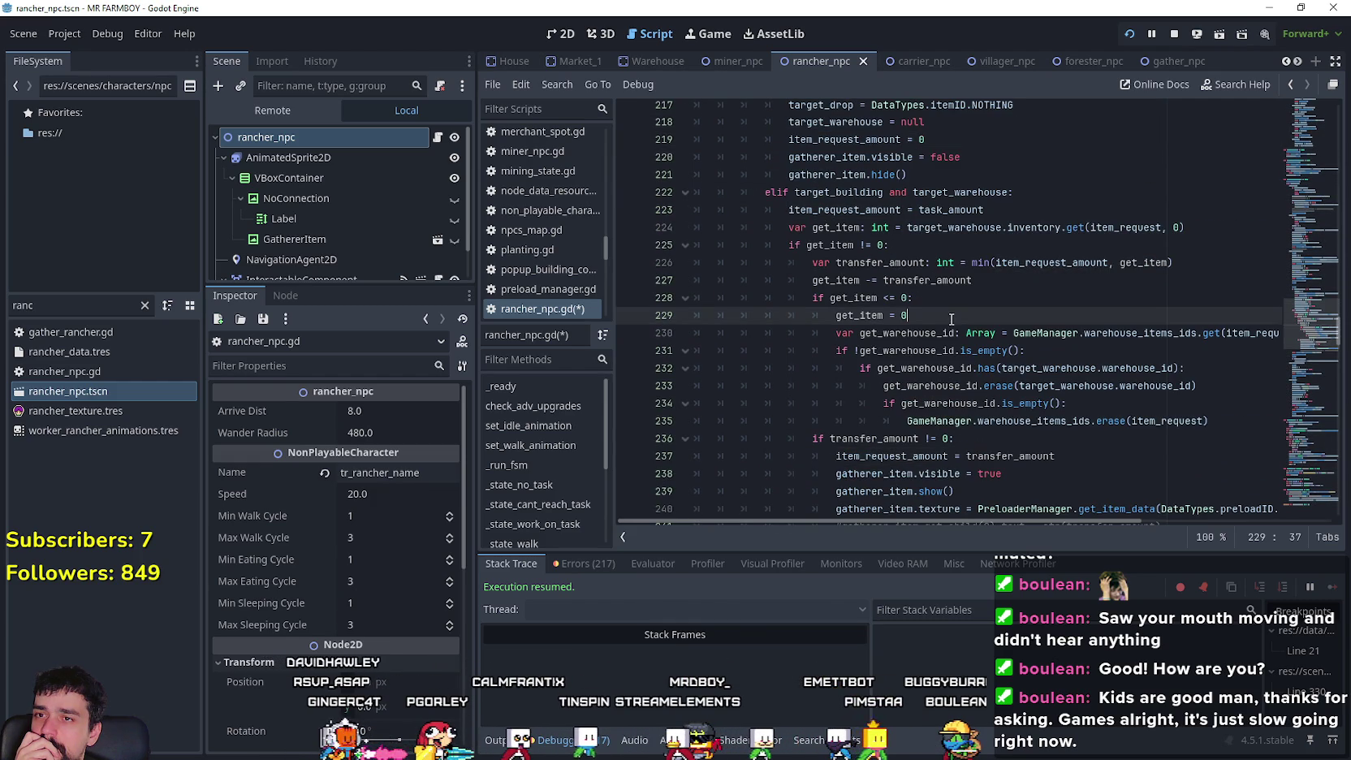
pyautogui.scroll(2, 1039, 419)
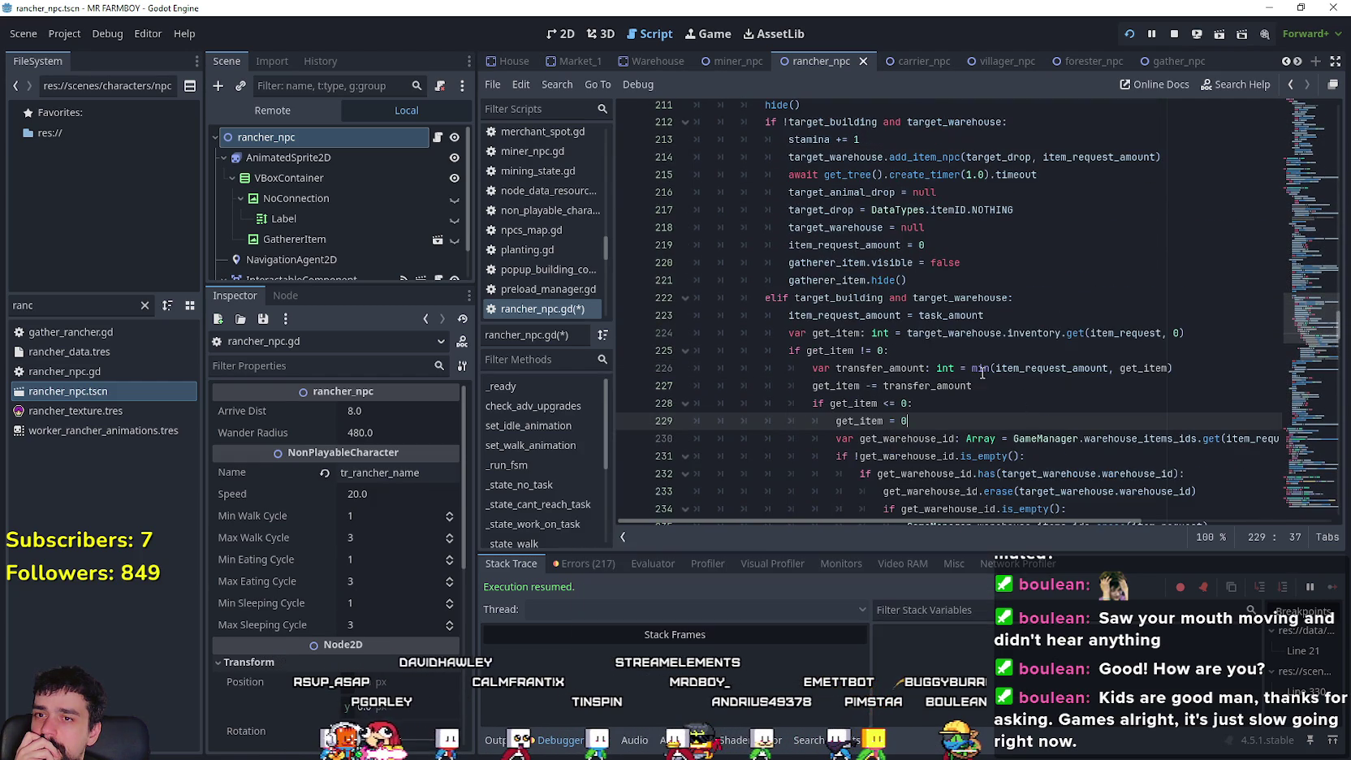
pyautogui.doubleClick(864, 315)
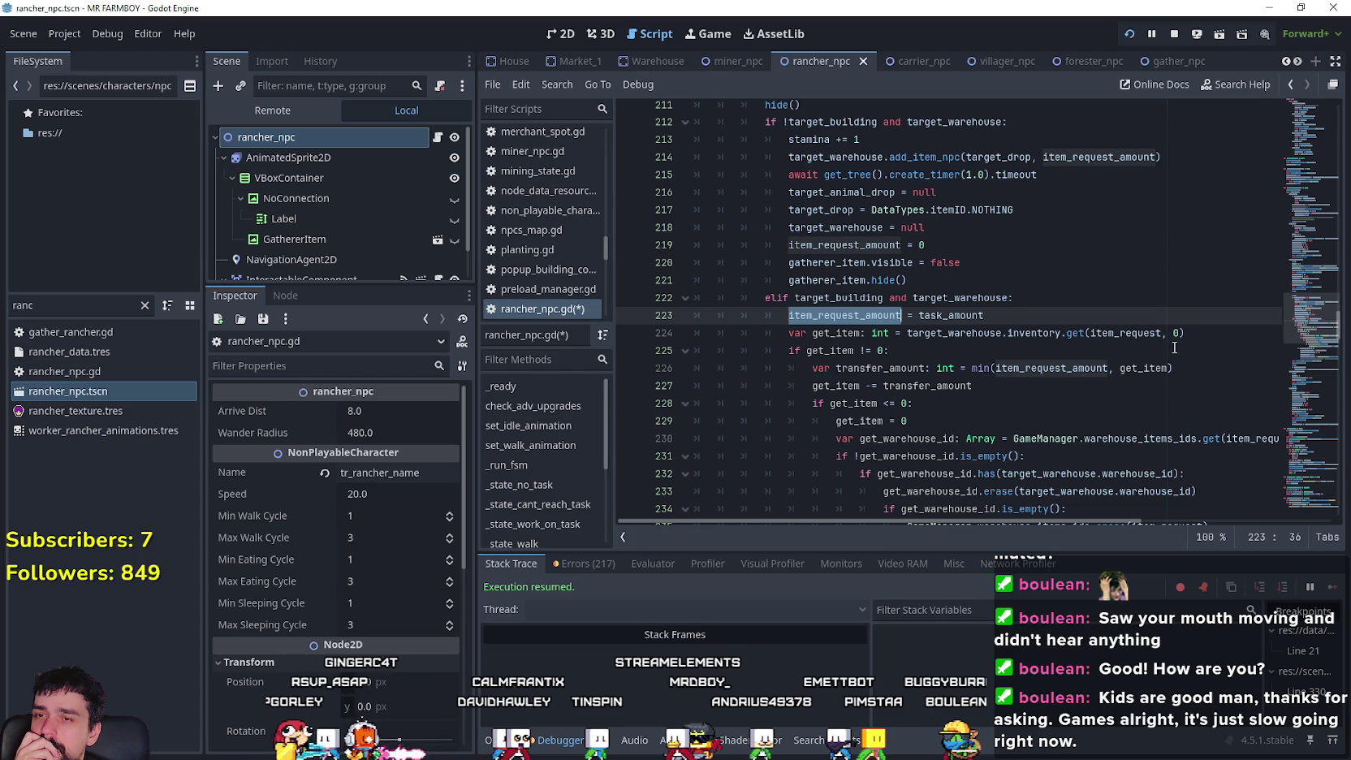
pyautogui.scroll(5, 963, 326)
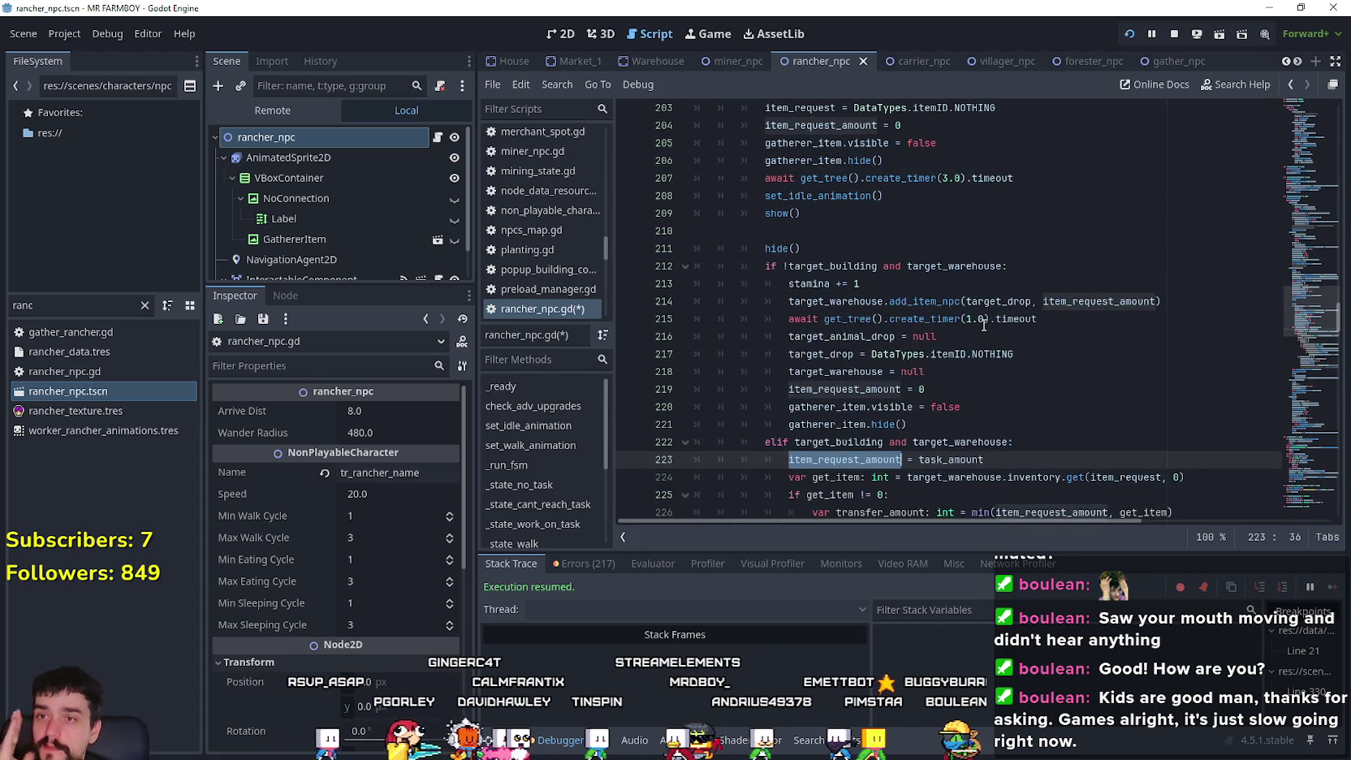
pyautogui.scroll(-1, 963, 326)
pyautogui.scroll(2, 963, 325)
pyautogui.moveTo(878, 231)
pyautogui.mouseDown()
pyautogui.moveTo(691, 220)
pyautogui.moveTo(694, 232)
pyautogui.mouseUp()
pyautogui.scroll(1, 996, 380)
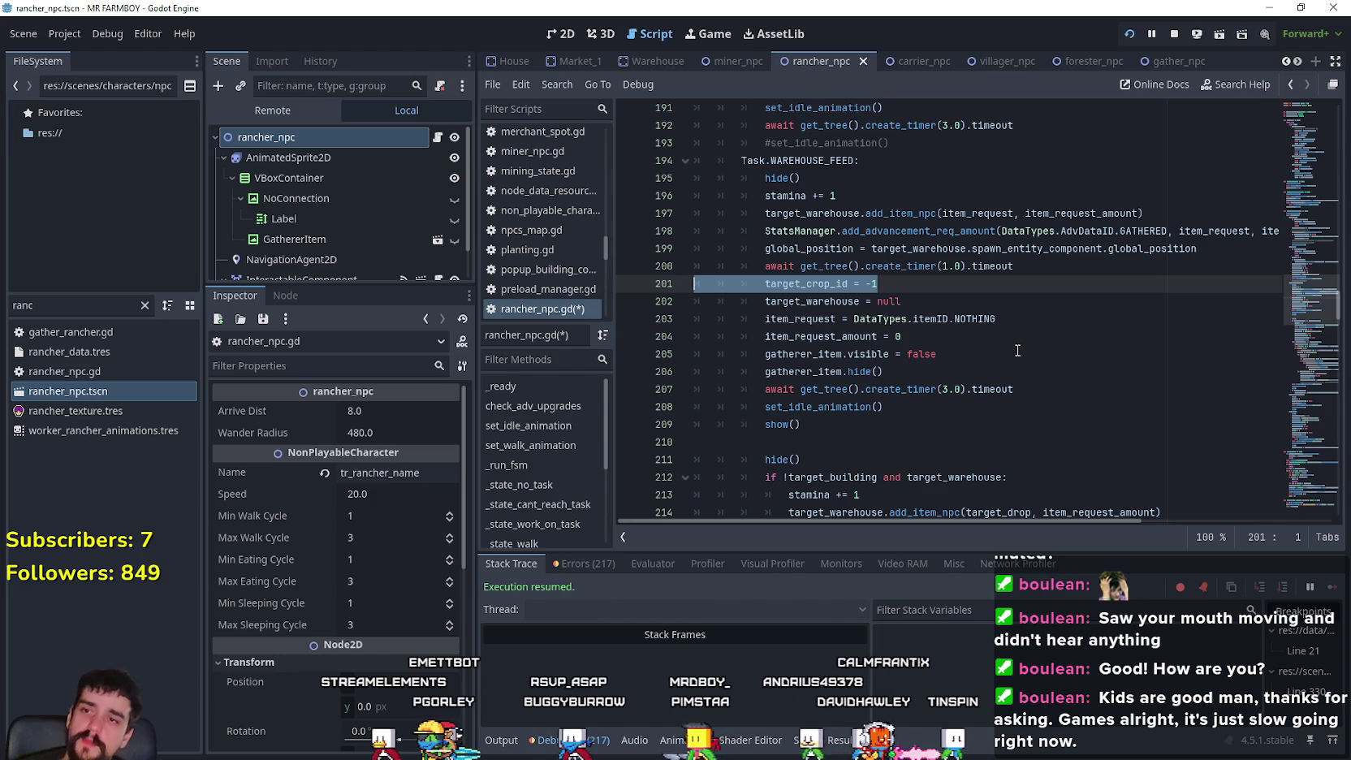
# - Delete the StatsManager.add_advancement_req_amount line from the warehouse feed task
pyautogui.moveTo(1171, 236)
pyautogui.mouseDown()
pyautogui.moveTo(1185, 227)
pyautogui.moveTo(1137, 215)
pyautogui.moveTo(871, 206)
pyautogui.moveTo(697, 230)
pyautogui.mouseUp()
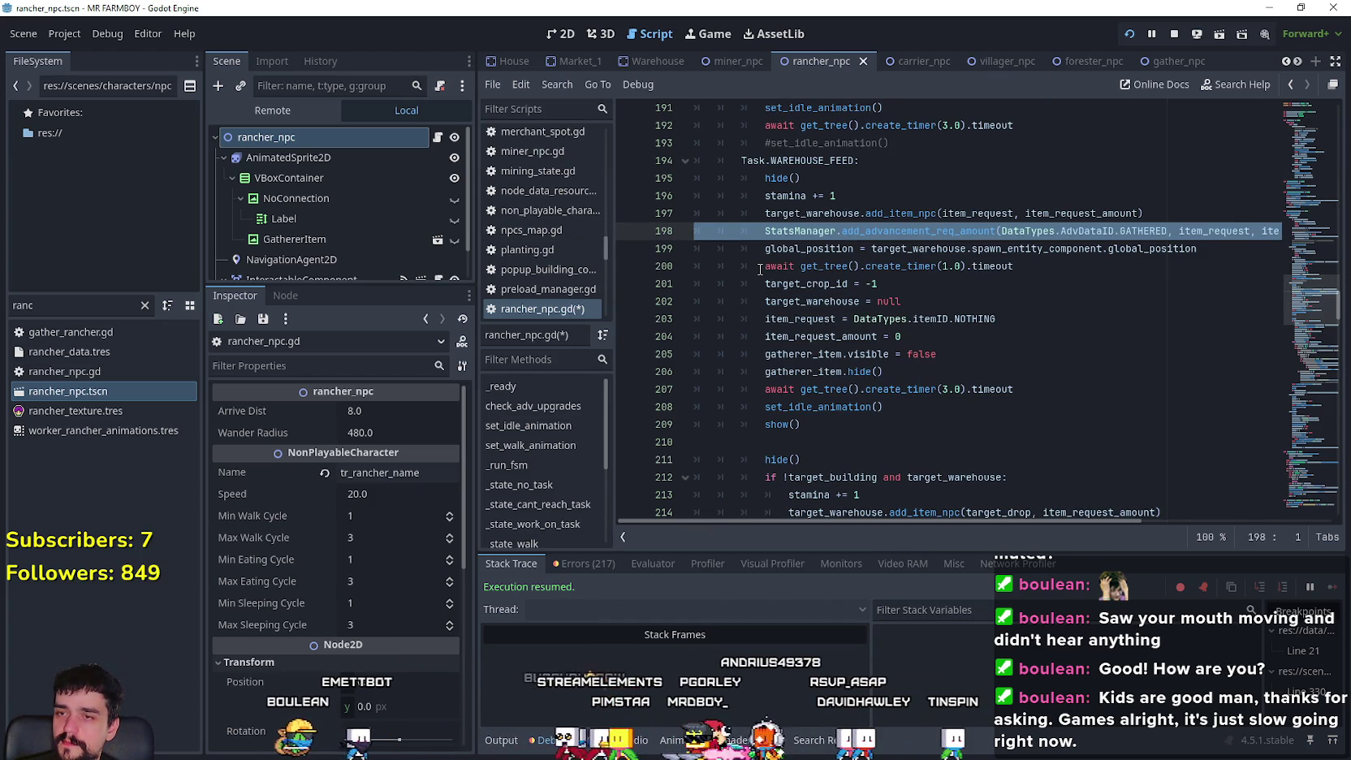
pyautogui.press('BackSpace')
pyautogui.press('BackSpace')
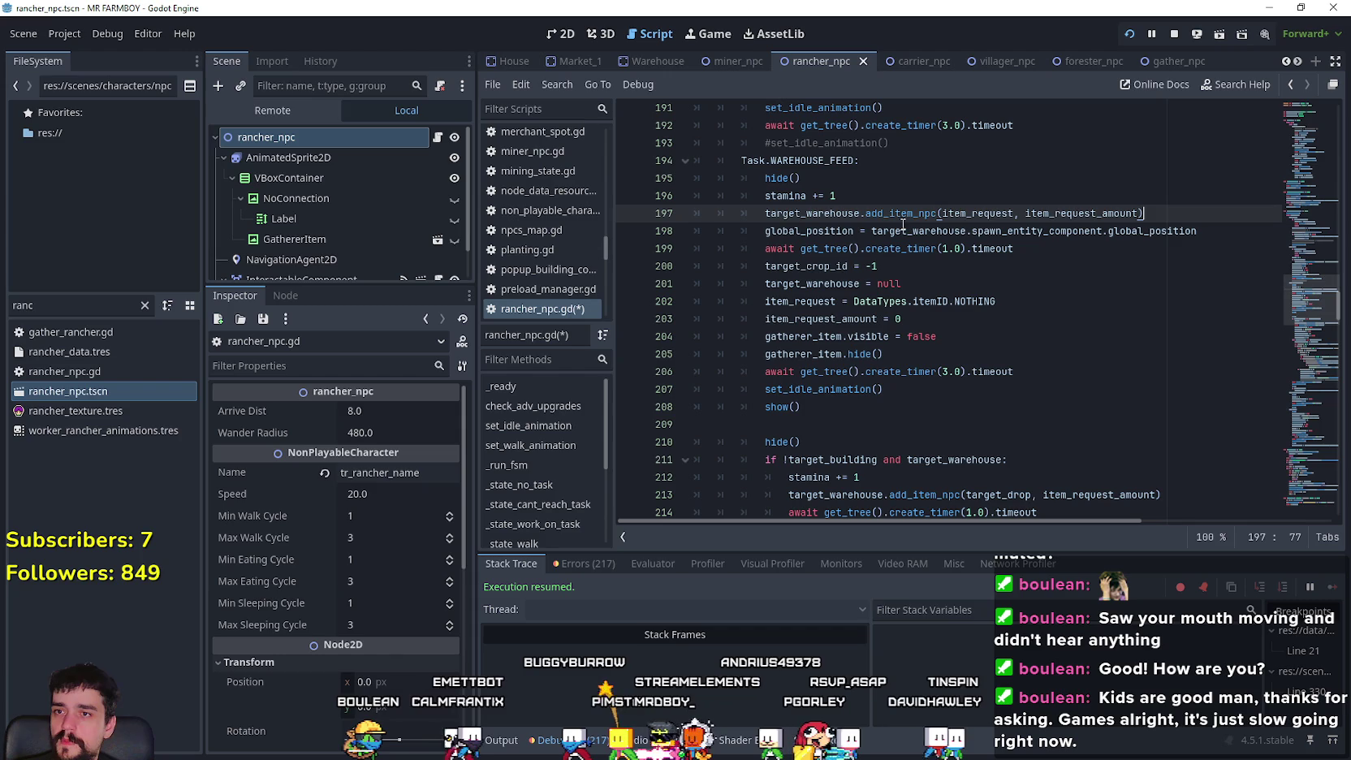
pyautogui.doubleClick(895, 214)
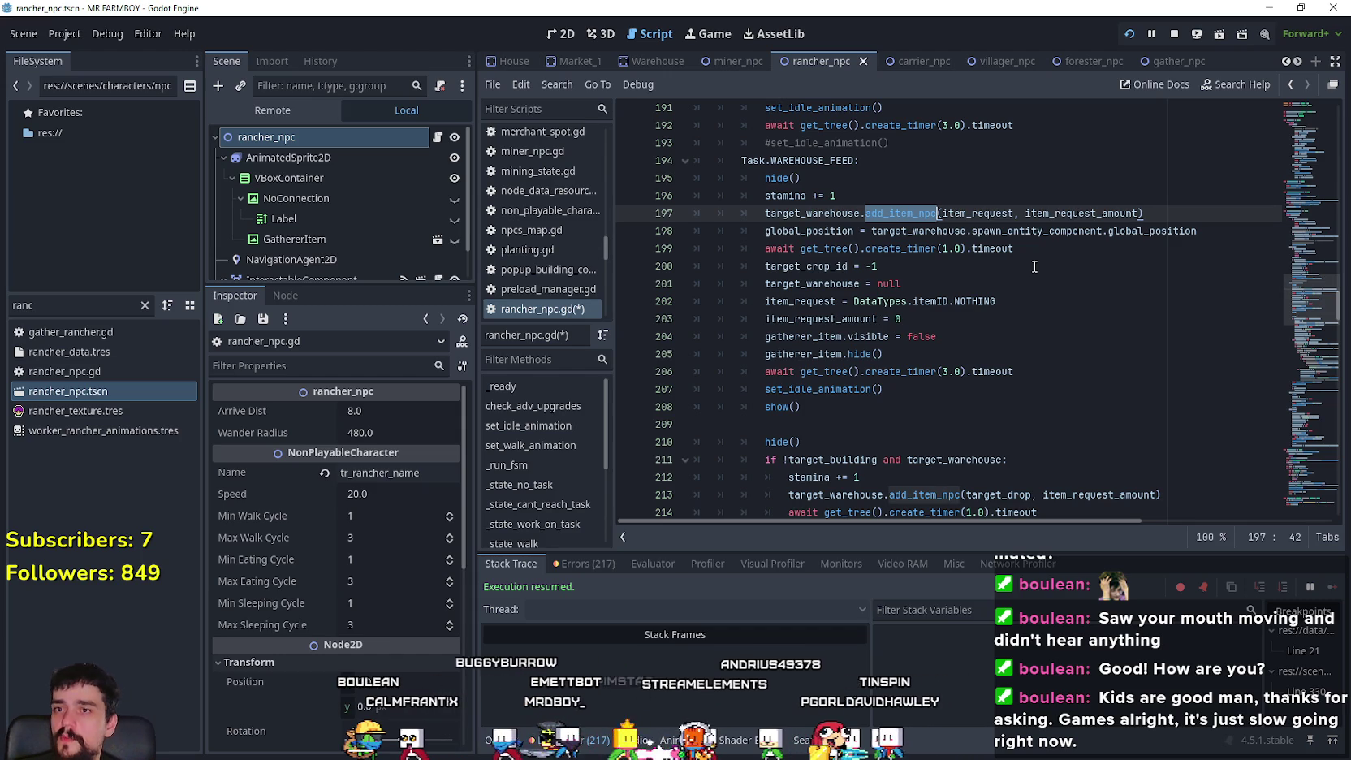
pyautogui.scroll(-8, 1034, 267)
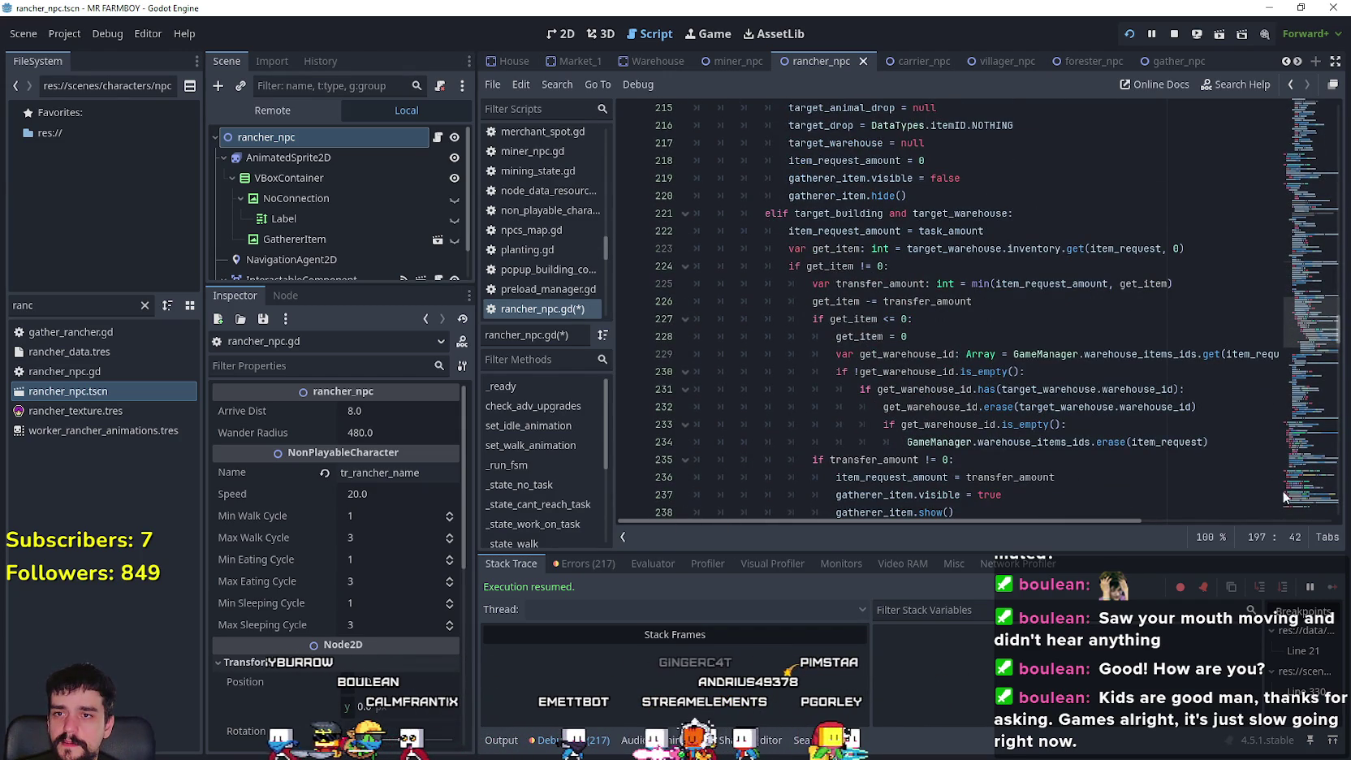
# - Review the warehouse inventory lookup and the item_request_amount = task_amount line
pyautogui.moveTo(813, 230)
pyautogui.mouseDown()
pyautogui.moveTo(1023, 406)
pyautogui.moveTo(1025, 424)
pyautogui.mouseUp()
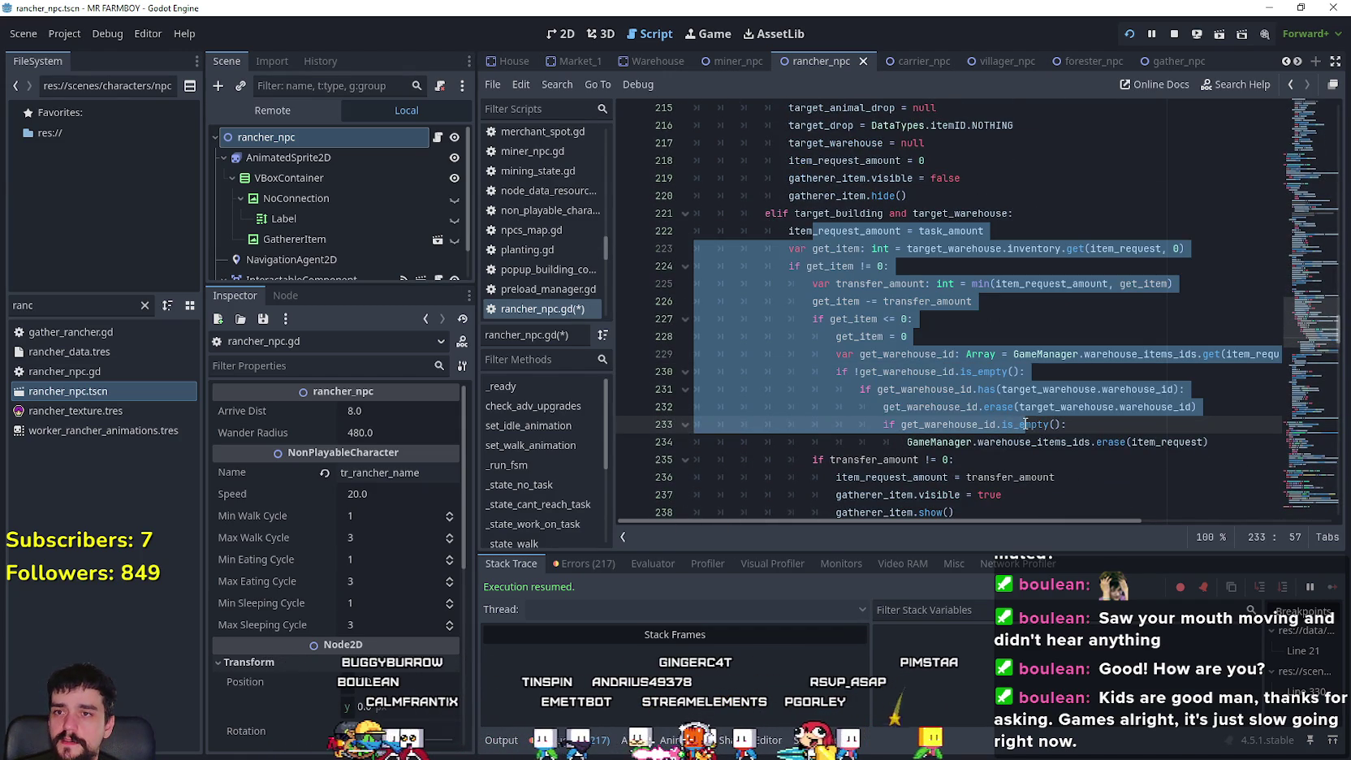
pyautogui.click(1164, 463)
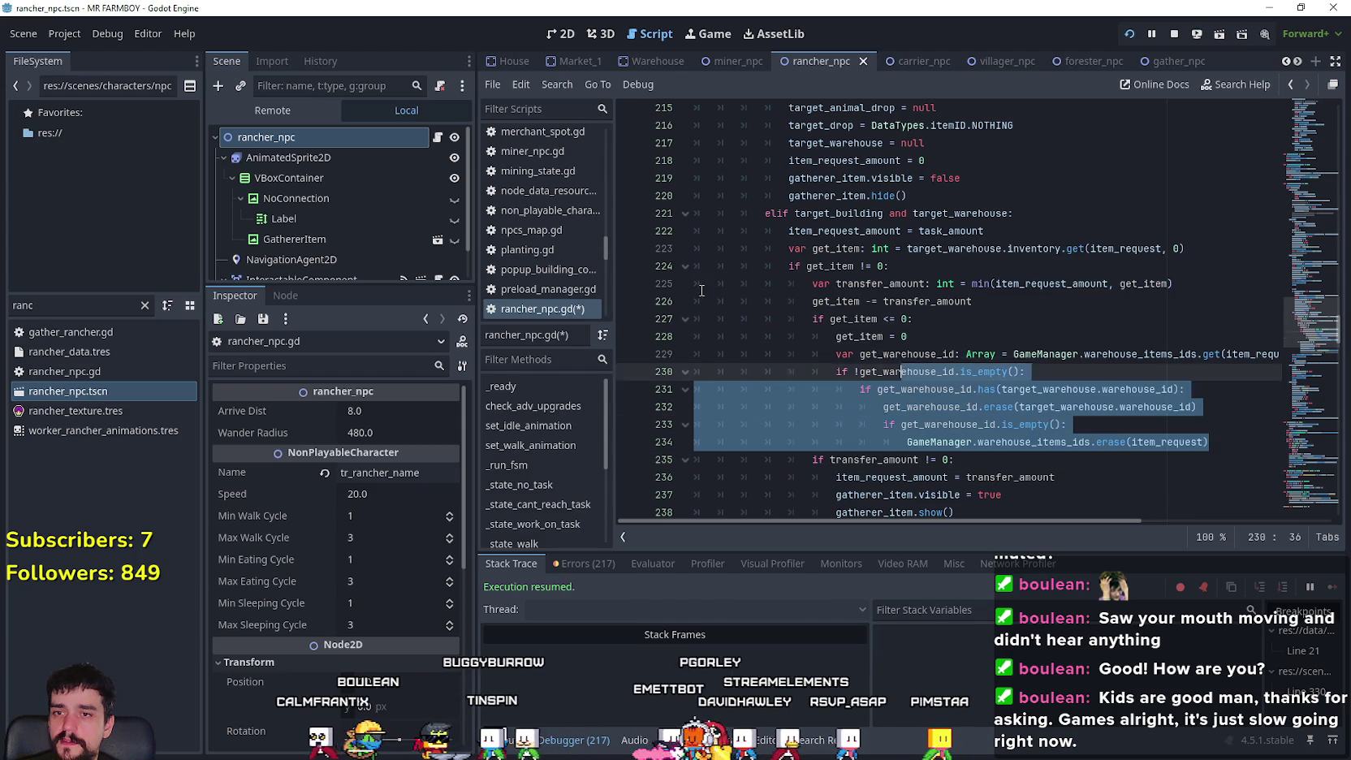
pyautogui.moveTo(1225, 441)
pyautogui.mouseDown()
pyautogui.moveTo(812, 371)
pyautogui.moveTo(624, 216)
pyautogui.mouseUp()
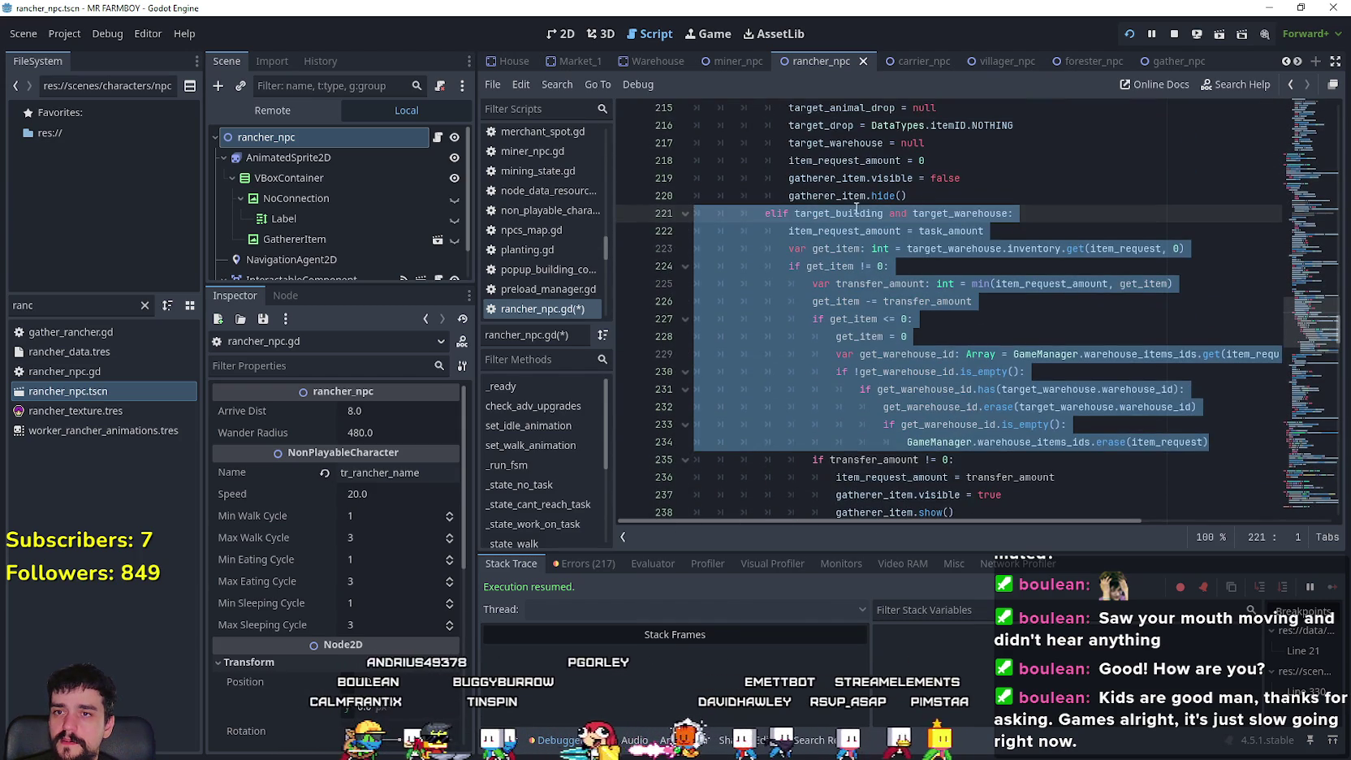
pyautogui.doubleClick(856, 231)
pyautogui.keyDown('shift'); pyautogui.click(1046, 234); pyautogui.keyUp('shift')
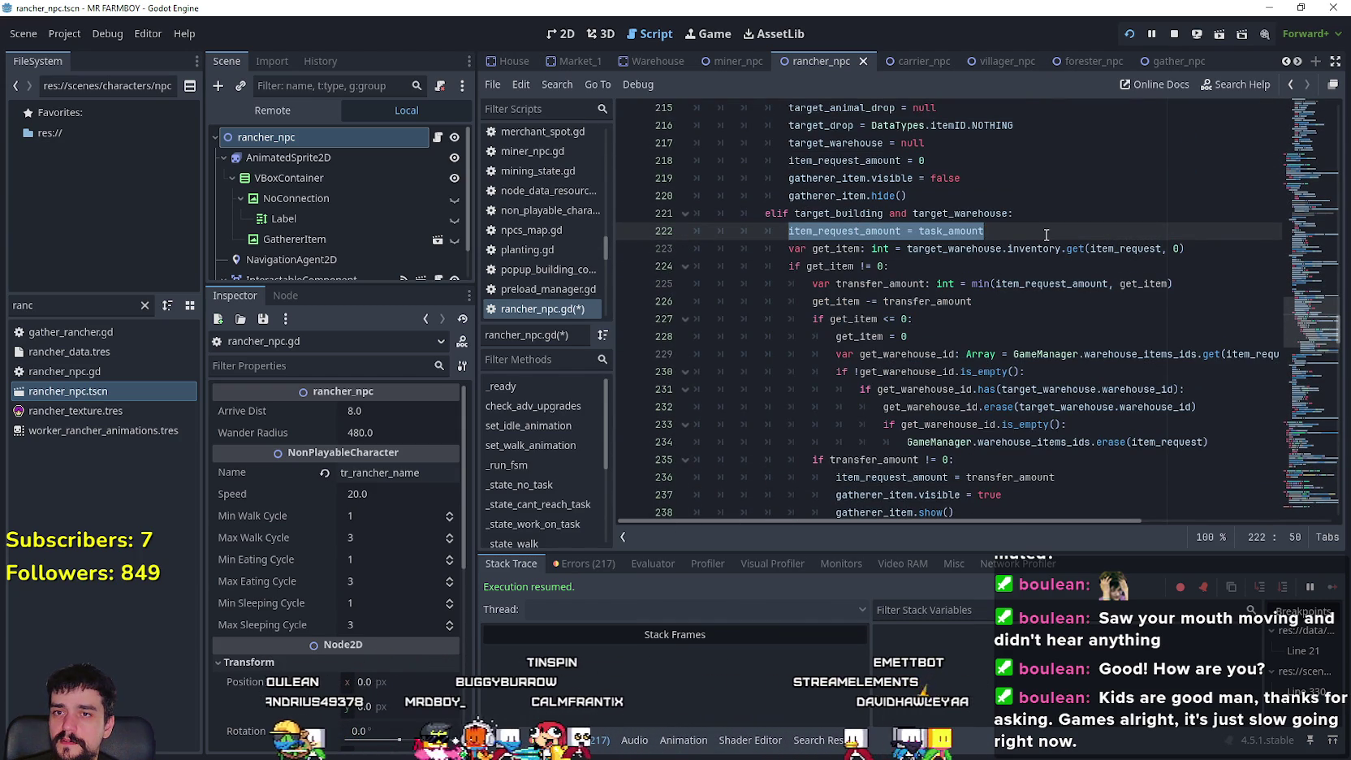
pyautogui.scroll(3, 1000, 304)
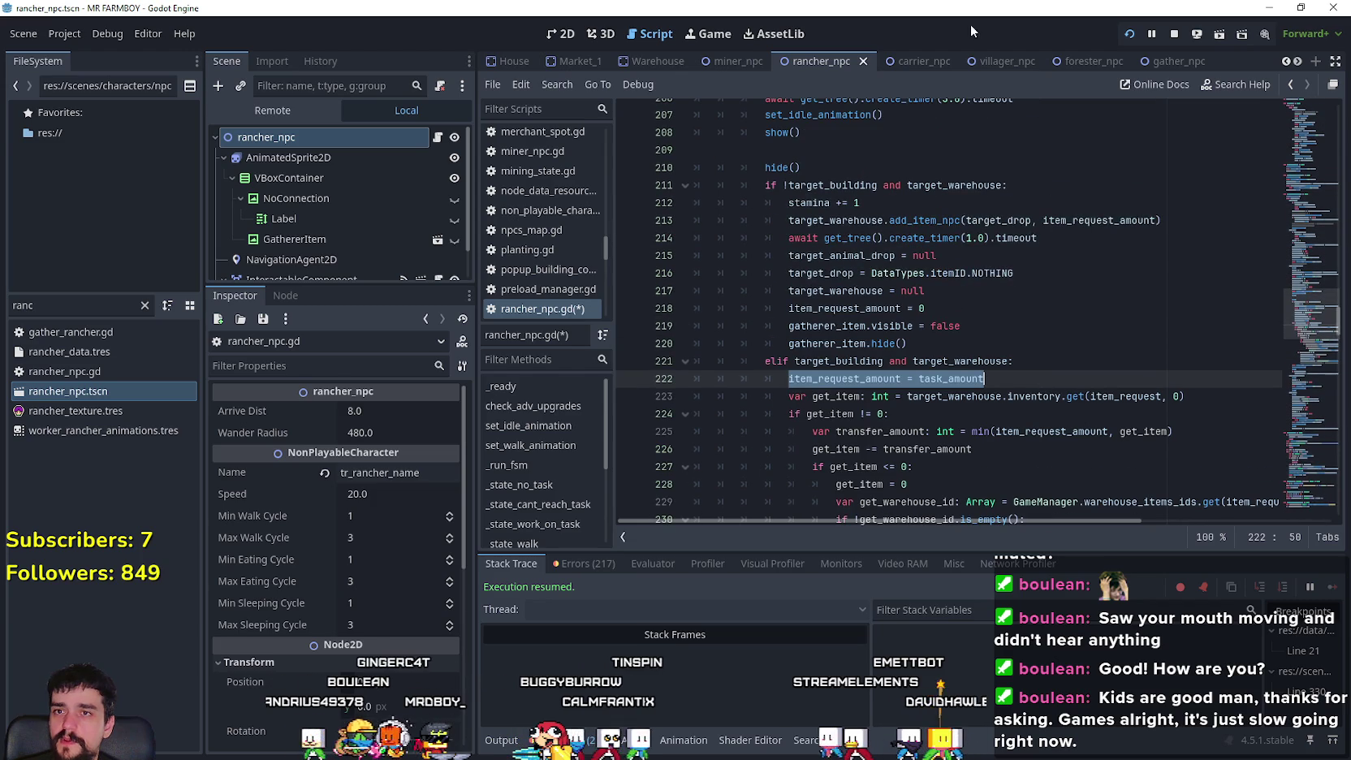
# - Switch to the carrier_npc scene and bring up its script around line 242
pyautogui.click(908, 62)
pyautogui.click(437, 137)
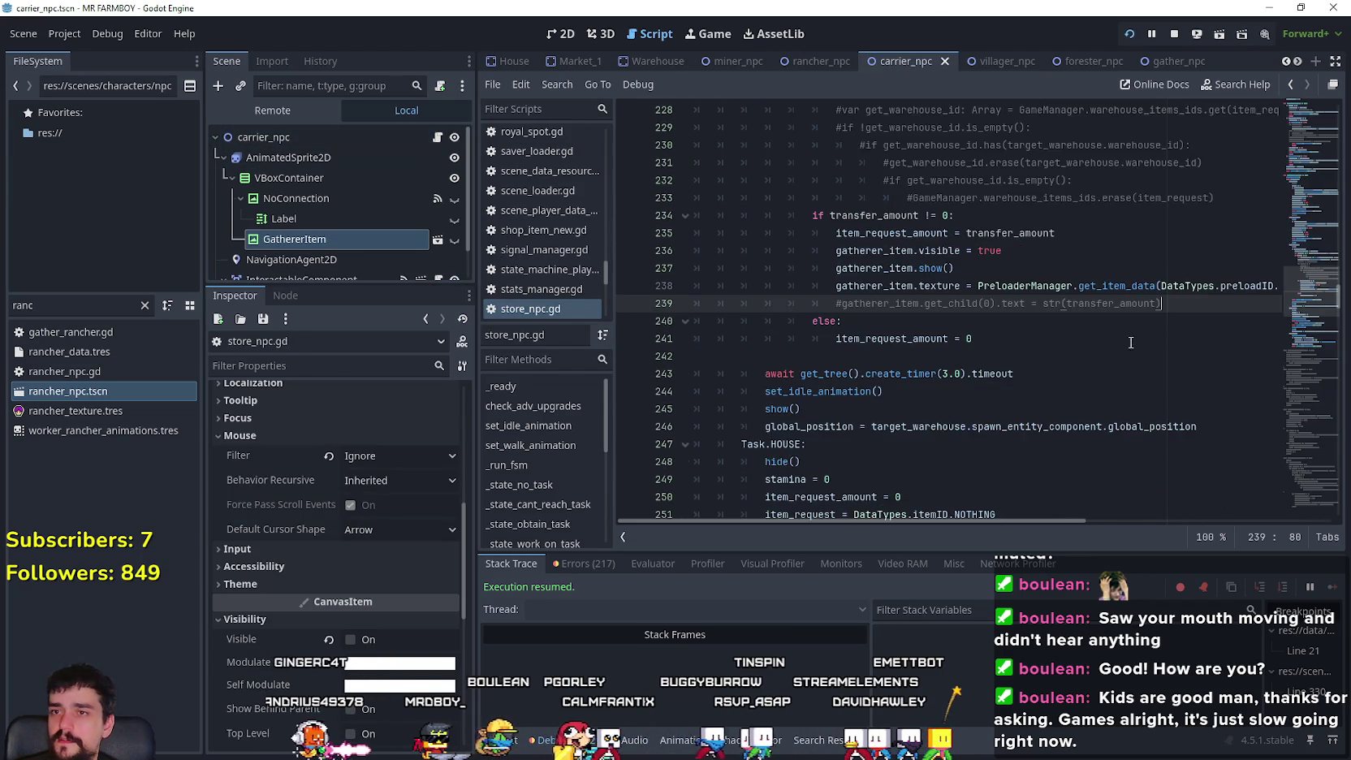
pyautogui.moveTo(1303, 268)
pyautogui.mouseDown()
pyautogui.moveTo(1304, 325)
pyautogui.moveTo(1301, 268)
pyautogui.mouseUp()
pyautogui.scroll(-5, 1081, 350)
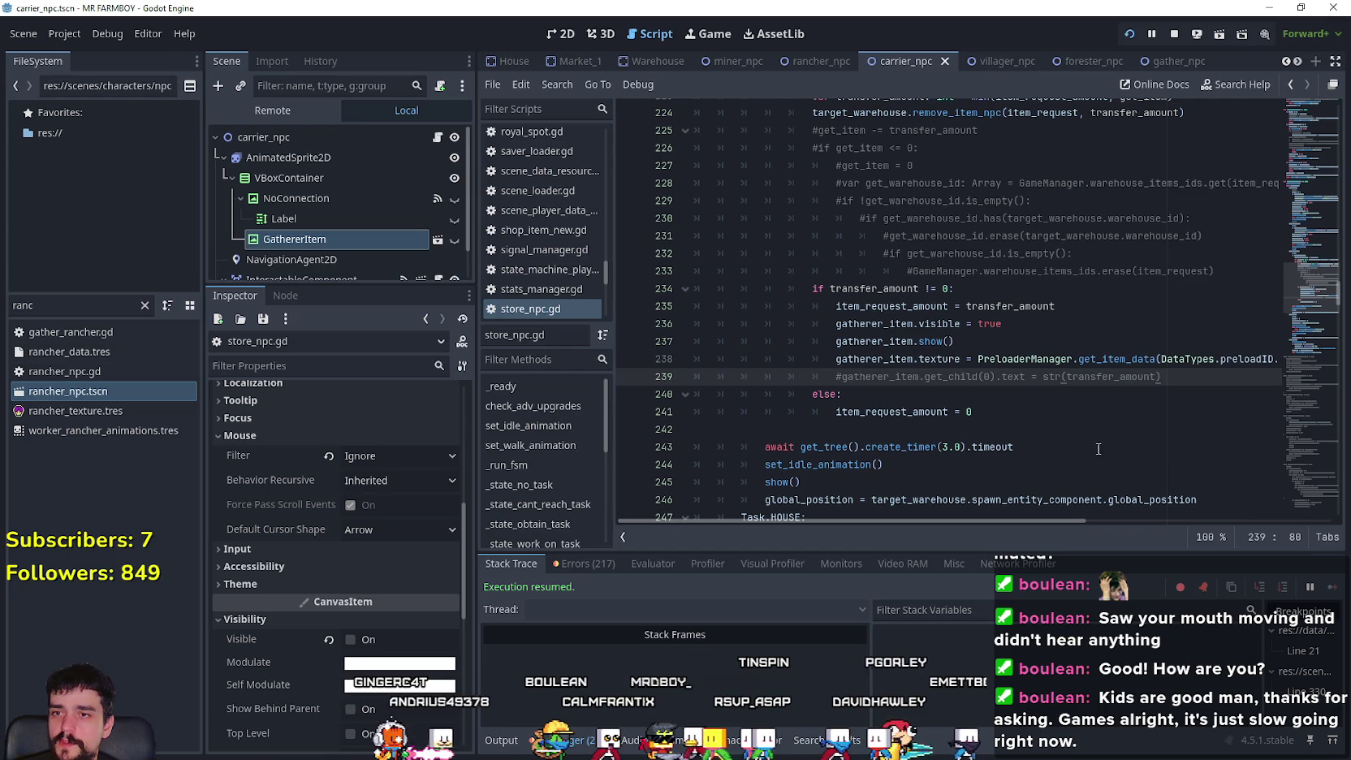
pyautogui.click(1085, 430)
pyautogui.click(1061, 419)
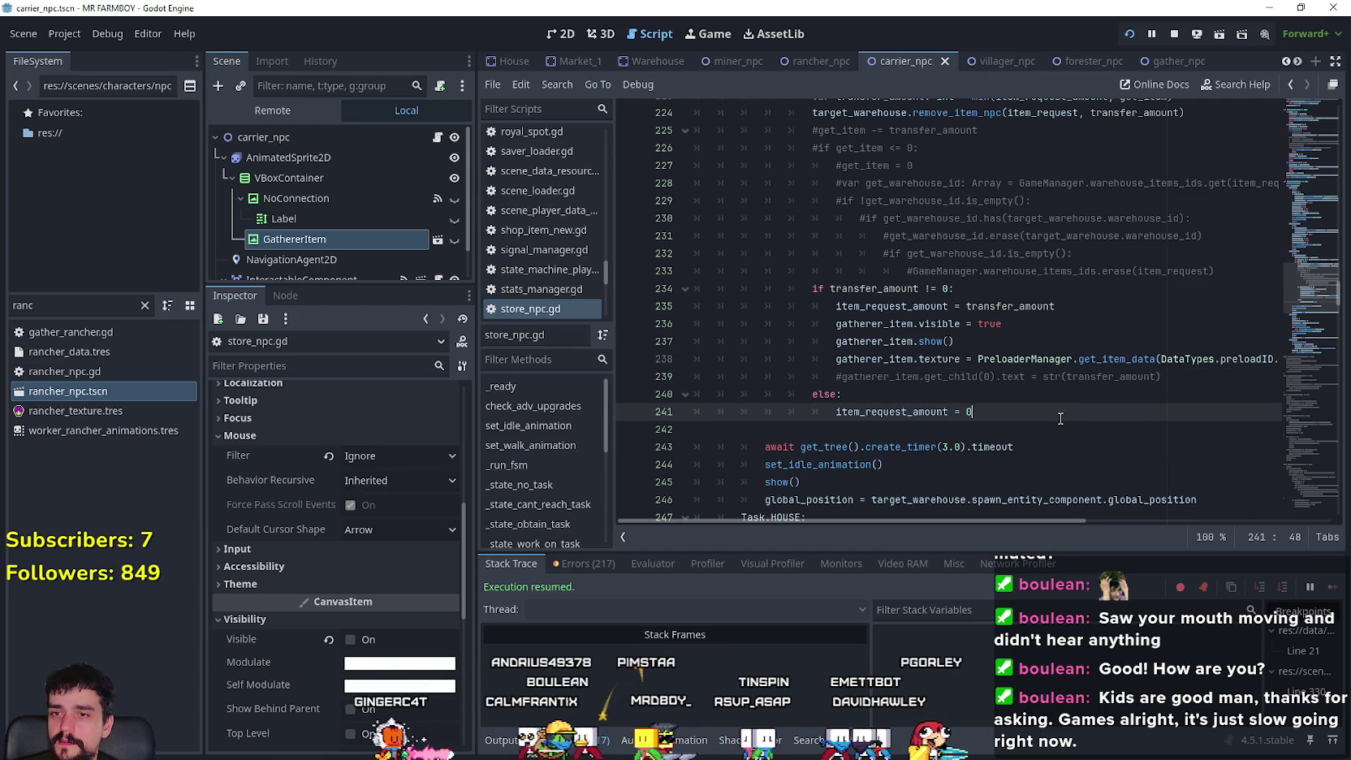
# - Copy the carrier's Task.WAREHOUSE code and return to the rancher_npc scene
pyautogui.scroll(-1, 1061, 419)
pyautogui.moveTo(1226, 457)
pyautogui.mouseDown()
pyautogui.moveTo(706, 388)
pyautogui.moveTo(709, 304)
pyautogui.moveTo(690, 304)
pyautogui.moveTo(690, 259)
pyautogui.mouseUp()
pyautogui.rightClick(764, 290)
pyautogui.click(810, 397)
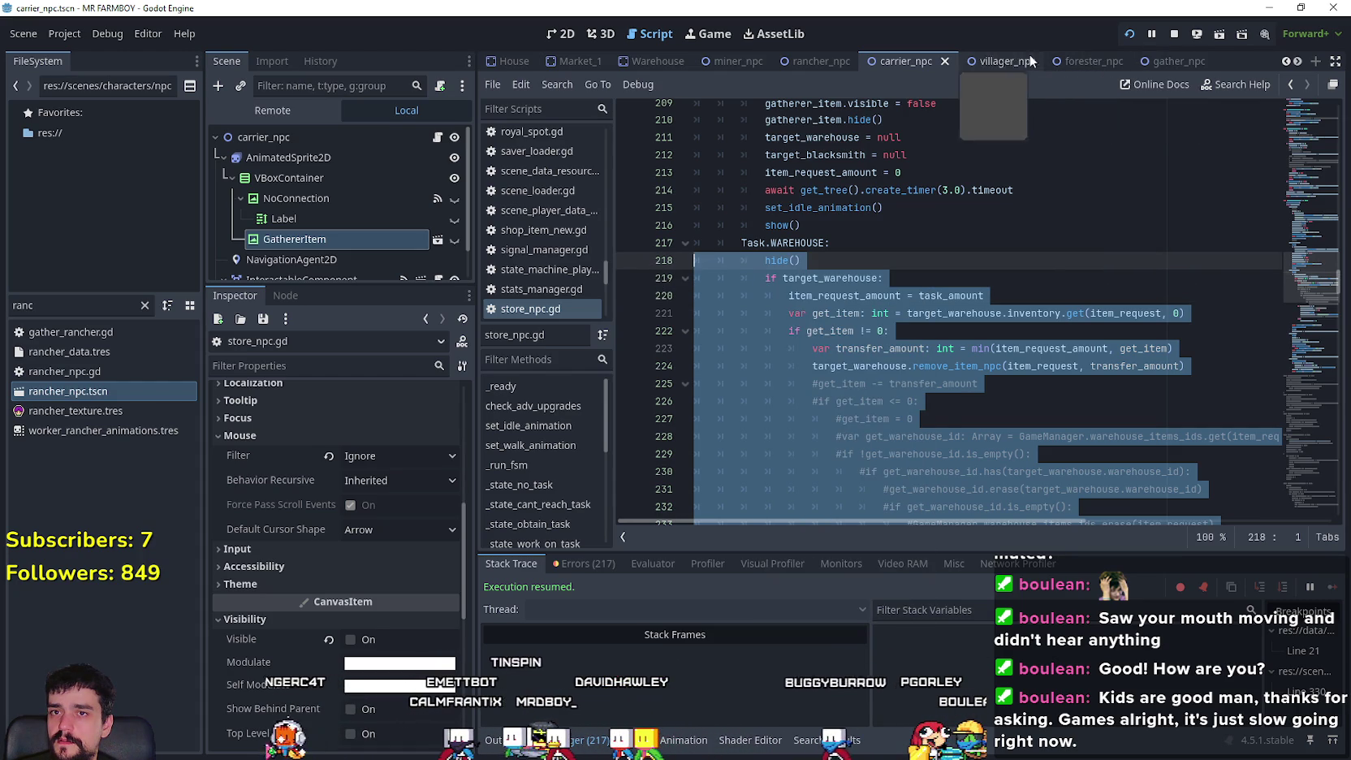
pyautogui.click(802, 60)
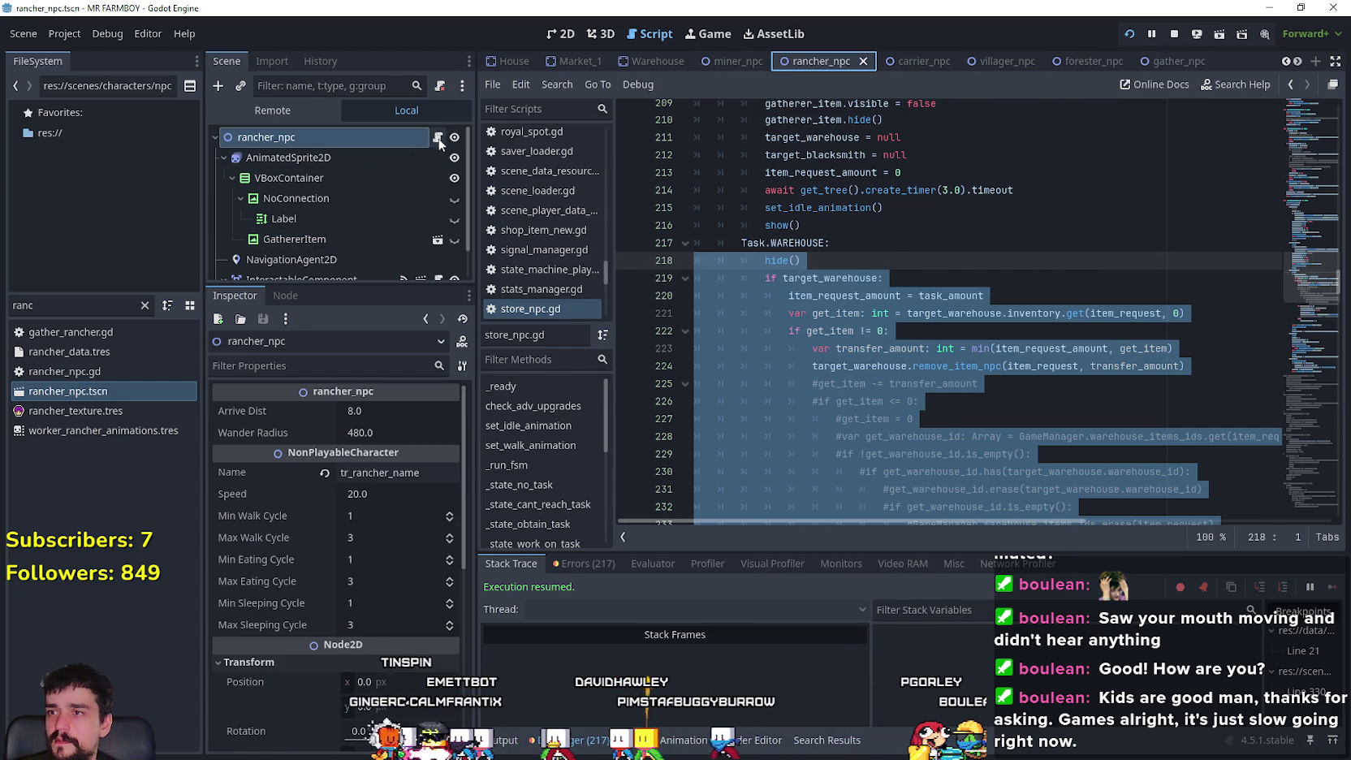
# - Comment out the rancher's old warehouse handling block with Ctrl+K
pyautogui.scroll(-3, 1014, 357)
pyautogui.scroll(7, 973, 345)
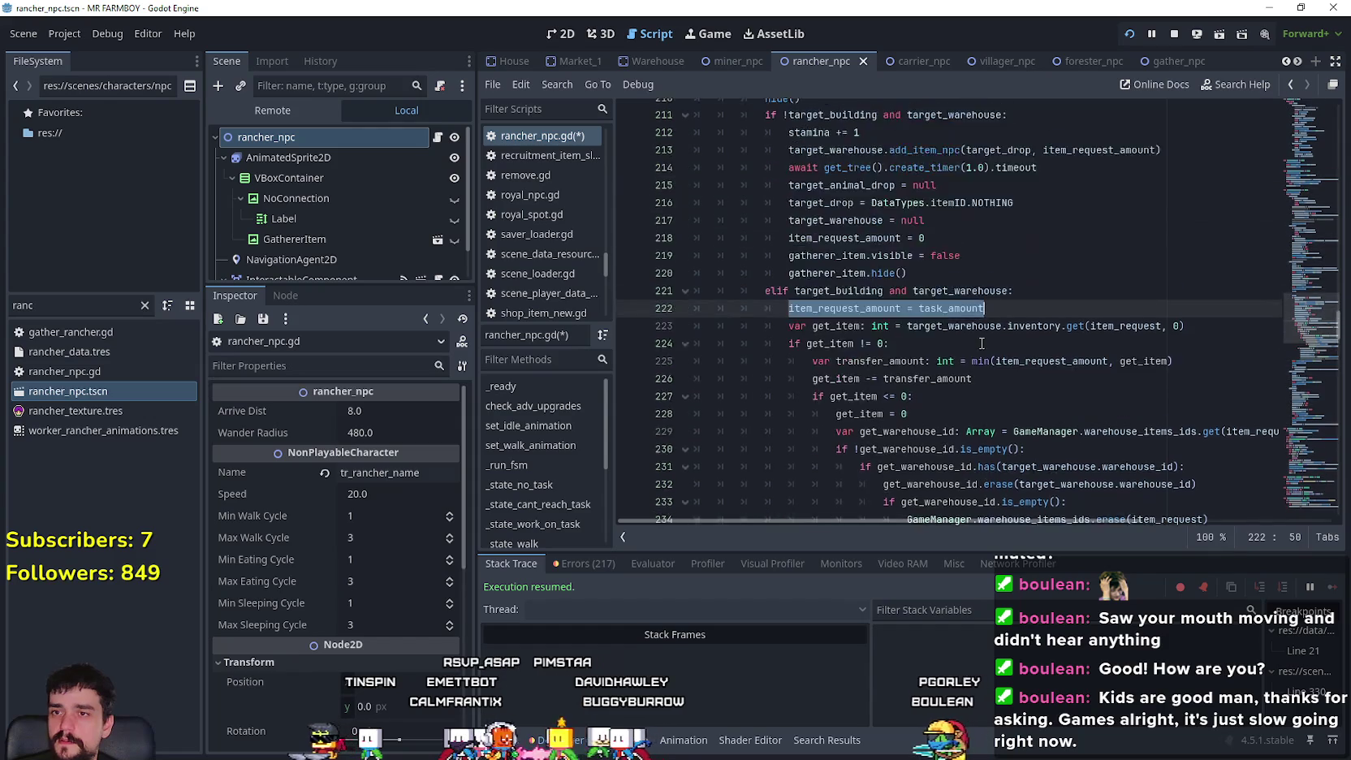
pyautogui.scroll(2, 974, 345)
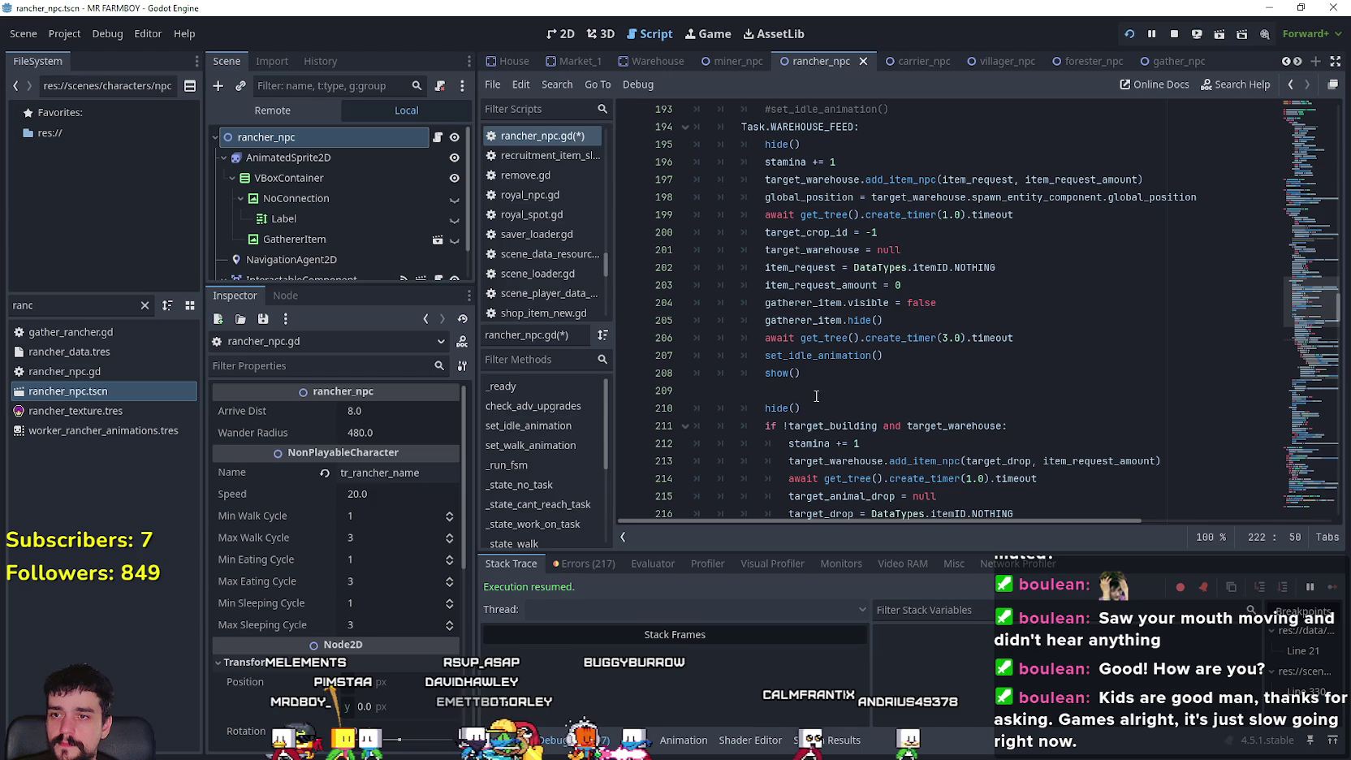
pyautogui.scroll(-5, 824, 404)
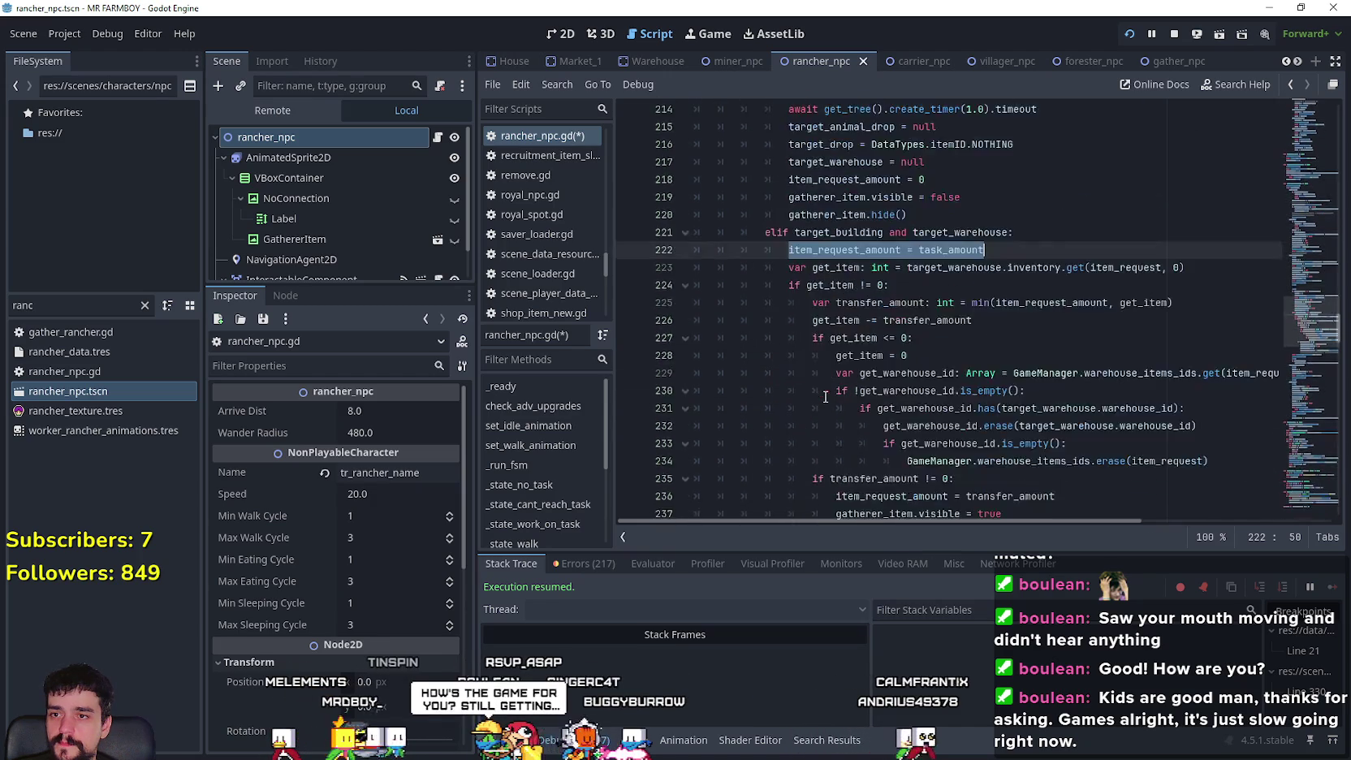
pyautogui.scroll(8, 812, 389)
pyautogui.click(794, 371)
pyautogui.moveTo(794, 371)
pyautogui.mouseDown()
pyautogui.moveTo(861, 325)
pyautogui.moveTo(881, 272)
pyautogui.moveTo(860, 229)
pyautogui.moveTo(1055, 390)
pyautogui.moveTo(1275, 434)
pyautogui.mouseUp()
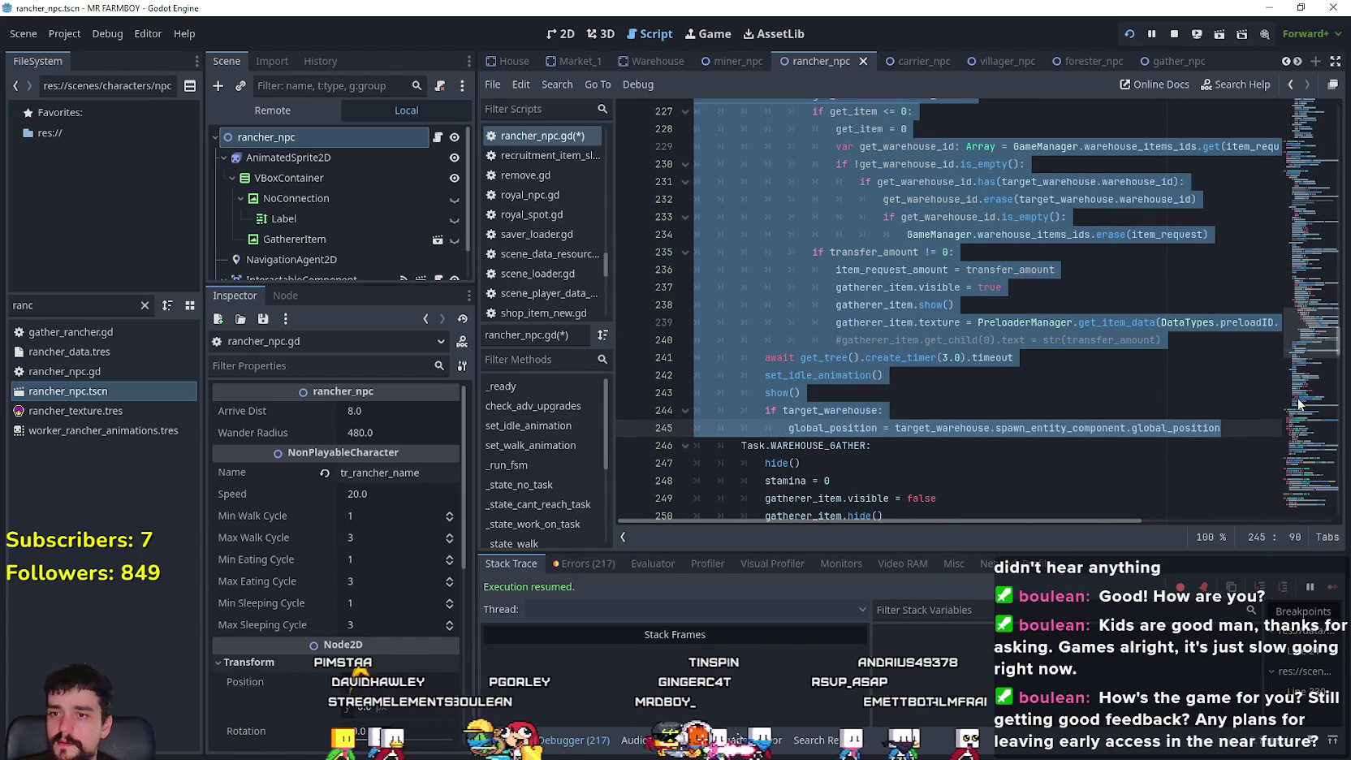
pyautogui.hotkey('ctrl', 'k')
# - Paste the copied carrier warehouse code on a new line after show()
pyautogui.scroll(10, 1110, 238)
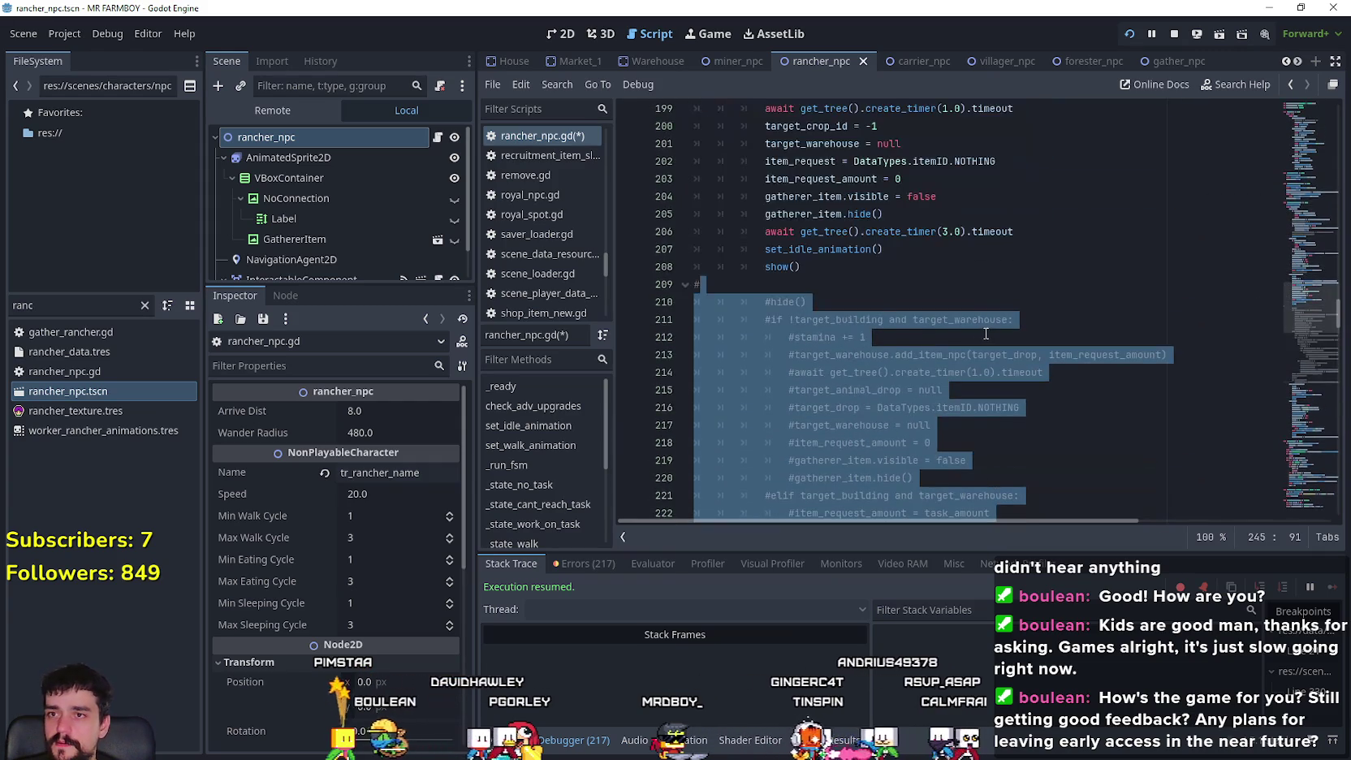
pyautogui.click(809, 381)
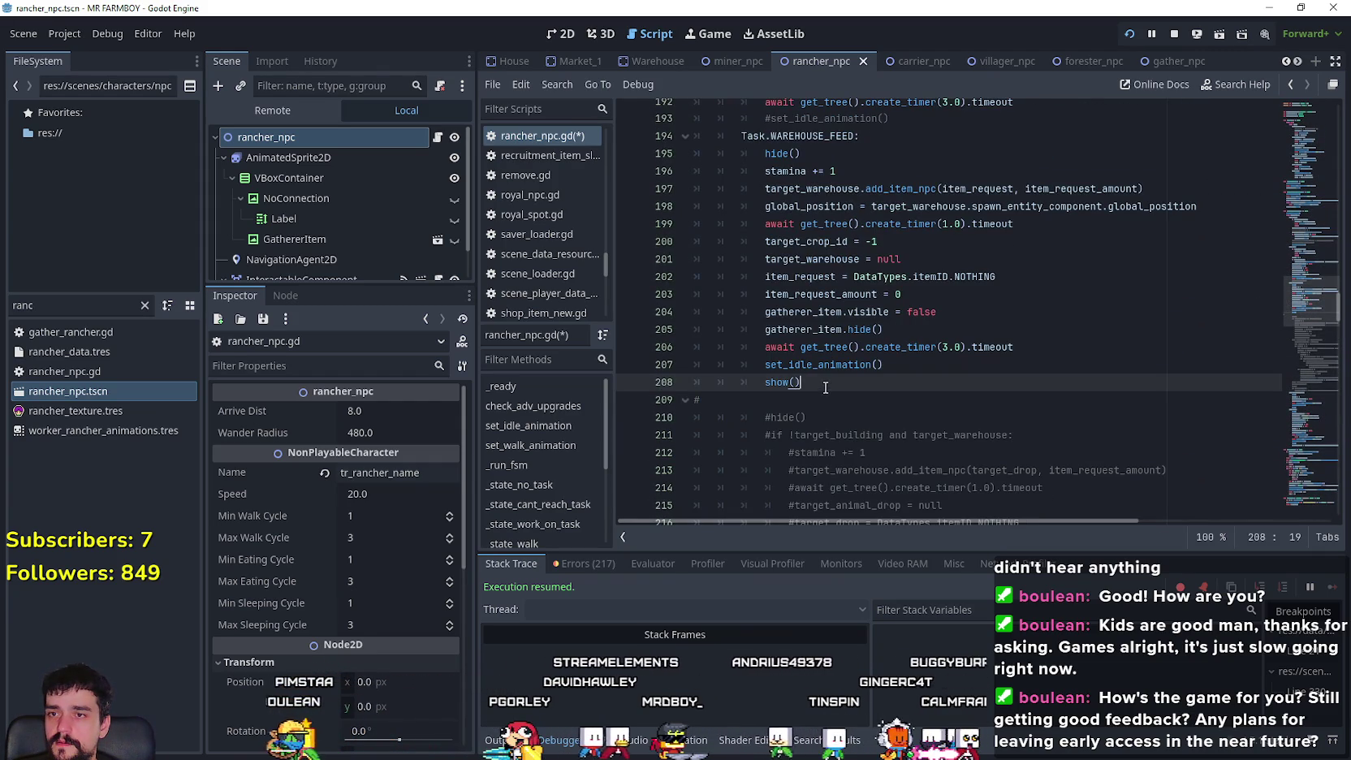
pyautogui.press('Return')
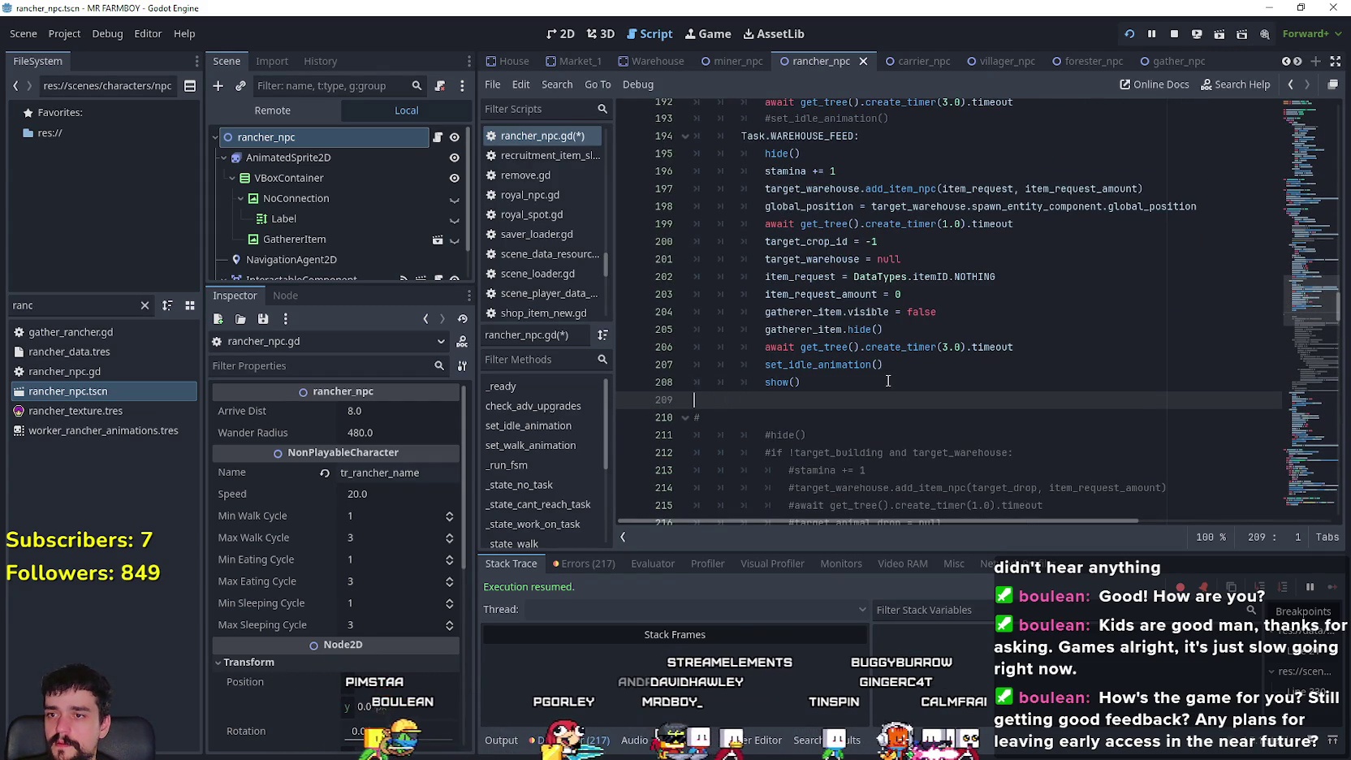
pyautogui.hotkey('ctrl', 'v')
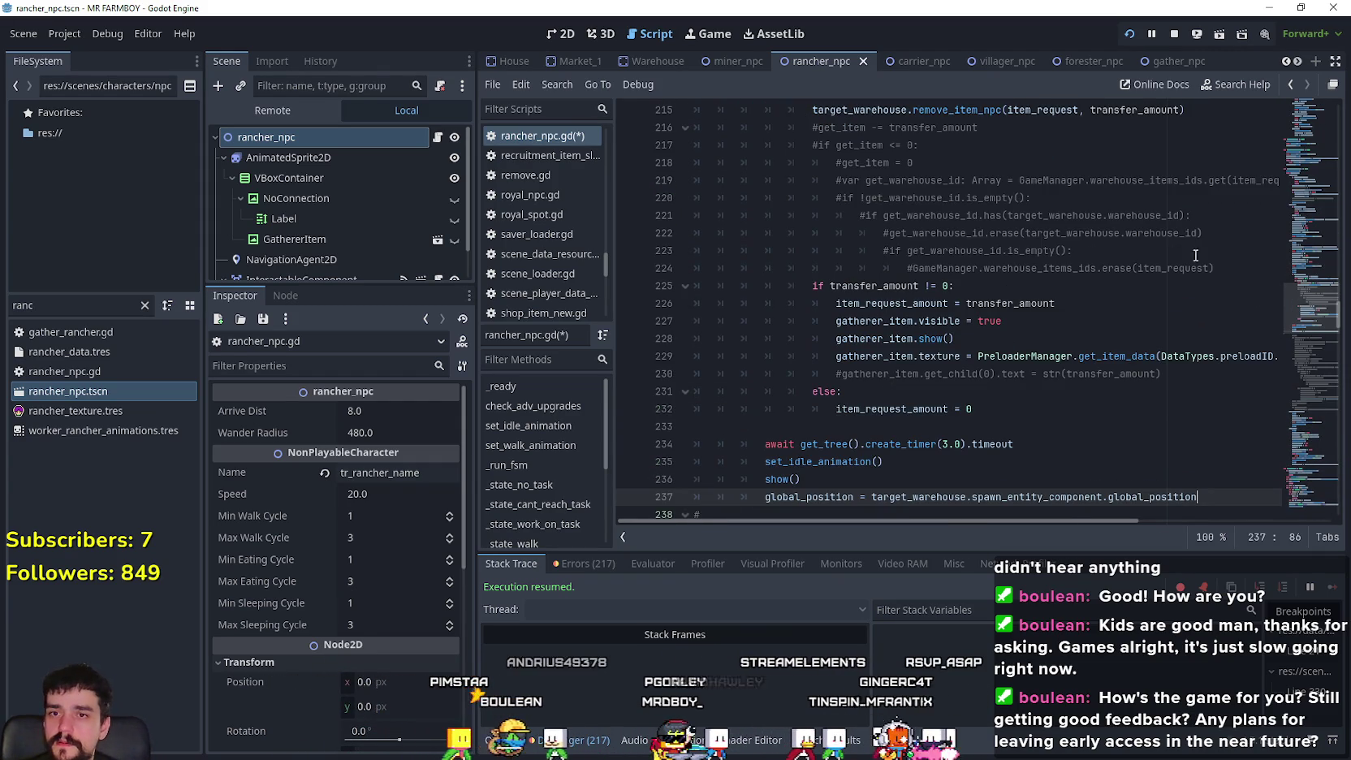
# - Delete the commented-out get_item lines, the stray blank line and the commented get_child line
pyautogui.moveTo(1215, 270)
pyautogui.mouseDown()
pyautogui.moveTo(699, 155)
pyautogui.moveTo(688, 130)
pyautogui.mouseUp()
pyautogui.press('BackSpace')
pyautogui.press('BackSpace')
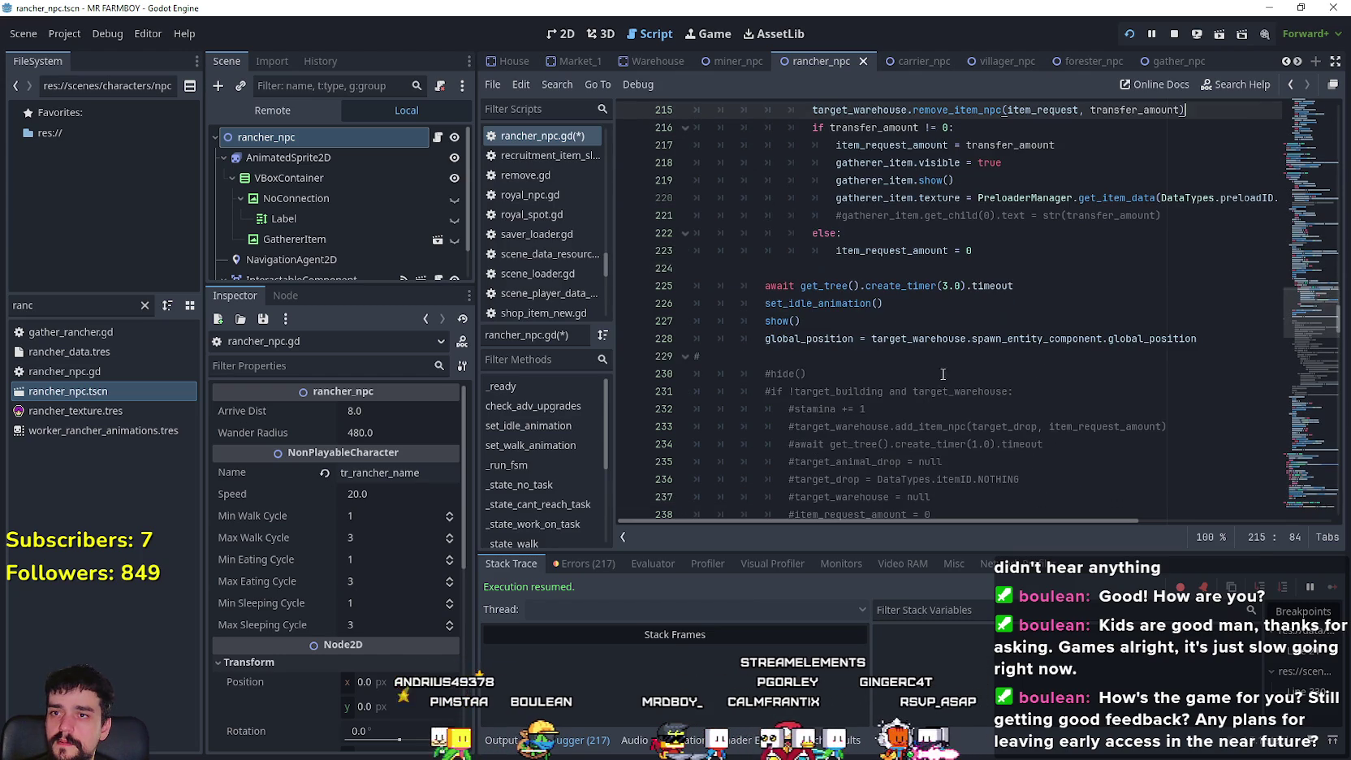
pyautogui.scroll(3, 749, 355)
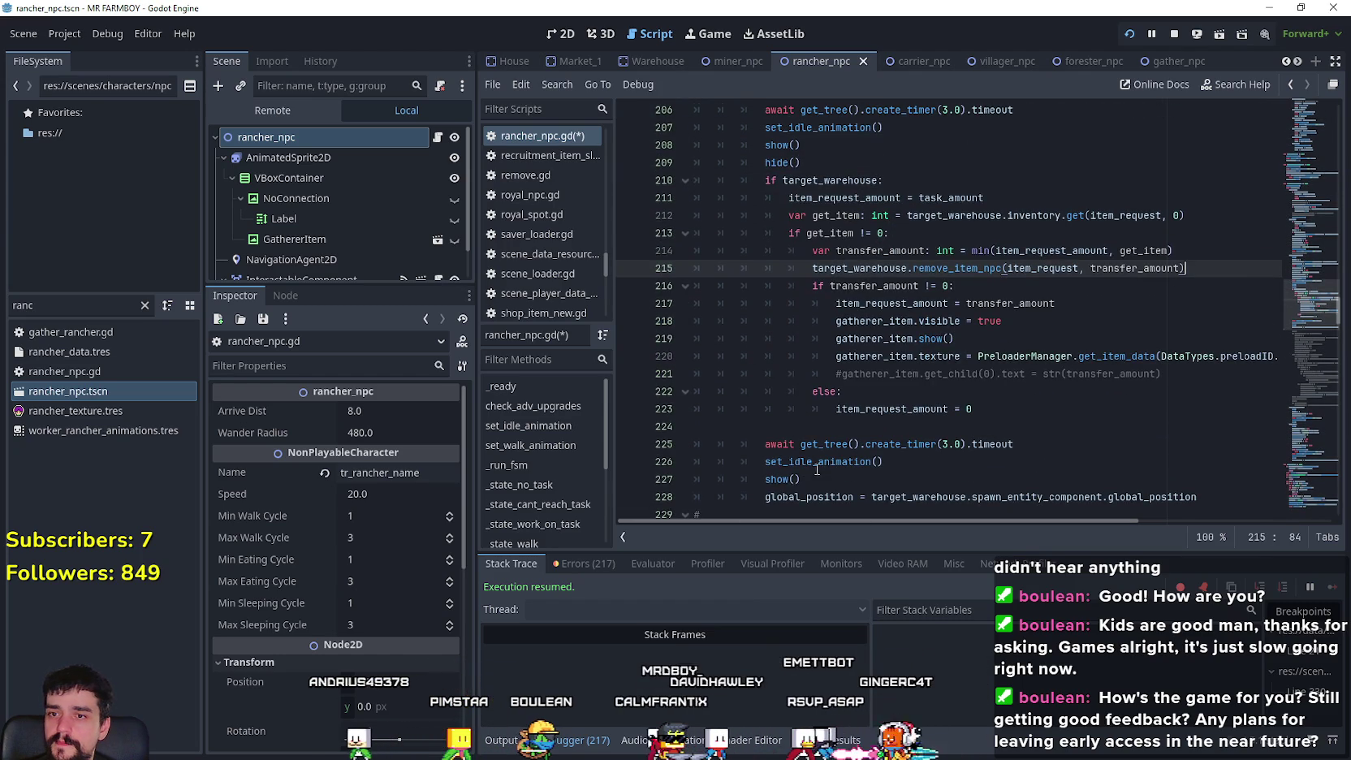
pyautogui.scroll(3, 788, 457)
pyautogui.click(858, 479)
pyautogui.press('BackSpace')
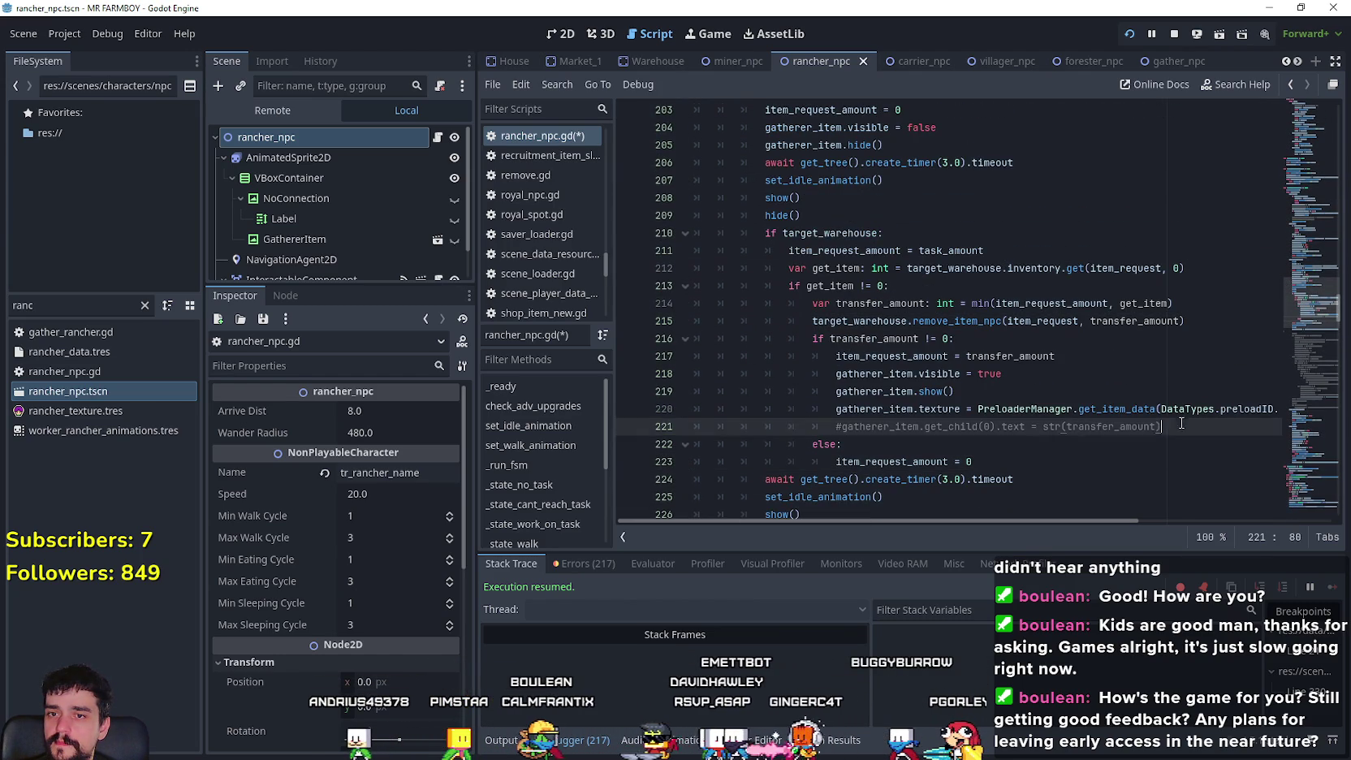
pyautogui.moveTo(1170, 426); pyautogui.dragTo(665, 423)
pyautogui.press('BackSpace')
pyautogui.press('BackSpace')
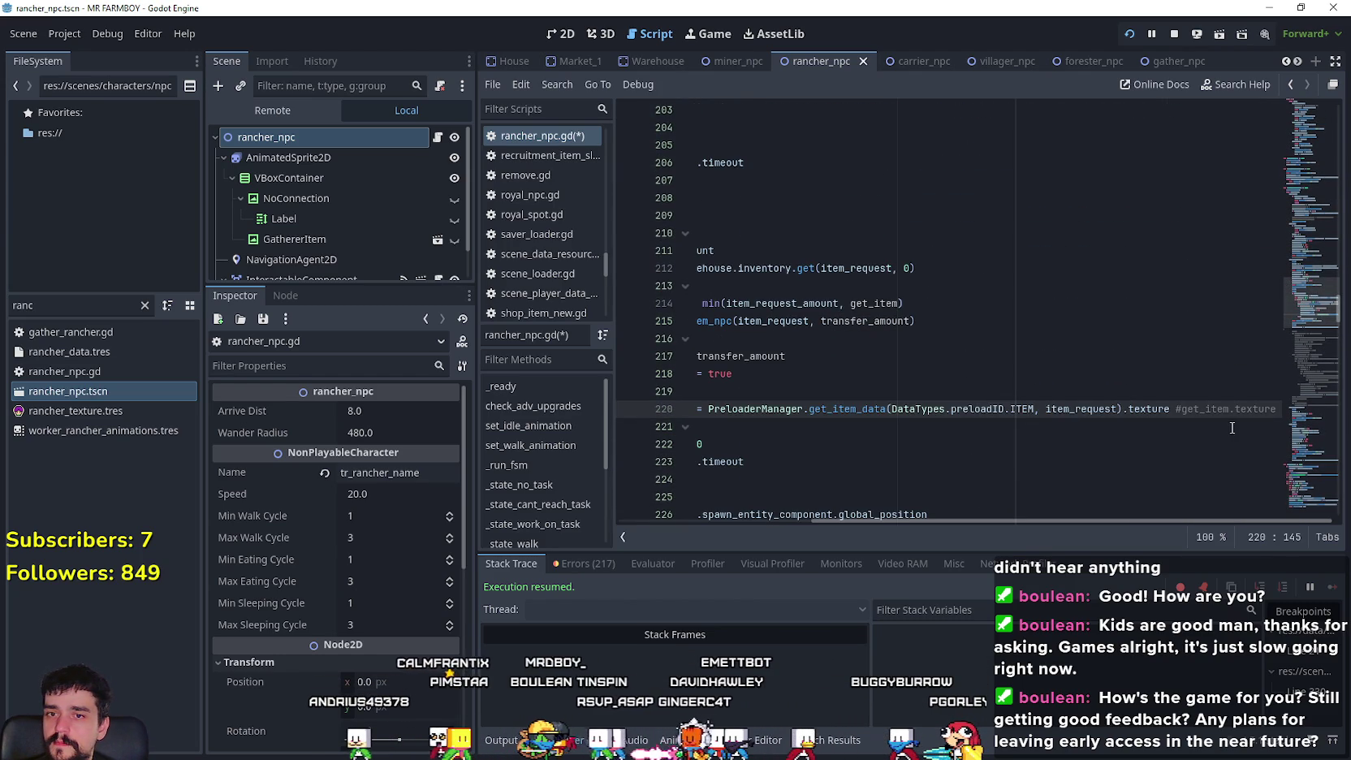
# - Remove the trailing comment on texture line 220 and check the pasted lines 217–218
pyautogui.moveTo(1240, 406); pyautogui.dragTo(1279, 408)
pyautogui.press('BackSpace')
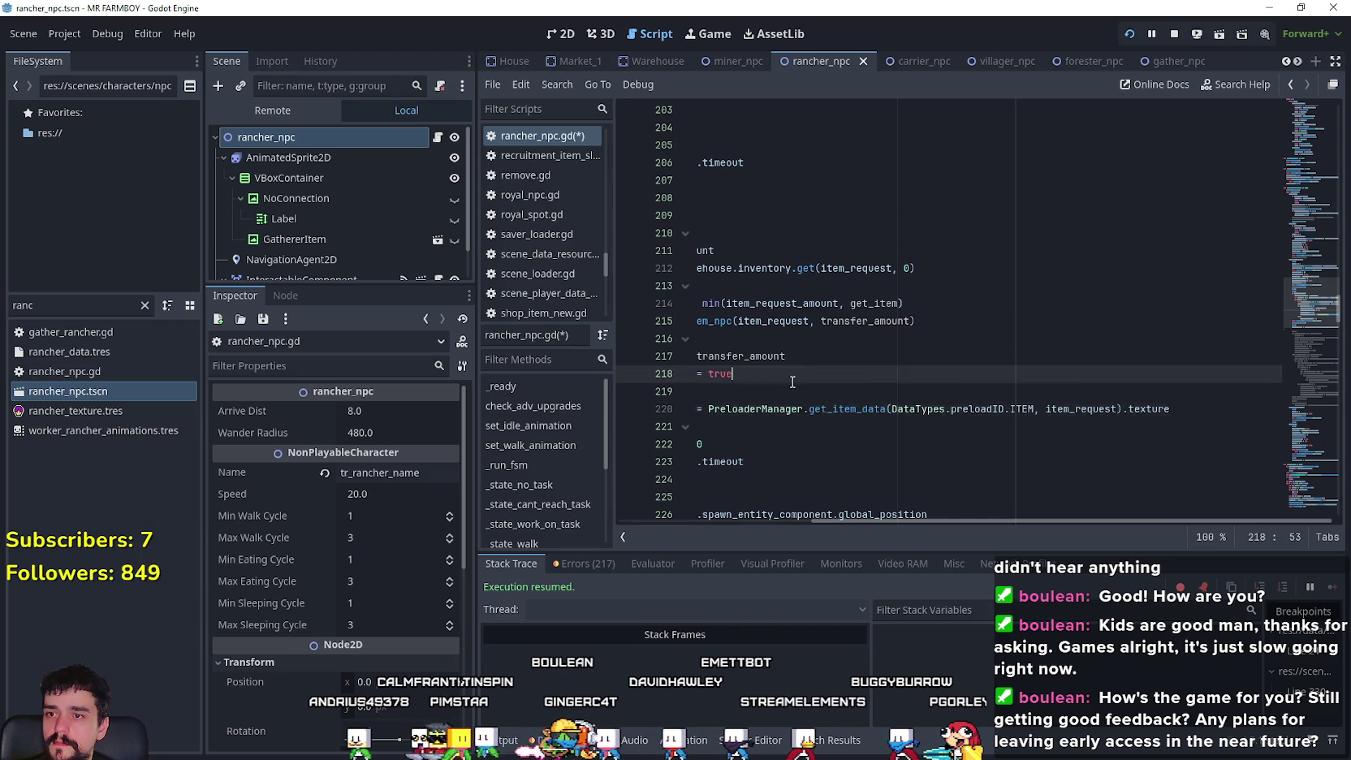
pyautogui.moveTo(920, 374); pyautogui.dragTo(561, 358)
pyautogui.click(1039, 374)
pyautogui.scroll(1, 934, 341)
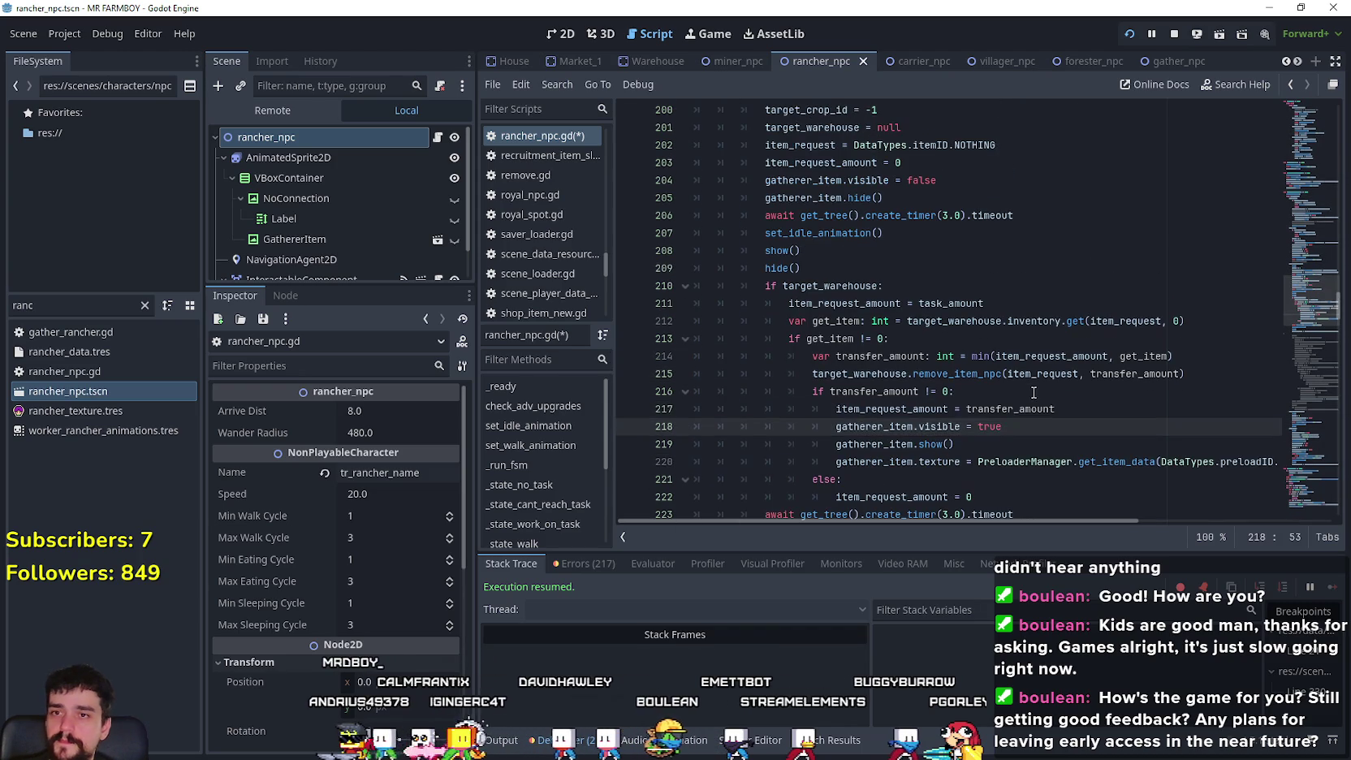
pyautogui.click(820, 266)
pyautogui.scroll(2, 820, 268)
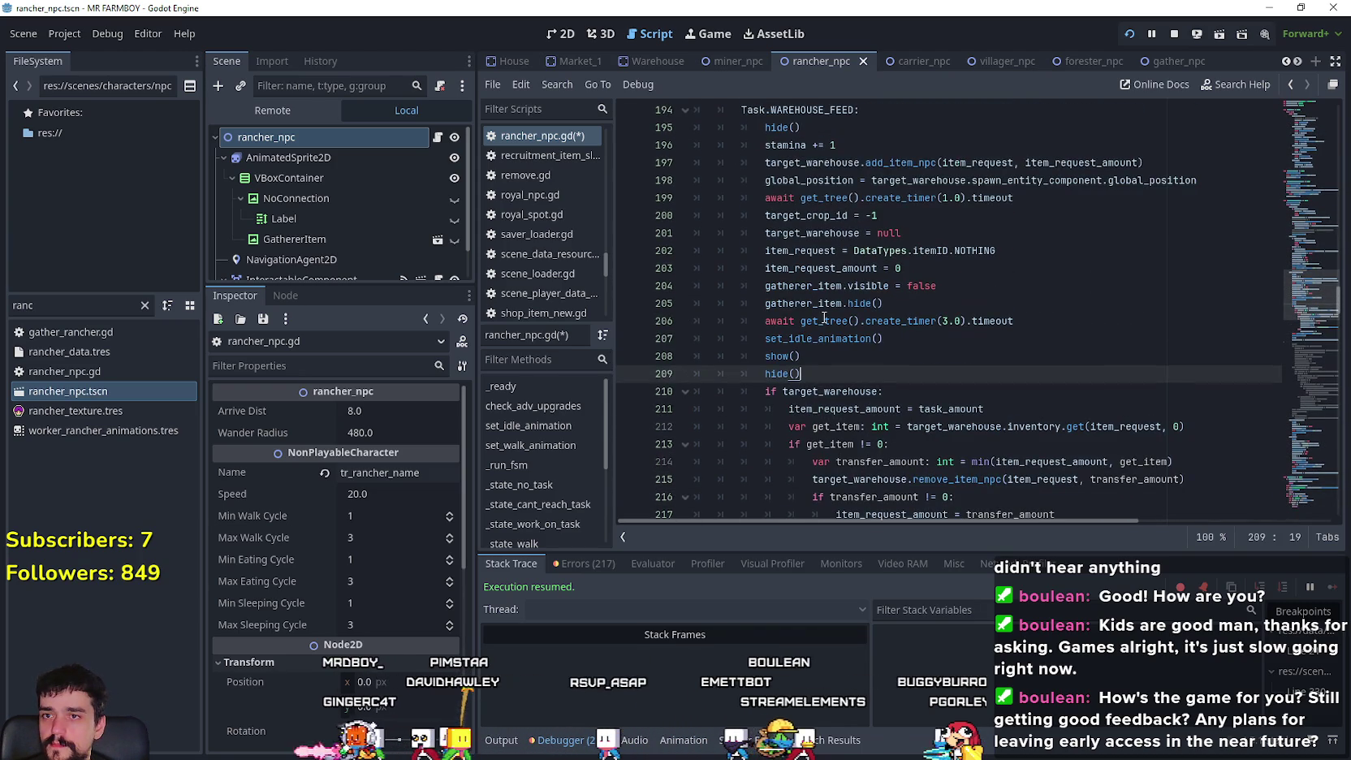
# - Review target_warehouse, item_request_amount, transfer_amount and the else branch in the pasted code
pyautogui.scroll(-1, 828, 304)
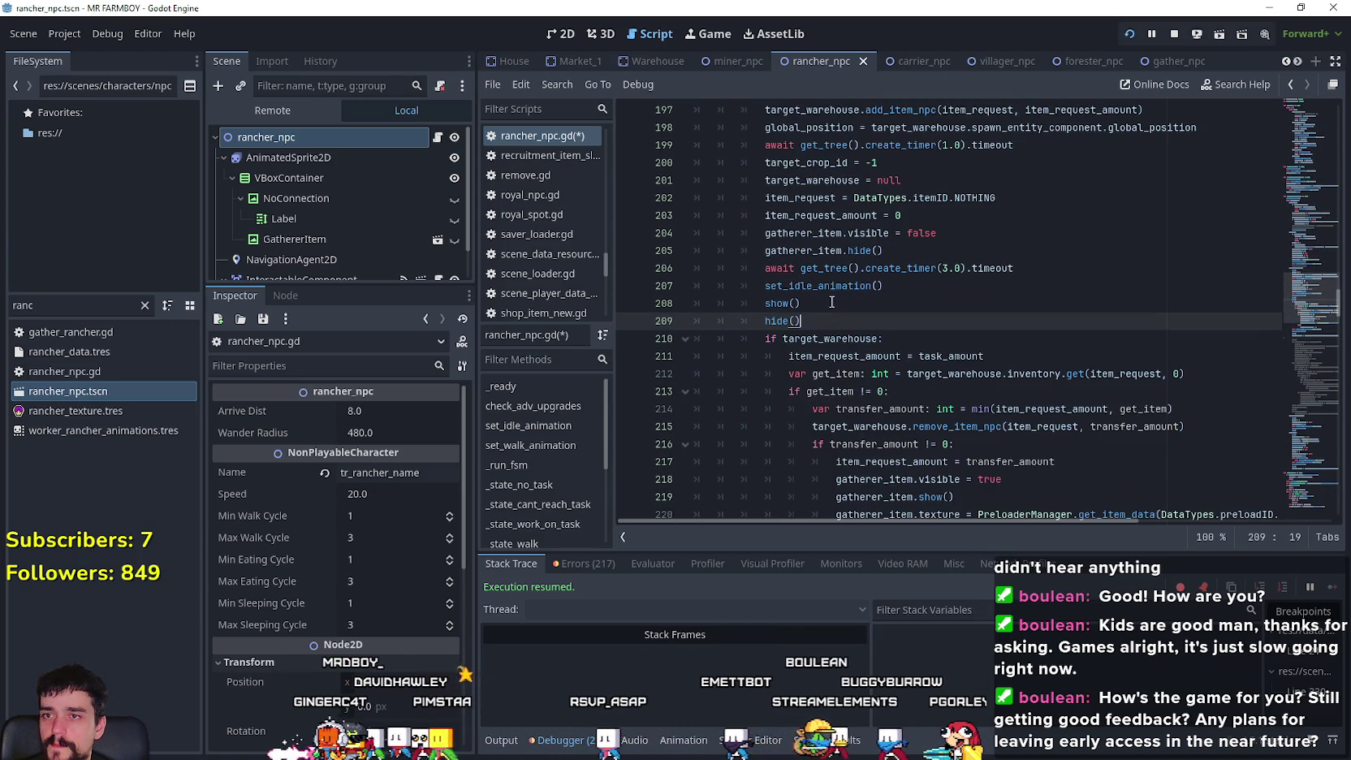
pyautogui.doubleClick(807, 179)
pyautogui.doubleClick(848, 357)
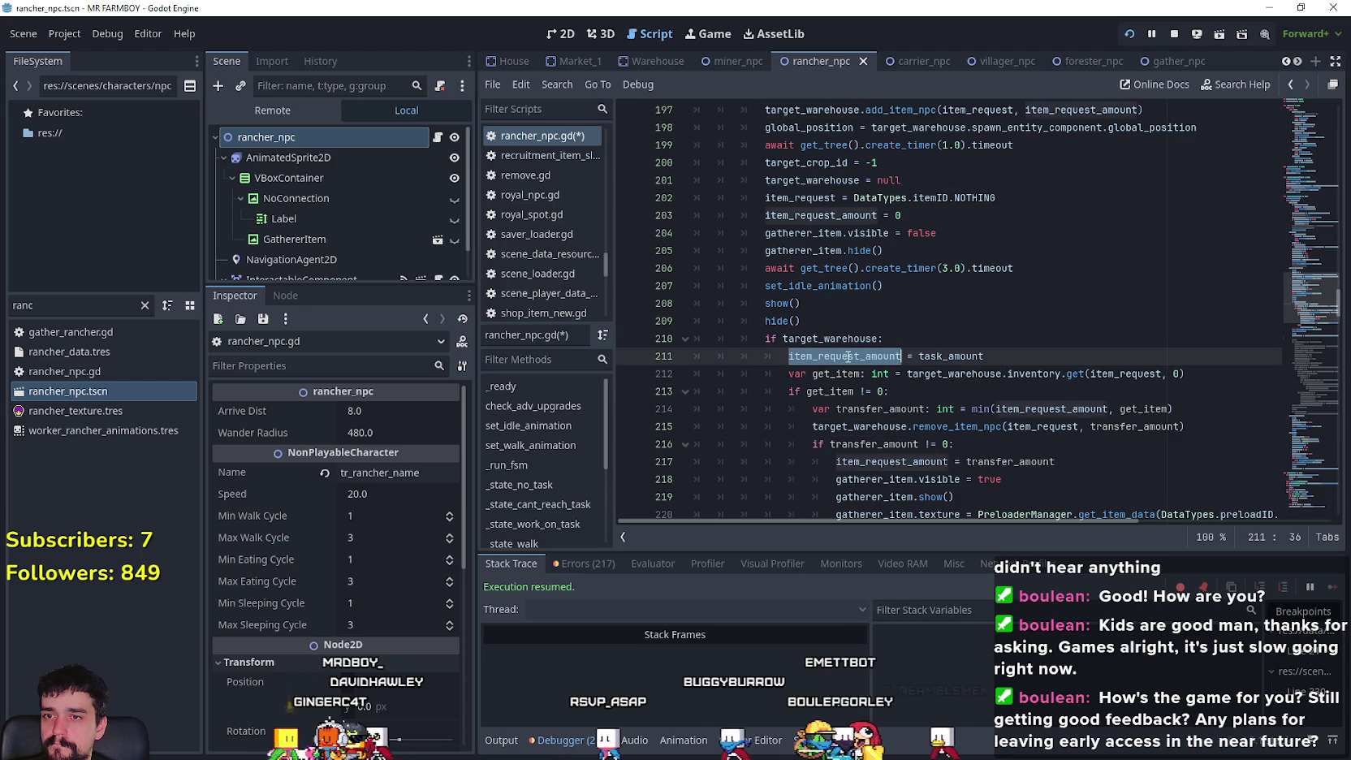
pyautogui.scroll(-1, 1092, 382)
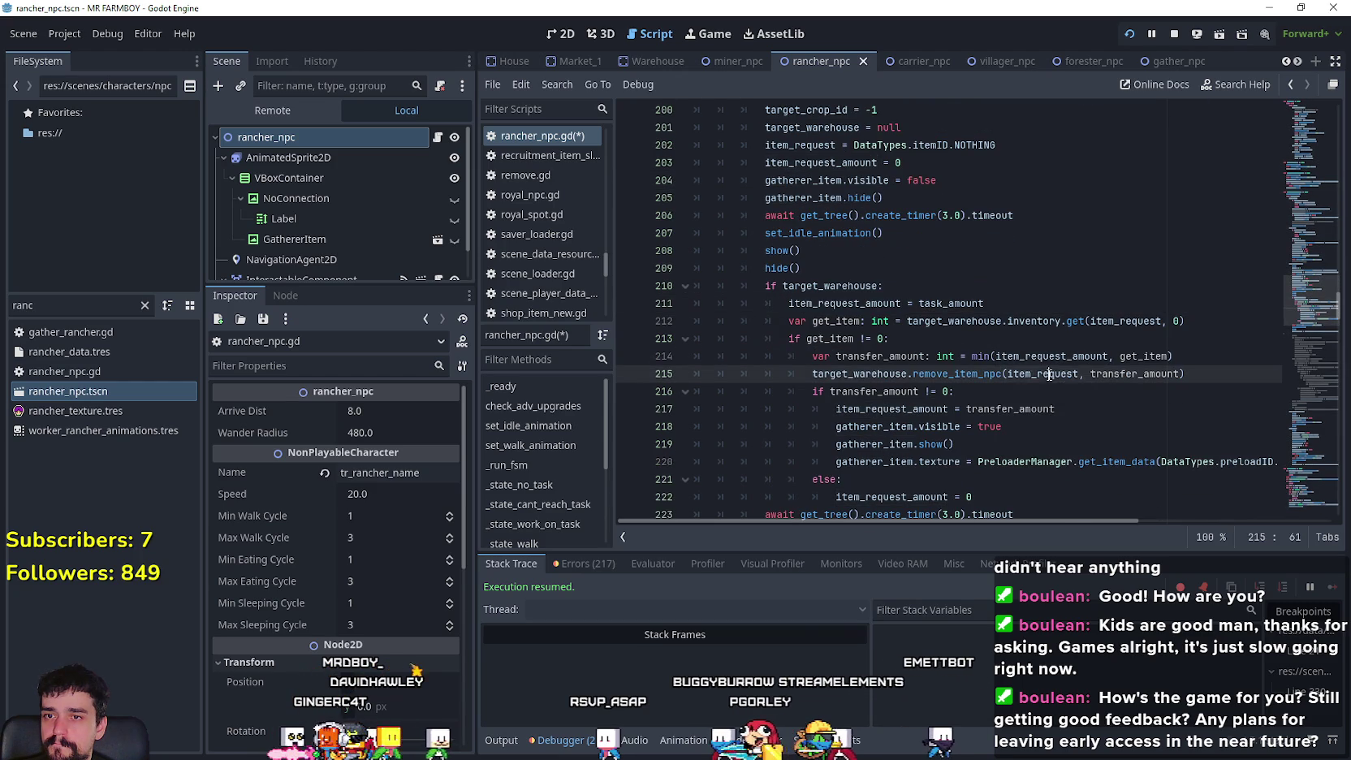
pyautogui.doubleClick(1043, 373)
pyautogui.doubleClick(1135, 373)
pyautogui.scroll(-2, 954, 412)
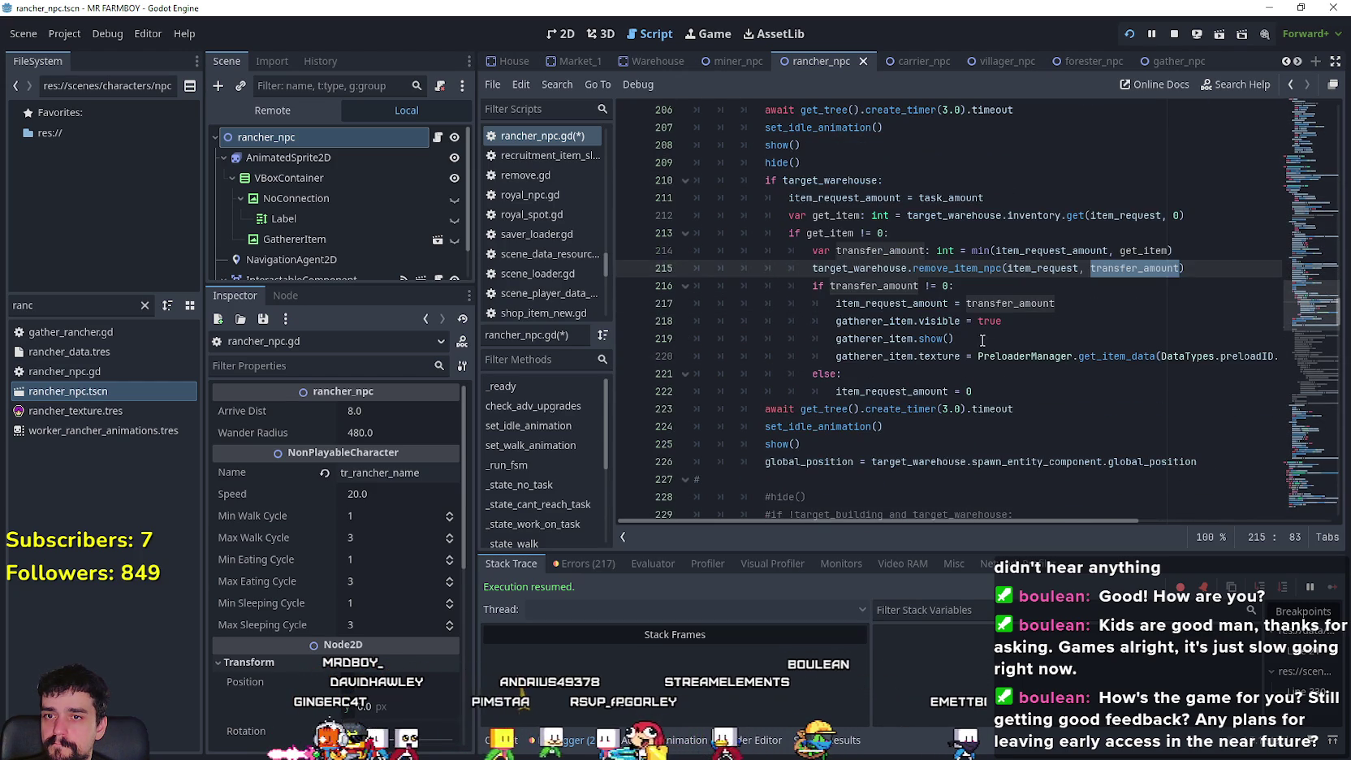
pyautogui.doubleClick(1005, 303)
pyautogui.doubleClick(890, 287)
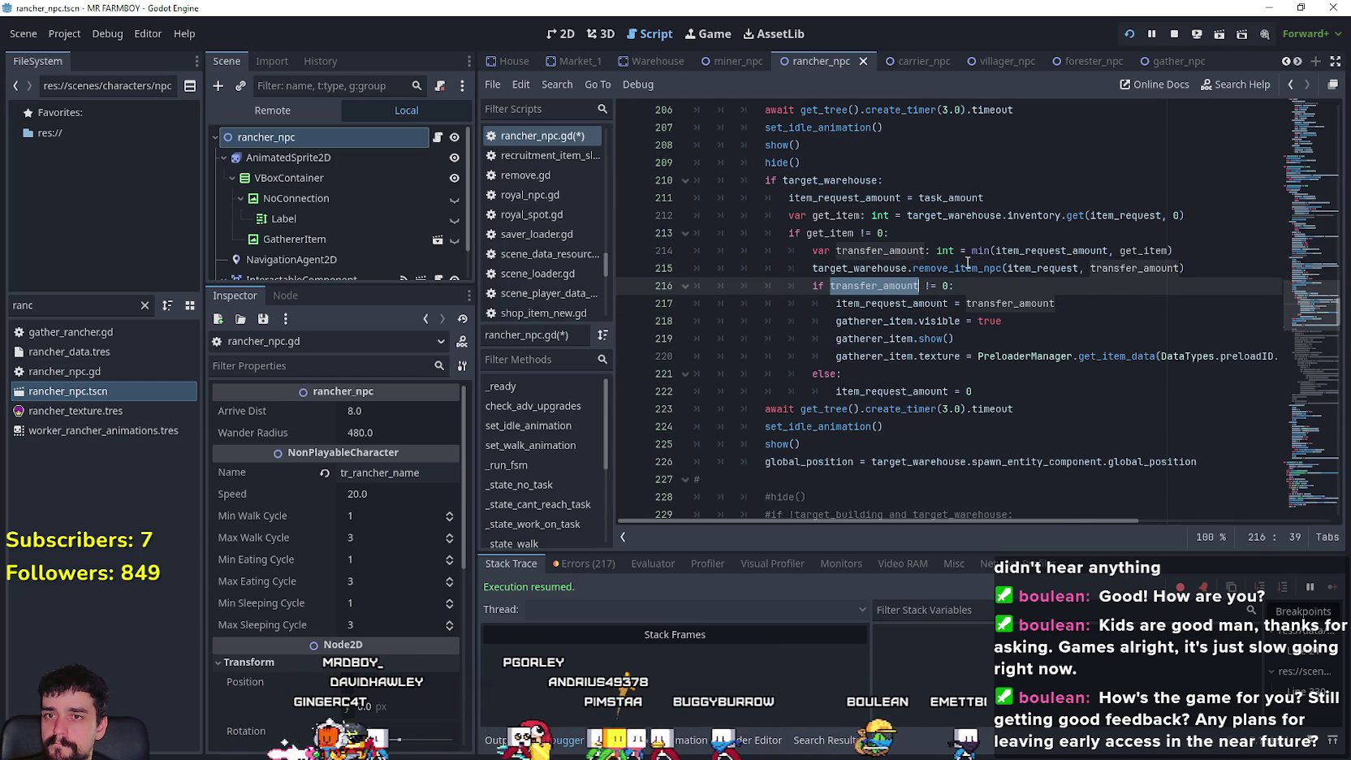
pyautogui.doubleClick(1125, 216)
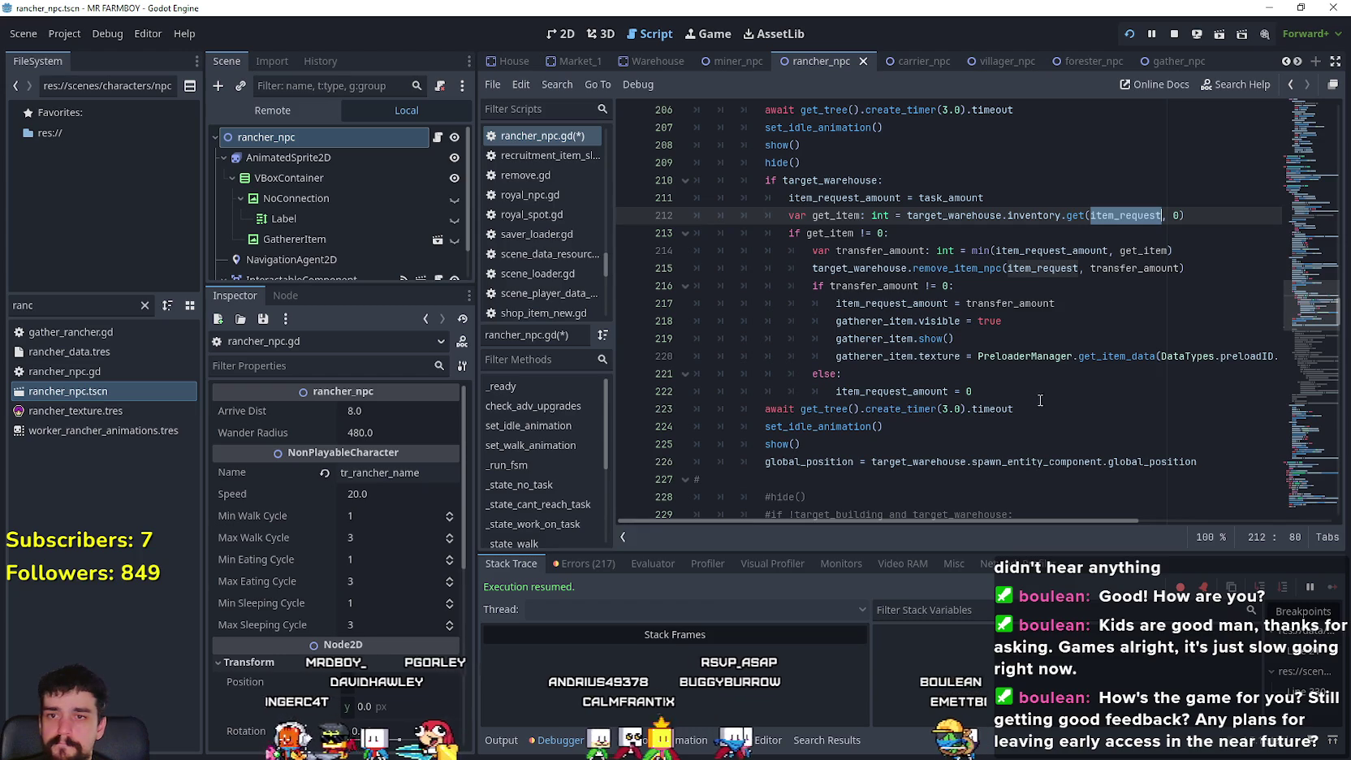
pyautogui.doubleClick(1125, 358)
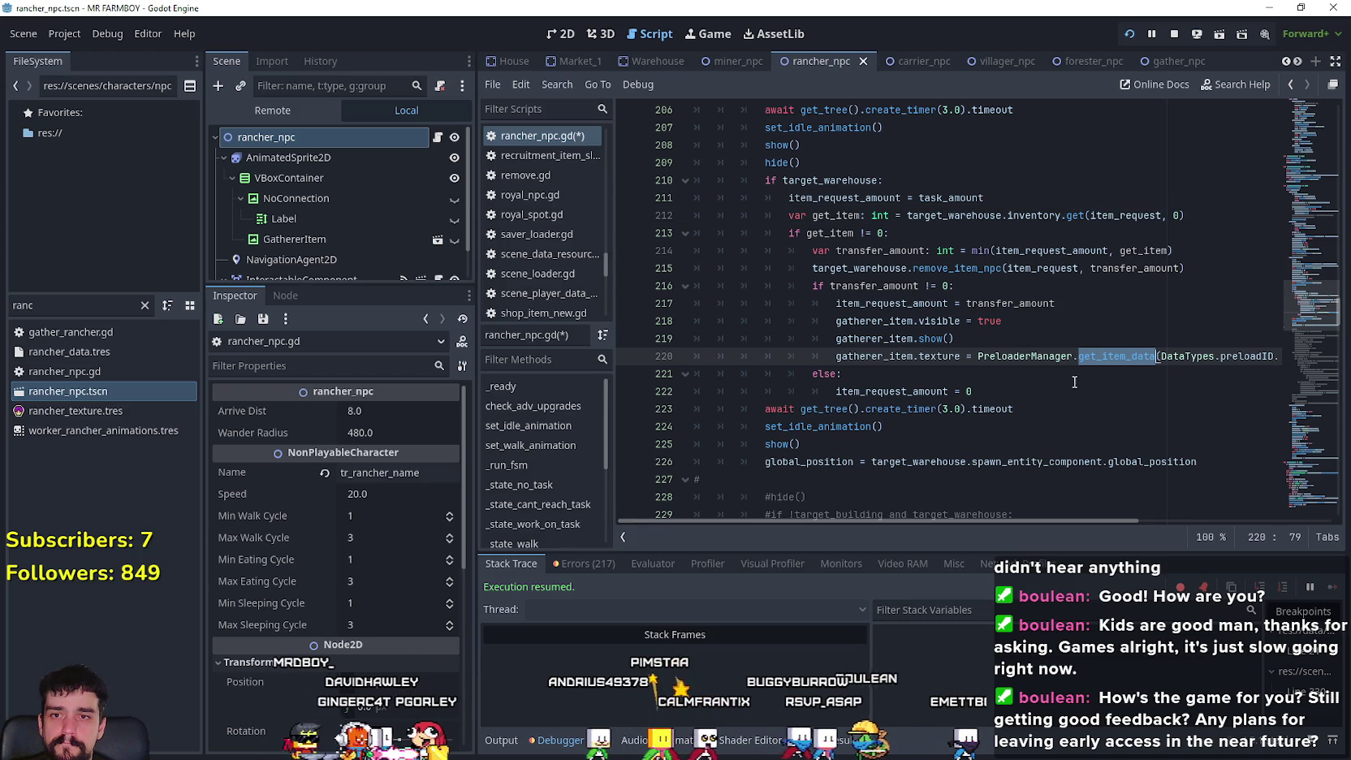
pyautogui.click(893, 375)
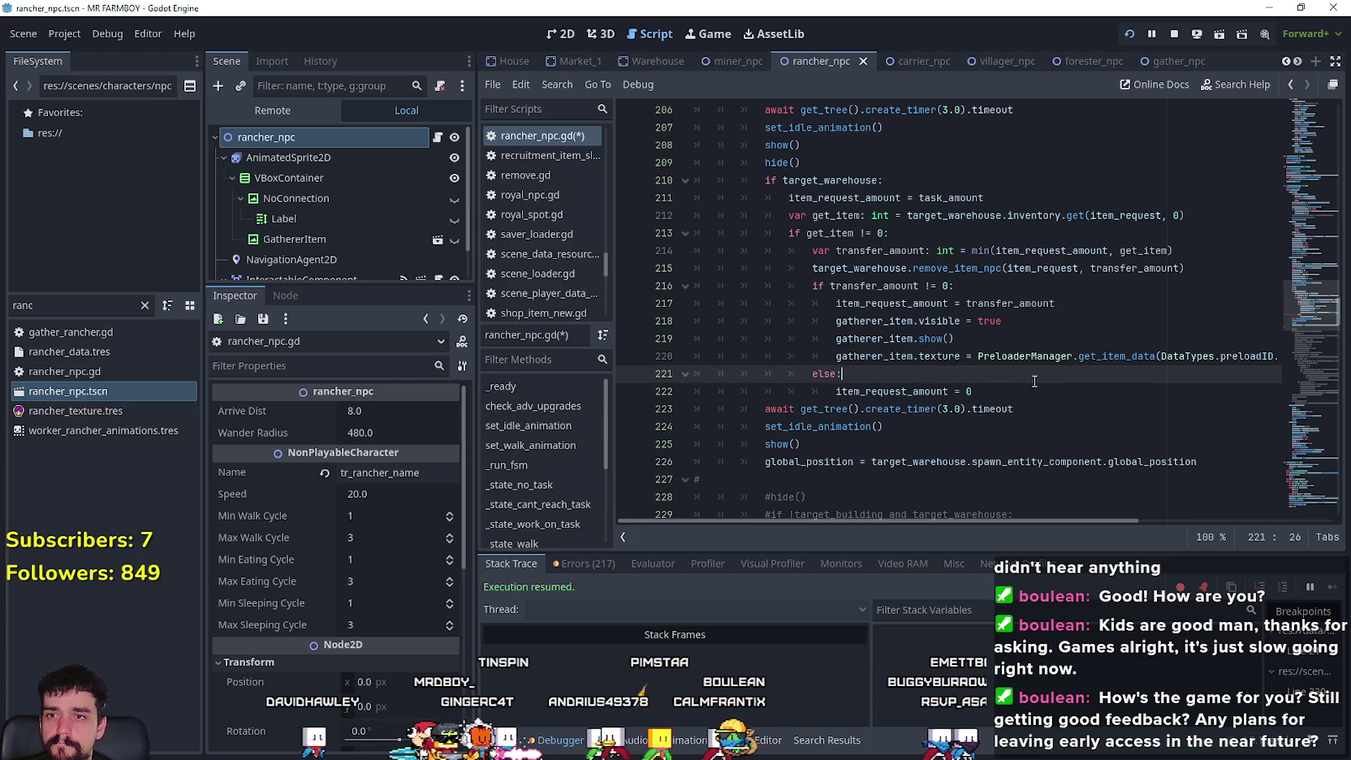
pyautogui.moveTo(1034, 392)
pyautogui.mouseDown()
pyautogui.moveTo(730, 392)
pyautogui.moveTo(690, 357)
pyautogui.moveTo(651, 370)
pyautogui.mouseUp()
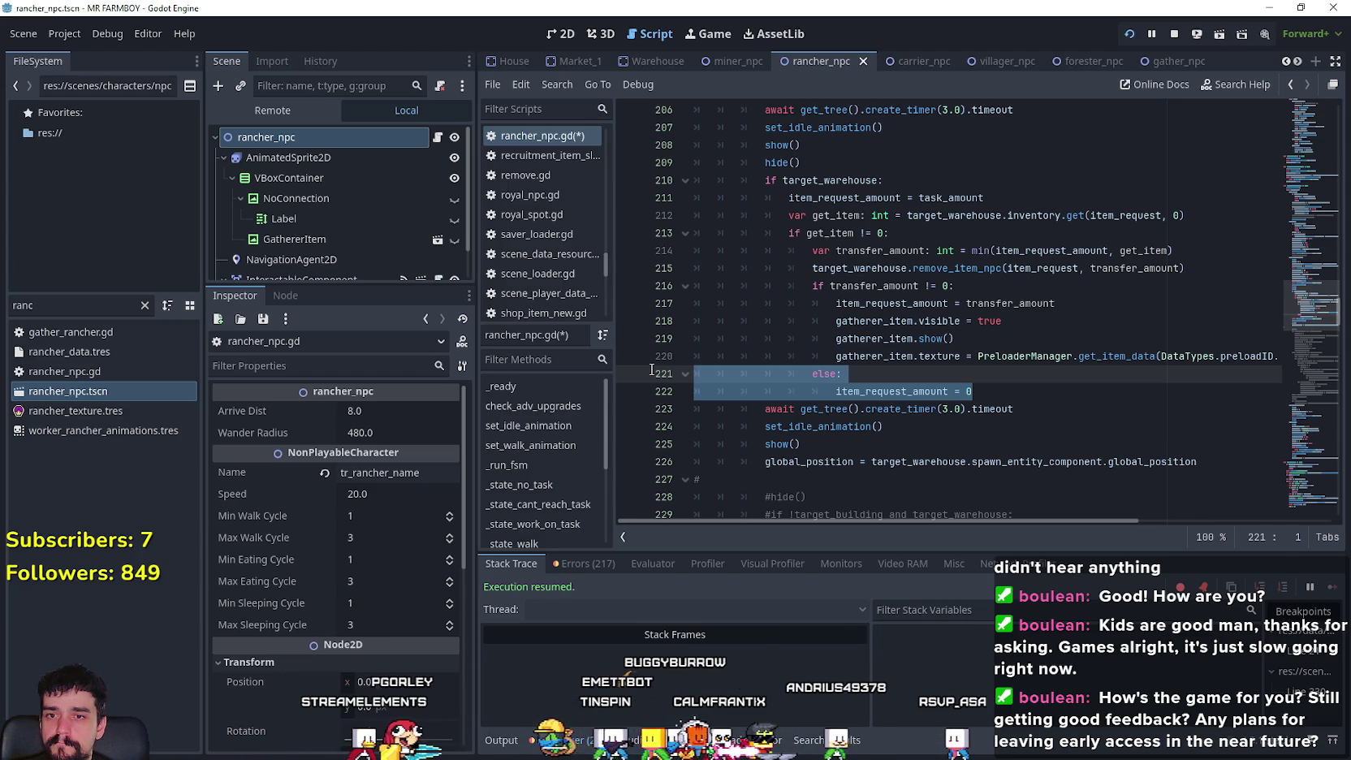
# - Remove the old duplicated hand-off lines 195–208 and the leftover empty line
pyautogui.scroll(2, 853, 325)
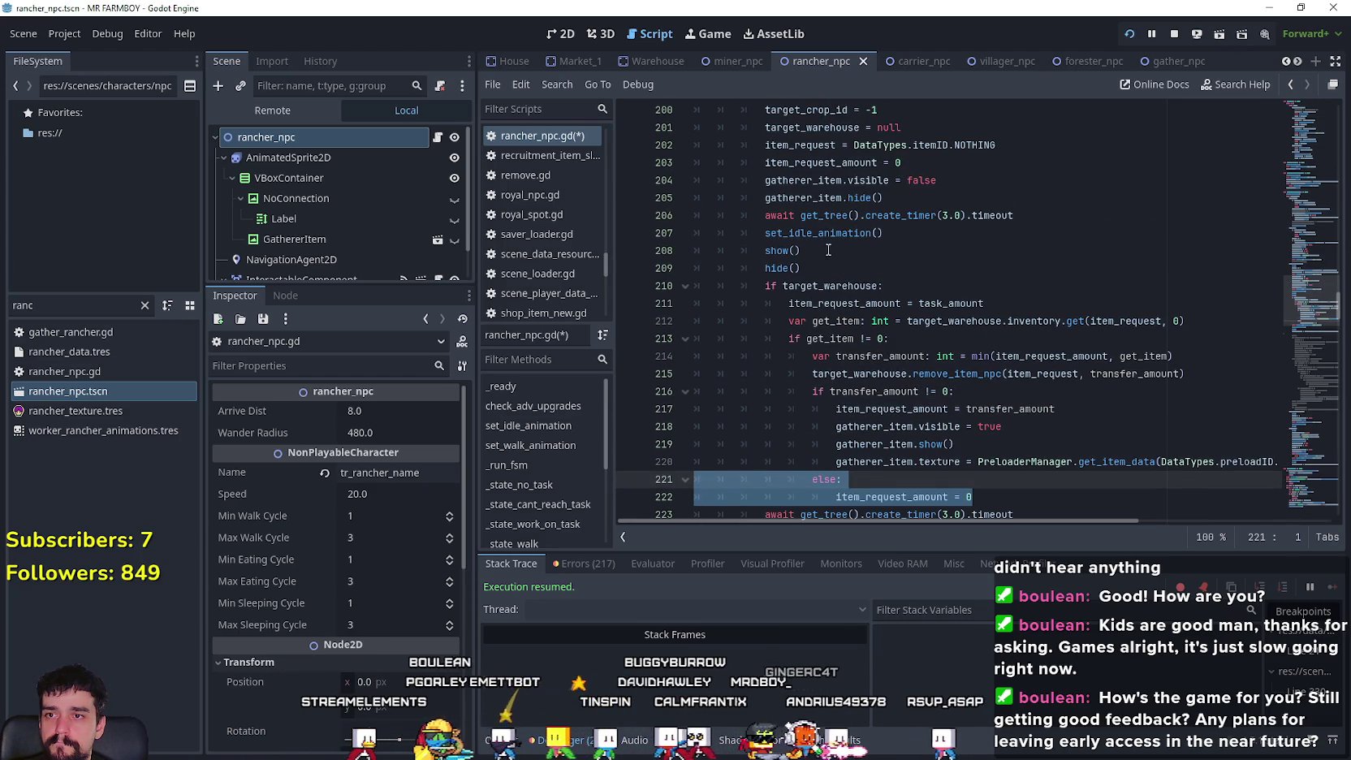
pyautogui.scroll(-1, 837, 274)
pyautogui.scroll(2, 826, 290)
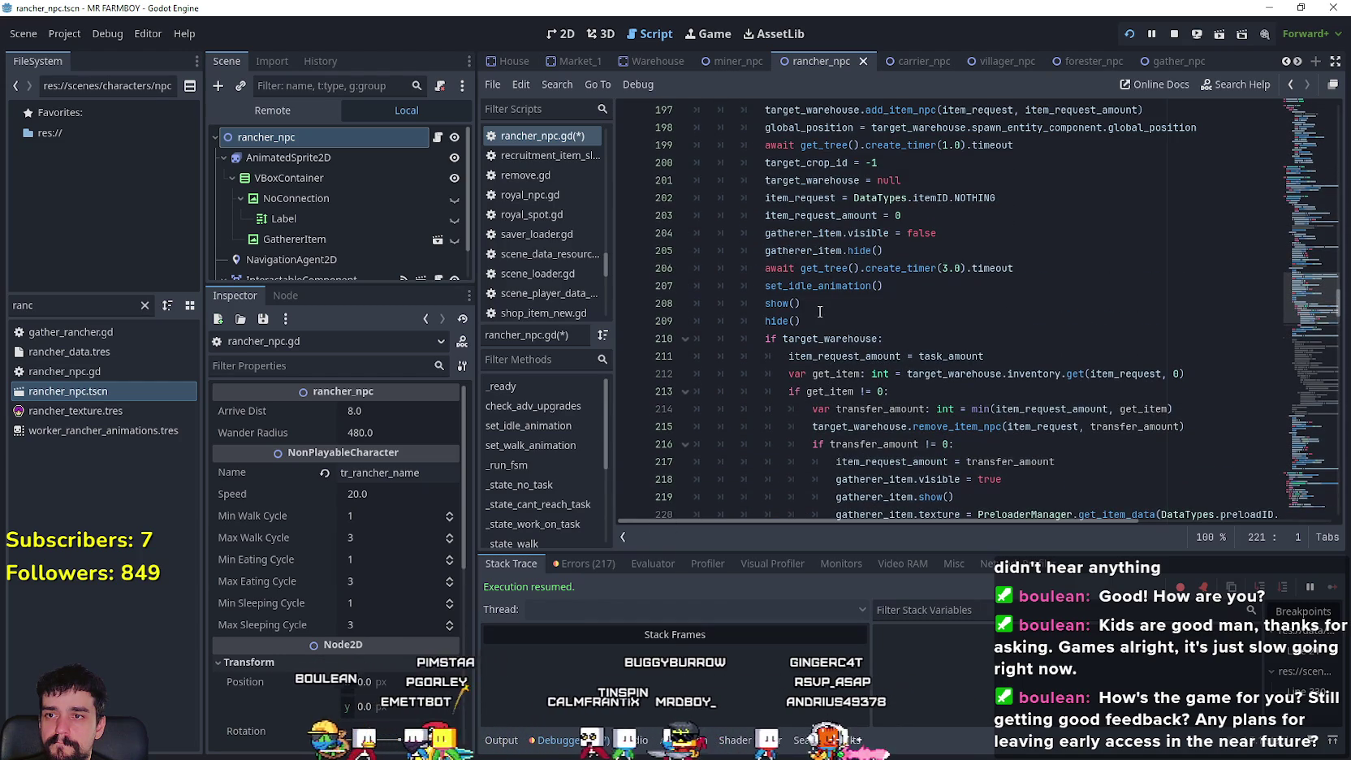
pyautogui.moveTo(820, 311); pyautogui.dragTo(787, 275)
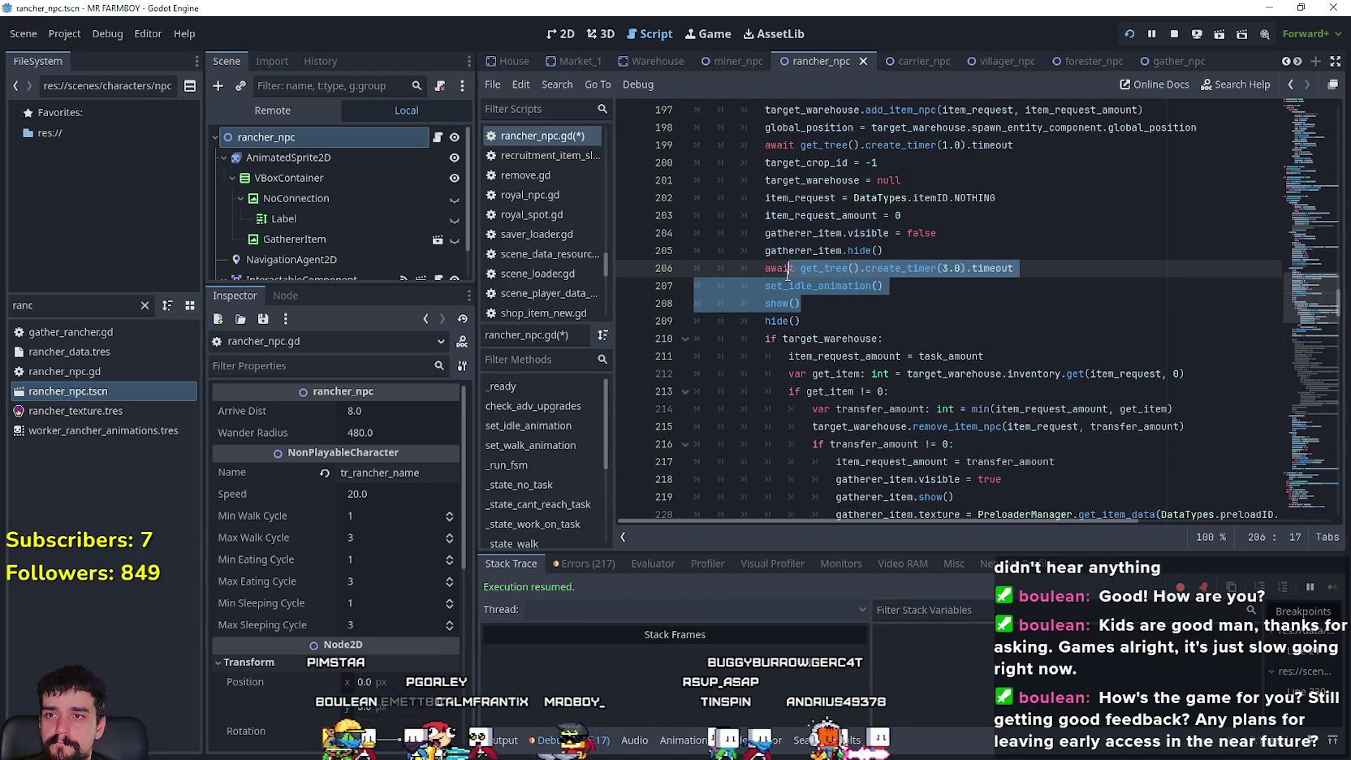
pyautogui.moveTo(787, 274)
pyautogui.mouseDown()
pyautogui.moveTo(689, 229)
pyautogui.moveTo(728, 196)
pyautogui.moveTo(865, 322)
pyautogui.moveTo(698, 234)
pyautogui.mouseUp()
pyautogui.scroll(-3, 715, 210)
pyautogui.scroll(2, 729, 196)
pyautogui.scroll(4, 743, 205)
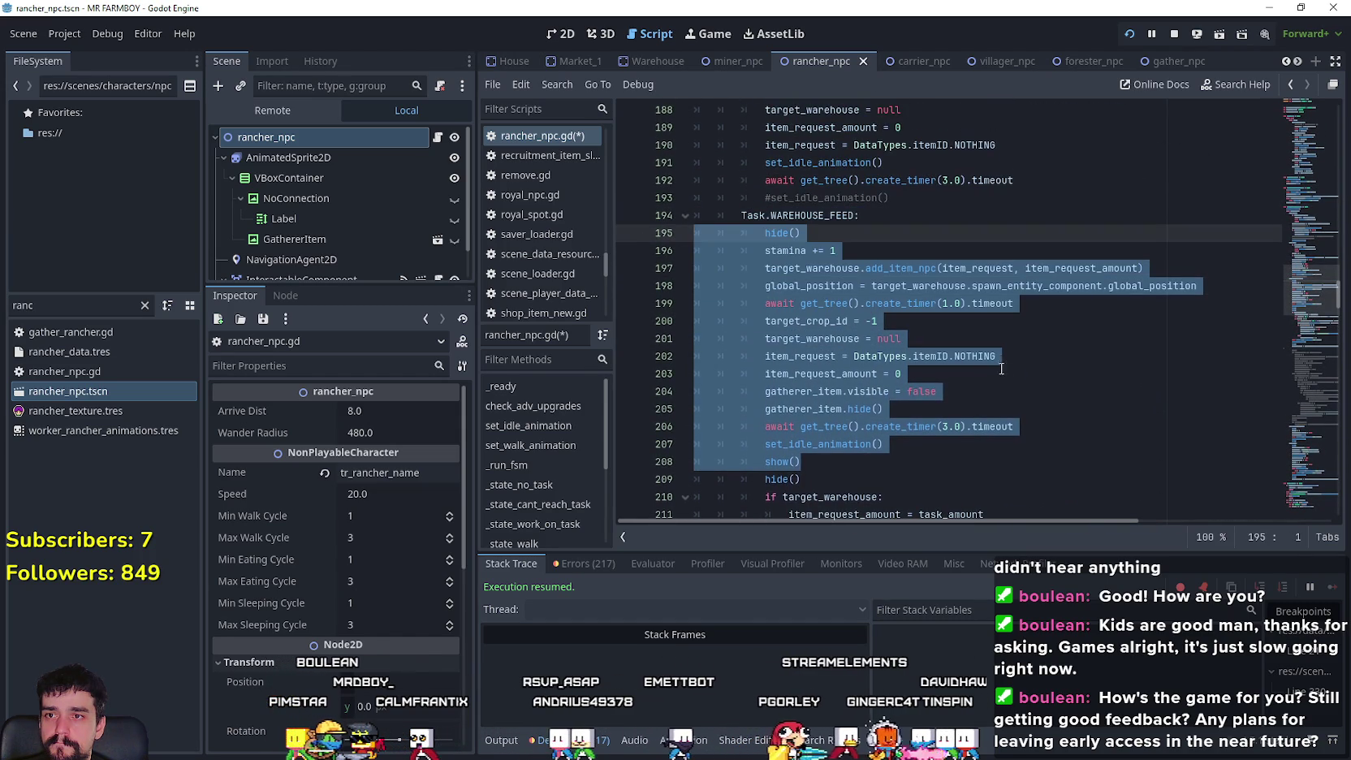
pyautogui.scroll(-4, 1003, 370)
pyautogui.scroll(-2, 1003, 370)
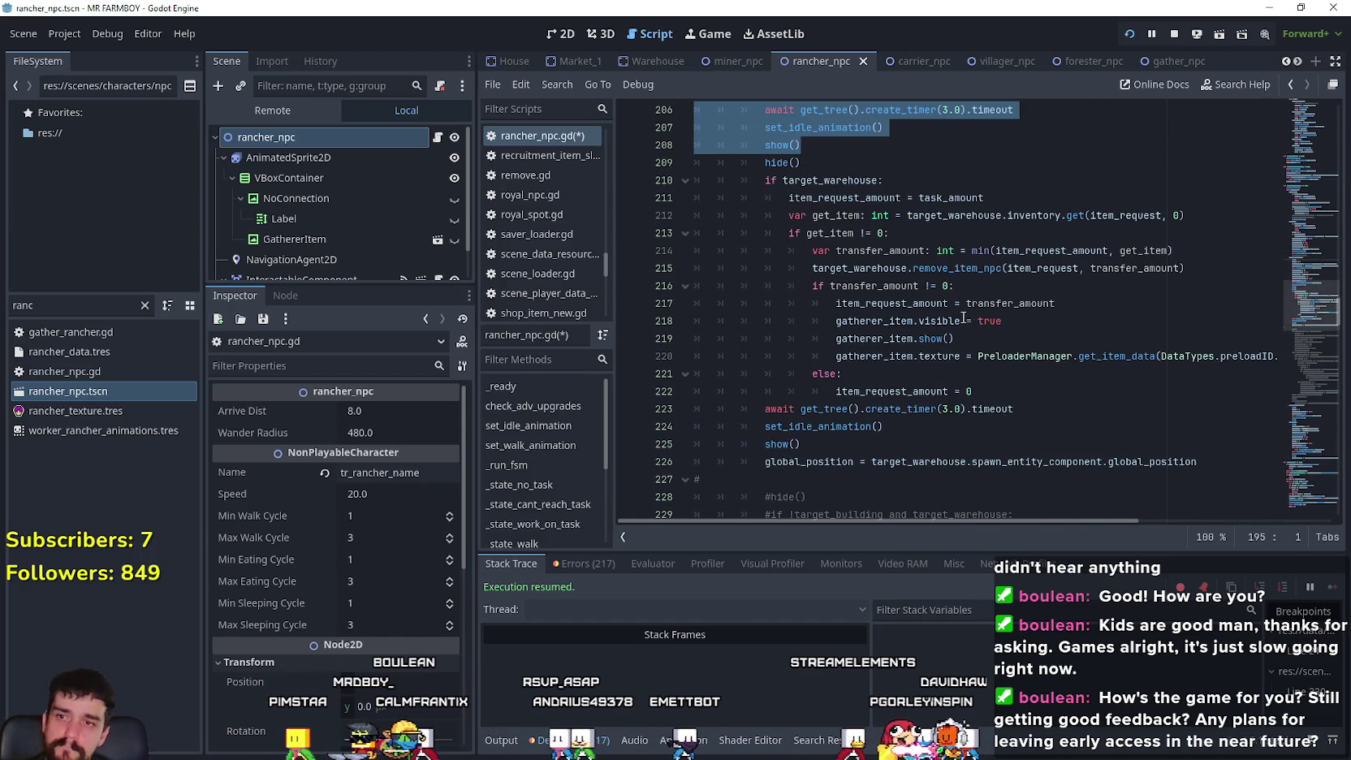
pyautogui.scroll(-1, 944, 351)
pyautogui.scroll(-1, 944, 352)
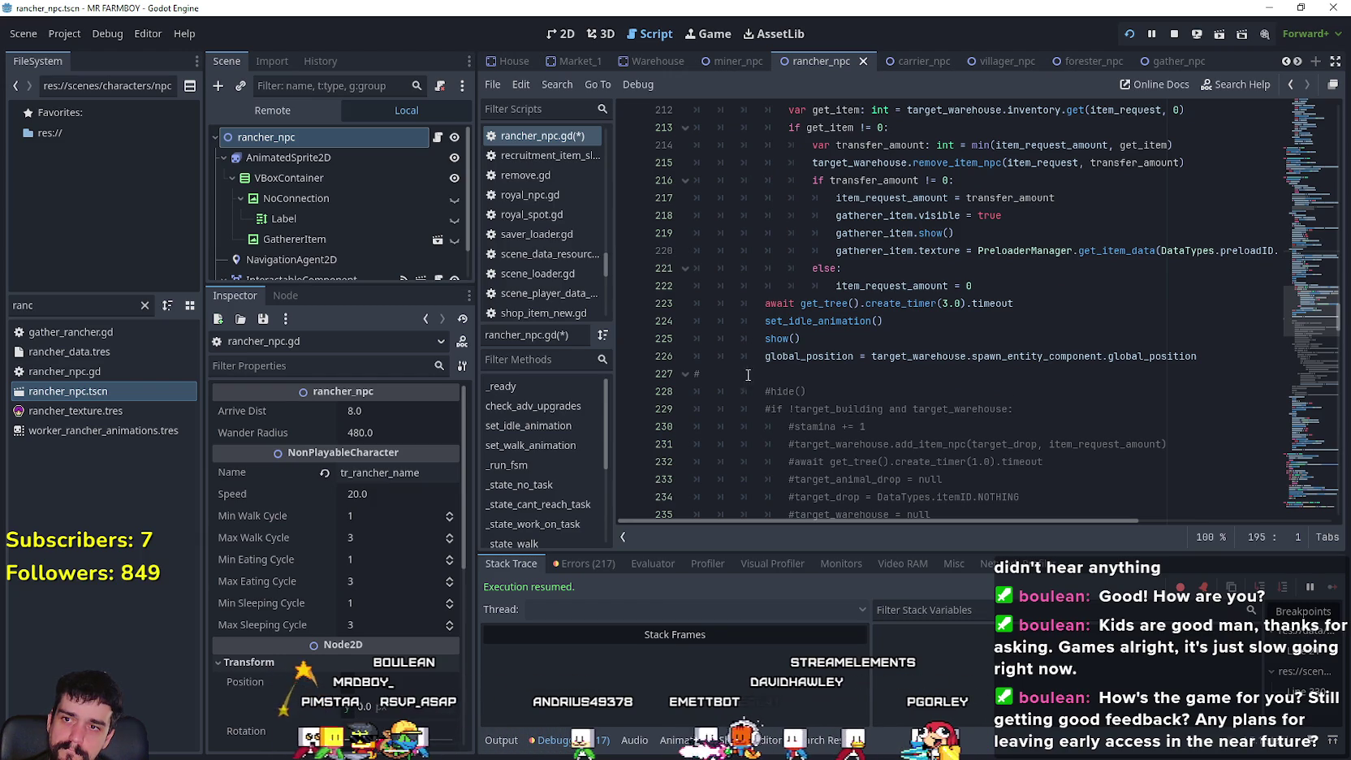
pyautogui.hotkey('ctrl', 'z')
pyautogui.hotkey('ctrl', 'z')
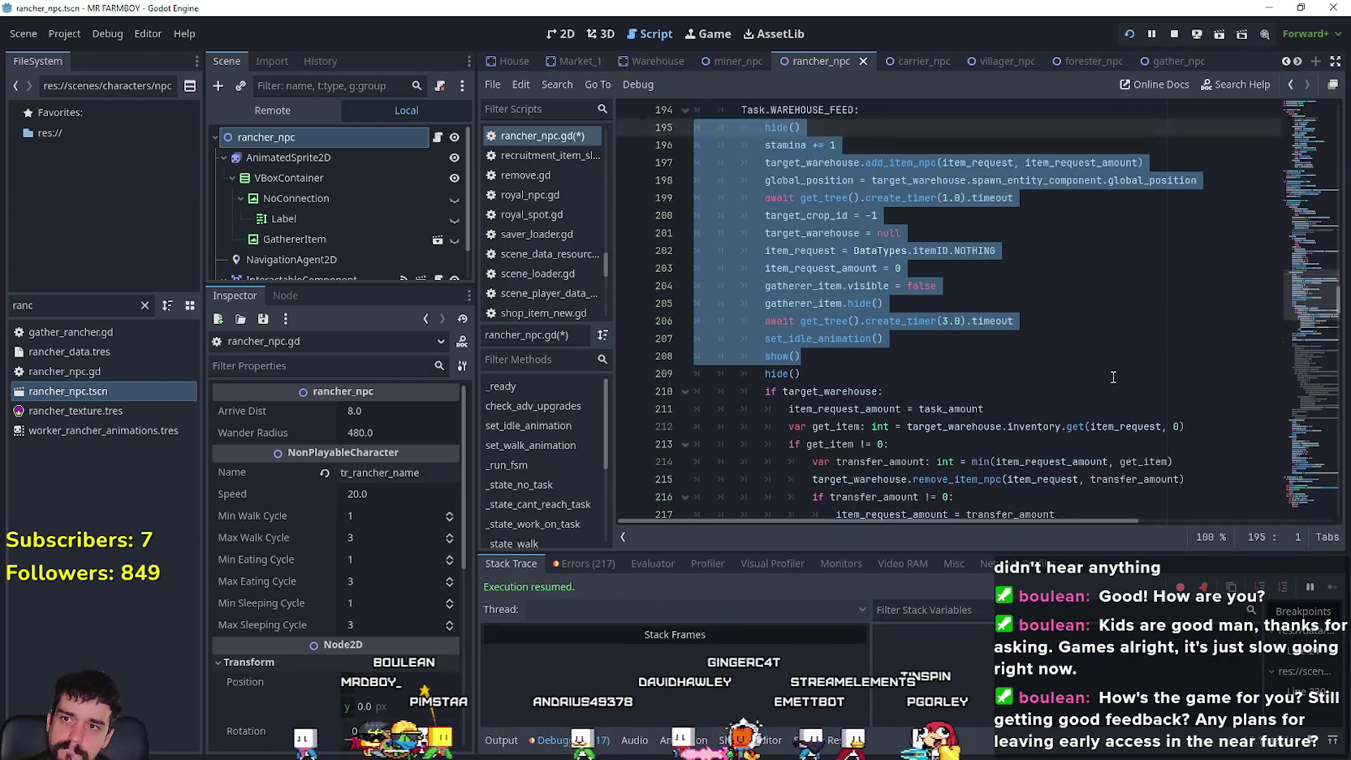
pyautogui.hotkey('ctrl', 'z')
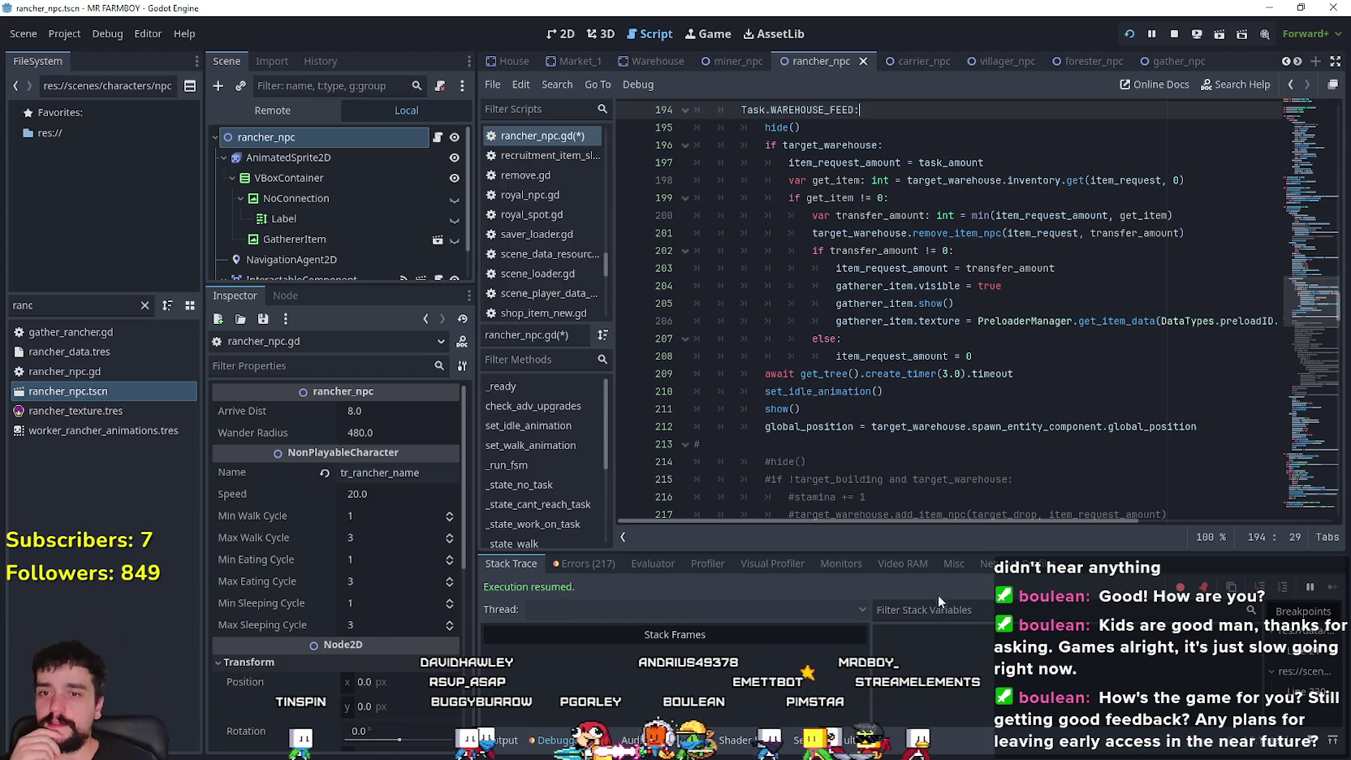
# - Check the edited branch at lines 190, 193, 208 and 212 down to the global_position move
pyautogui.click(1215, 426)
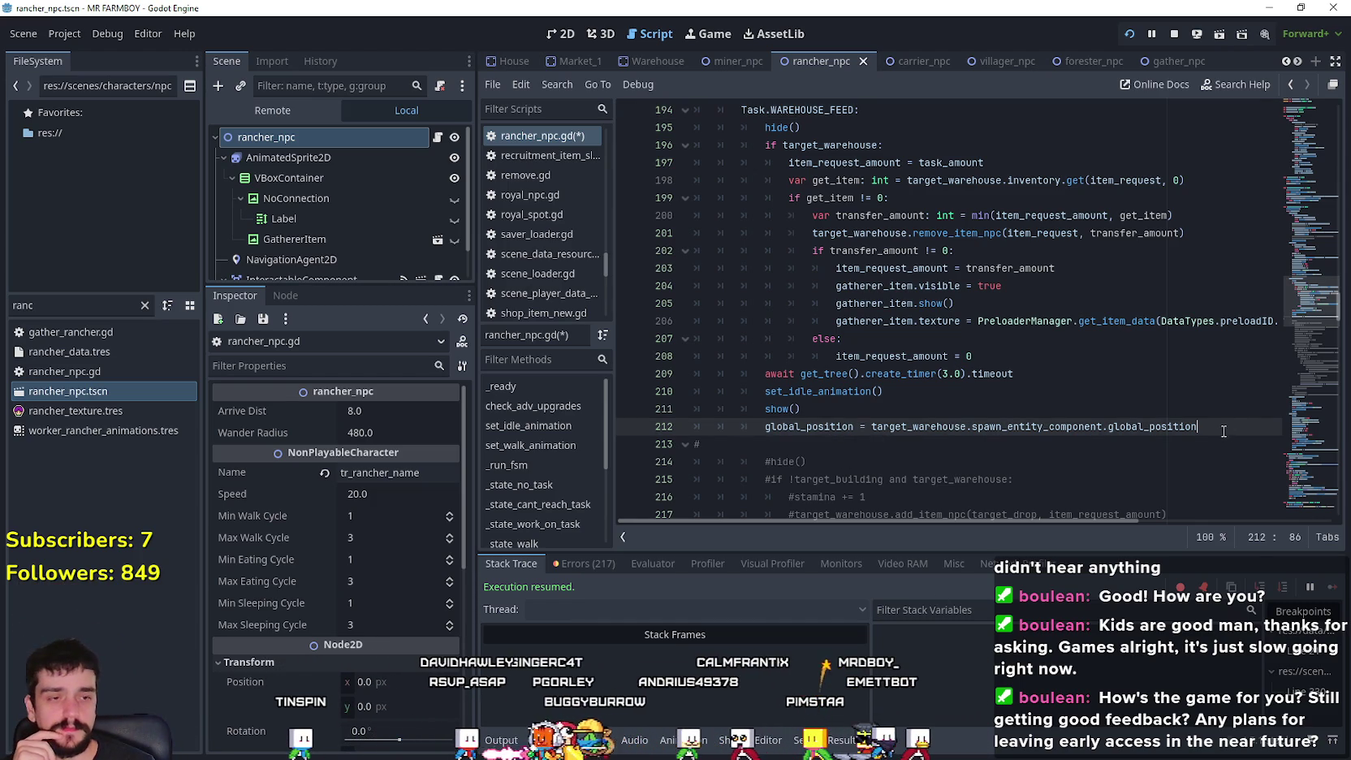
pyautogui.click(1043, 356)
pyautogui.scroll(3, 1002, 419)
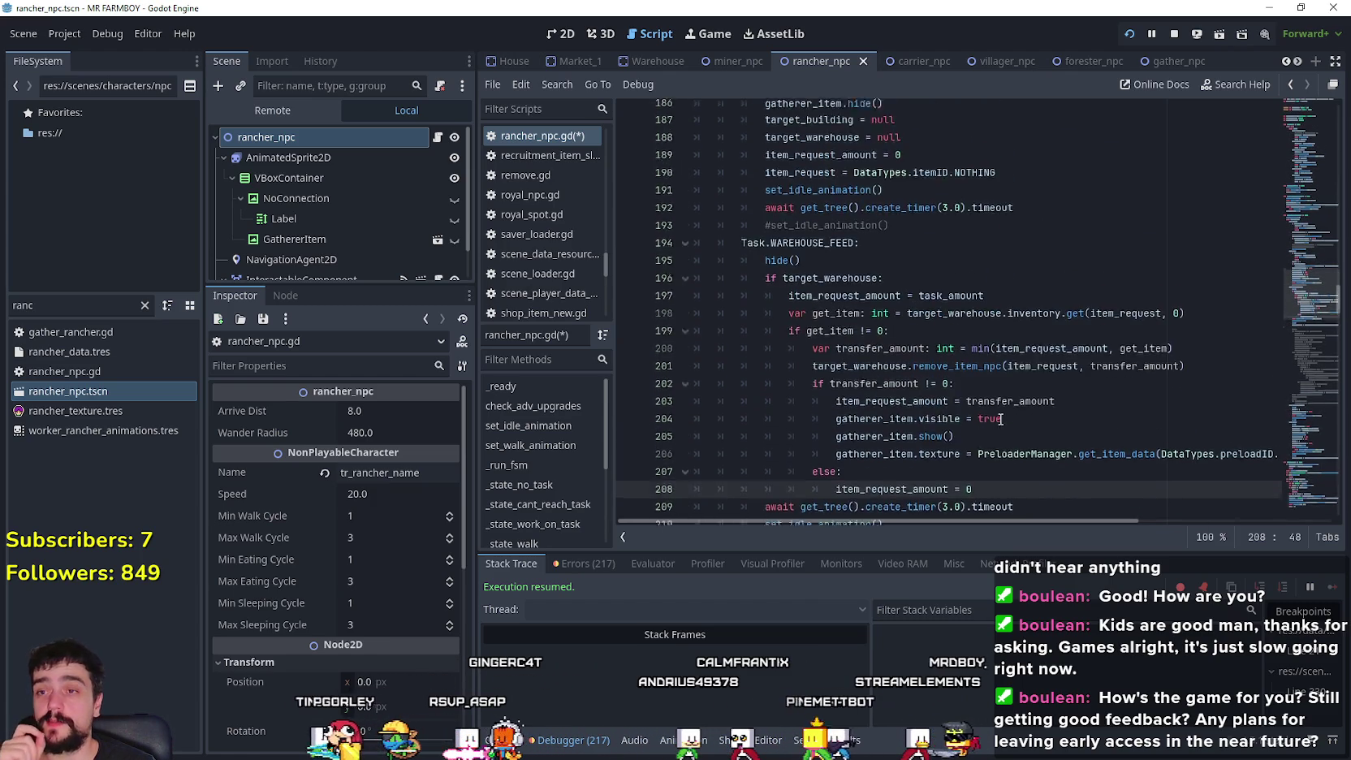
pyautogui.scroll(2, 1002, 419)
pyautogui.moveTo(893, 317); pyautogui.dragTo(695, 299)
pyautogui.scroll(3, 1038, 423)
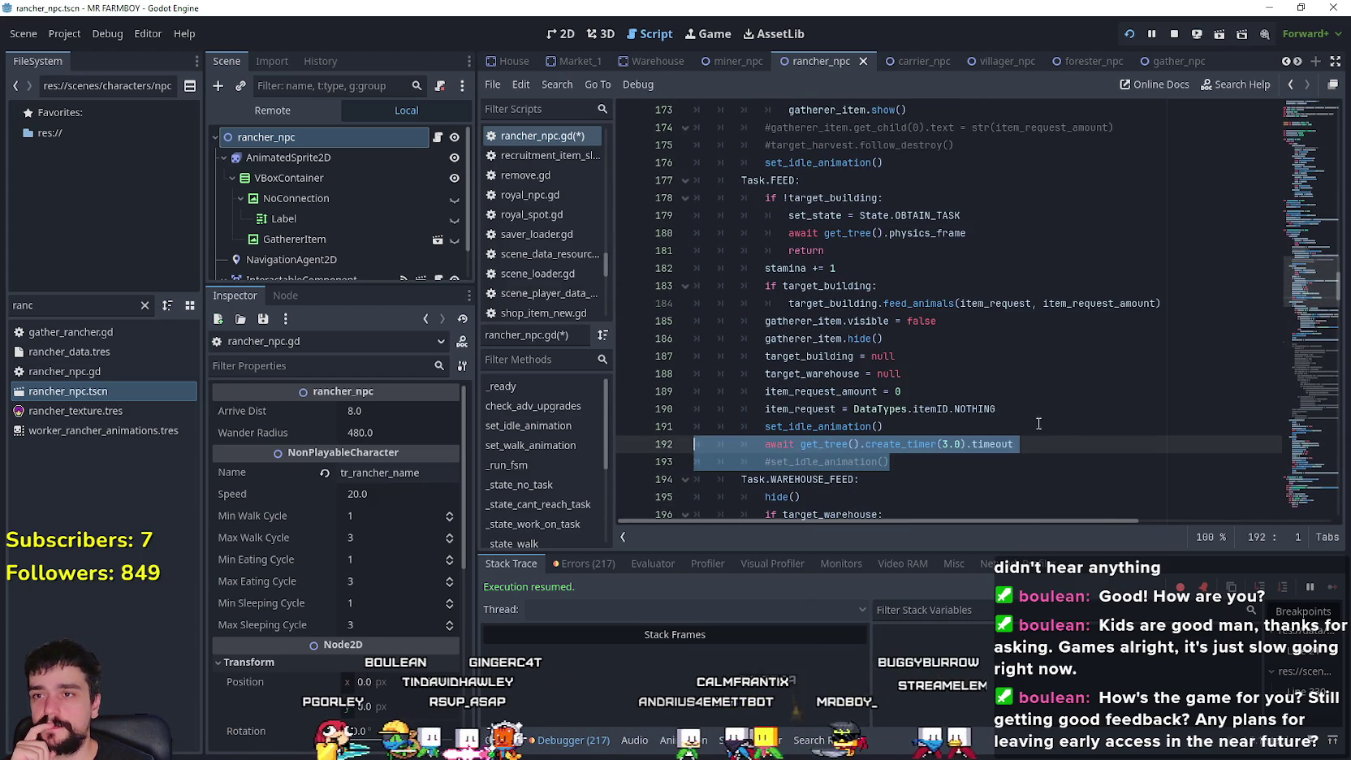
pyautogui.click(1027, 408)
pyautogui.scroll(-2, 1015, 398)
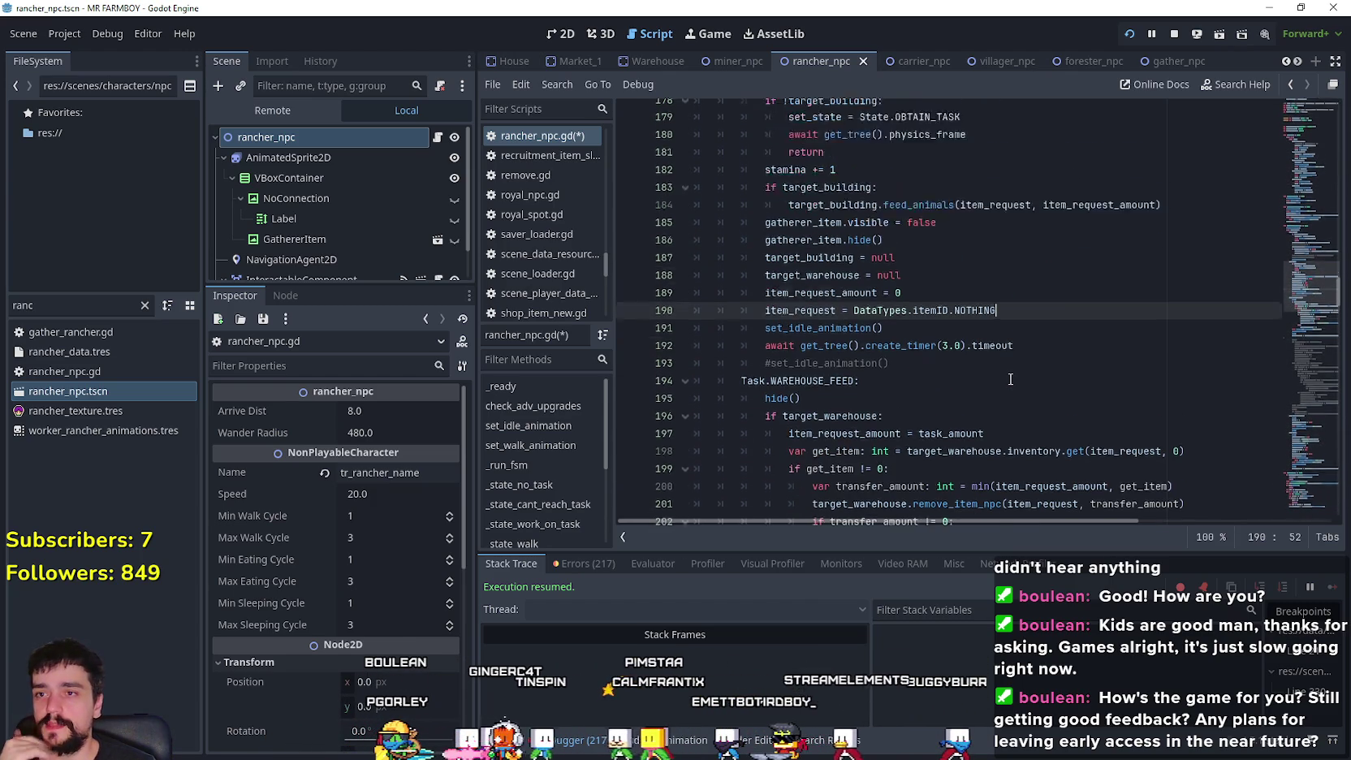
pyautogui.scroll(-3, 1010, 379)
pyautogui.scroll(2, 1001, 377)
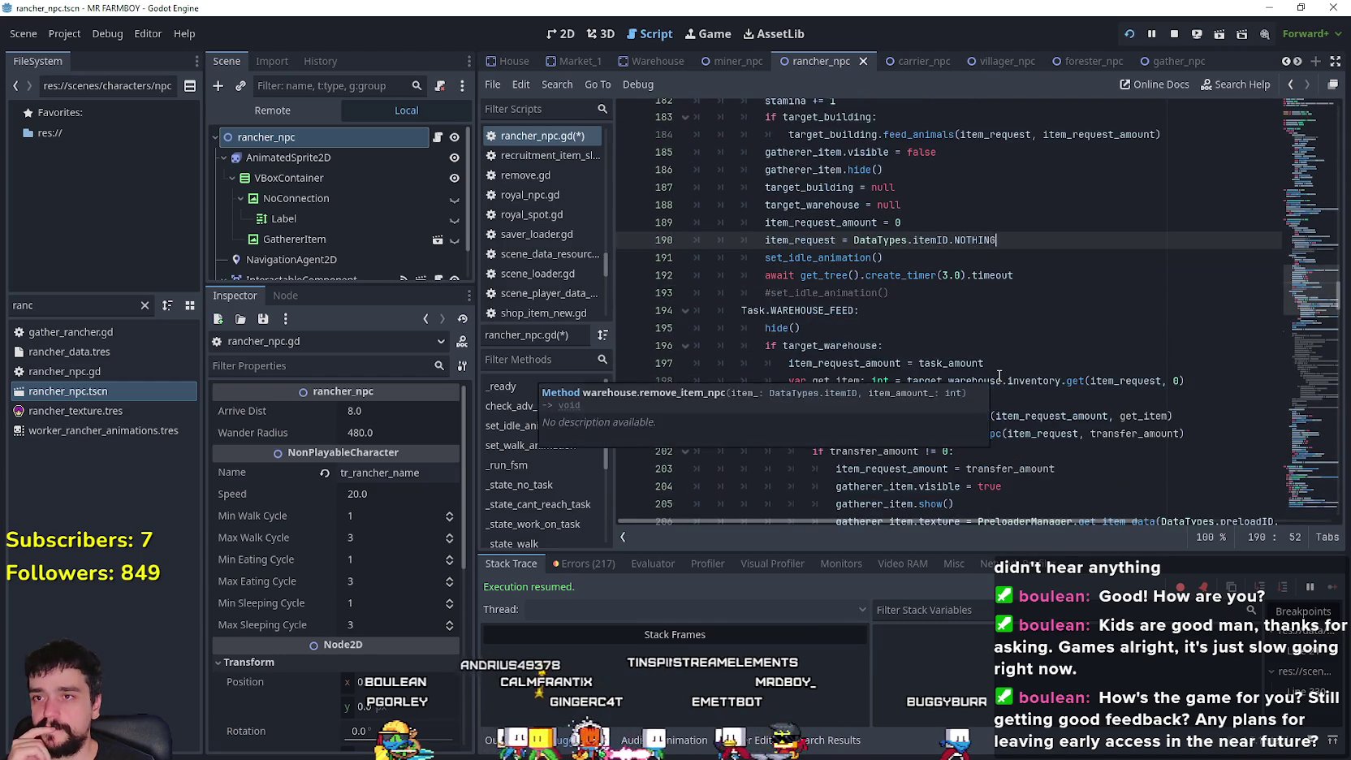
pyautogui.scroll(1, 999, 375)
pyautogui.scroll(1, 999, 376)
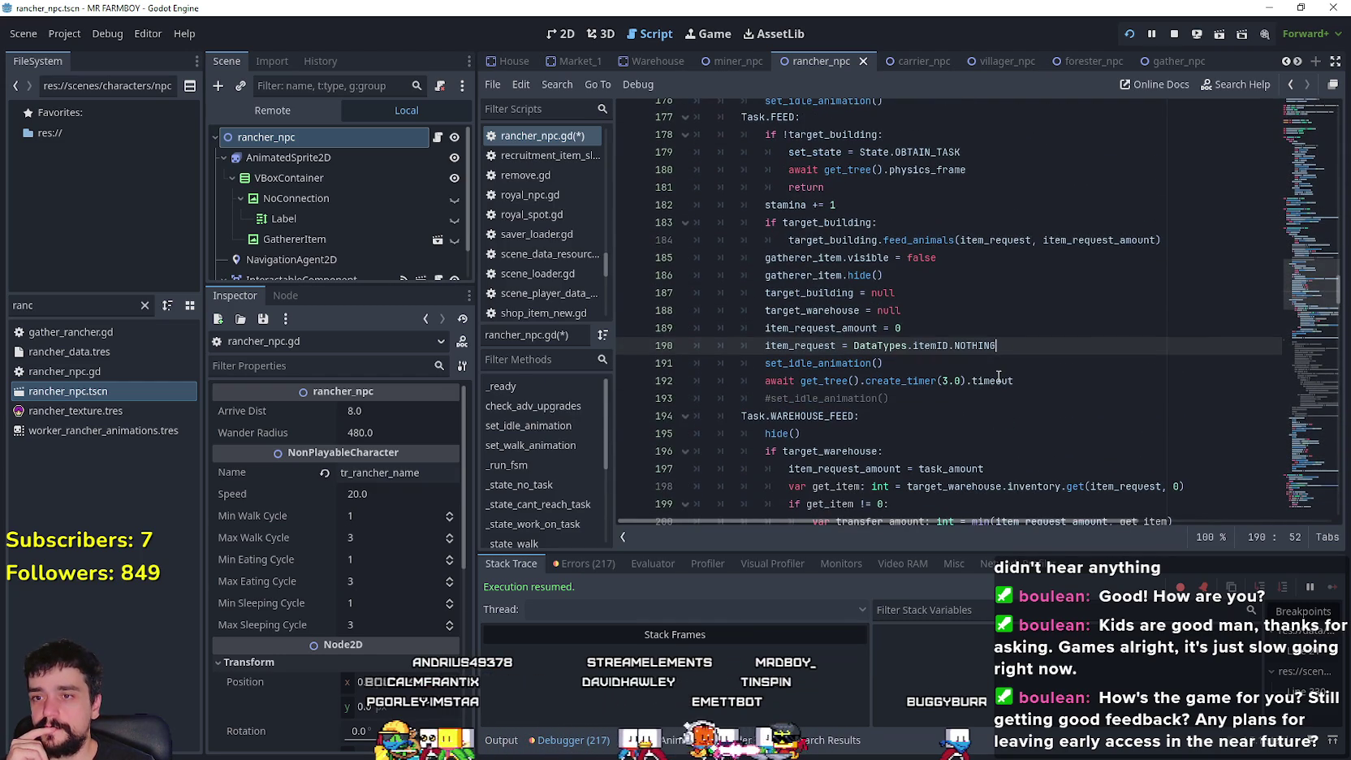
pyautogui.click(946, 399)
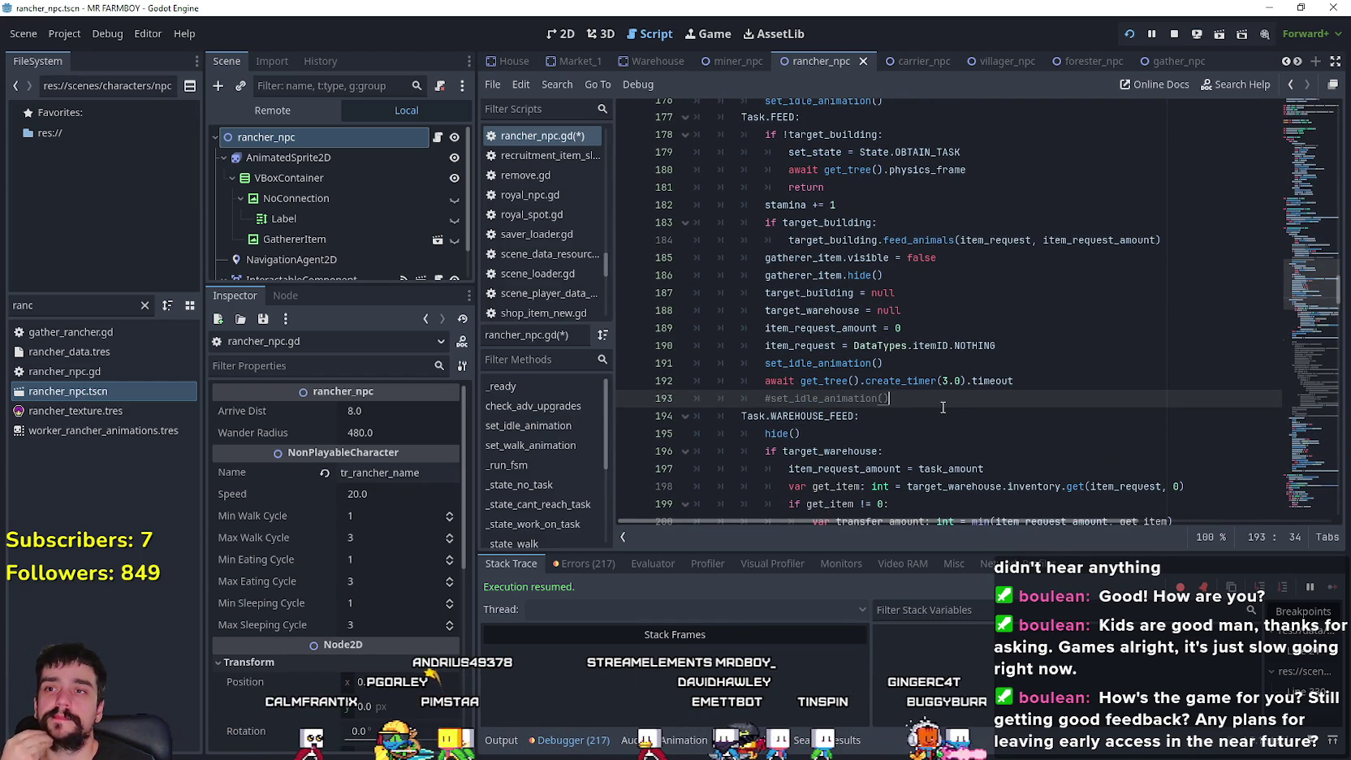
pyautogui.scroll(-6, 943, 407)
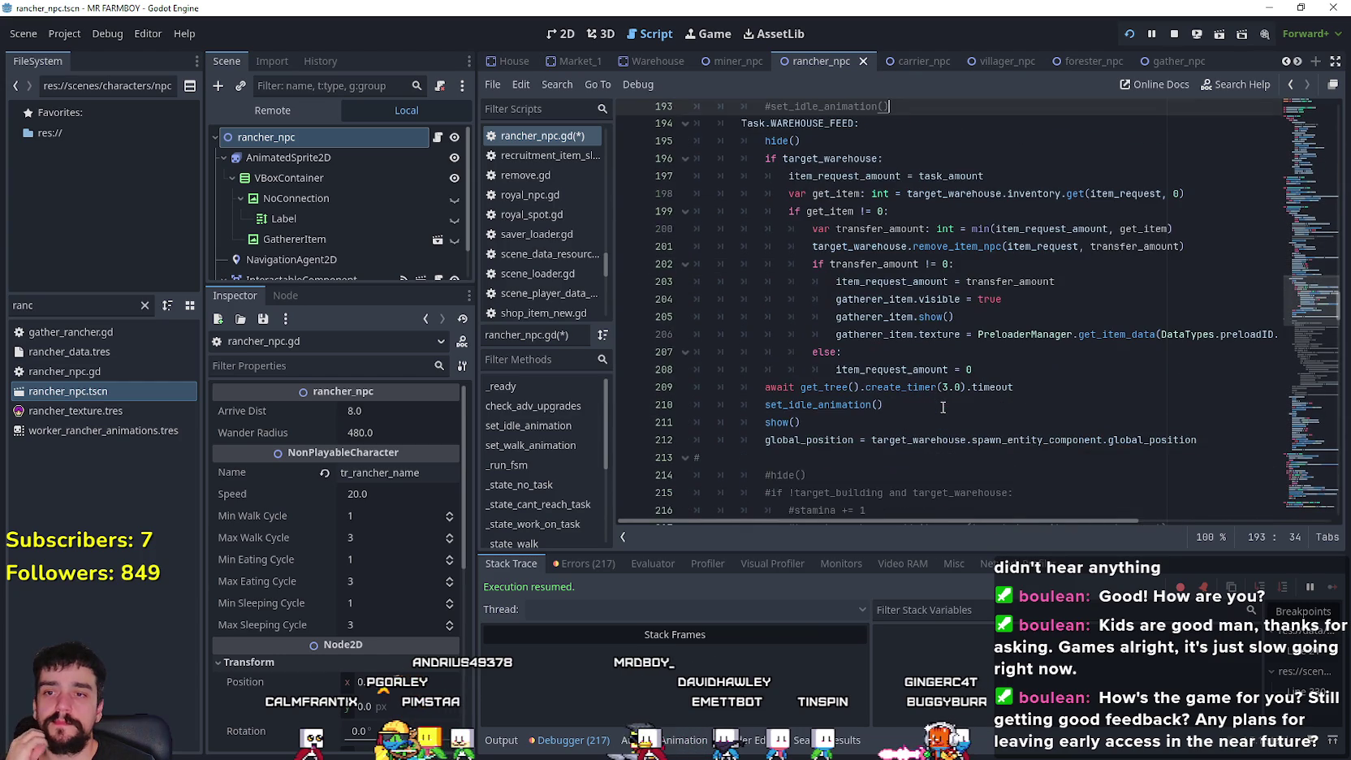
pyautogui.click(968, 371)
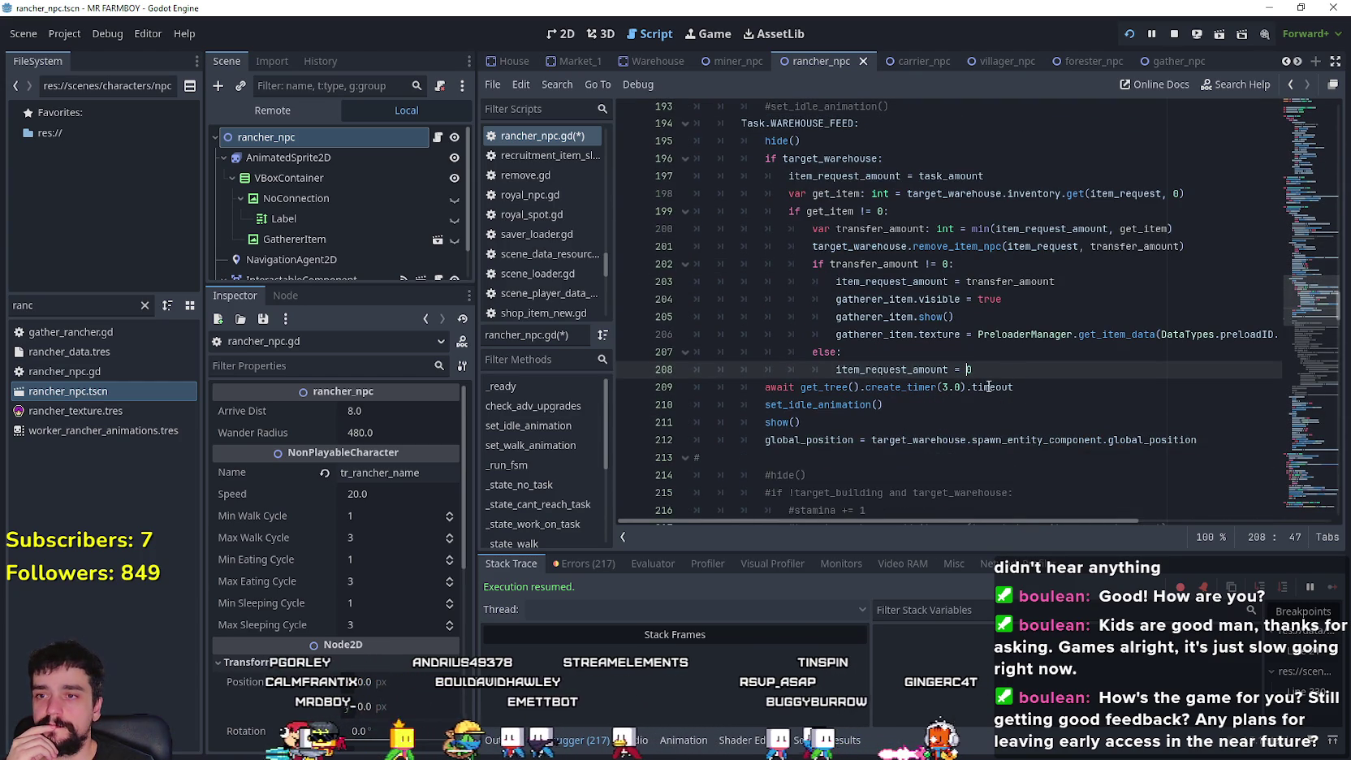
pyautogui.click(817, 457)
pyautogui.click(1206, 439)
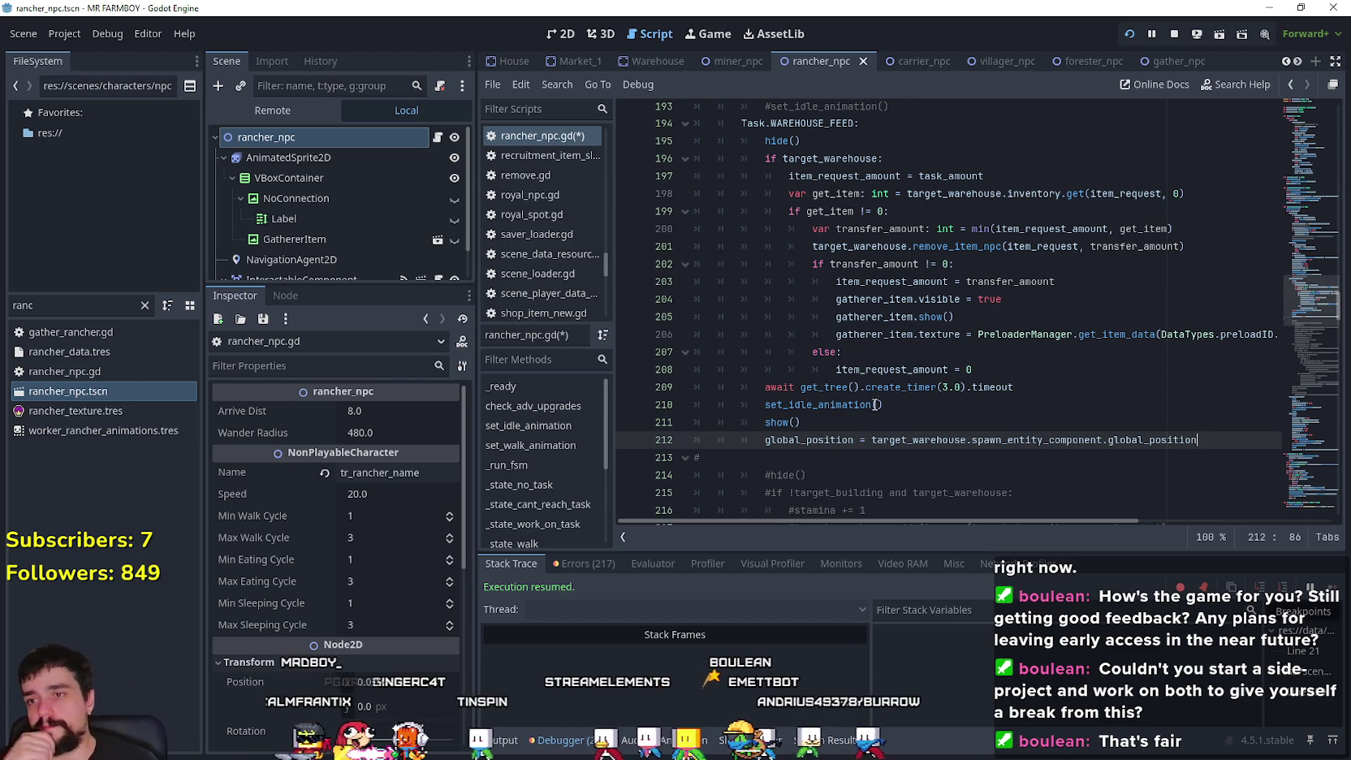
pyautogui.scroll(-1, 875, 404)
pyautogui.click(1223, 401)
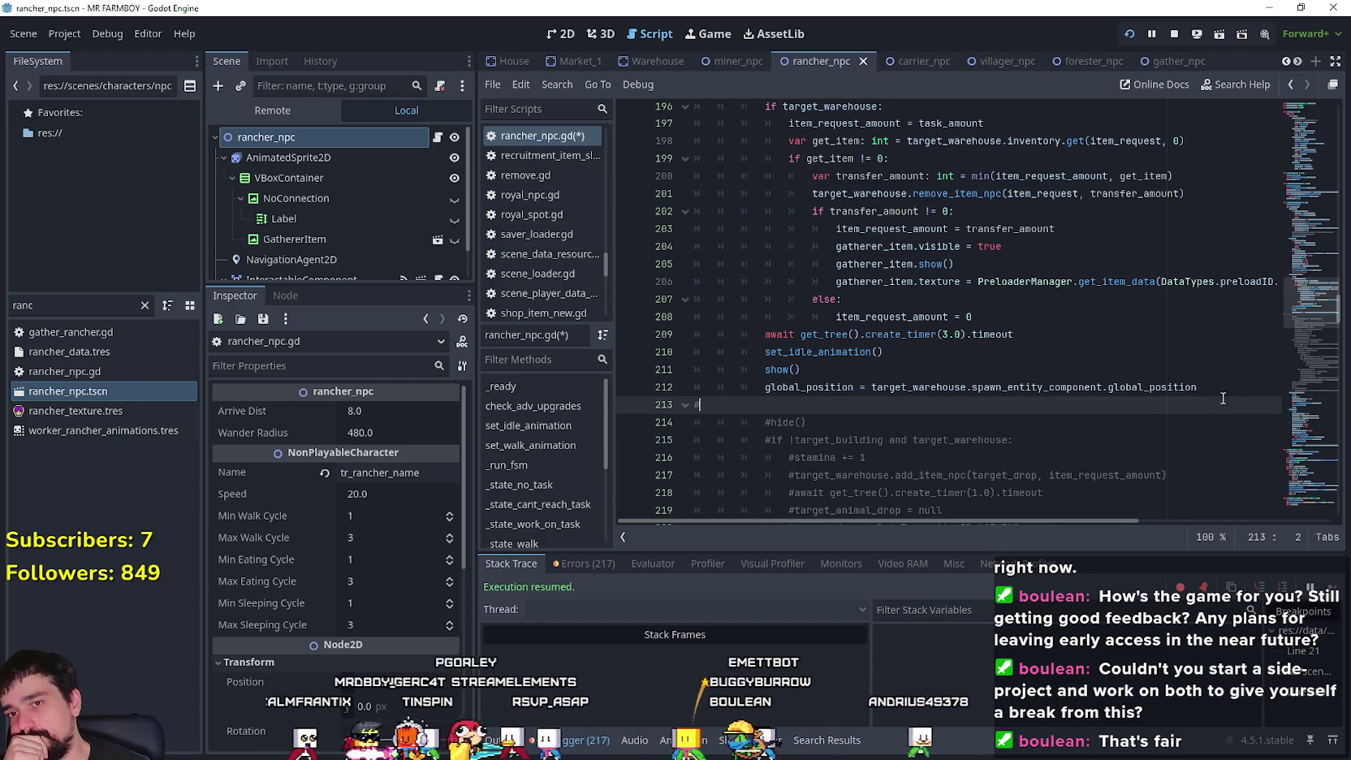
pyautogui.press('Up')
pyautogui.scroll(2, 867, 389)
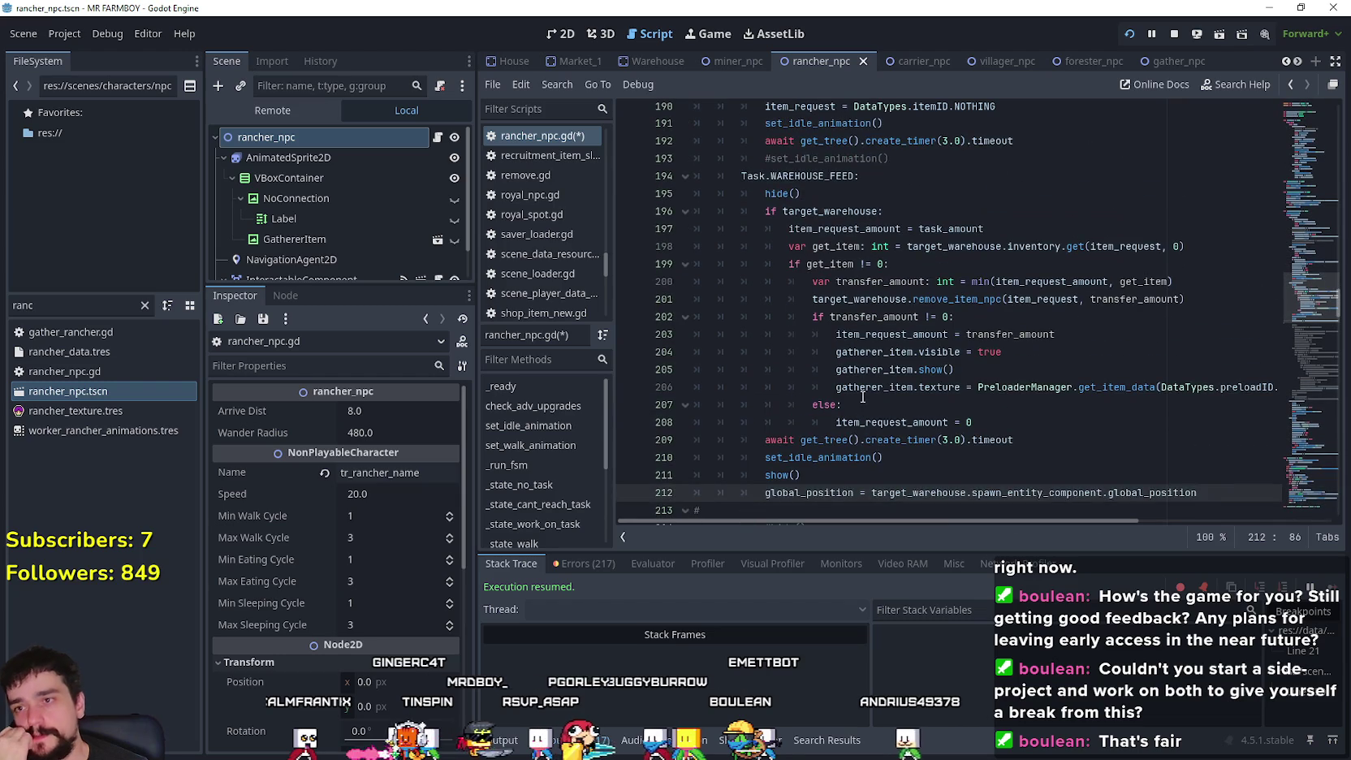
pyautogui.scroll(-2, 1043, 351)
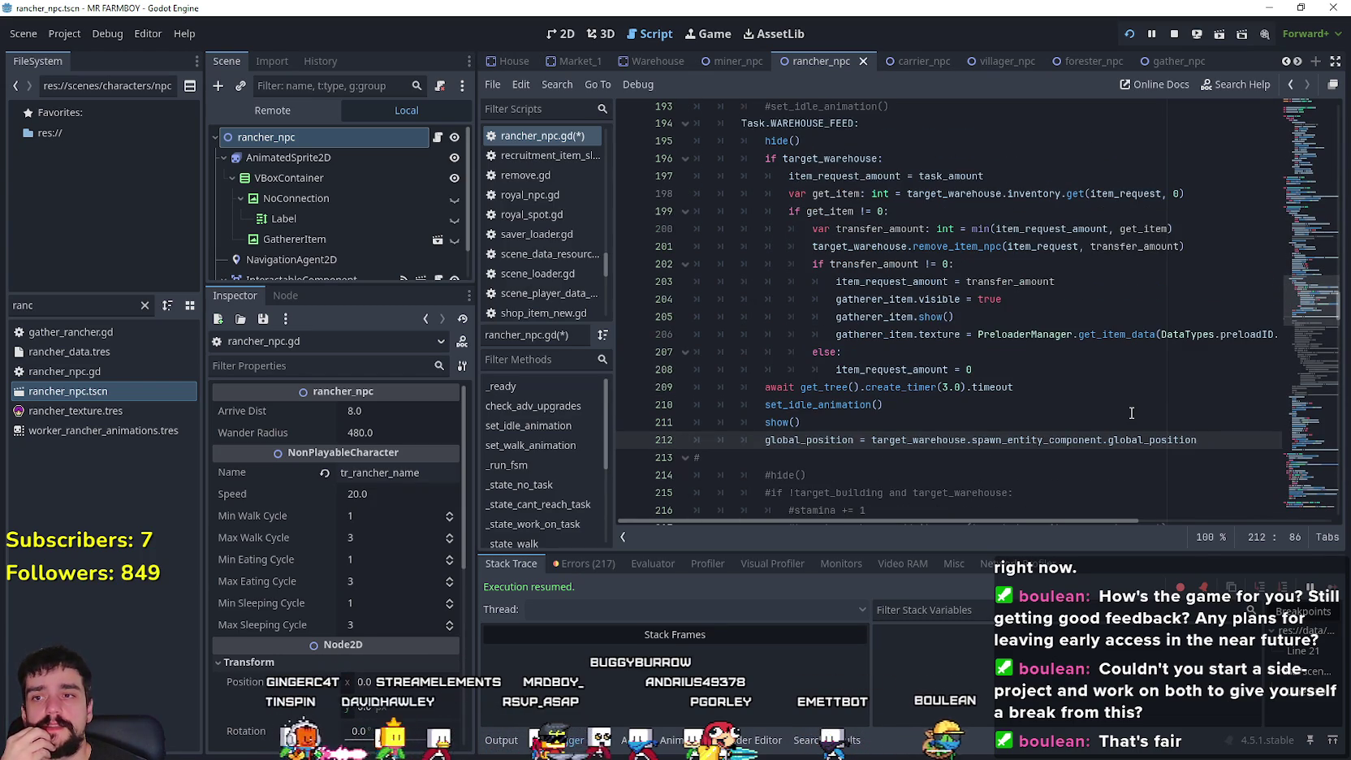
pyautogui.hotkey('ctrl', 'z')
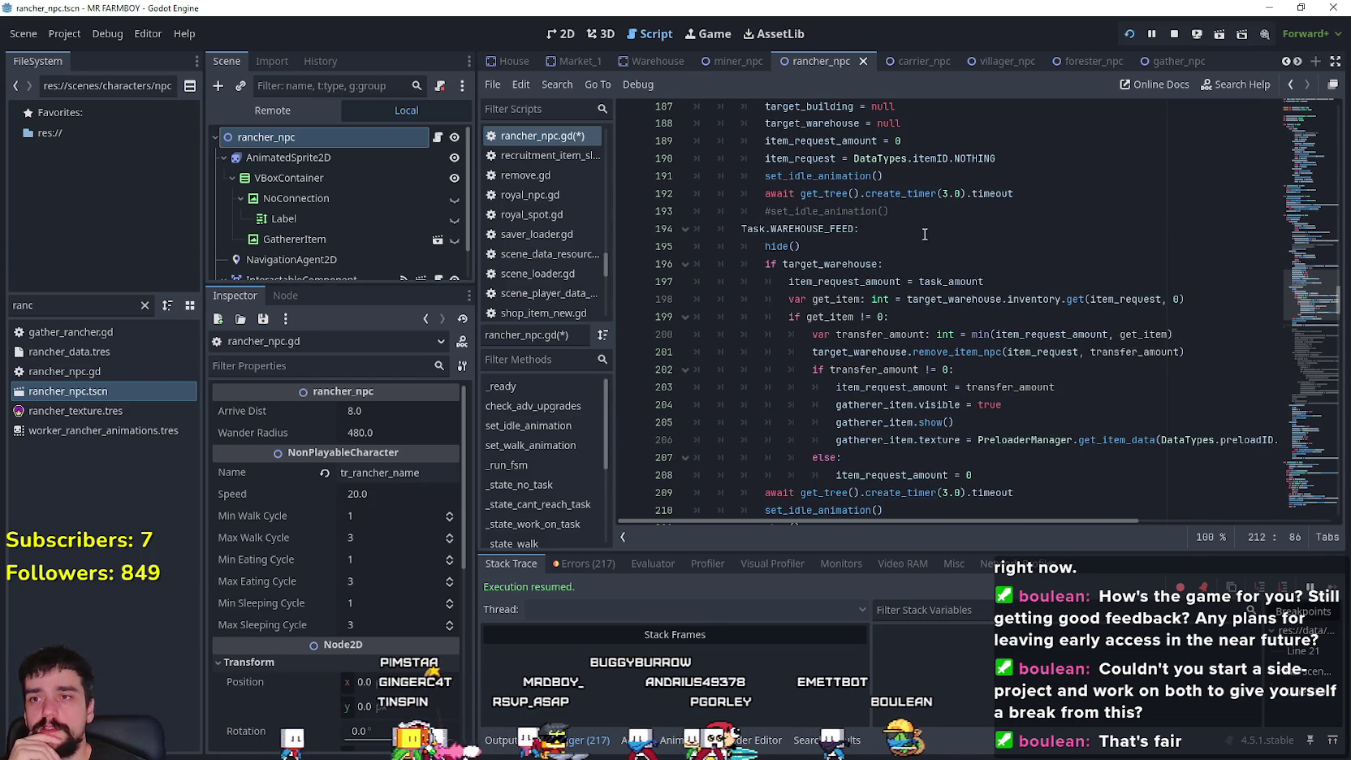
pyautogui.scroll(-4, 901, 273)
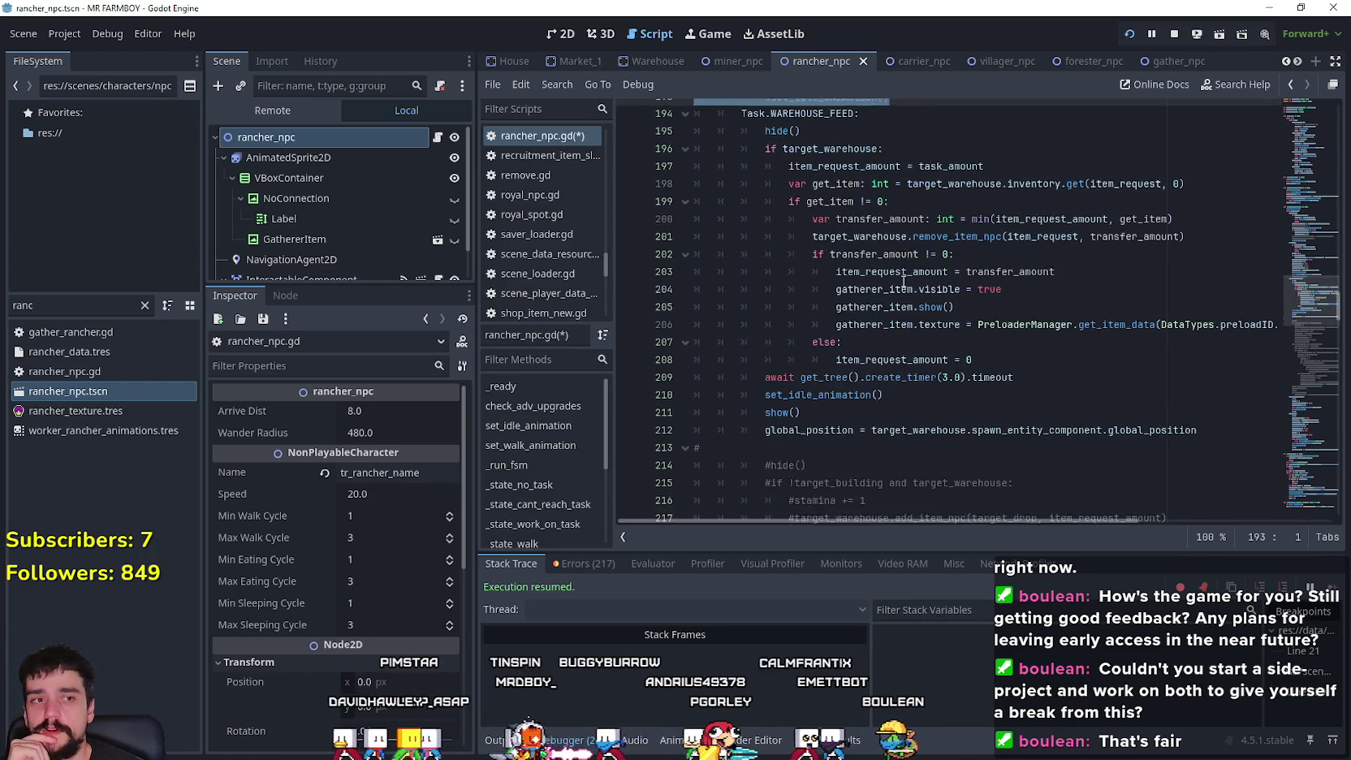
pyautogui.scroll(4, 1003, 315)
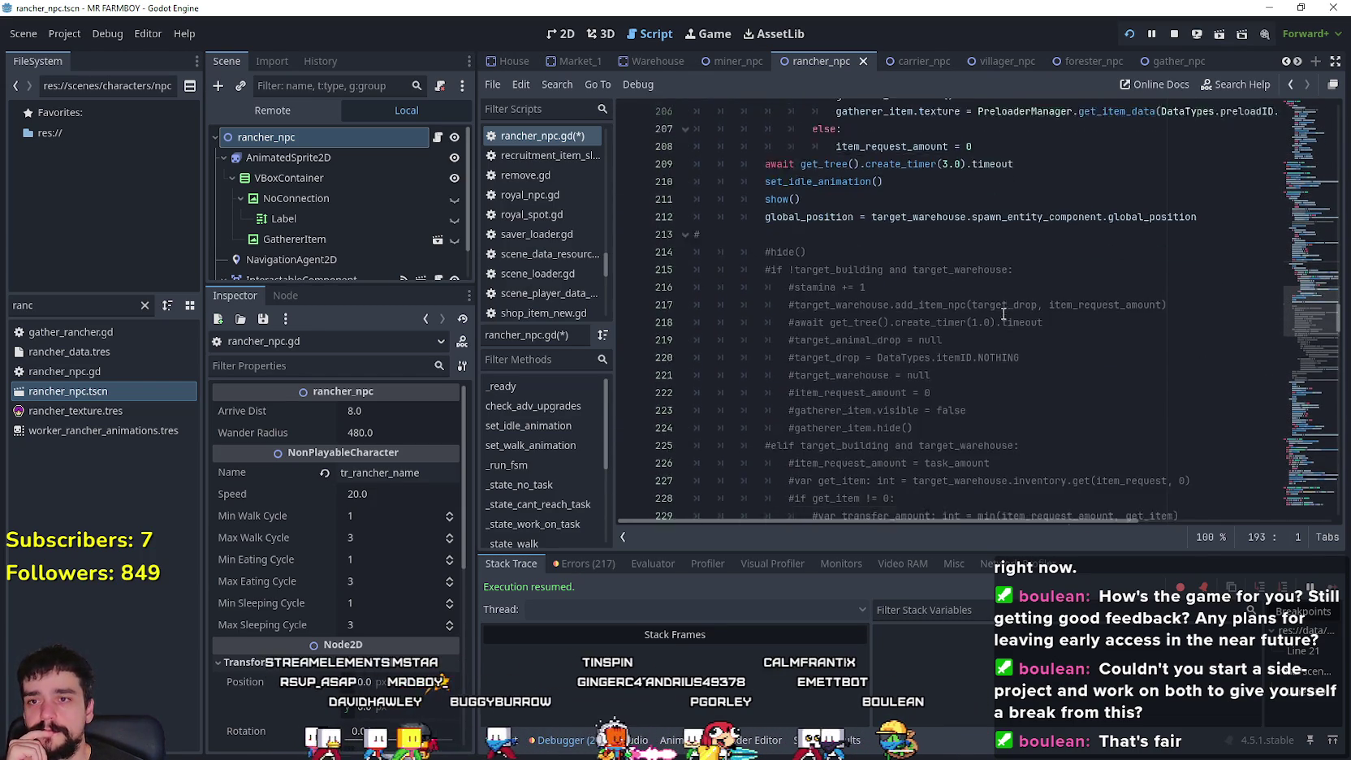
pyautogui.scroll(-2, 1005, 313)
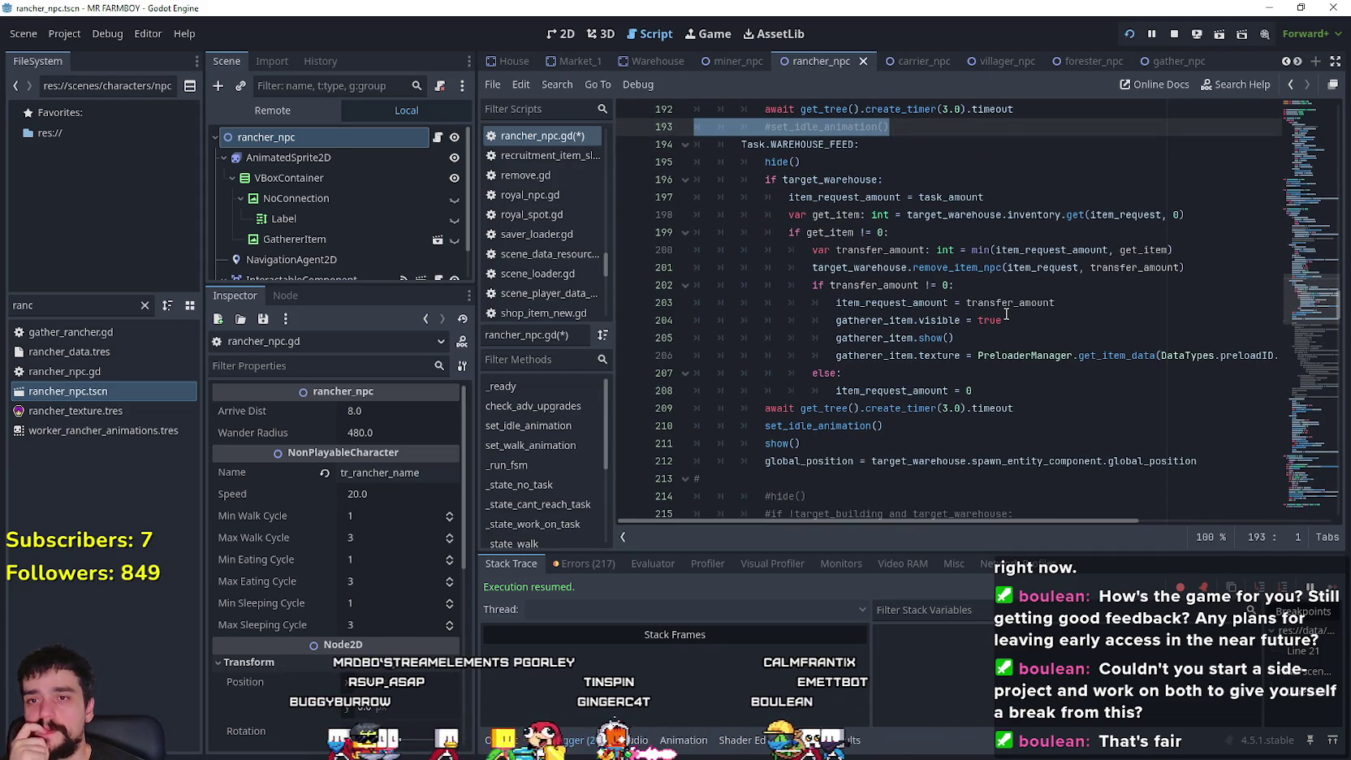
pyautogui.moveTo(1006, 314)
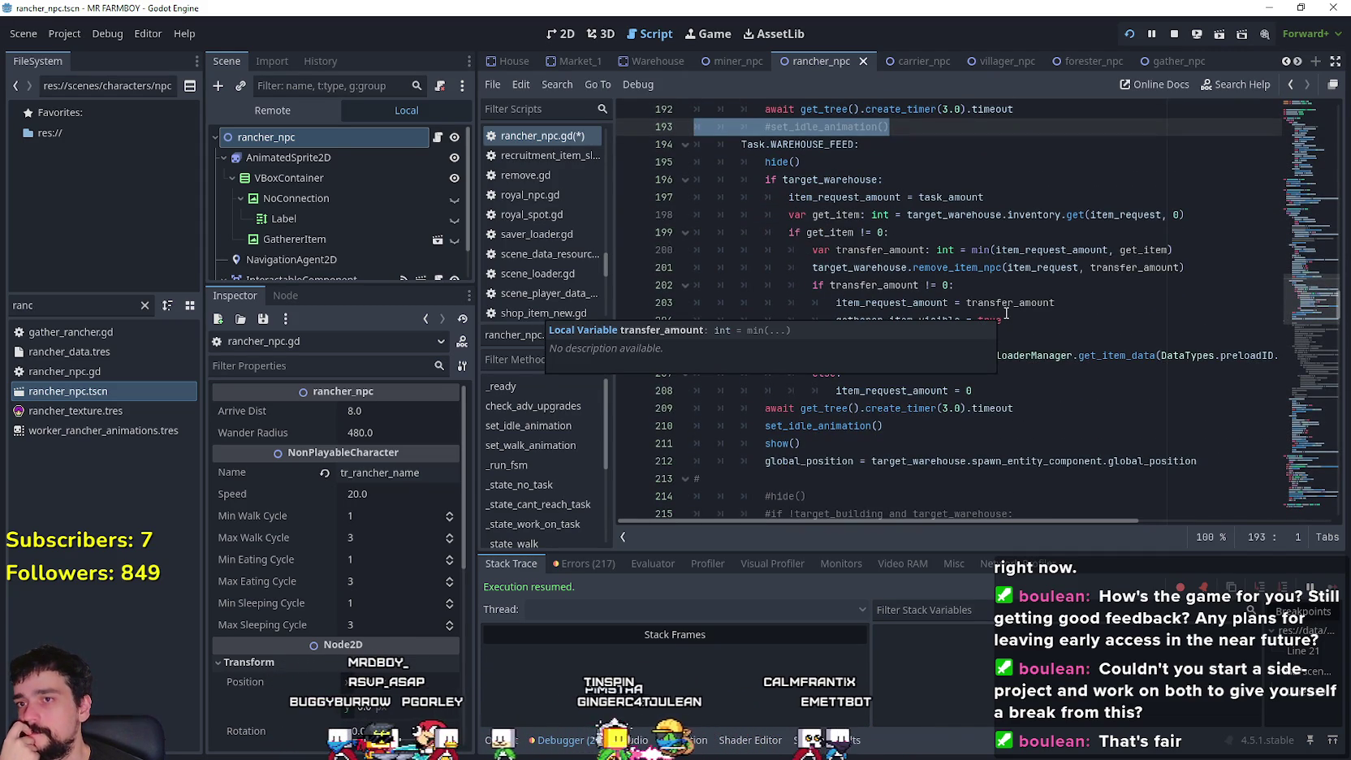
pyautogui.scroll(-7, 1005, 312)
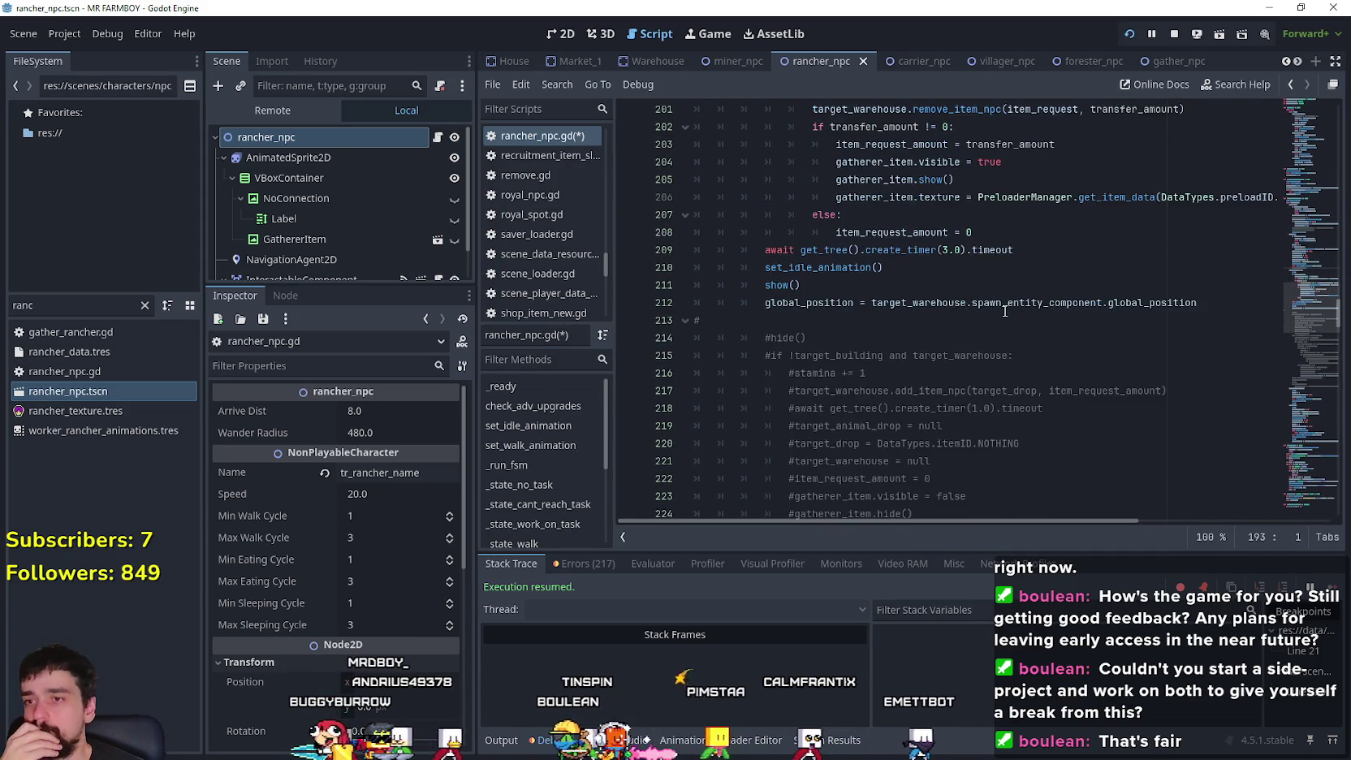
pyautogui.scroll(-8, 1003, 306)
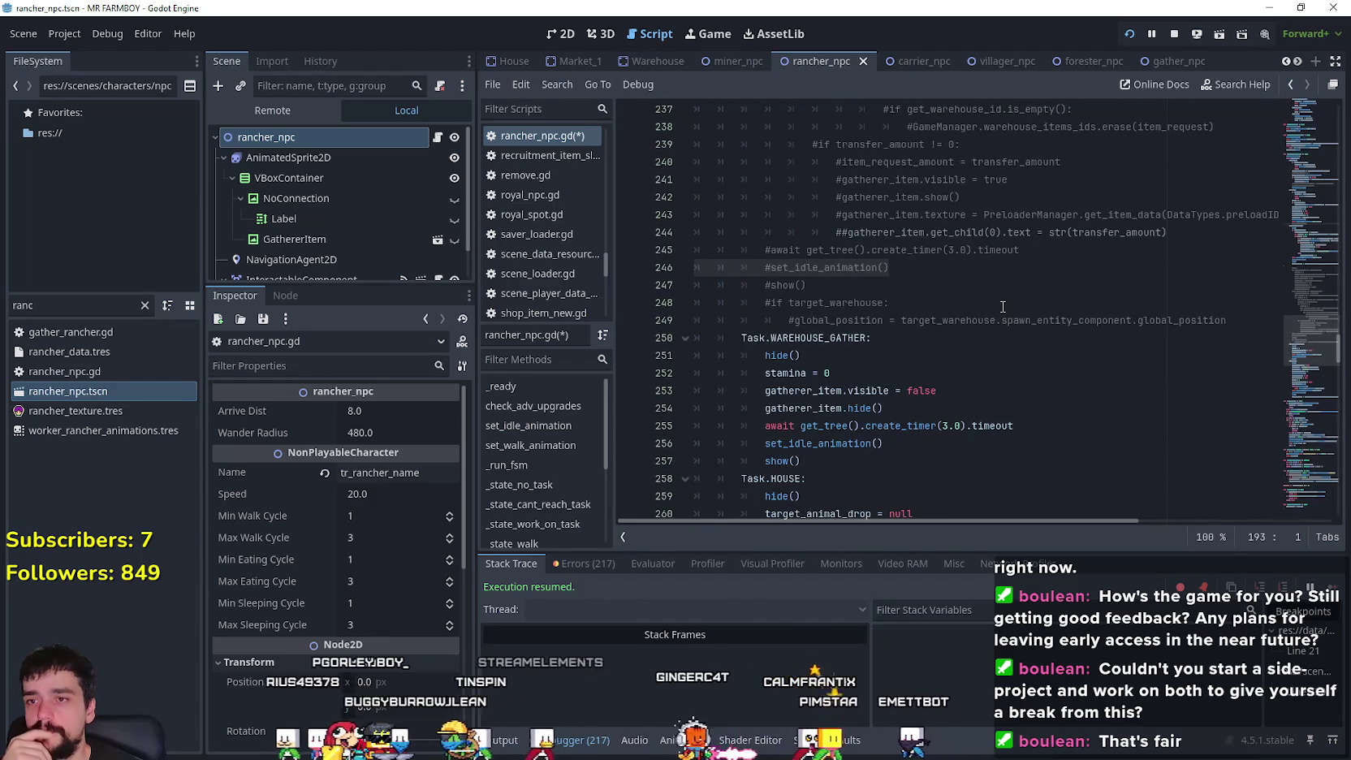
pyautogui.scroll(1, 1056, 398)
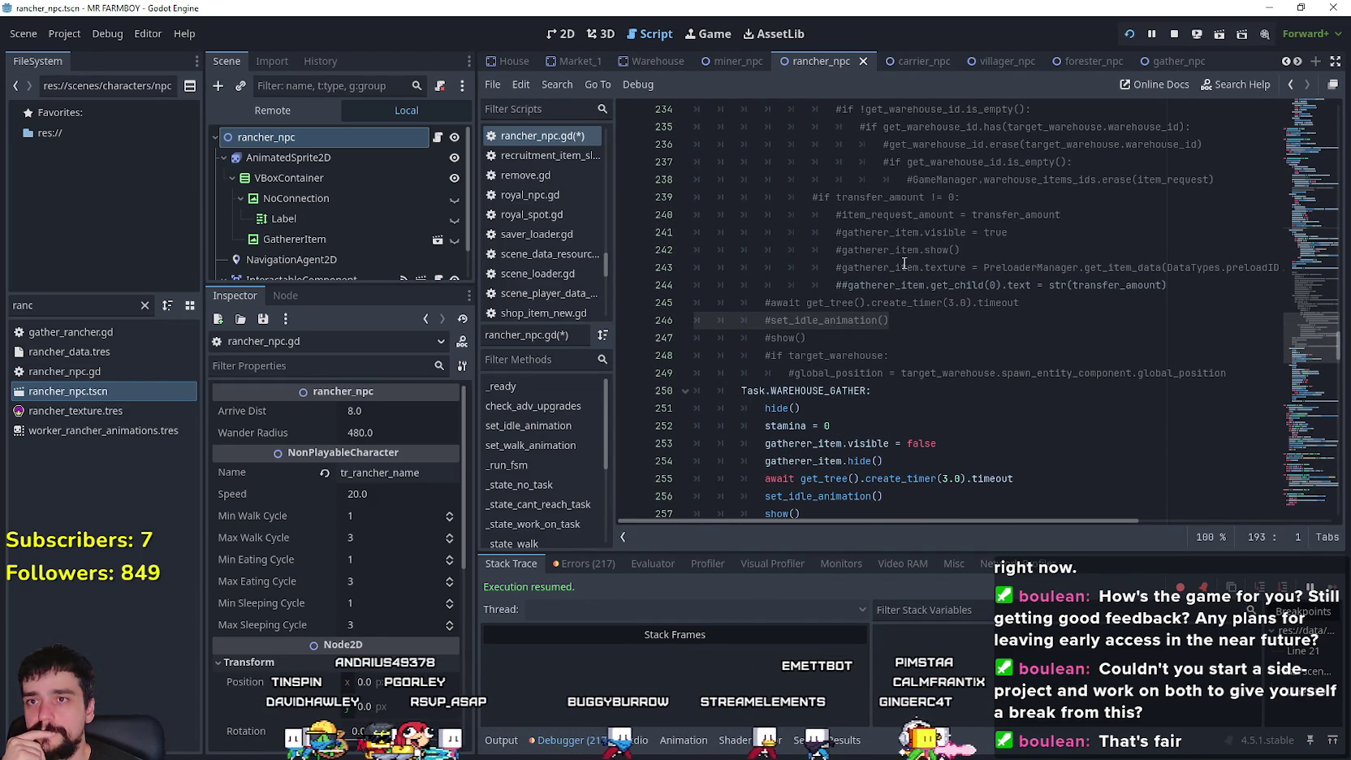
pyautogui.scroll(4, 1088, 381)
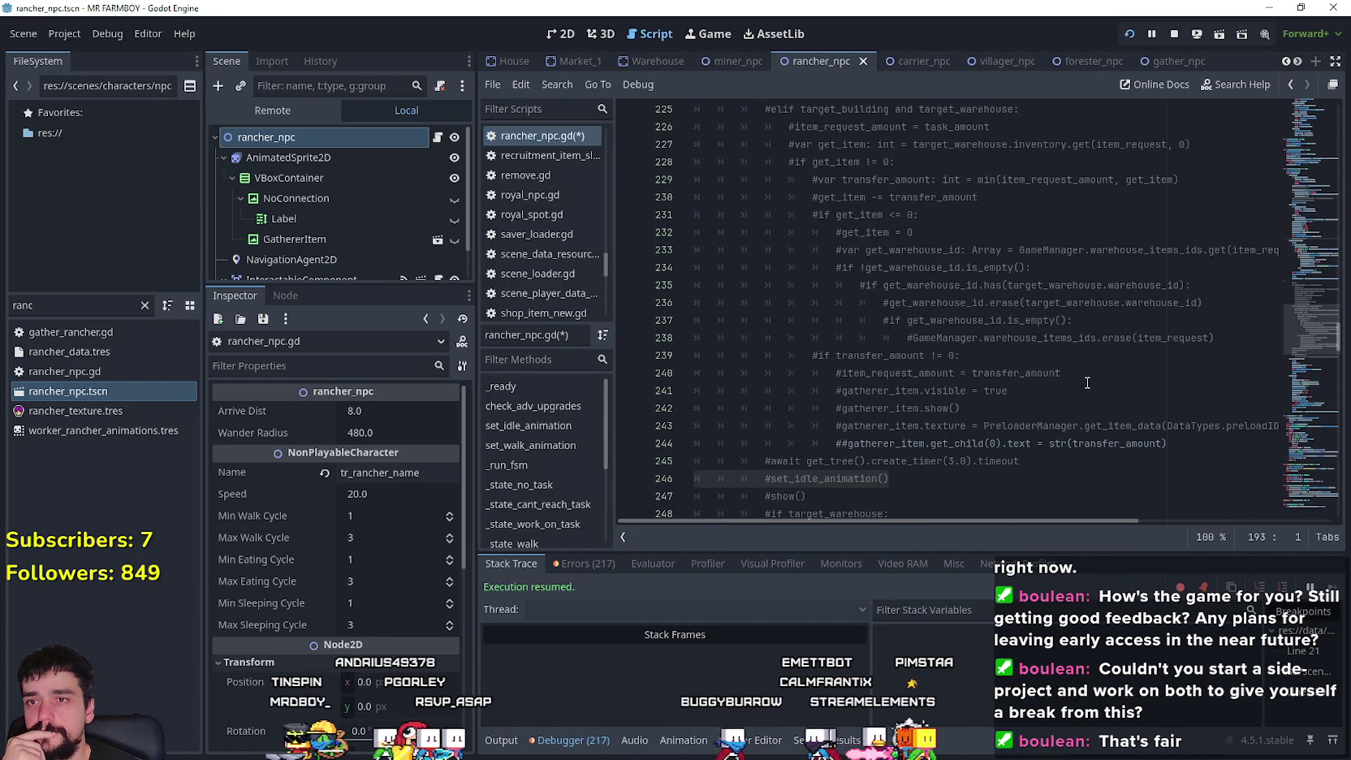
pyautogui.scroll(7, 1087, 379)
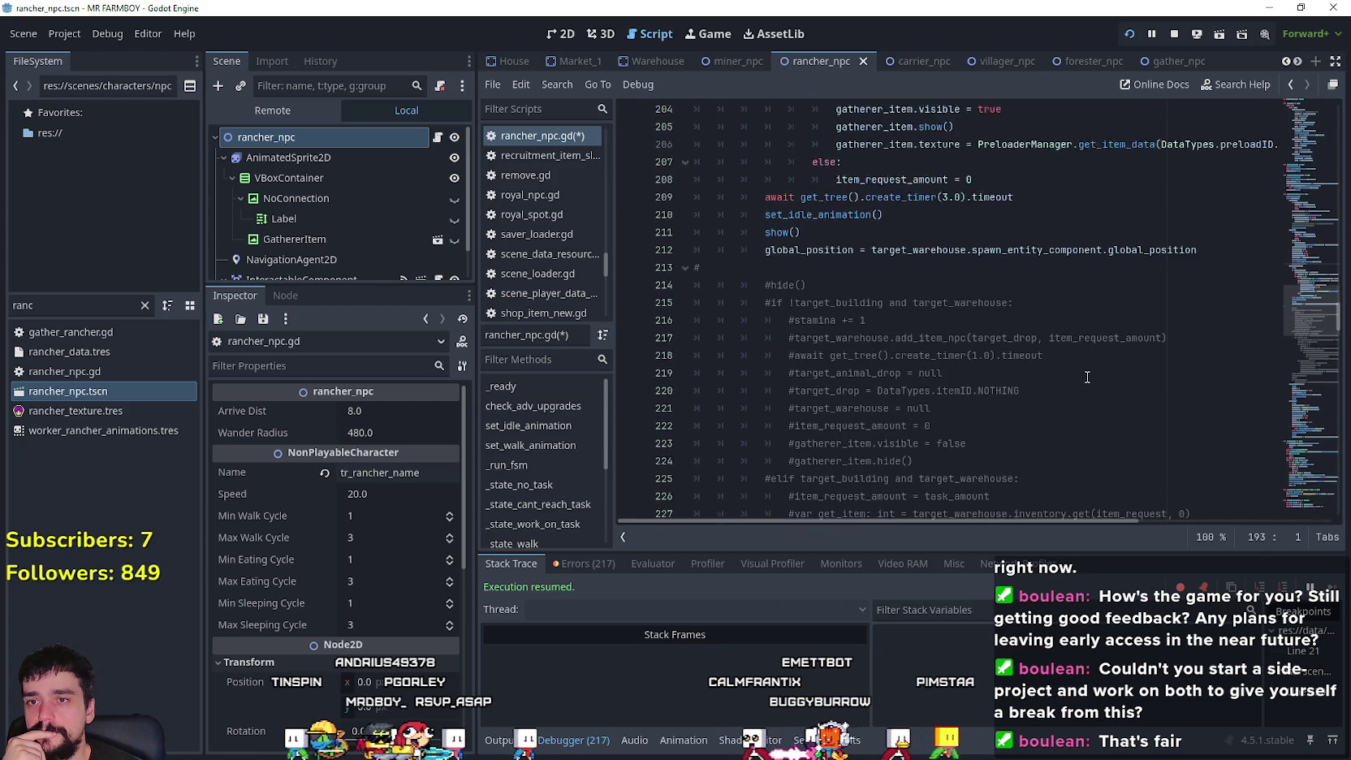
pyautogui.scroll(3, 1084, 374)
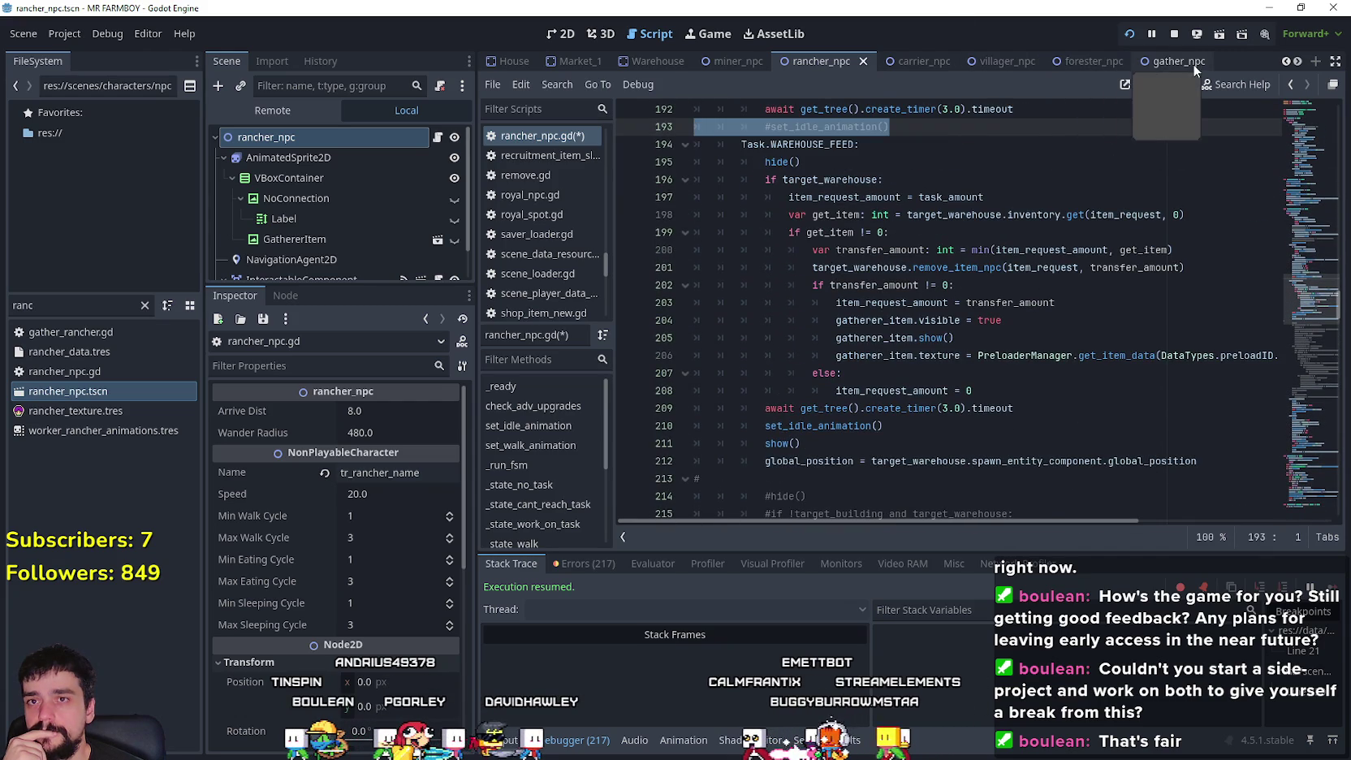
# - Copy the selected Task.WAREHOUSE code from the gather_npc script
pyautogui.click(1171, 62)
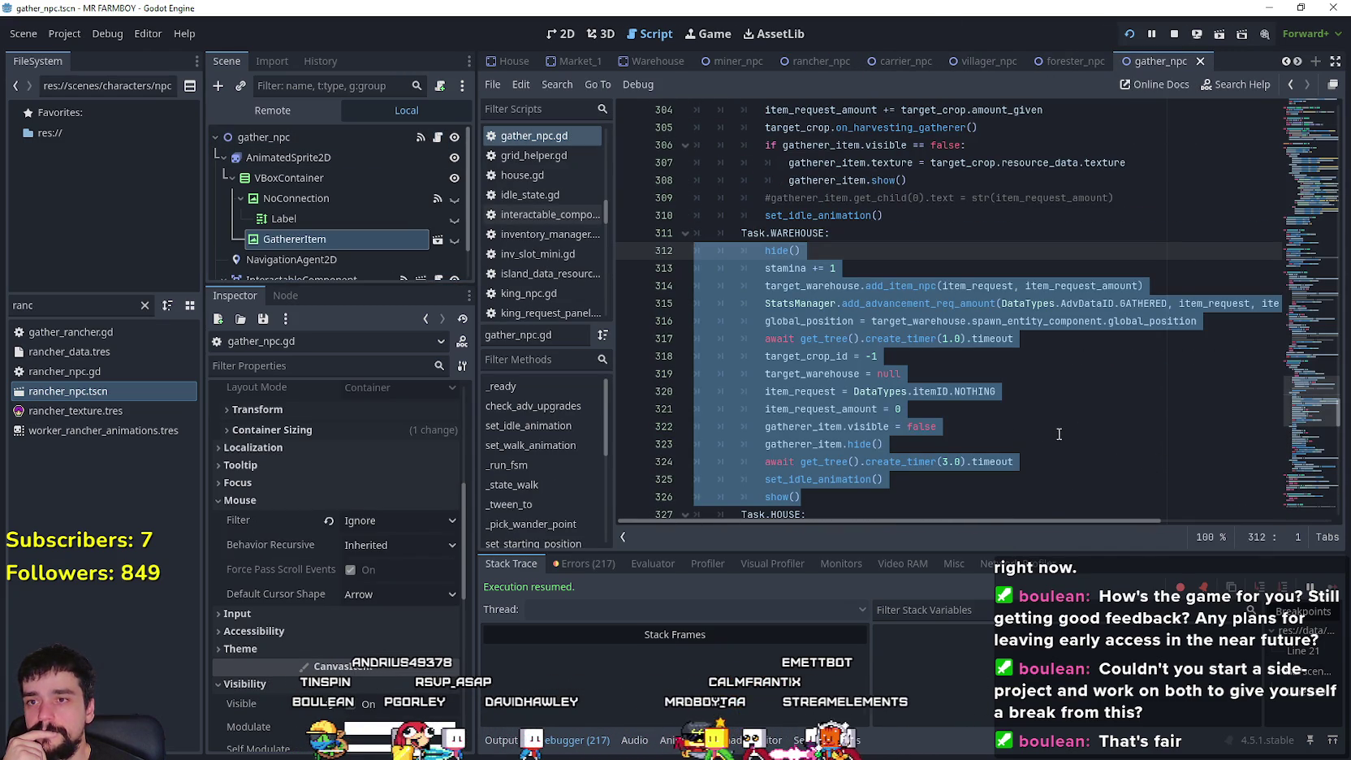
pyautogui.rightClick(901, 345)
pyautogui.click(1113, 162)
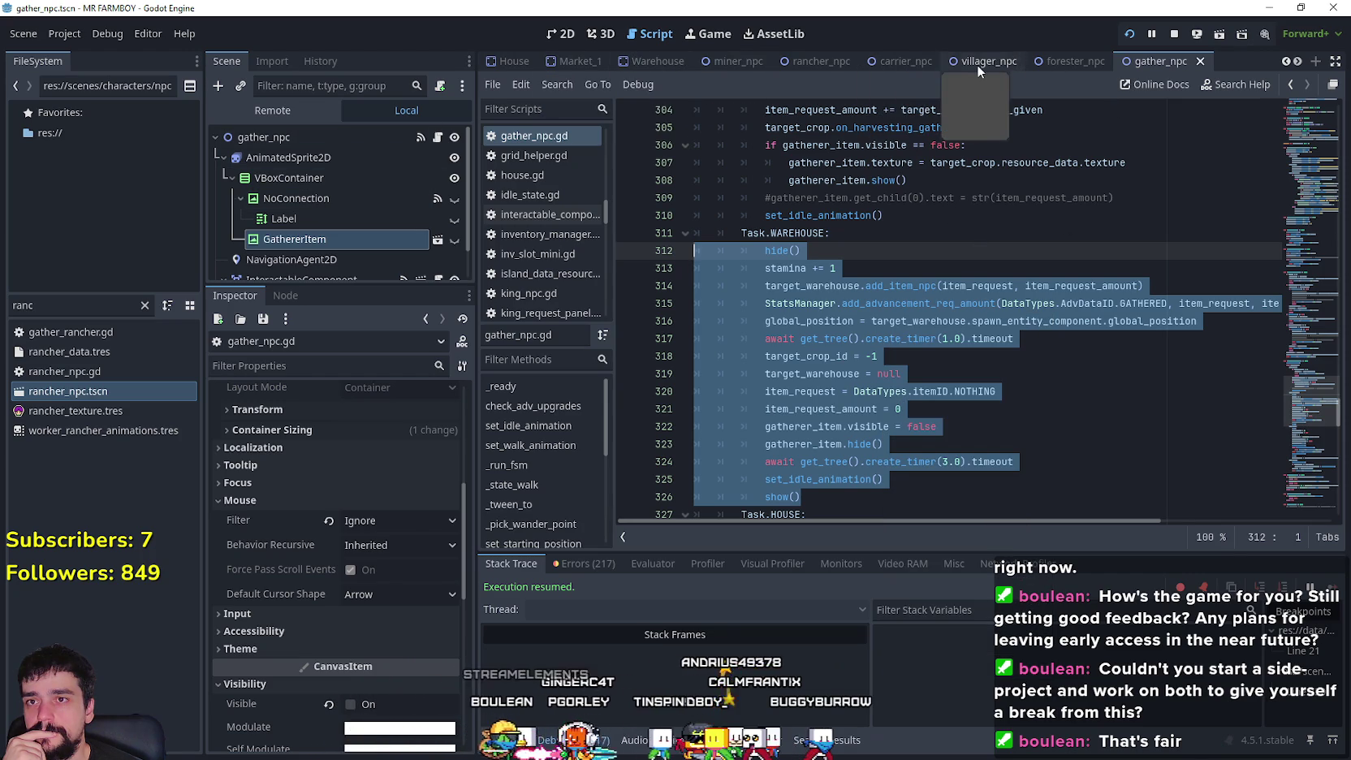
# - Back in rancher_npc.gd, select the WAREHOUSE_GATHER task body on lines 251–257
pyautogui.click(821, 61)
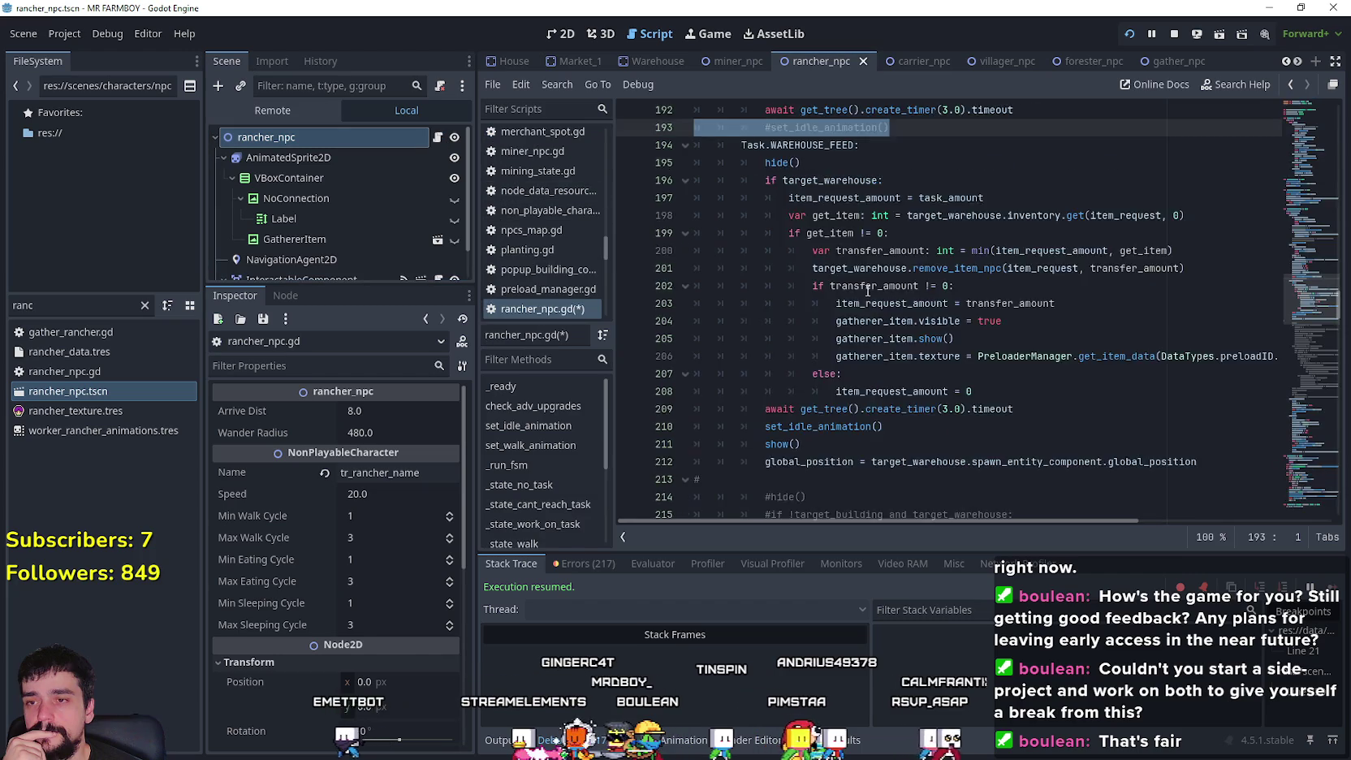
pyautogui.scroll(-10, 1003, 369)
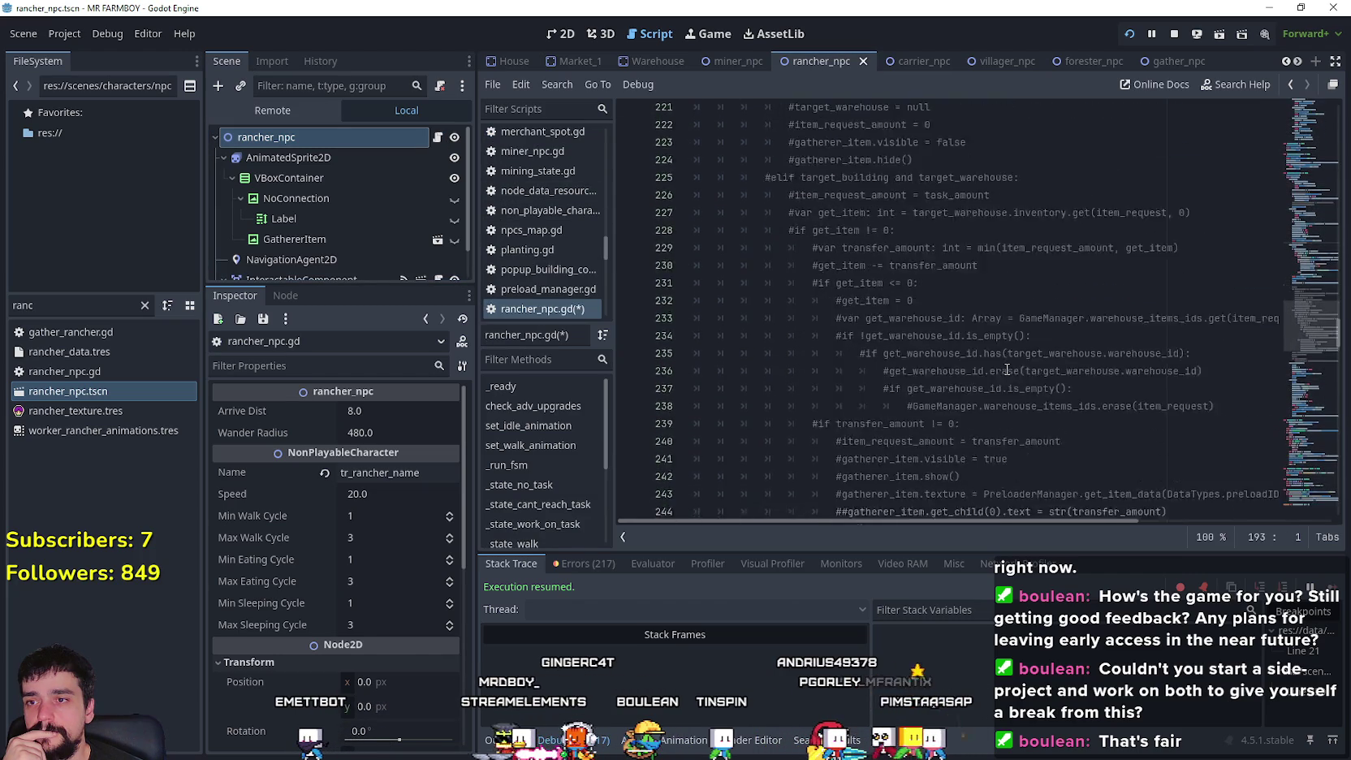
pyautogui.scroll(-3, 1007, 368)
pyautogui.scroll(-1, 1001, 338)
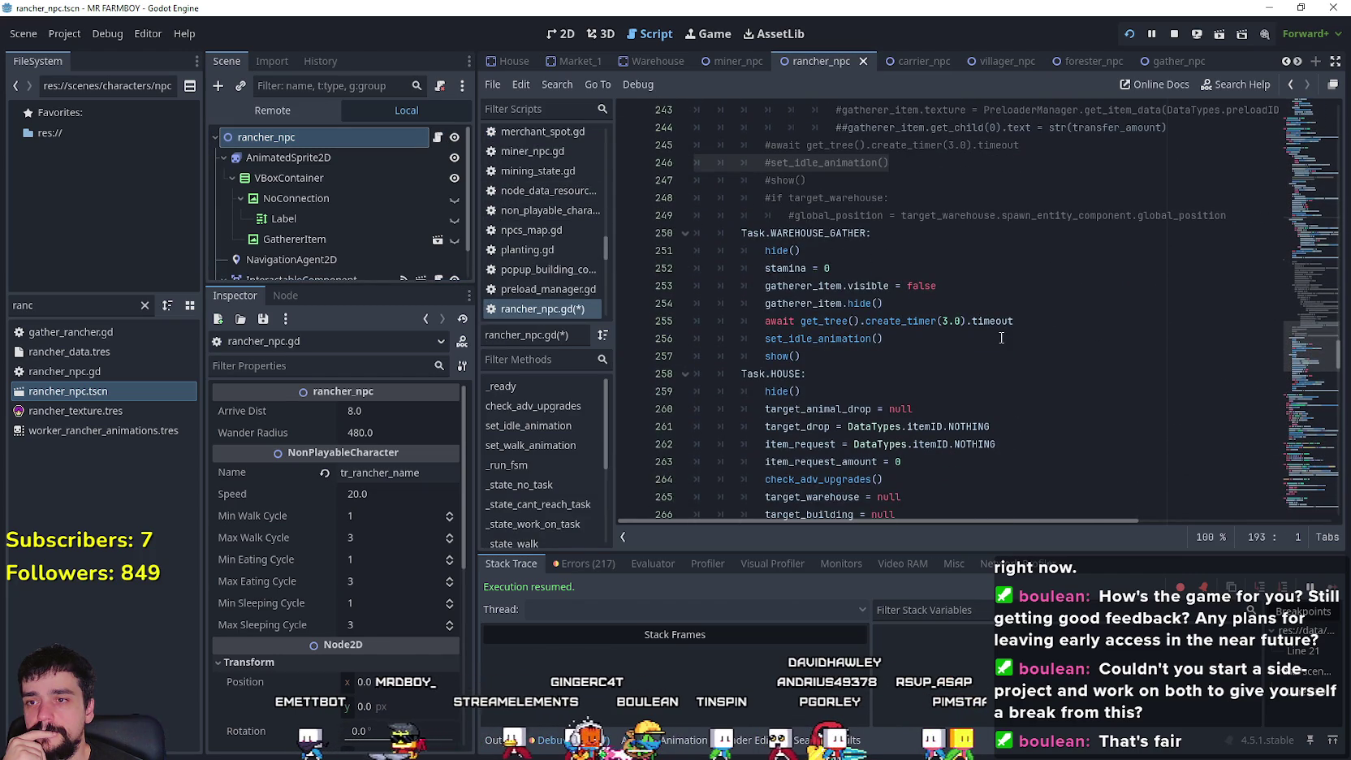
pyautogui.moveTo(821, 349); pyautogui.dragTo(680, 250)
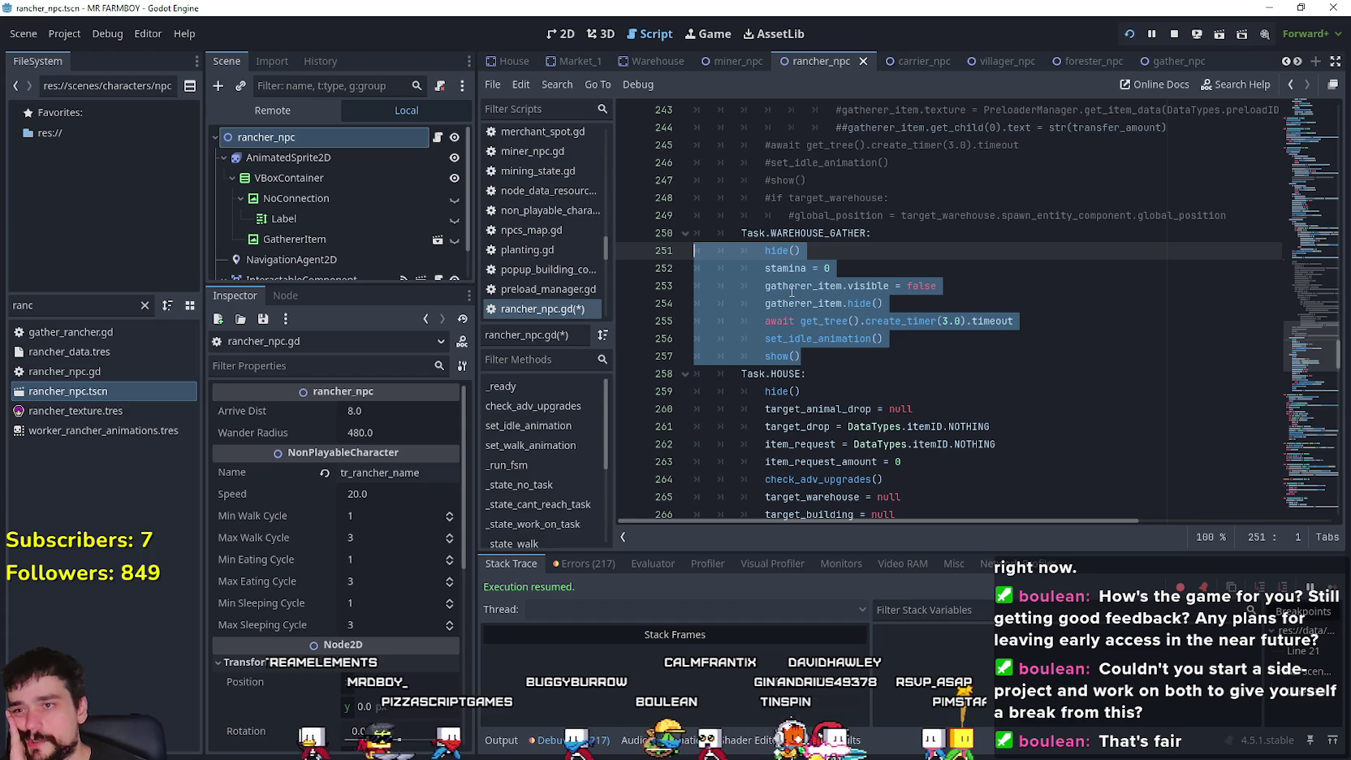
pyautogui.moveTo(790, 294)
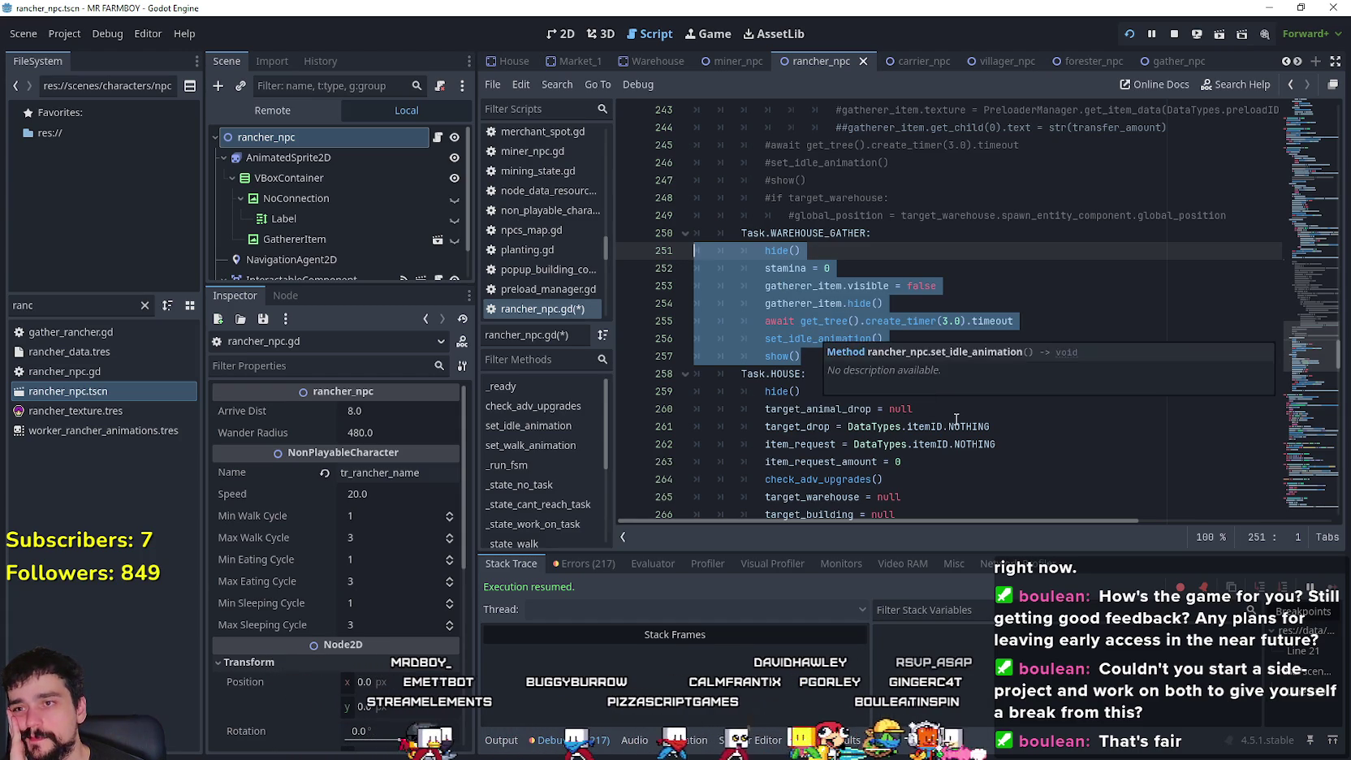
# - Paste the gatherer's warehouse code over the selected lines 251–257
pyautogui.rightClick(786, 304)
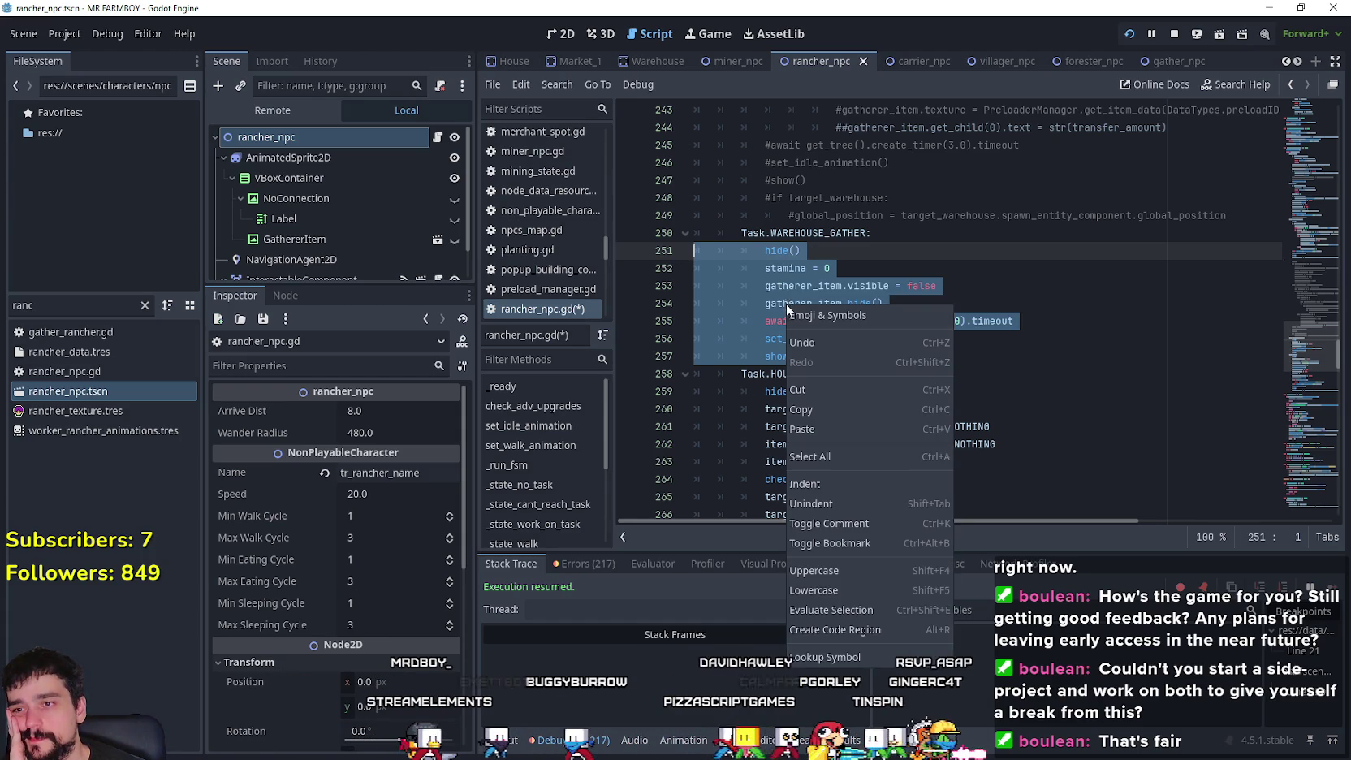
pyautogui.click(824, 427)
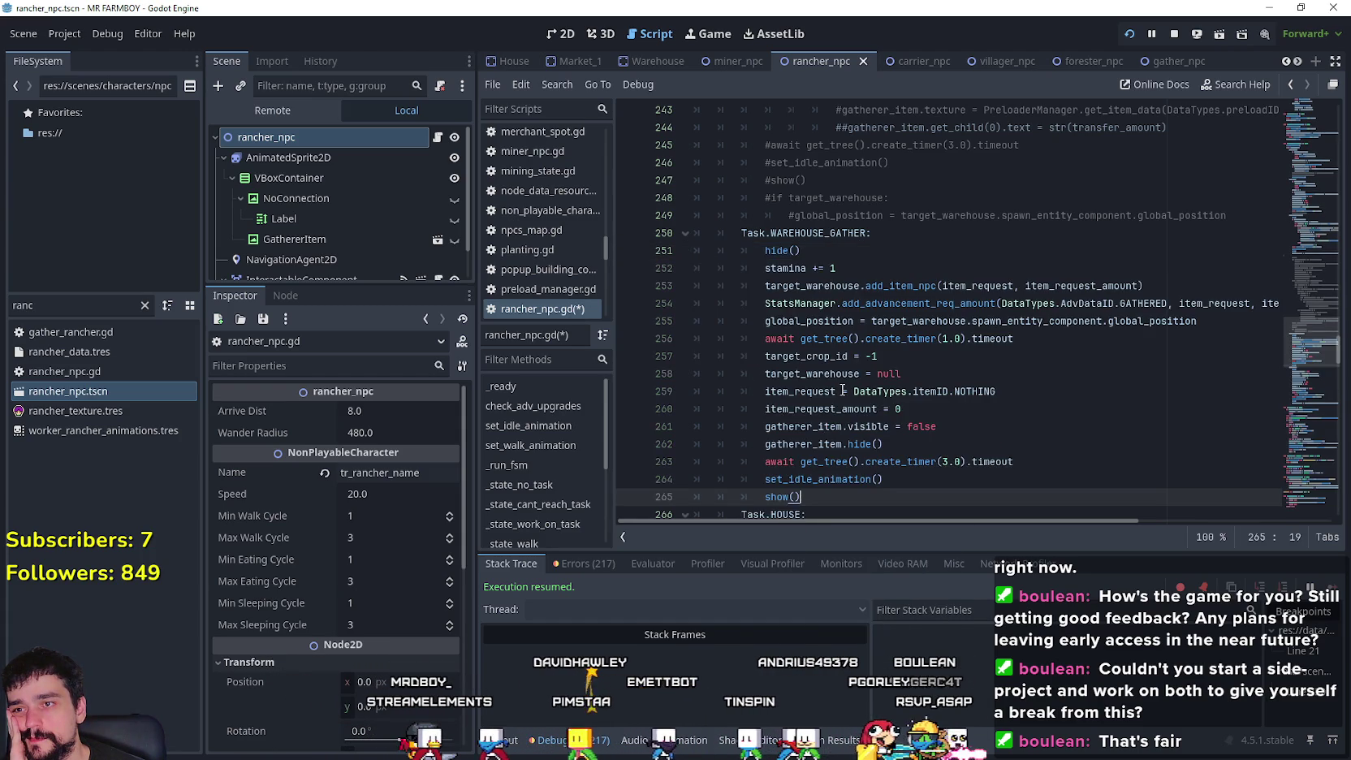
pyautogui.scroll(-2, 843, 391)
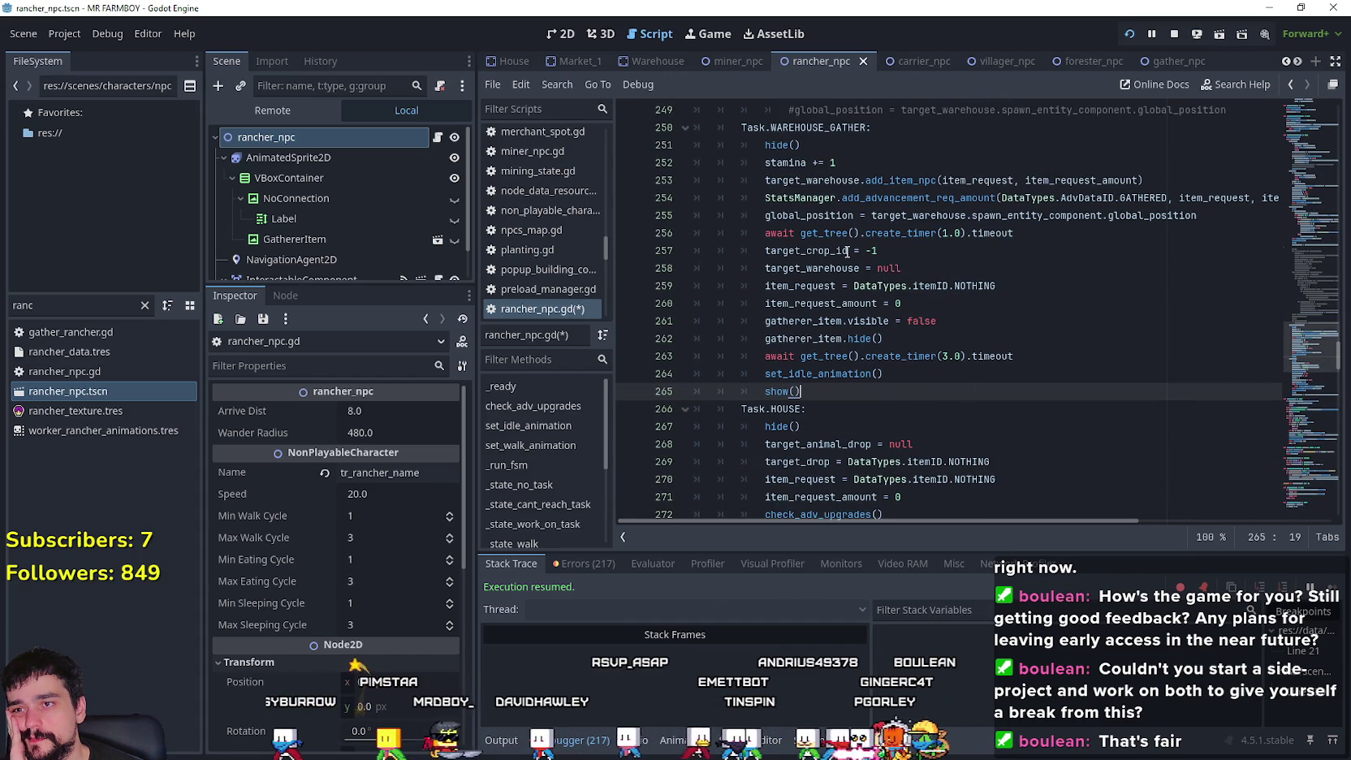
# - Inspect target_crop_id on line 257 and GATHERED on line 254 in the pasted block
pyautogui.moveTo(762, 249); pyautogui.dragTo(924, 254)
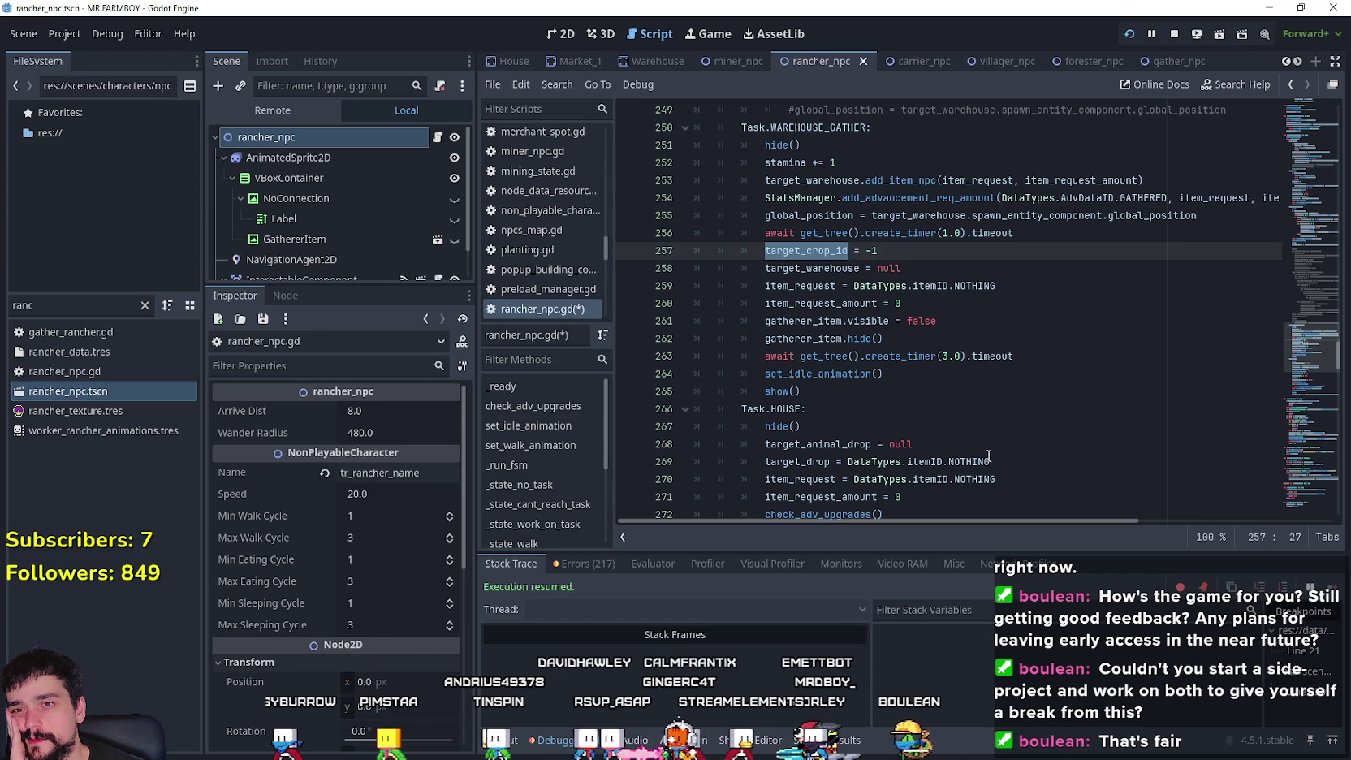
pyautogui.scroll(1, 1080, 294)
pyautogui.doubleClick(1143, 251)
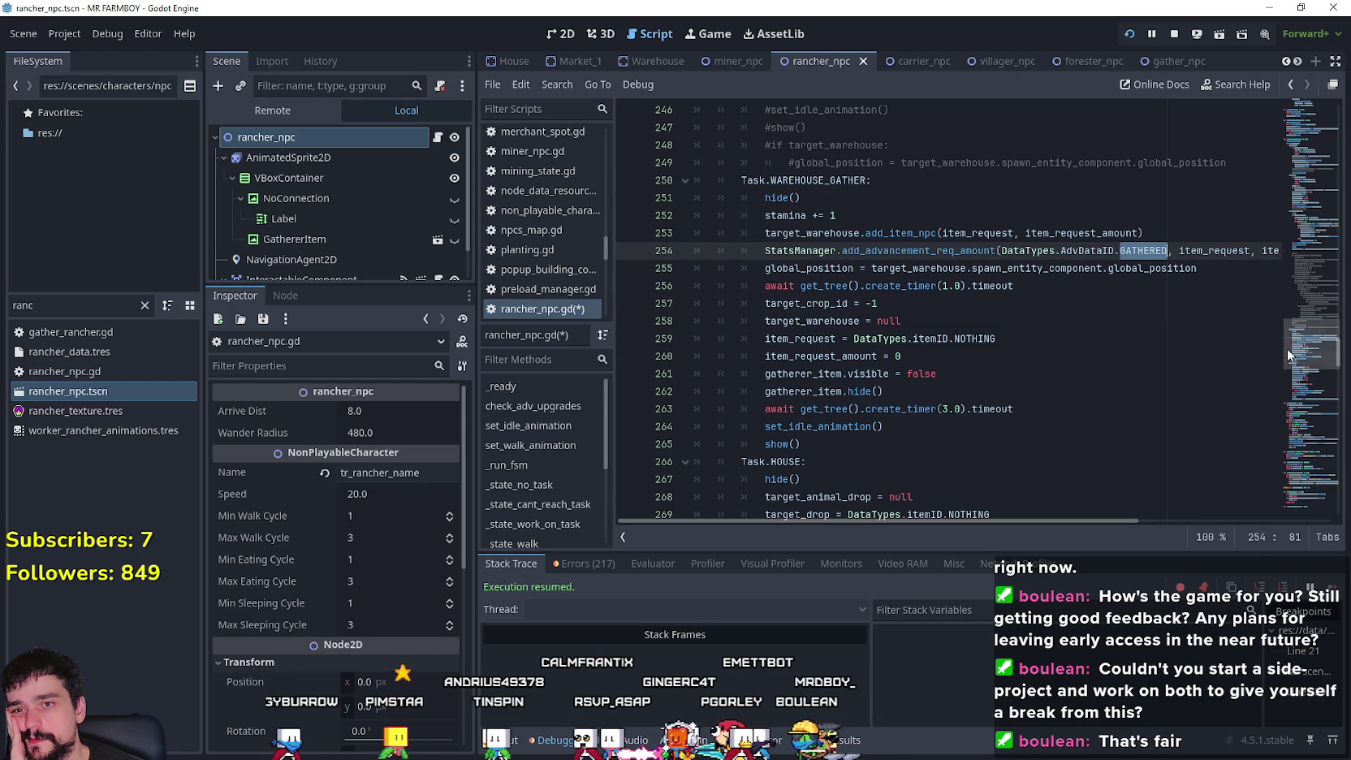
pyautogui.moveTo(944, 521)
pyautogui.mouseDown()
pyautogui.moveTo(1085, 513)
pyautogui.moveTo(764, 451)
pyautogui.mouseUp()
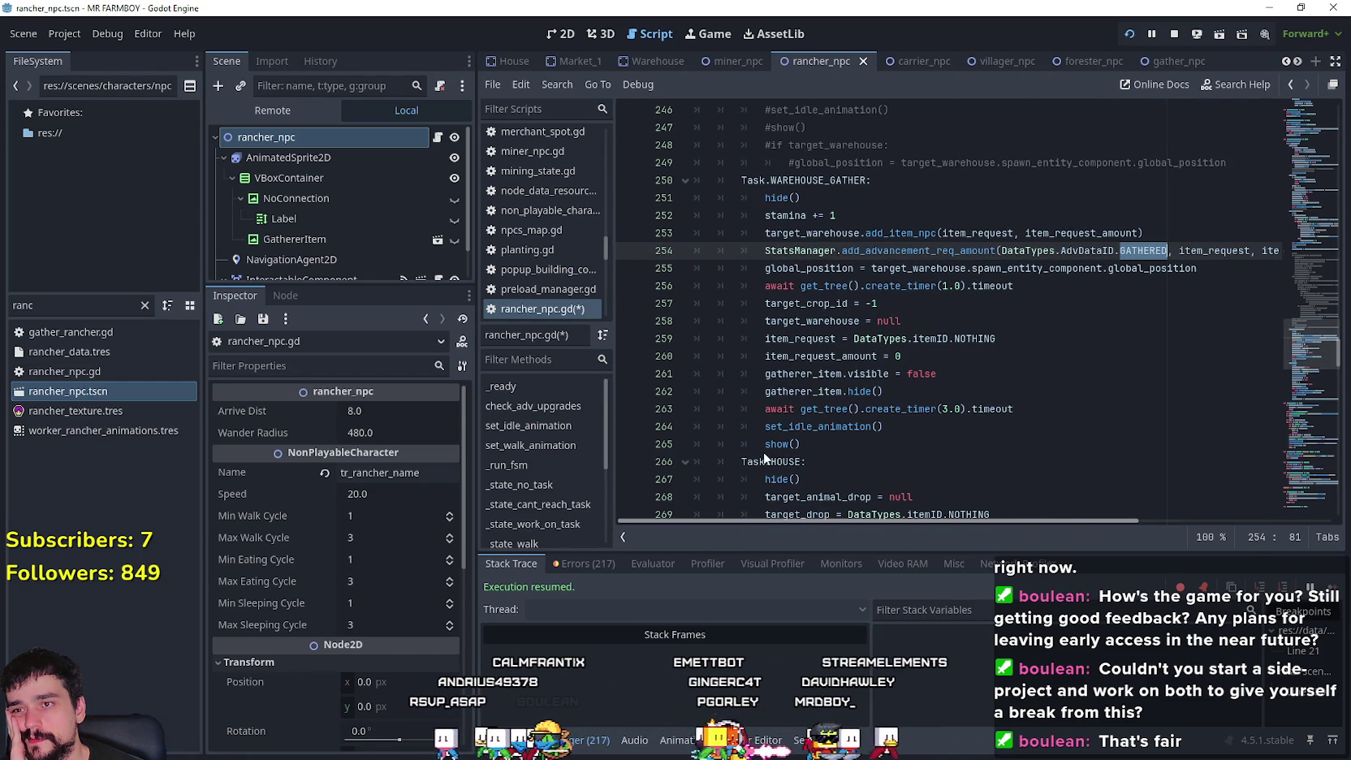
pyautogui.scroll(7, 764, 451)
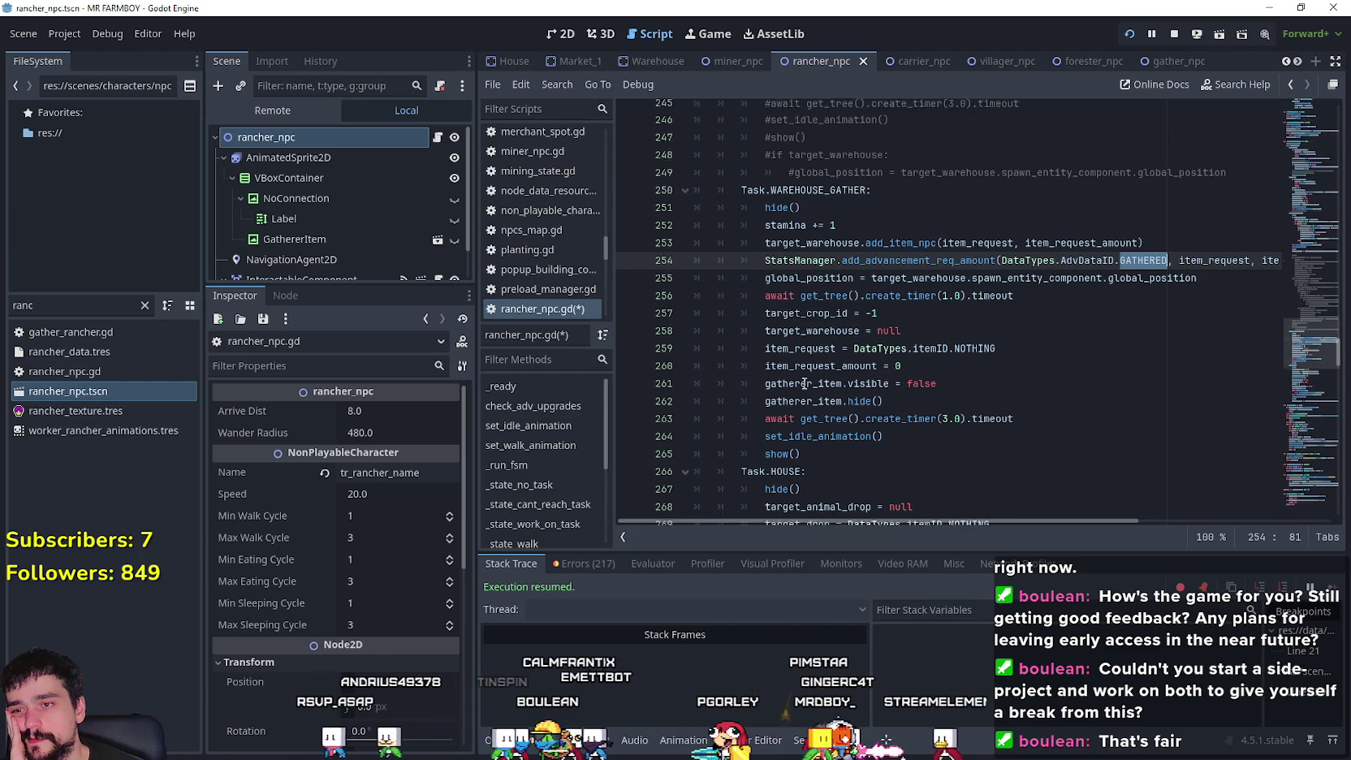
pyautogui.scroll(6, 1093, 342)
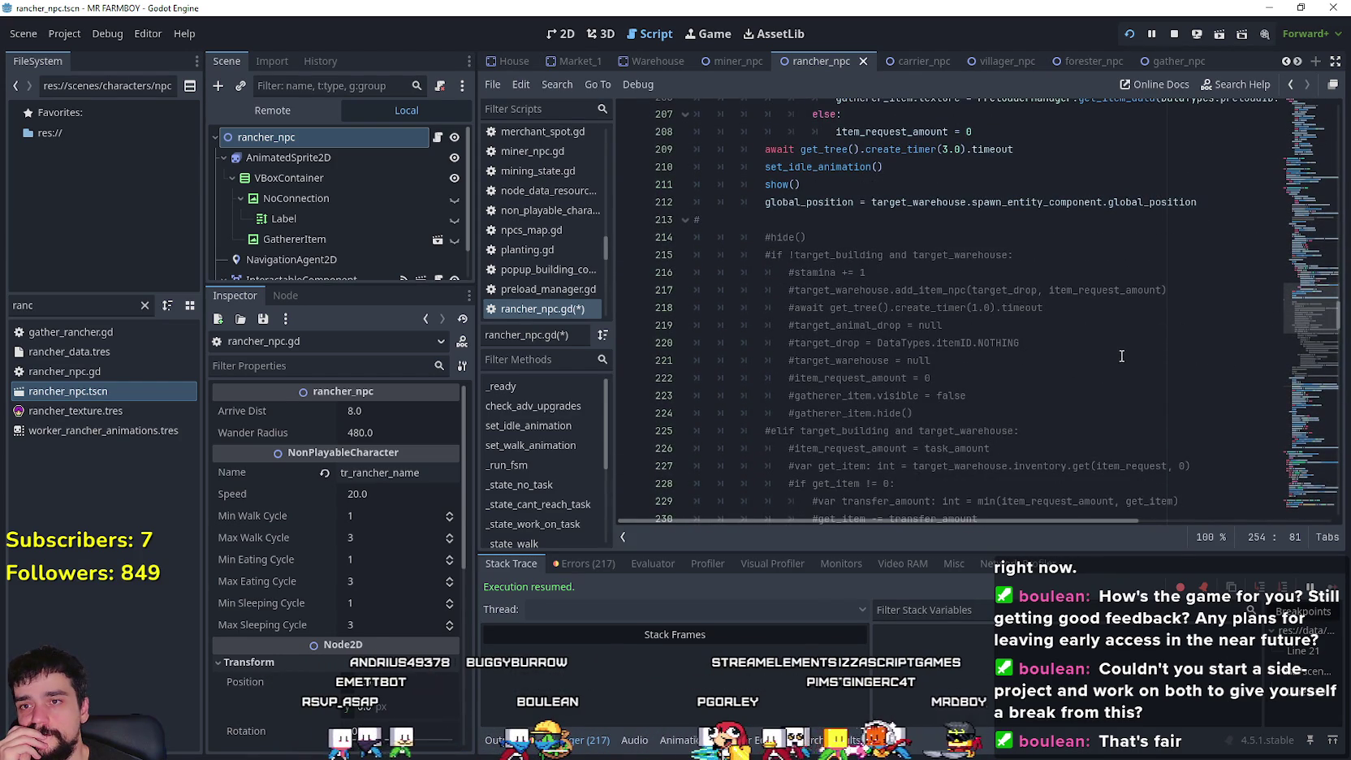
pyautogui.doubleClick(1015, 289)
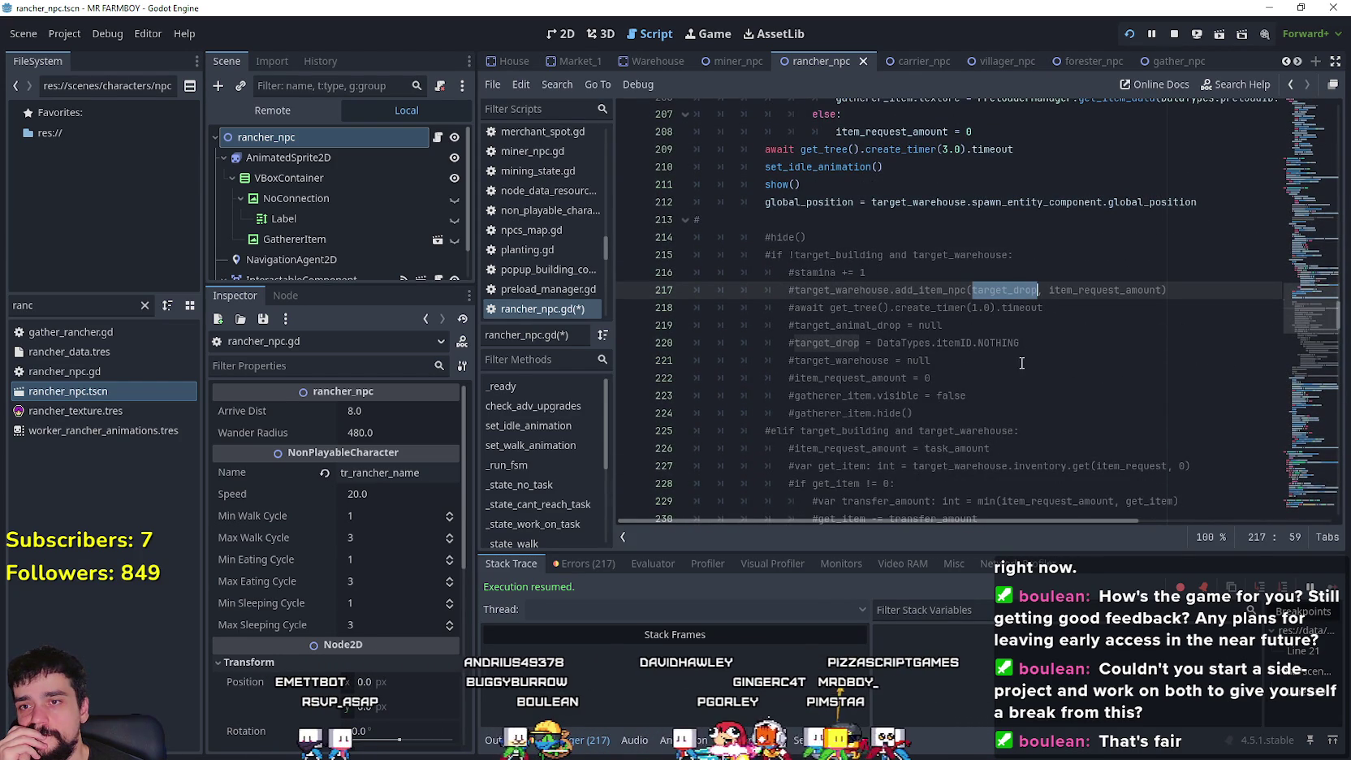
pyautogui.doubleClick(845, 326)
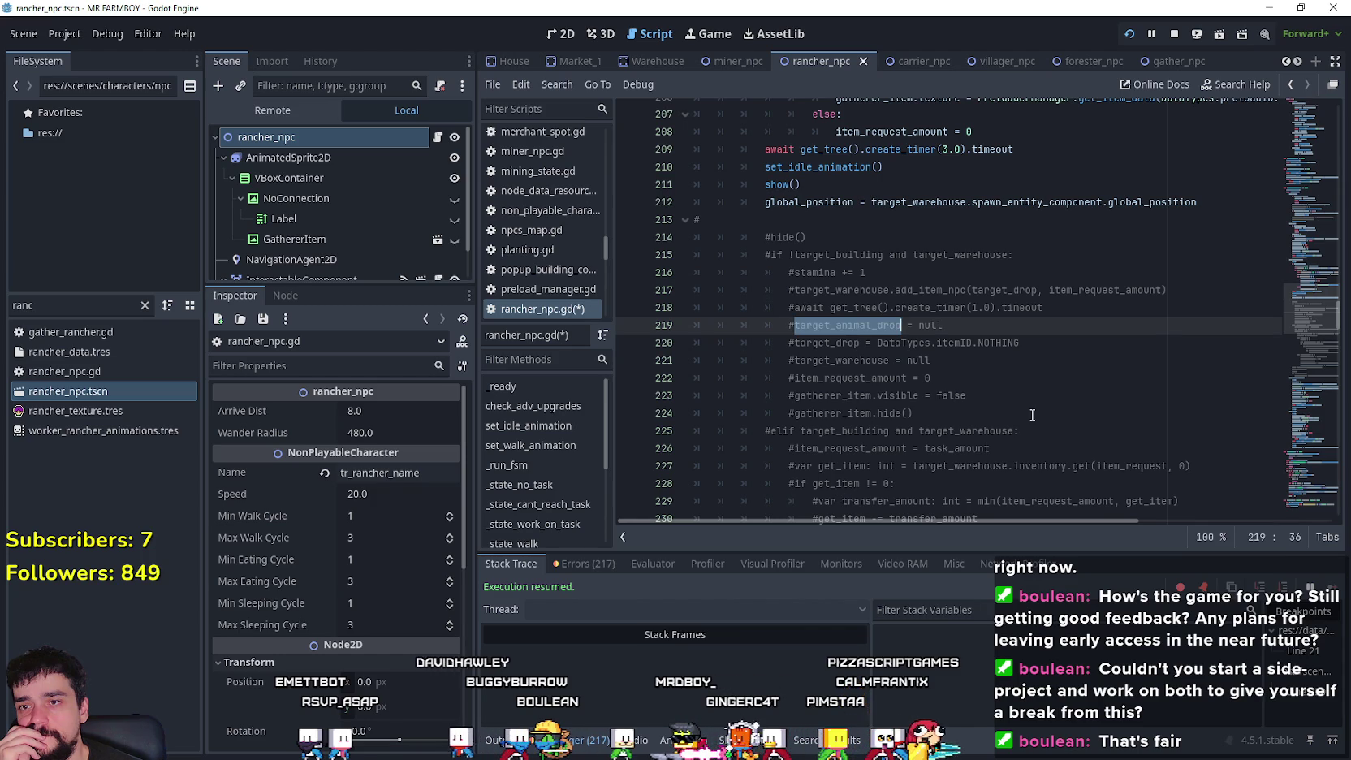
pyautogui.rightClick(864, 327)
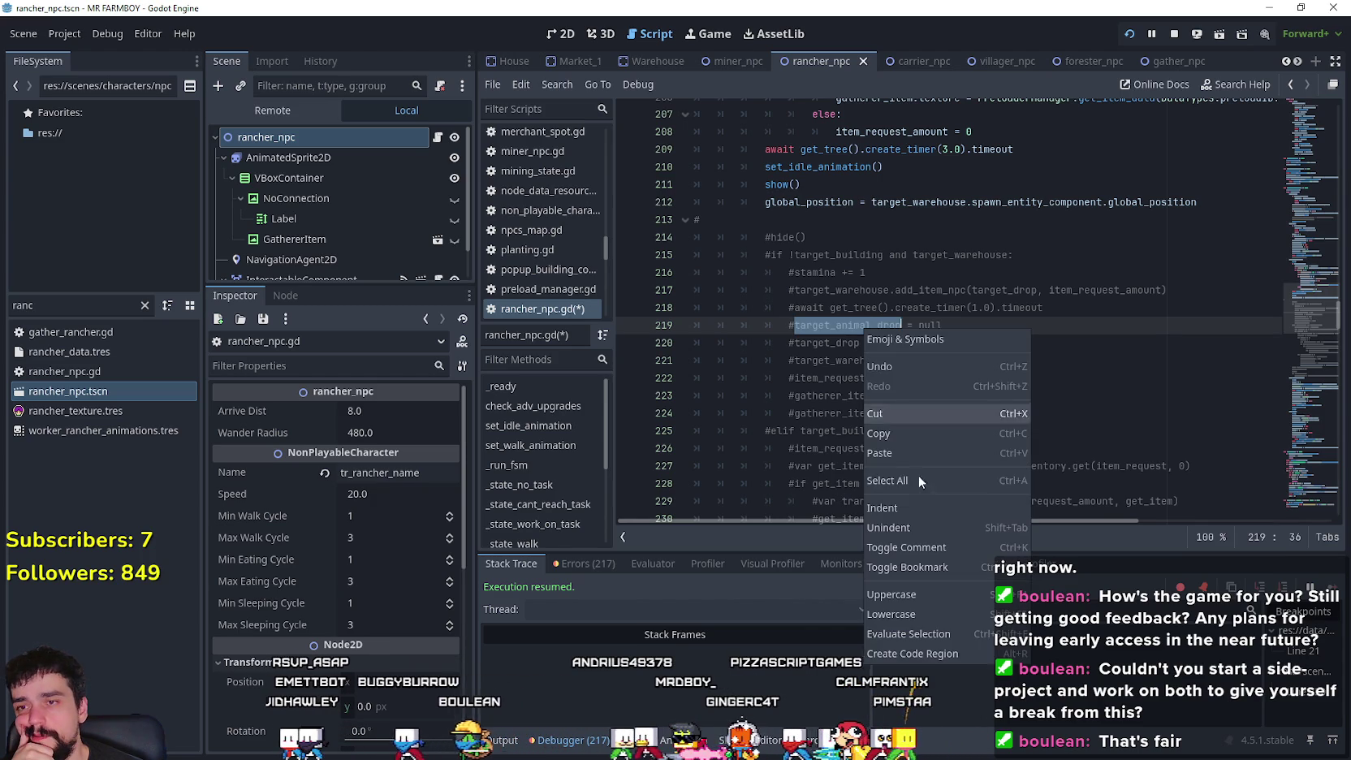
pyautogui.click(934, 426)
pyautogui.scroll(-10, 885, 408)
pyautogui.scroll(-2, 885, 408)
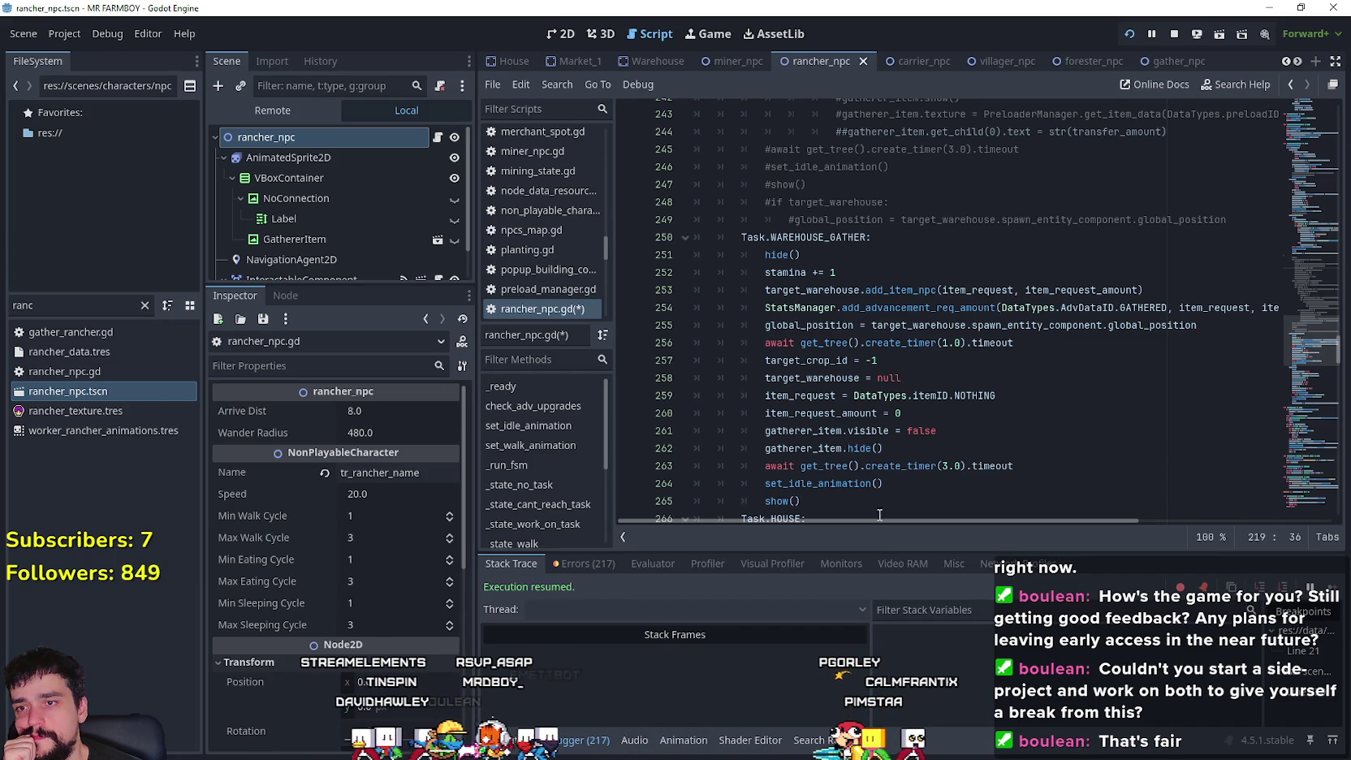
pyautogui.click(968, 367)
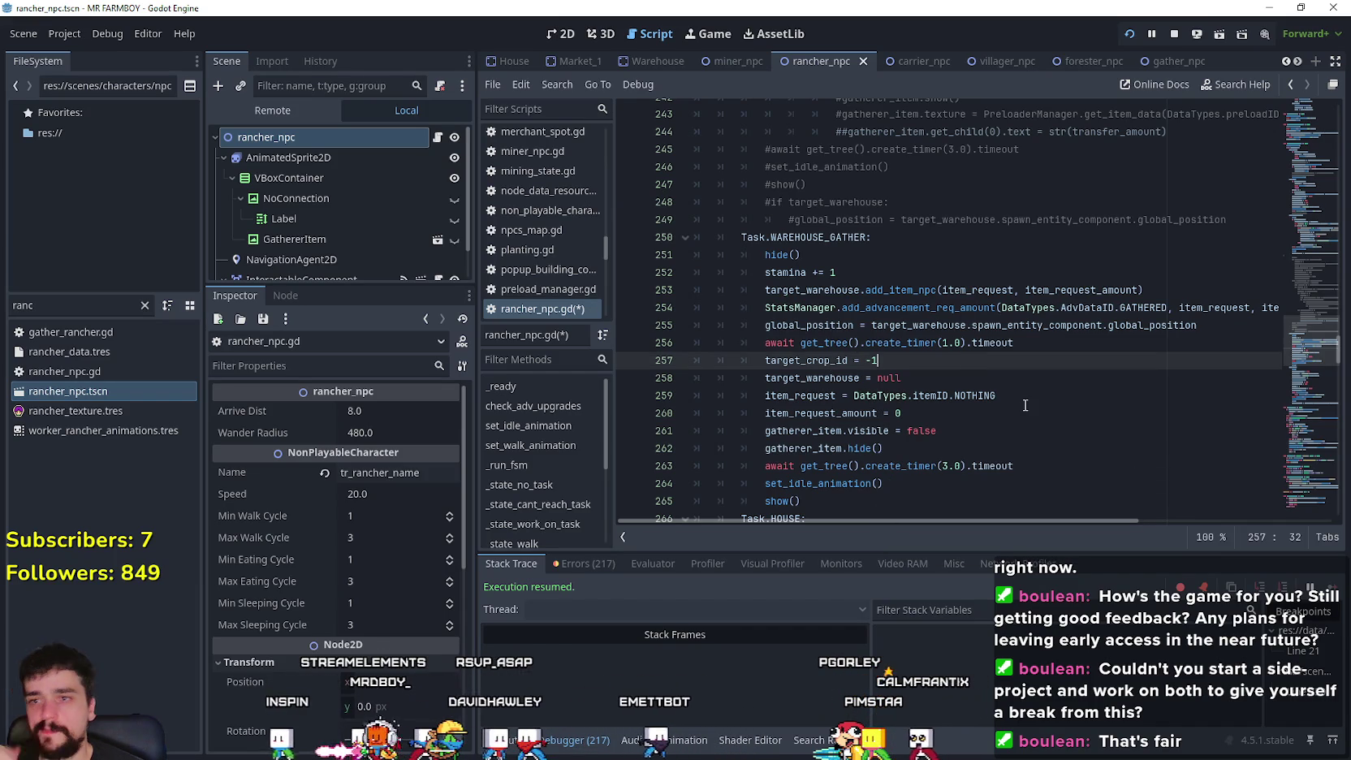
pyautogui.write('\\')
pyautogui.press('Return')
pyautogui.write('target_animal_drop')
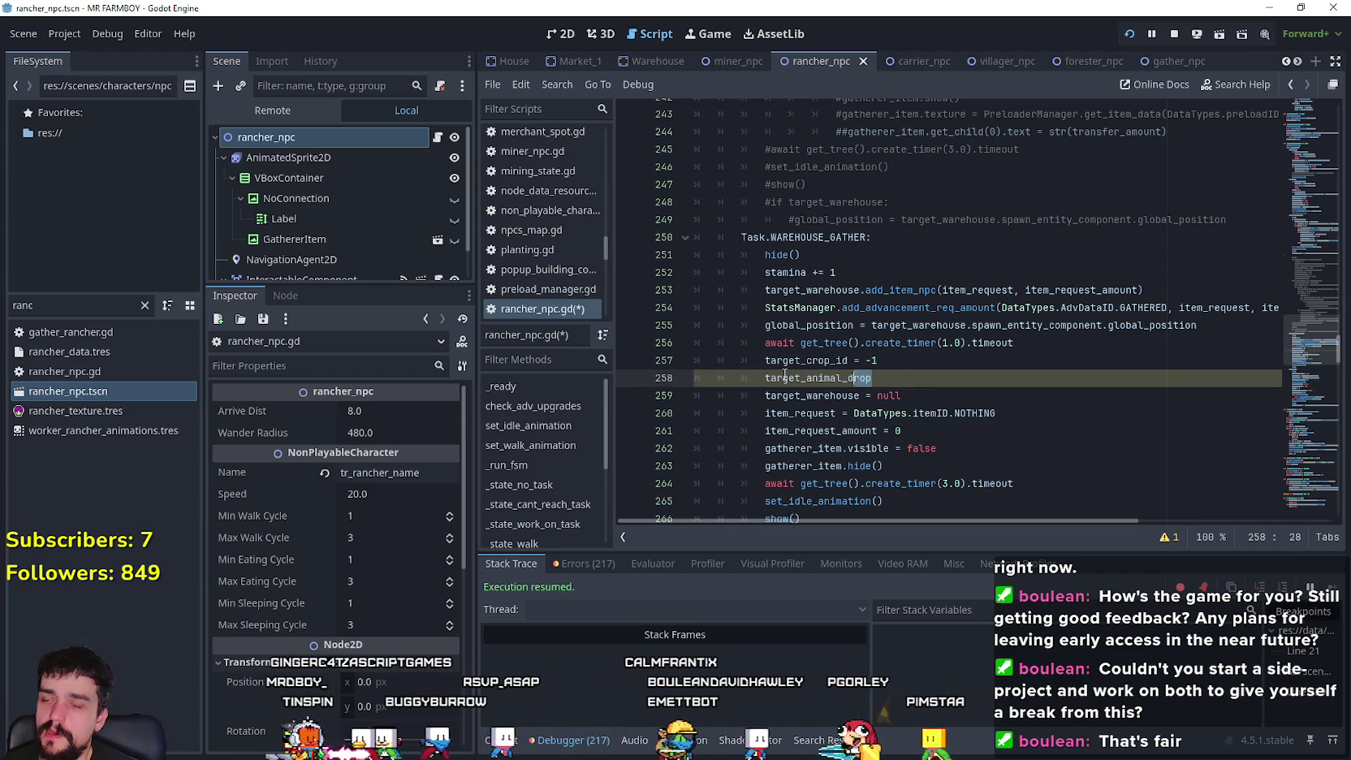
pyautogui.keyDown('shift'); pyautogui.click(692, 377); pyautogui.keyUp('shift')
pyautogui.press('BackSpace')
pyautogui.press('BackSpace')
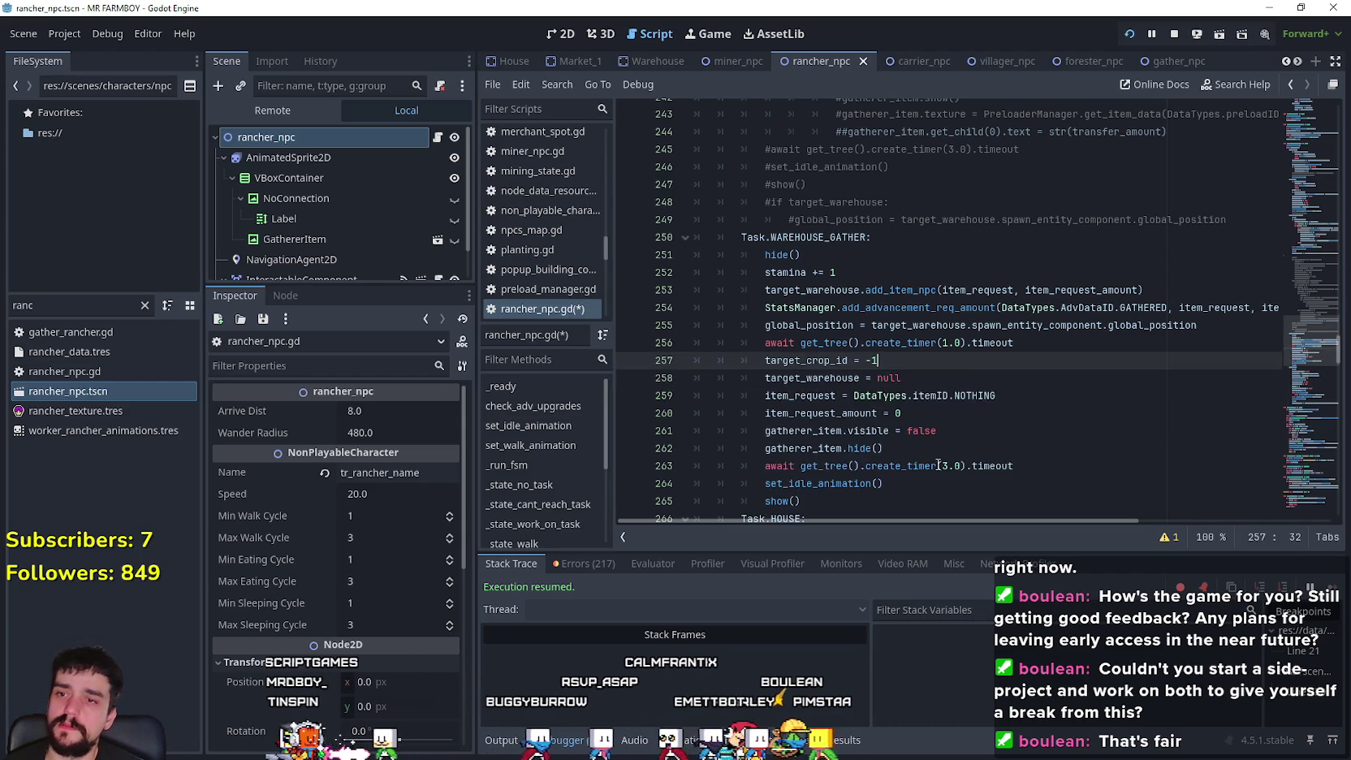
pyautogui.scroll(-2, 677, 381)
pyautogui.click(886, 400)
pyautogui.scroll(1, 886, 400)
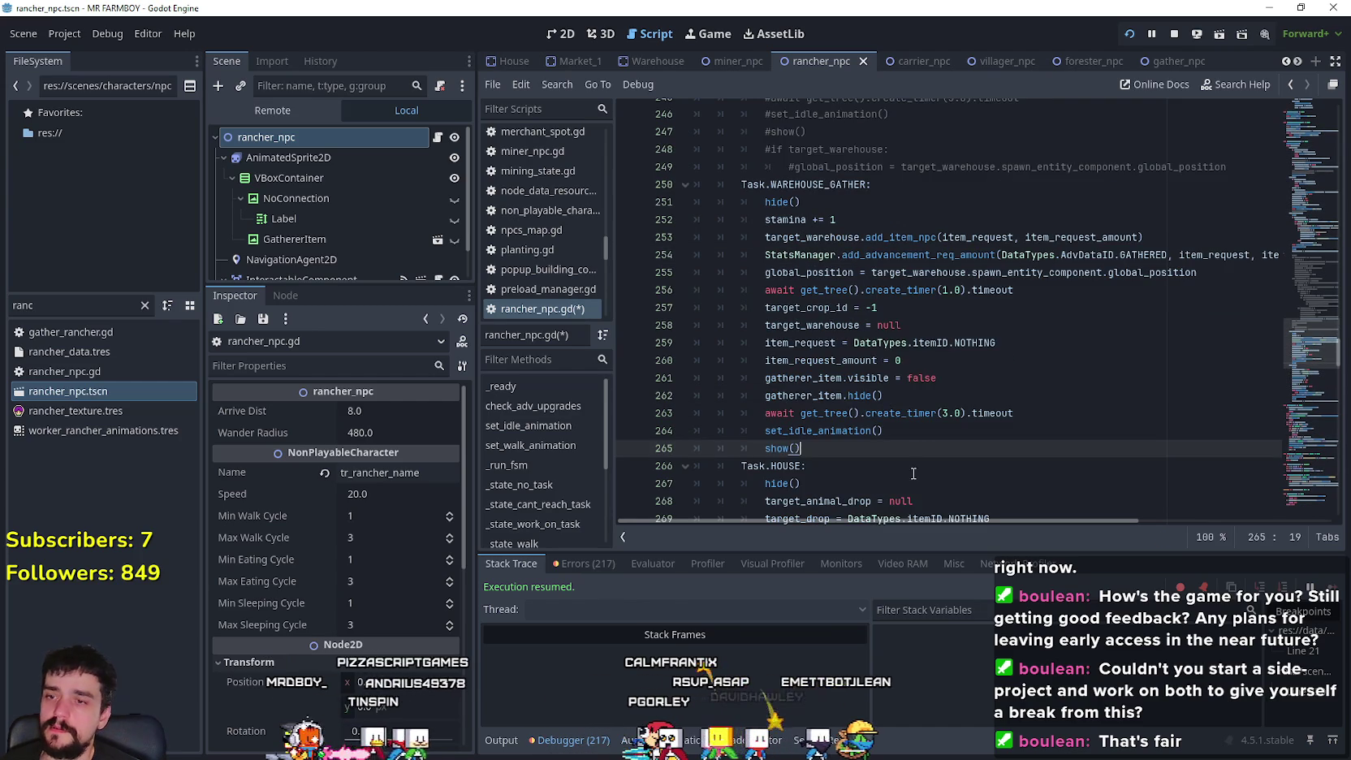
pyautogui.scroll(-4, 904, 458)
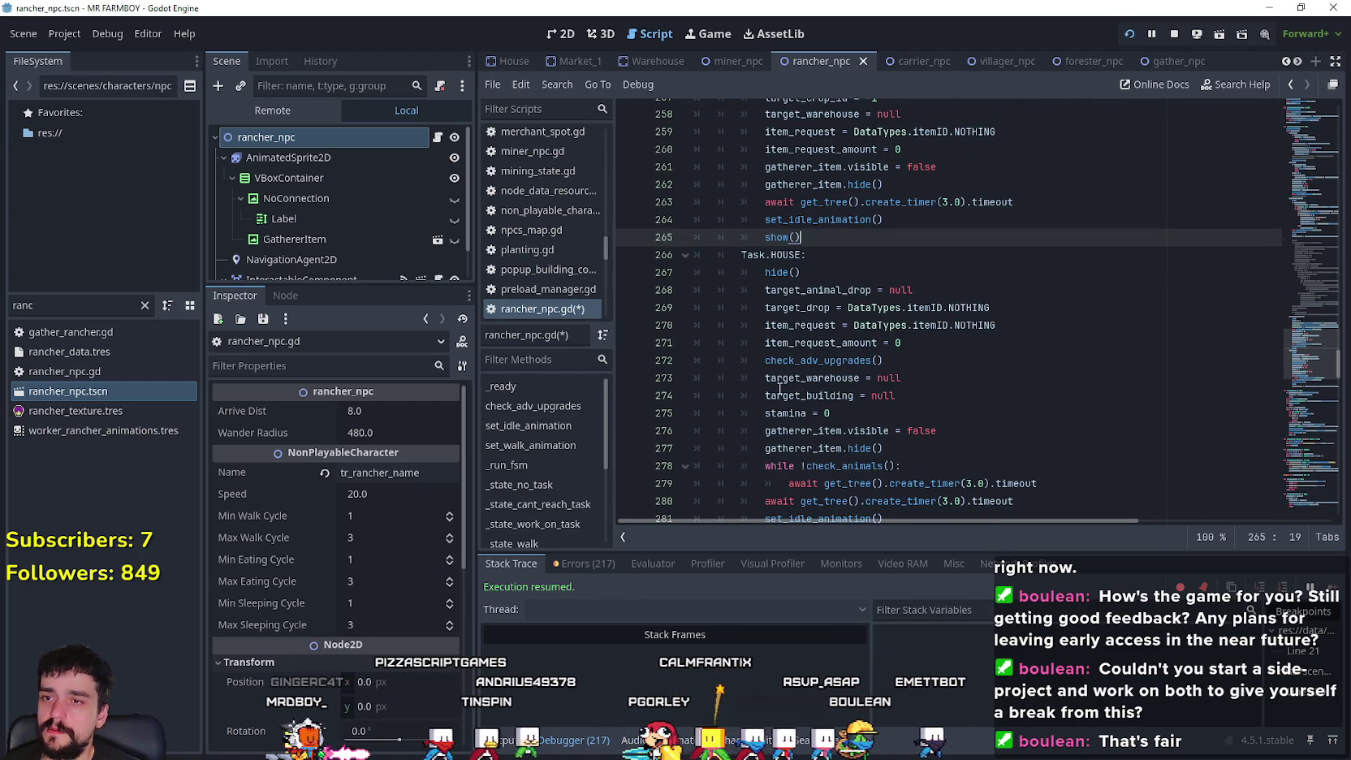
pyautogui.doubleClick(829, 292)
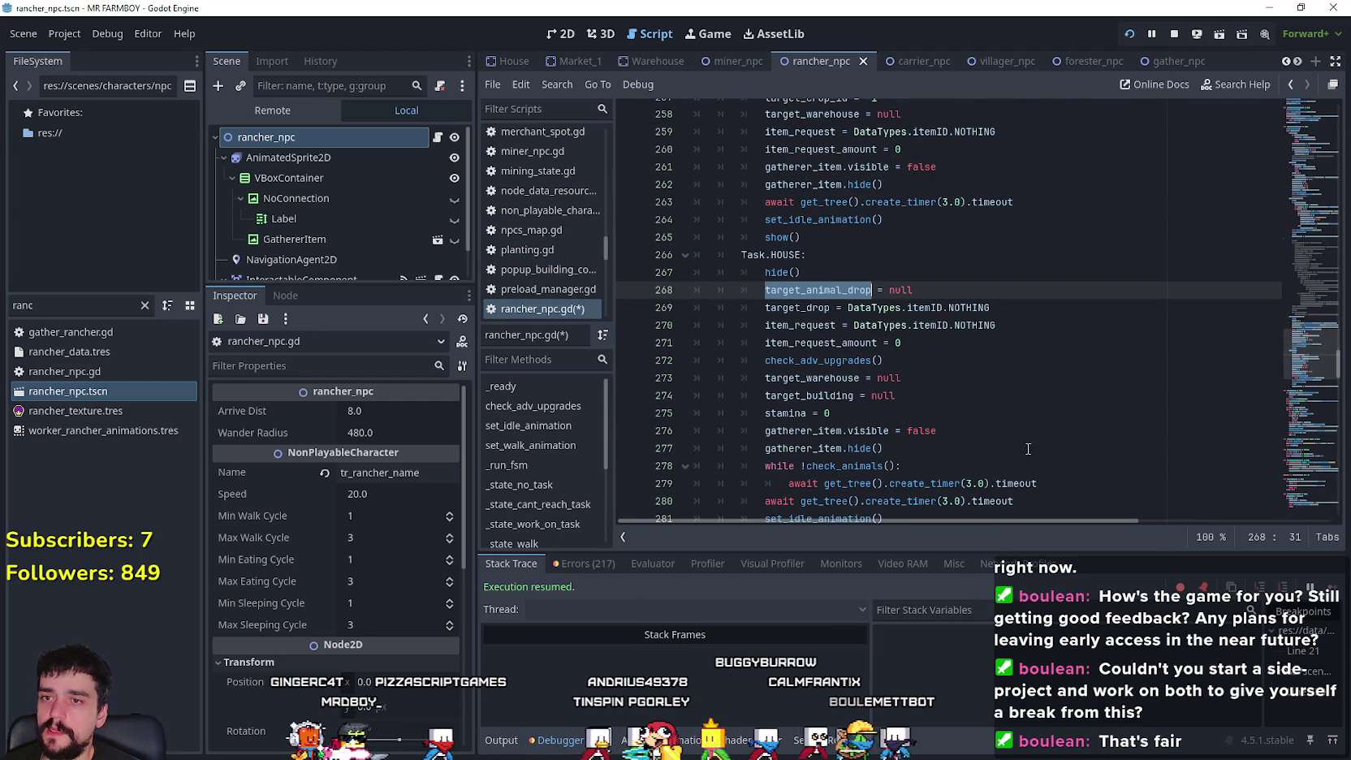
pyautogui.scroll(3, 1007, 438)
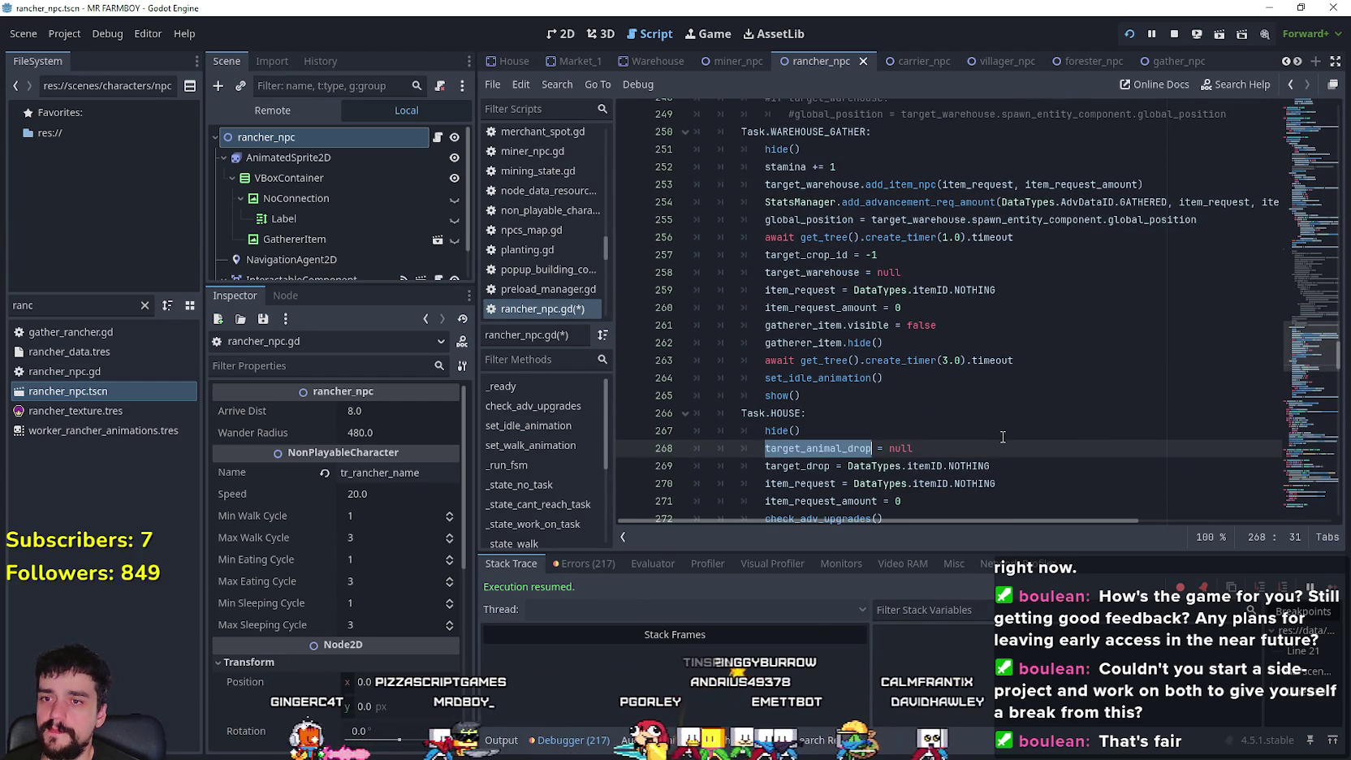
pyautogui.scroll(-1, 1002, 437)
pyautogui.moveTo(1026, 415); pyautogui.dragTo(703, 414)
pyautogui.scroll(2, 987, 434)
pyautogui.scroll(-3, 987, 434)
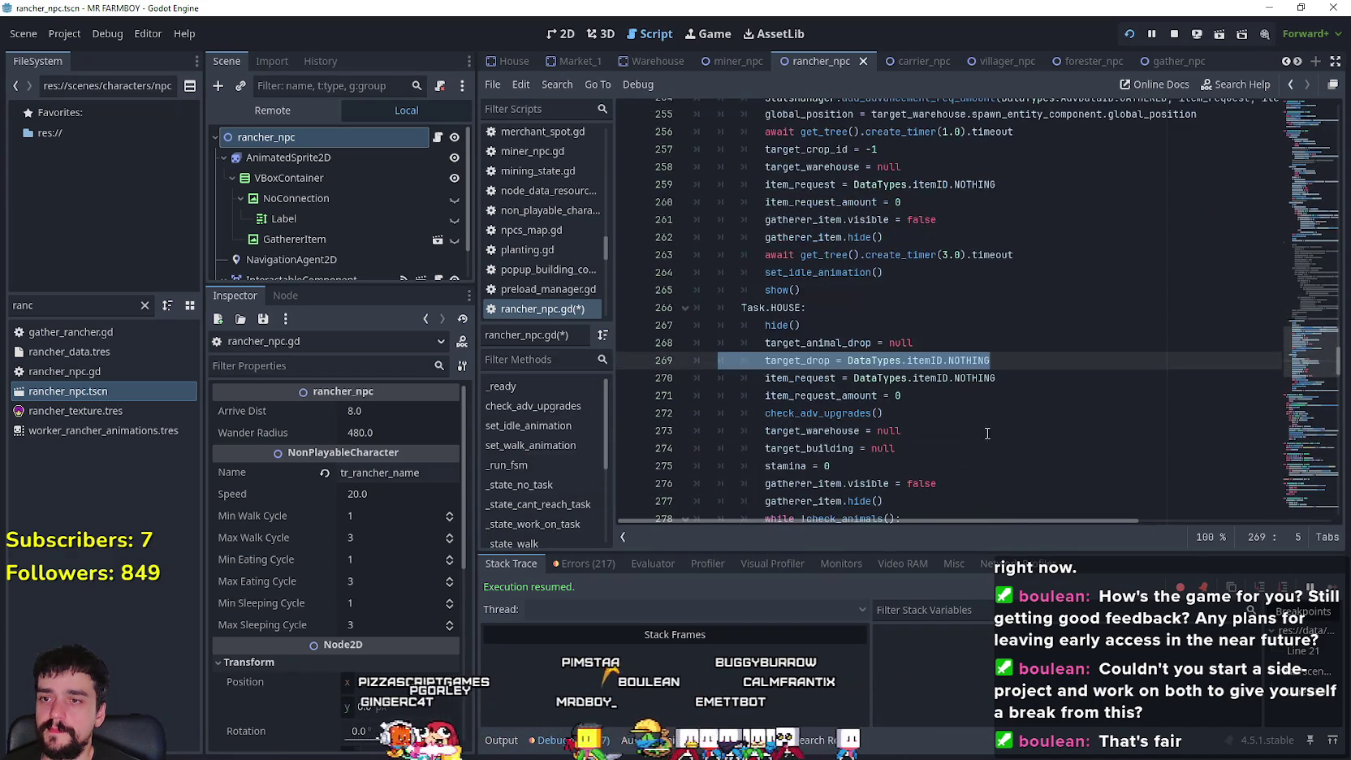
pyautogui.scroll(3, 995, 354)
pyautogui.click(822, 445)
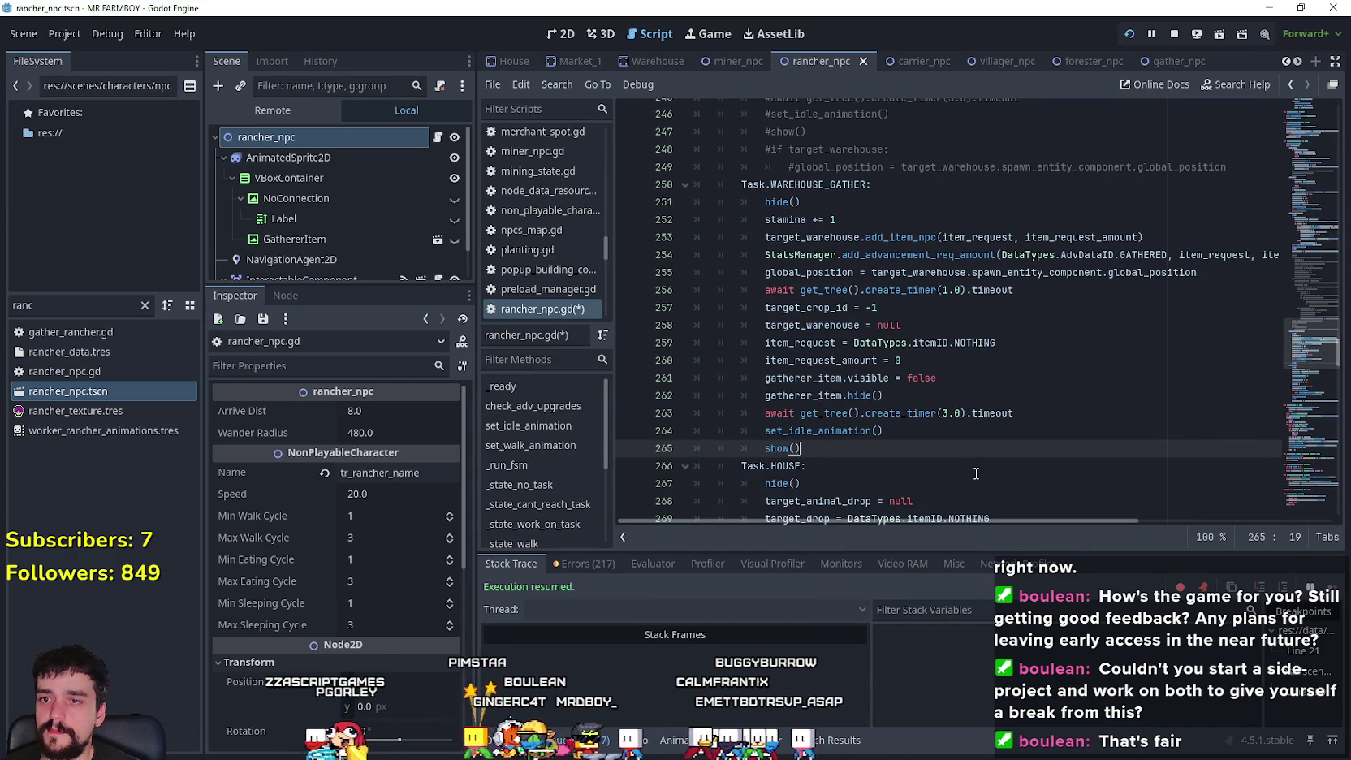
pyautogui.doubleClick(786, 325)
pyautogui.scroll(-4, 1044, 438)
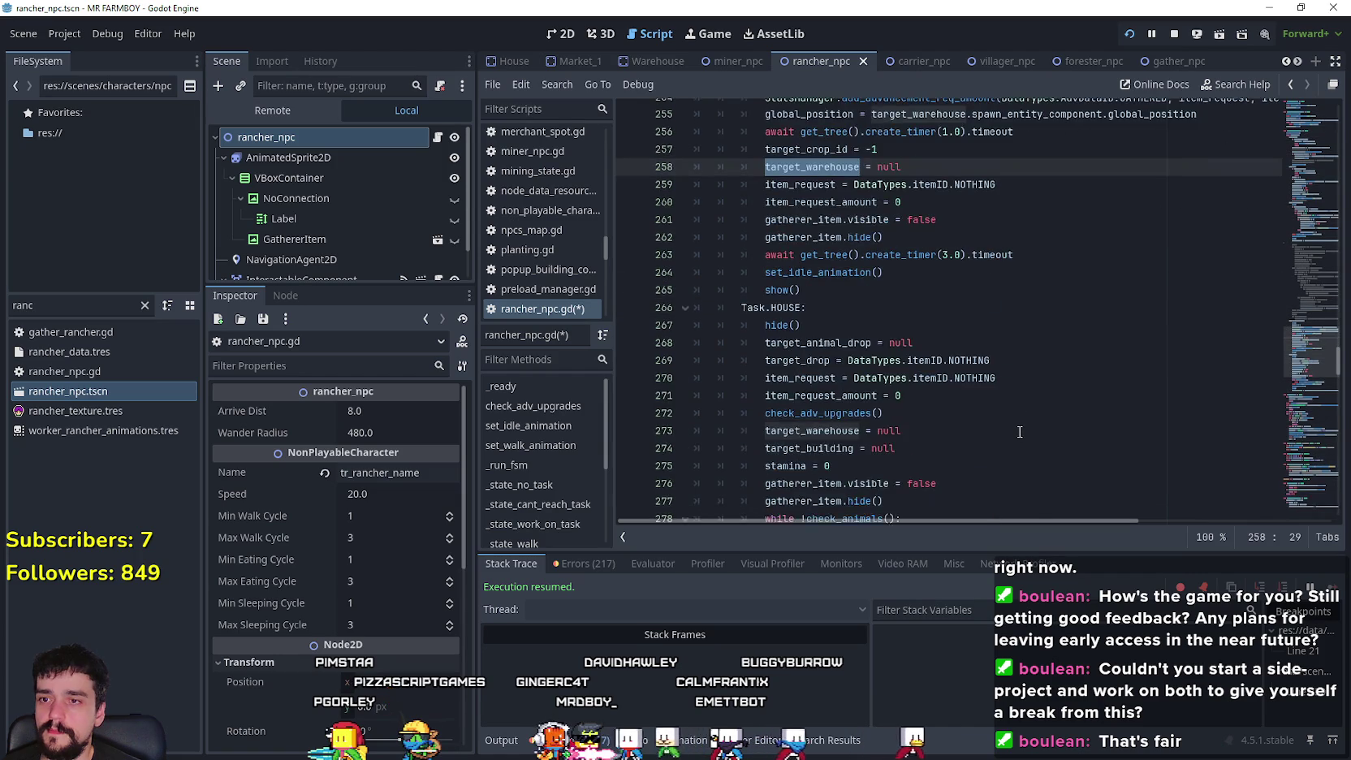
pyautogui.doubleClick(792, 395)
pyautogui.click(976, 398)
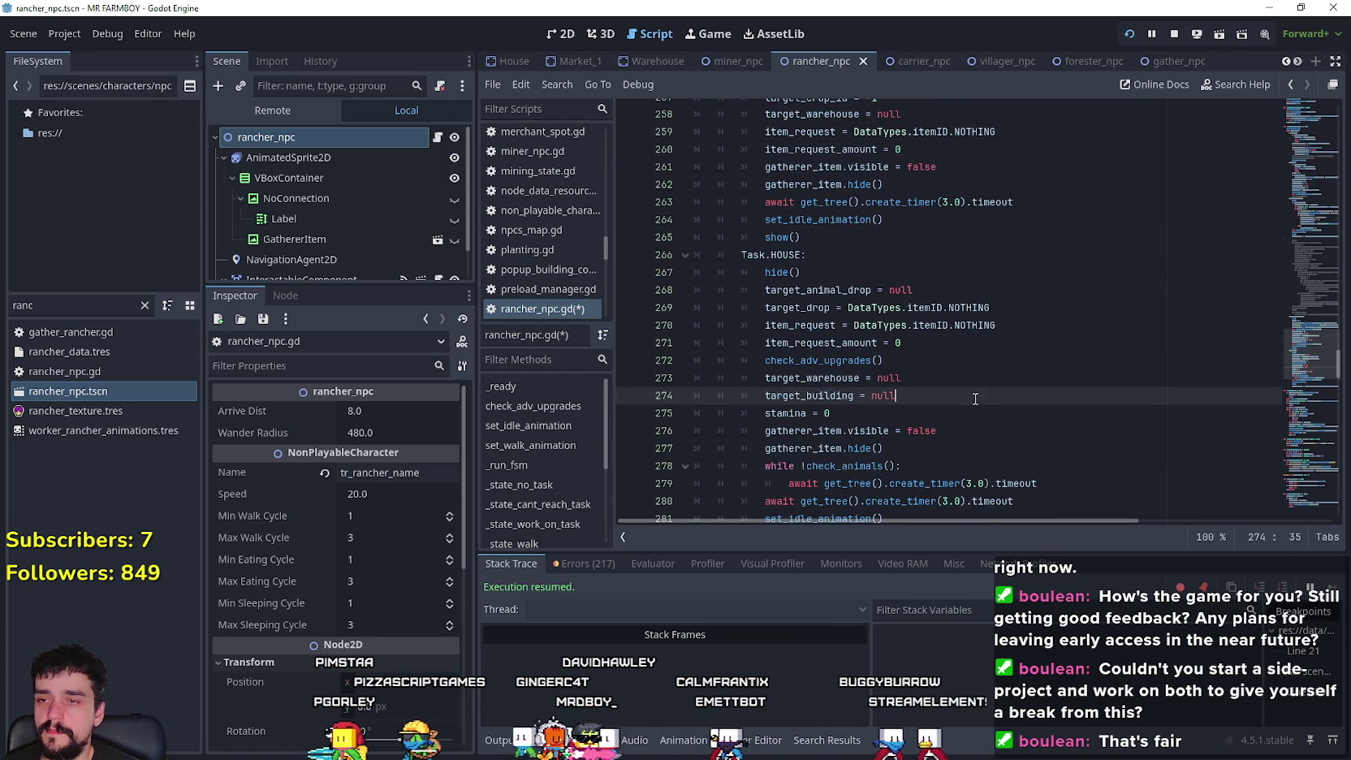
pyautogui.click(970, 434)
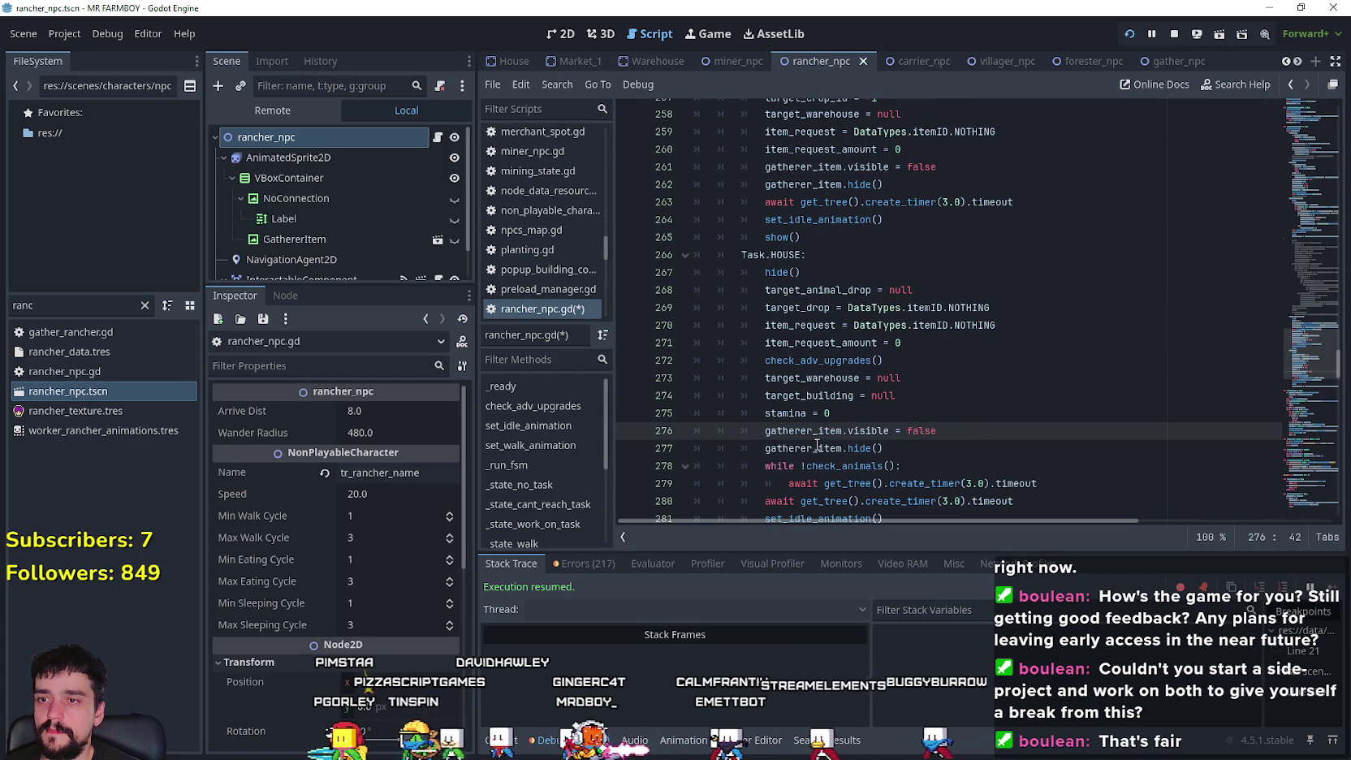
pyautogui.scroll(-2, 1044, 449)
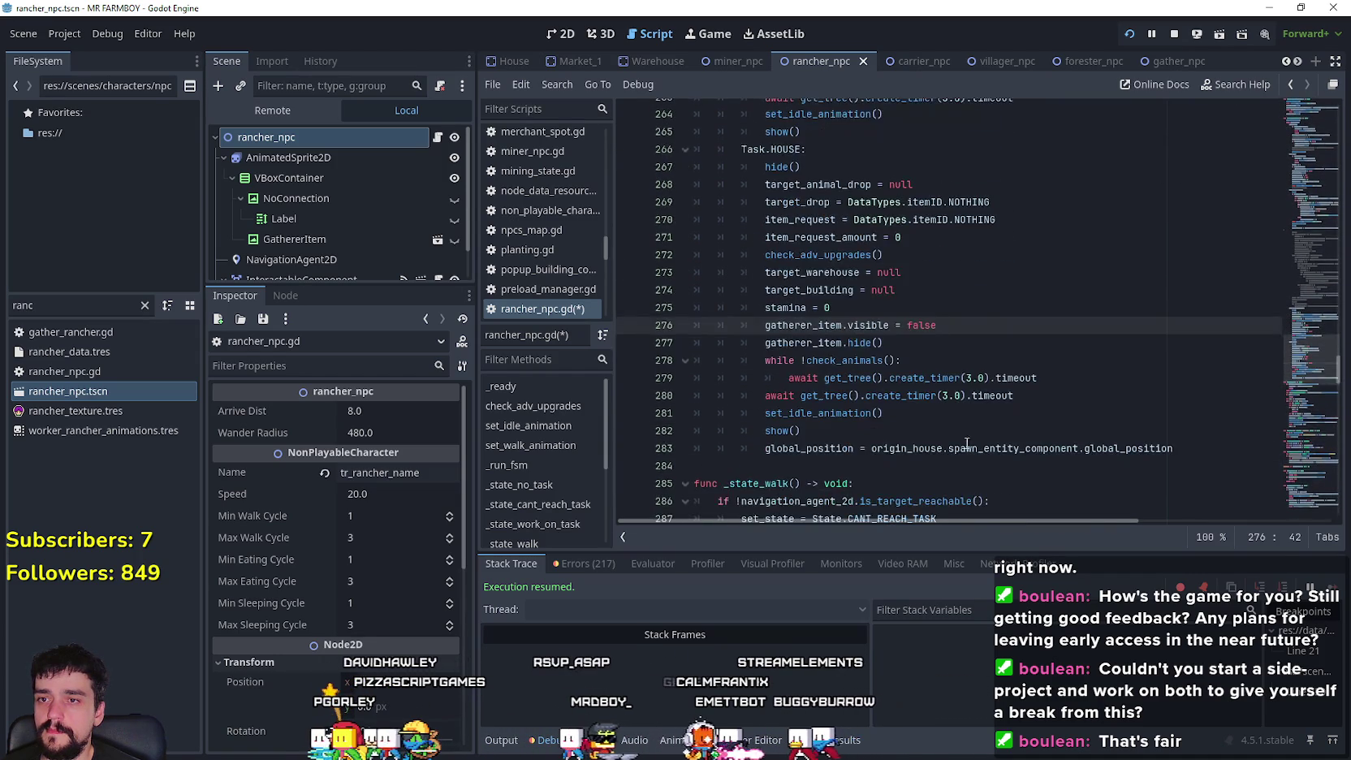
pyautogui.scroll(6, 884, 430)
pyautogui.click(915, 442)
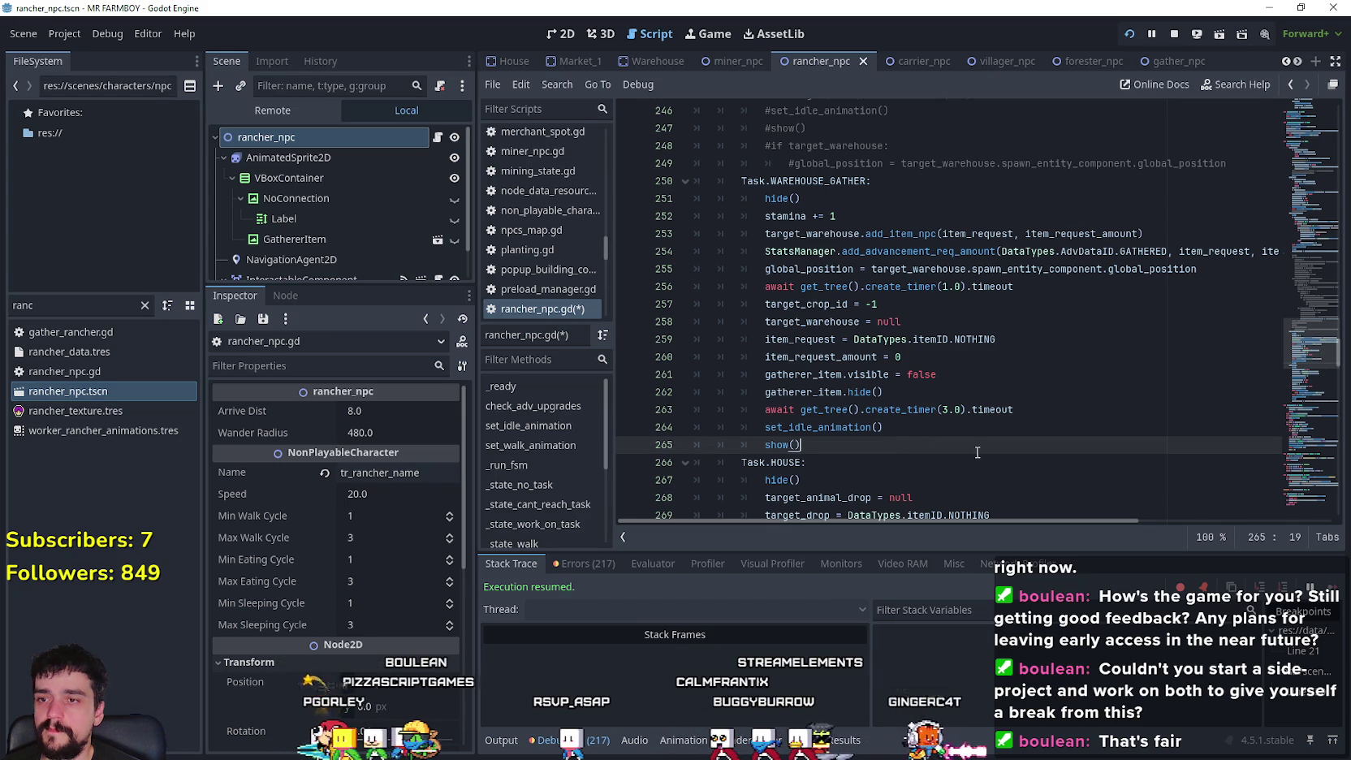
pyautogui.scroll(2, 978, 452)
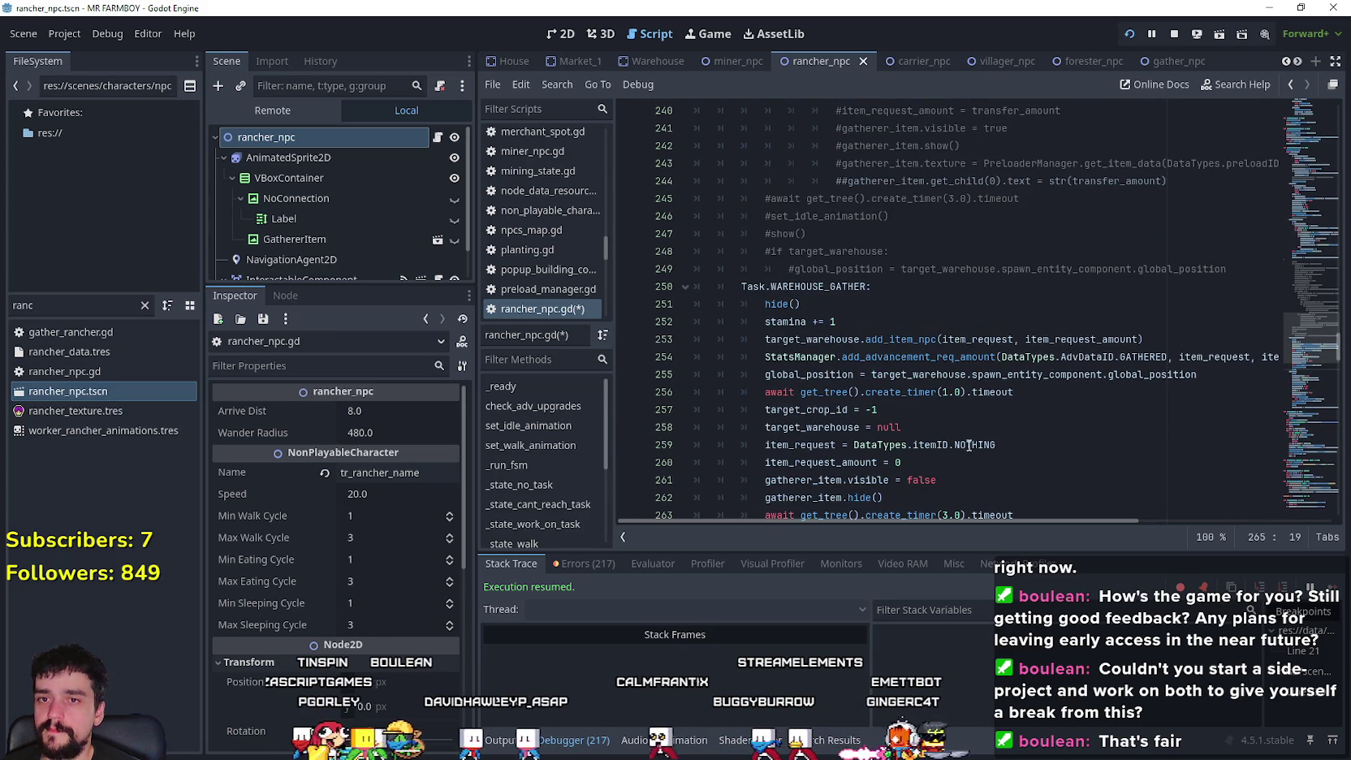
pyautogui.click(767, 351)
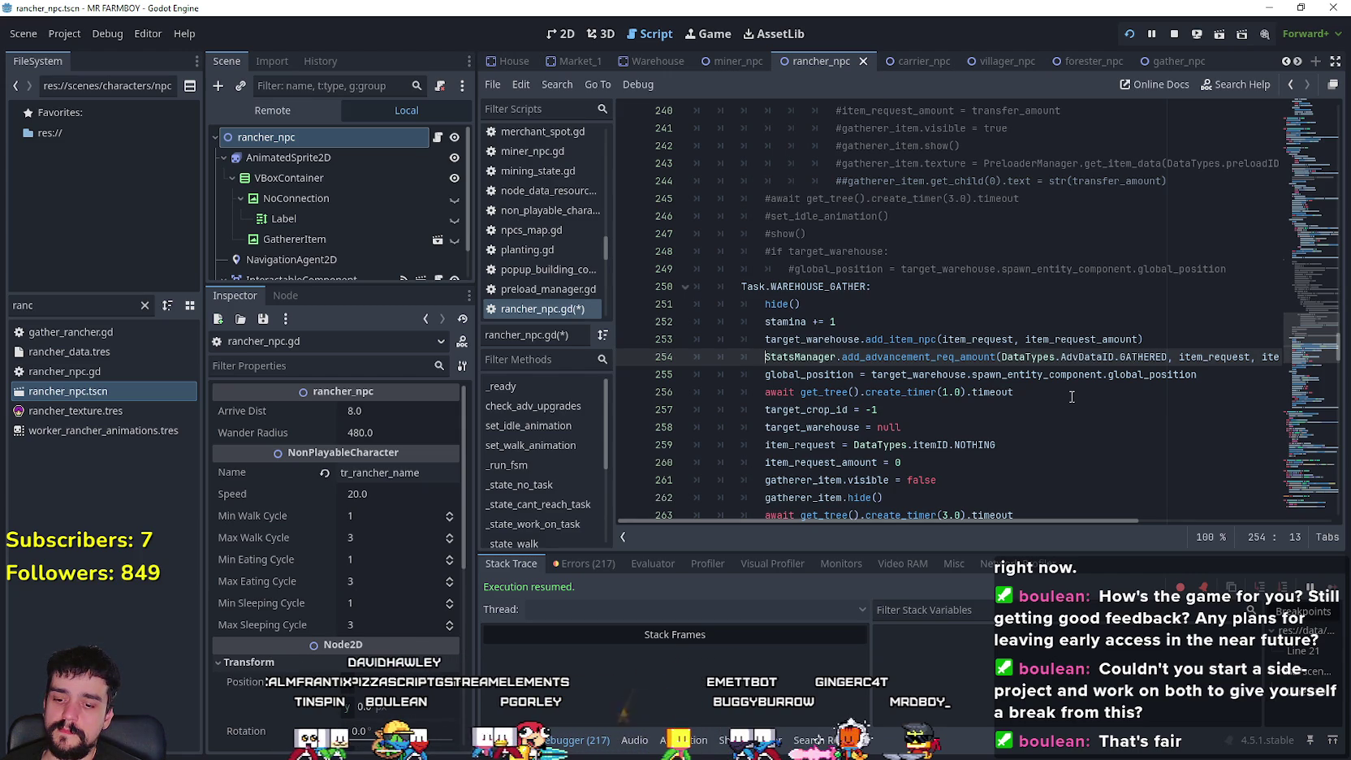
# - Prefix line 254's StatsManager.add_advancement_req_amount GATHERED call with # and review the branch
pyautogui.write('#')
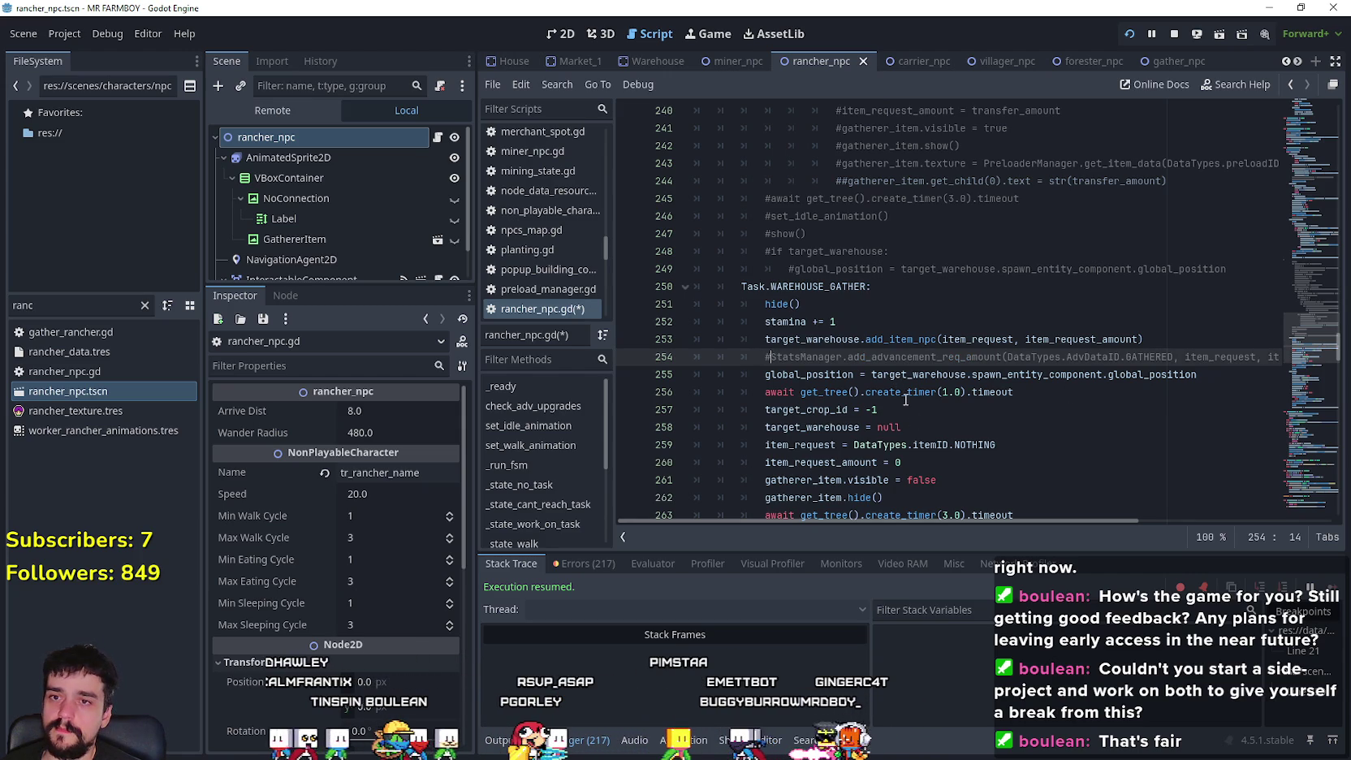
pyautogui.scroll(-5, 905, 400)
pyautogui.scroll(3, 810, 423)
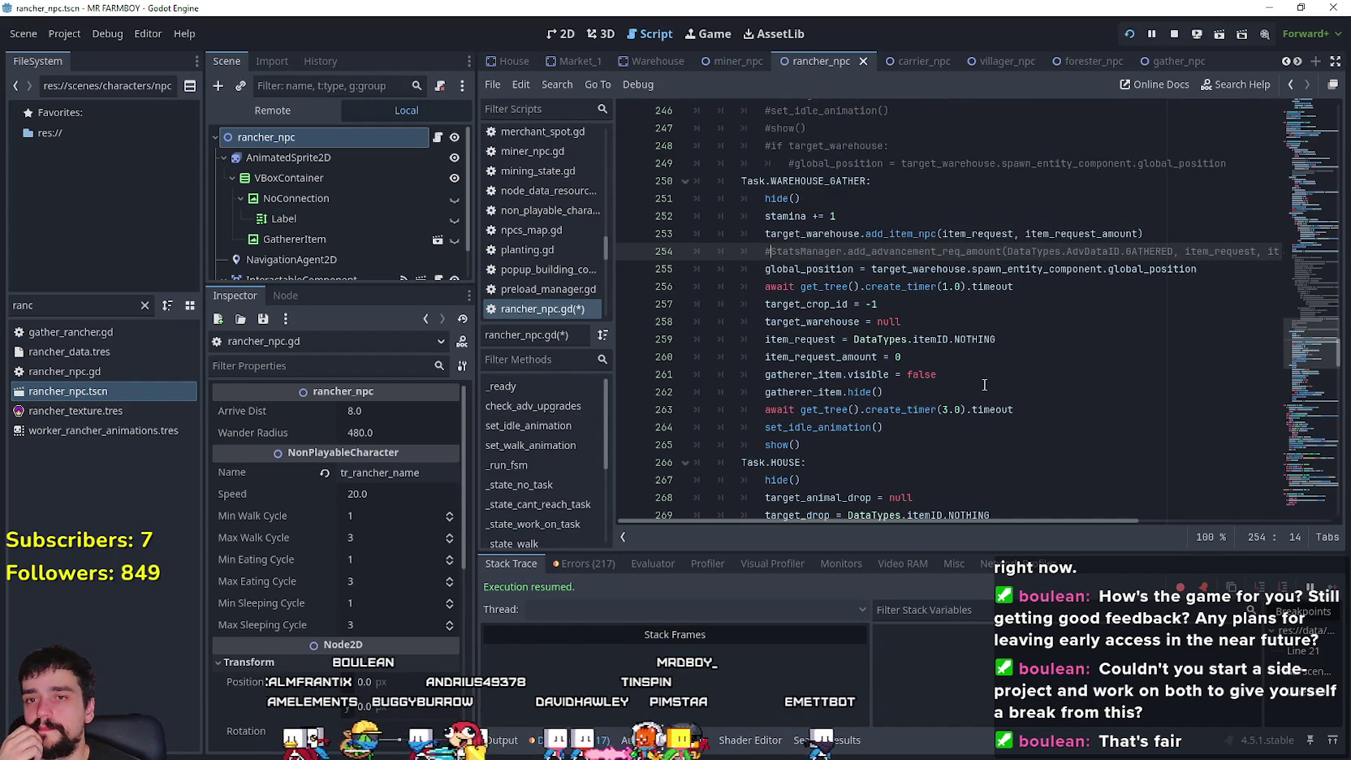
pyautogui.scroll(-5, 984, 384)
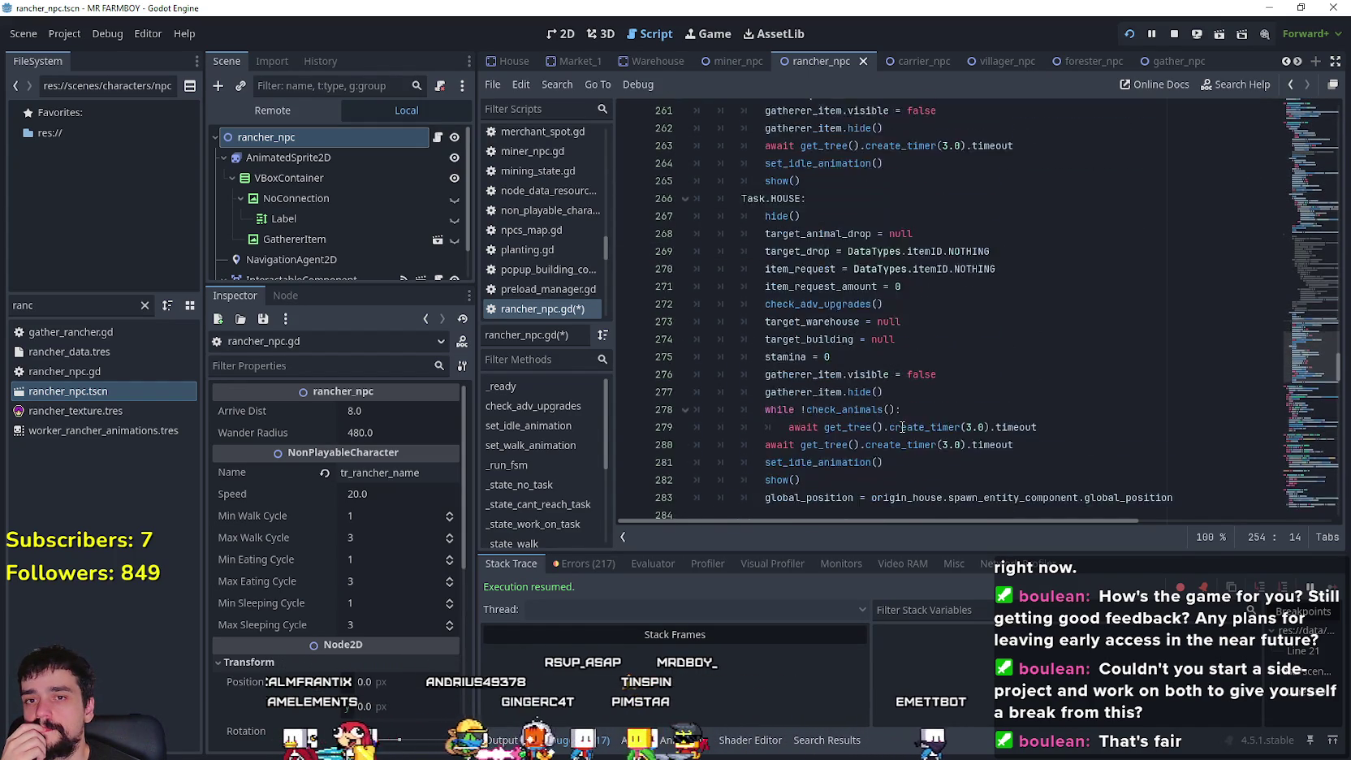
pyautogui.scroll(-3, 903, 426)
pyautogui.scroll(4, 903, 426)
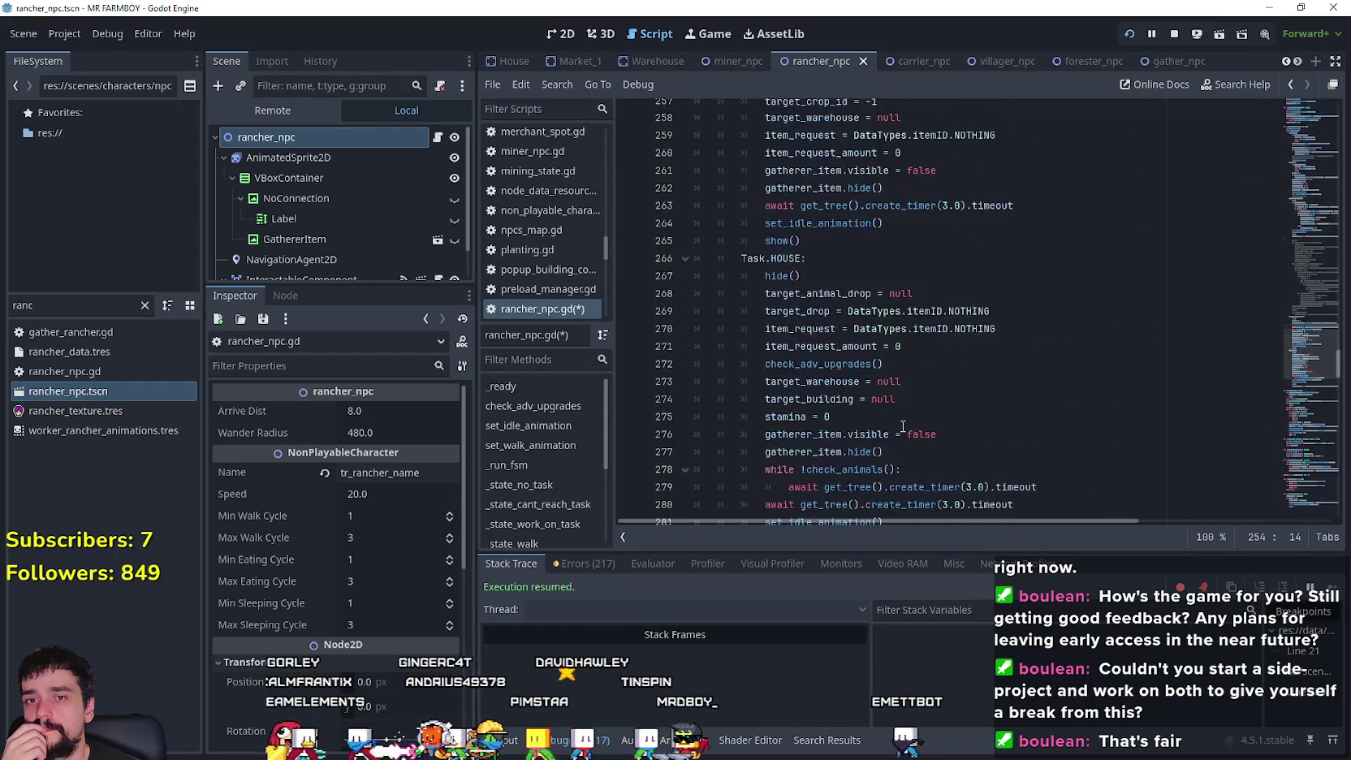
pyautogui.scroll(6, 1313, 387)
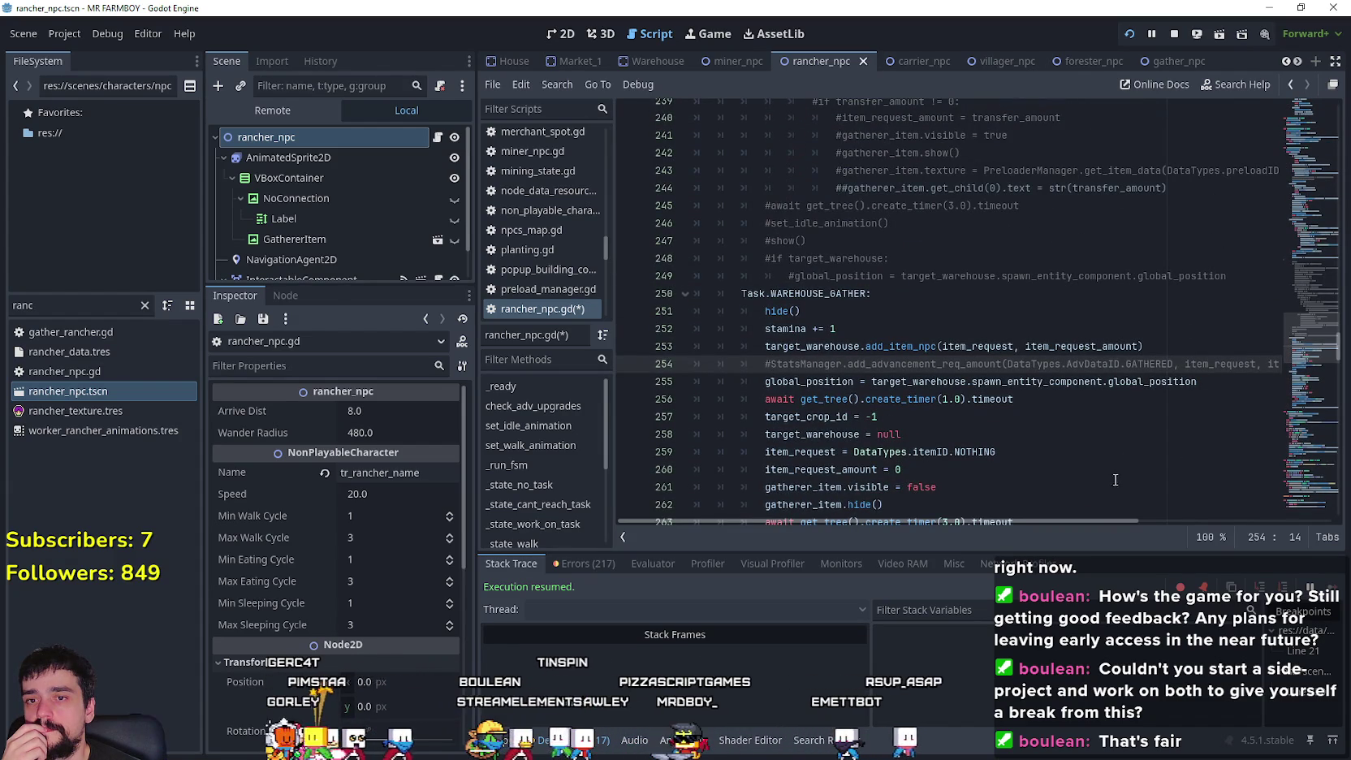
pyautogui.moveTo(1106, 518)
pyautogui.mouseDown()
pyautogui.moveTo(1238, 514)
pyautogui.moveTo(1069, 488)
pyautogui.mouseUp()
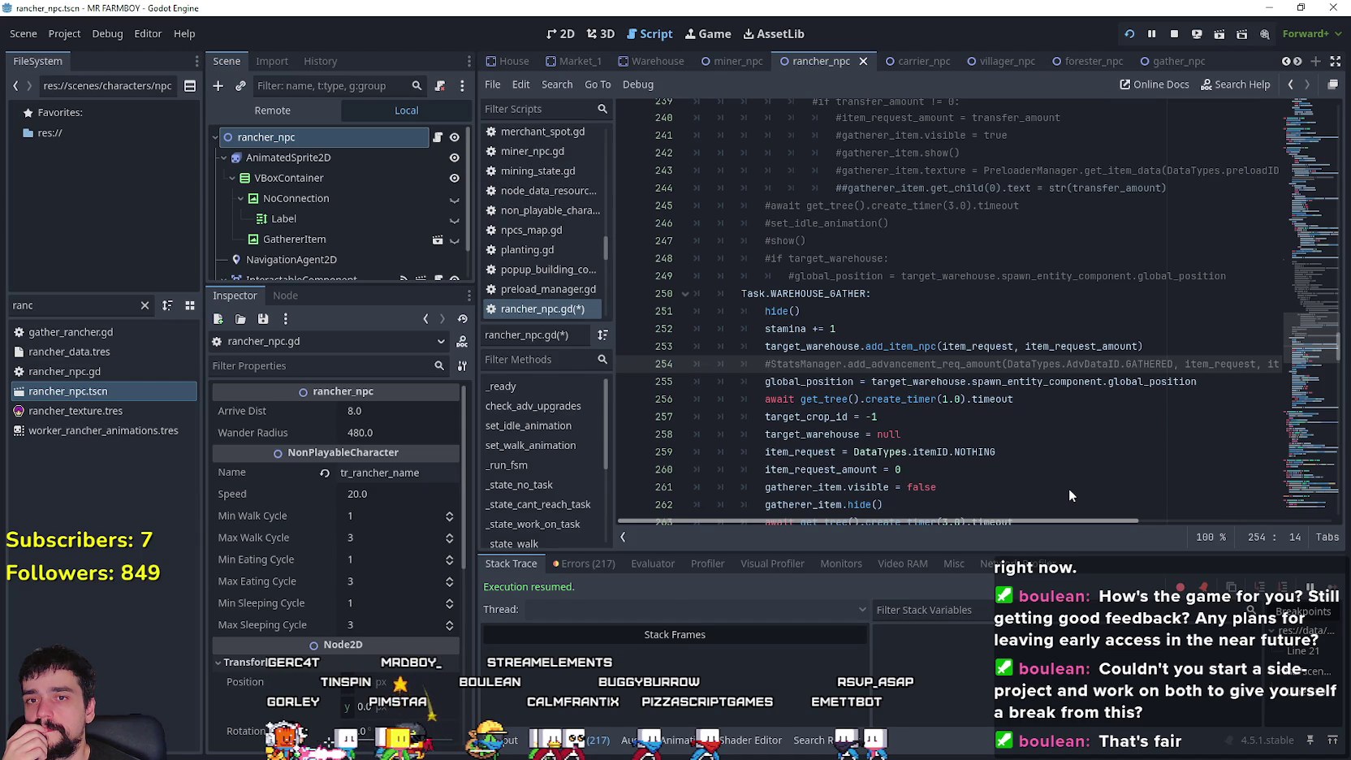
pyautogui.doubleClick(1147, 365)
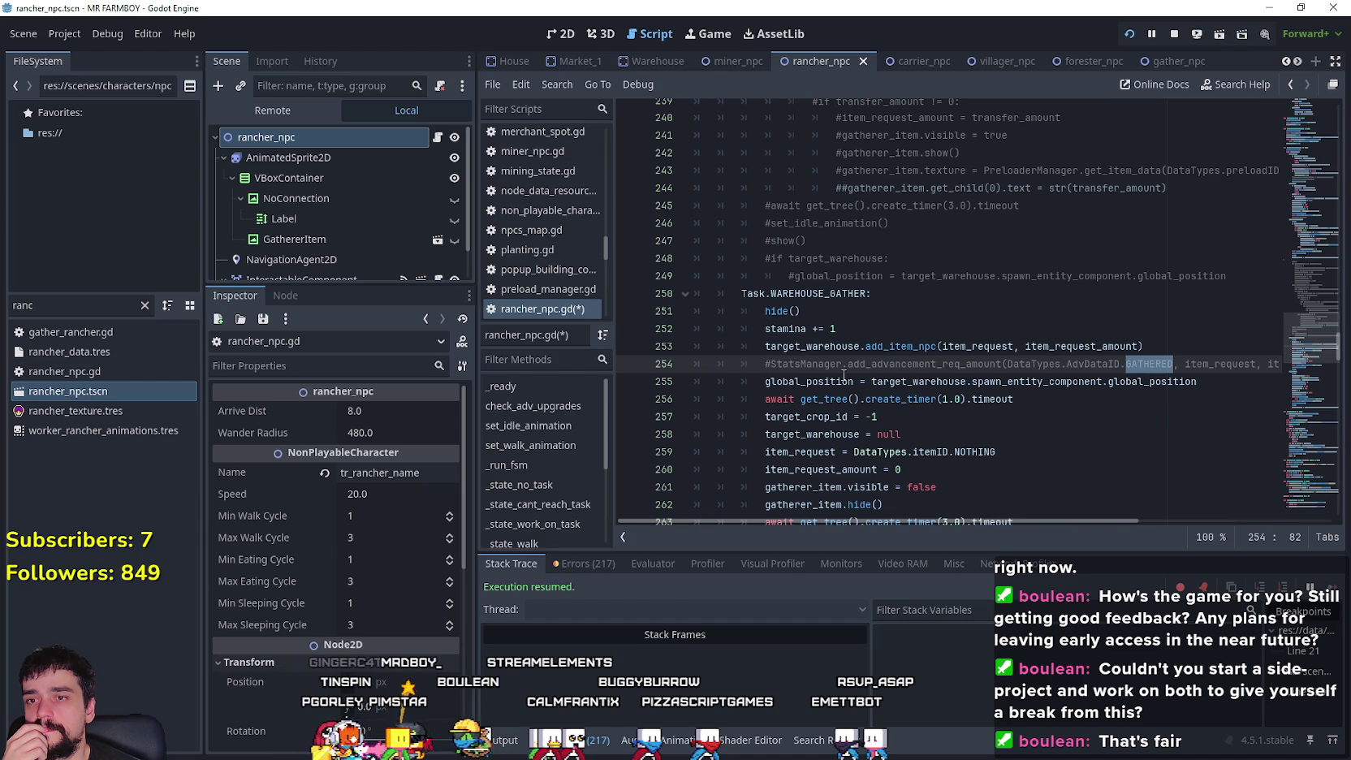
pyautogui.scroll(-4, 772, 366)
pyautogui.click(936, 346)
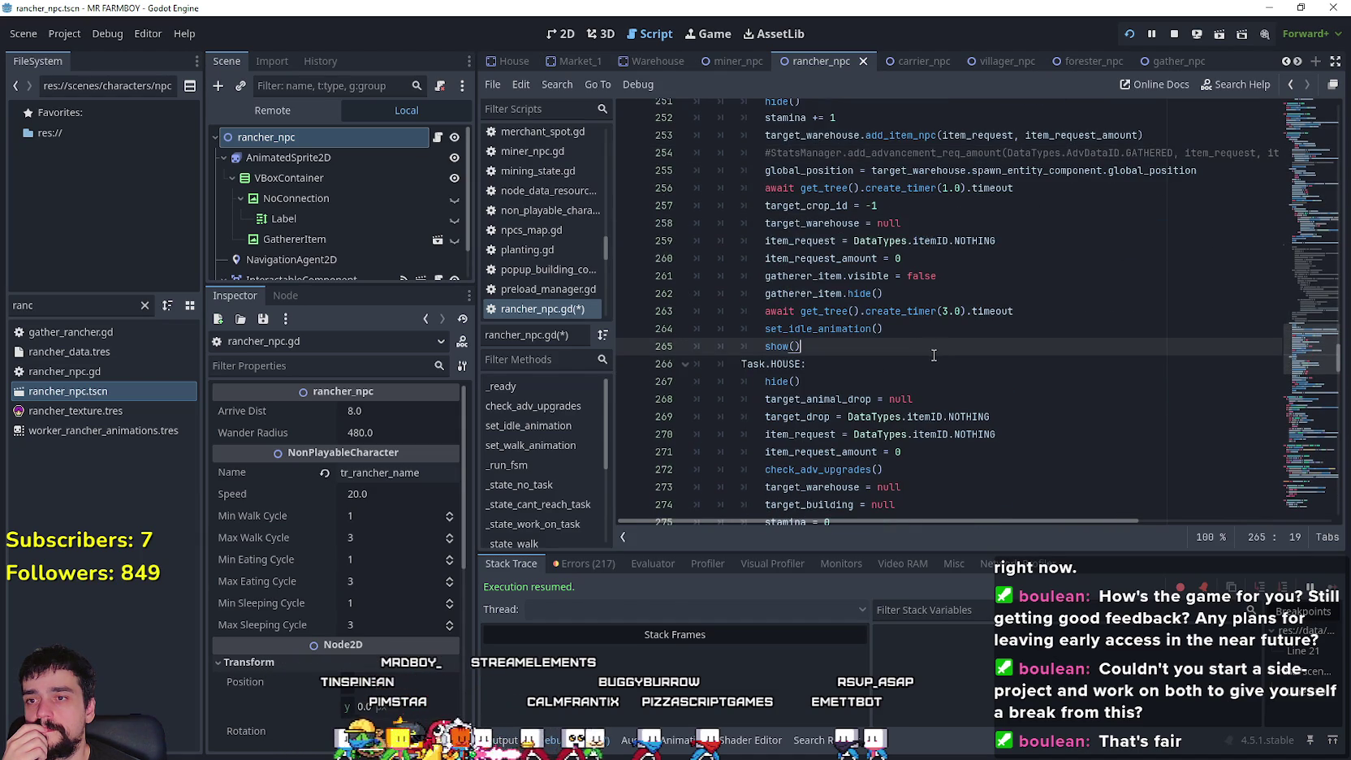
pyautogui.scroll(-5, 934, 361)
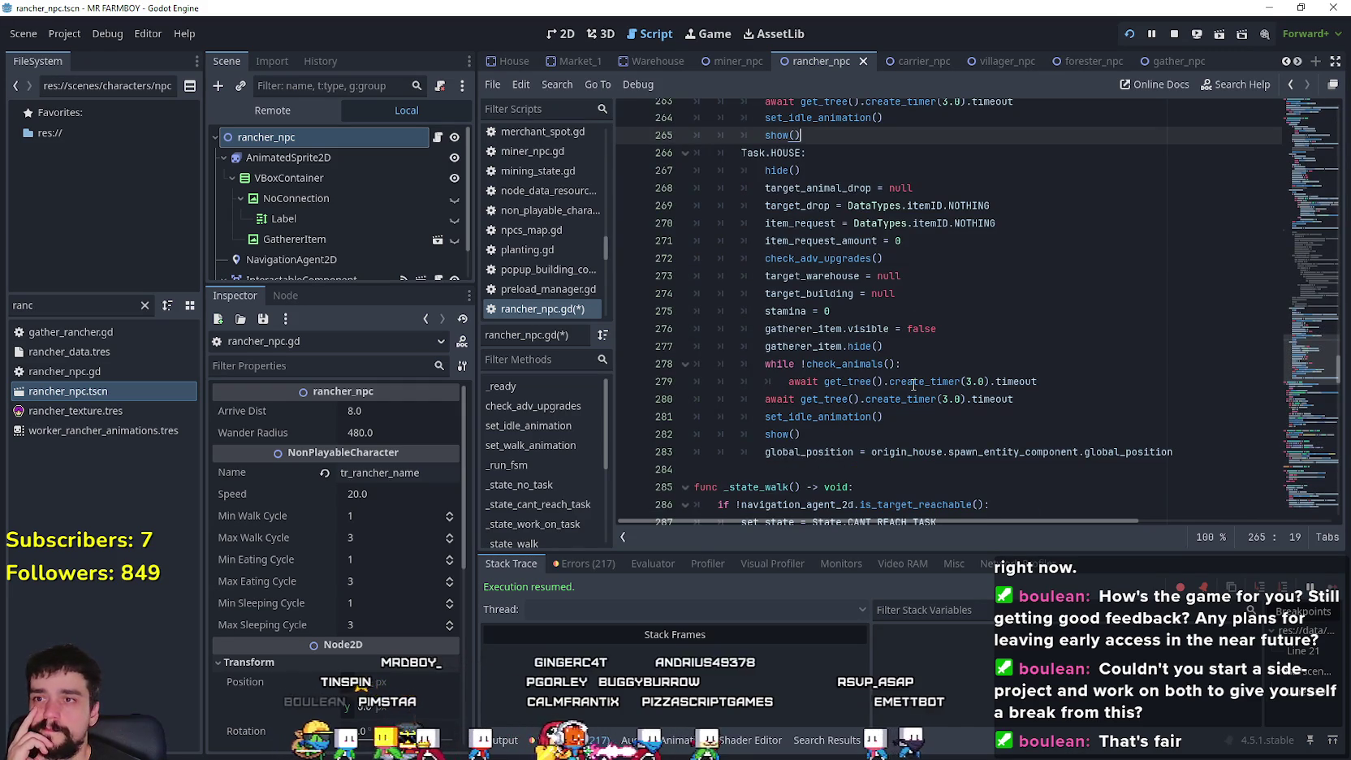
pyautogui.scroll(5, 914, 385)
pyautogui.scroll(-6, 1248, 342)
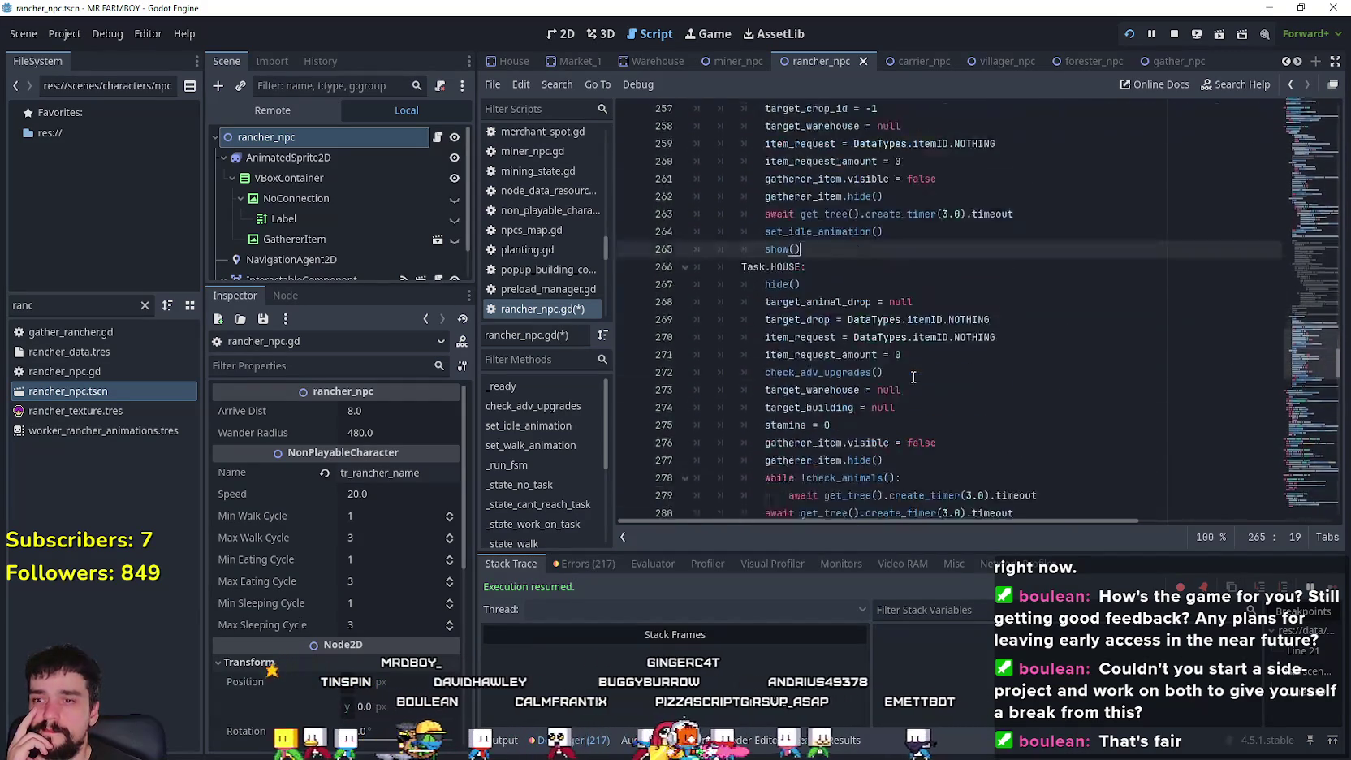
pyautogui.moveTo(1310, 366); pyautogui.dragTo(1311, 259)
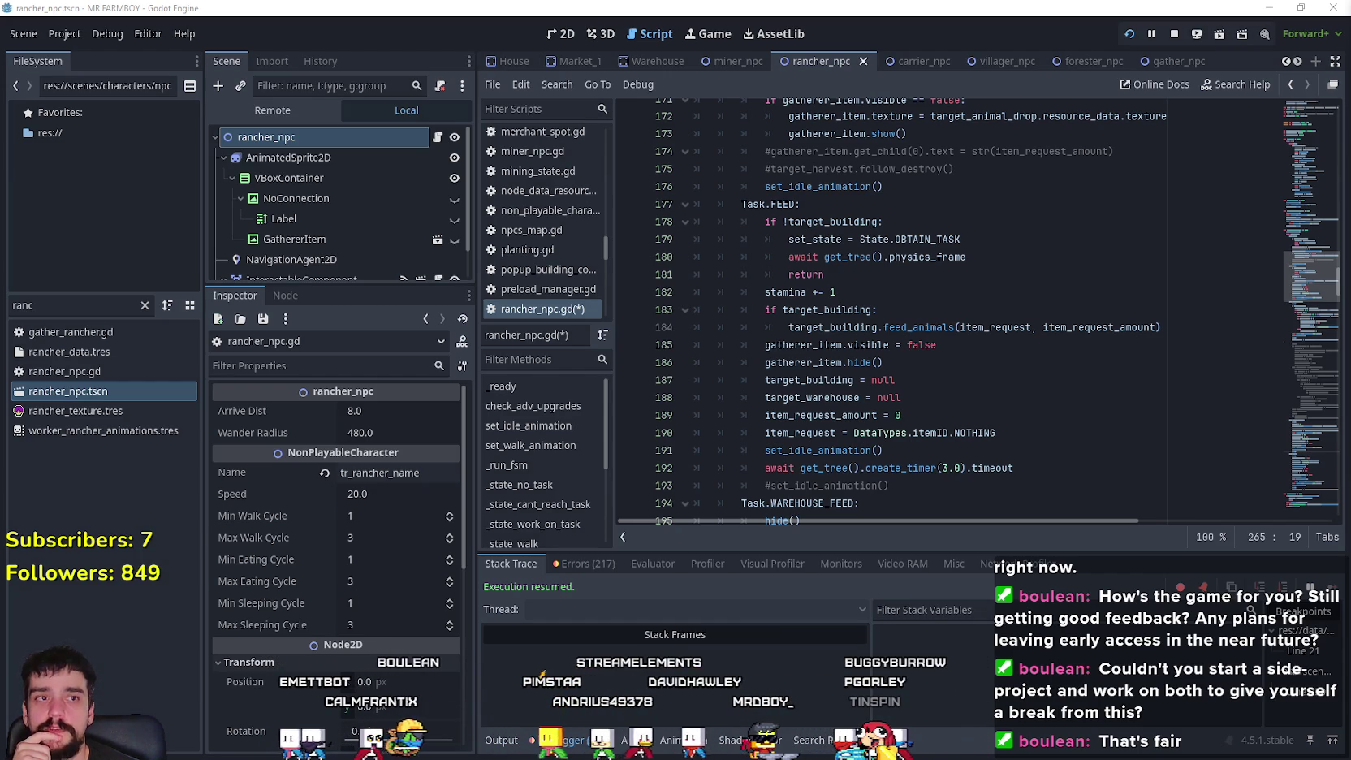
pyautogui.click(818, 292)
pyautogui.scroll(3, 1056, 341)
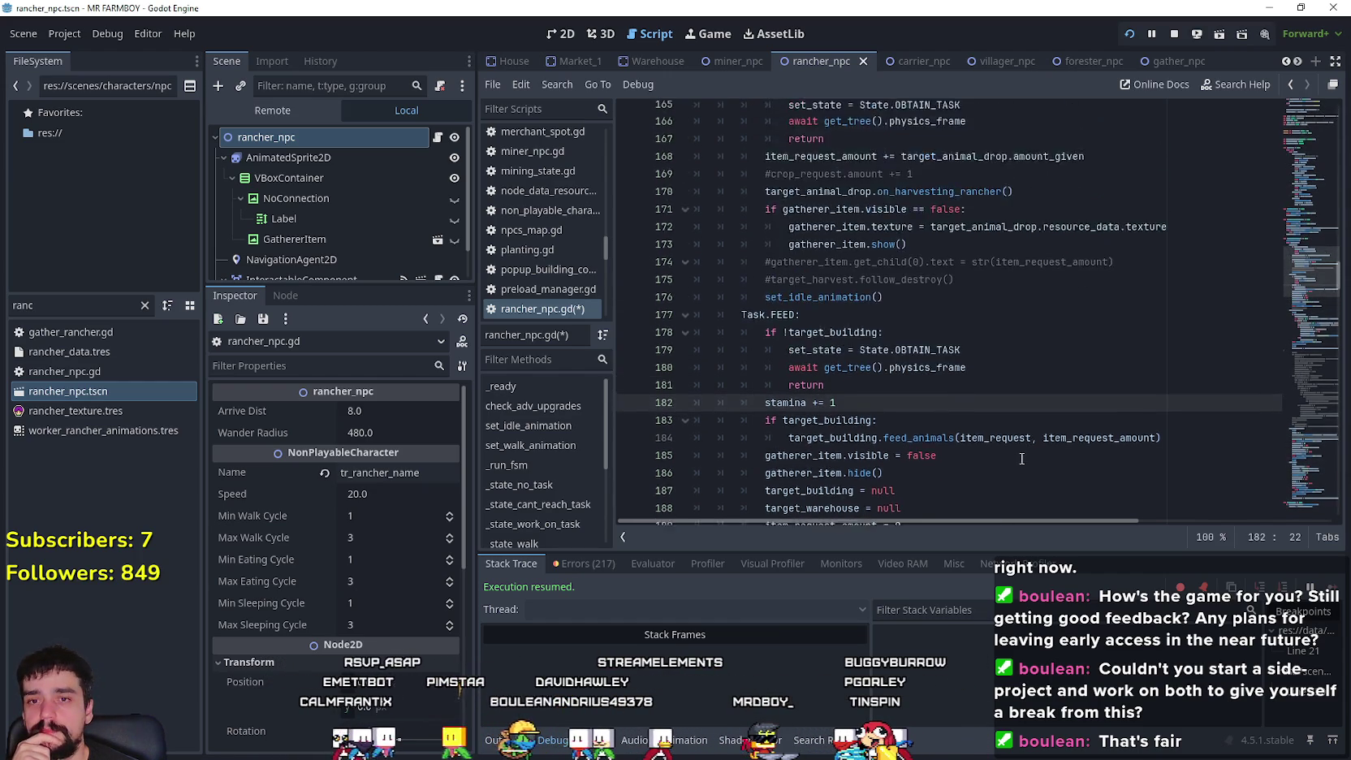
pyautogui.moveTo(1287, 264)
pyautogui.mouseDown()
pyautogui.moveTo(1313, 209)
pyautogui.moveTo(1301, 229)
pyautogui.mouseUp()
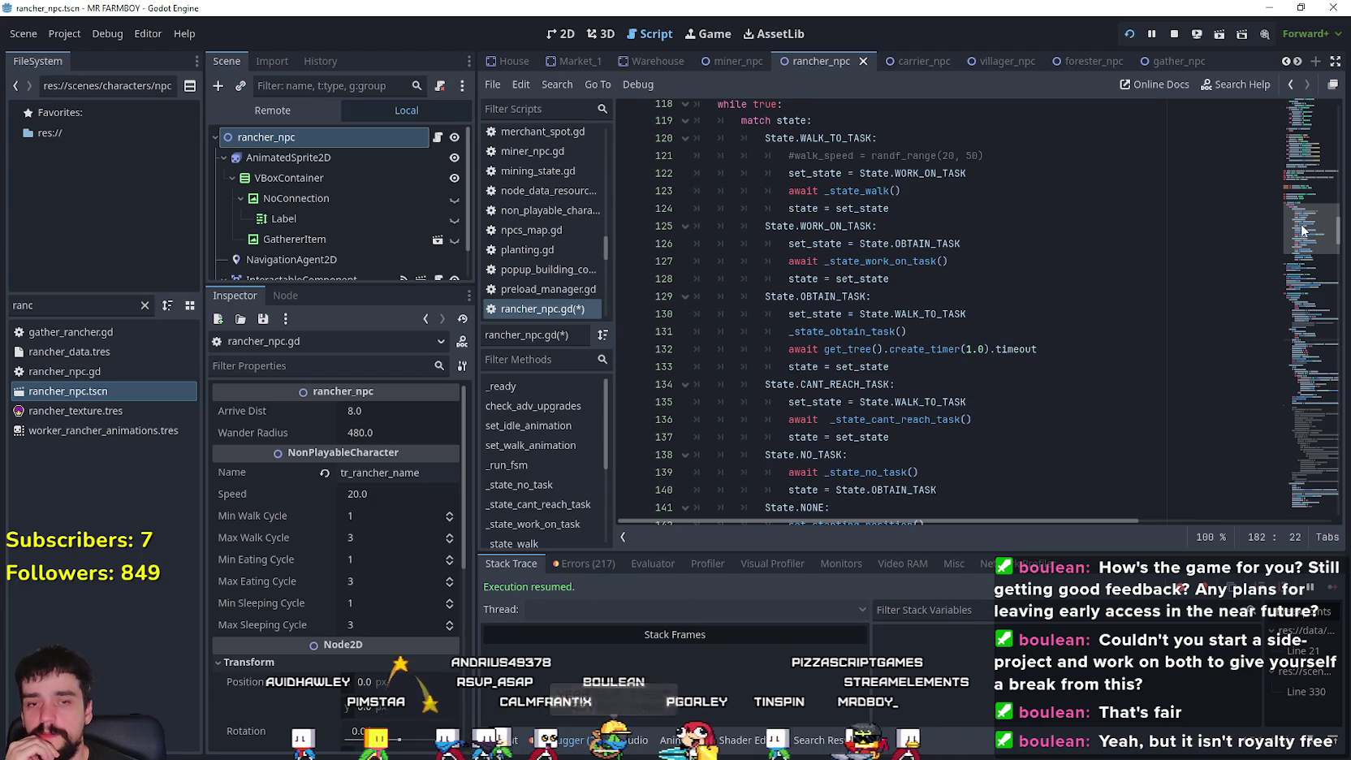
pyautogui.click(964, 388)
pyautogui.press('Down')
pyautogui.press('Down')
pyautogui.press('Down')
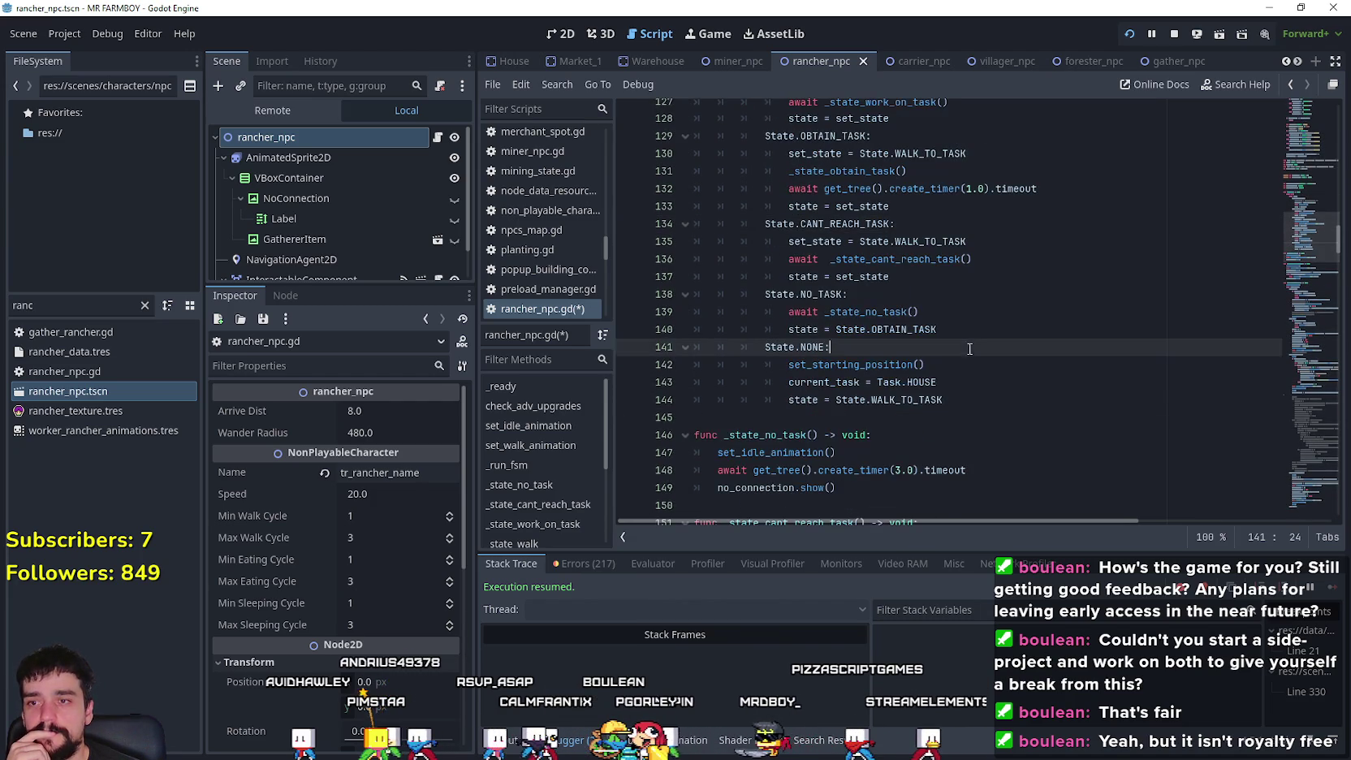
pyautogui.press('Up')
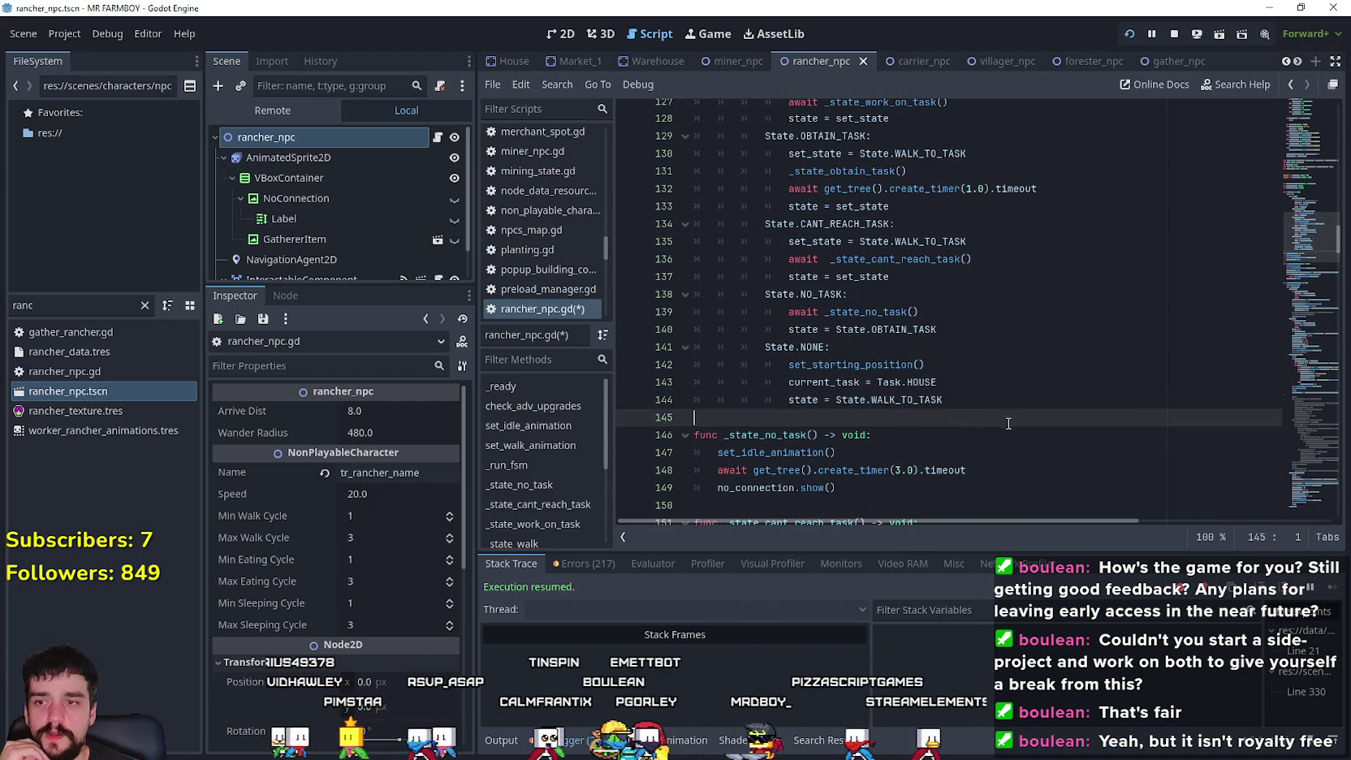
pyautogui.scroll(-3, 1007, 402)
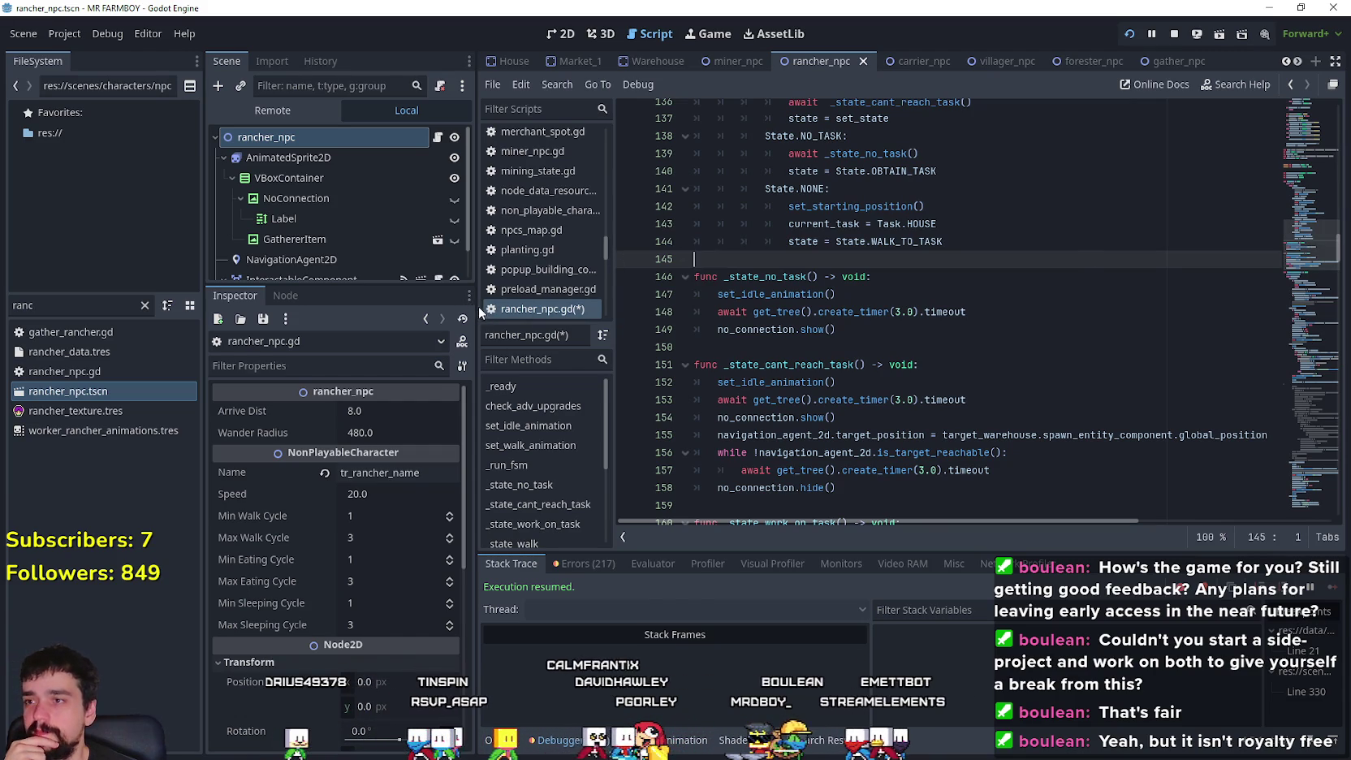
# - Widen the side docks and enlarge the rancher scene tree panel beside the script
pyautogui.moveTo(476, 308); pyautogui.dragTo(540, 308)
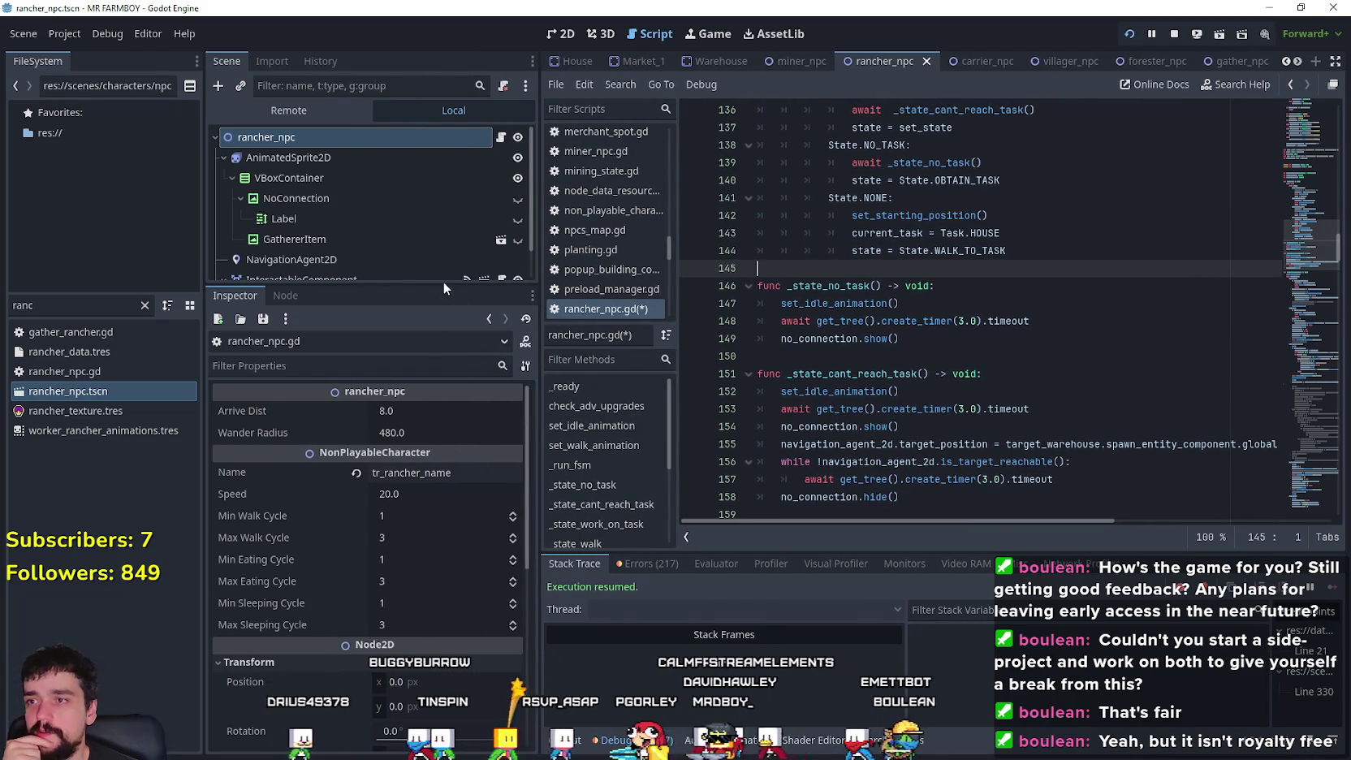
pyautogui.moveTo(442, 286); pyautogui.dragTo(442, 387)
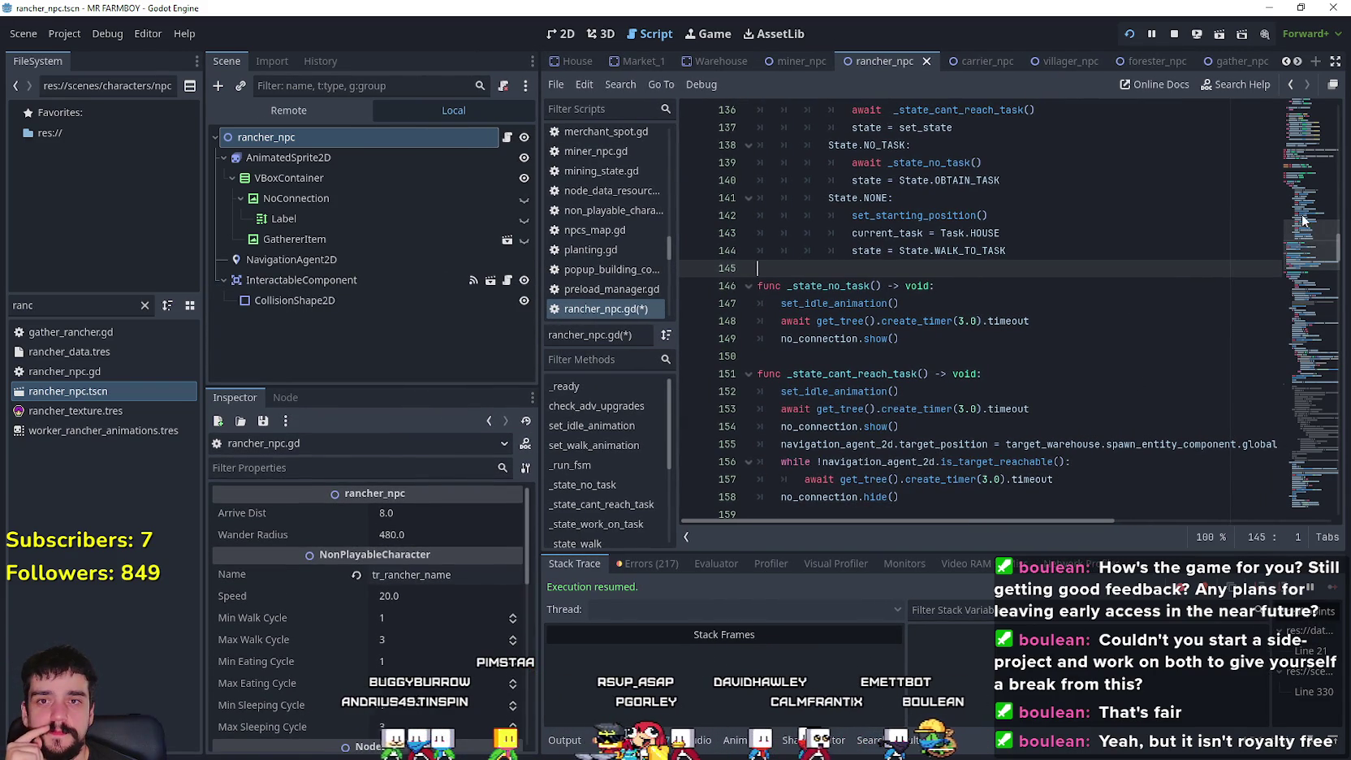
pyautogui.moveTo(1306, 242)
pyautogui.mouseDown()
pyautogui.moveTo(1305, 113)
pyautogui.moveTo(1287, 274)
pyautogui.moveTo(1281, 220)
pyautogui.moveTo(1276, 261)
pyautogui.mouseUp()
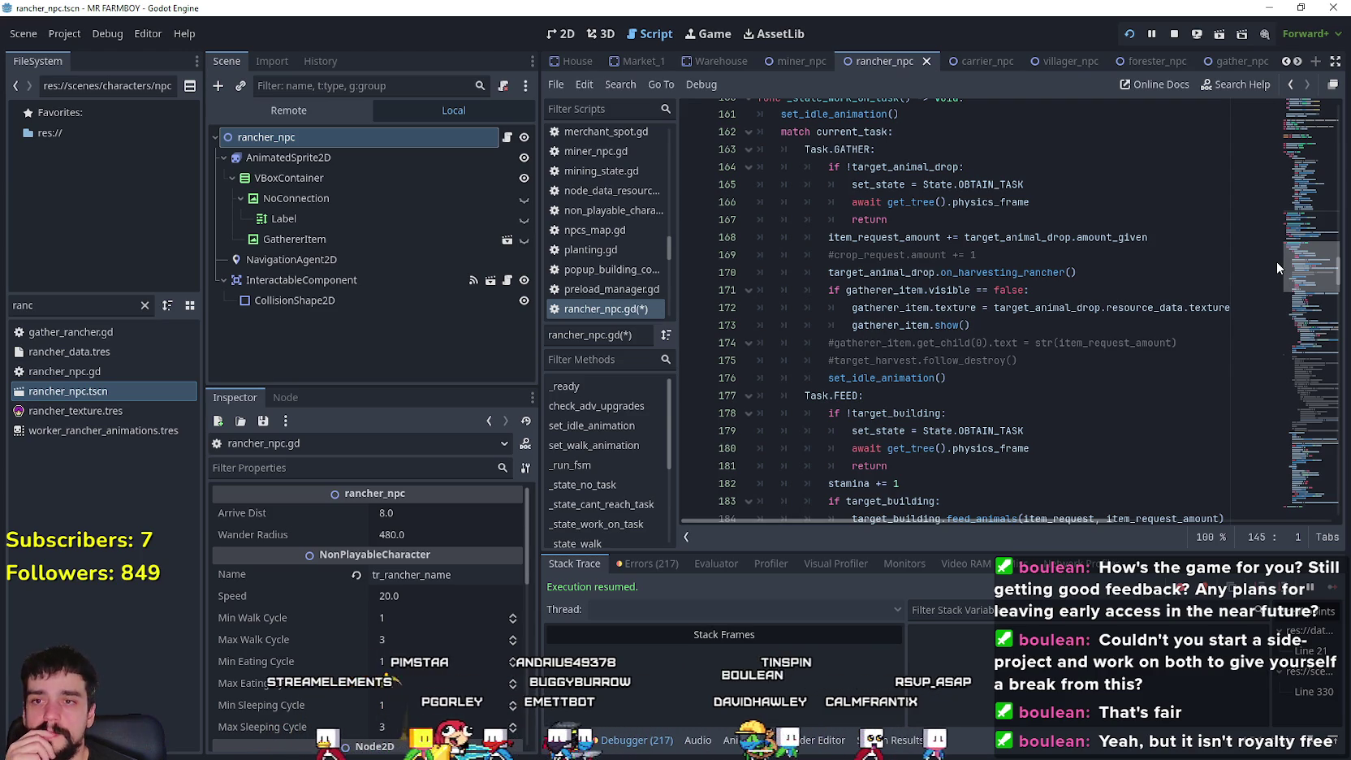
pyautogui.moveTo(1277, 262); pyautogui.dragTo(1271, 277)
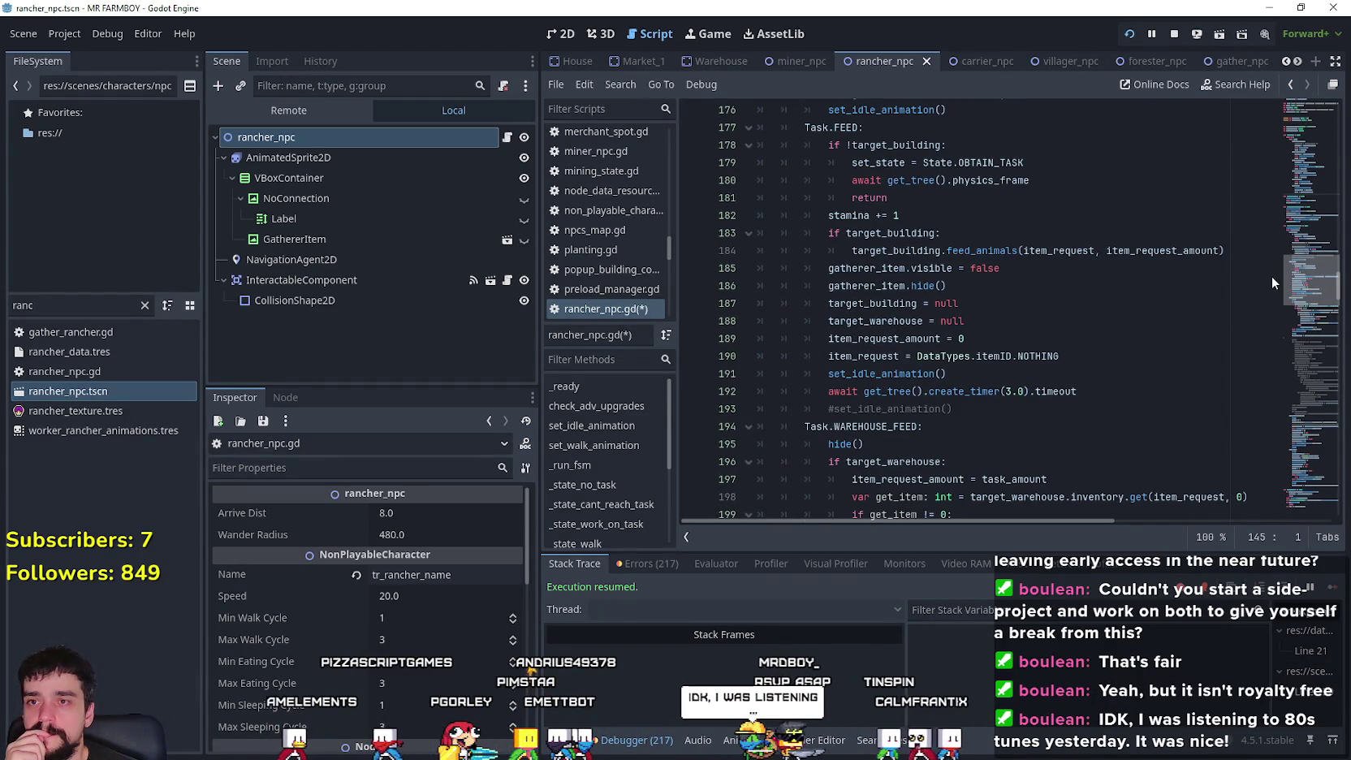
# - Highlight every use of target_building in the WAREHOUSE_FEED branch and read through its transfer logic
pyautogui.scroll(1, 1014, 302)
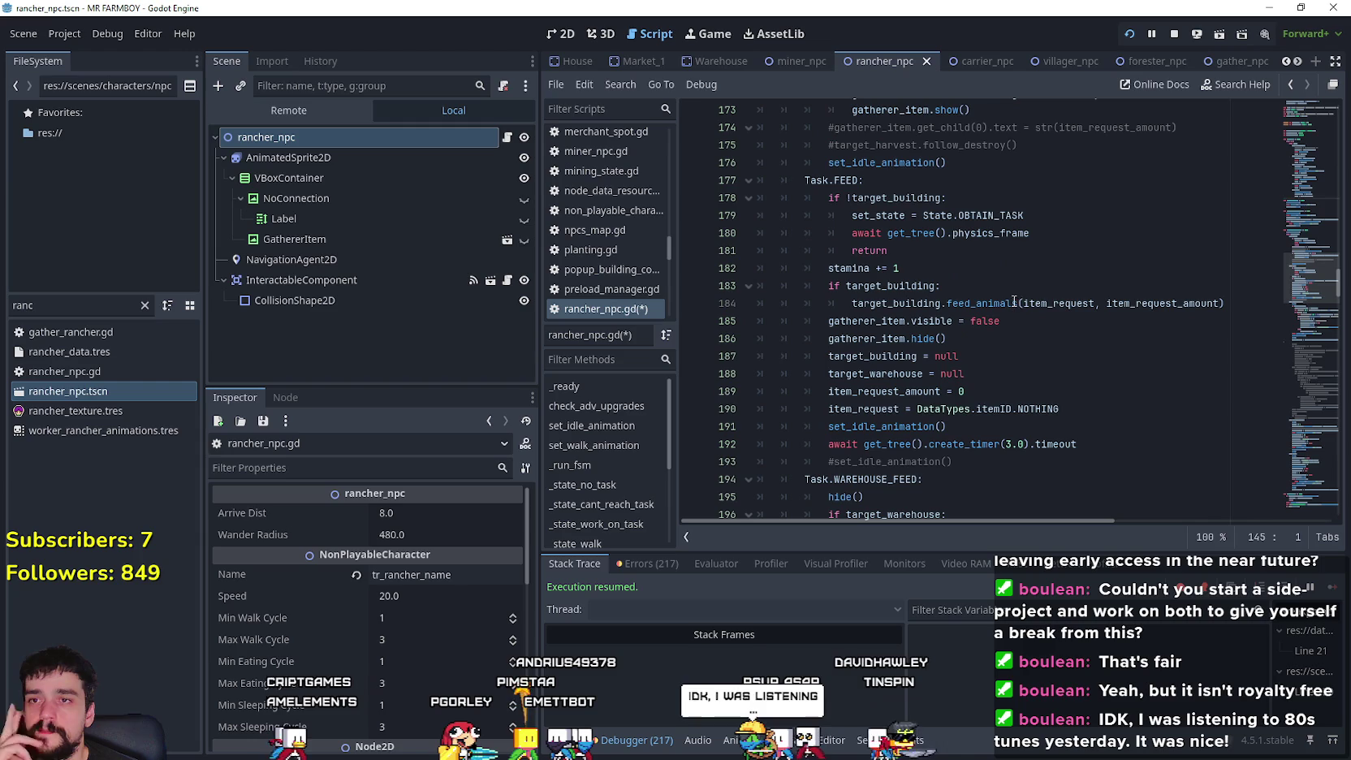
pyautogui.doubleClick(927, 198)
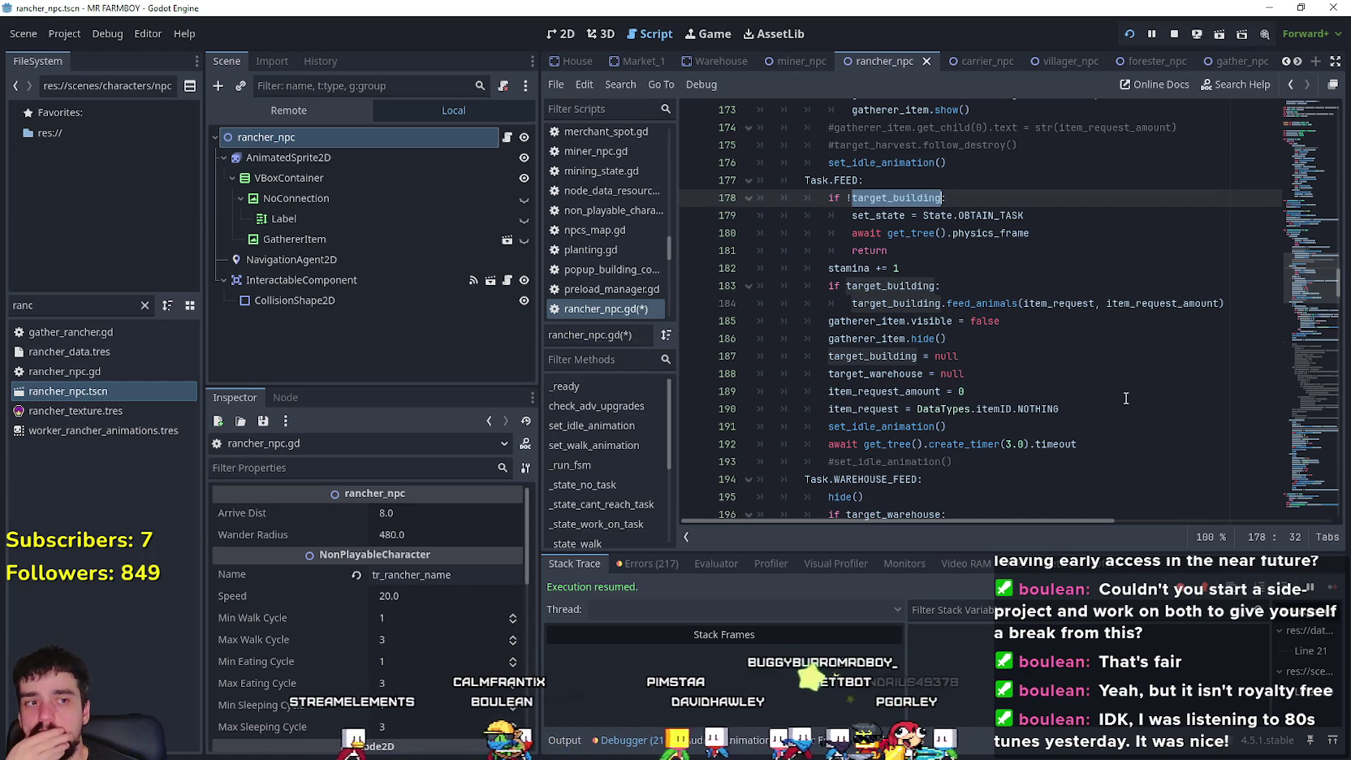
pyautogui.scroll(-2, 1309, 292)
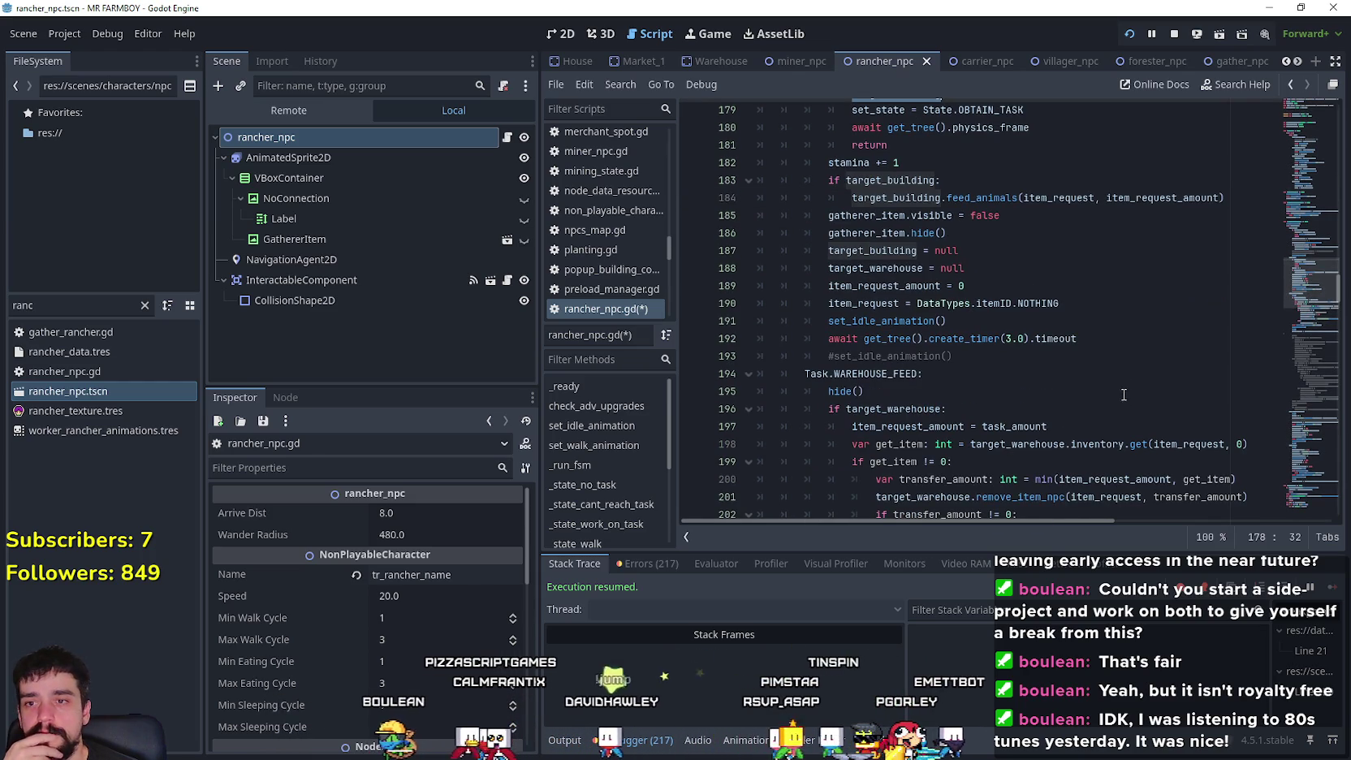
pyautogui.scroll(-7, 1310, 292)
pyautogui.scroll(3, 1303, 286)
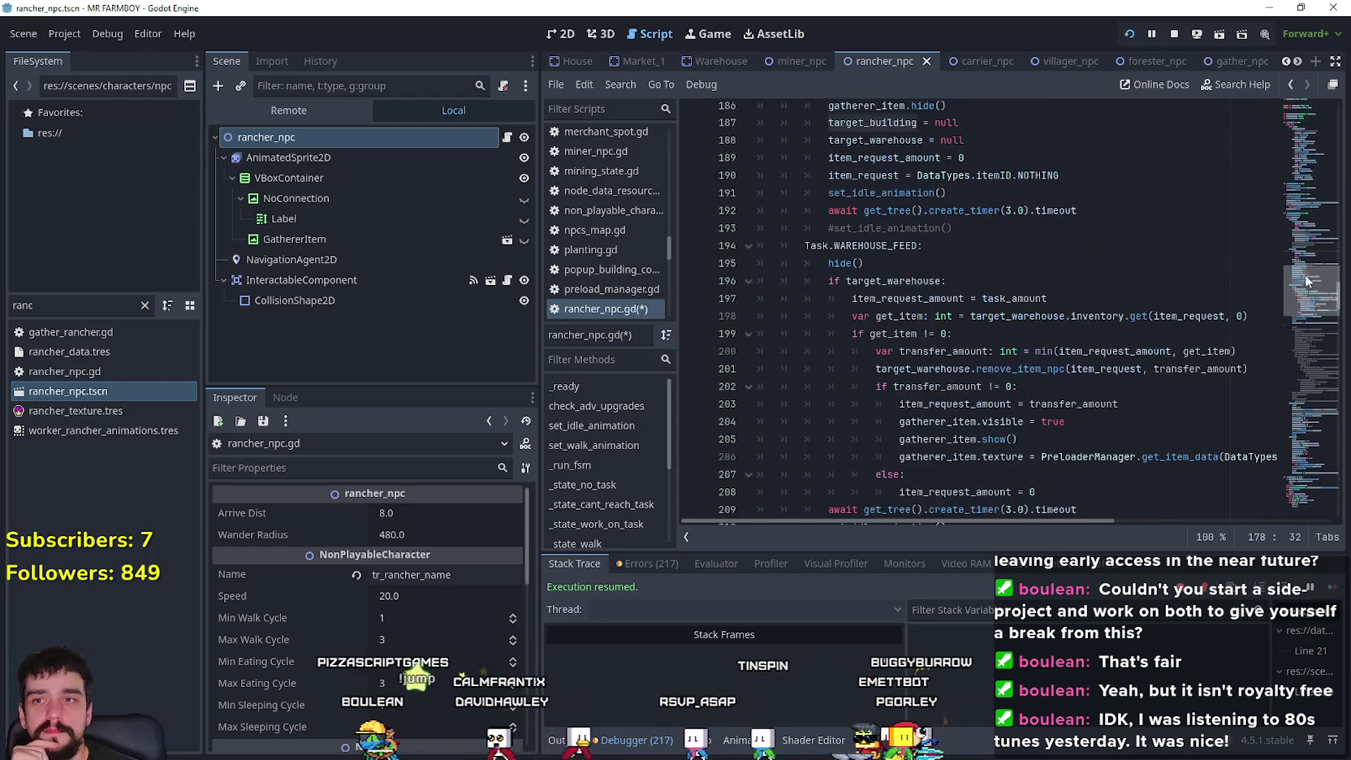
pyautogui.scroll(-1, 1297, 281)
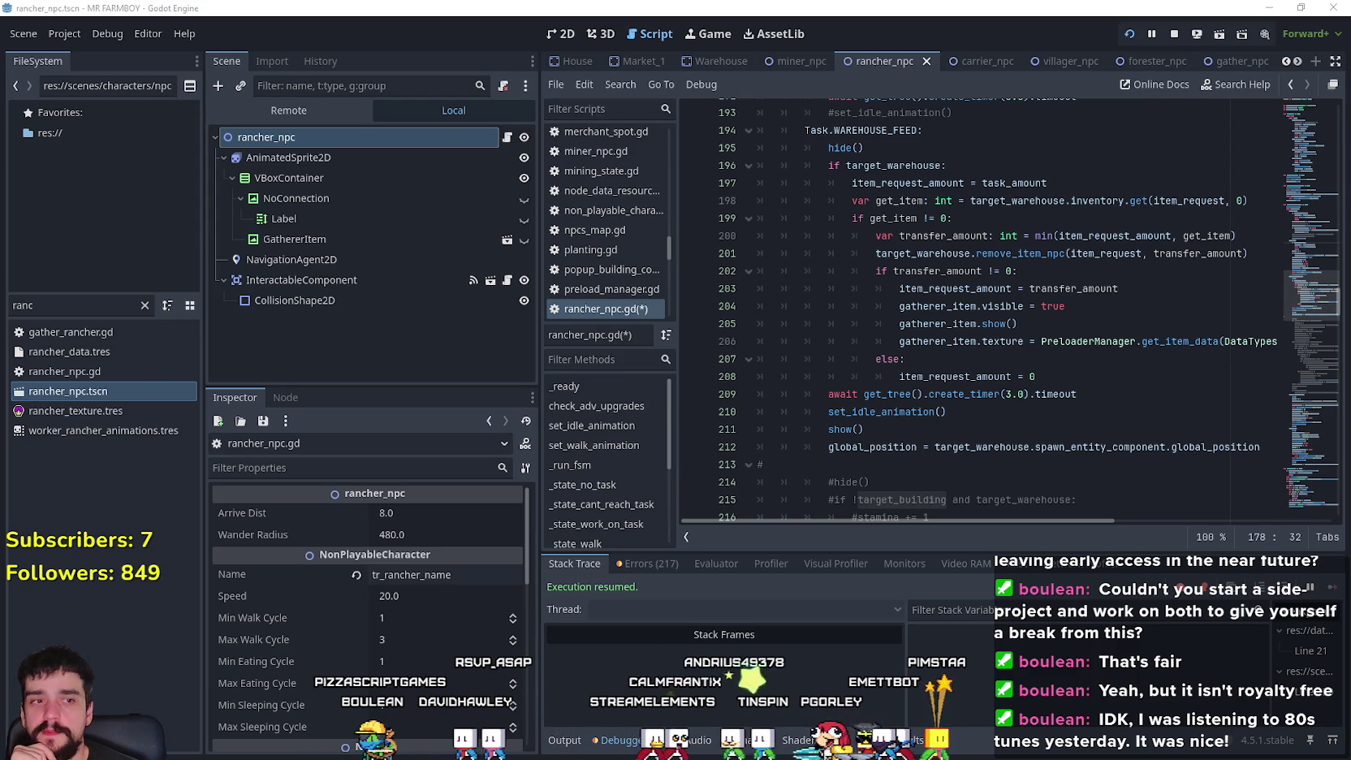
pyautogui.hotkey('alt', 'Tab')
# - Create a new empty playlist in Your Library and save it with the name '80s tunes'
pyautogui.click(683, 63)
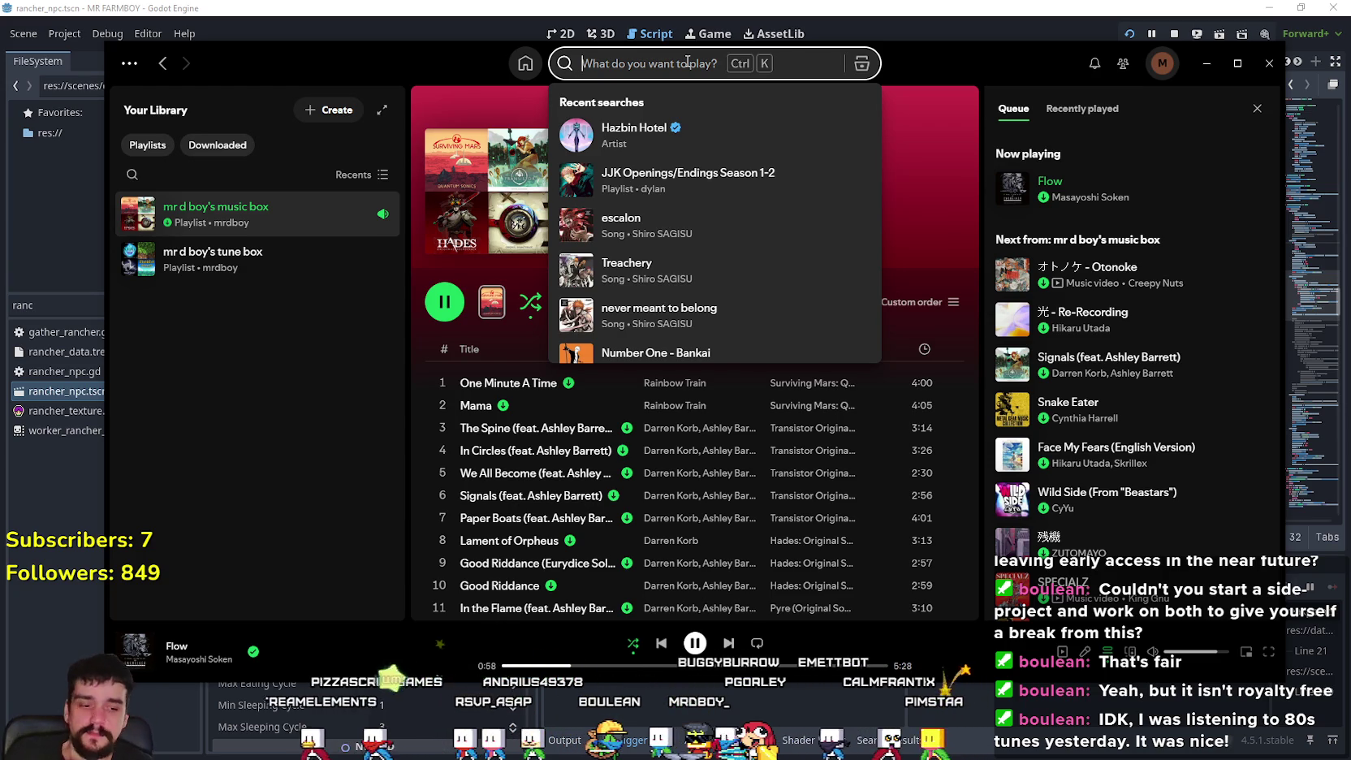
pyautogui.rightClick(272, 420)
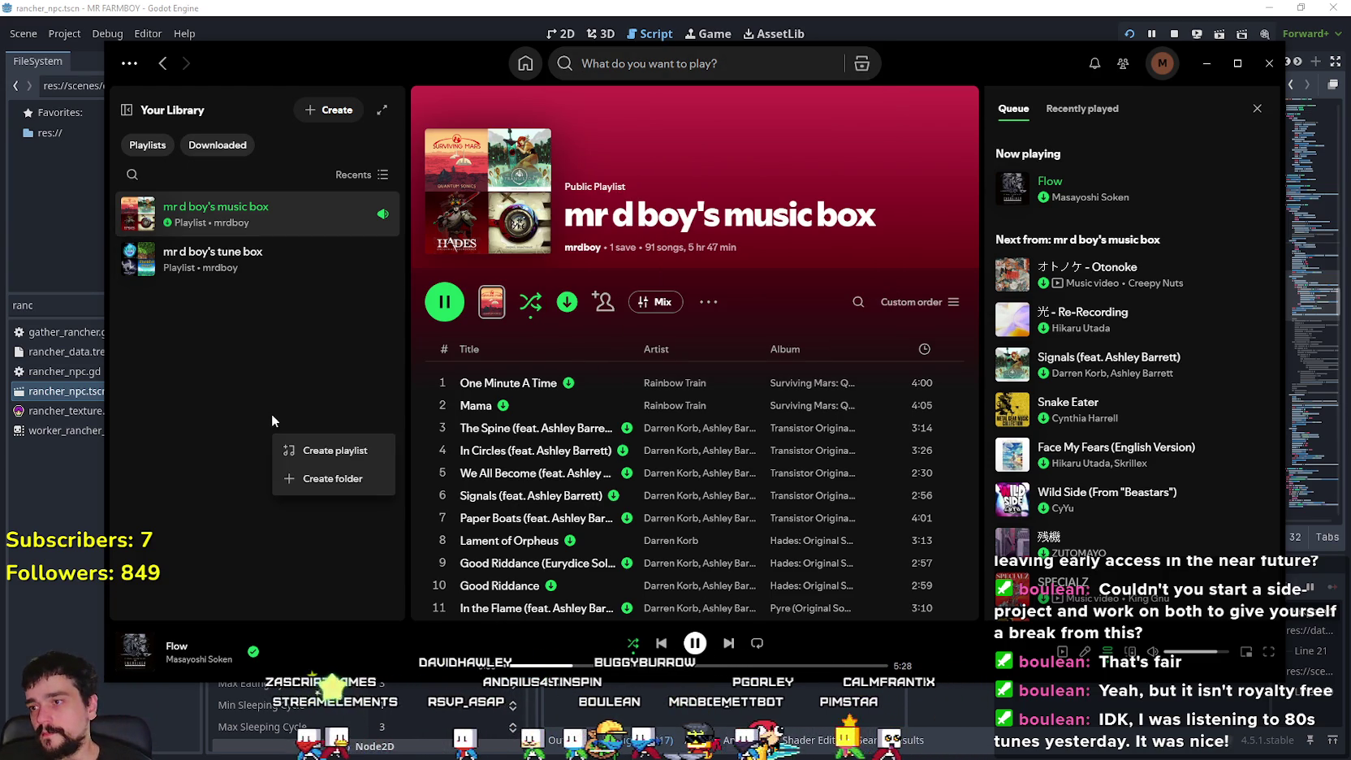
pyautogui.click(316, 451)
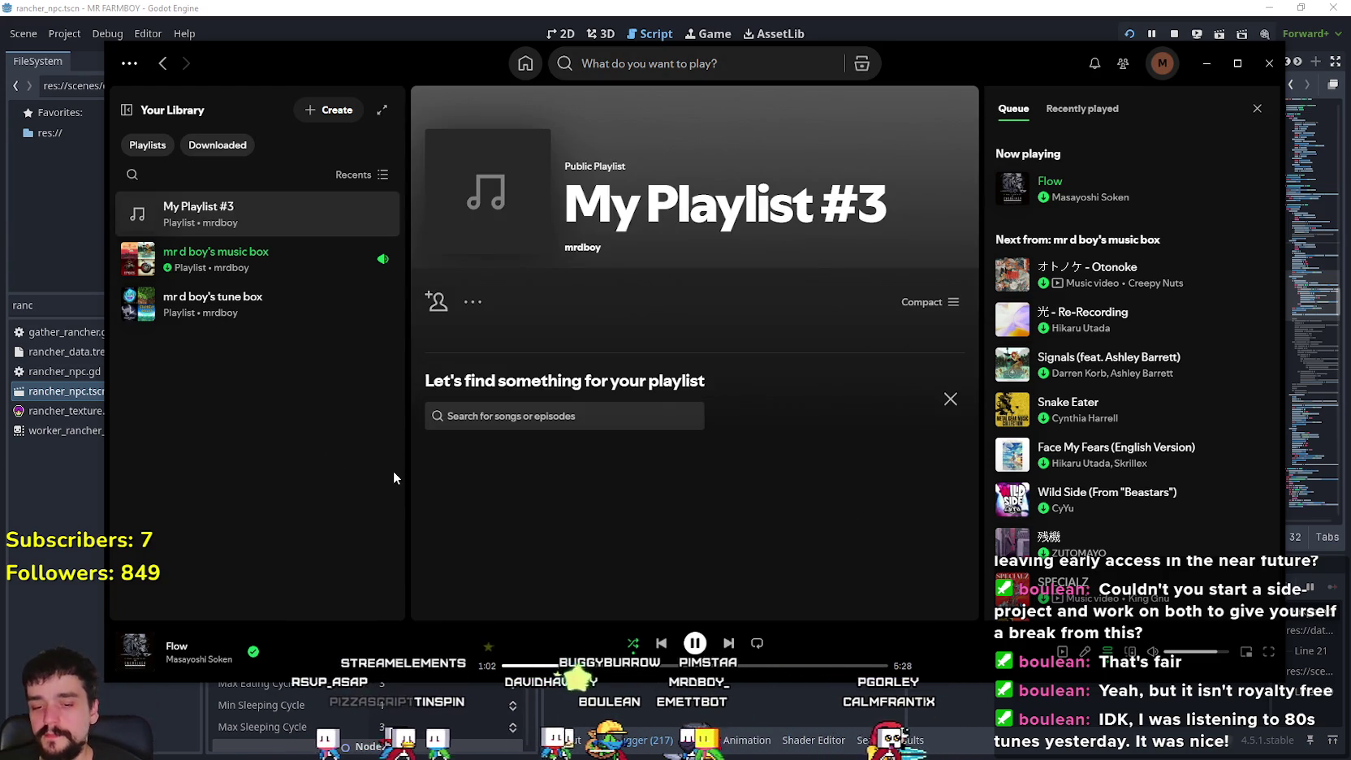
pyautogui.click(719, 202)
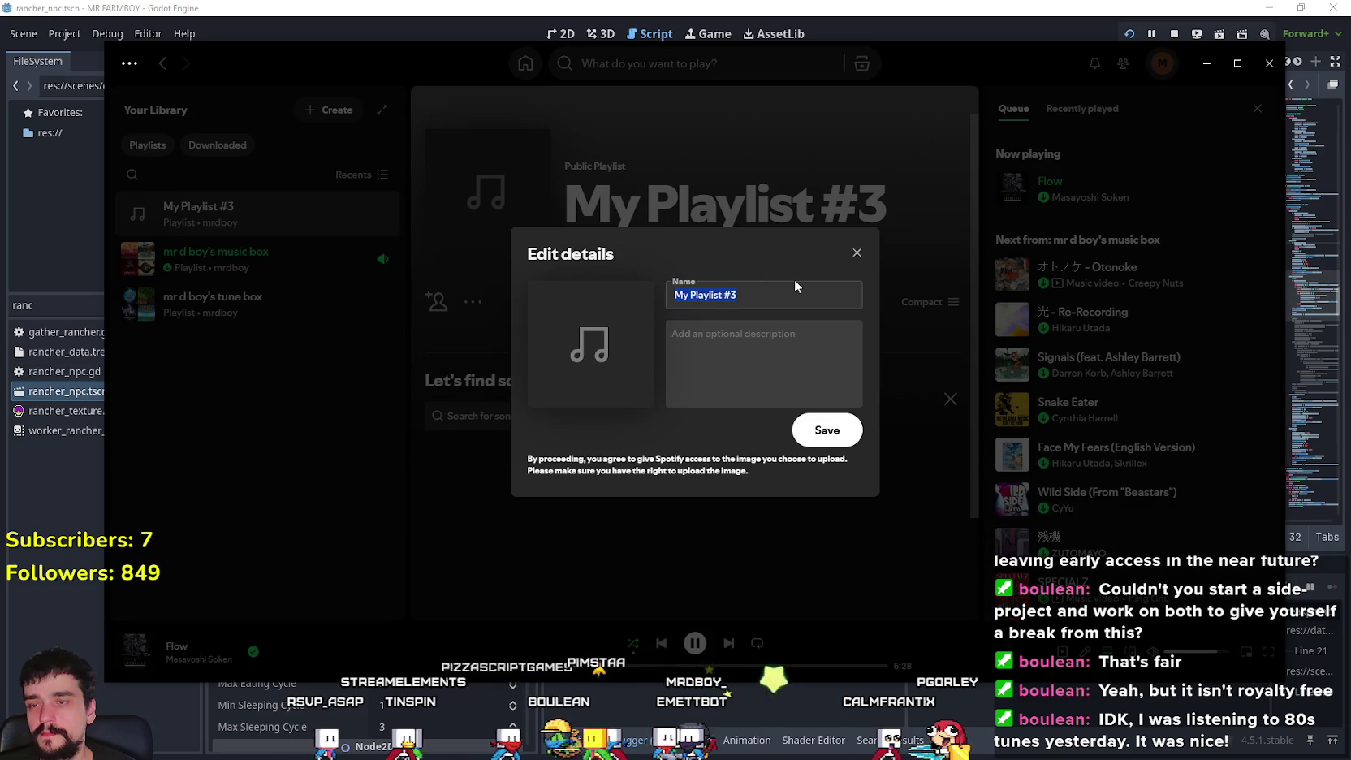
pyautogui.write('8')
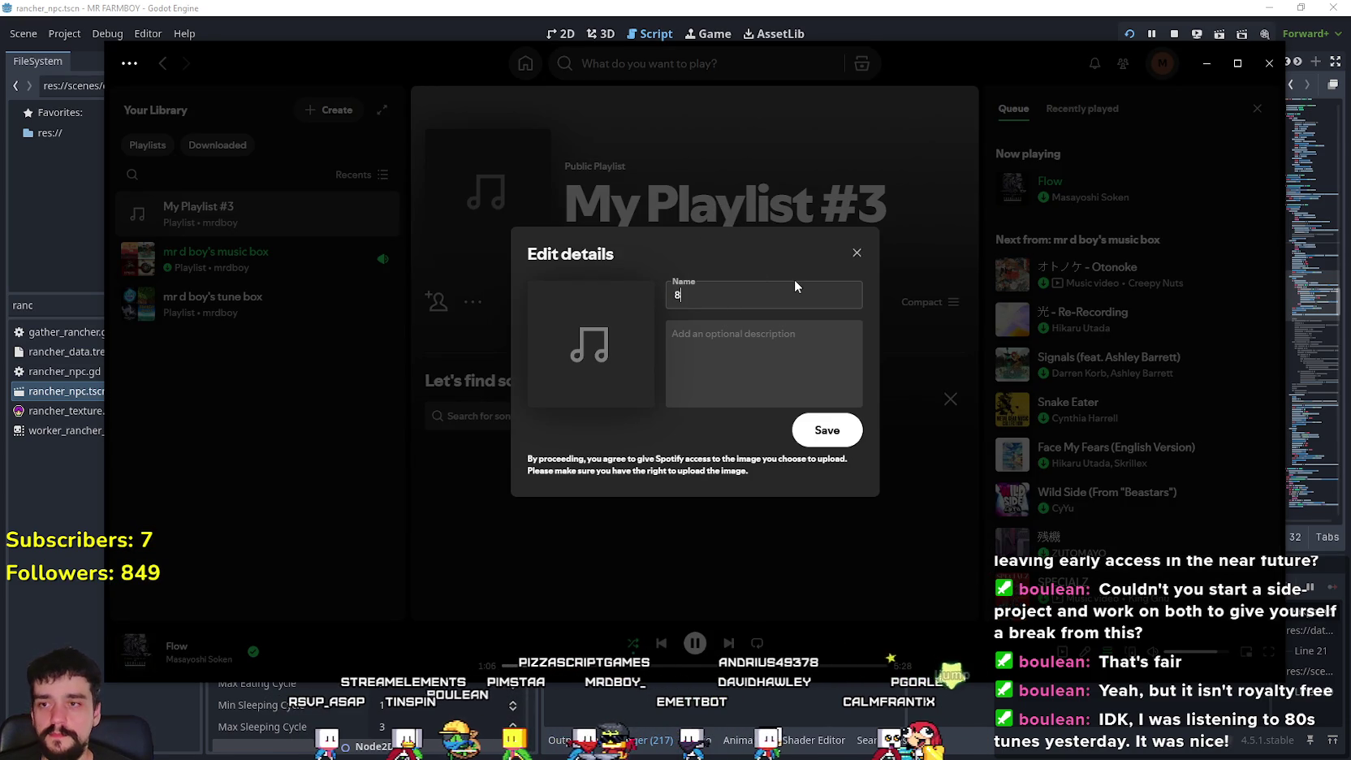
pyautogui.write('0s tunes')
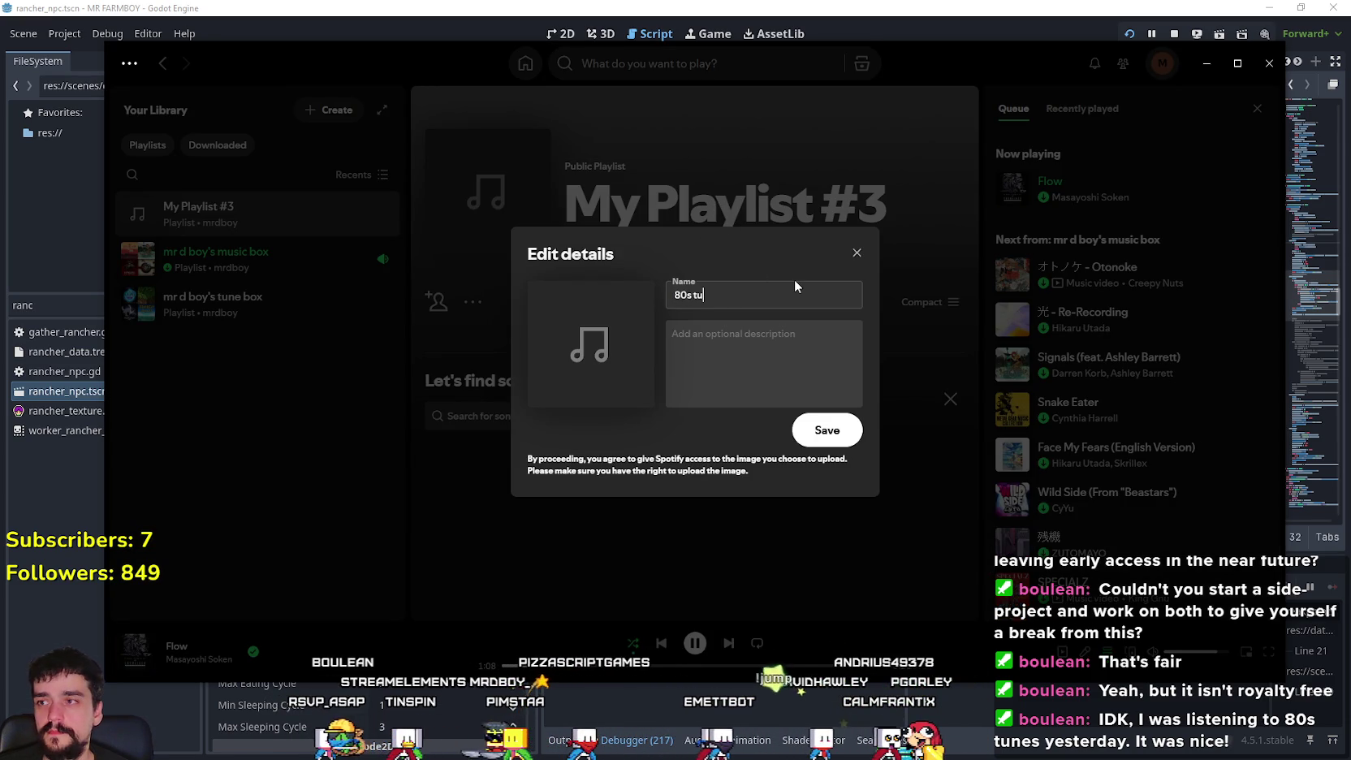
pyautogui.click(826, 430)
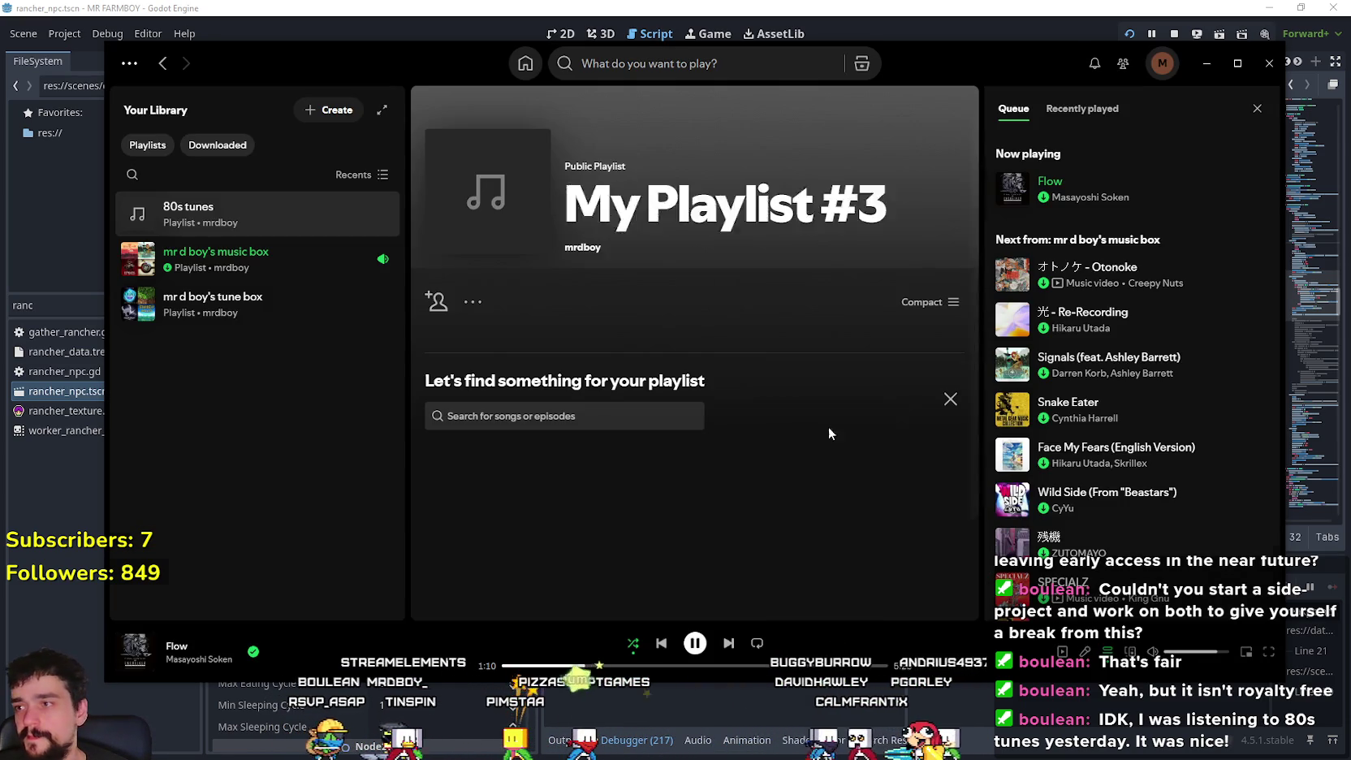
pyautogui.click(645, 61)
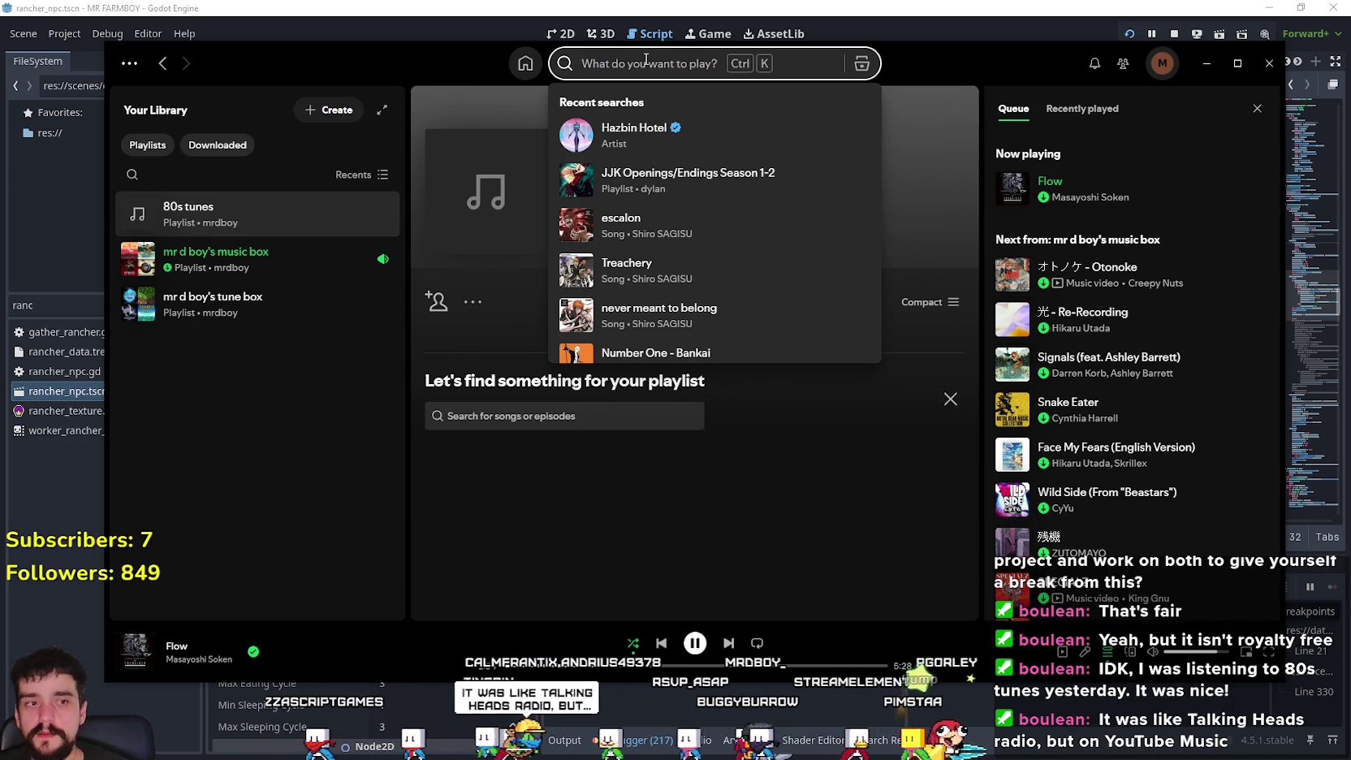
# - Search 'Talking heads radio', open the Talking Heads Radio playlist and browse its 50 songs
pyautogui.write('Talking')
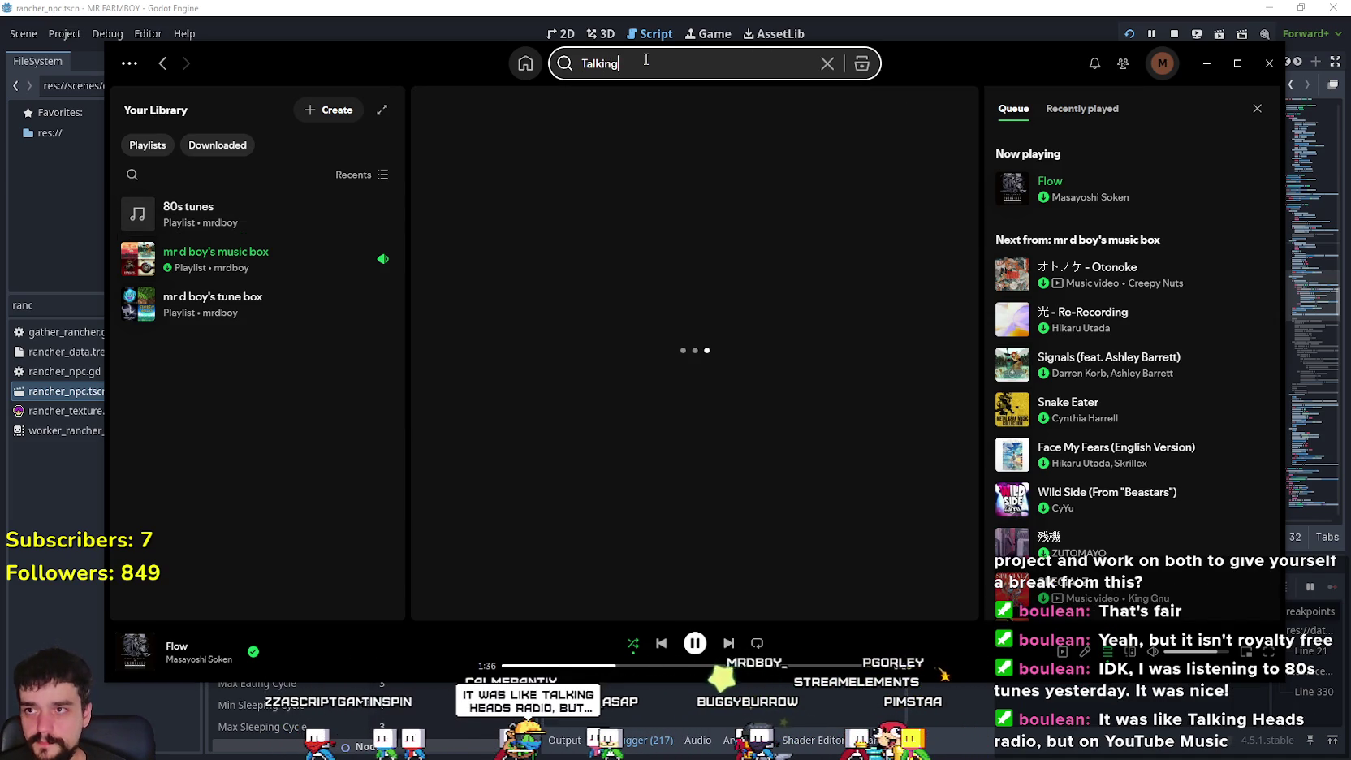
pyautogui.write(' heads radio')
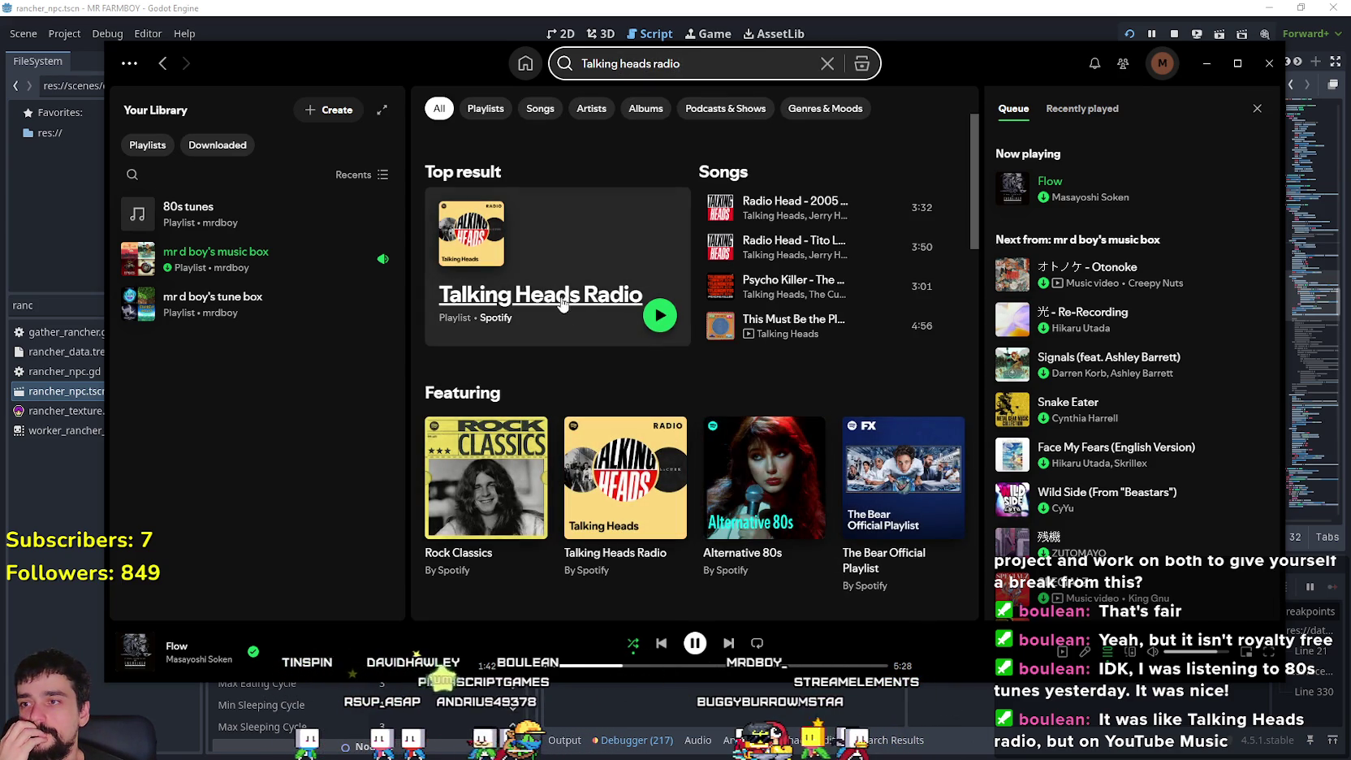
pyautogui.click(562, 303)
pyautogui.scroll(-7, 495, 446)
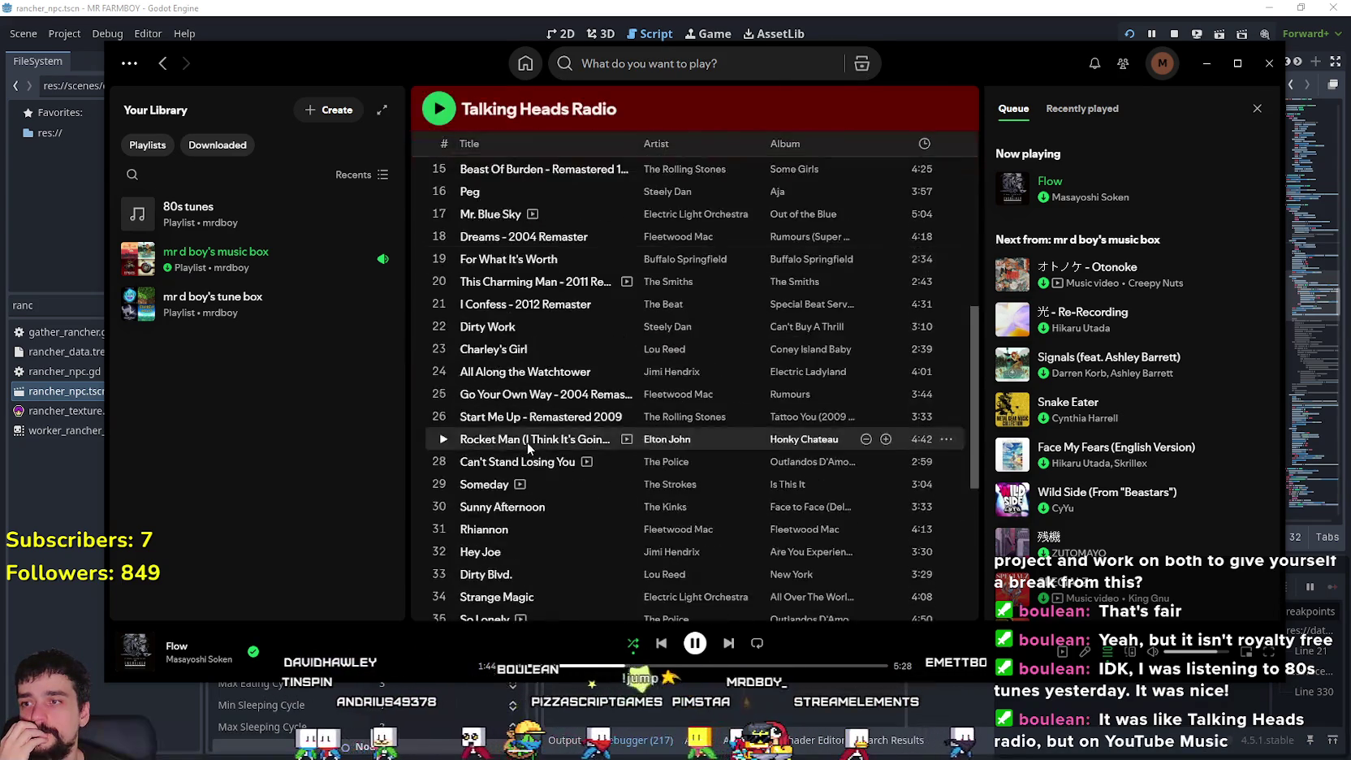
pyautogui.scroll(-5, 527, 441)
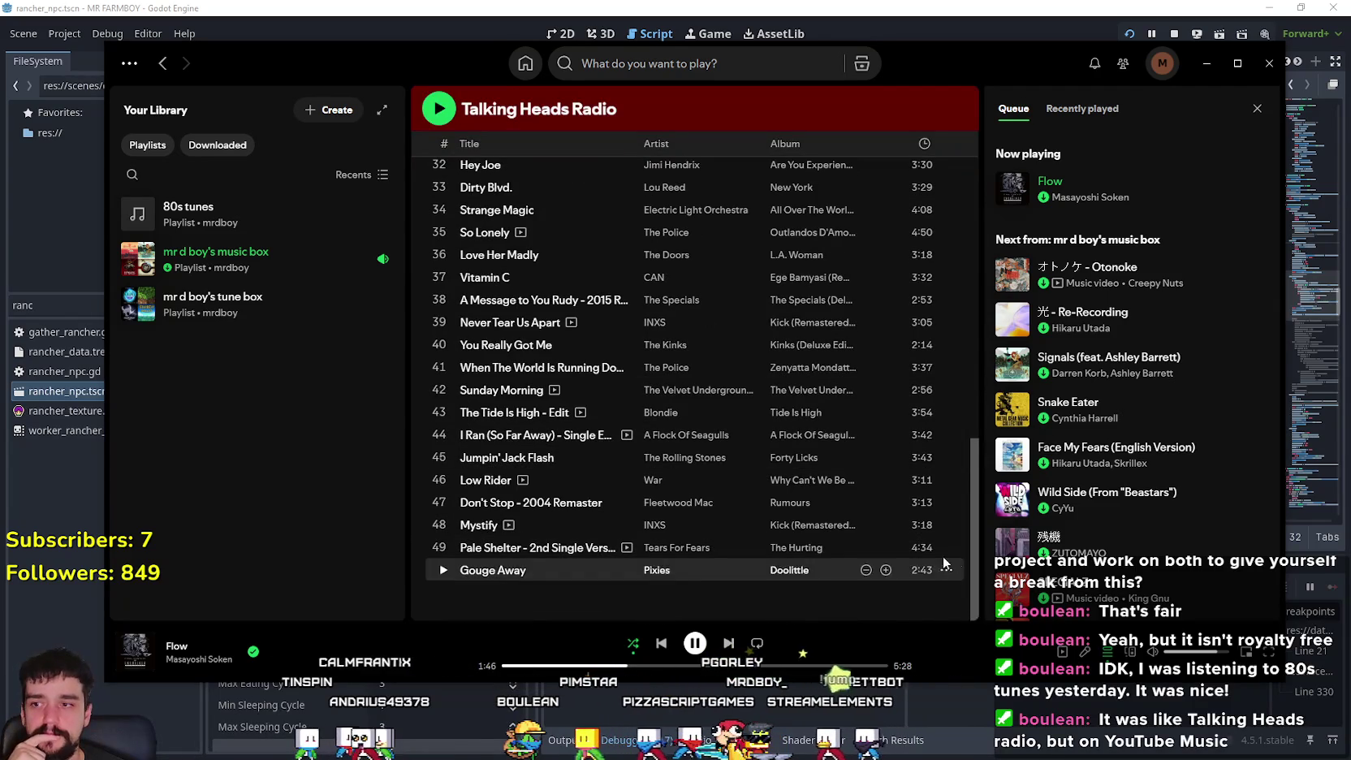
pyautogui.scroll(1, 942, 601)
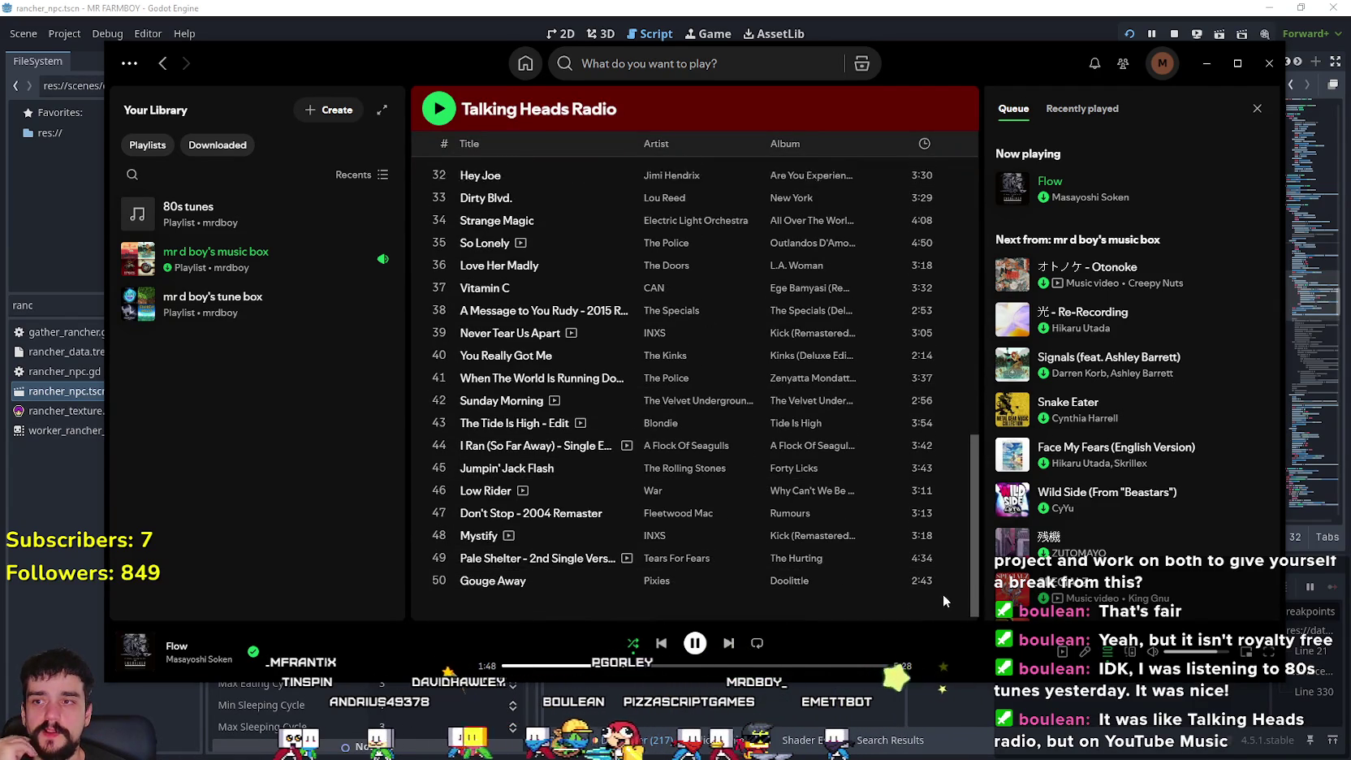
pyautogui.scroll(10, 943, 601)
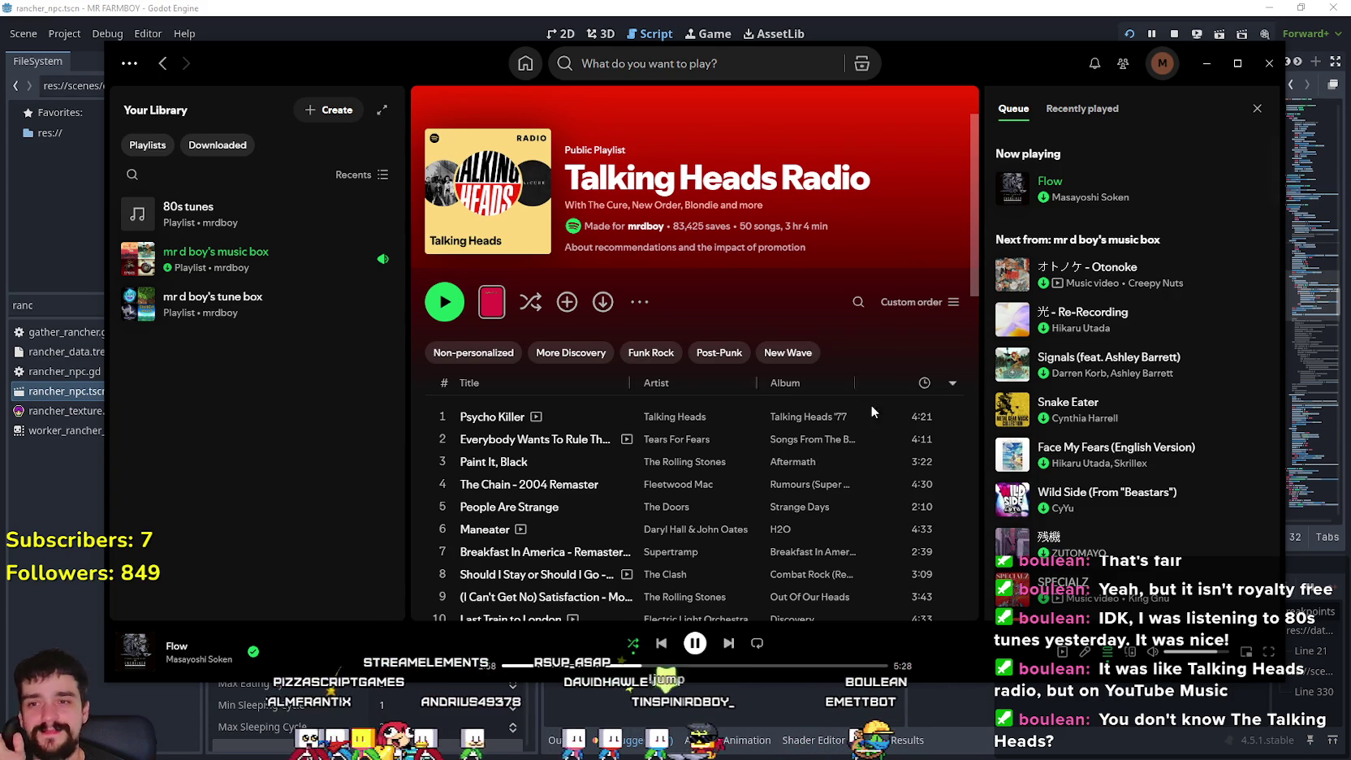
pyautogui.scroll(-10, 871, 406)
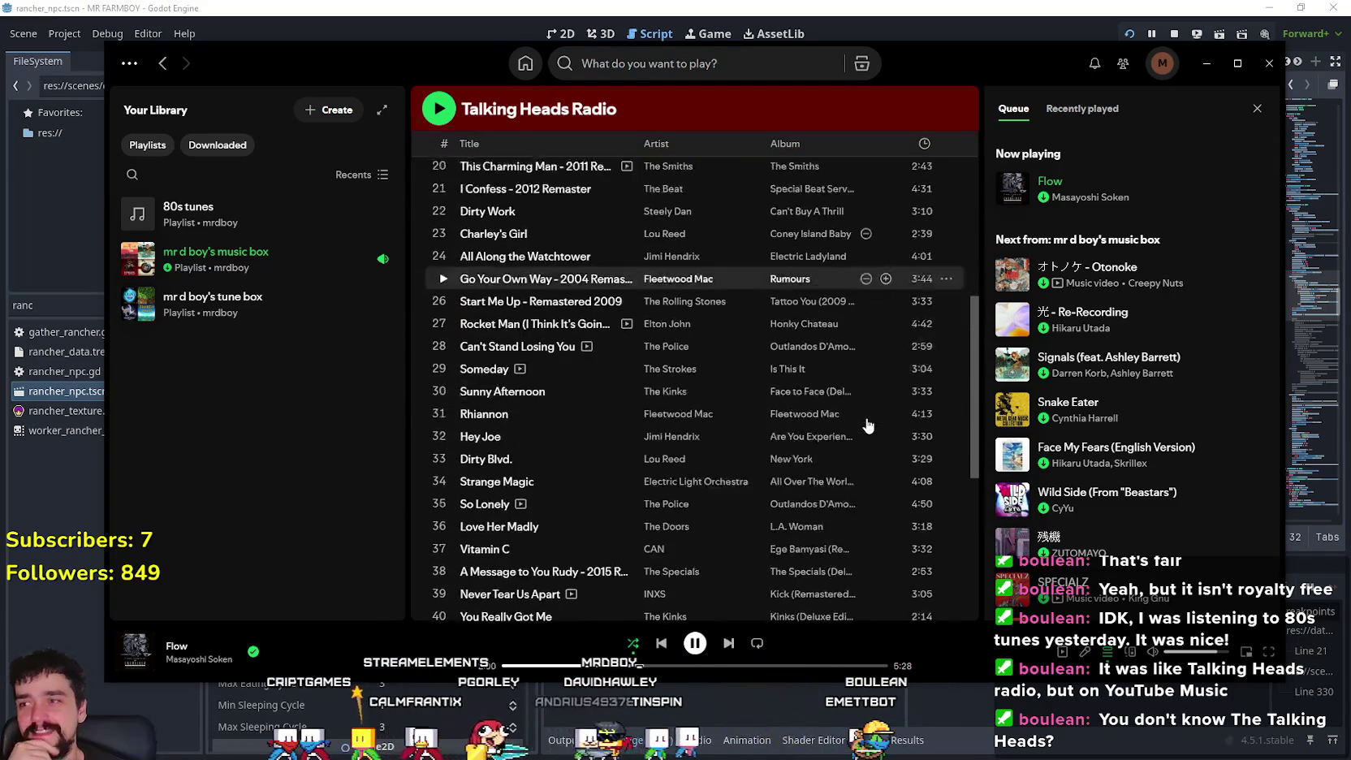
pyautogui.scroll(-4, 867, 425)
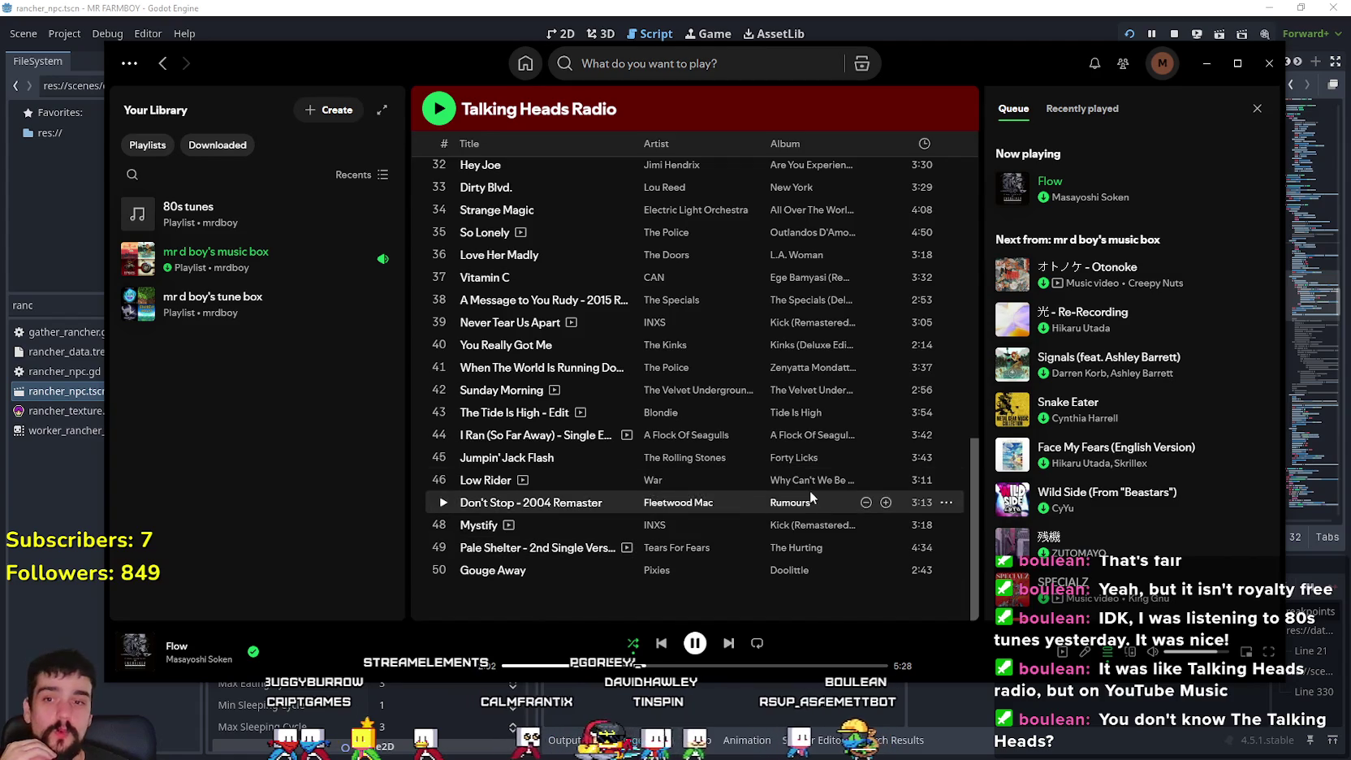
pyautogui.scroll(10, 707, 512)
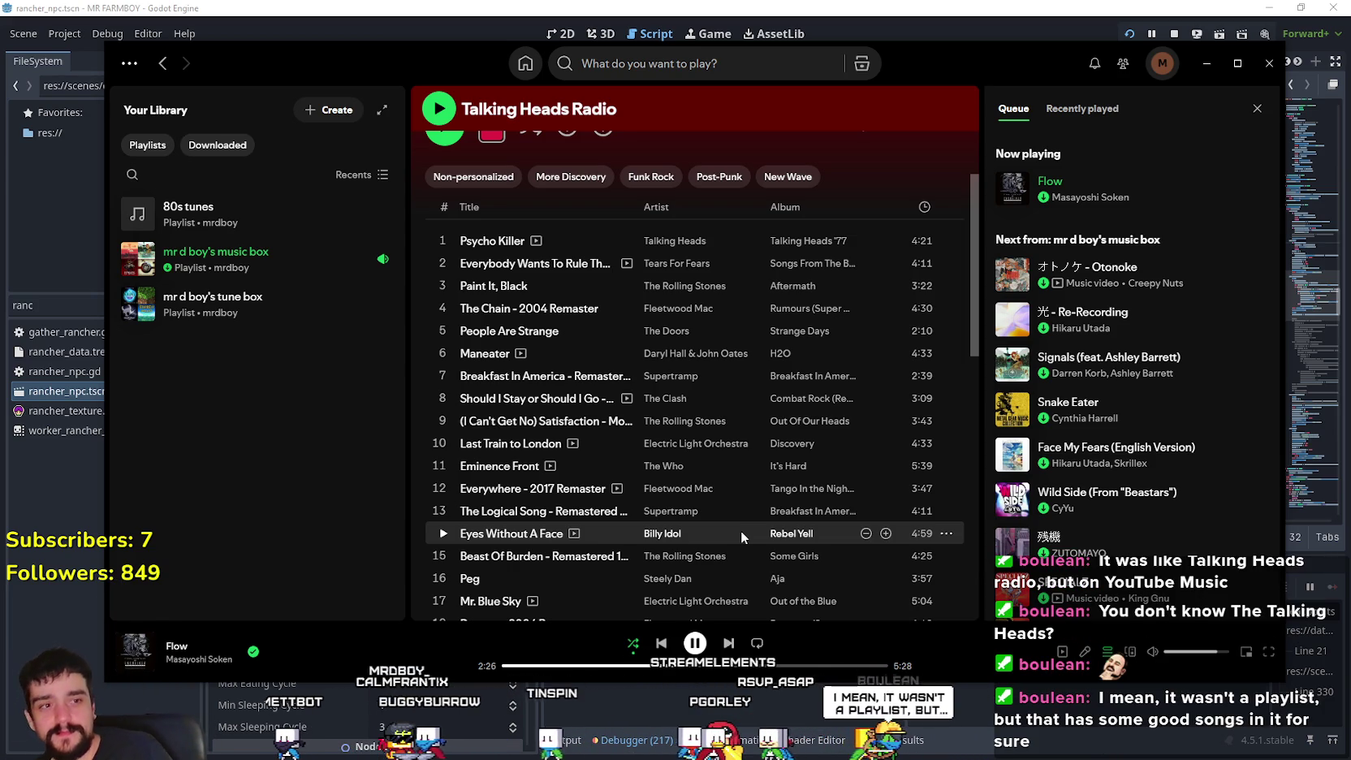
pyautogui.scroll(-10, 738, 462)
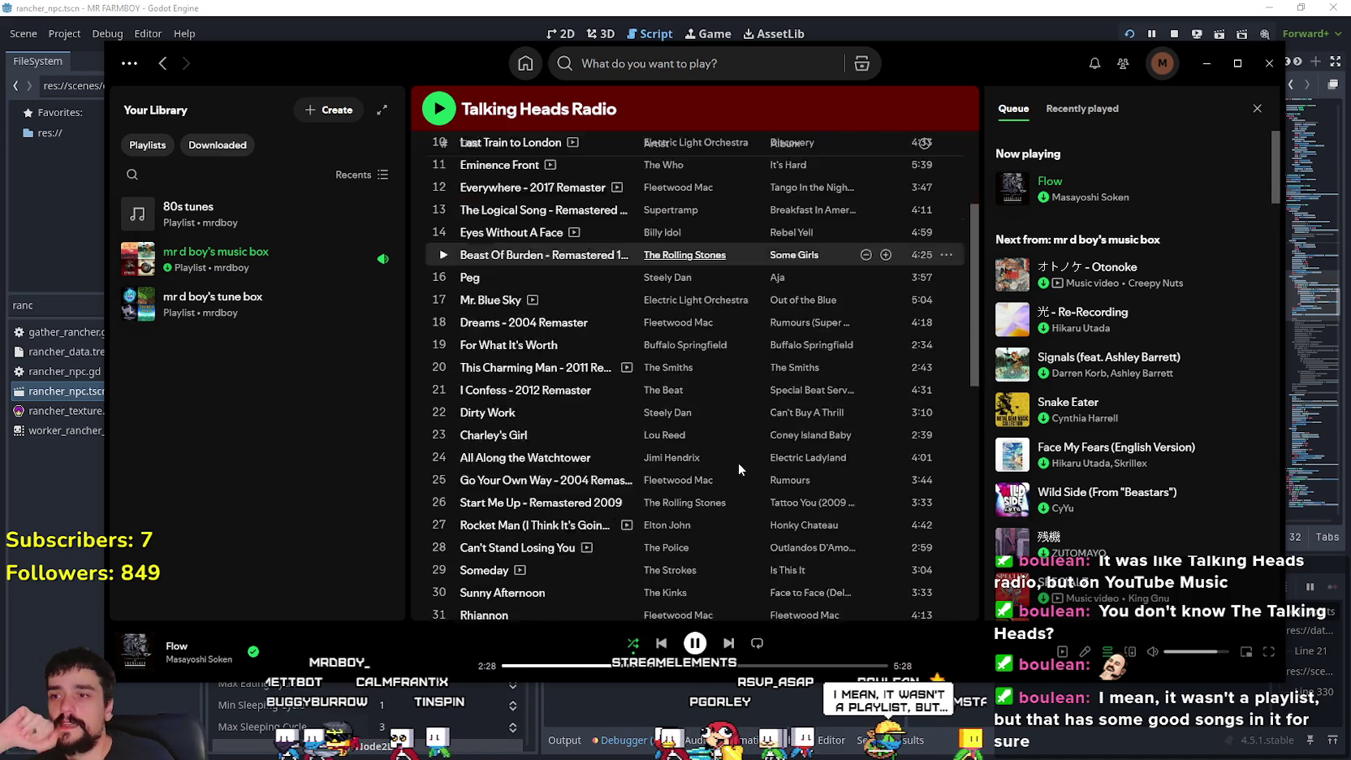
pyautogui.scroll(10, 751, 478)
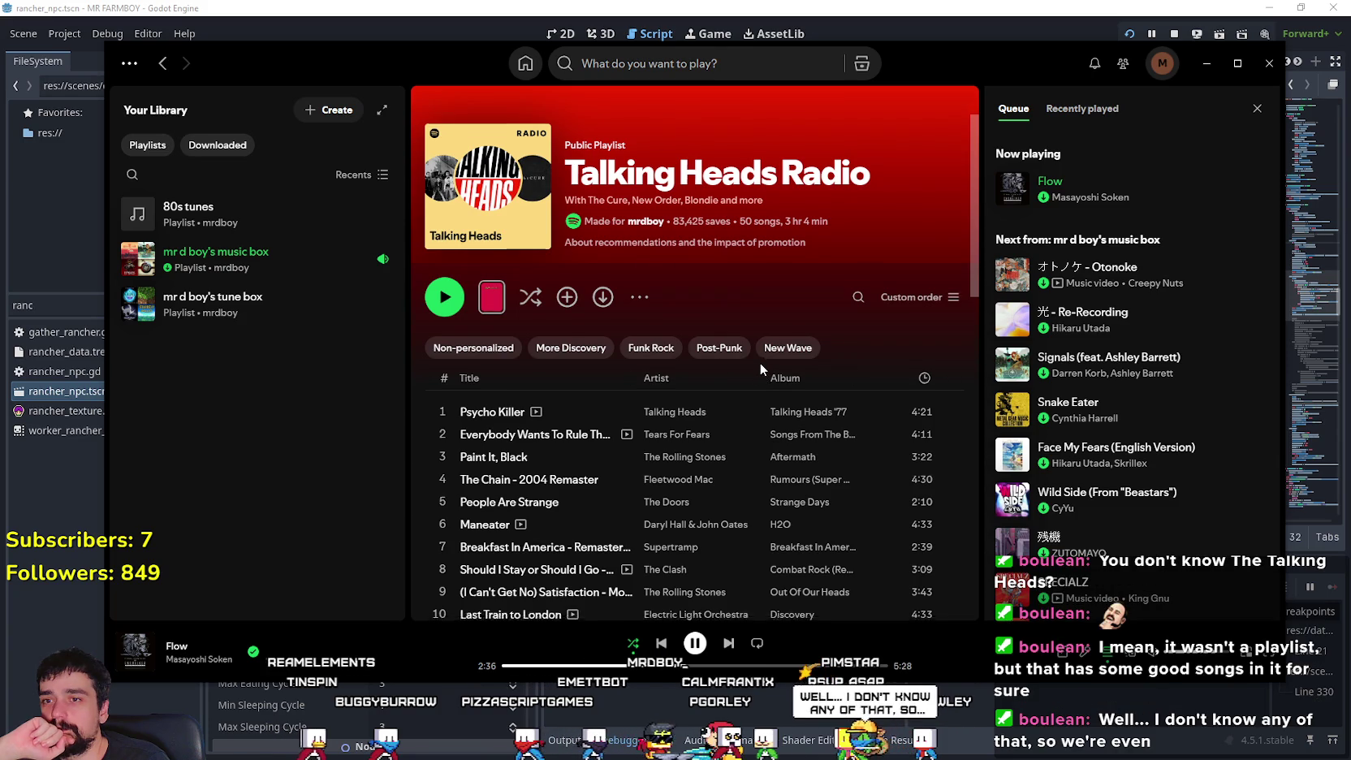
pyautogui.scroll(-10, 757, 362)
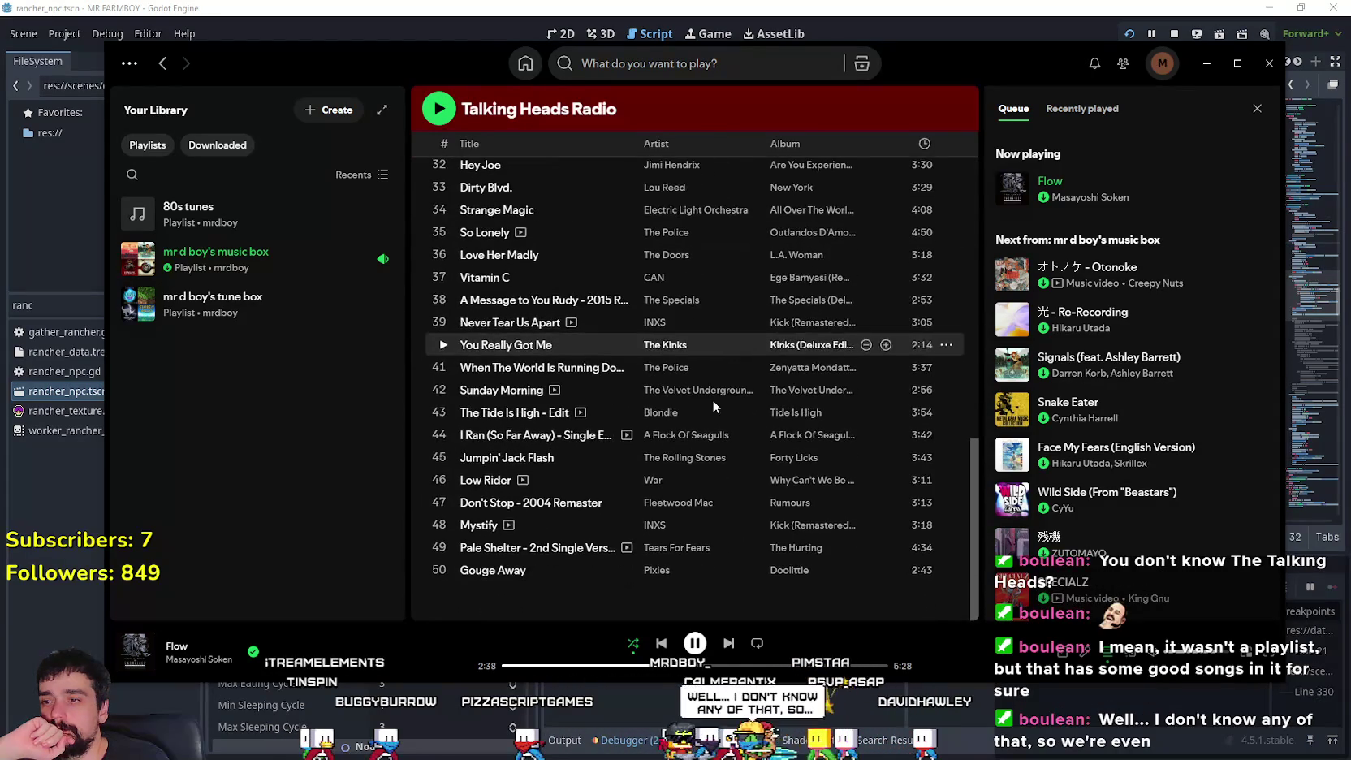
pyautogui.scroll(10, 493, 534)
pyautogui.scroll(2, 493, 534)
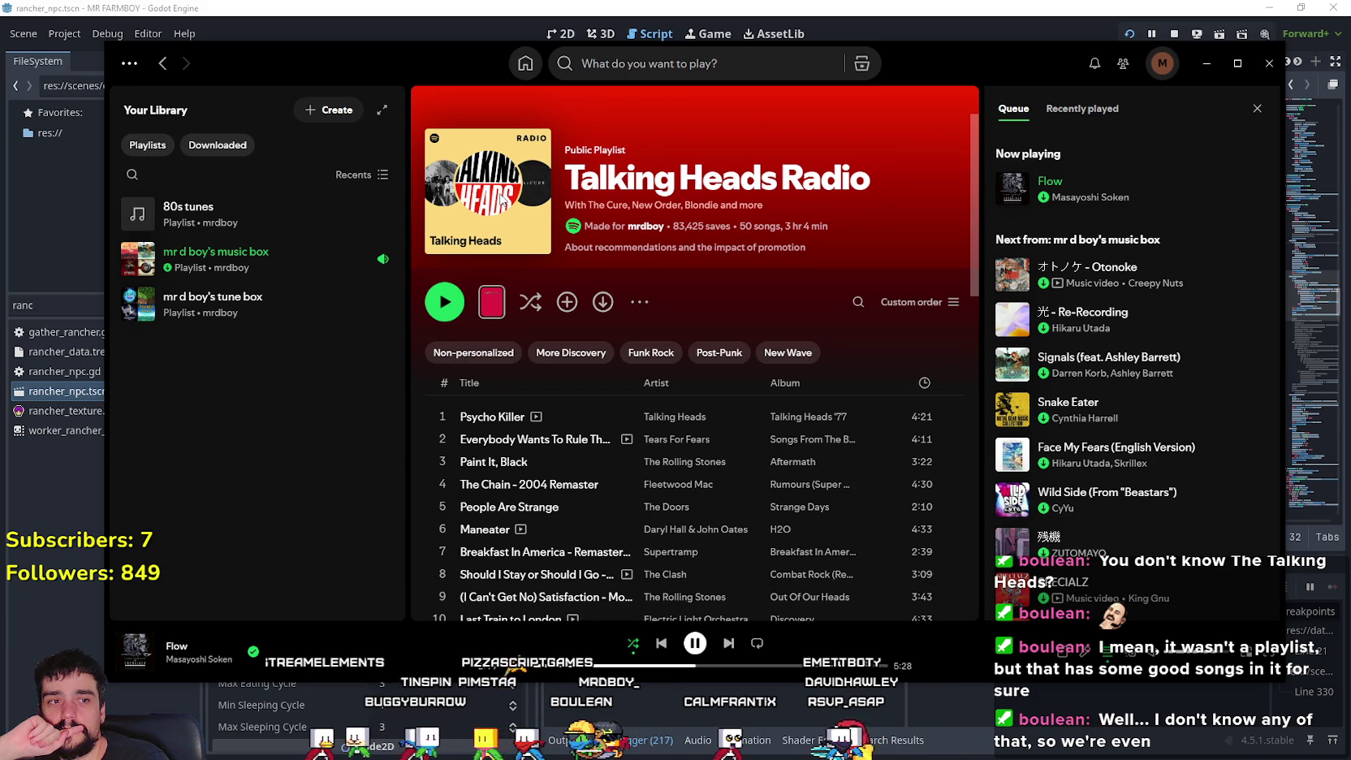
pyautogui.scroll(-4, 731, 443)
pyautogui.scroll(4, 718, 436)
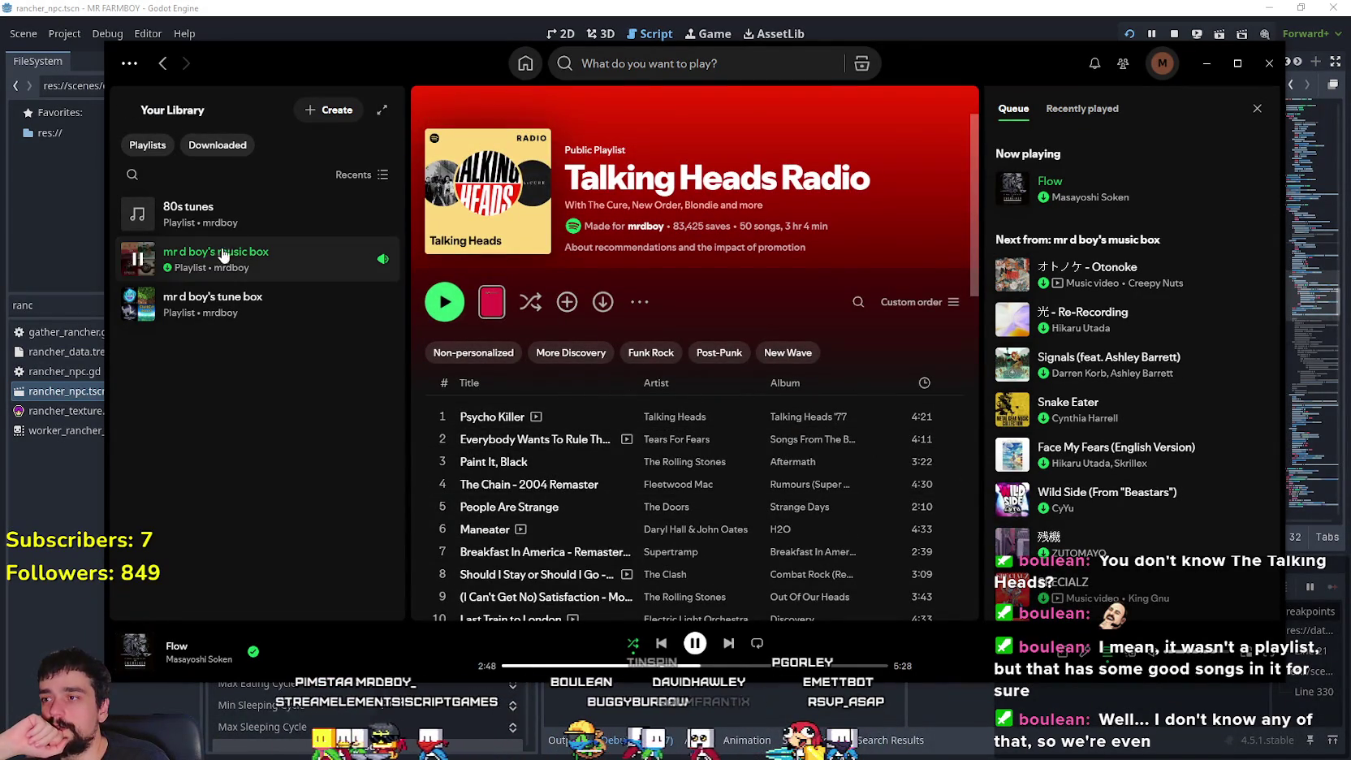
# - Add all Talking Heads Radio songs to the 80s tunes playlist, then open 80s tunes
pyautogui.click(641, 303)
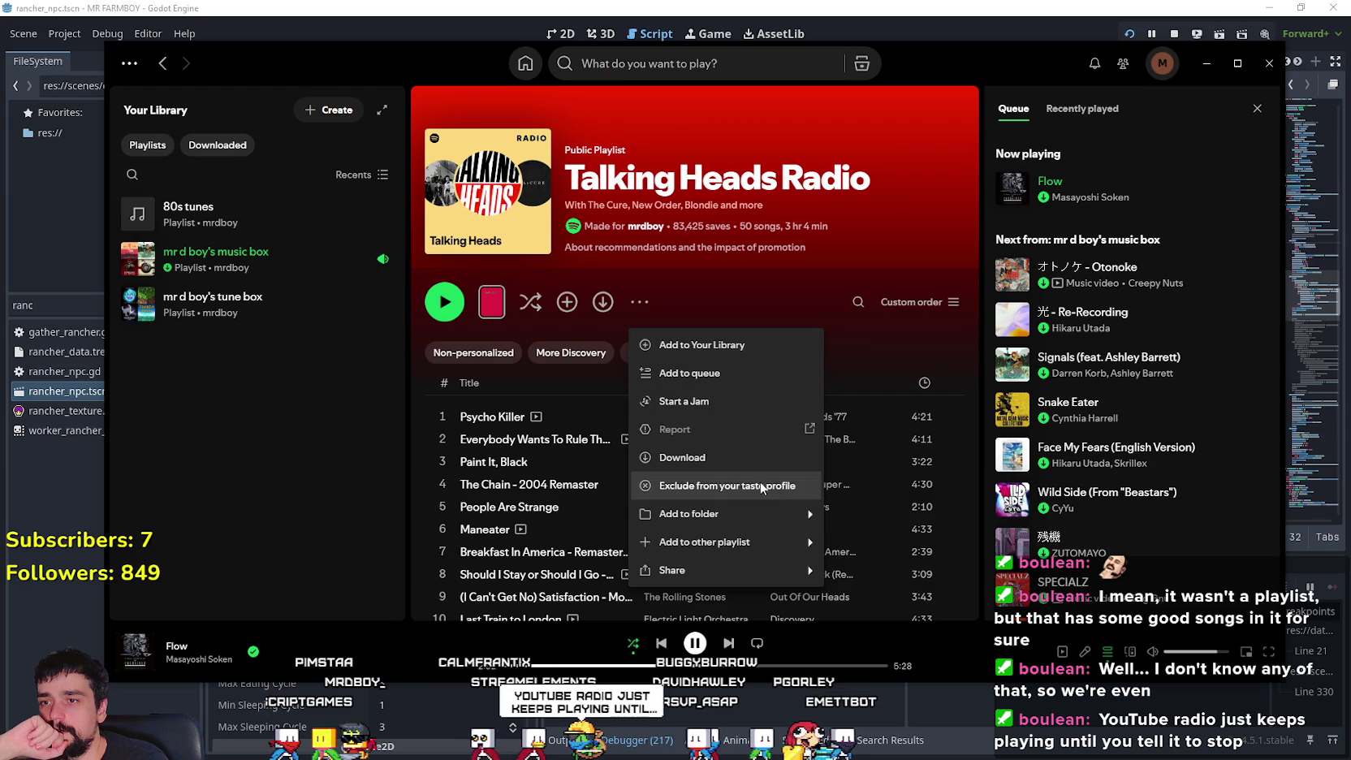
pyautogui.moveTo(784, 541)
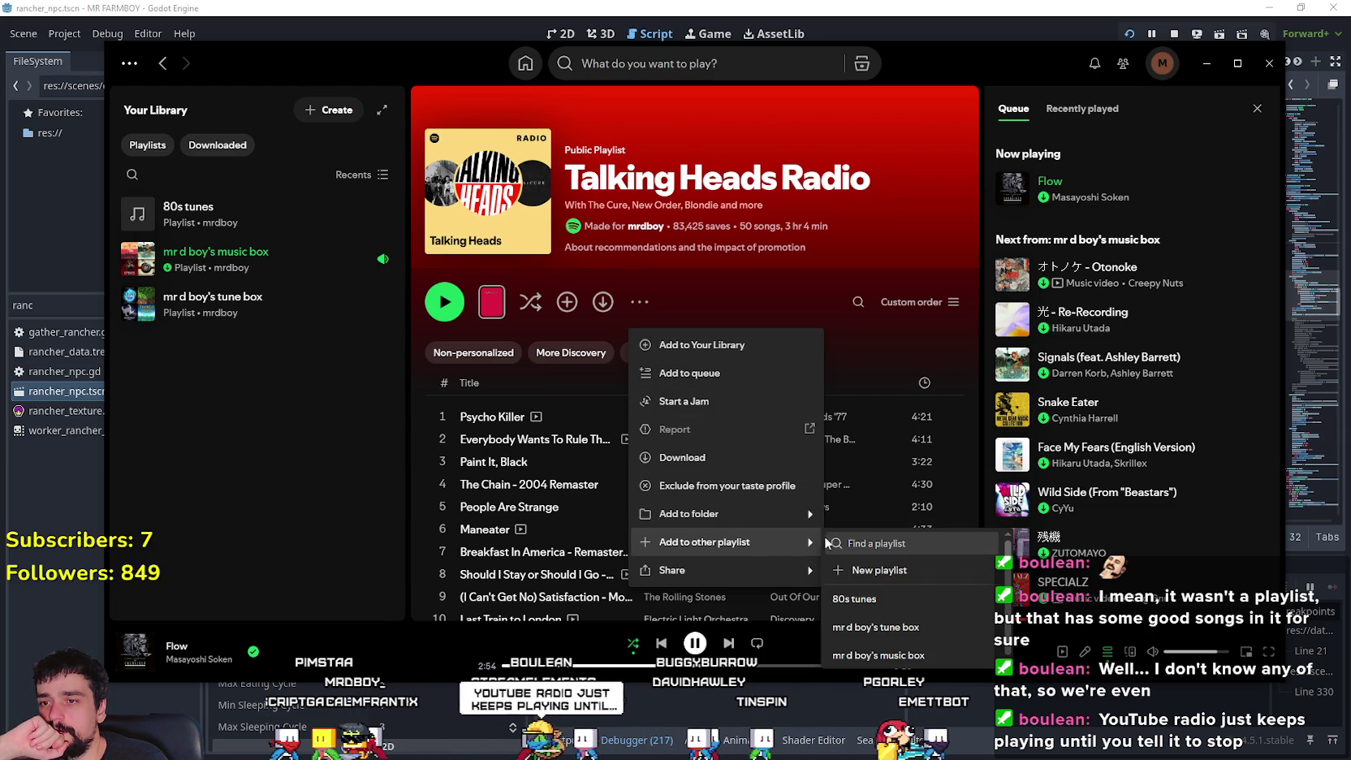
pyautogui.click(861, 599)
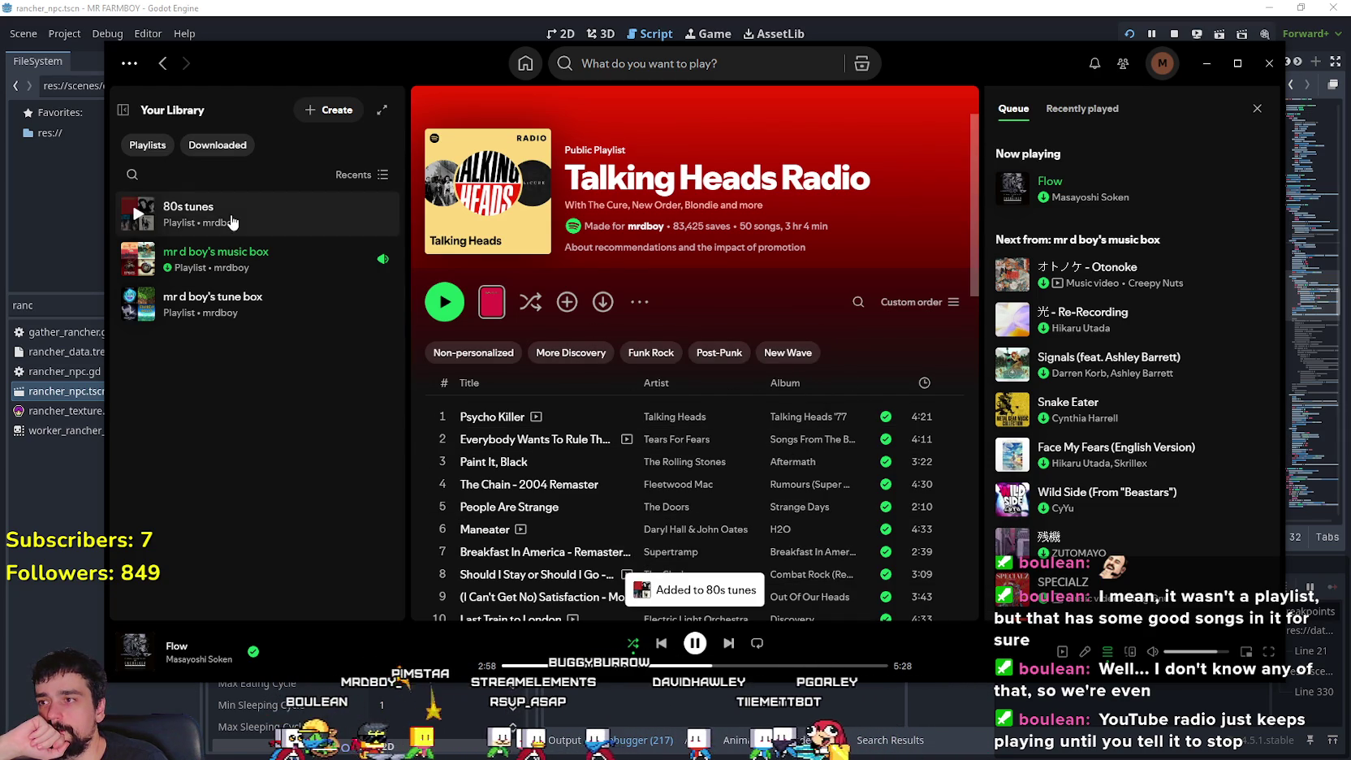
pyautogui.click(228, 215)
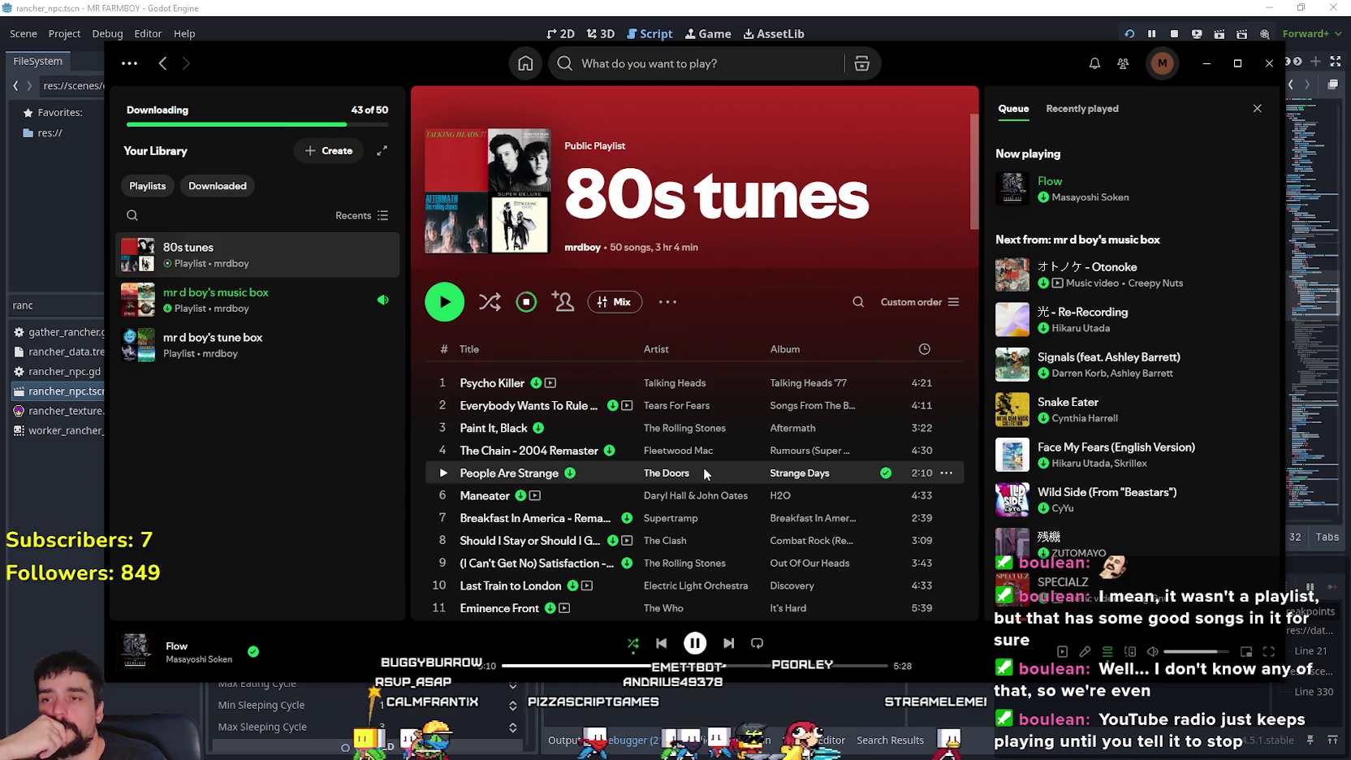
# - Start the 80s tunes playlist playing with shuffle turned on
pyautogui.scroll(-10, 703, 467)
pyautogui.scroll(-5, 703, 467)
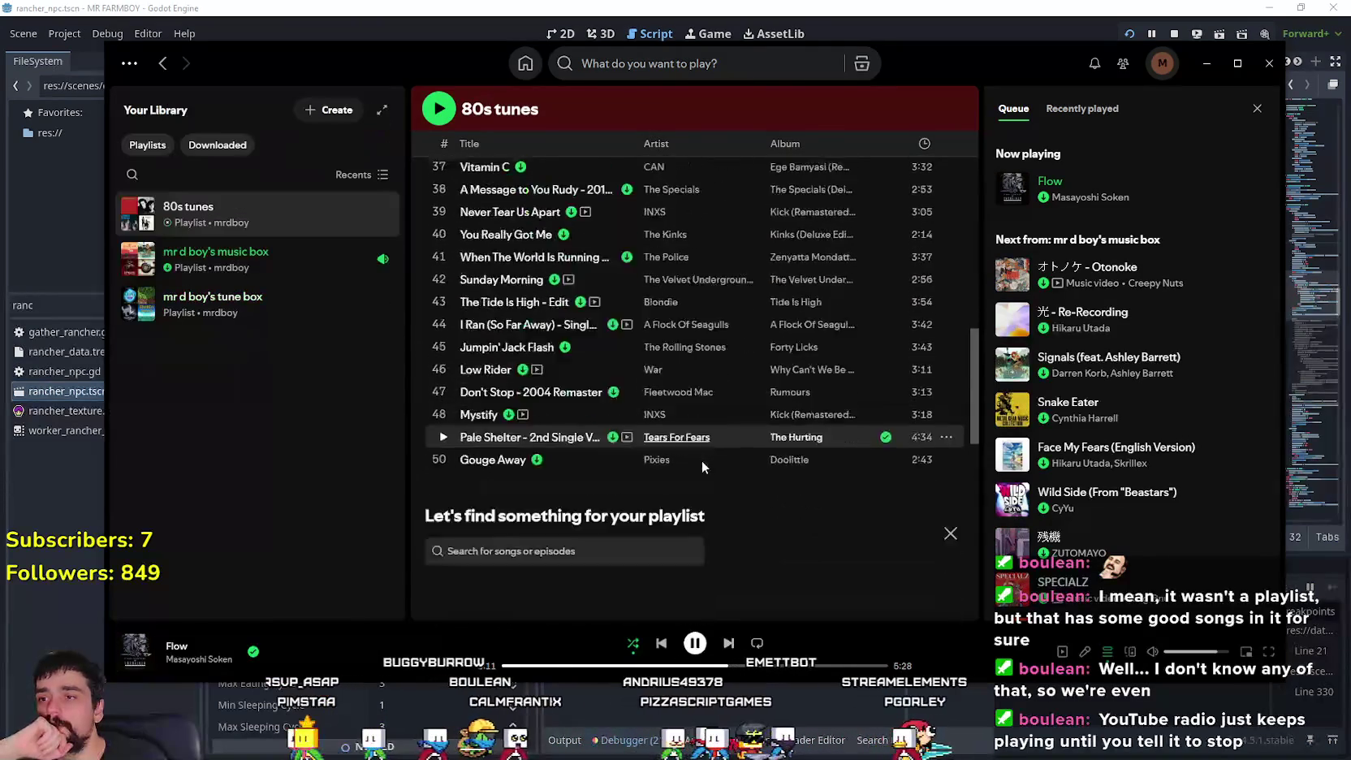
pyautogui.scroll(10, 784, 528)
pyautogui.scroll(8, 785, 529)
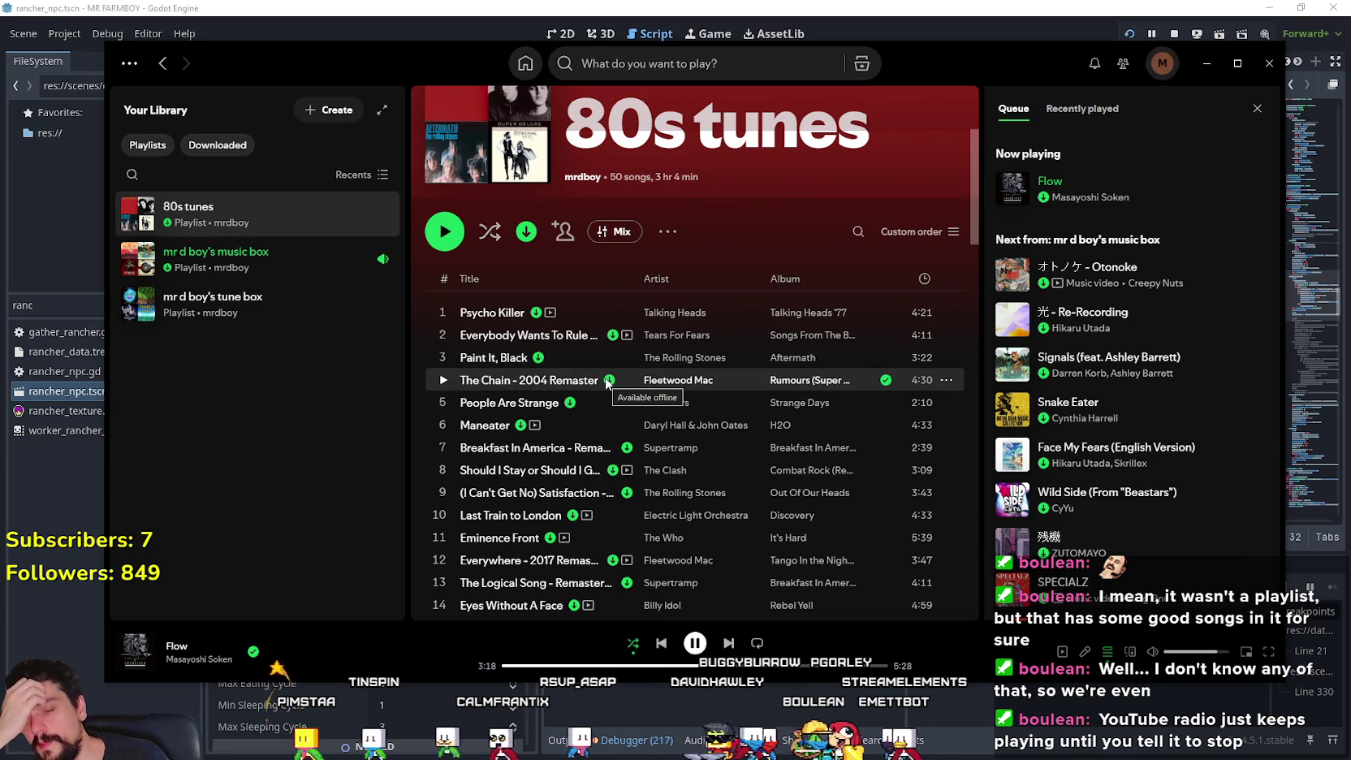
pyautogui.scroll(-3, 695, 410)
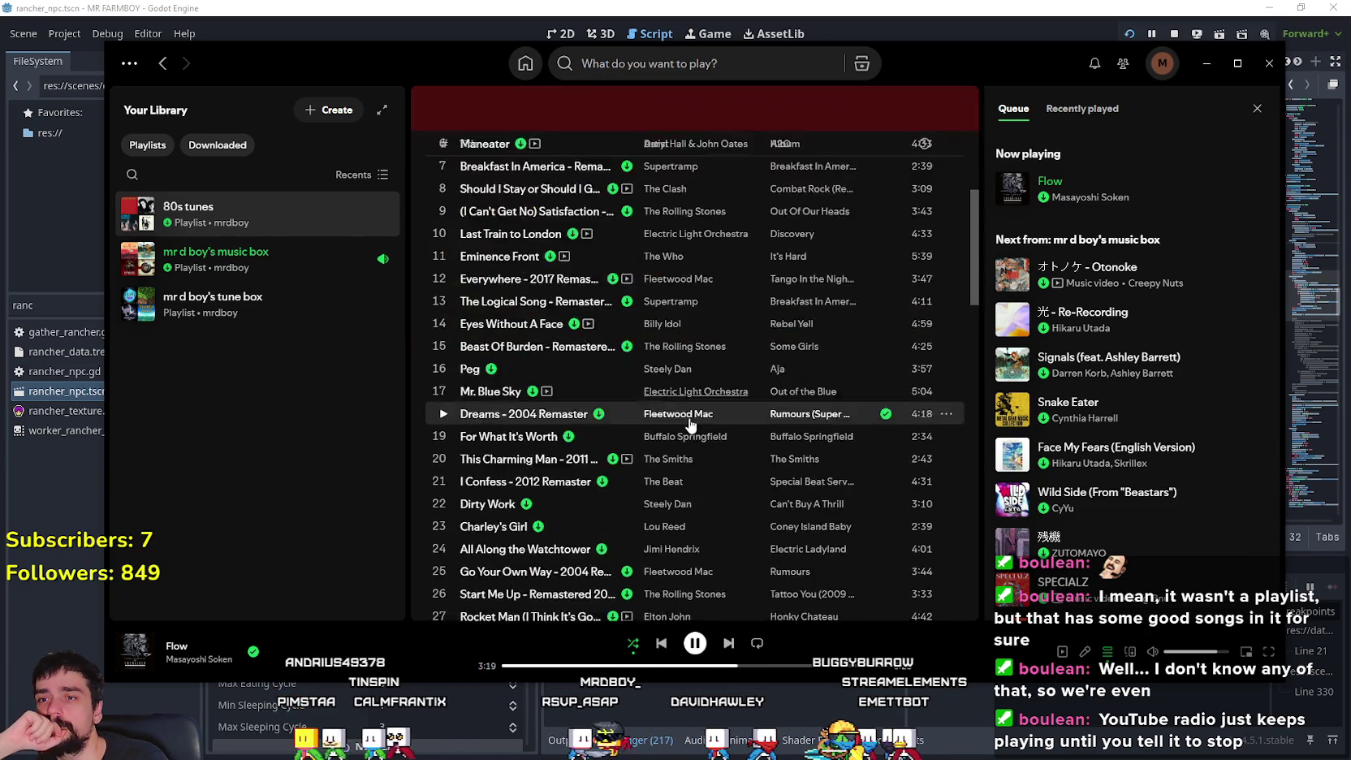
pyautogui.scroll(-10, 689, 422)
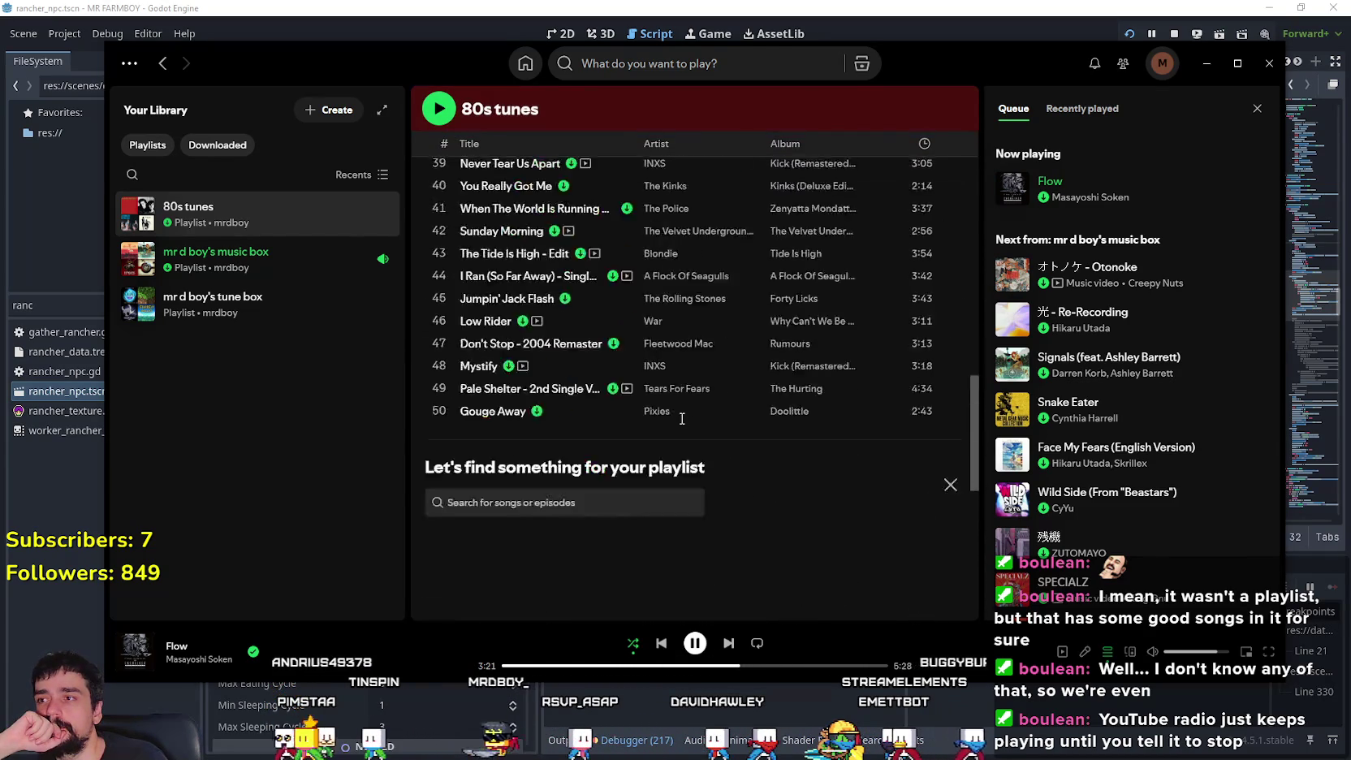
pyautogui.scroll(13, 633, 422)
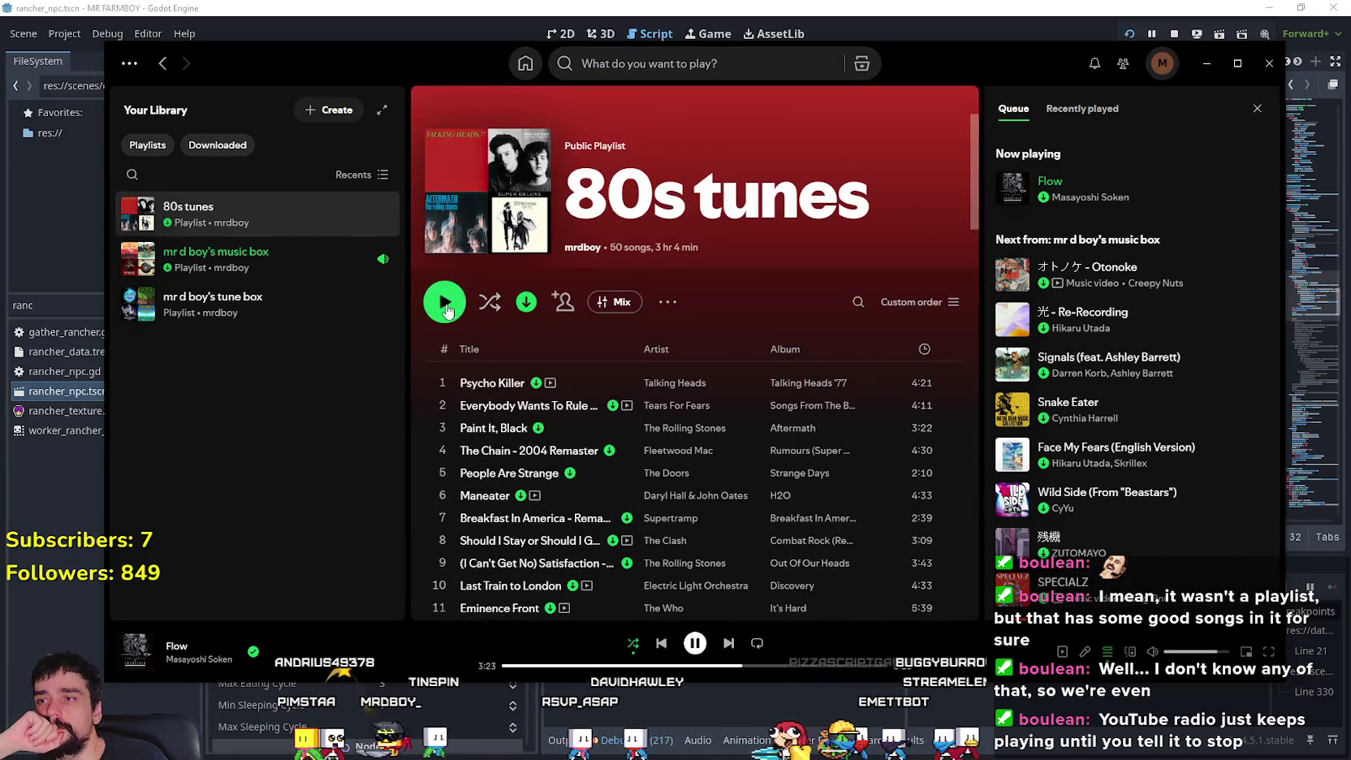
pyautogui.click(446, 311)
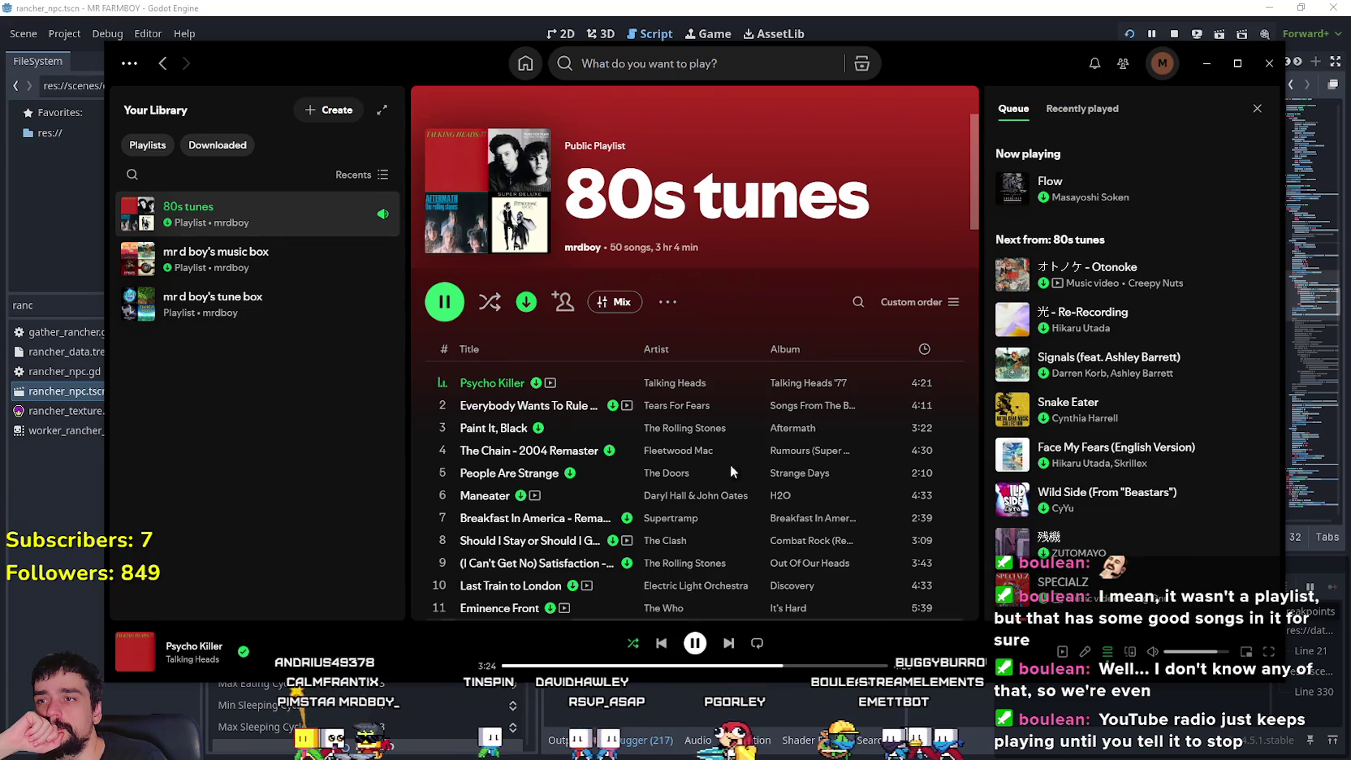
pyautogui.click(487, 305)
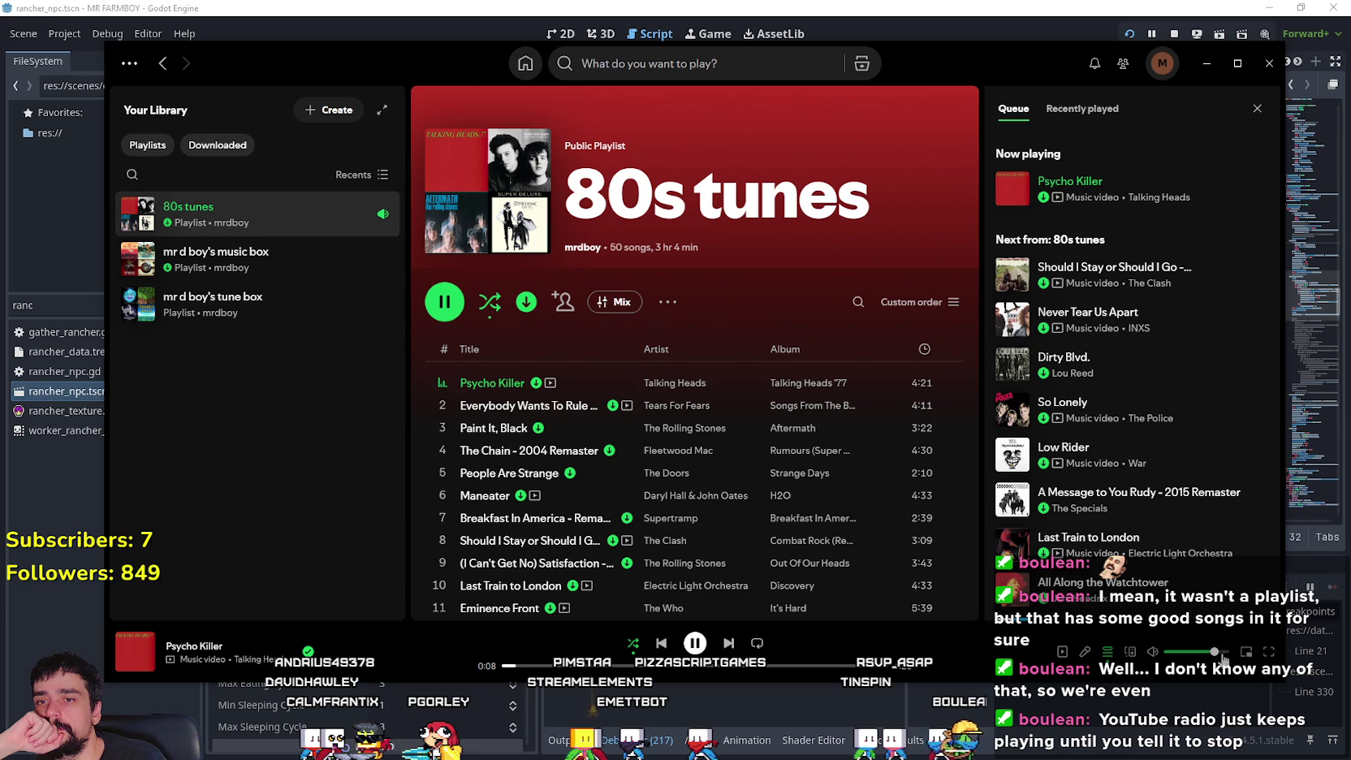
# - Scroll through the playing 80s tunes list and reposition the Spotify window on screen
pyautogui.scroll(-10, 1222, 542)
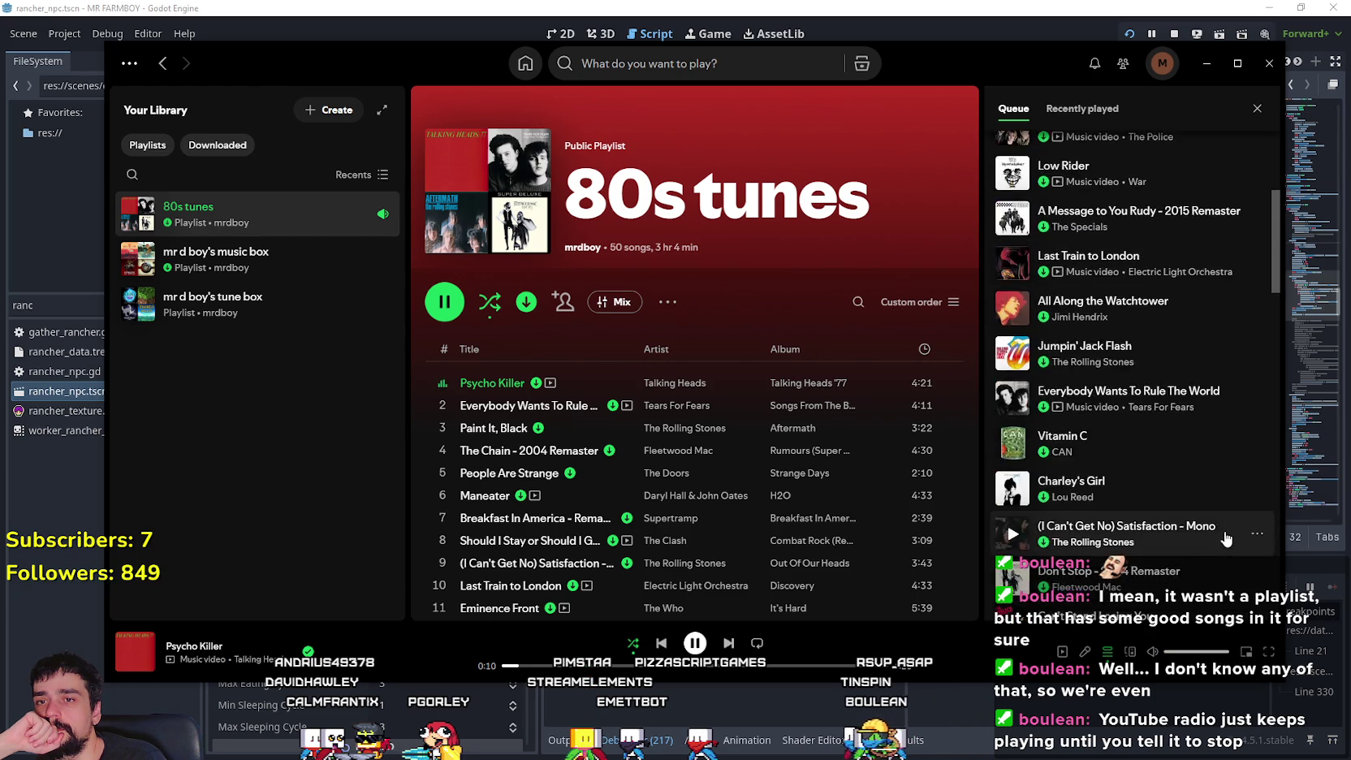
pyautogui.scroll(-10, 1222, 542)
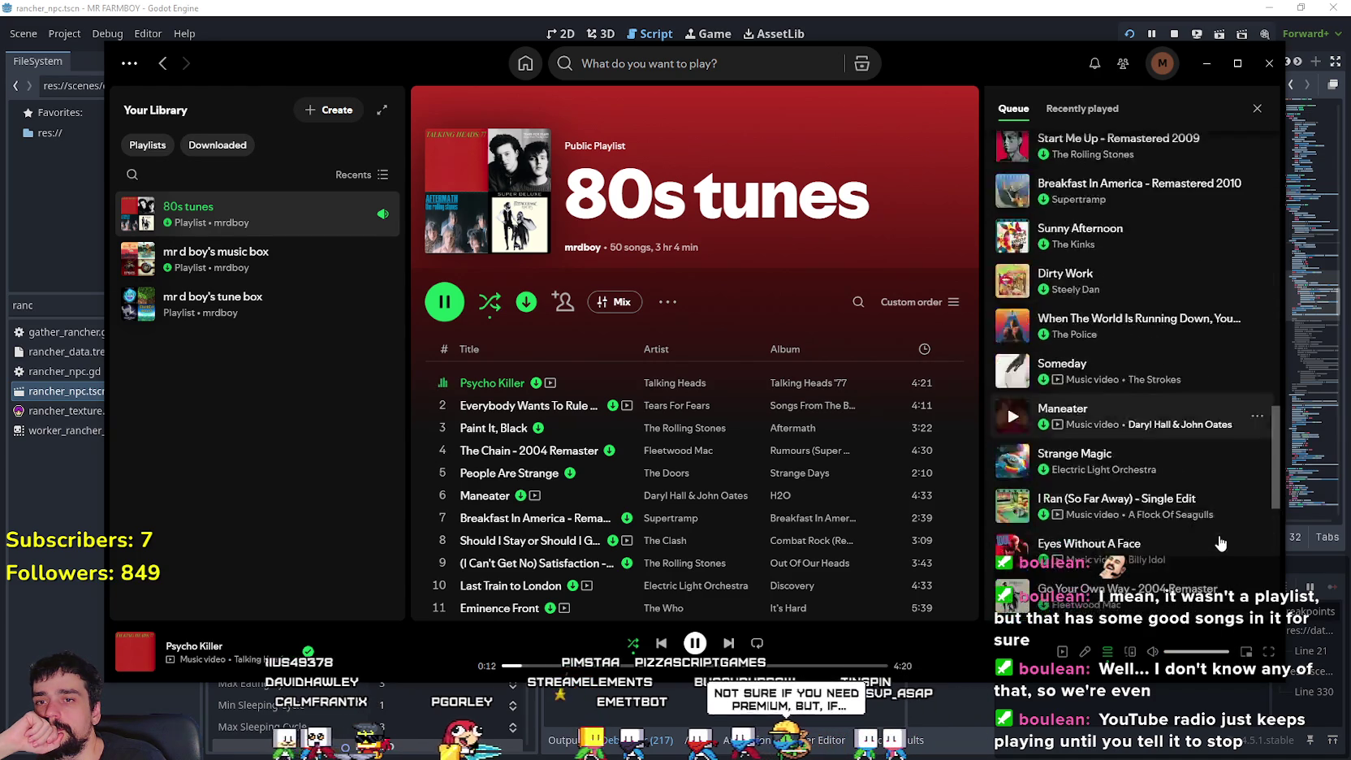
pyautogui.scroll(10, 1220, 543)
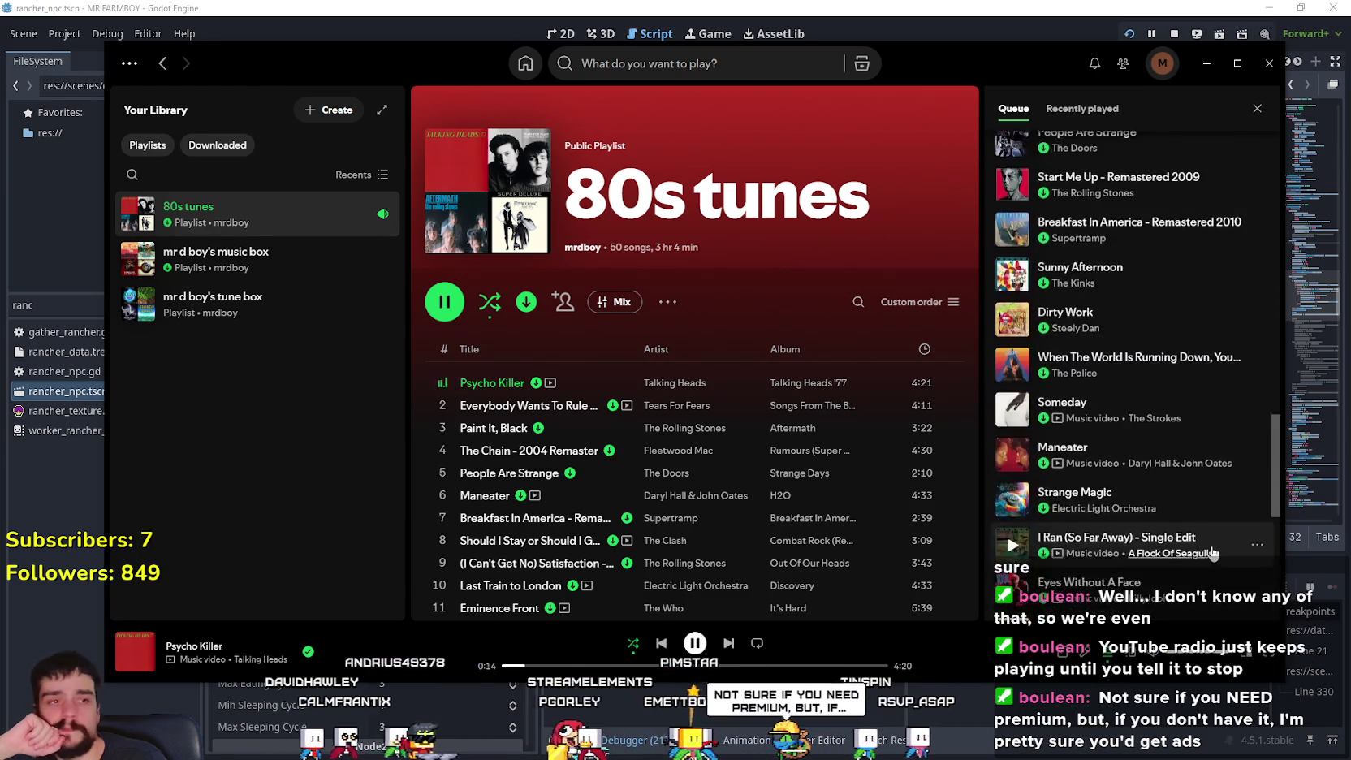
pyautogui.scroll(10, 1209, 555)
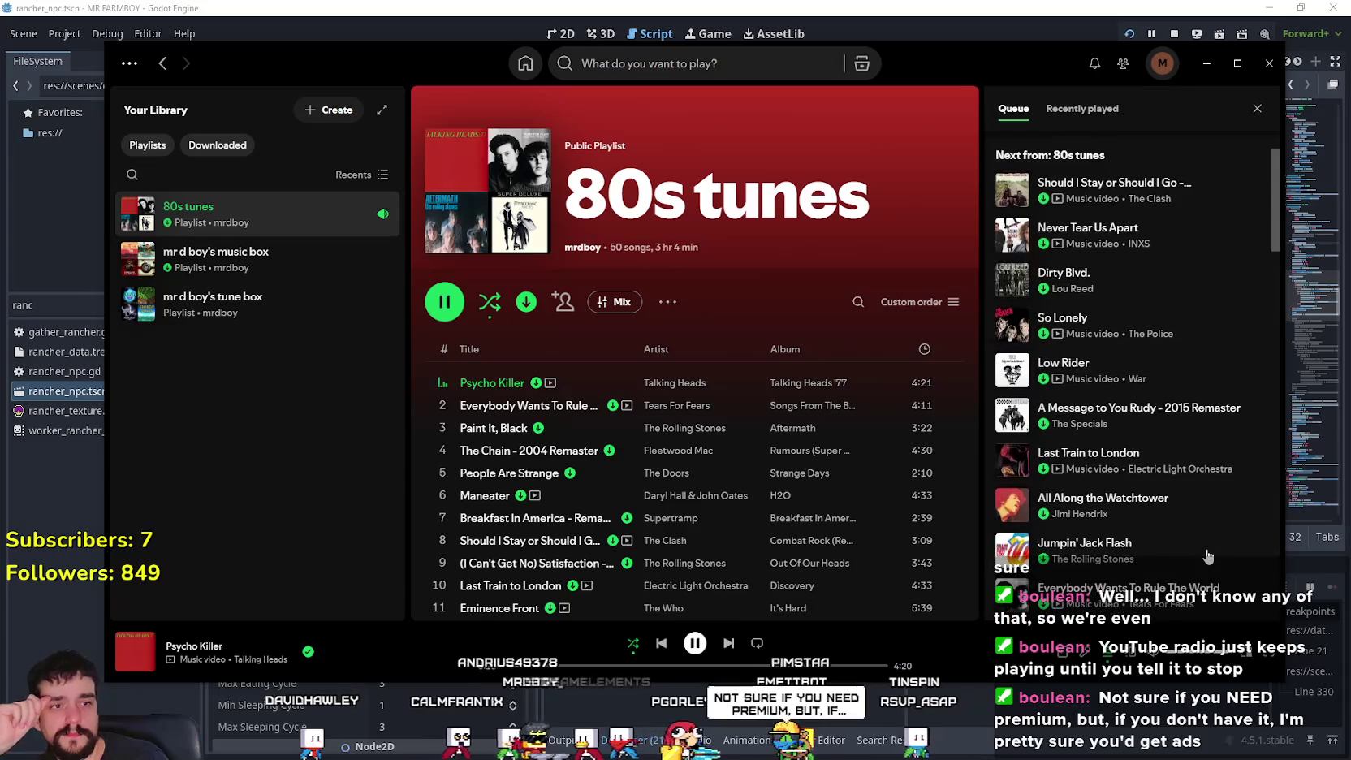
pyautogui.scroll(2, 1208, 554)
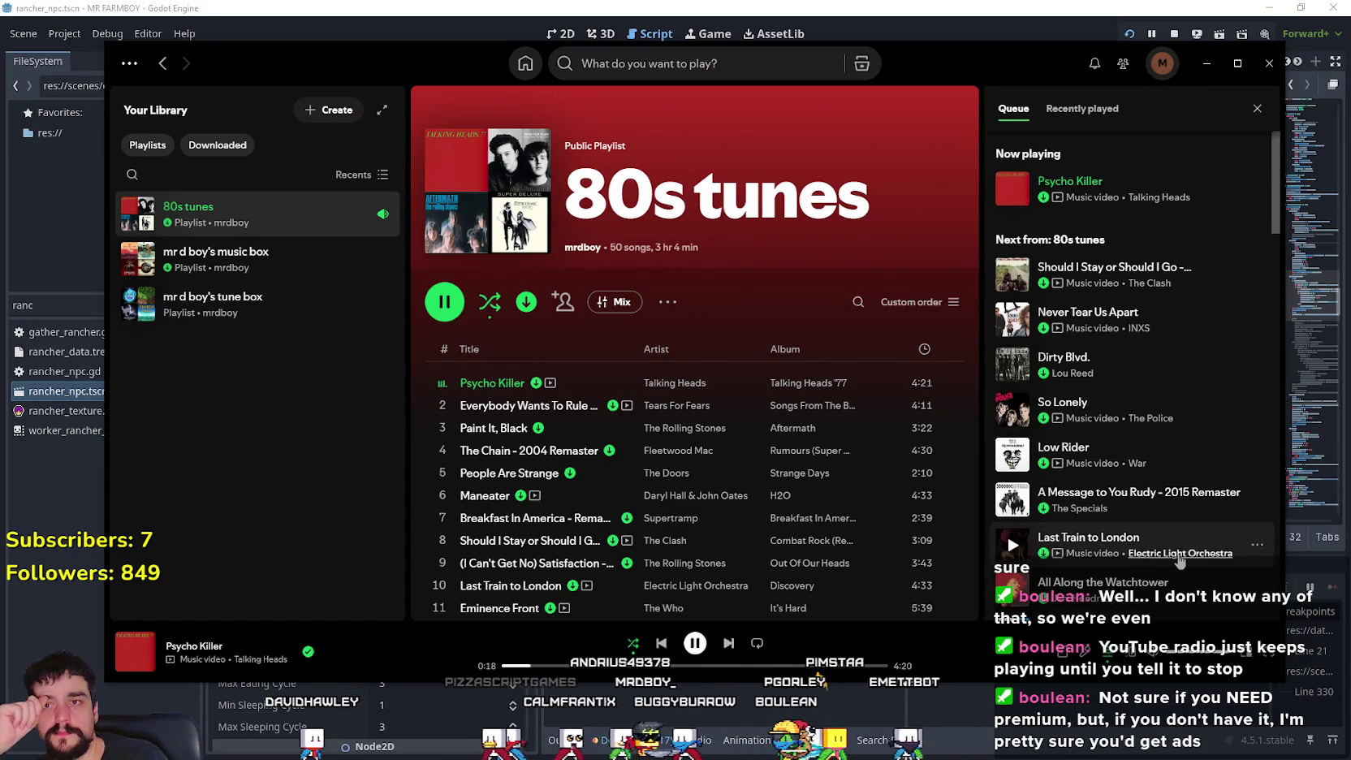
pyautogui.moveTo(968, 62); pyautogui.dragTo(1005, 64)
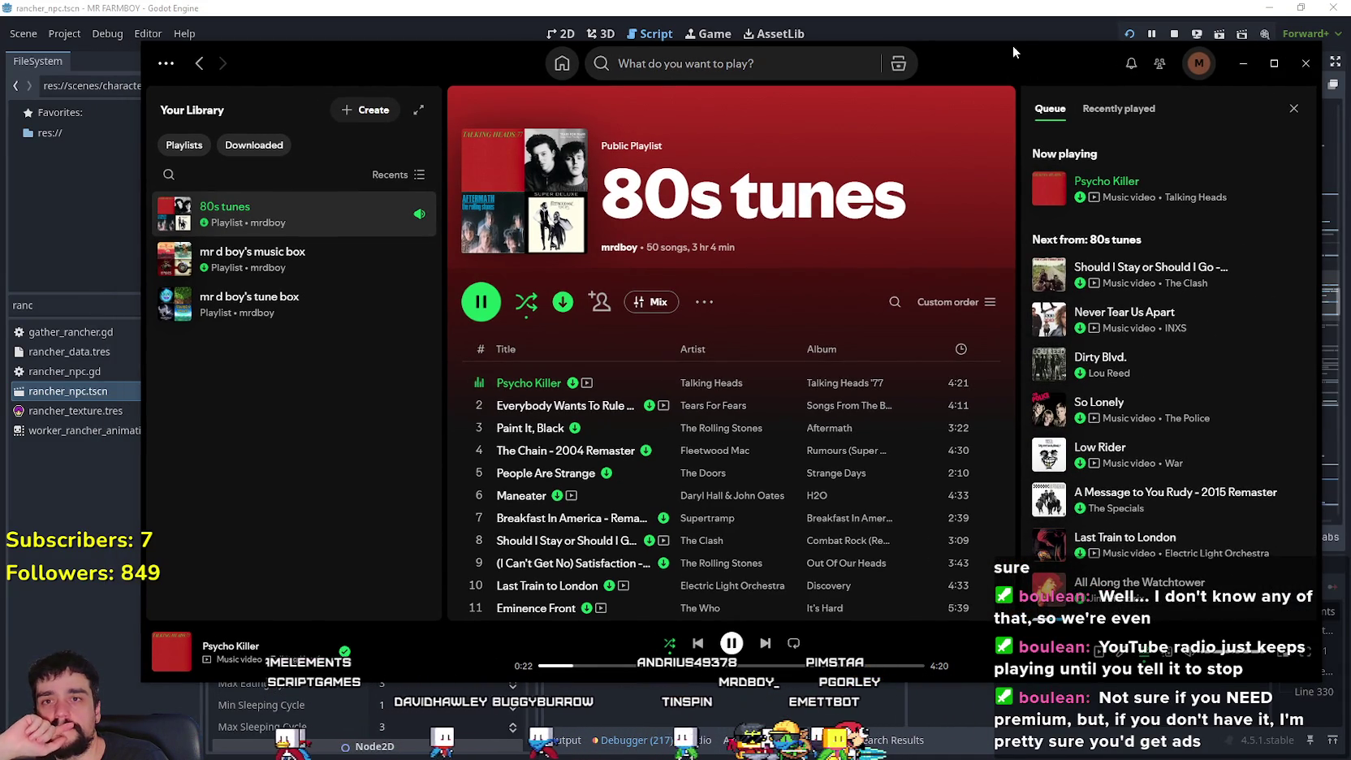
pyautogui.moveTo(1051, 52); pyautogui.dragTo(955, 45)
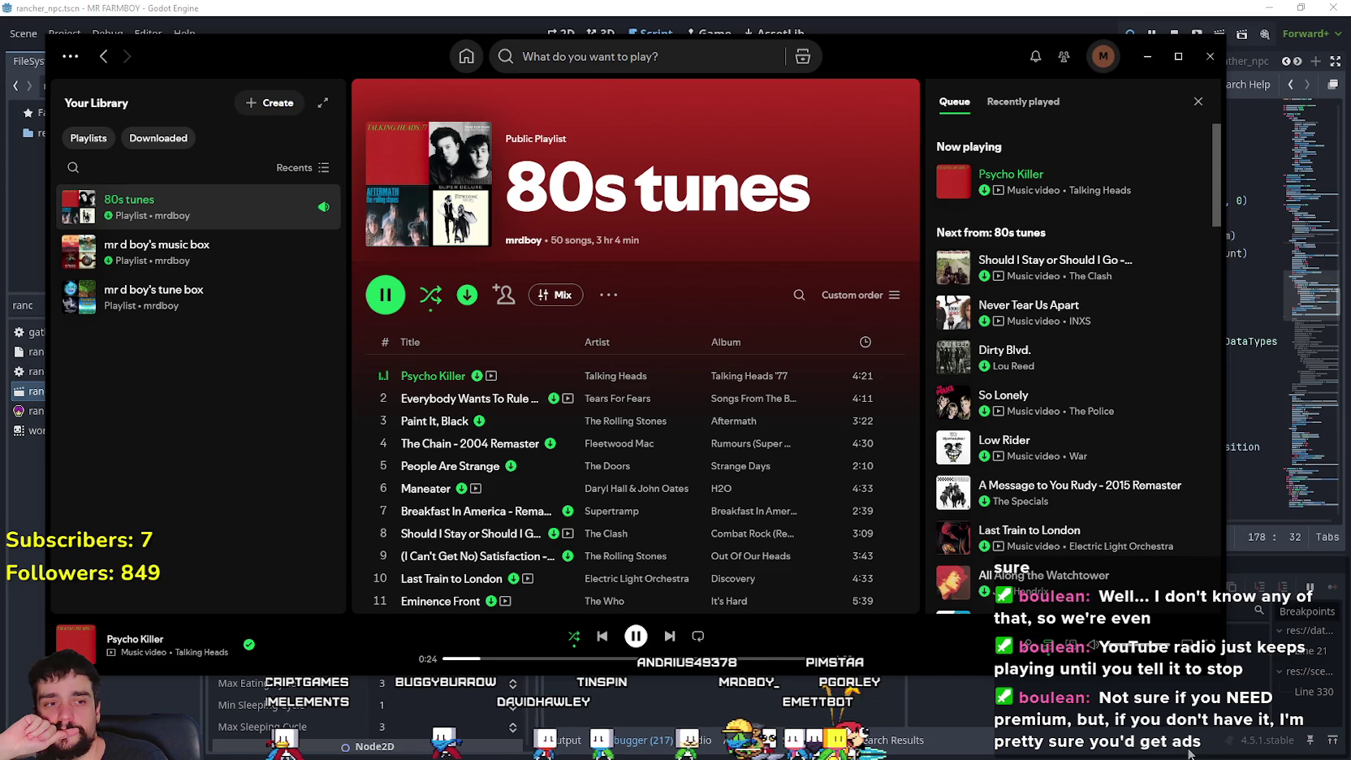
pyautogui.moveTo(960, 50); pyautogui.dragTo(995, 59)
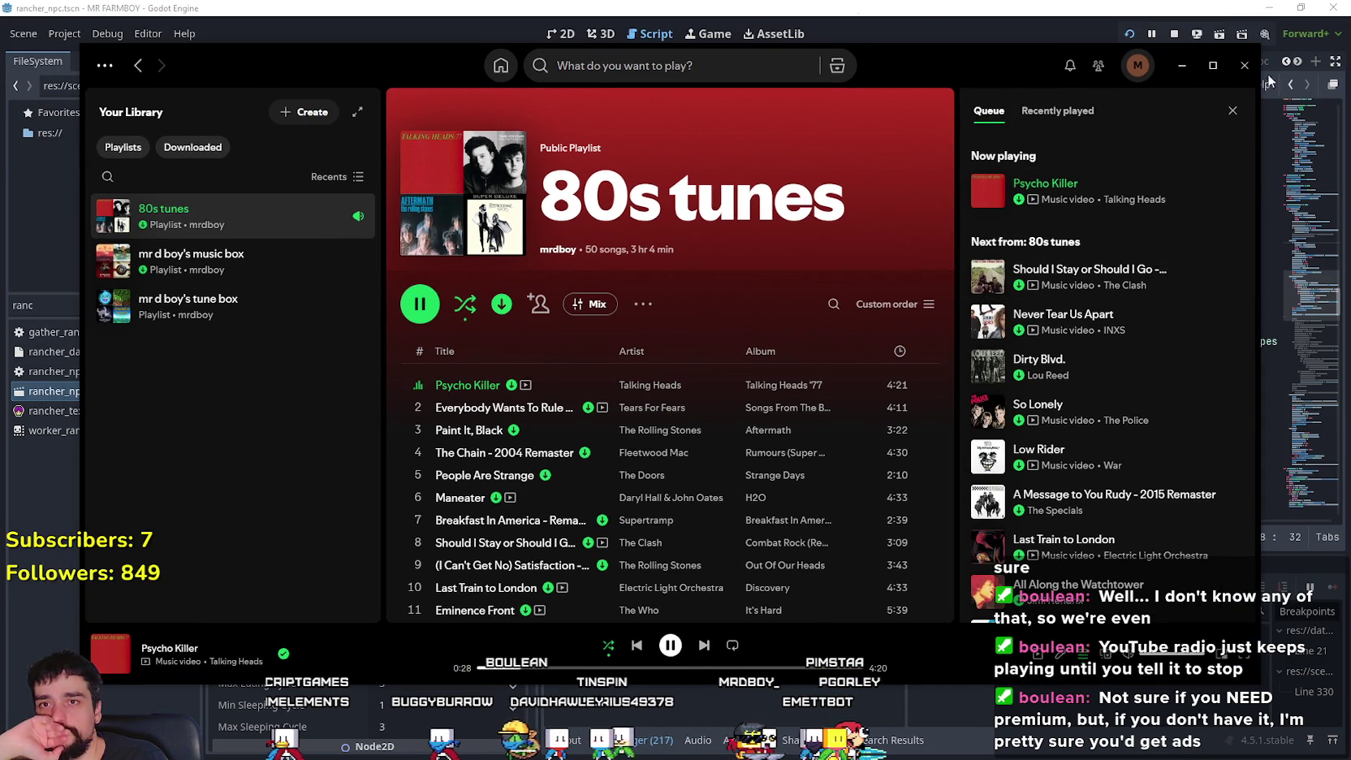
pyautogui.hotkey('alt', 'Tab')
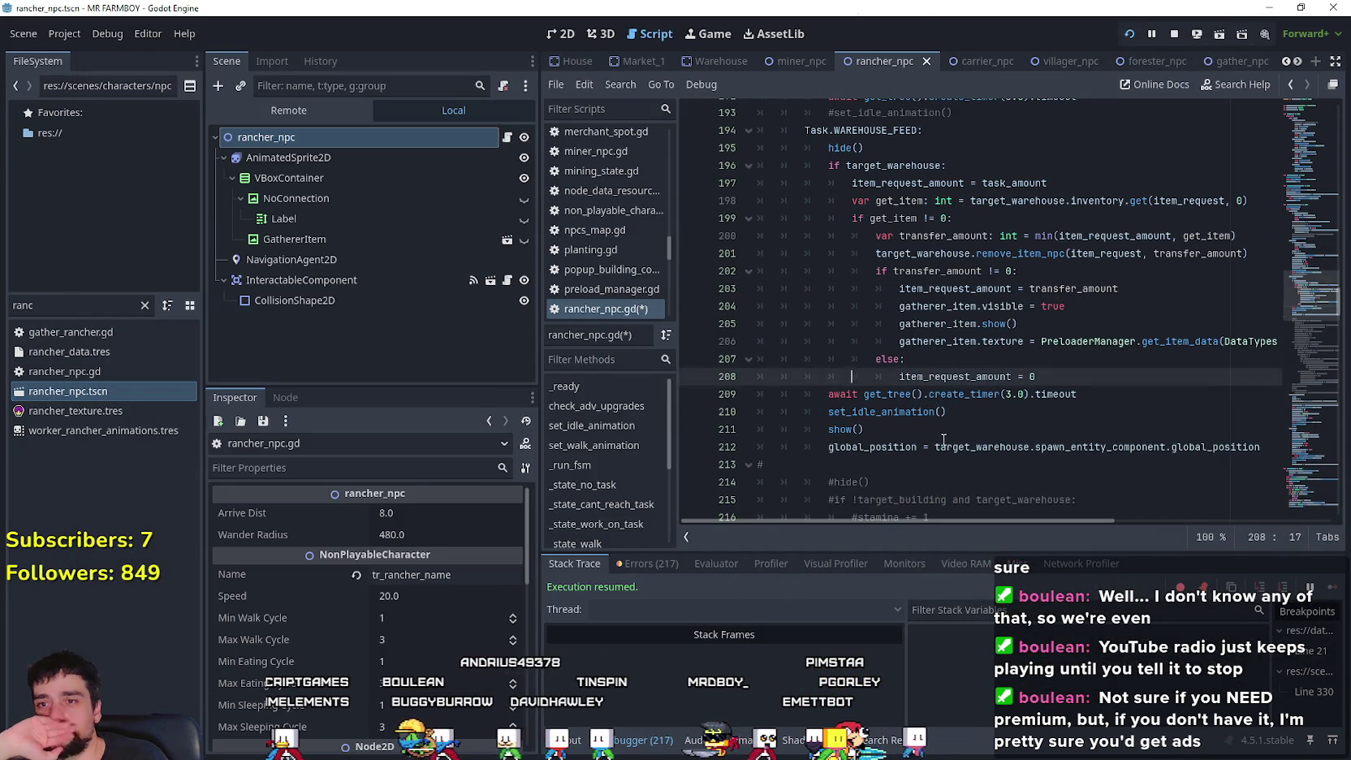
pyautogui.click(939, 430)
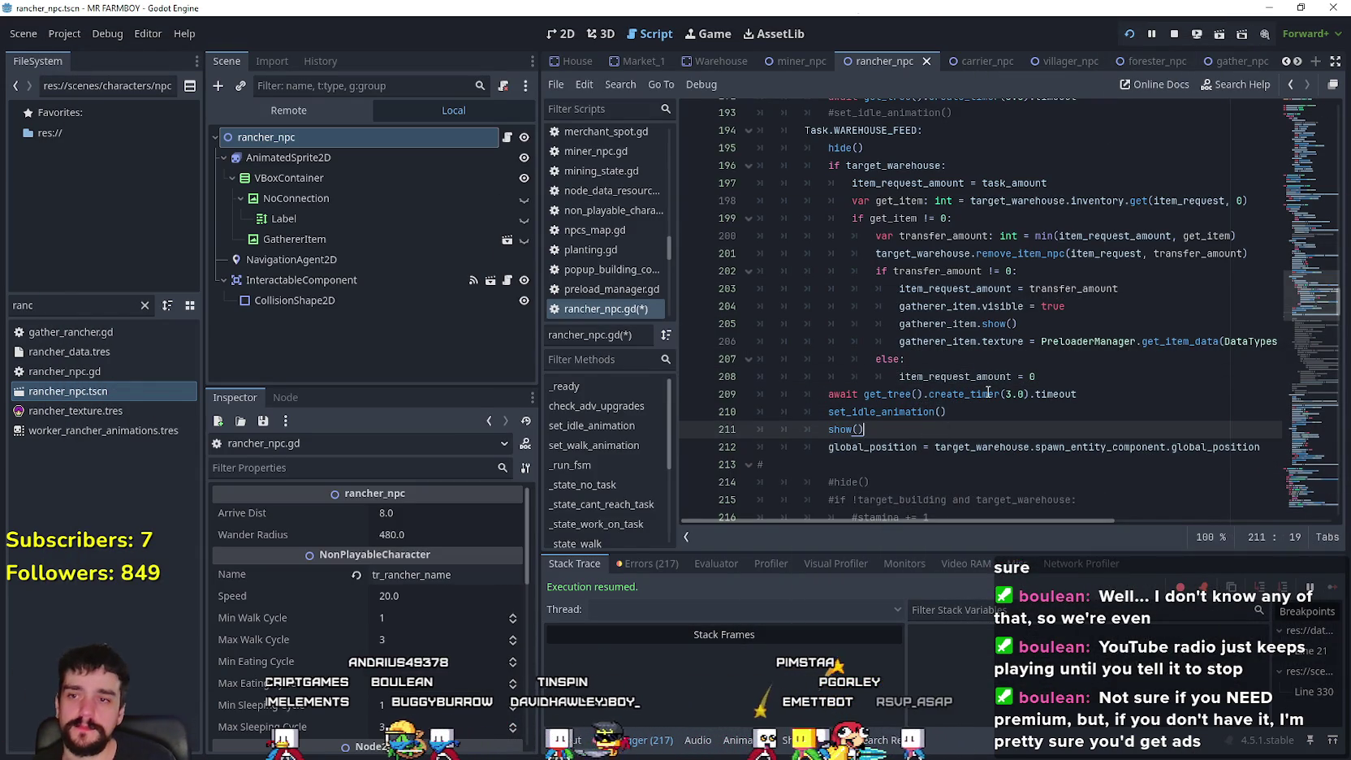
pyautogui.moveTo(989, 392)
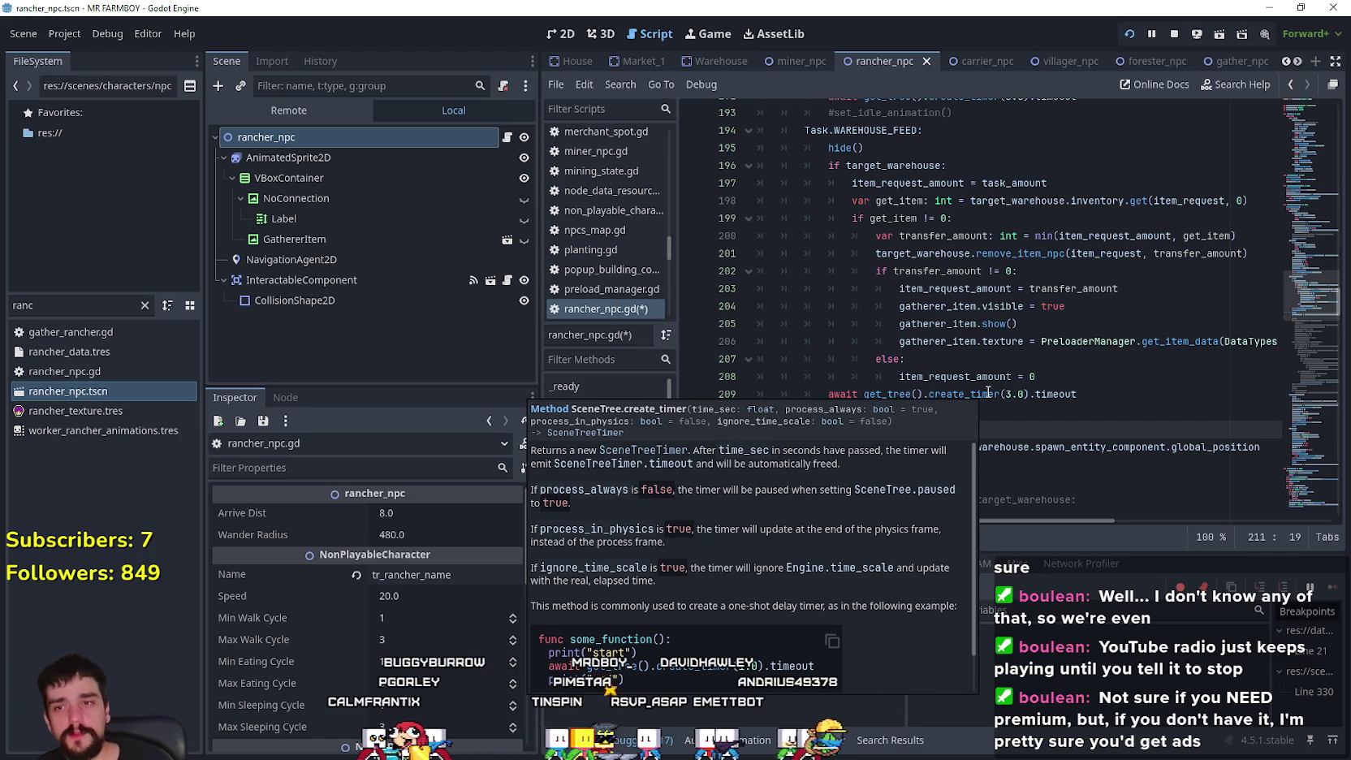
pyautogui.click(978, 323)
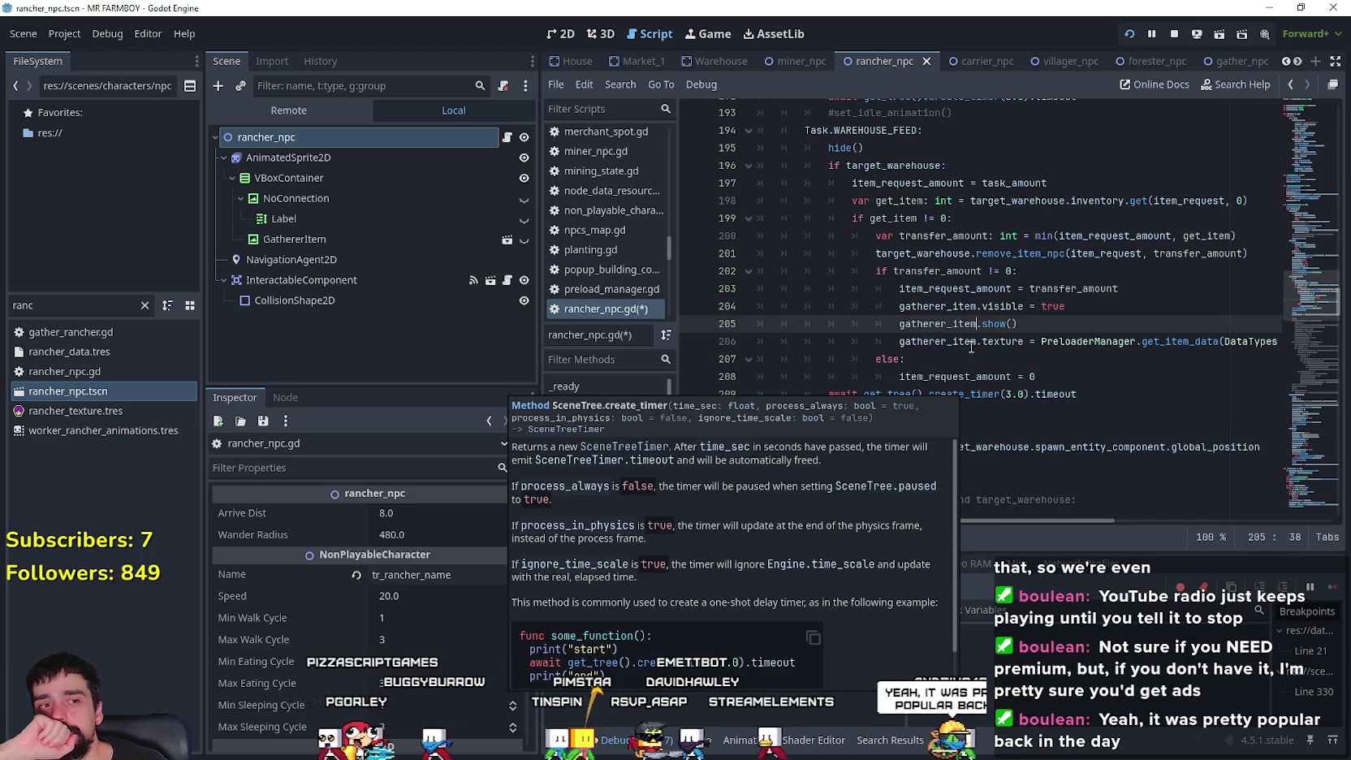
pyautogui.click(1001, 479)
pyautogui.scroll(-1, 1002, 461)
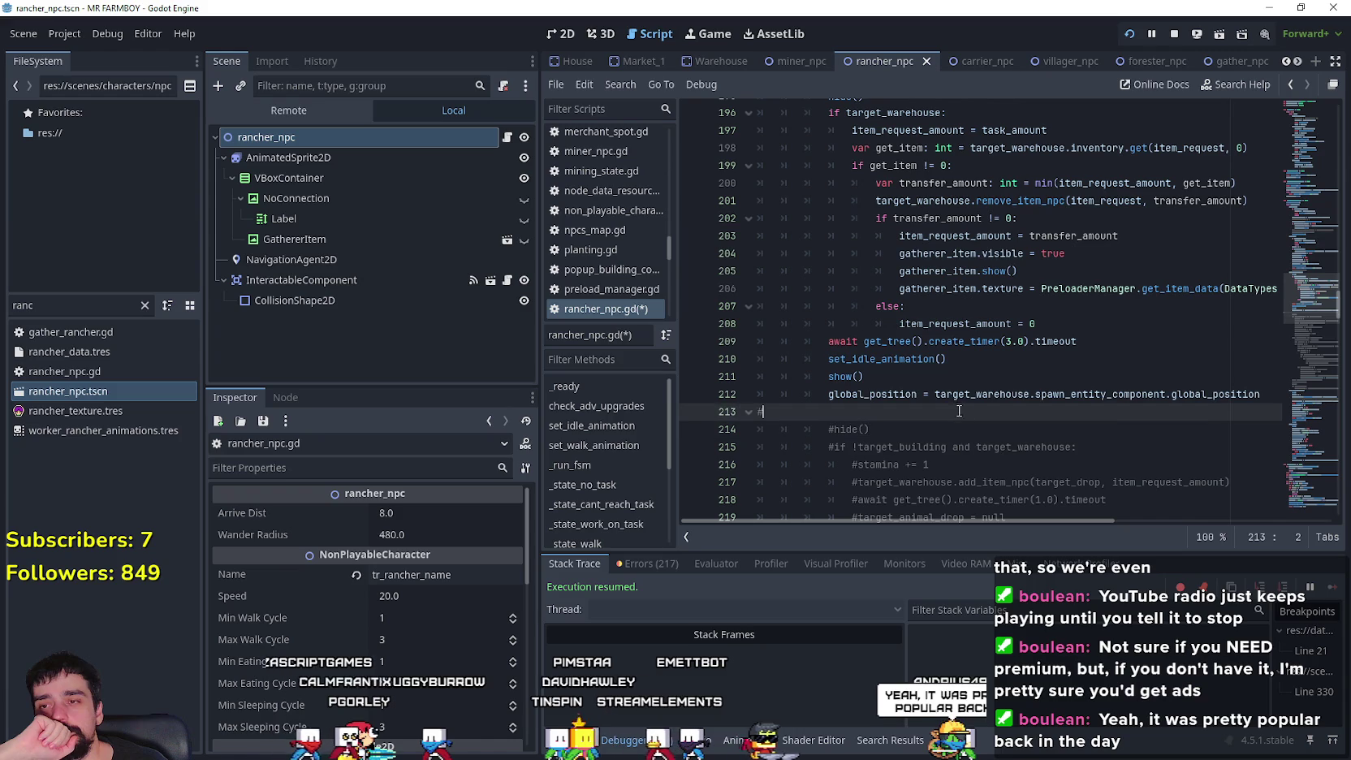
pyautogui.click(978, 412)
pyautogui.click(959, 393)
pyautogui.scroll(2, 1015, 422)
pyautogui.click(997, 415)
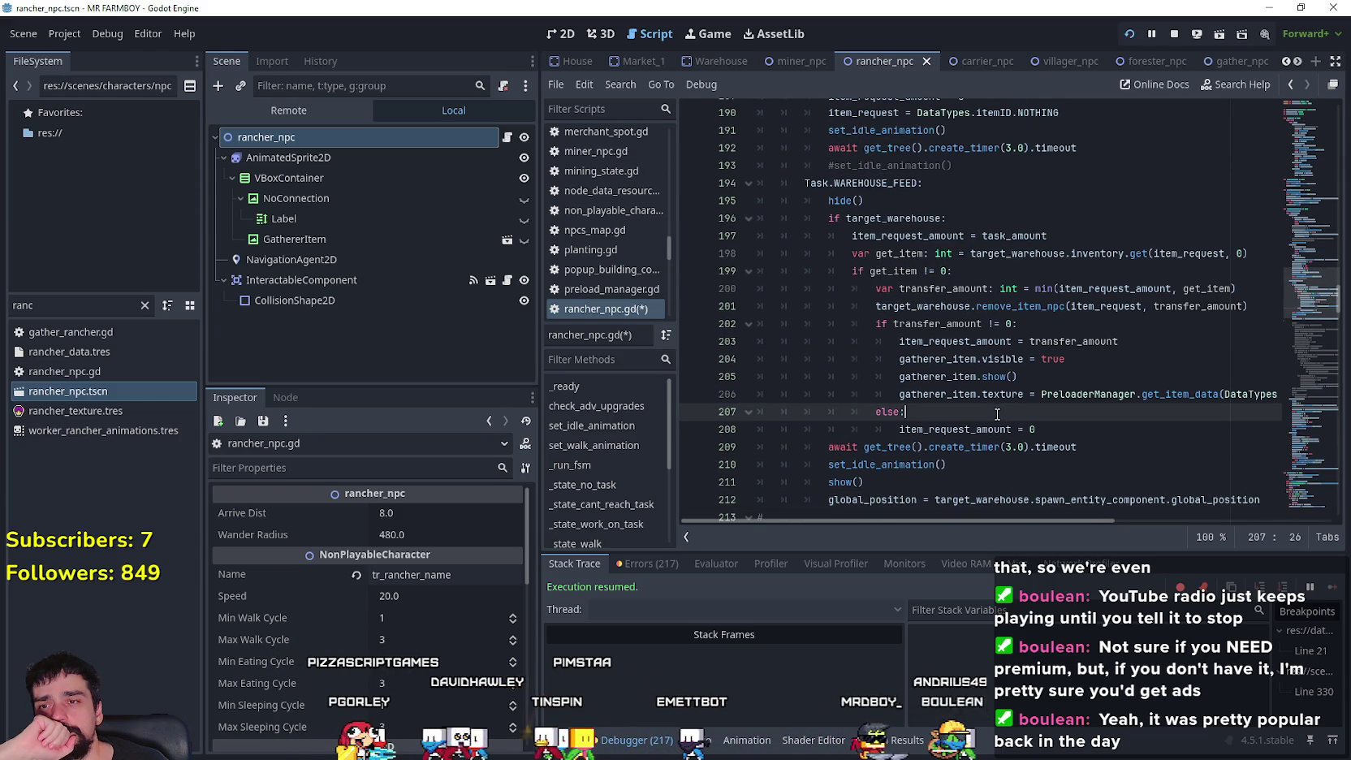
pyautogui.scroll(2, 1066, 412)
pyautogui.click(966, 307)
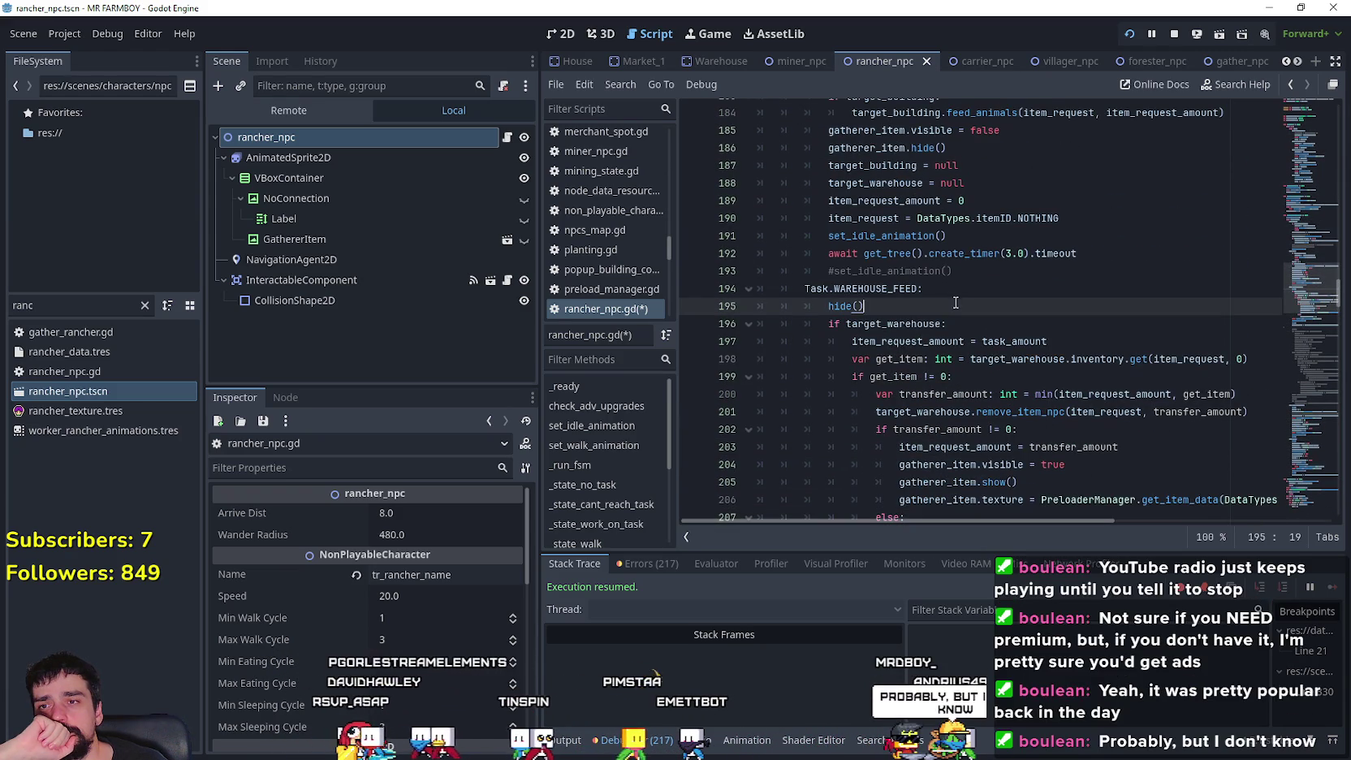
pyautogui.click(966, 291)
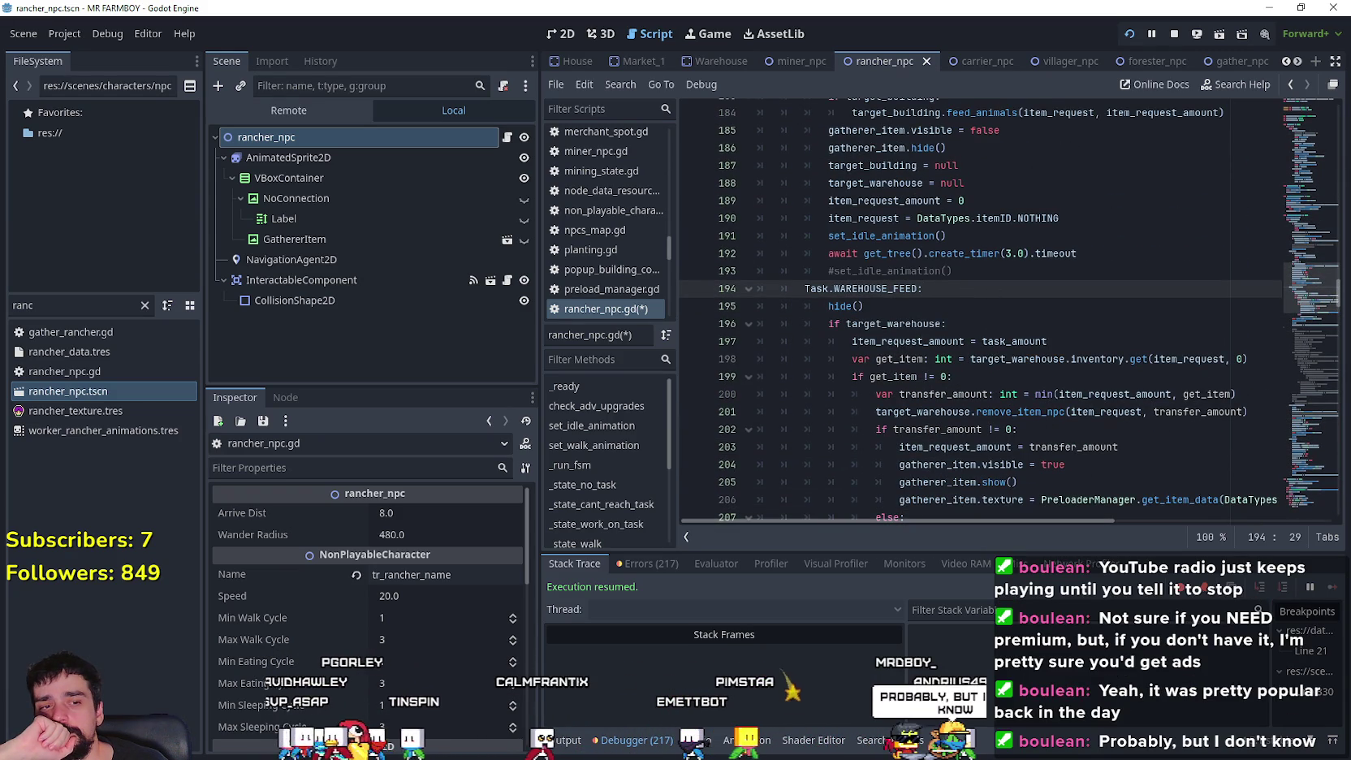
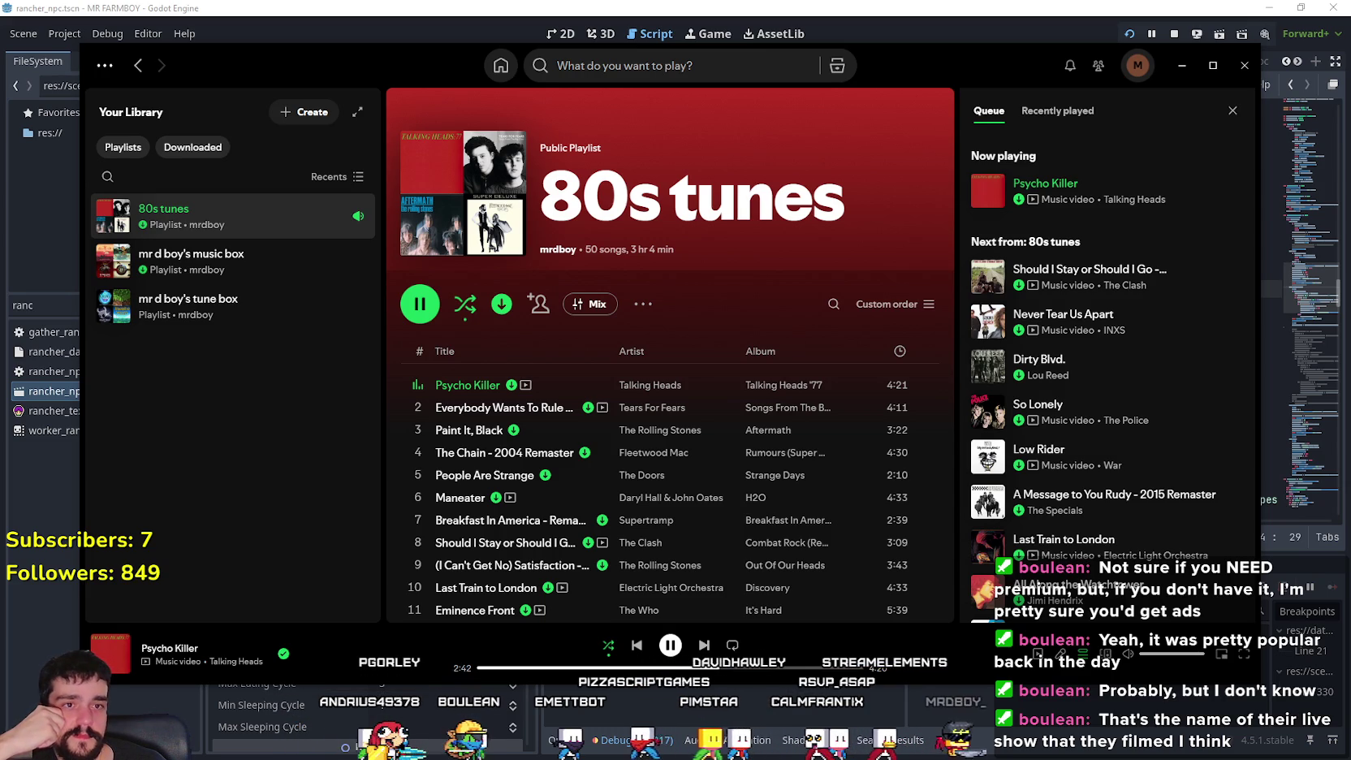
# - Shift the Spotify window slightly to the left
pyautogui.moveTo(349, 55); pyautogui.dragTo(297, 54)
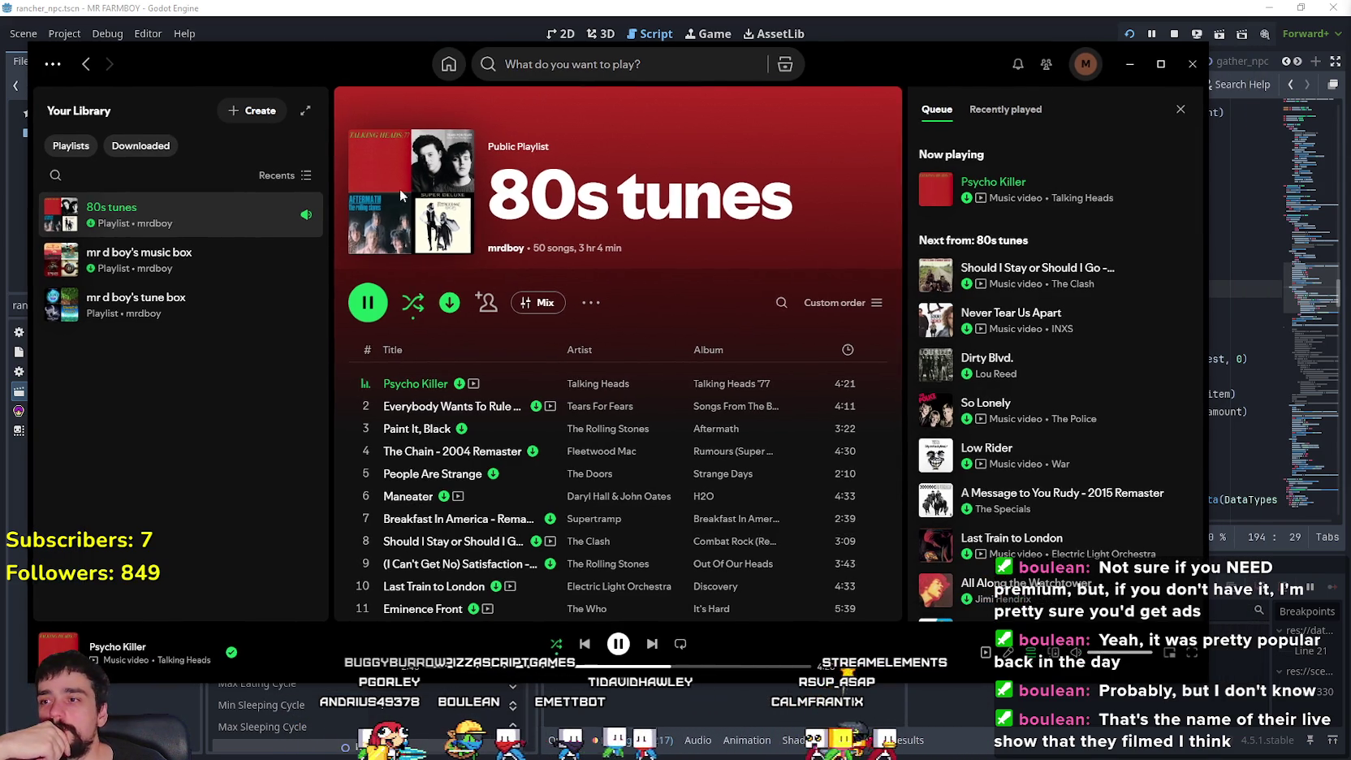
# - Minimize Spotify and widen the rancher_npc.gd code editor area
pyautogui.click(1129, 66)
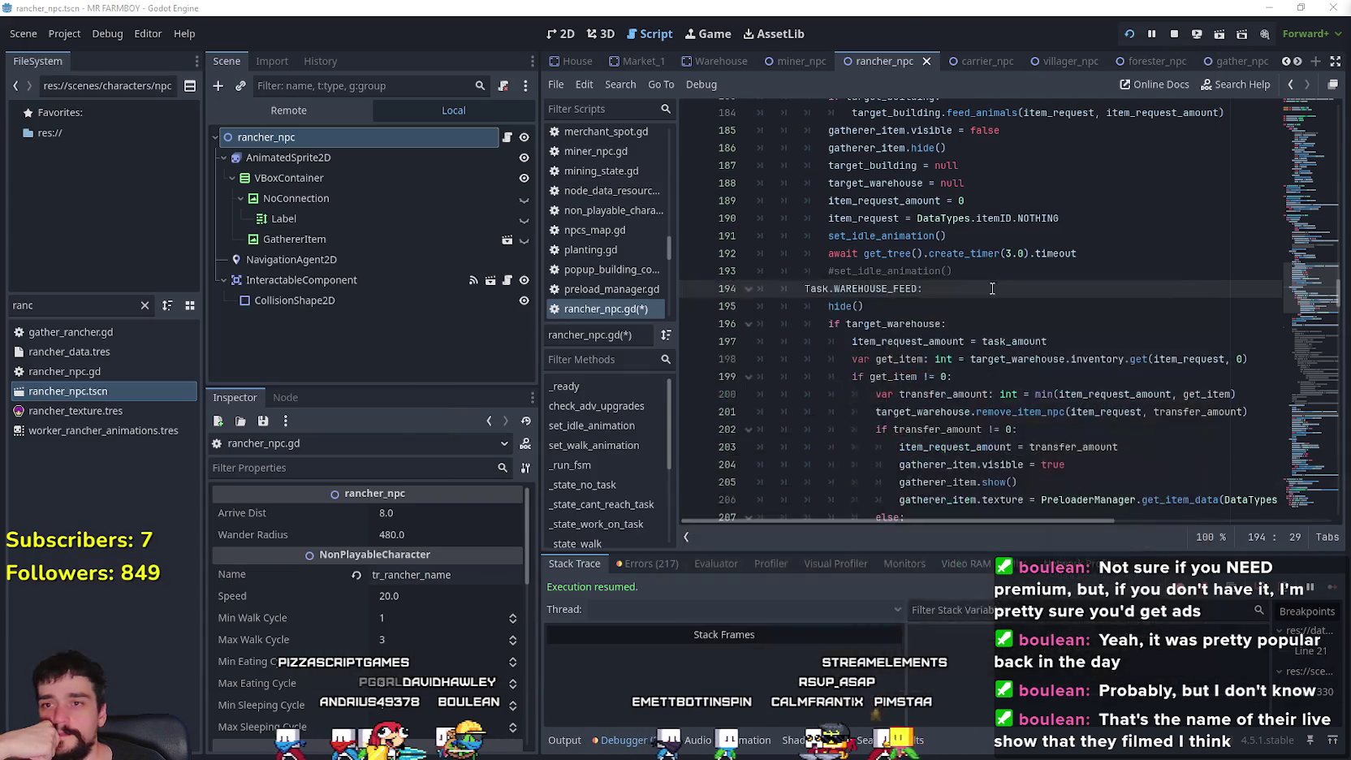
pyautogui.click(863, 307)
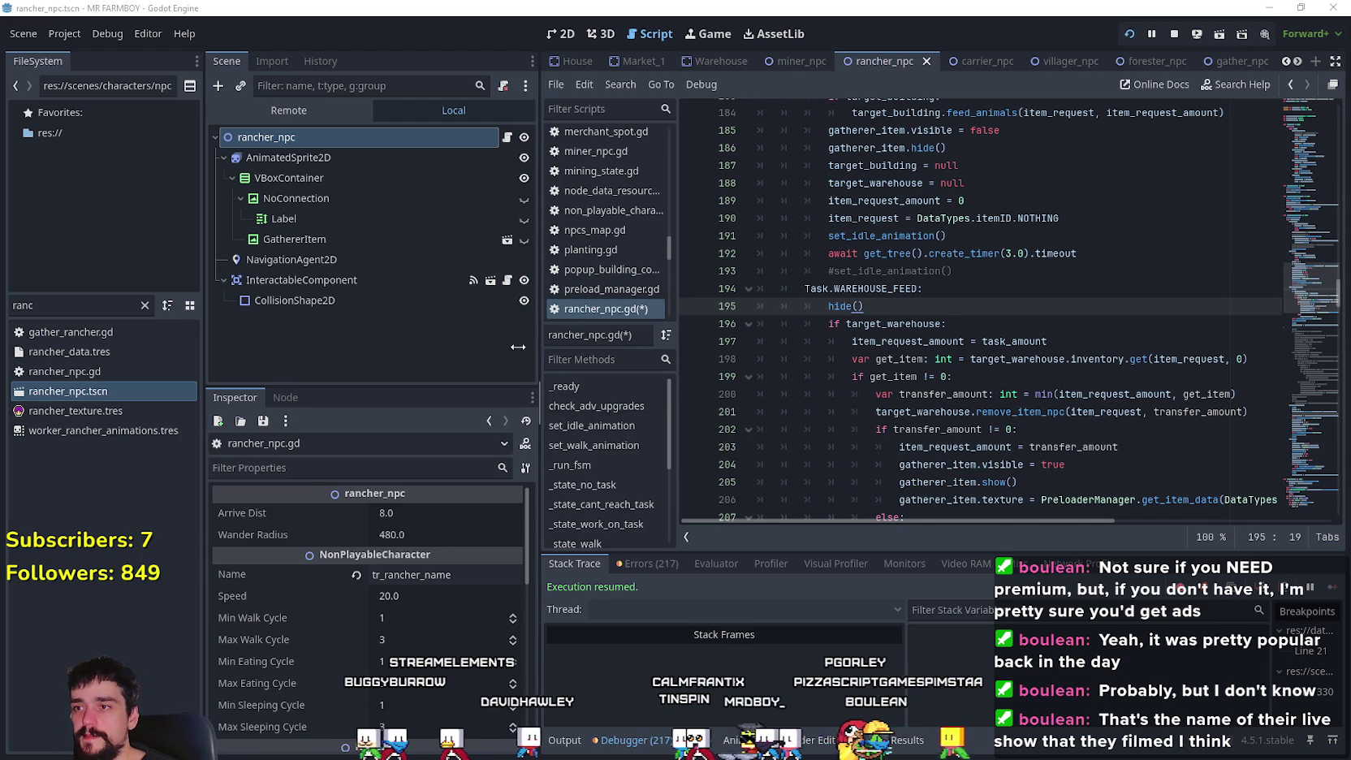
pyautogui.moveTo(518, 347); pyautogui.dragTo(433, 347)
# - Read through the Task.WAREHOUSE_FEED block, lines 194–212, down to the warehouse spawn position
pyautogui.click(924, 357)
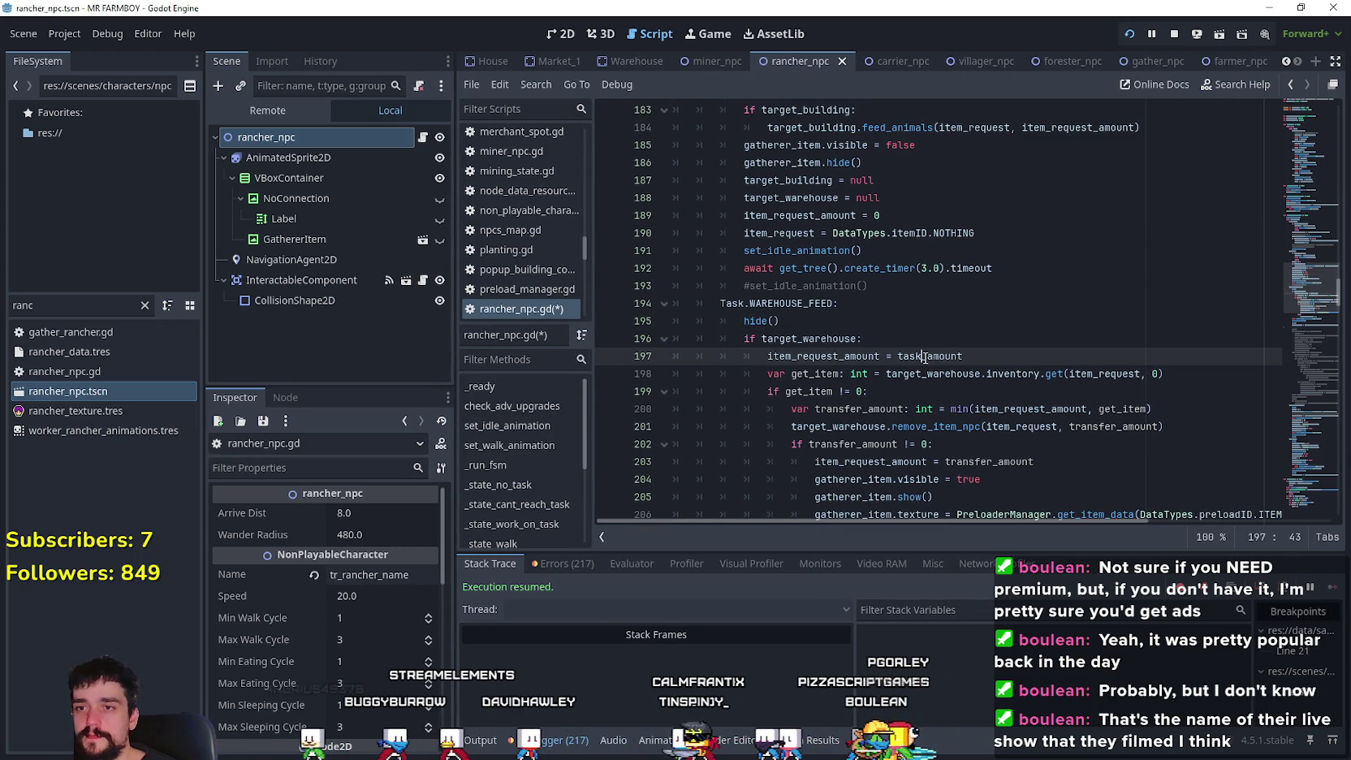
pyautogui.click(977, 355)
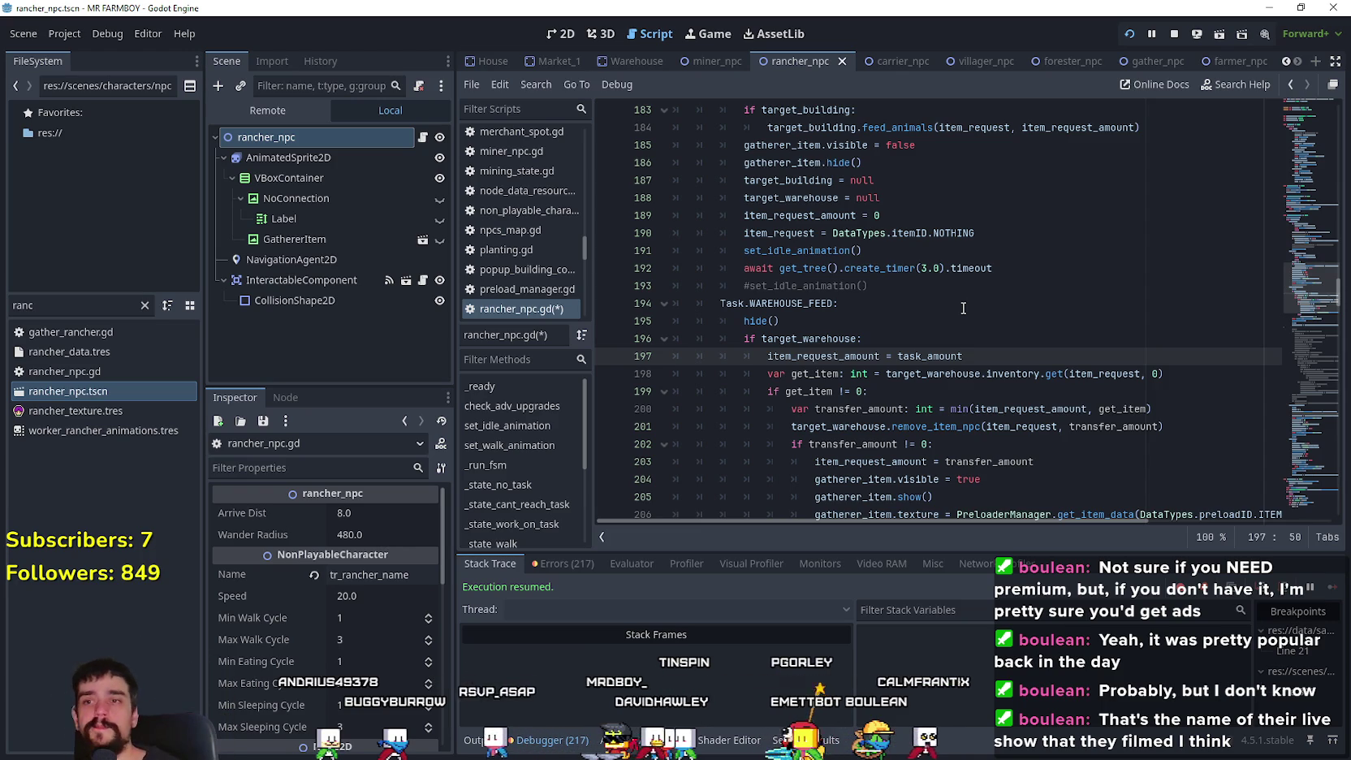
pyautogui.click(927, 303)
pyautogui.scroll(-1, 927, 284)
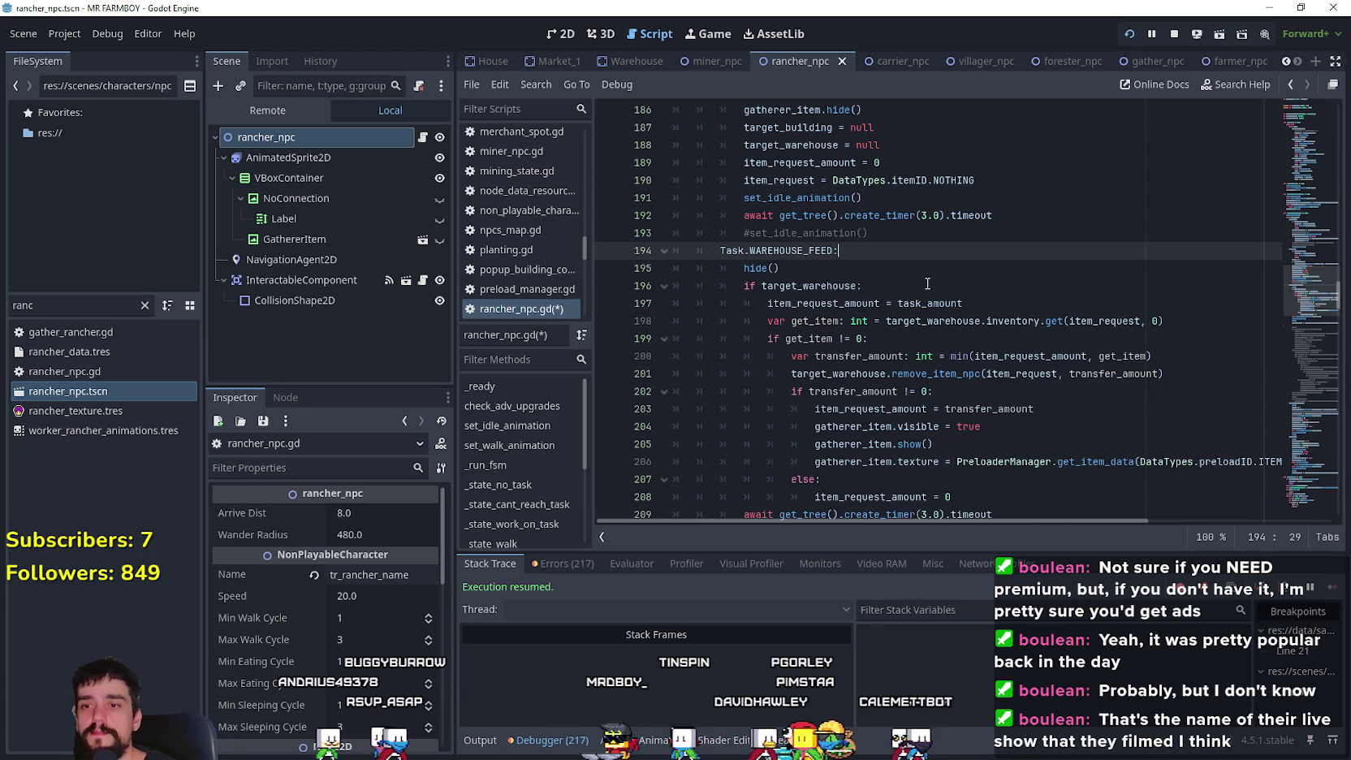
pyautogui.scroll(-2, 931, 291)
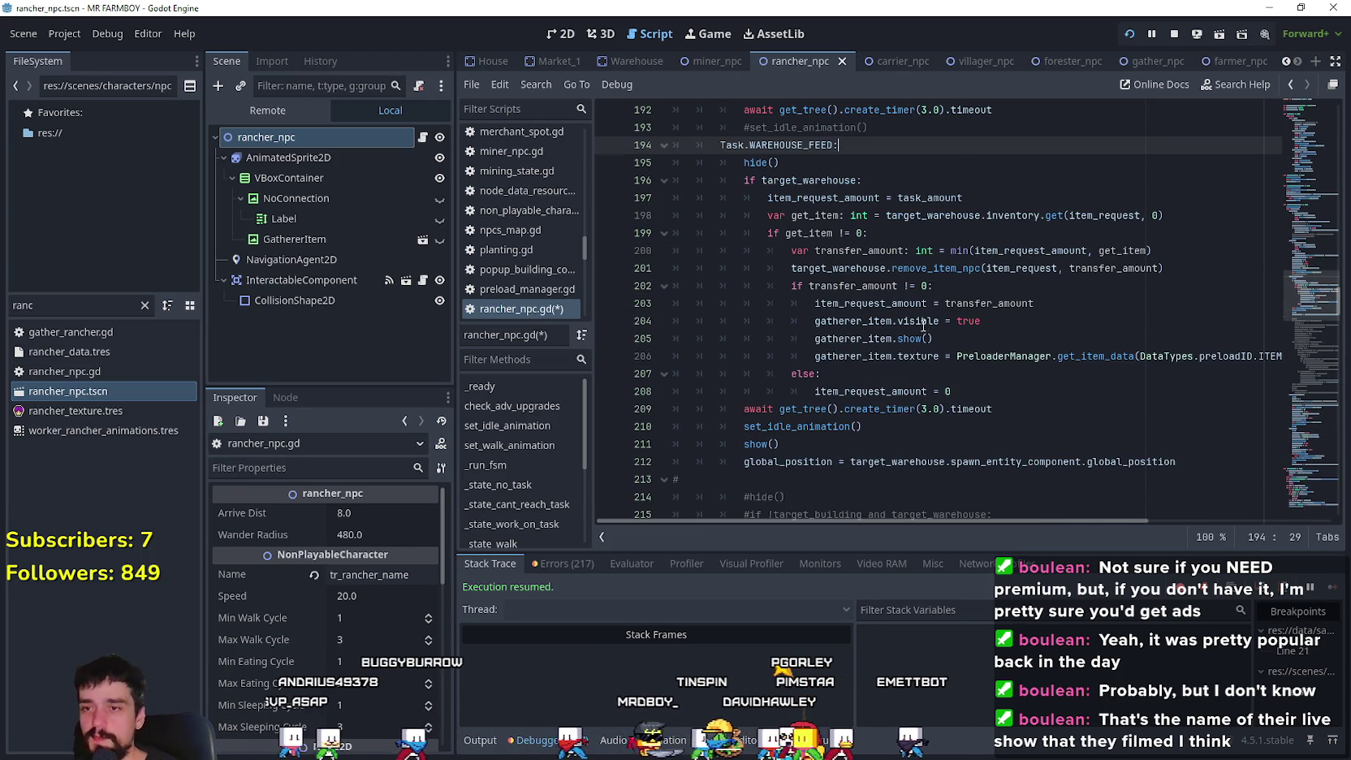
pyautogui.click(966, 385)
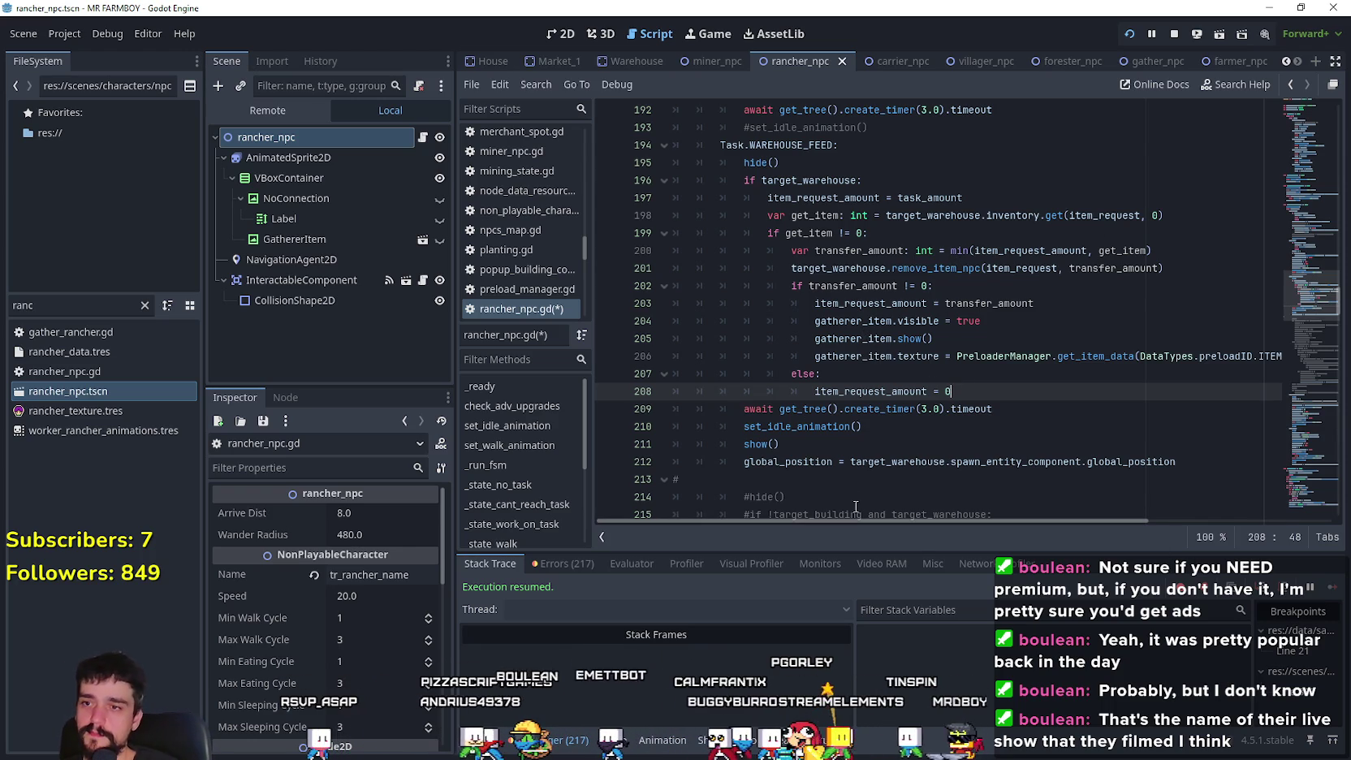
pyautogui.click(852, 479)
pyautogui.scroll(-1, 1055, 455)
pyautogui.click(1226, 408)
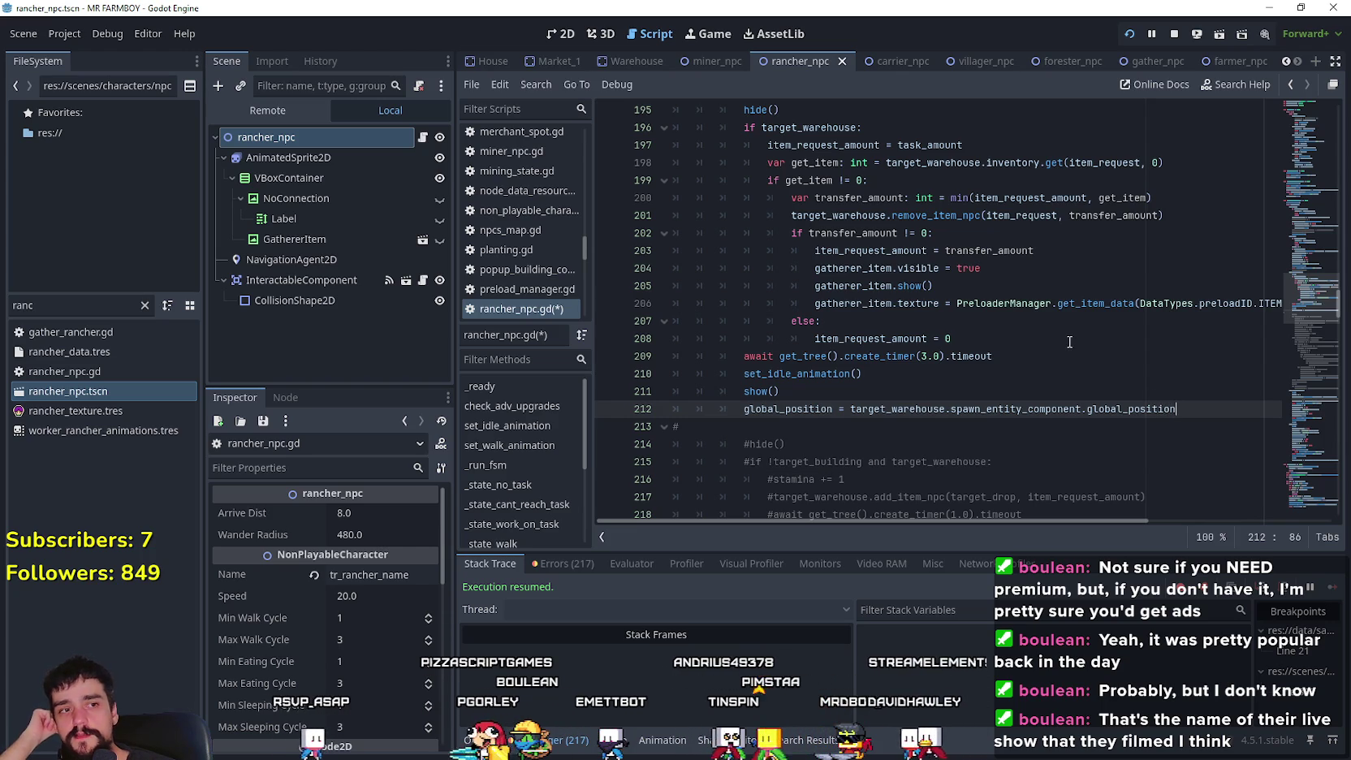
pyautogui.click(987, 389)
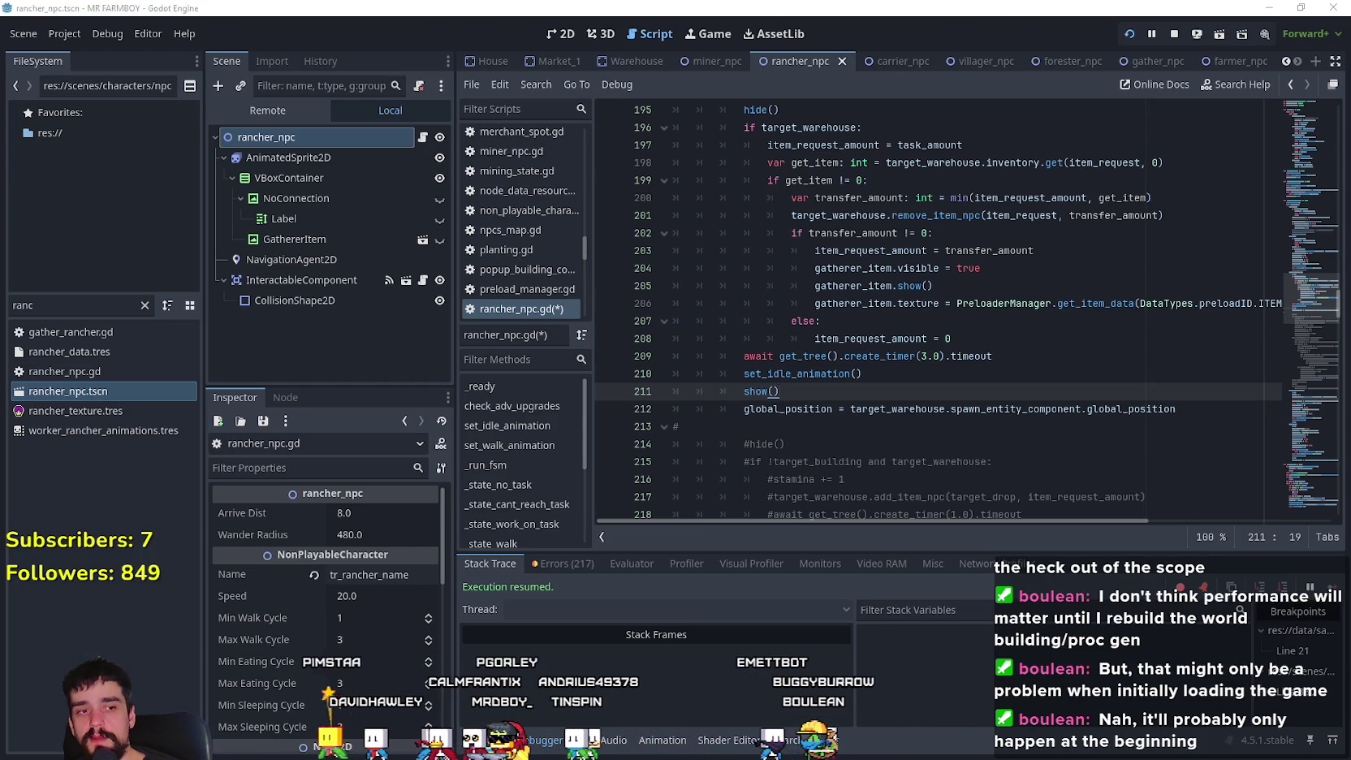
# - Run the game and pick the grass Land tile from Crafting
pyautogui.press('c')
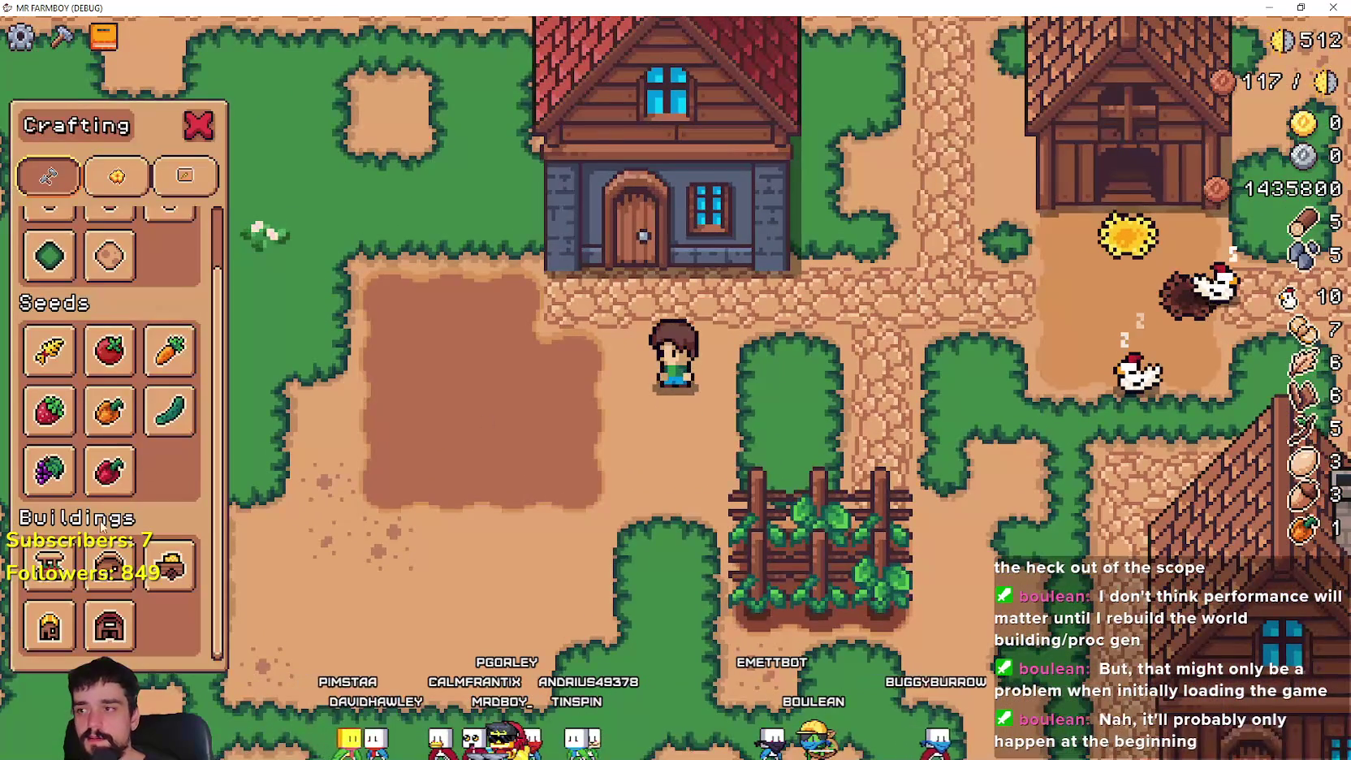
pyautogui.press('w')
pyautogui.scroll(2, 110, 455)
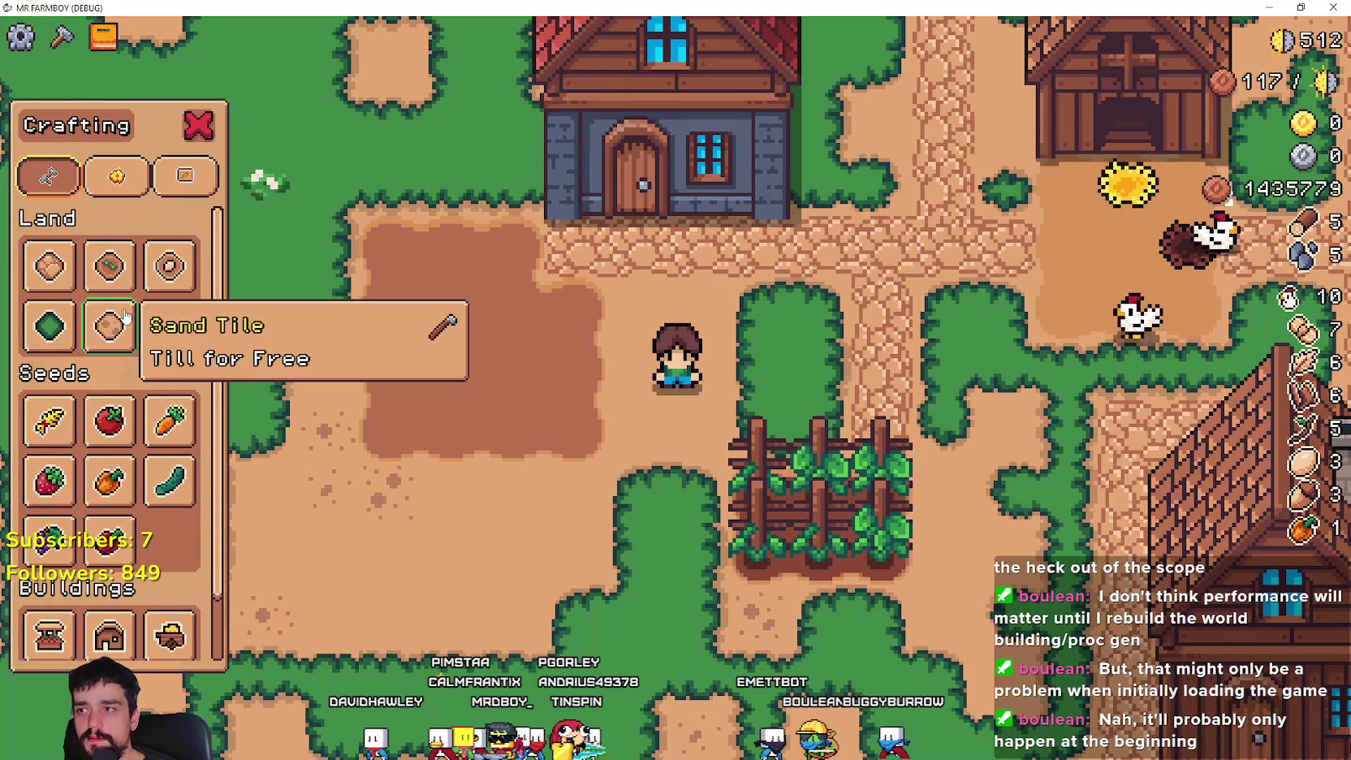
pyautogui.click(48, 325)
# - Walk the farmer around with the grass tile, then cancel placement near the chicken coop
pyautogui.press('a')
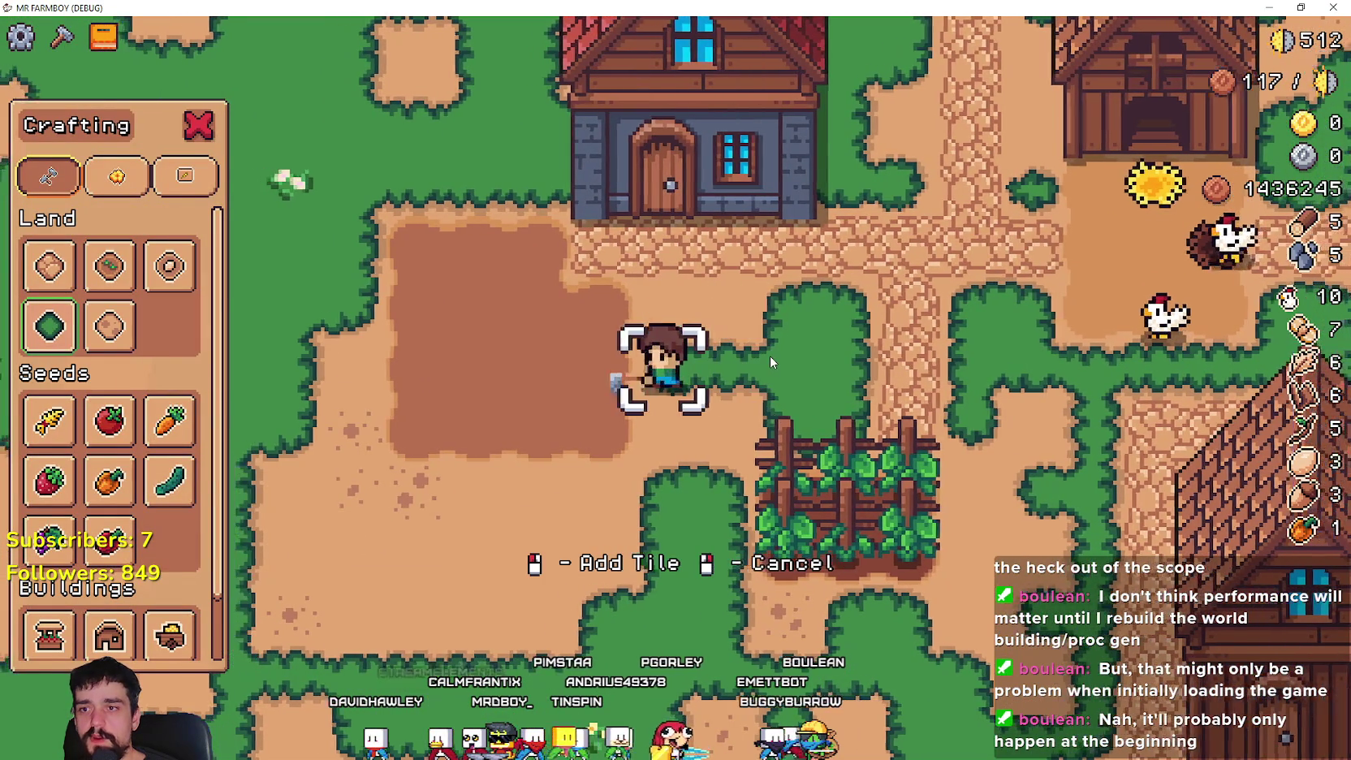
pyautogui.press('s')
pyautogui.press('d')
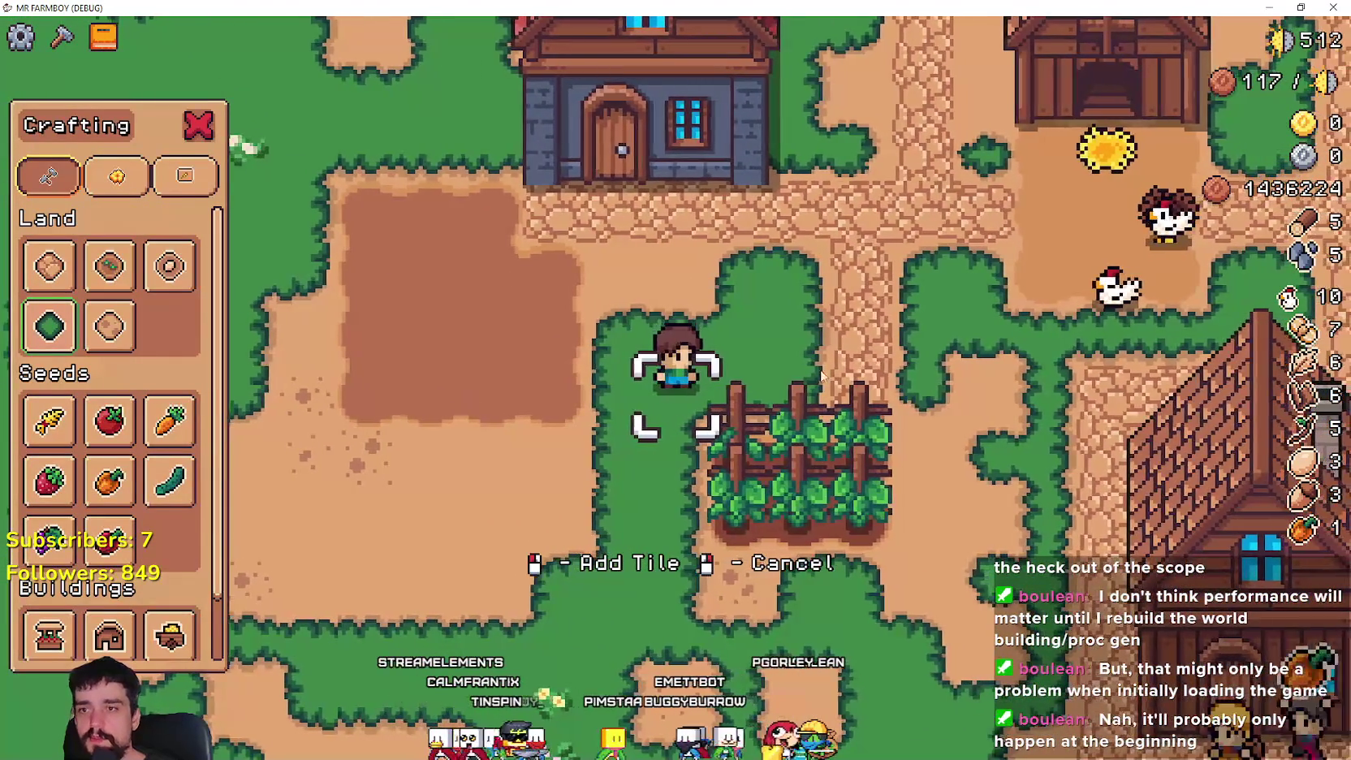
pyautogui.press('a')
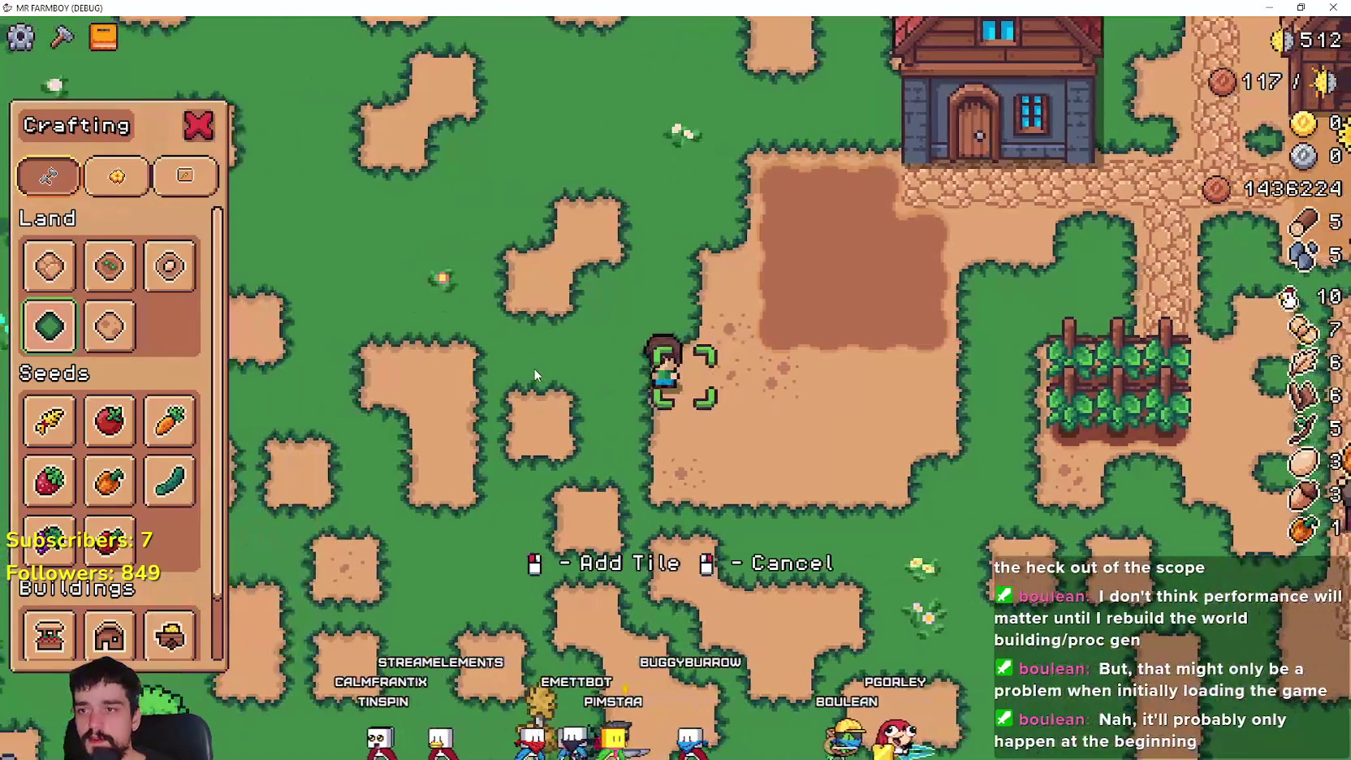
pyautogui.press('d')
pyautogui.press('w')
pyautogui.press('Escape')
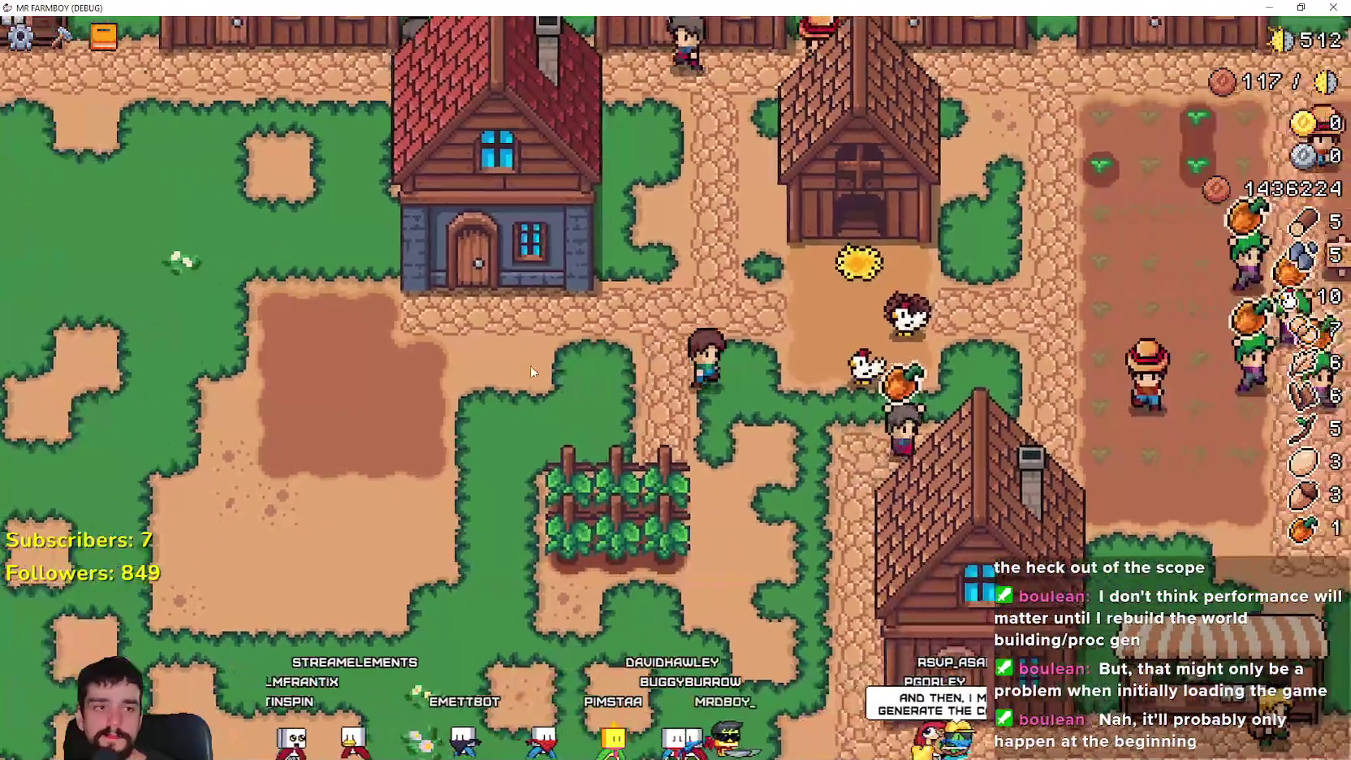
pyautogui.press('s')
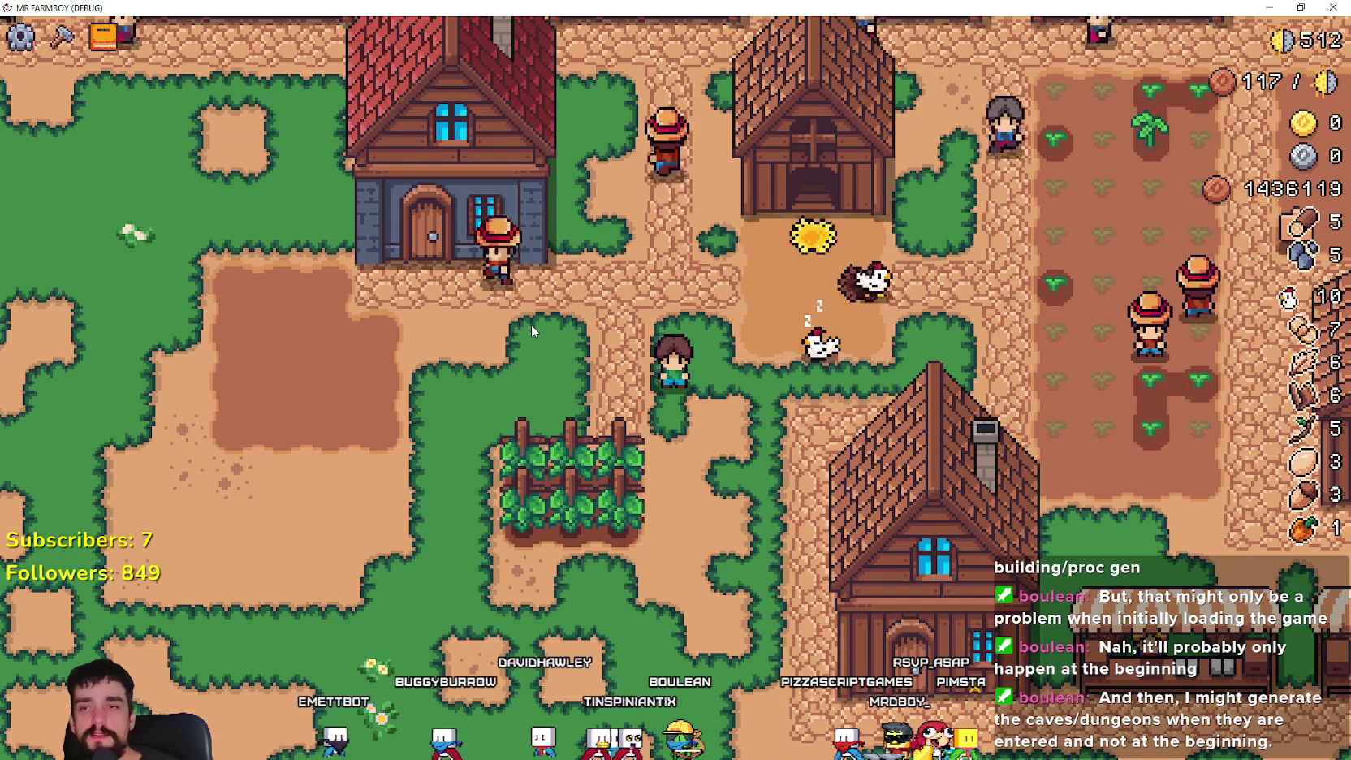
# - Walk the farmer toward the fields past the coop, zooming the camera in and out
pyautogui.press('d')
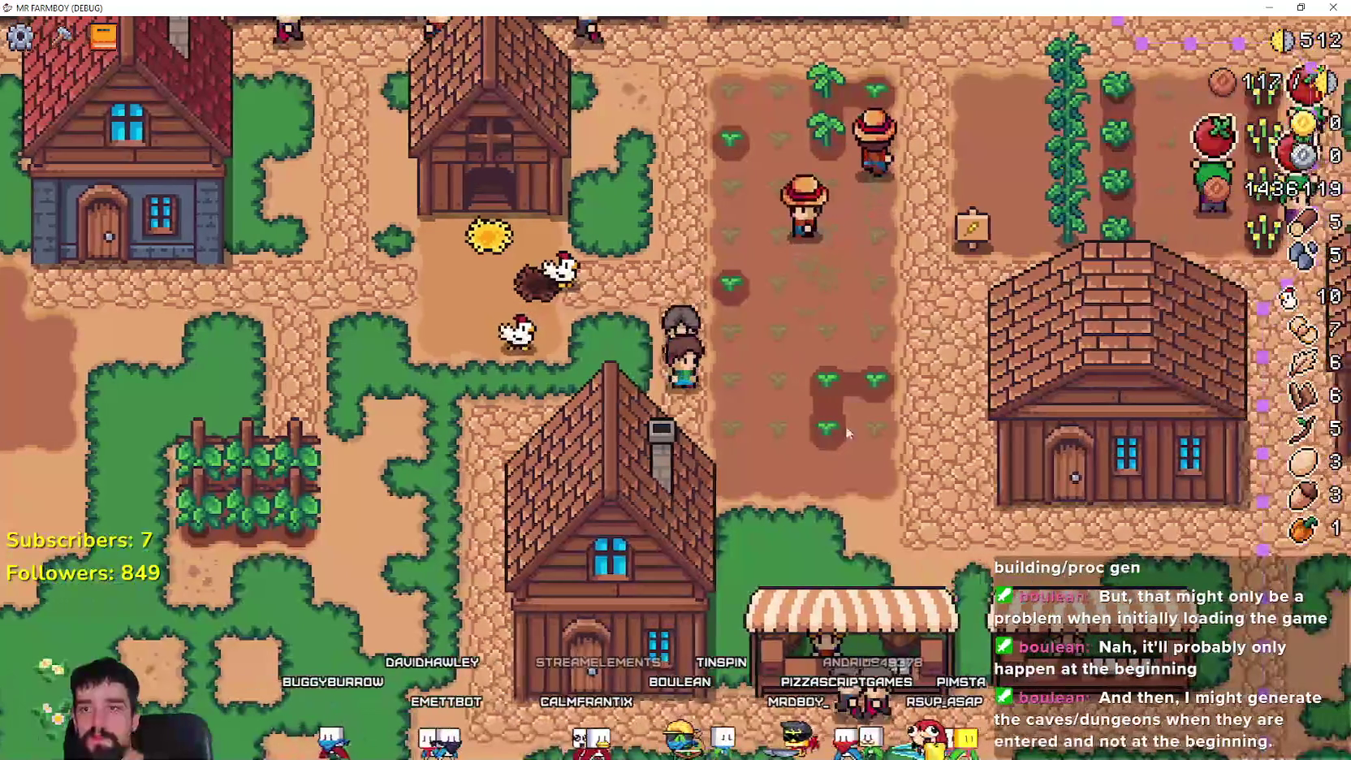
pyautogui.scroll(3, 831, 337)
pyautogui.press('w')
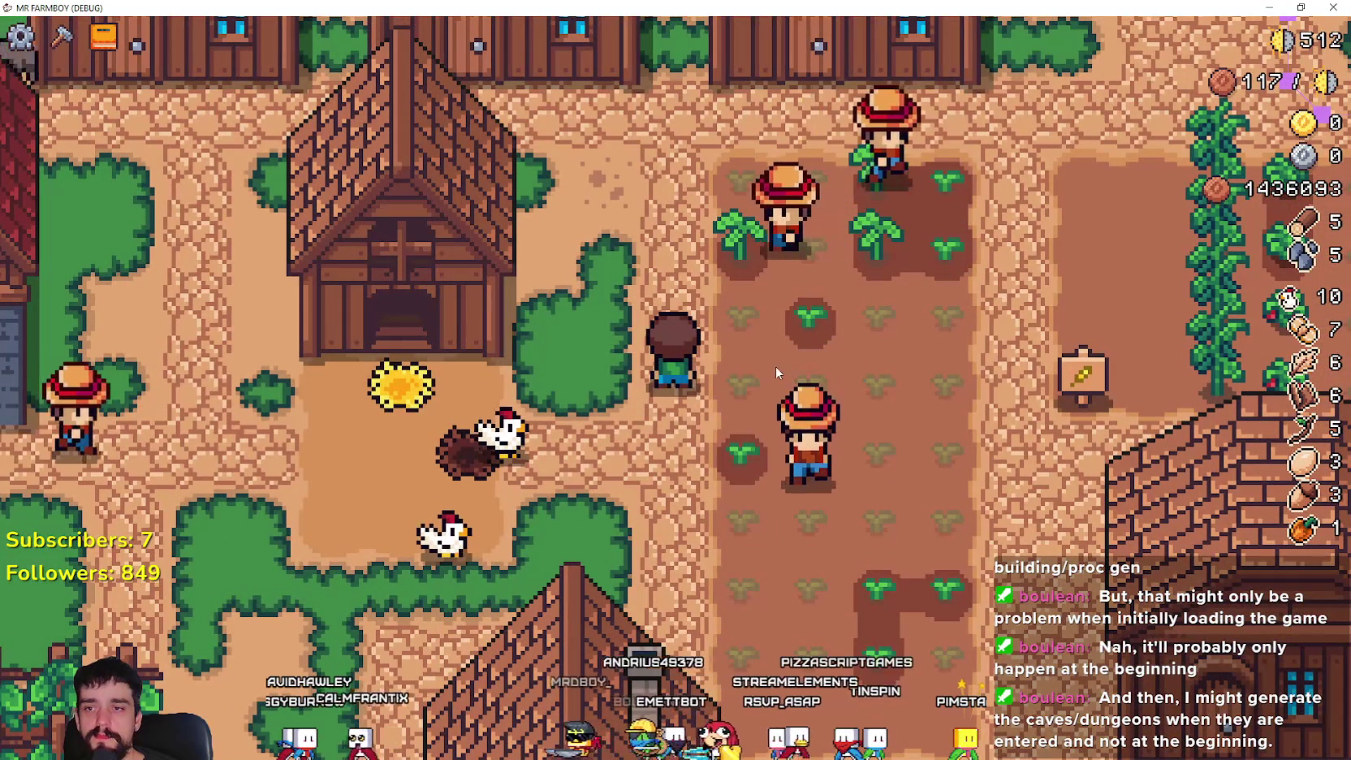
pyautogui.scroll(-3, 702, 375)
pyautogui.press('s')
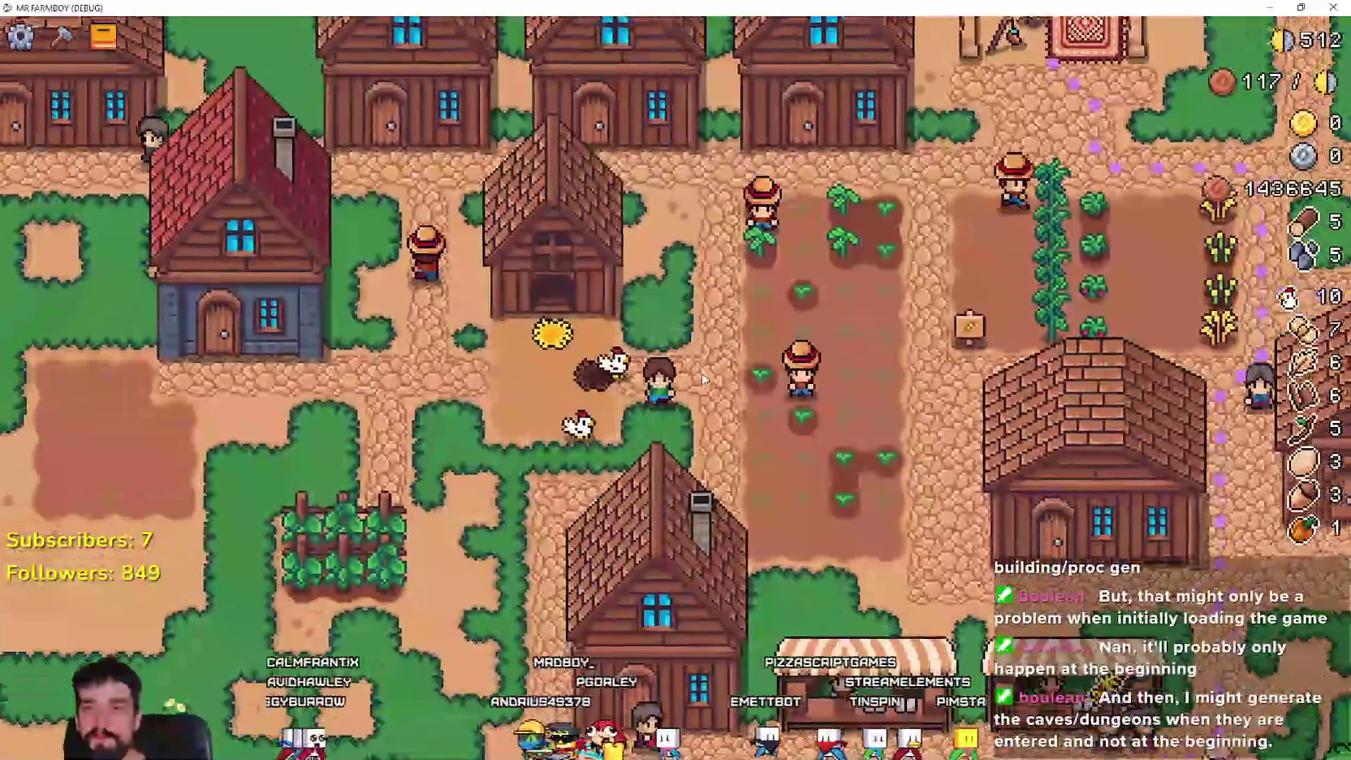
pyautogui.press('a')
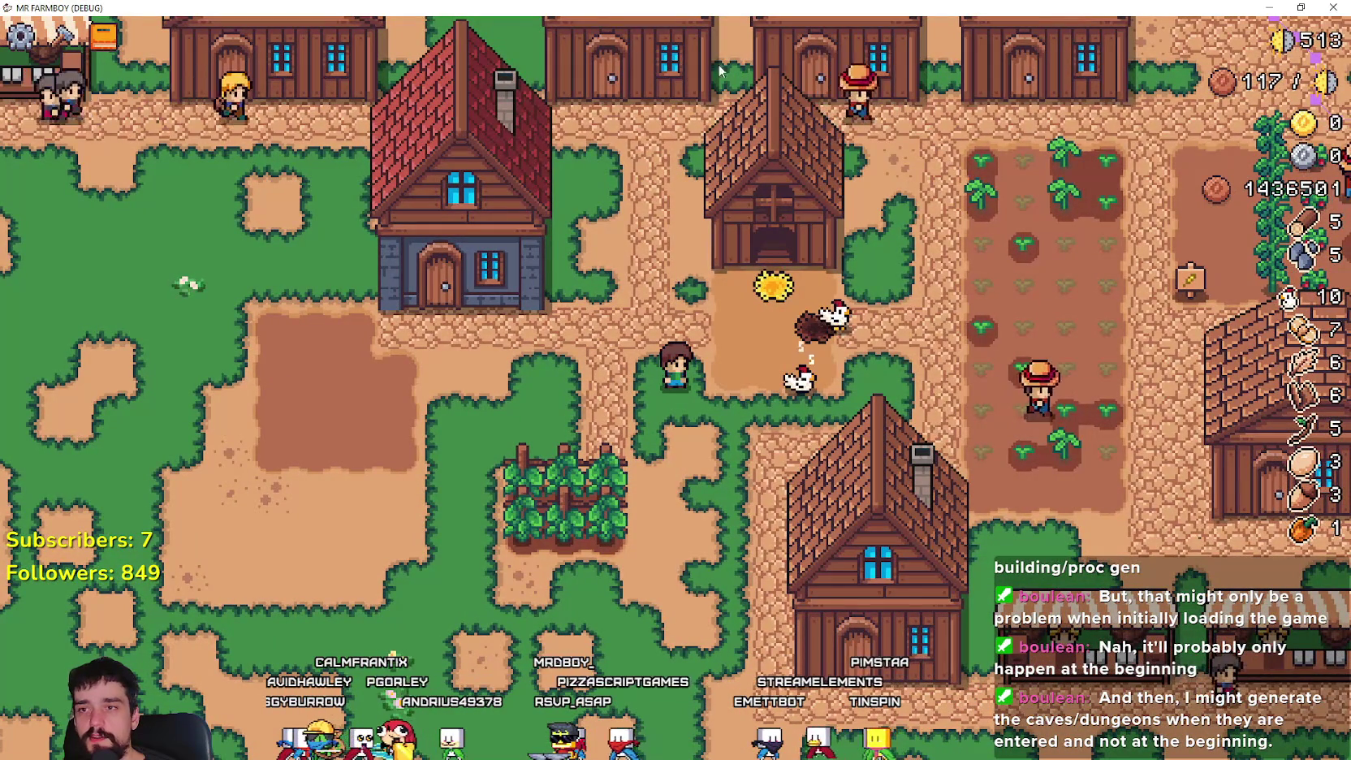
pyautogui.press('w')
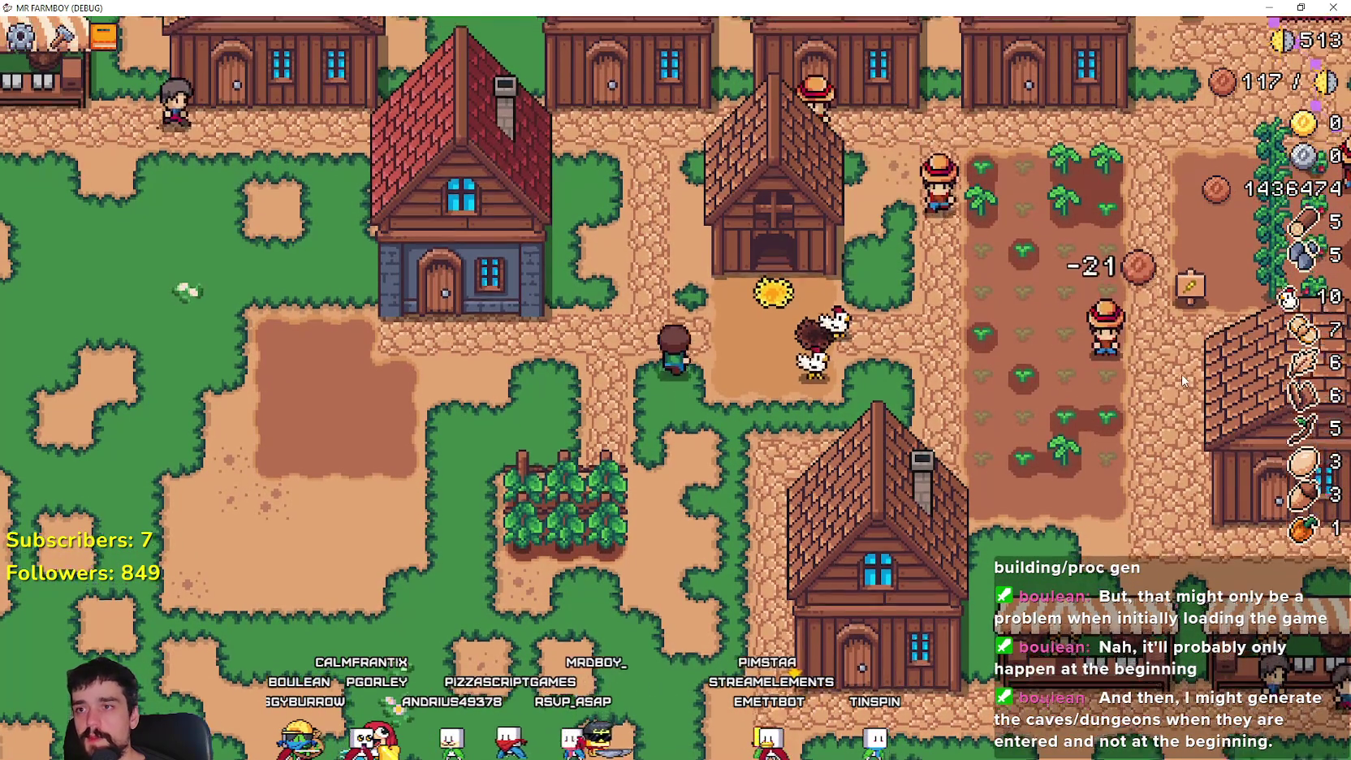
pyautogui.press('s')
pyautogui.press('d')
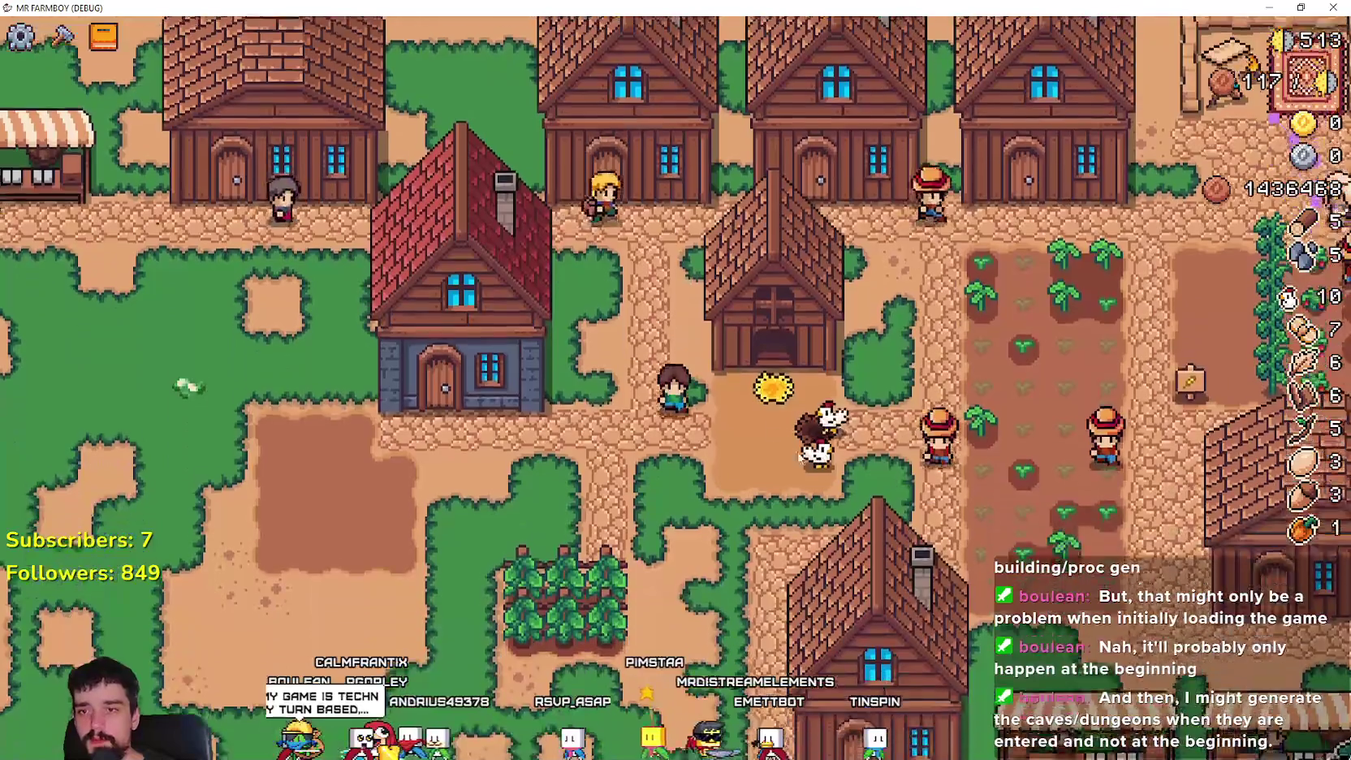
pyautogui.press('d')
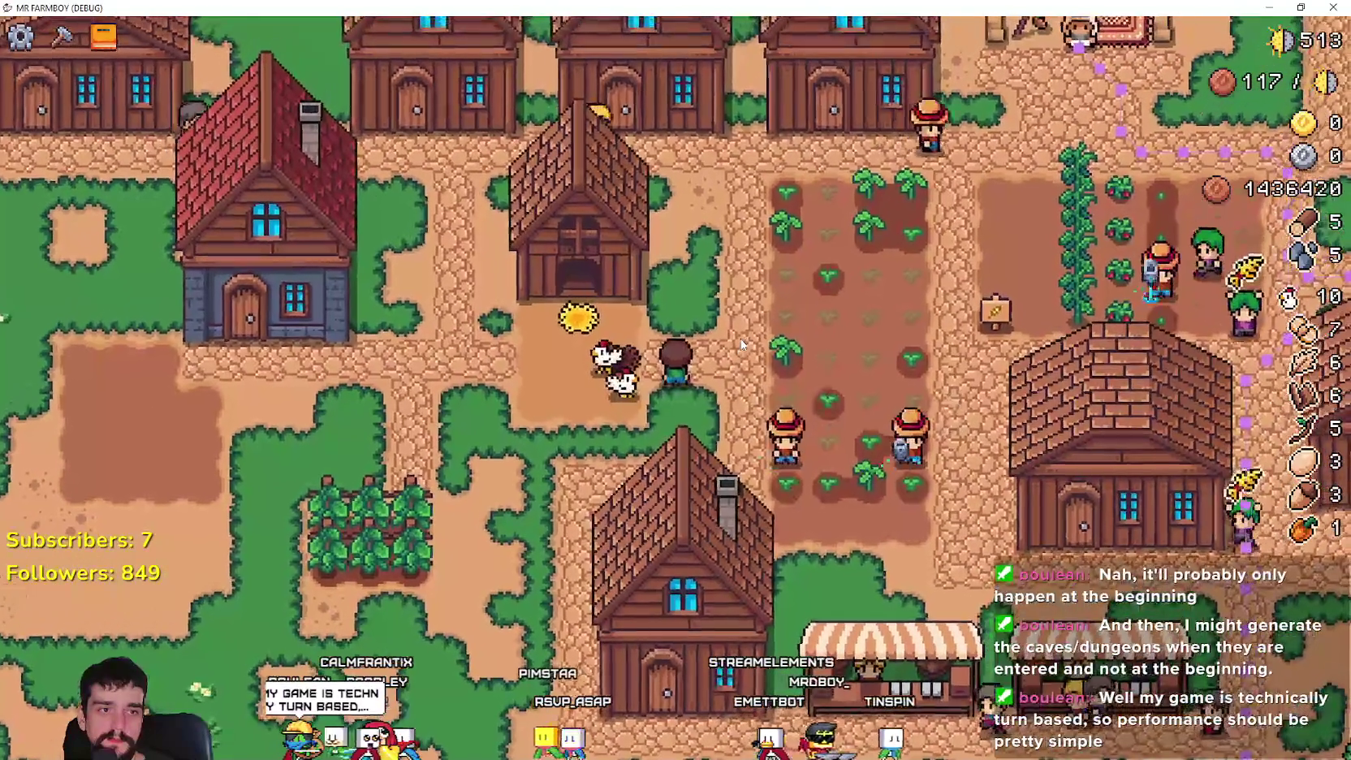
pyautogui.press('w')
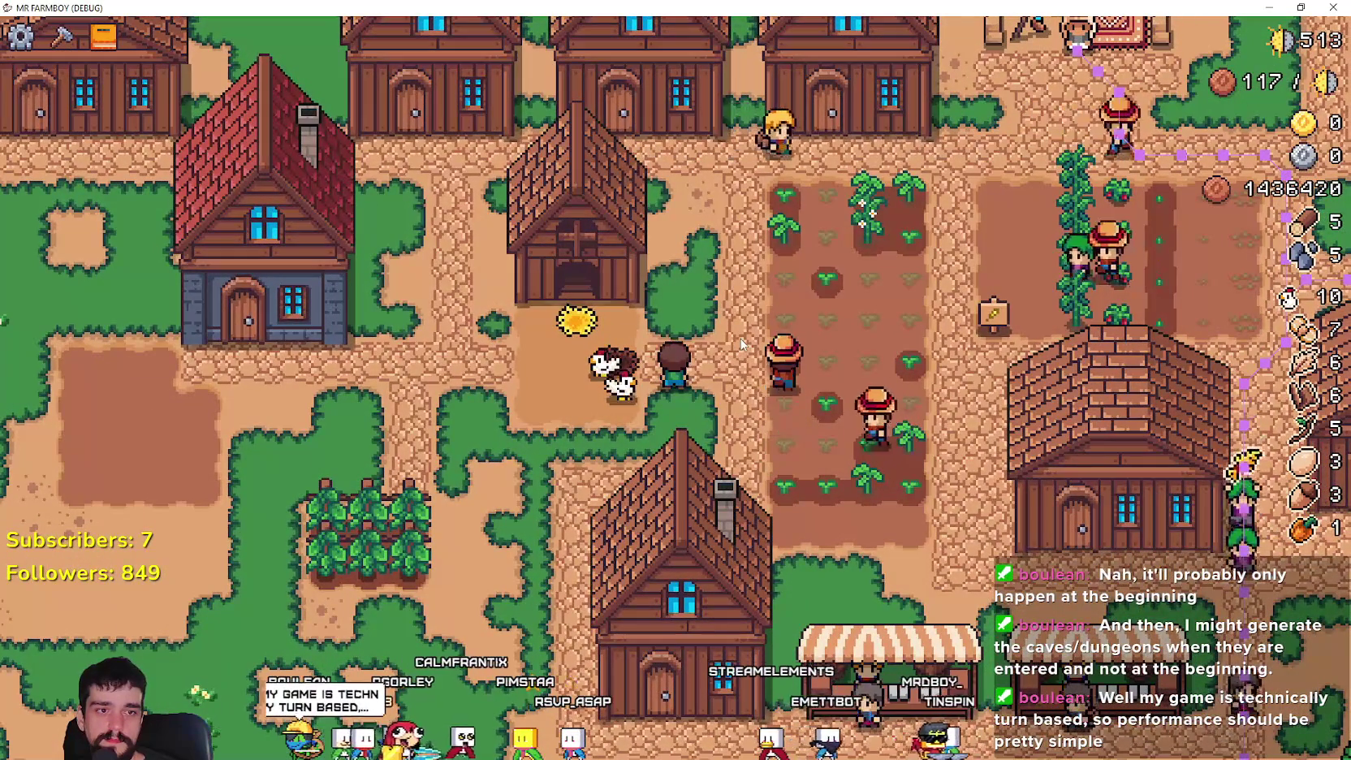
# - Walk through the crop field and past the red-roof house, then bring Spotify to the front
pyautogui.press('s')
pyautogui.press('d')
pyautogui.press('s')
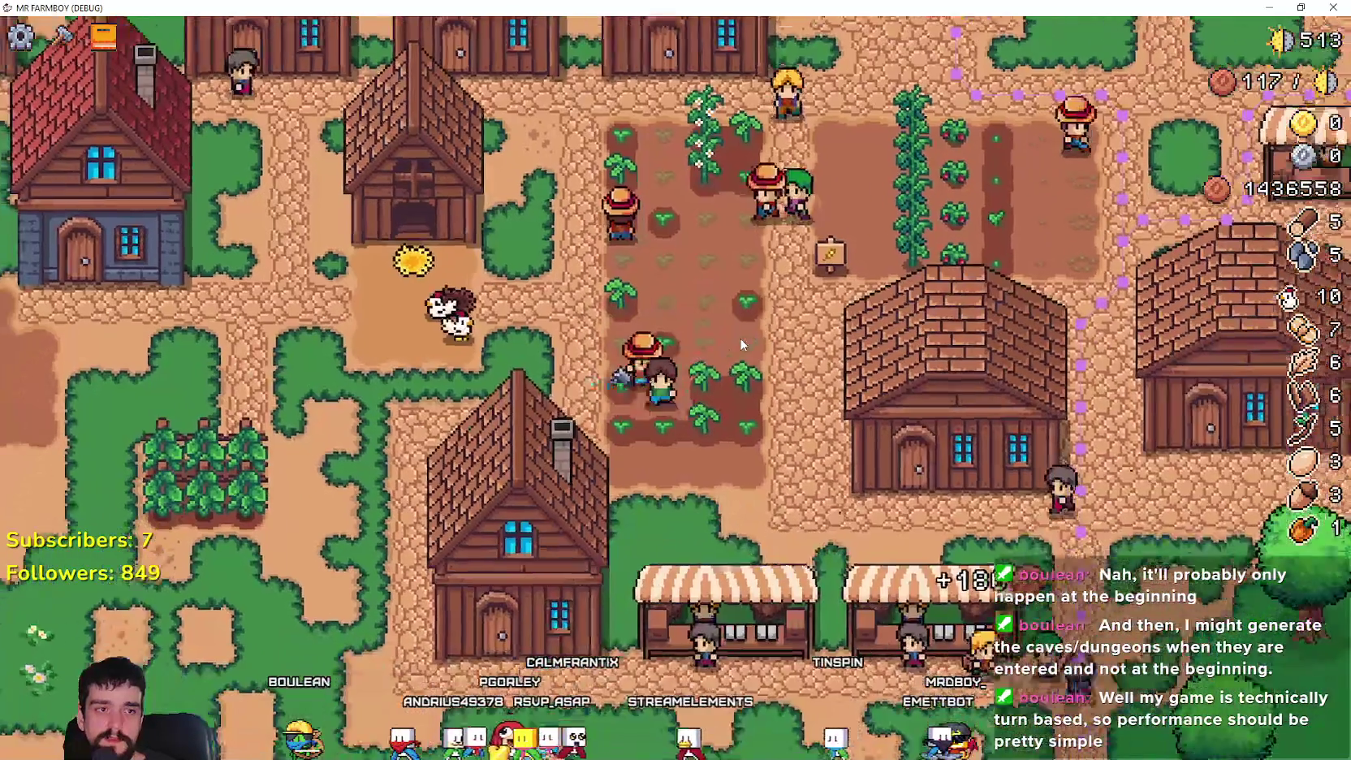
pyautogui.press('d')
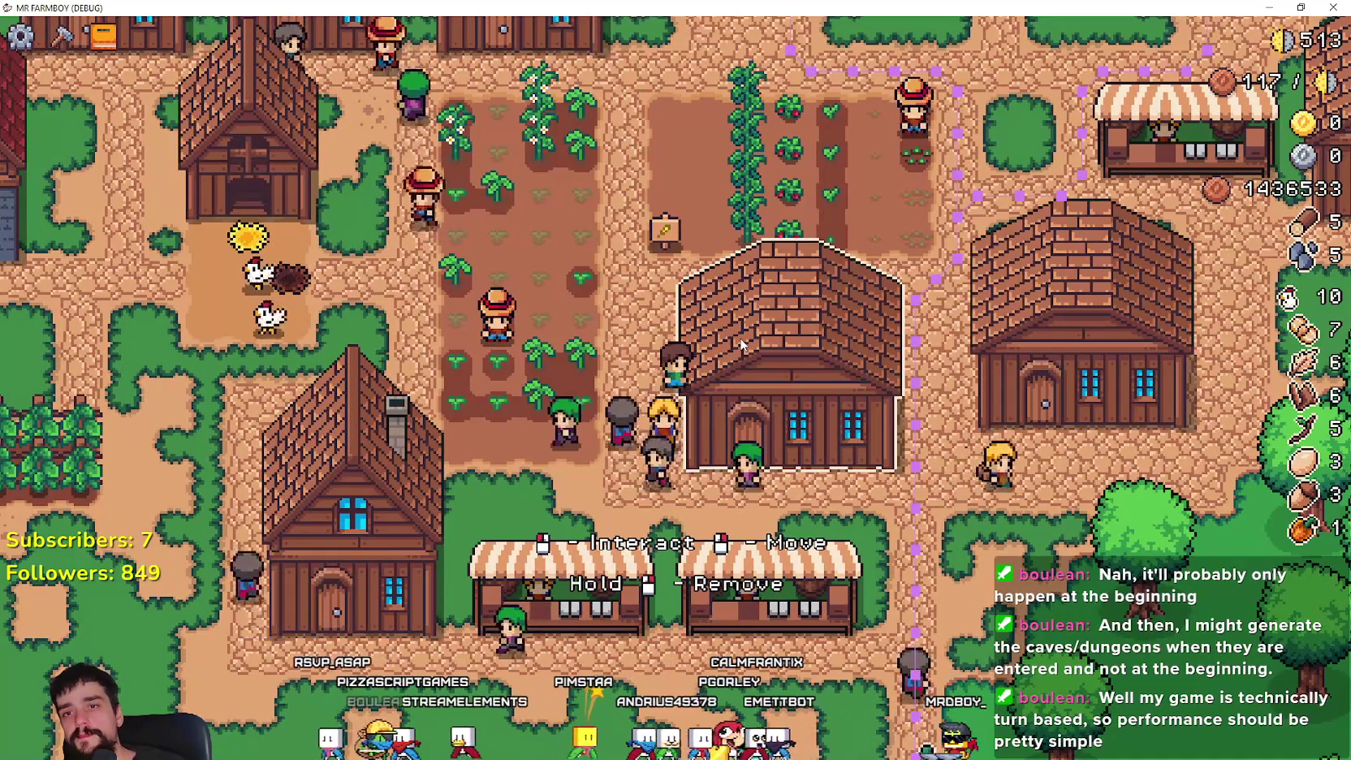
pyautogui.press('a')
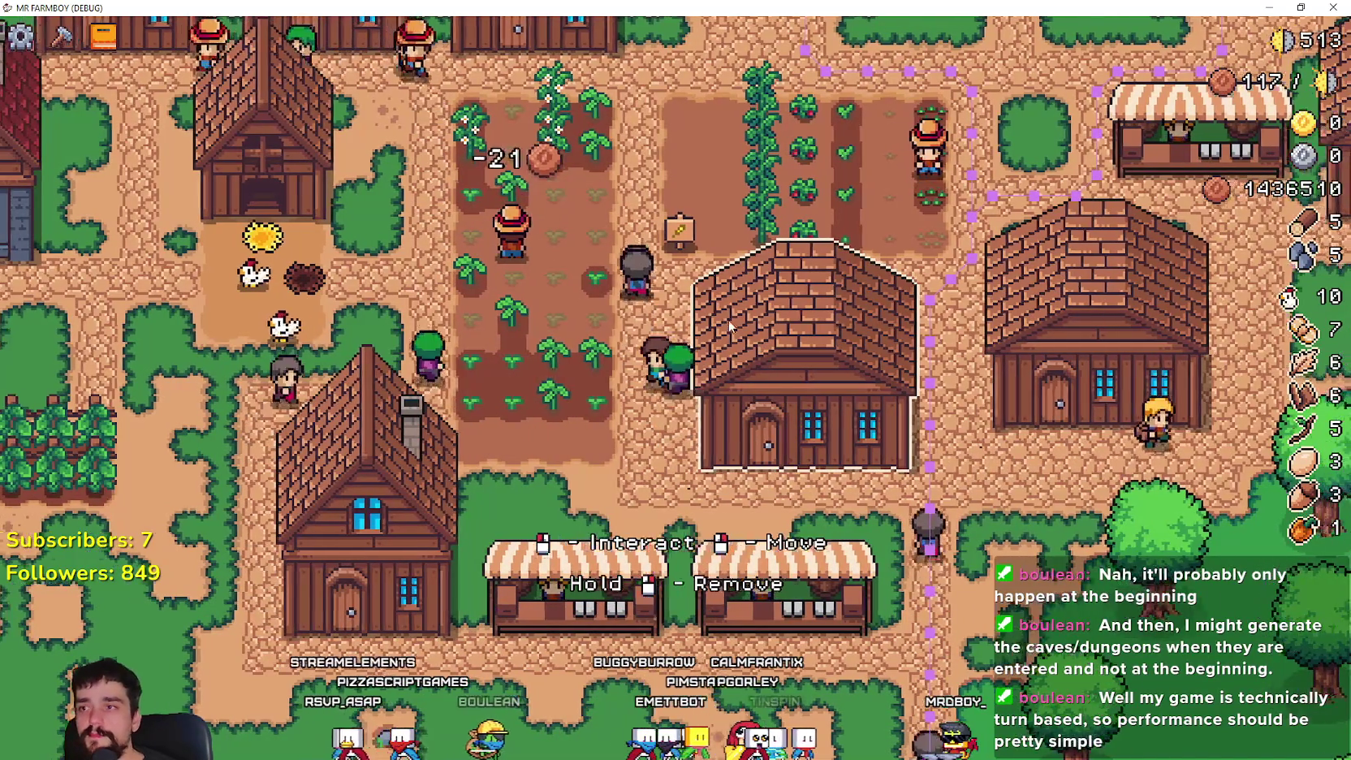
pyautogui.press('a')
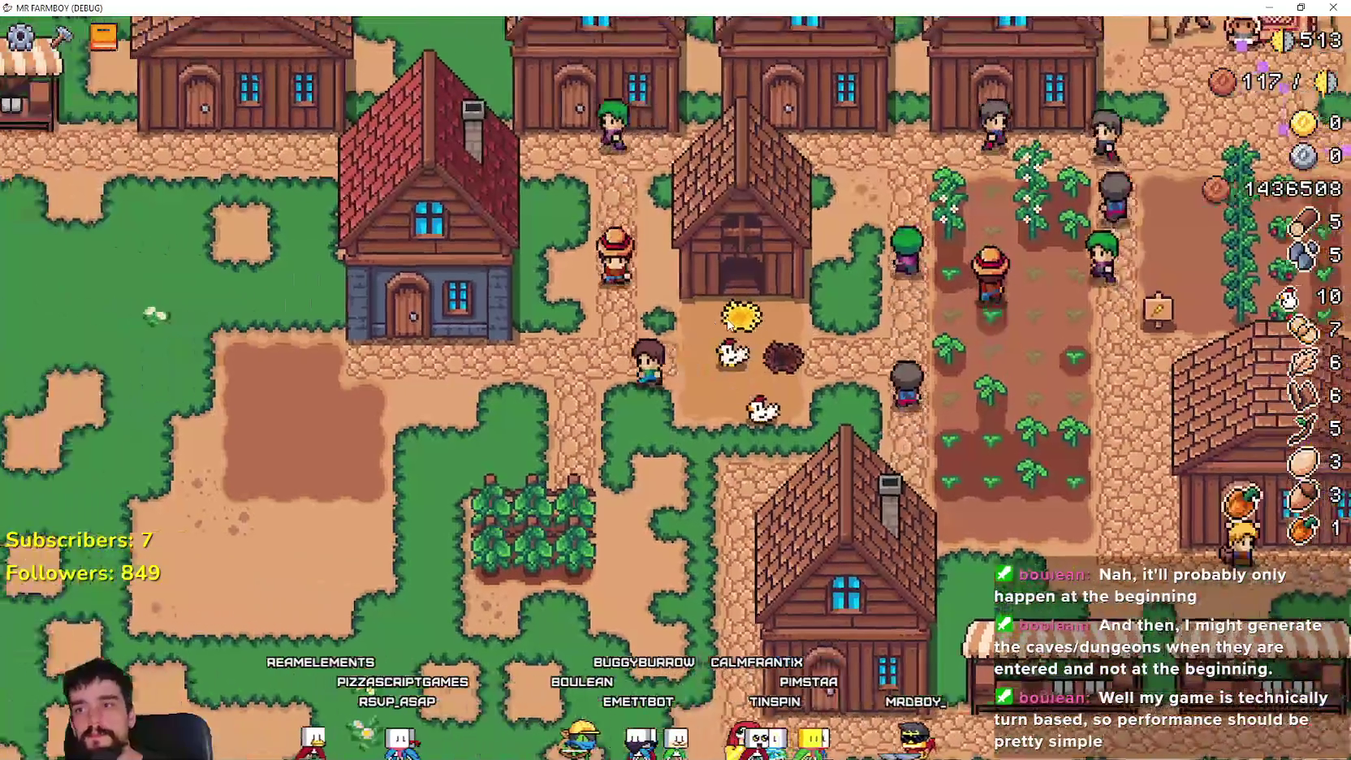
pyautogui.press('a')
pyautogui.press('w')
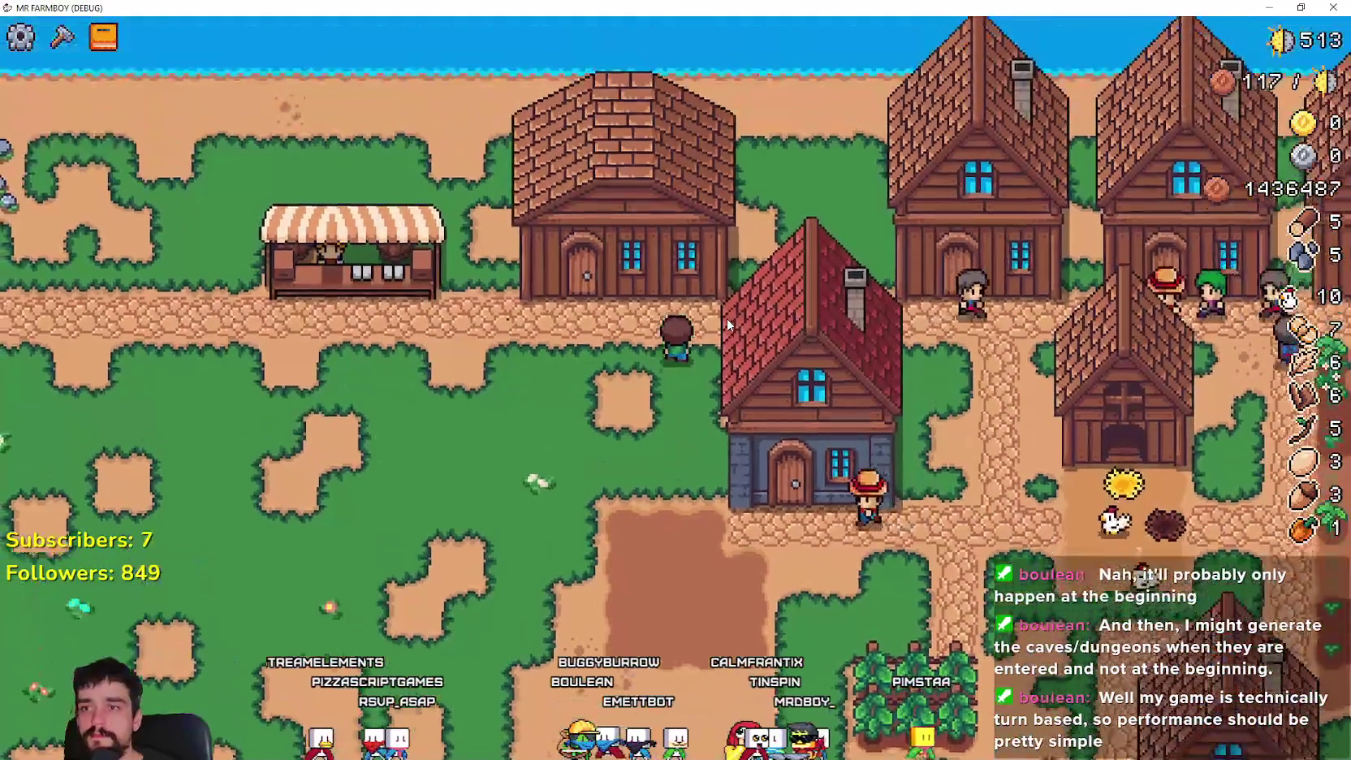
pyautogui.press('d')
pyautogui.press('s')
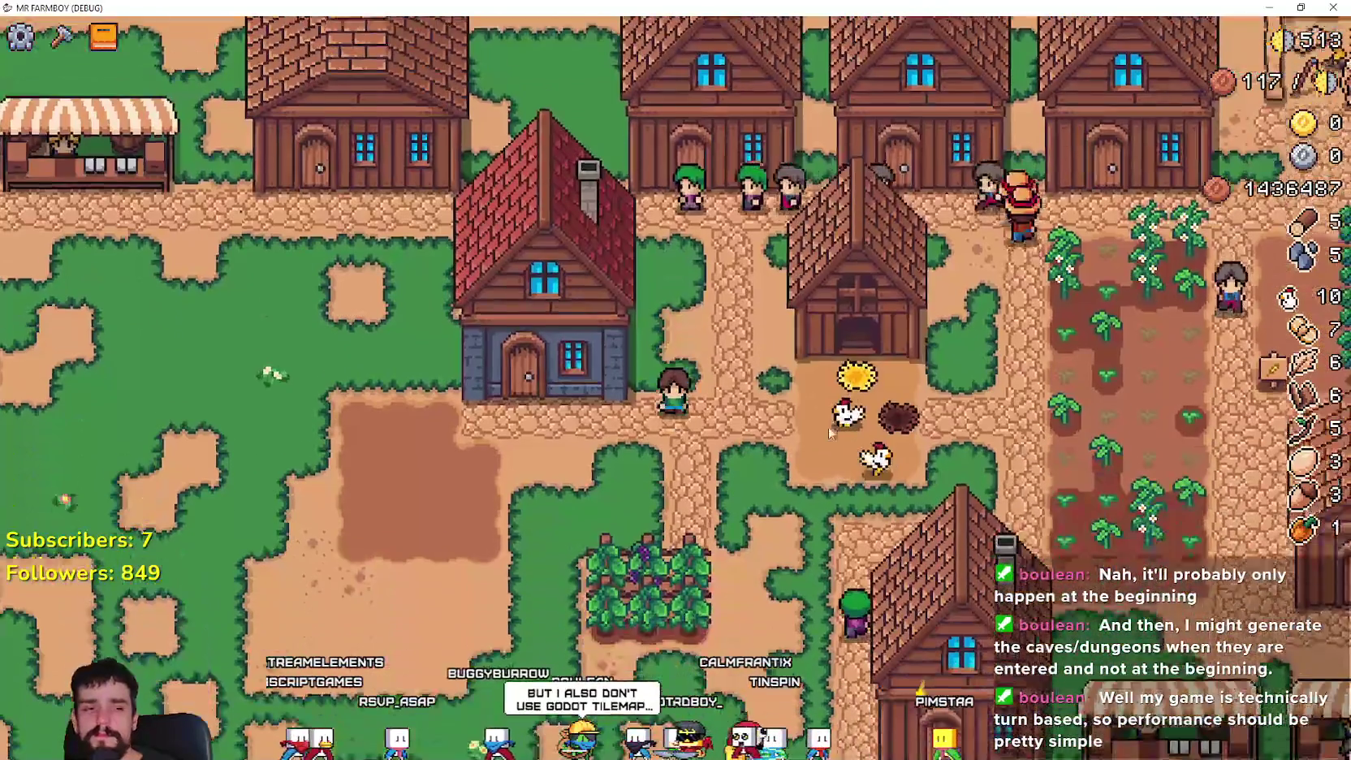
pyautogui.hotkey('alt', 'Tab')
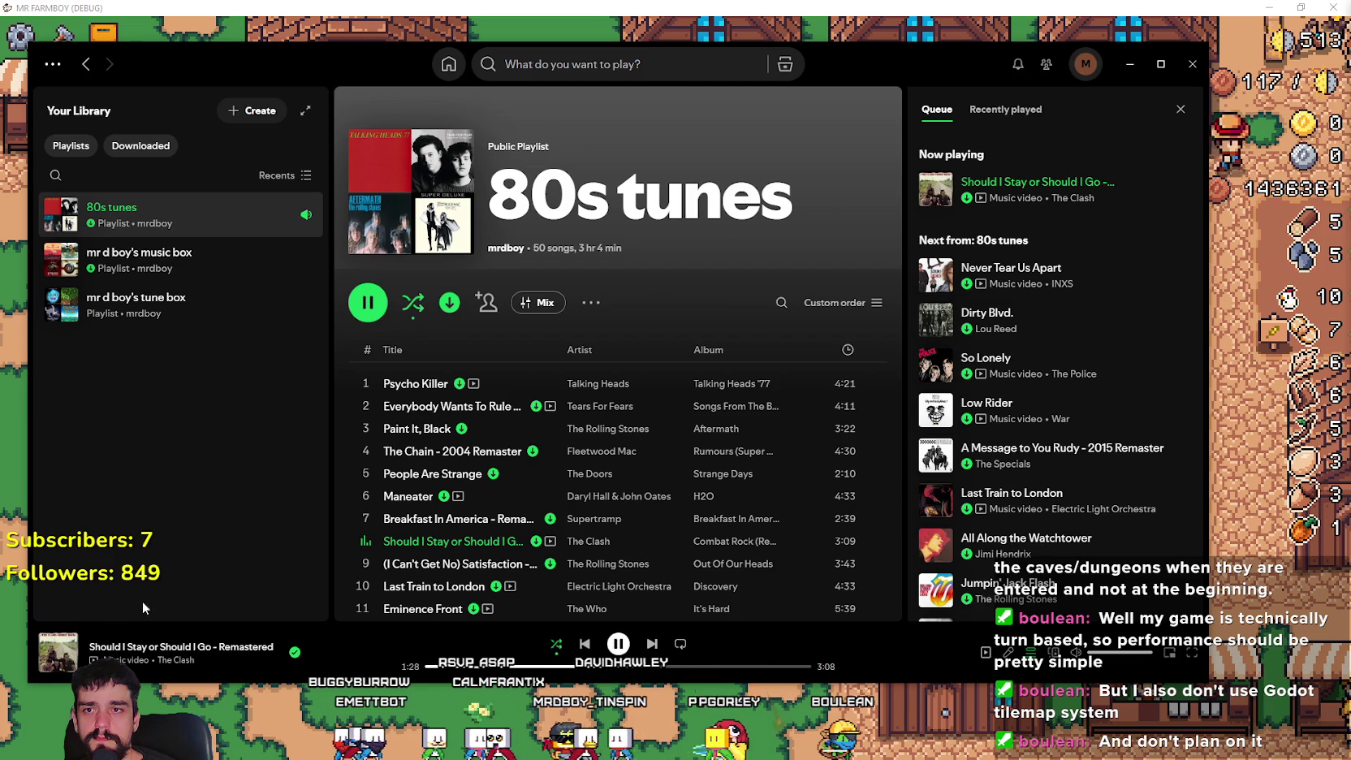
# - Minimize Spotify and walk the farmer south past the tilled field toward the grape patch
pyautogui.click(143, 699)
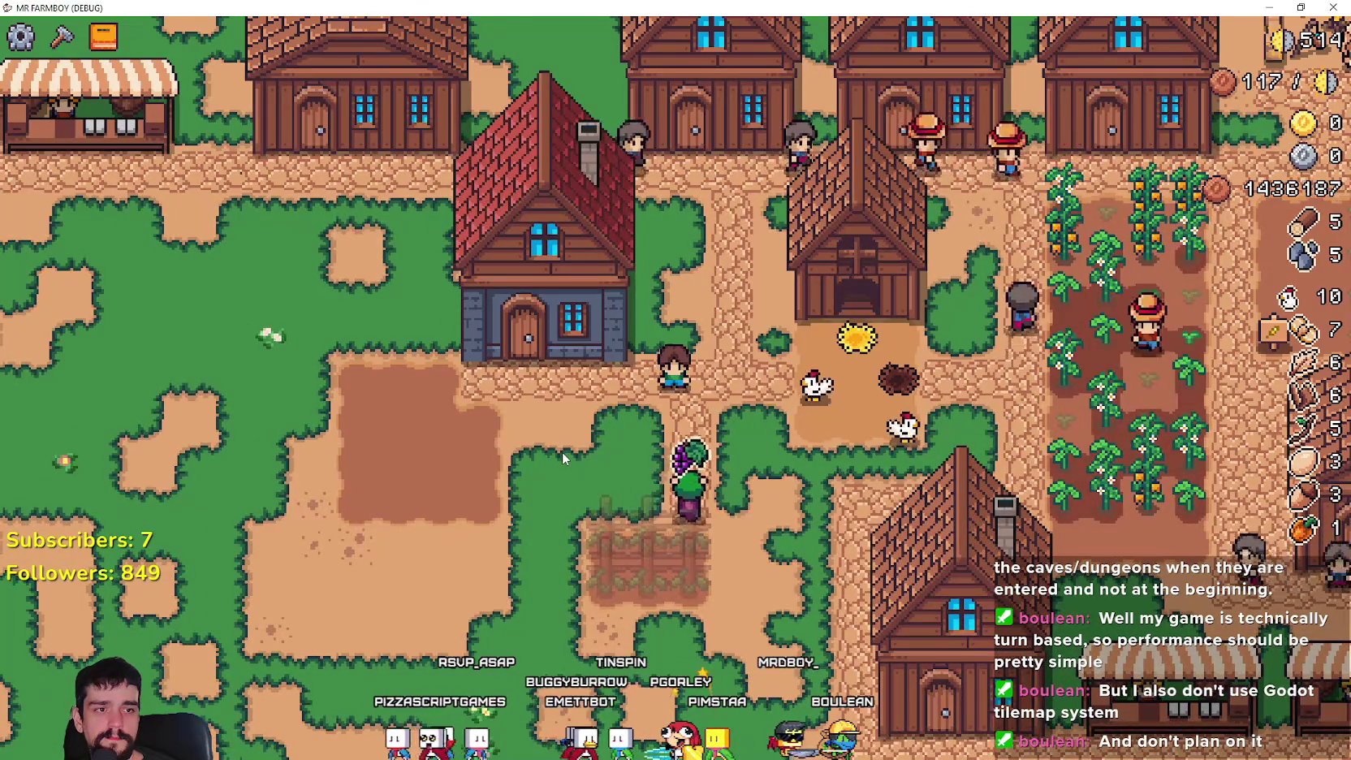
pyautogui.scroll(2, 562, 452)
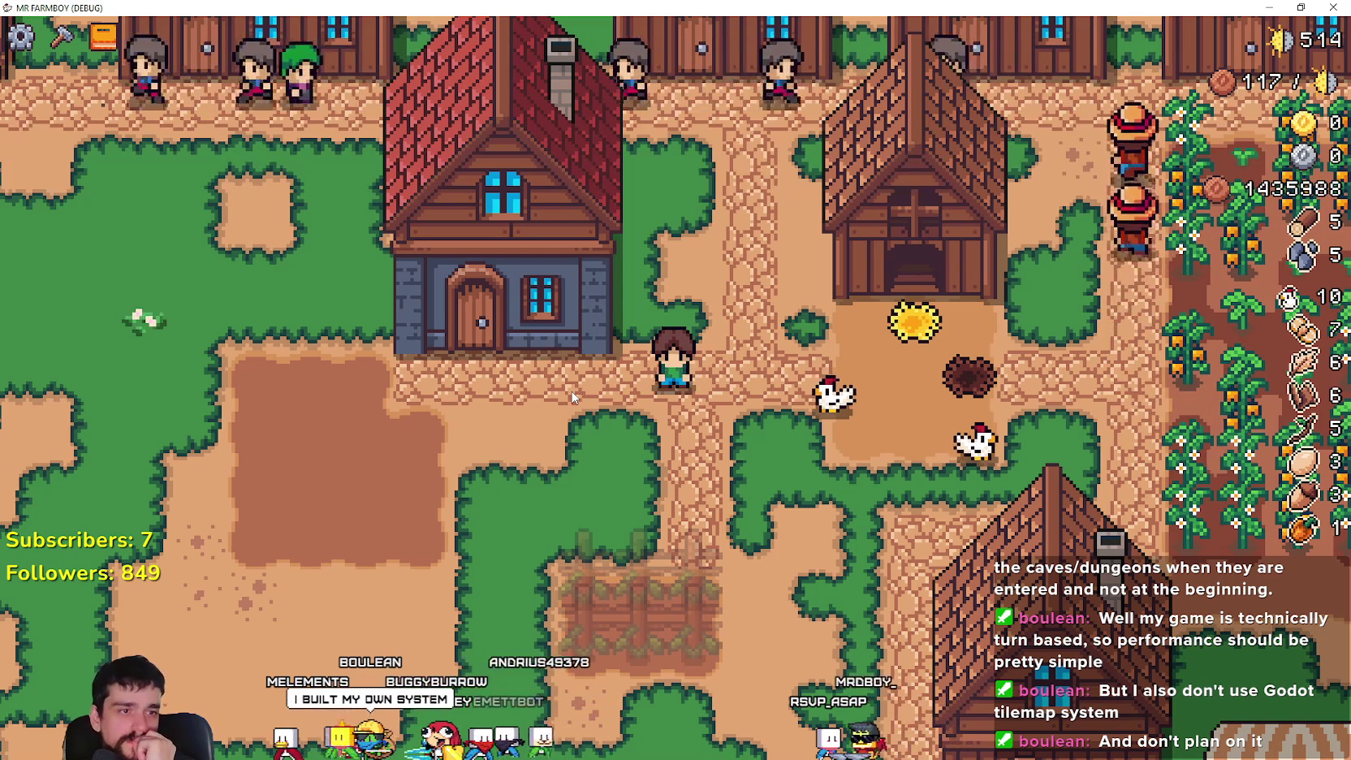
pyautogui.press('a')
pyautogui.press('s')
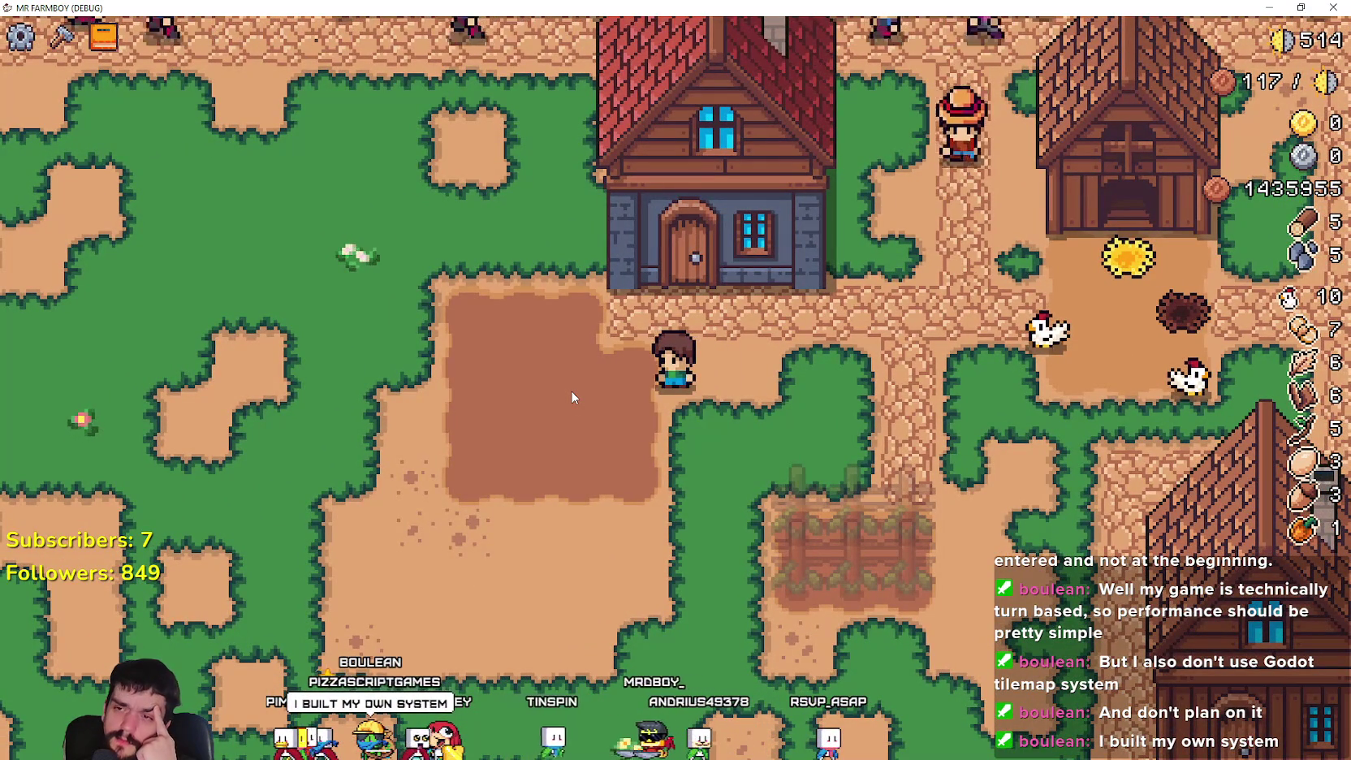
pyautogui.press('a')
pyautogui.press('w')
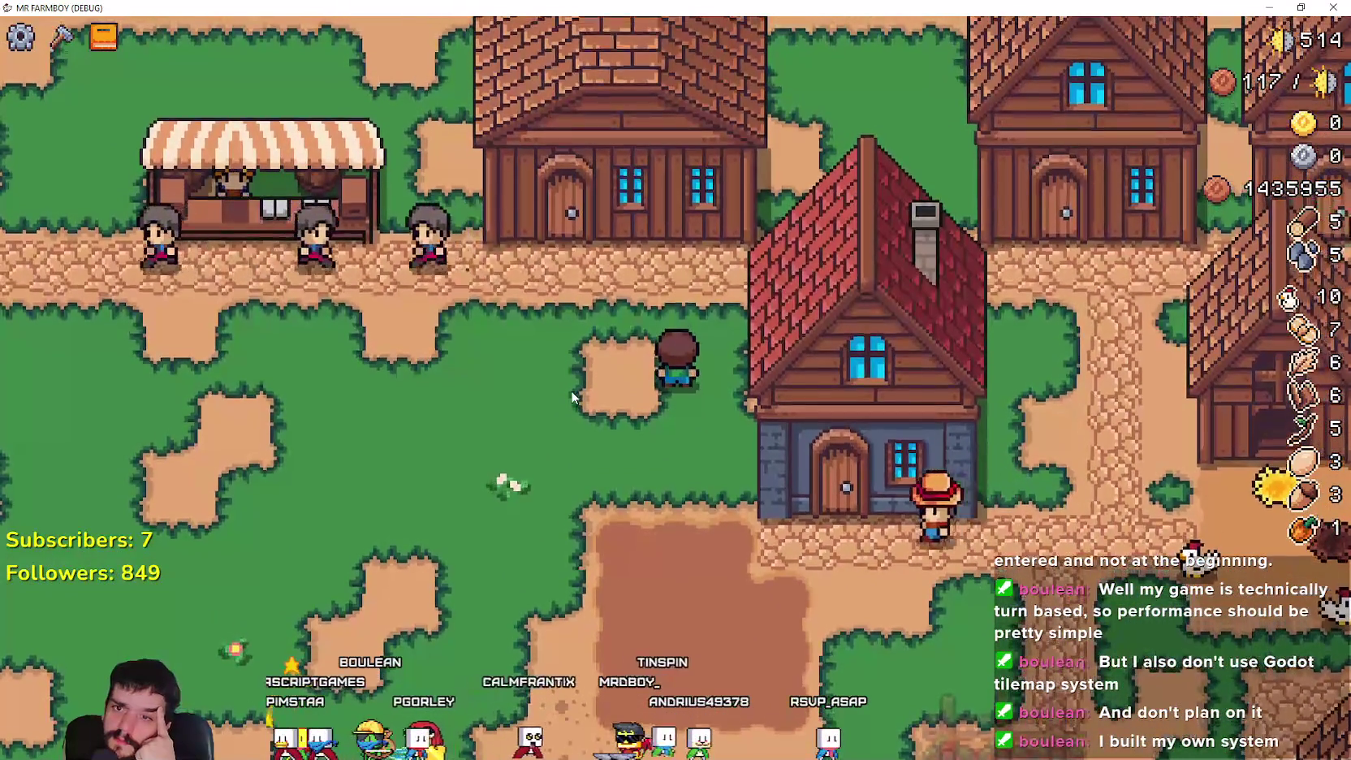
pyautogui.press('s')
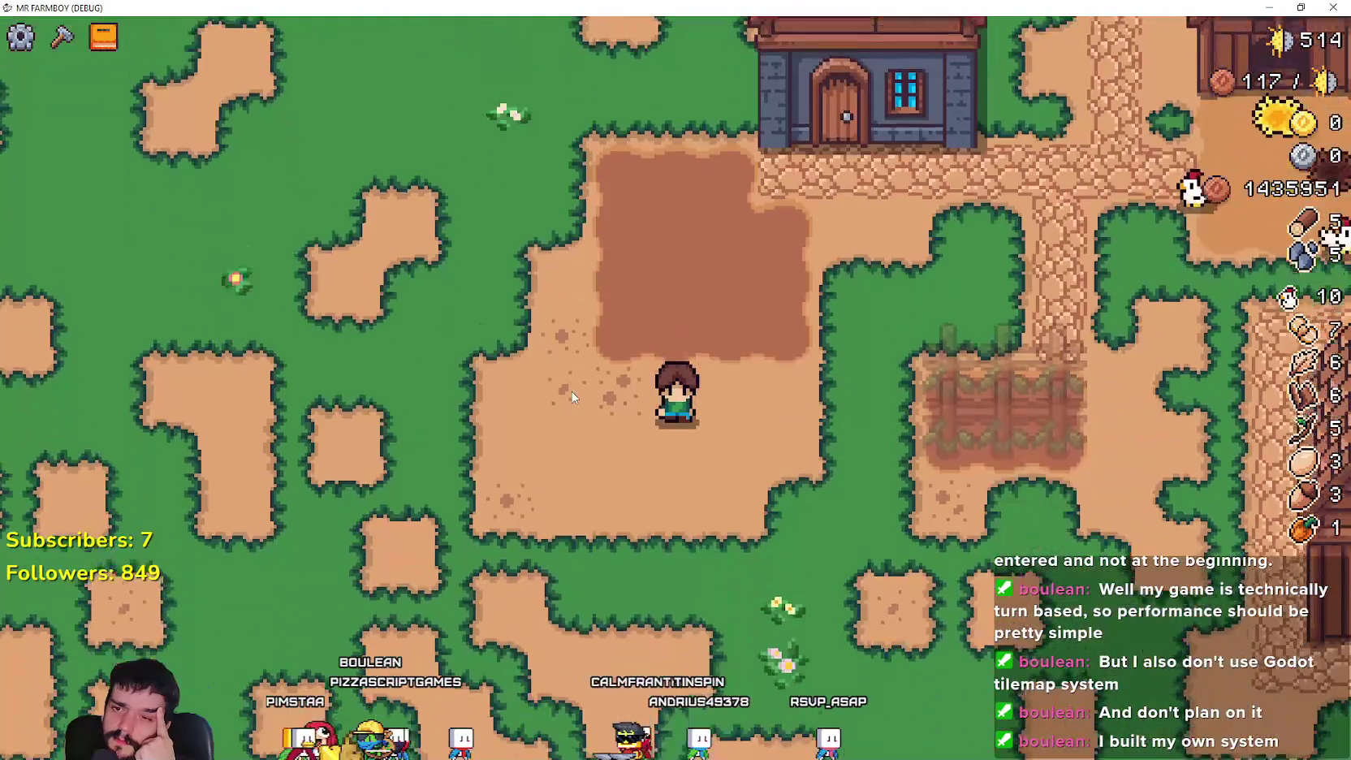
pyautogui.press('s')
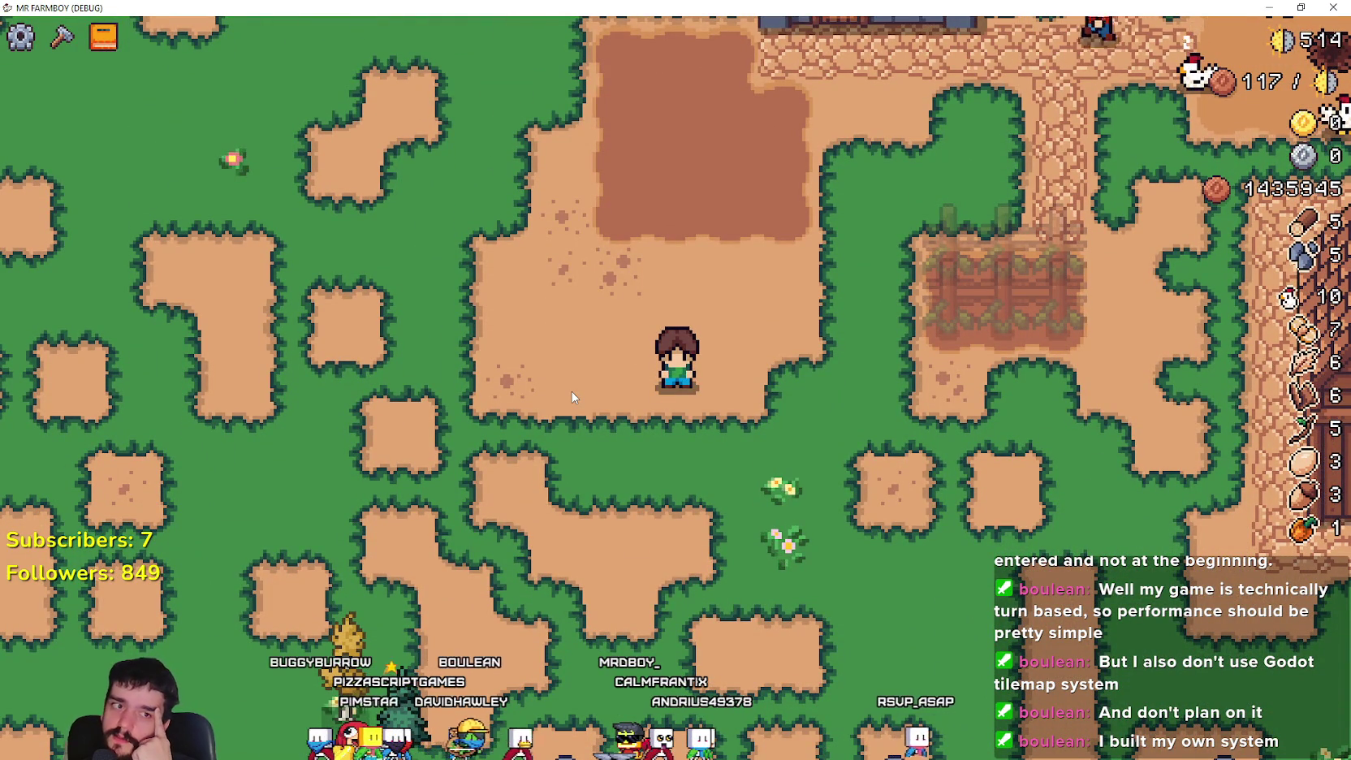
pyautogui.press('d')
pyautogui.press('d')
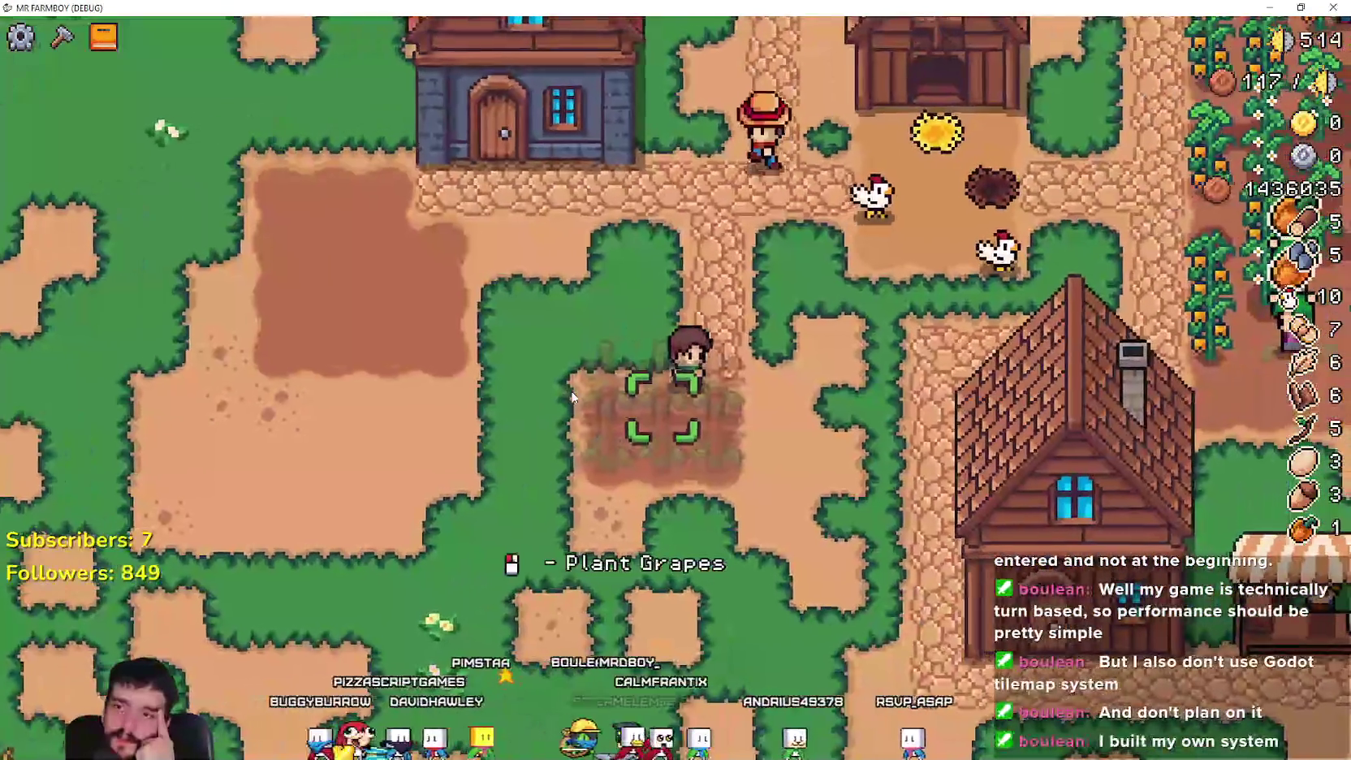
# - Walk the farmer up past the stone house and toward the market stall road
pyautogui.press('w')
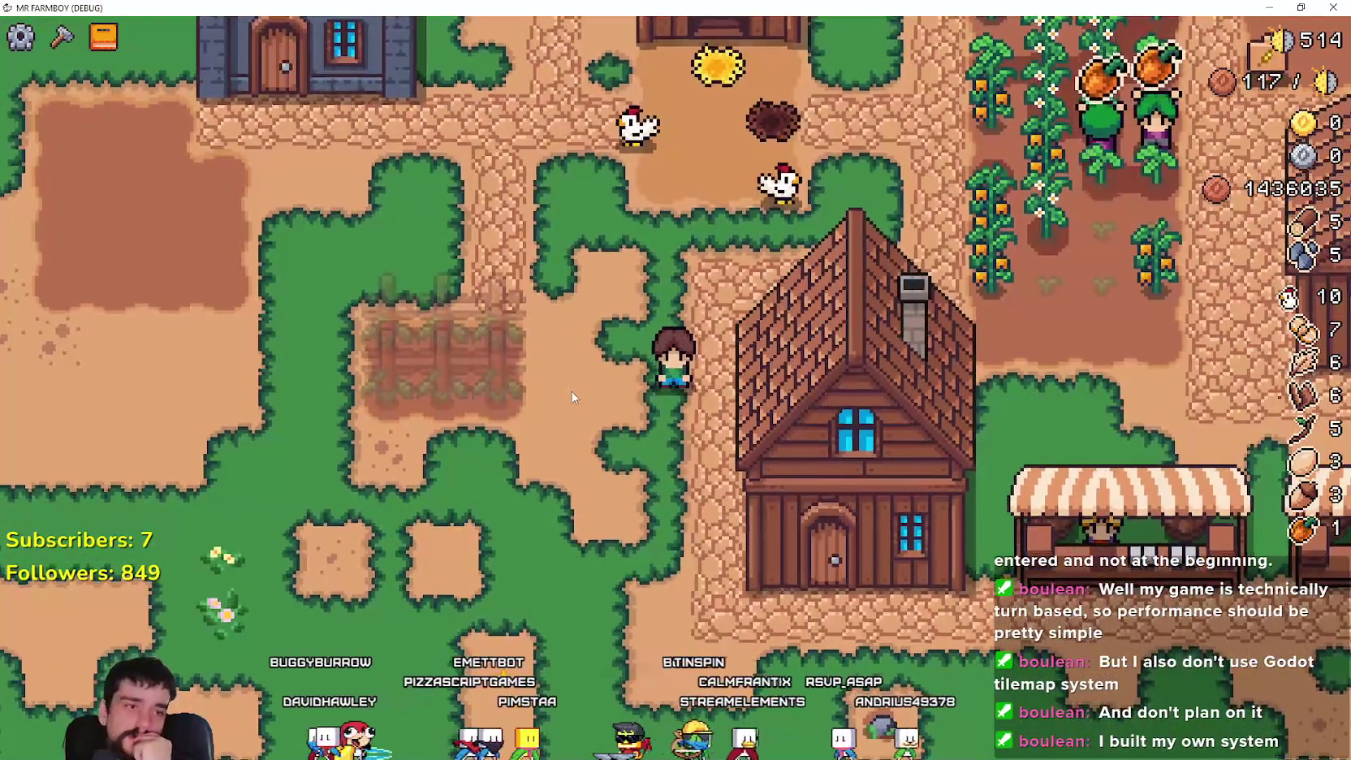
pyautogui.press('a')
pyautogui.press('a')
pyautogui.press('w')
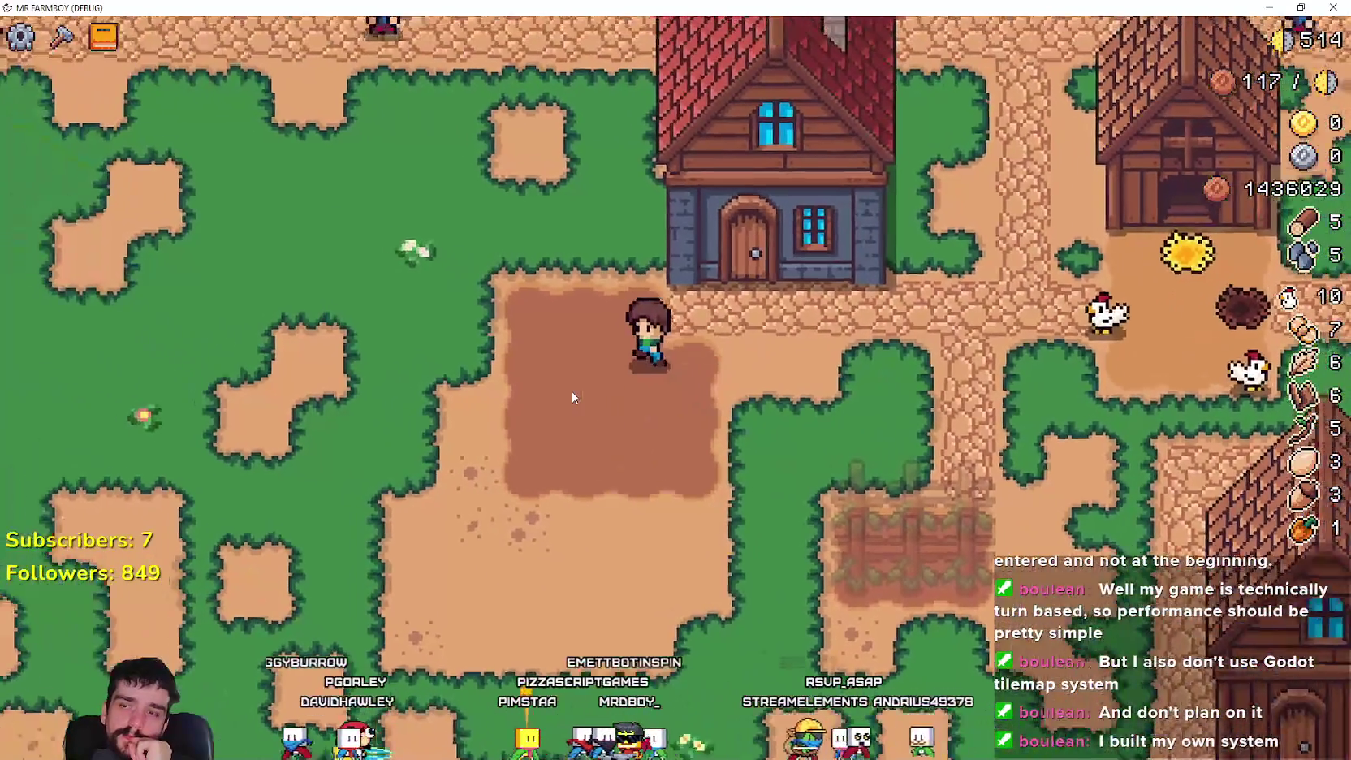
pyautogui.press('a')
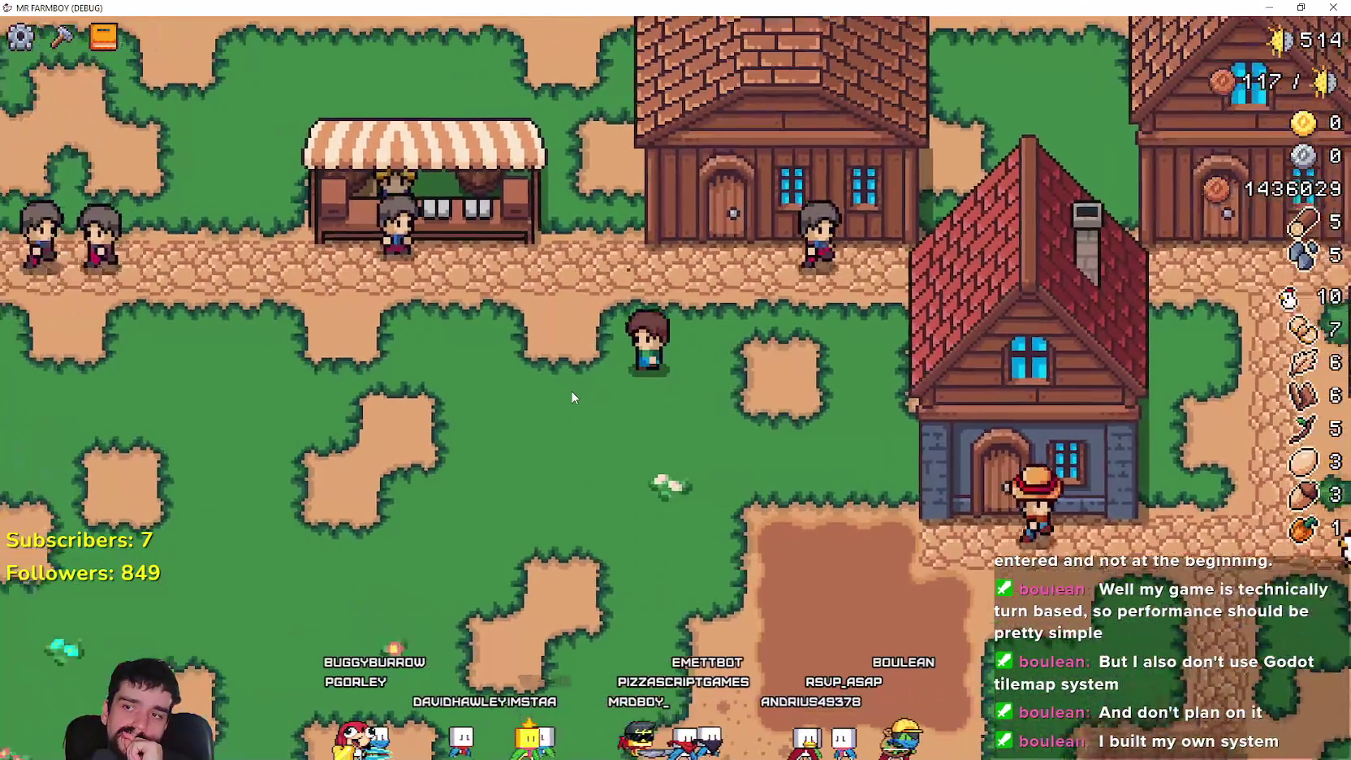
pyautogui.press('s')
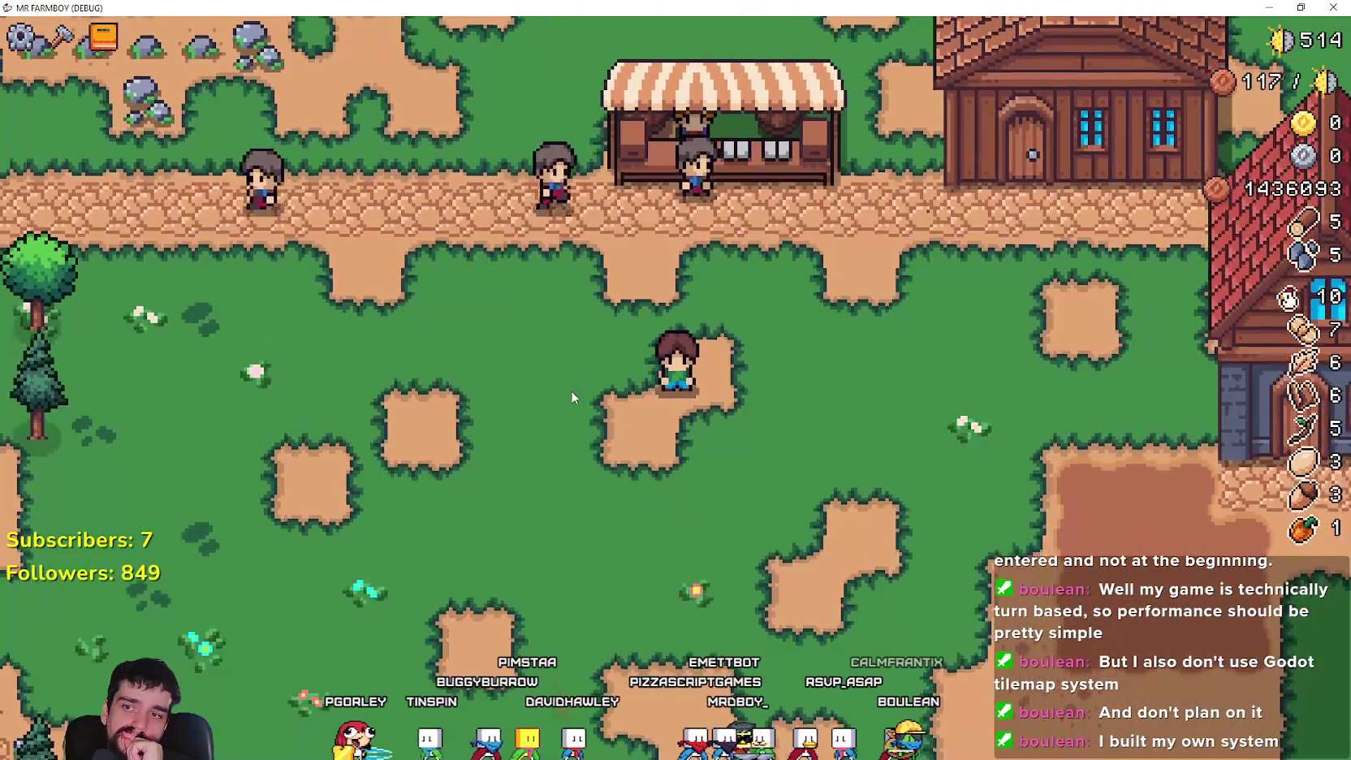
pyautogui.press('d')
pyautogui.press('a')
pyautogui.press('s')
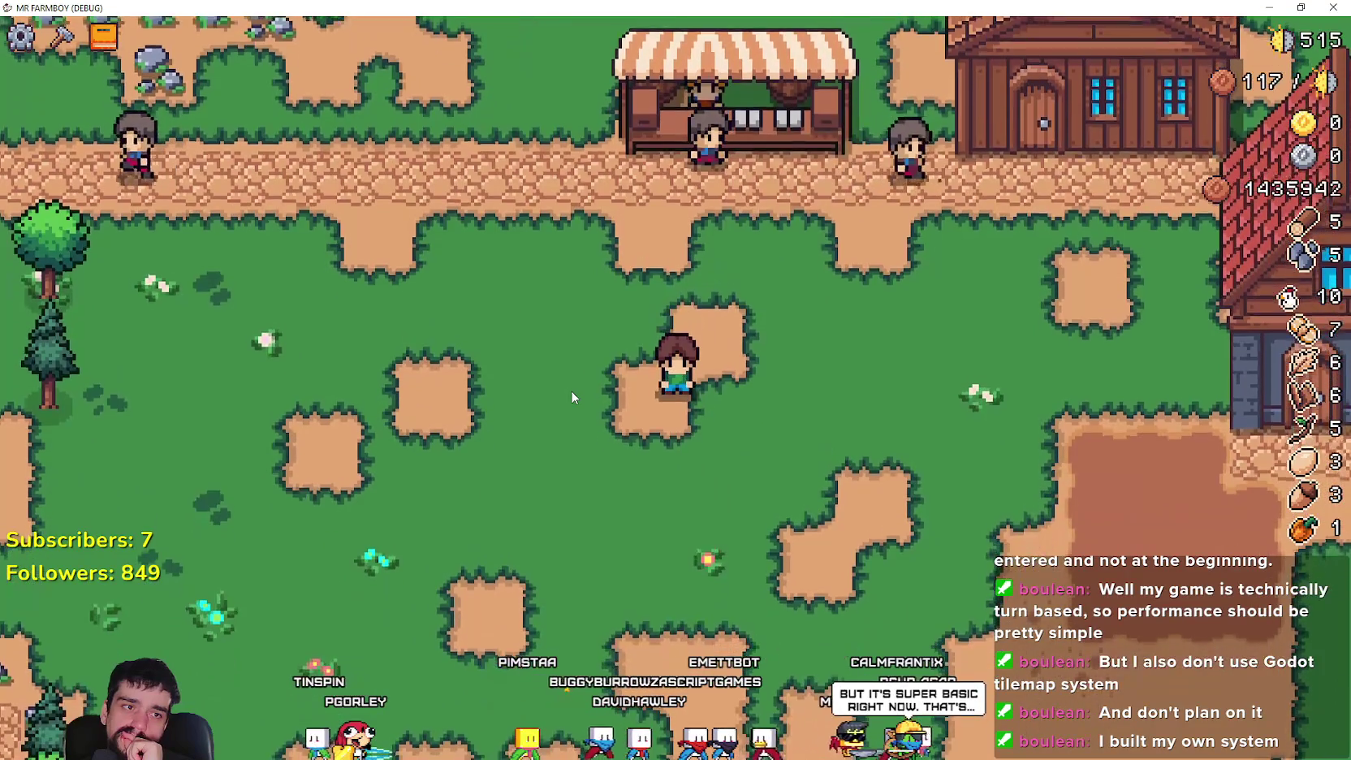
pyautogui.press('w')
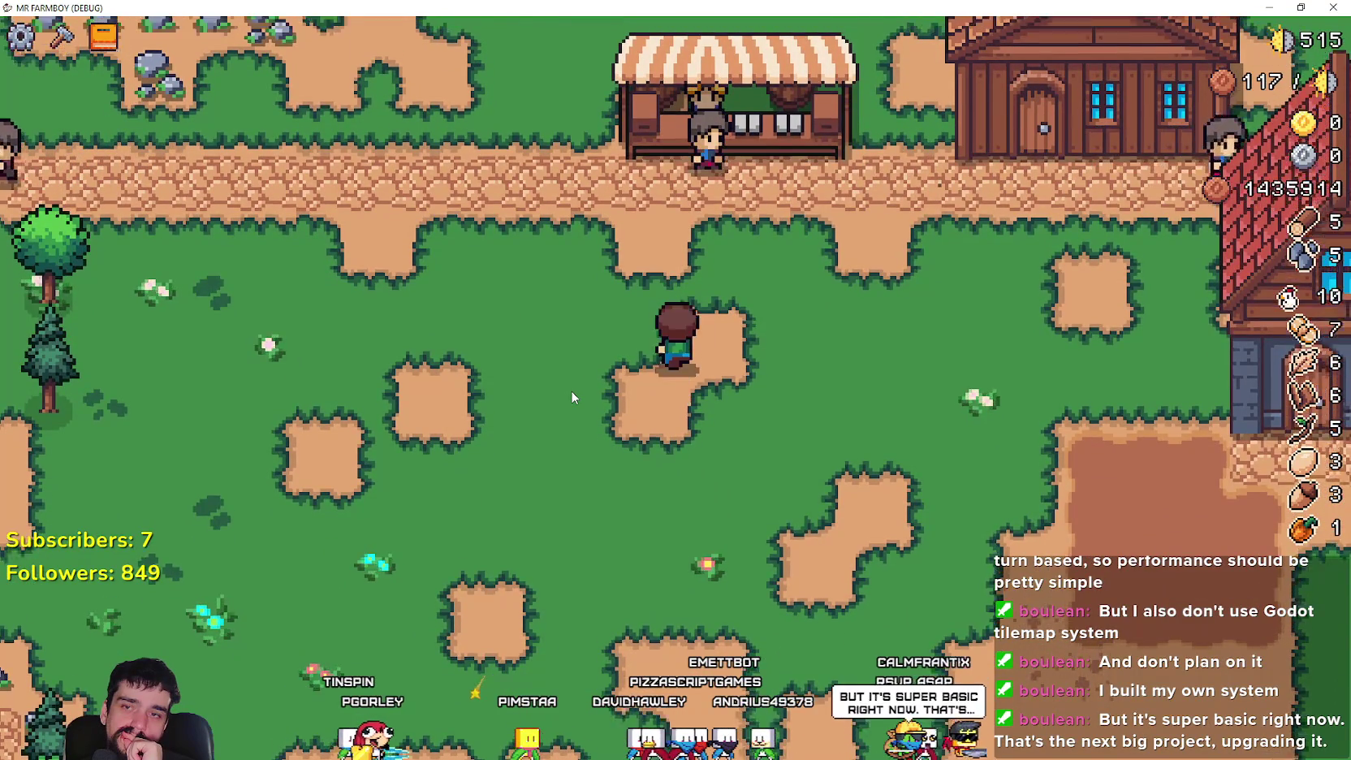
pyautogui.press('a')
# - Walk the farmer through the meadow and up toward the house
pyautogui.press('s')
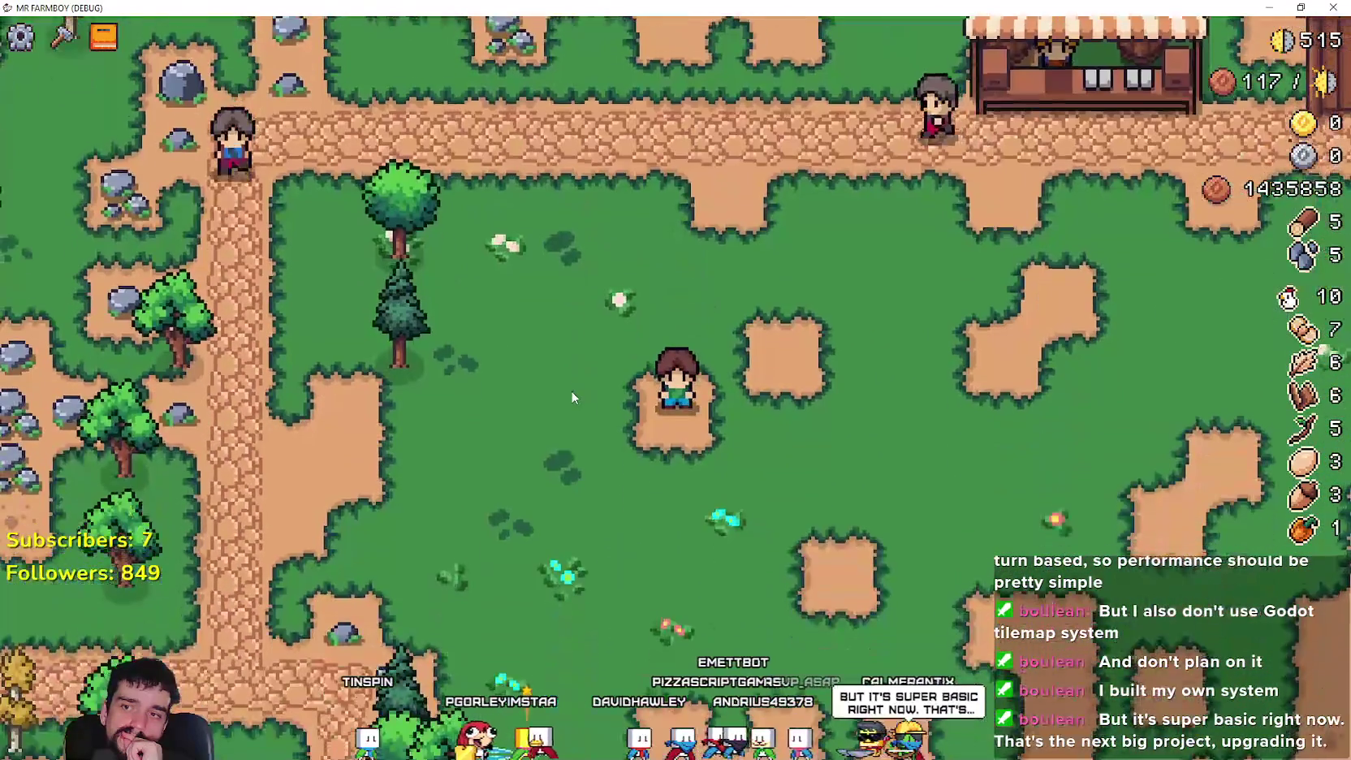
pyautogui.press('d')
pyautogui.press('d')
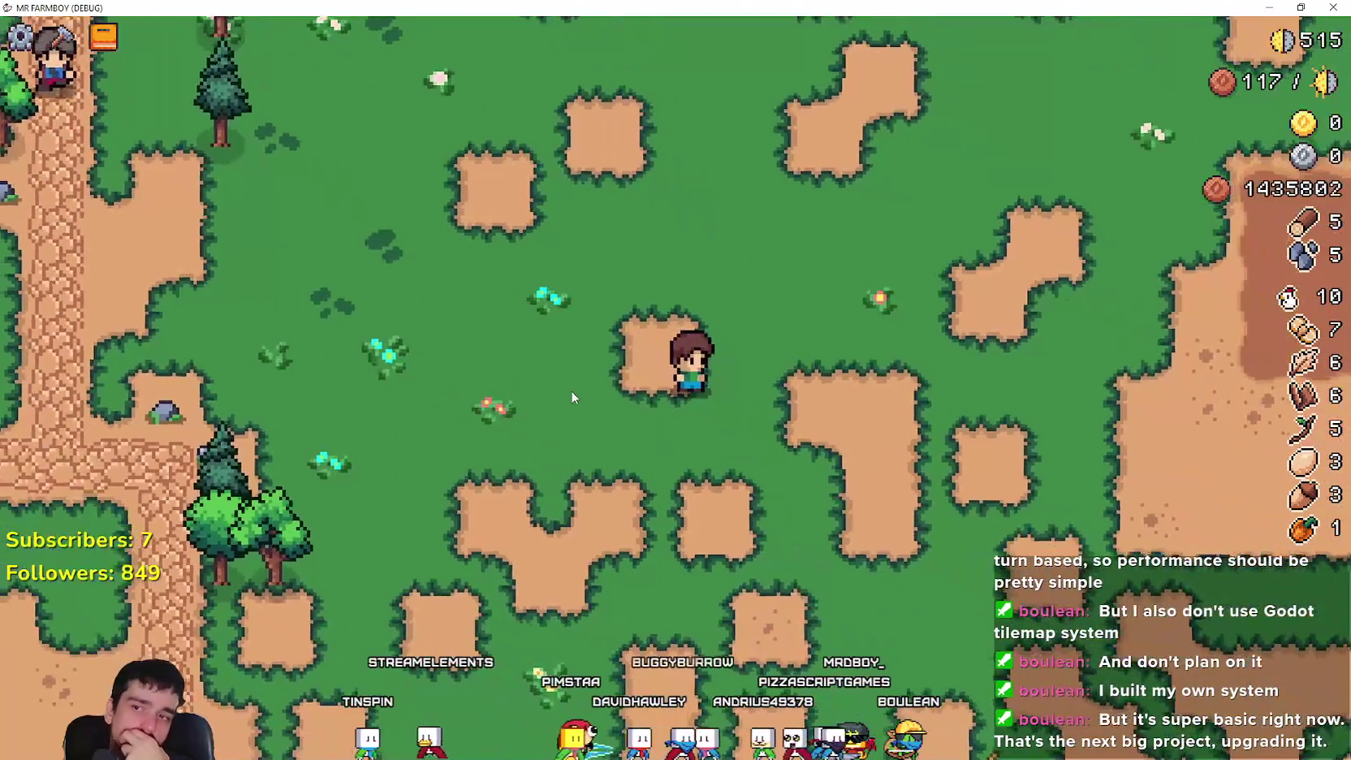
pyautogui.press('w')
pyautogui.press('d')
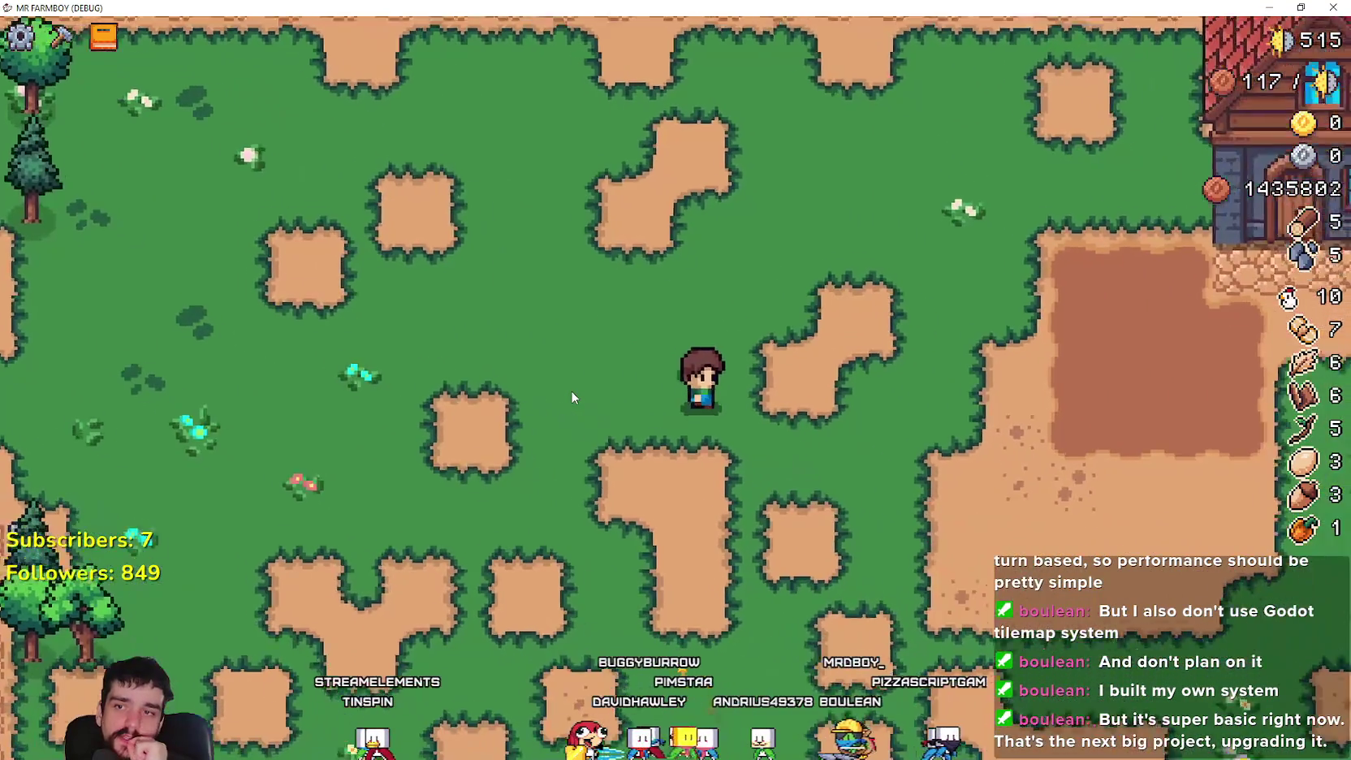
pyautogui.press('s')
pyautogui.press('w')
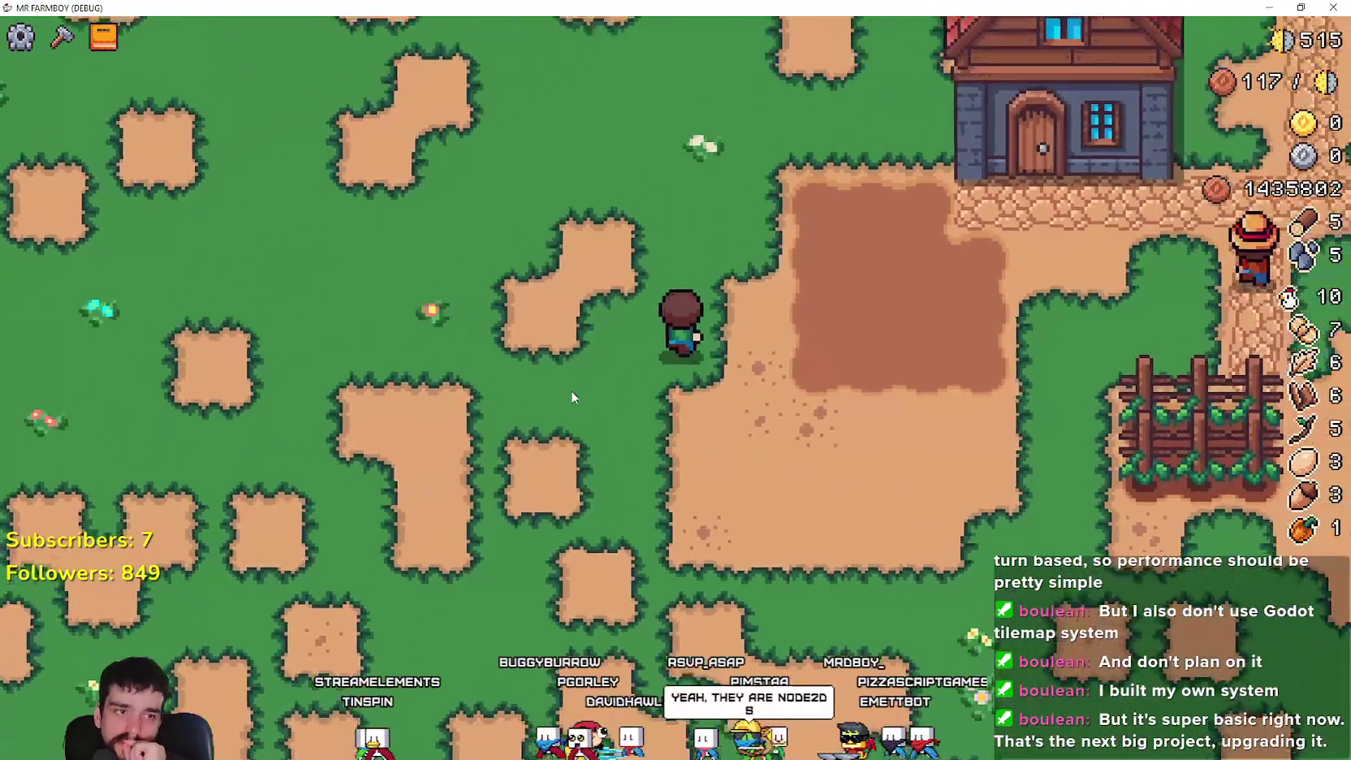
pyautogui.press('a')
pyautogui.press('w')
pyautogui.press('w')
pyautogui.press('d')
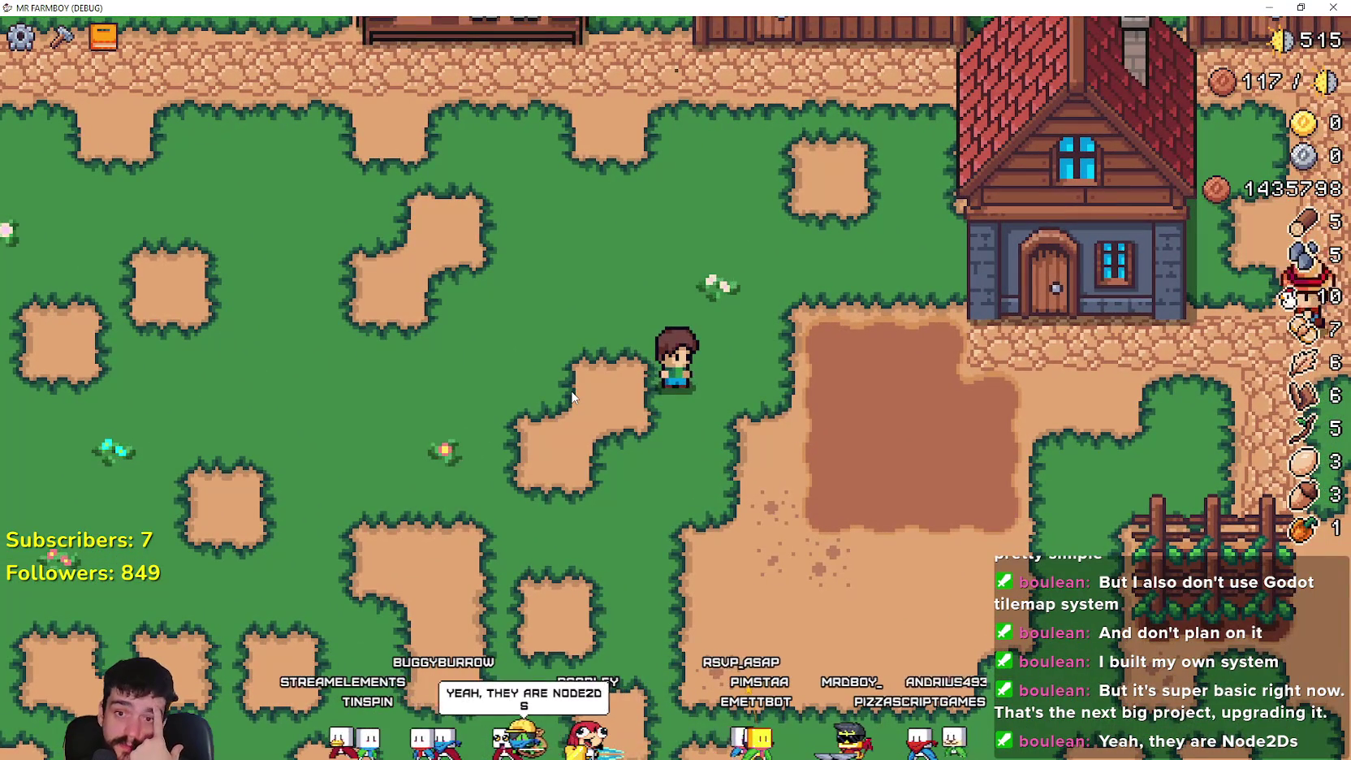
# - Walk the farmer past the grape fence down to a rock
pyautogui.press('d')
pyautogui.press('s')
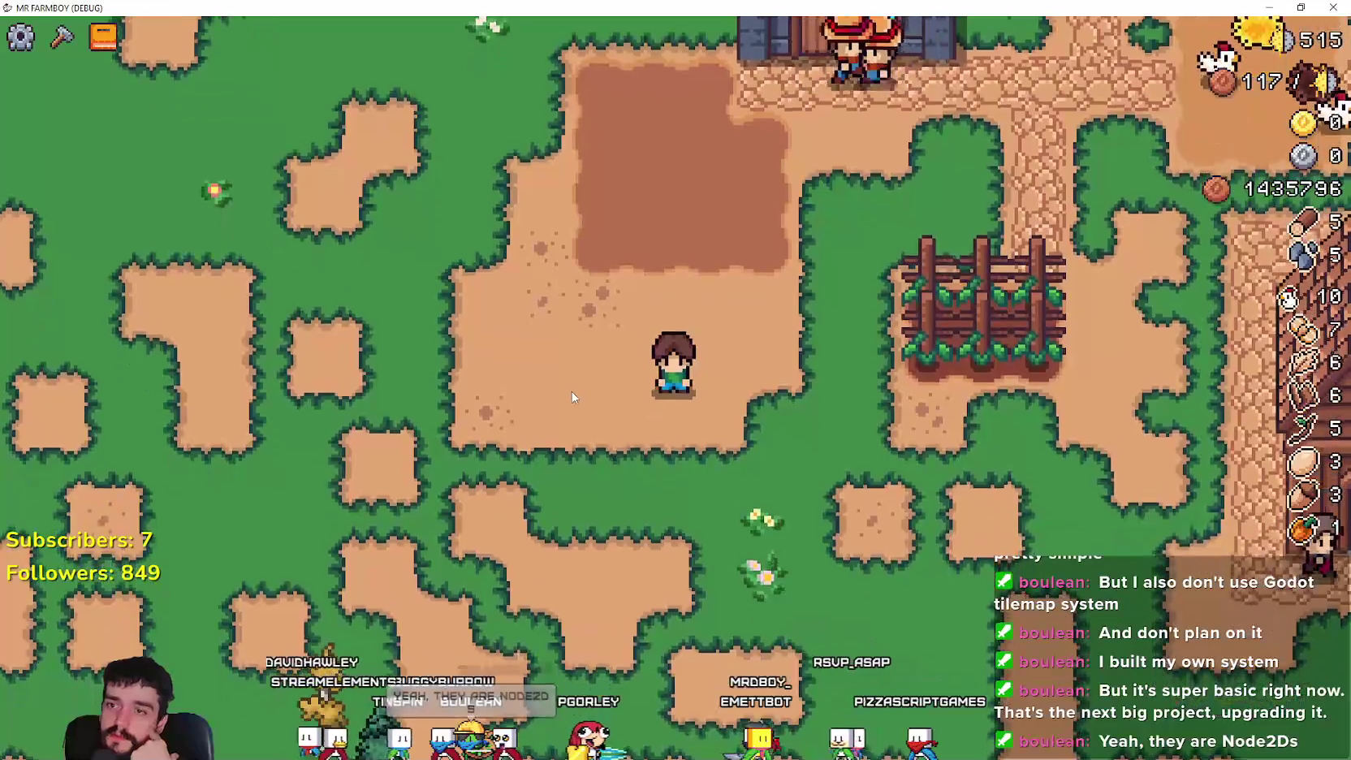
pyautogui.press('d')
pyautogui.press('w')
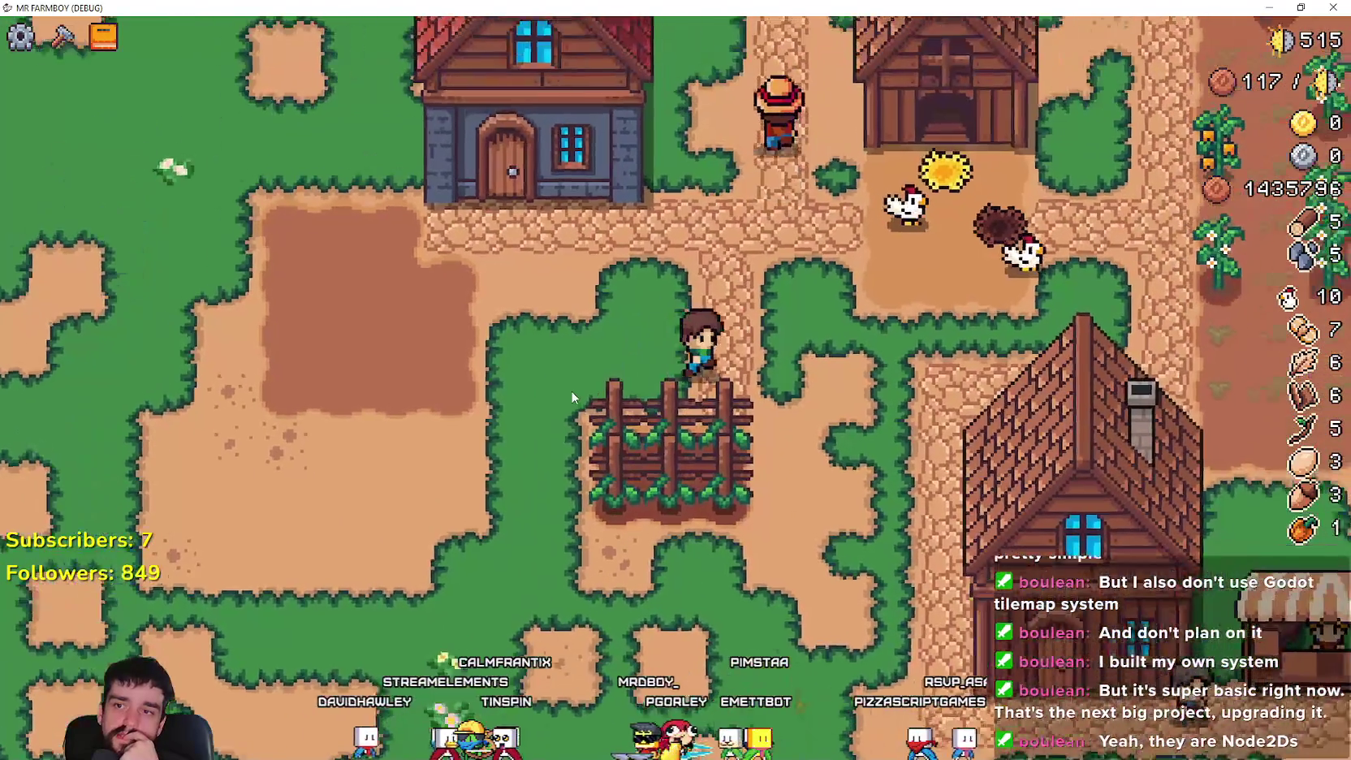
pyautogui.press('d')
pyautogui.press('s')
pyautogui.press('a')
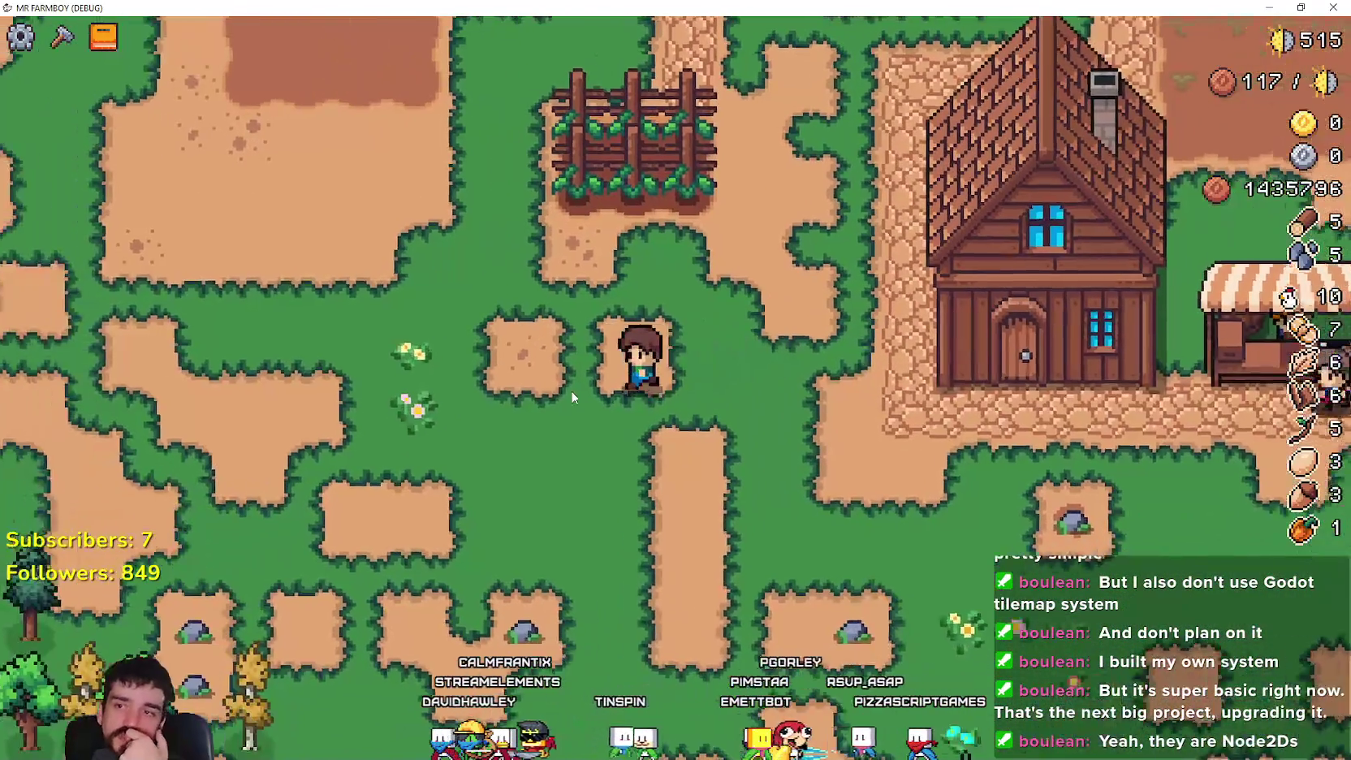
pyautogui.press('a')
pyautogui.press('s')
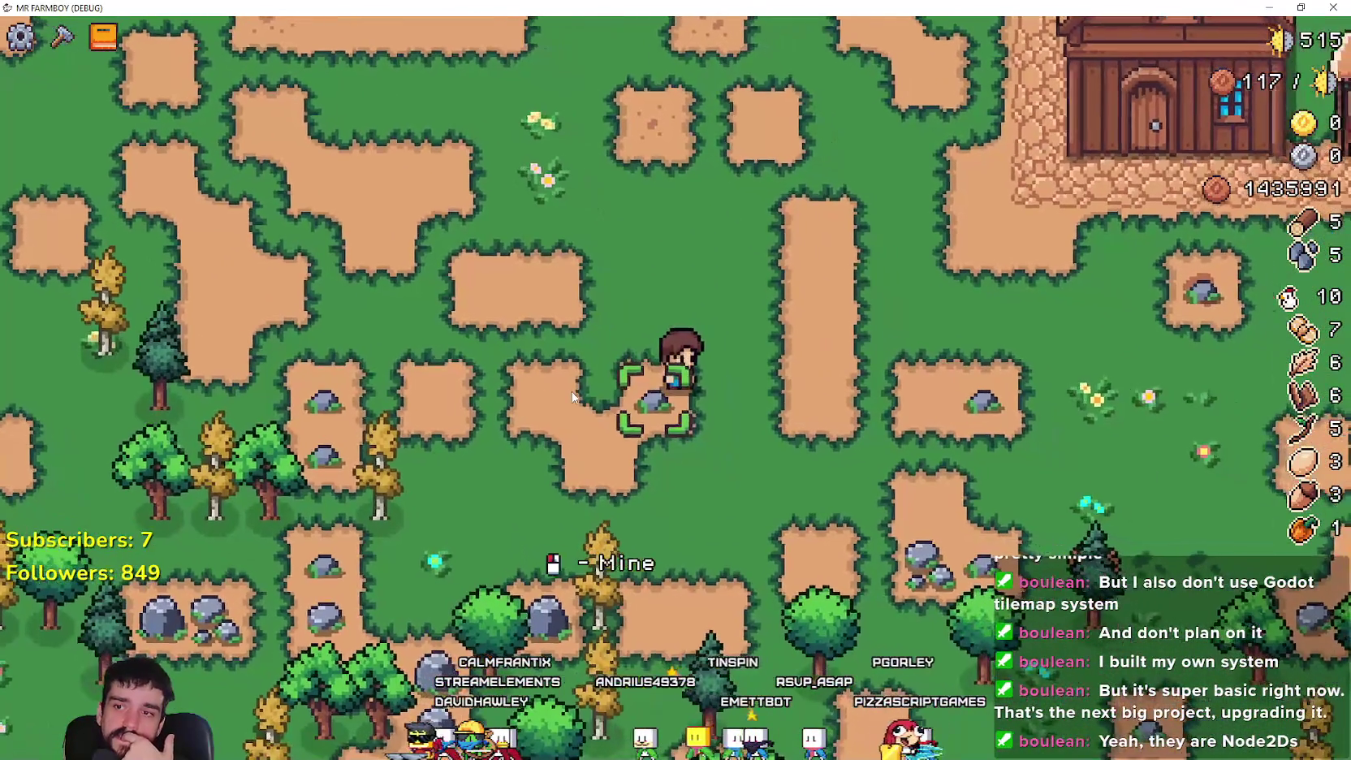
# - Mine three nearby rocks for stone
pyautogui.click(572, 397)
pyautogui.press('d')
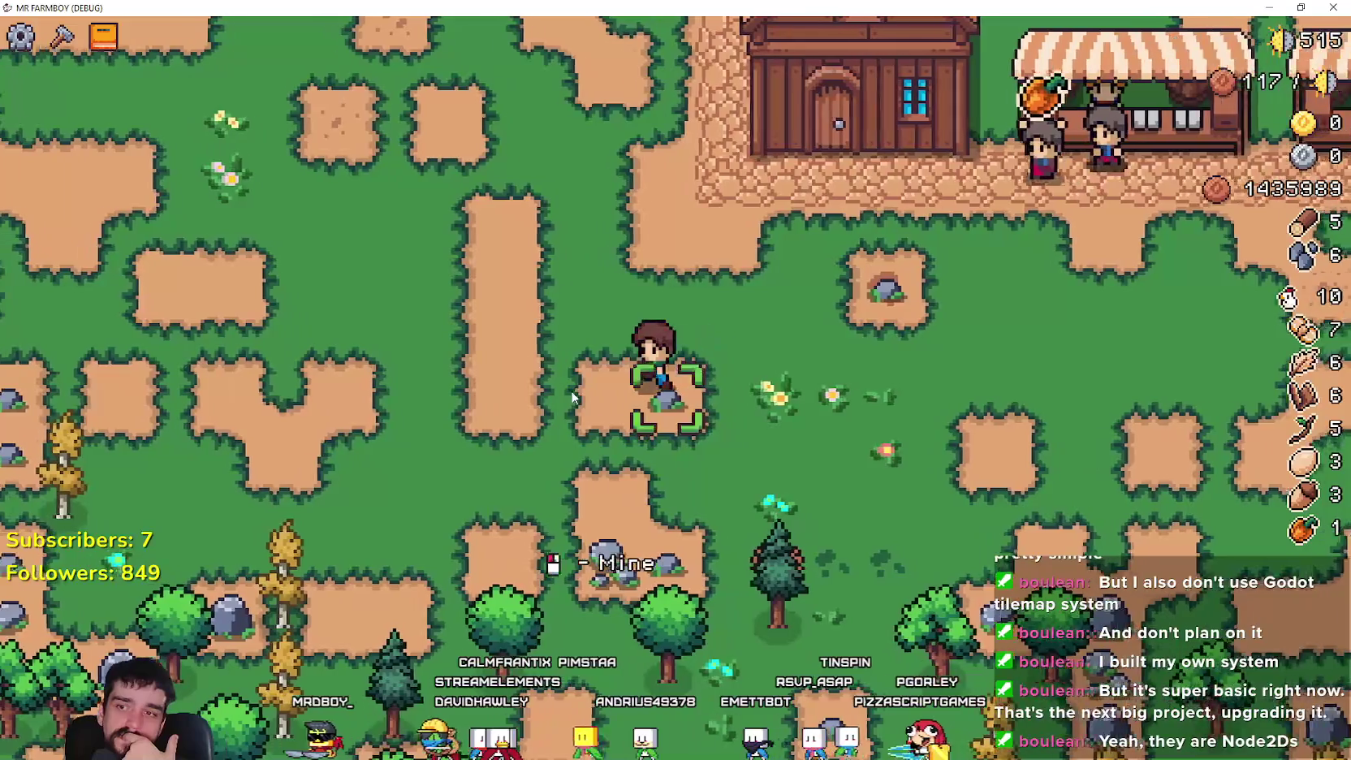
pyautogui.click(572, 397)
pyautogui.press('w')
pyautogui.press('d')
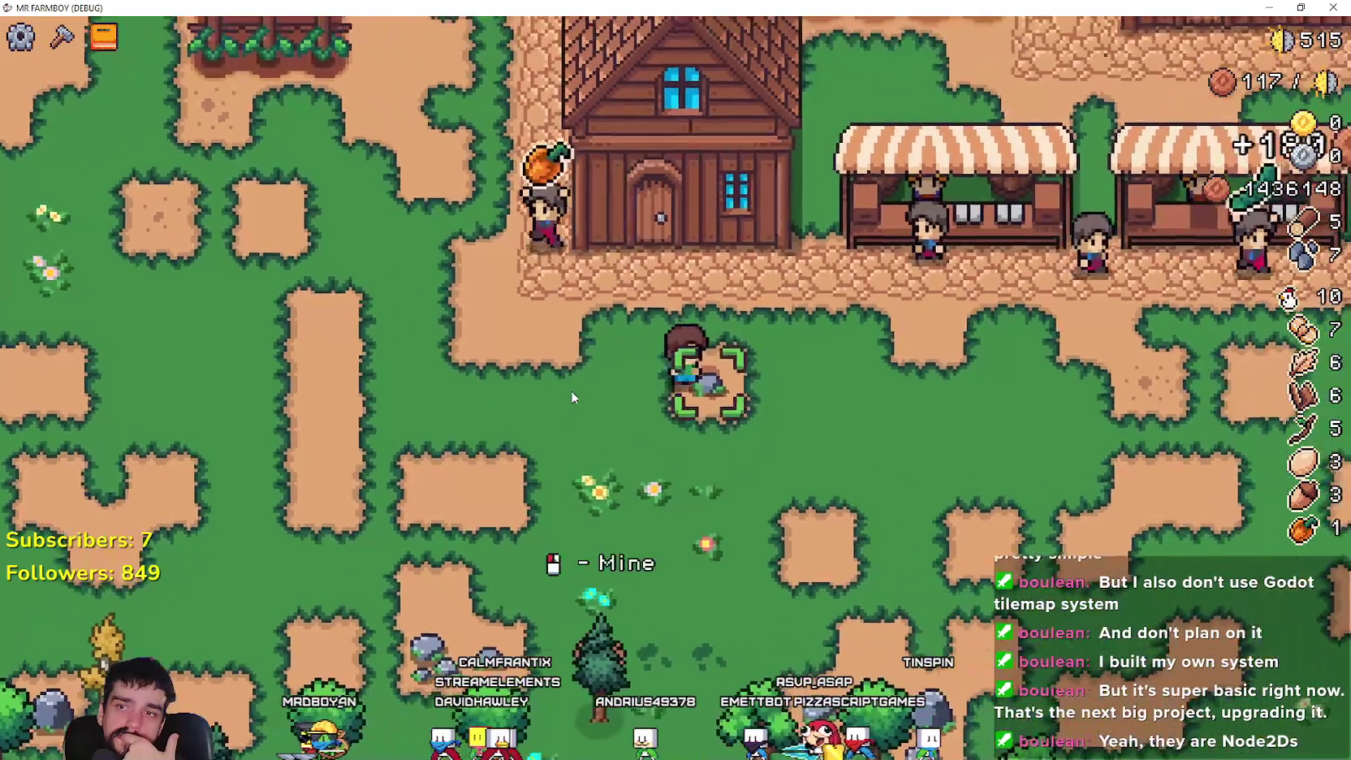
pyautogui.click(572, 392)
# - Walk the farmer through the woods toward the purple-dotted path
pyautogui.press('s')
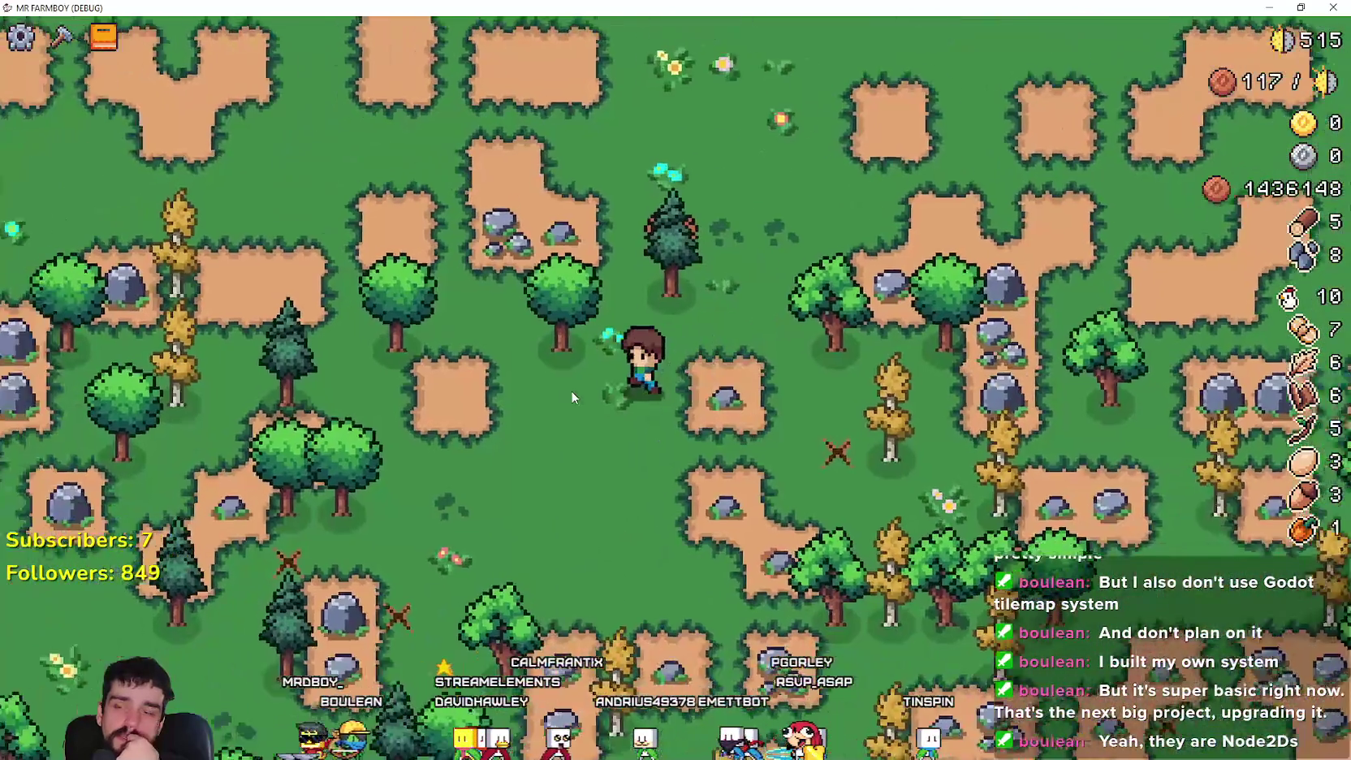
pyautogui.press('a')
pyautogui.press('s')
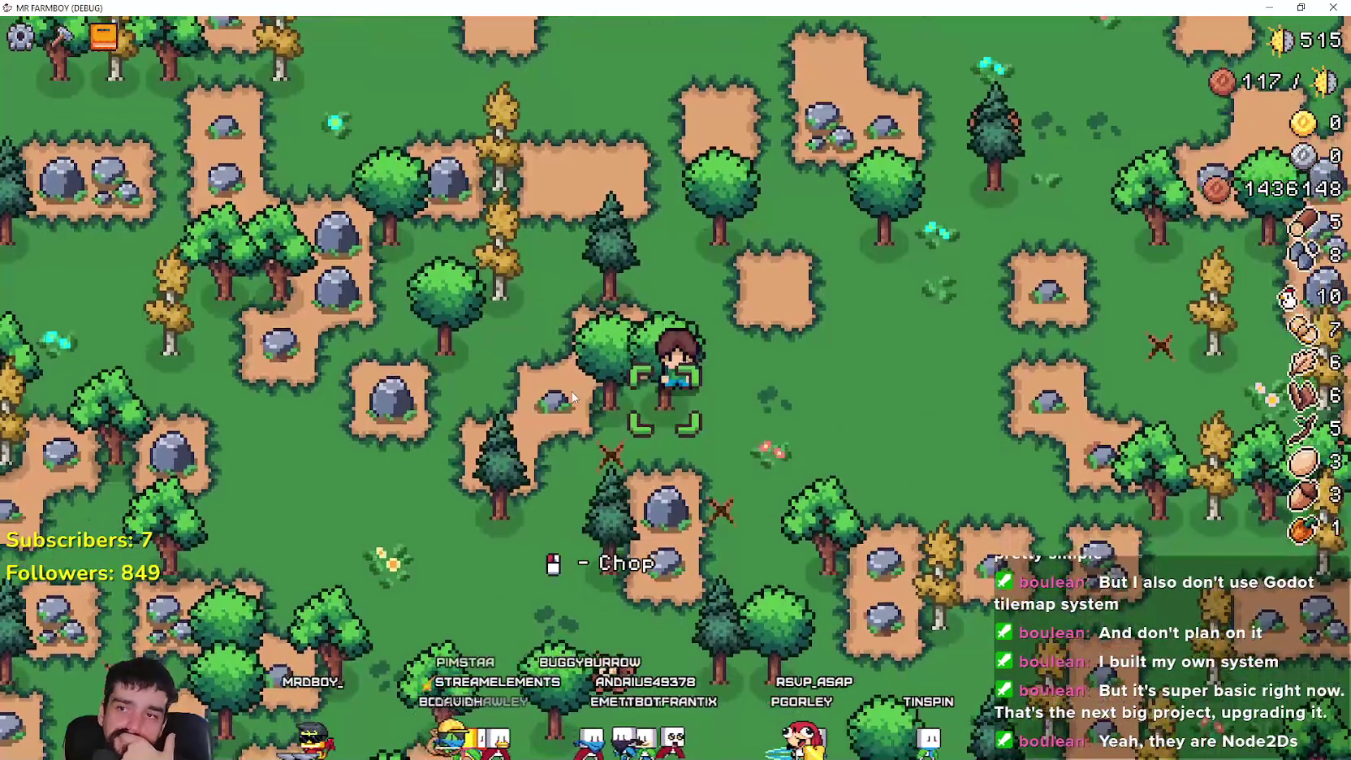
pyautogui.press('w')
pyautogui.press('d')
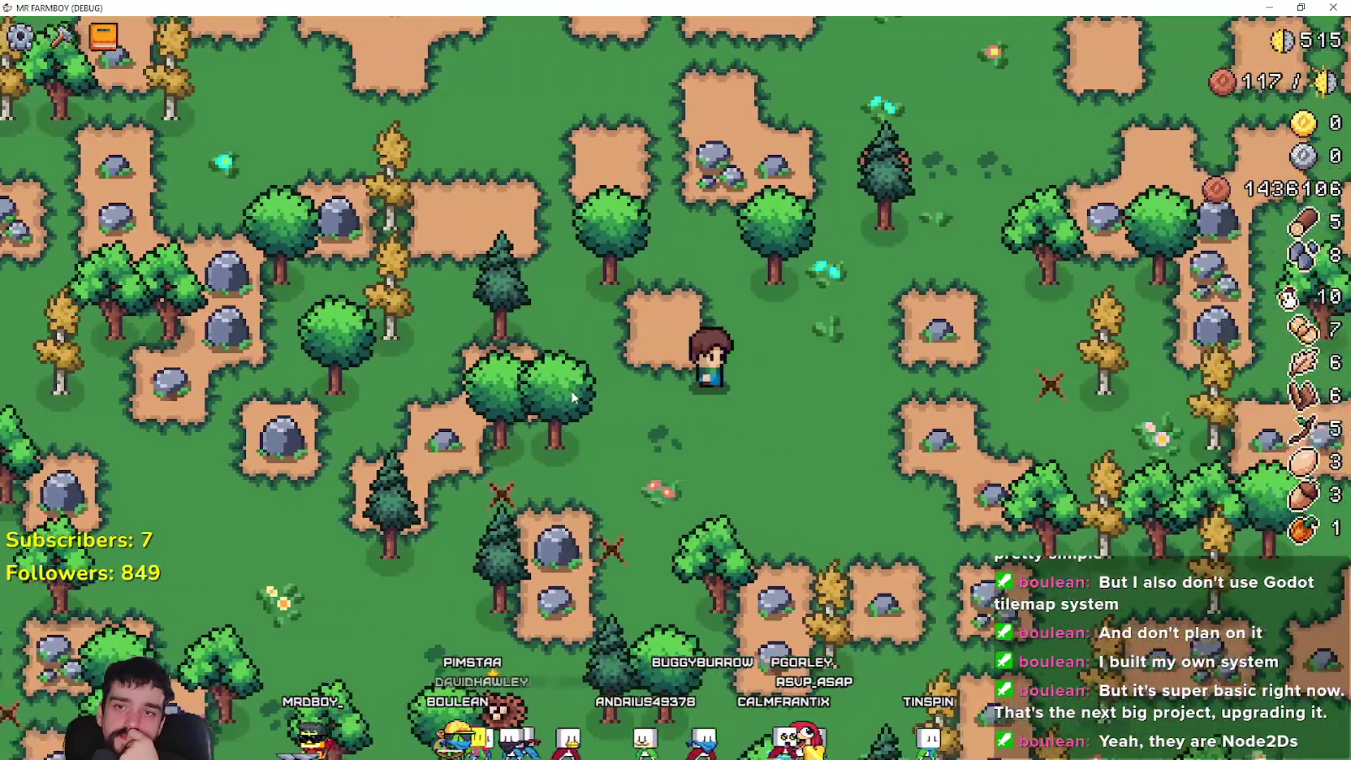
pyautogui.press('d')
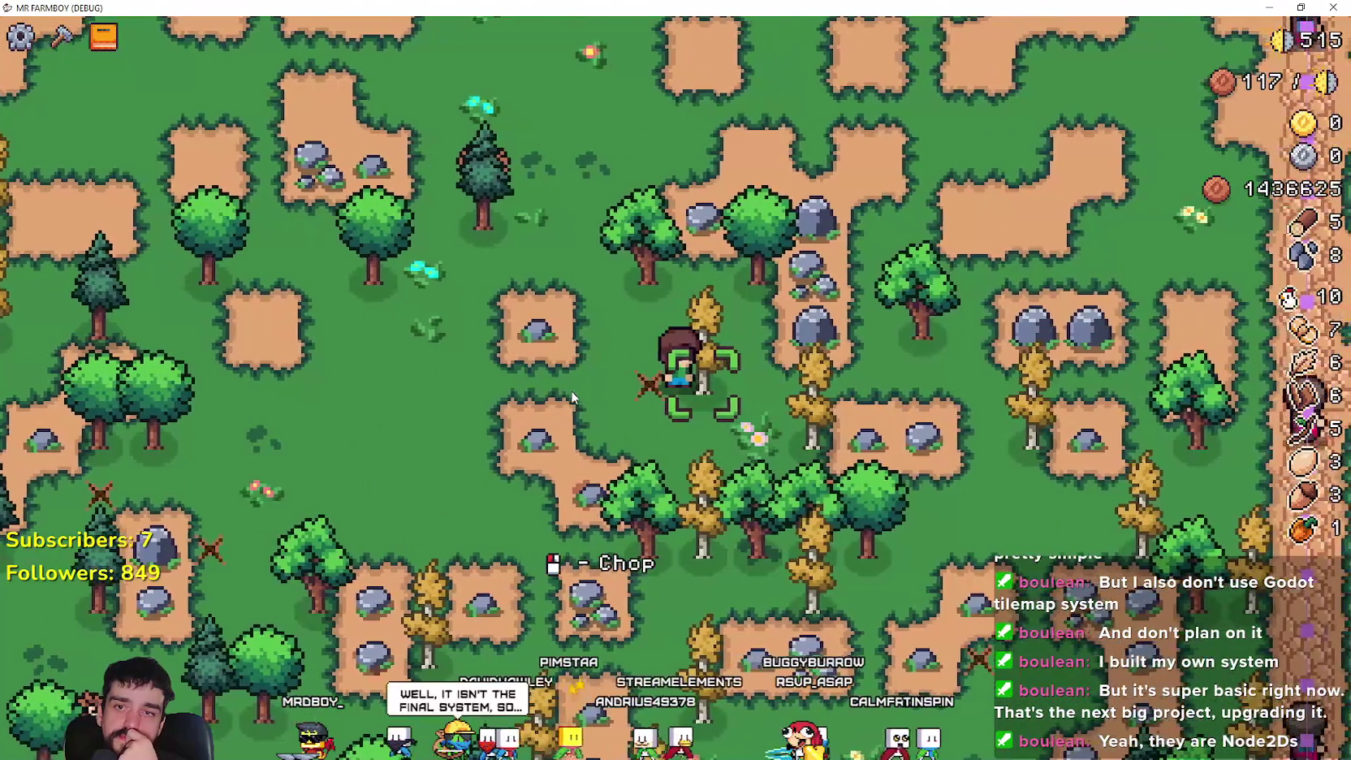
pyautogui.press('a')
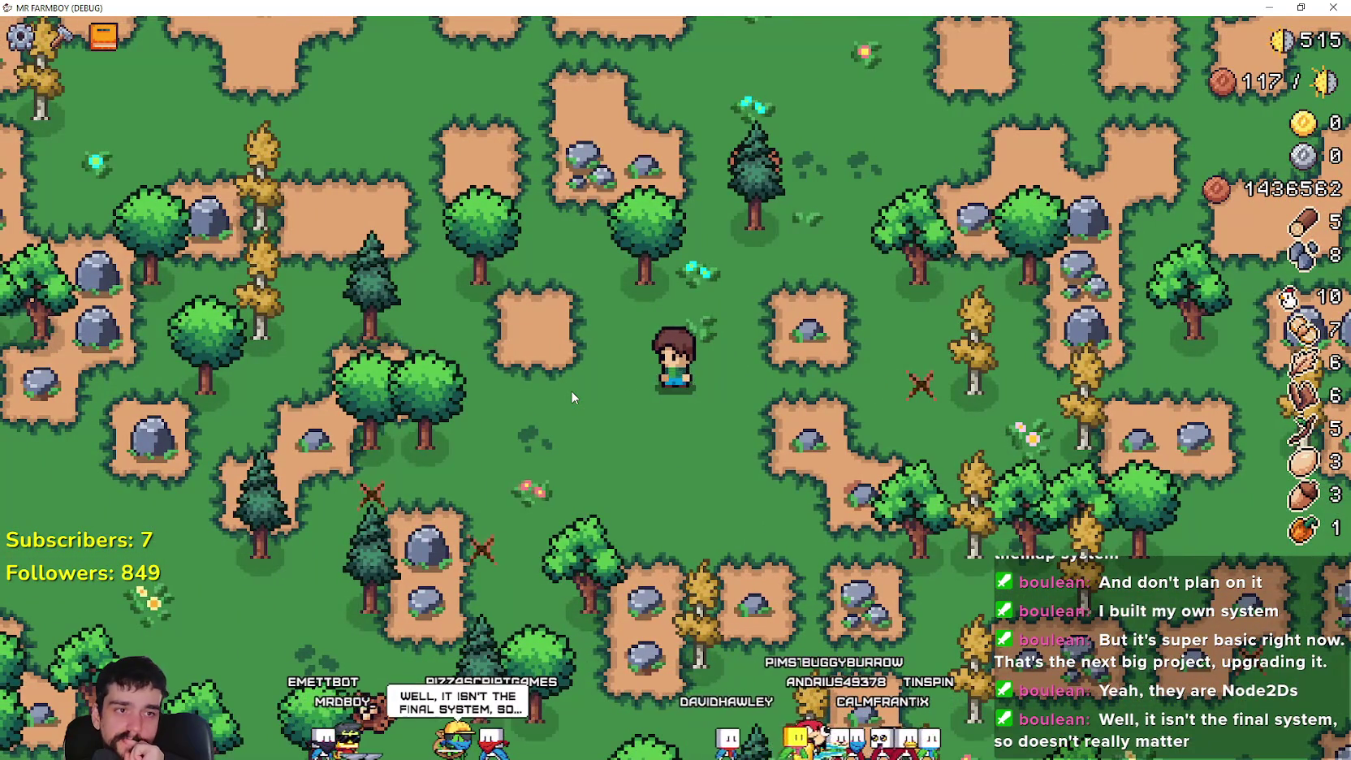
pyautogui.press('d')
pyautogui.press('s')
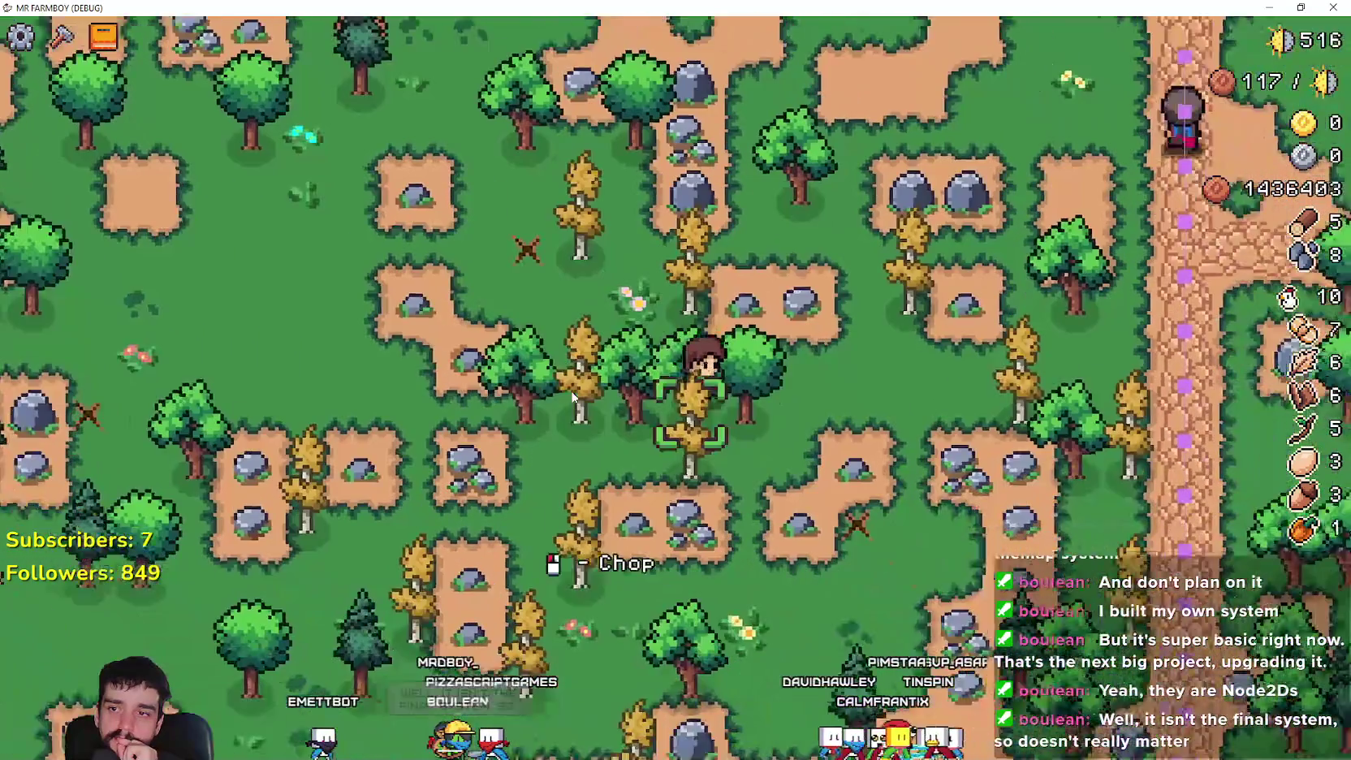
pyautogui.press('s')
pyautogui.press('d')
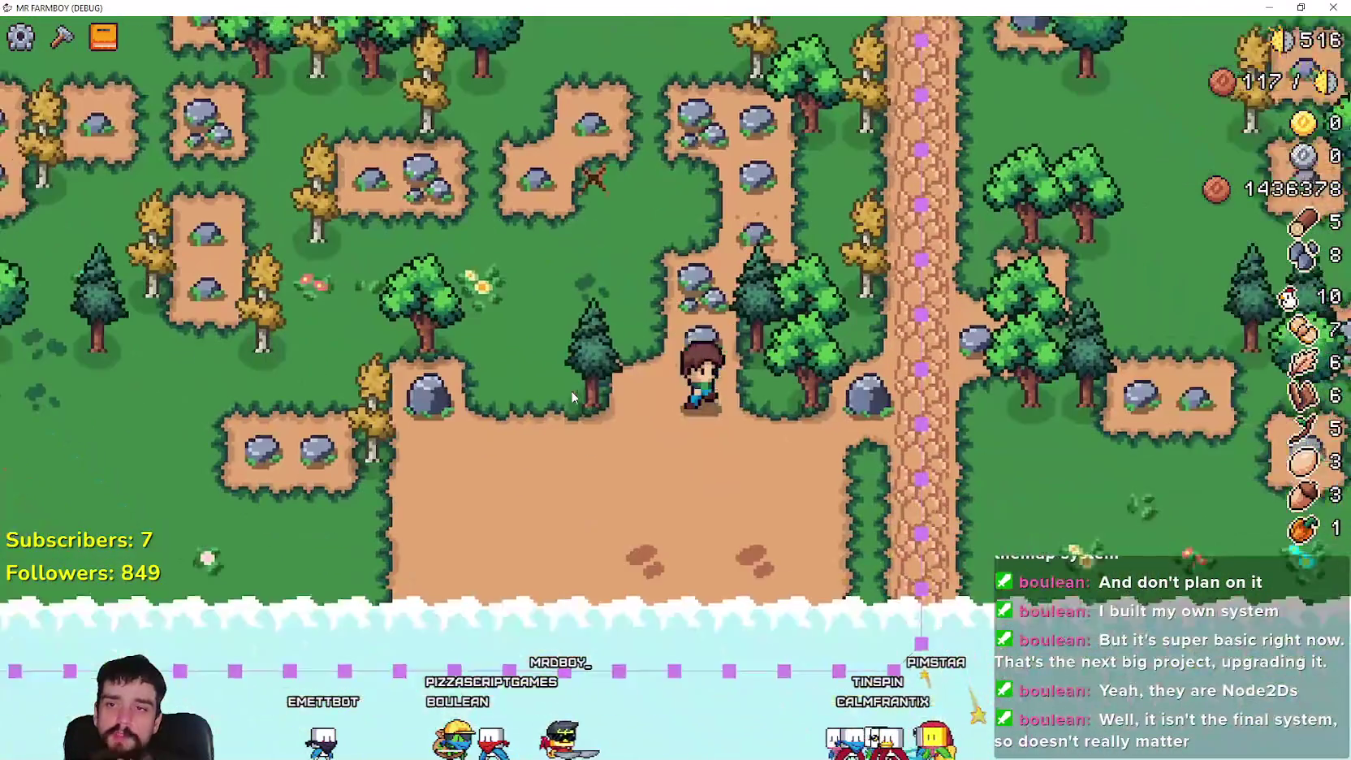
pyautogui.press('d')
# - Chop trees and mine a rock, then pick up the dropped wood and stone
pyautogui.press('w')
pyautogui.press('e')
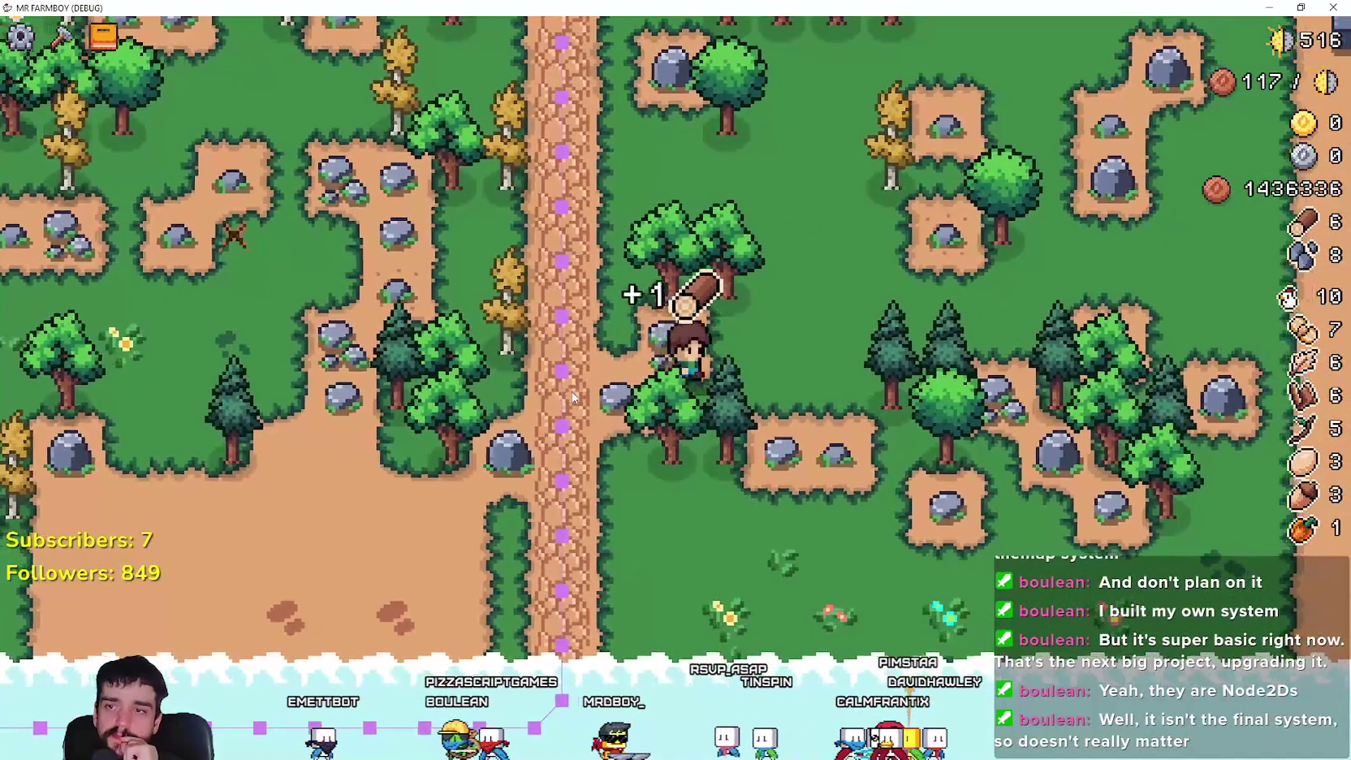
pyautogui.press('e')
pyautogui.press('d')
pyautogui.press('e')
pyautogui.press('d')
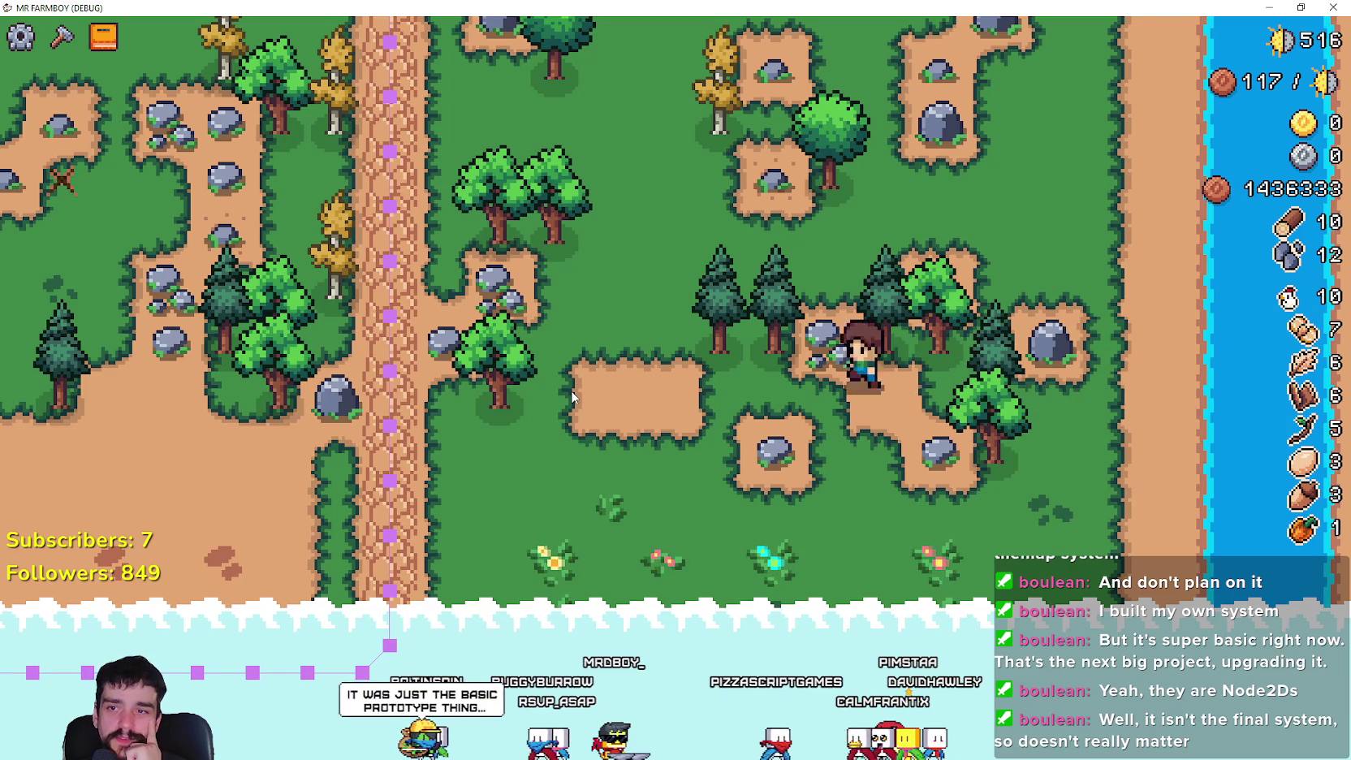
pyautogui.press('e')
pyautogui.press('w')
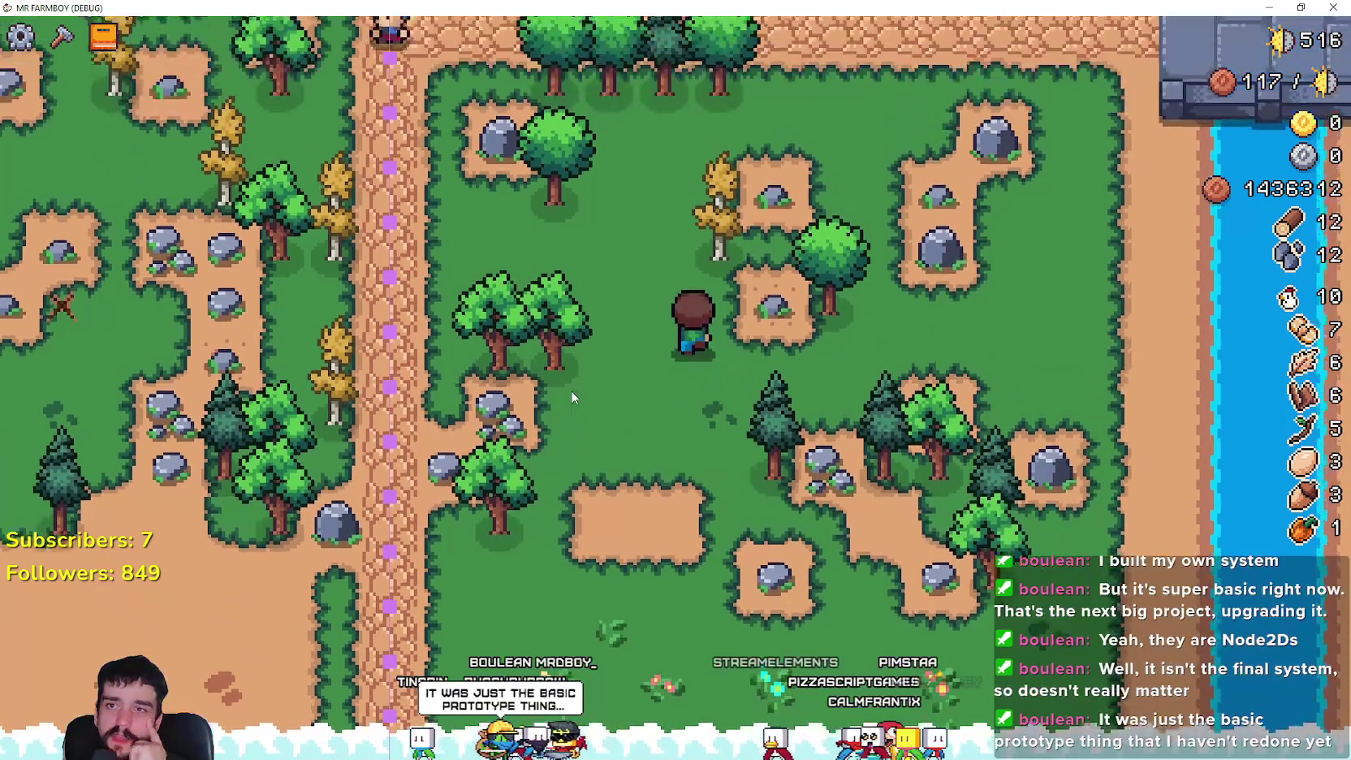
pyautogui.press('w')
pyautogui.press('a')
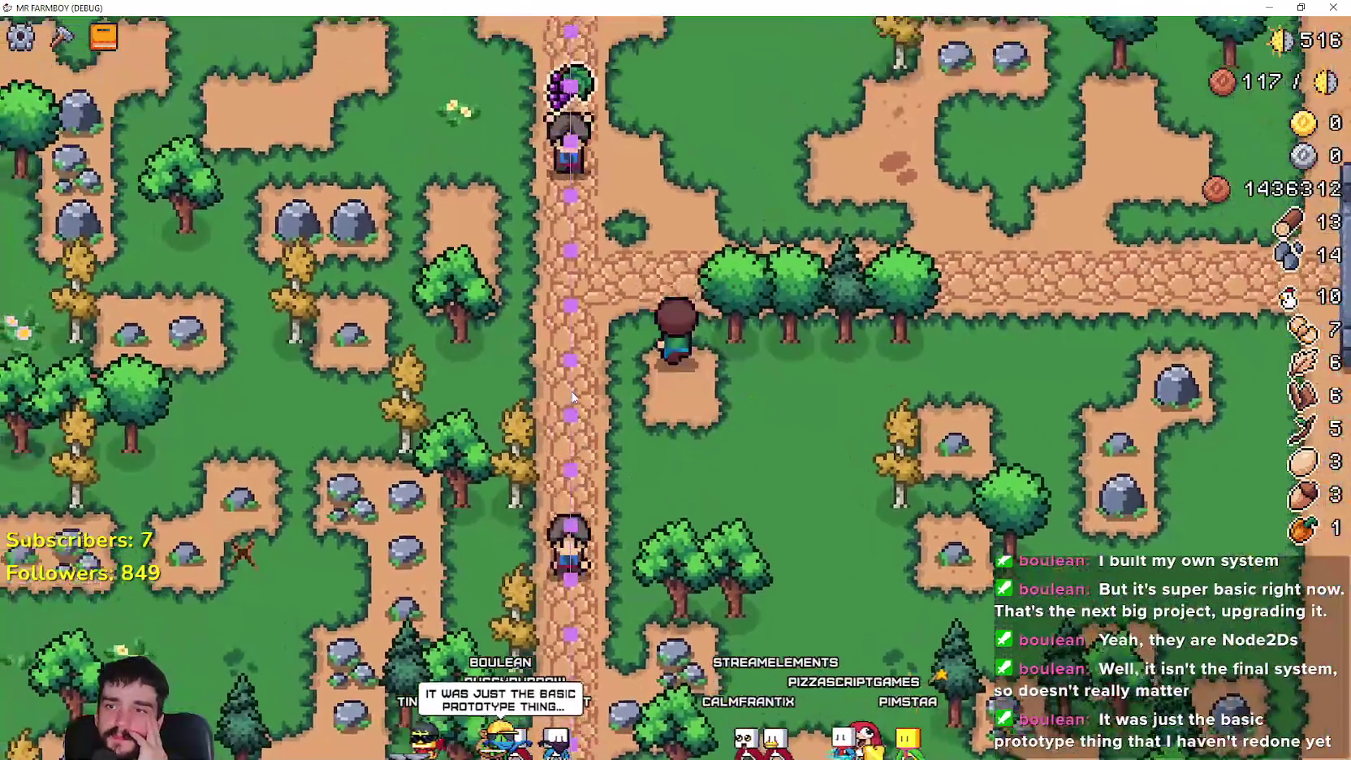
# - Fell the tree along the path, bringing wood to 18 and stone to 14
pyautogui.press('d')
pyautogui.click(572, 396)
pyautogui.click(572, 396)
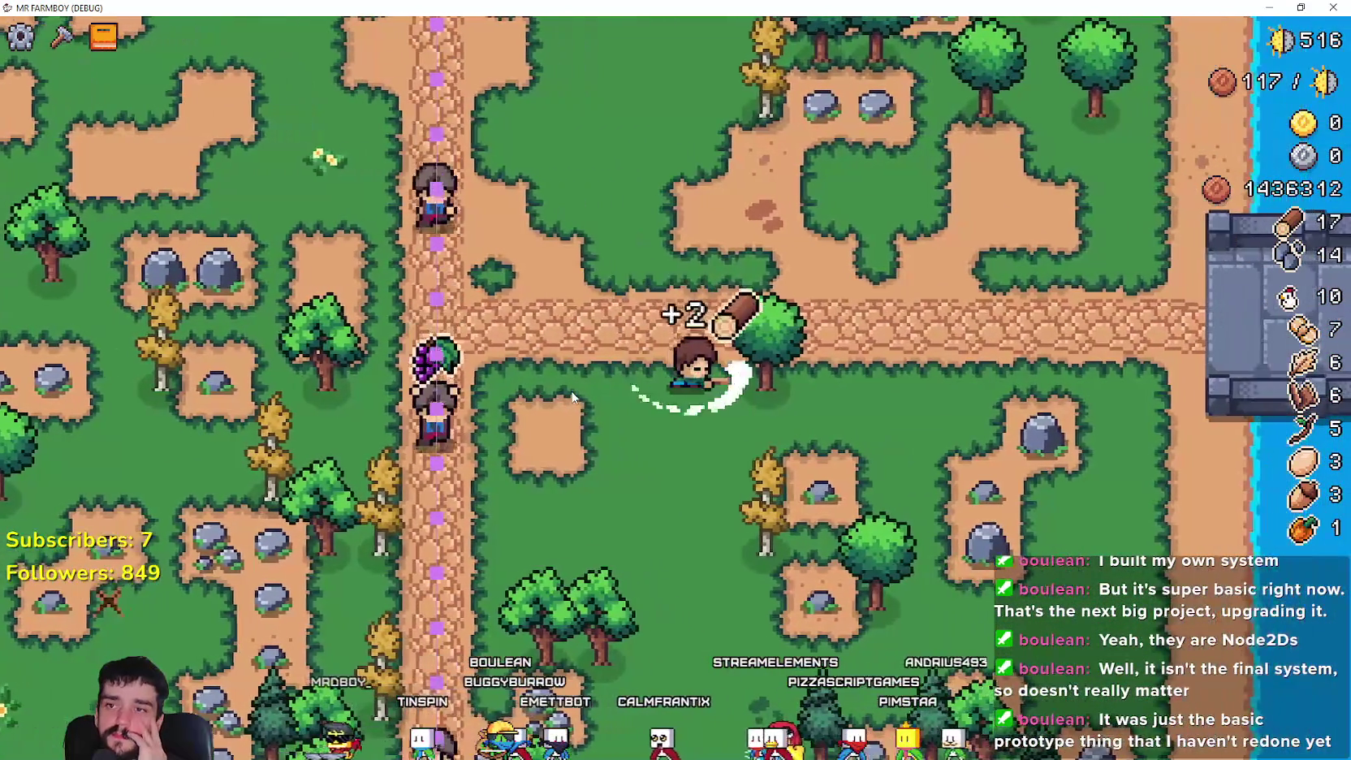
pyautogui.click(571, 391)
# - Walk the farmer past the crop field into the woods, mining a rock and chopping a tree
pyautogui.press('w')
pyautogui.press('a')
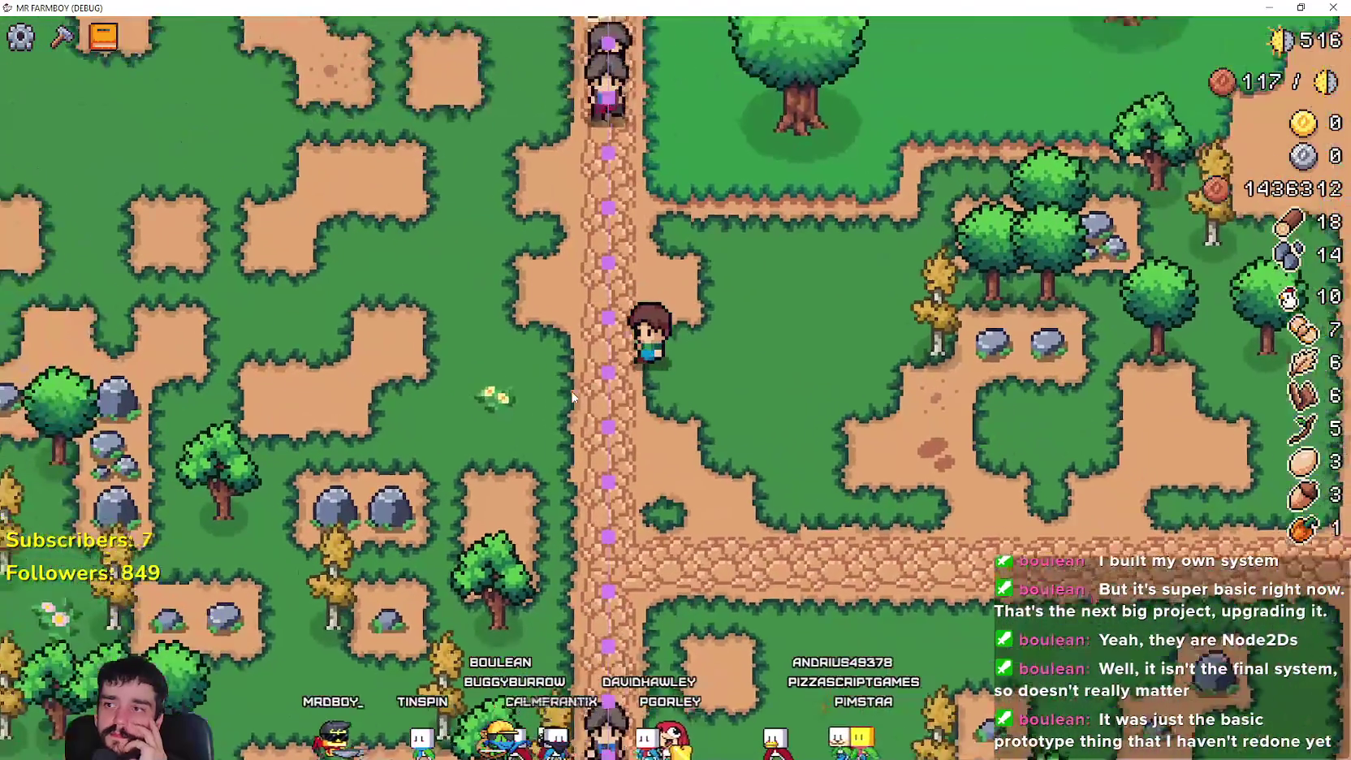
pyautogui.press('w')
pyautogui.press('a')
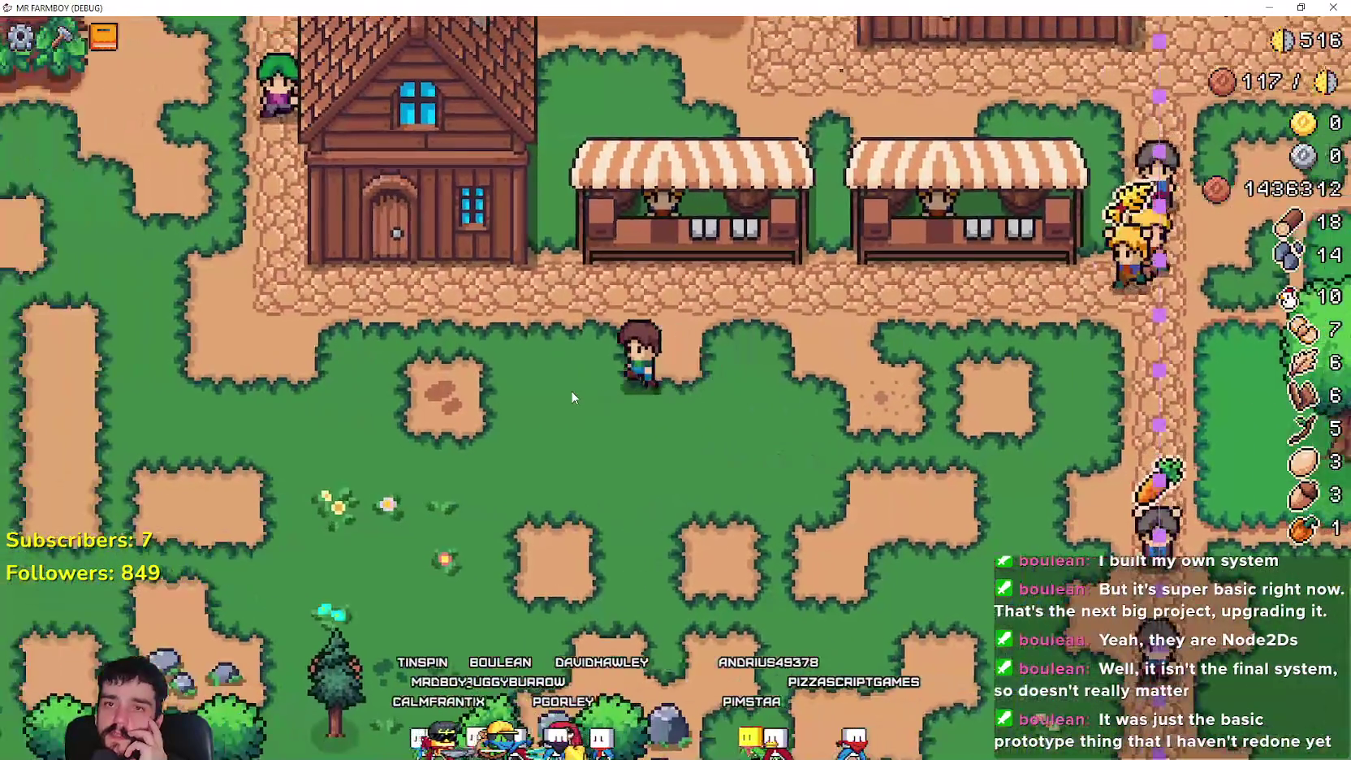
pyautogui.press('a')
pyautogui.press('w')
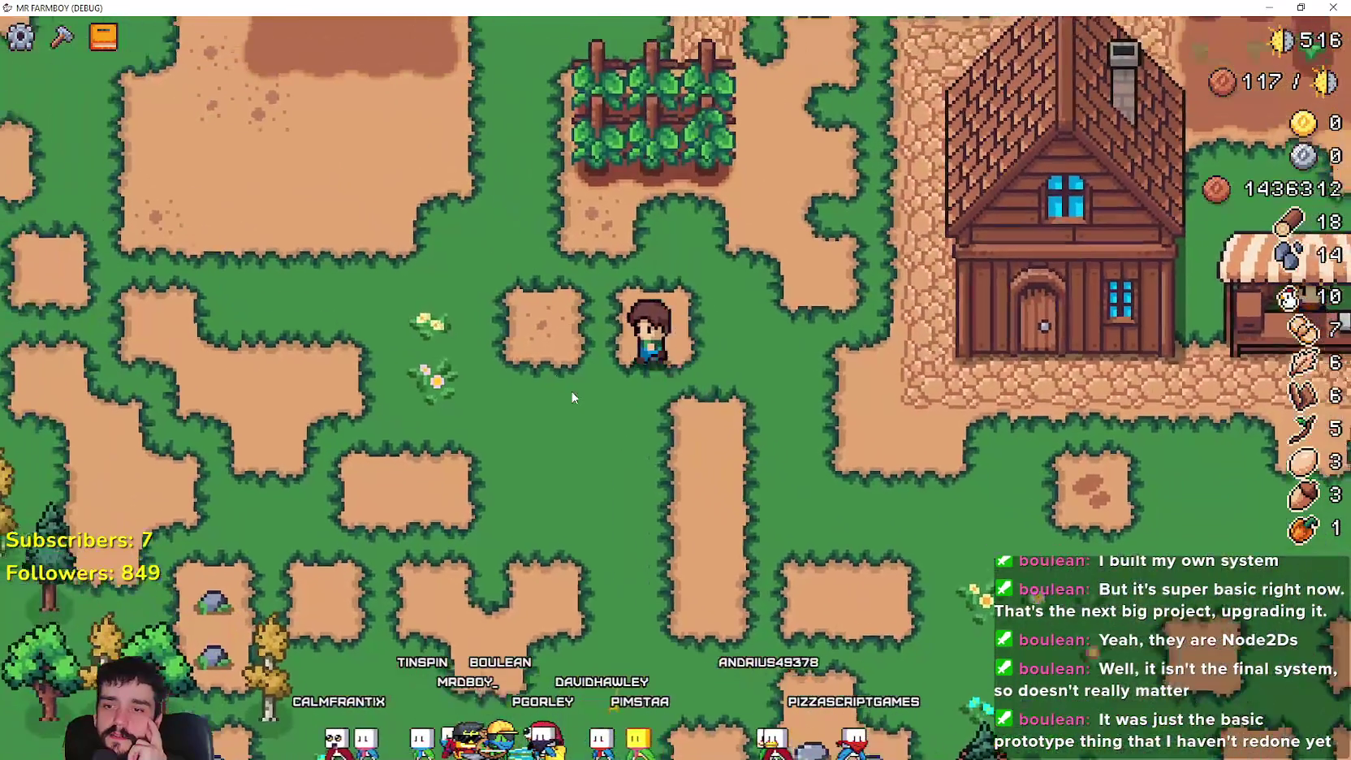
pyautogui.press('s')
pyautogui.press('a')
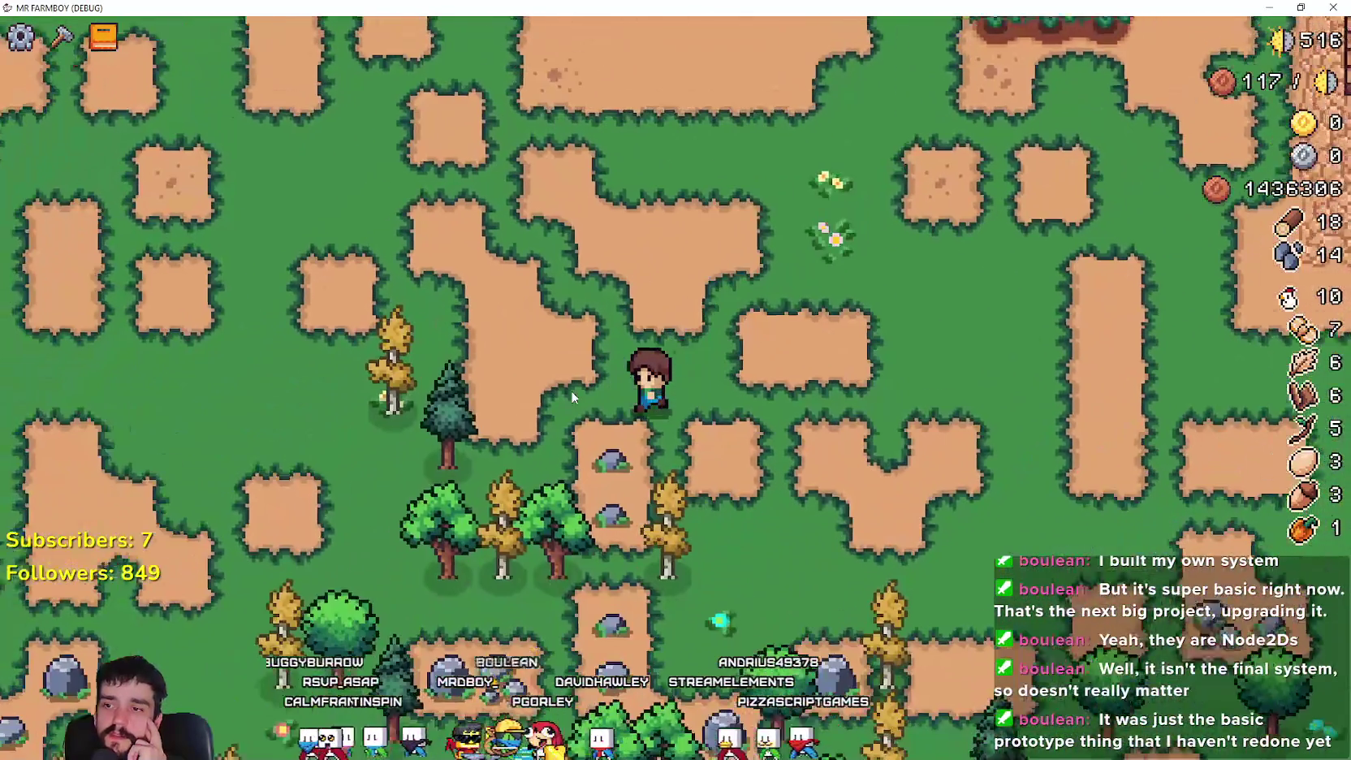
pyautogui.press('s')
pyautogui.click(573, 398)
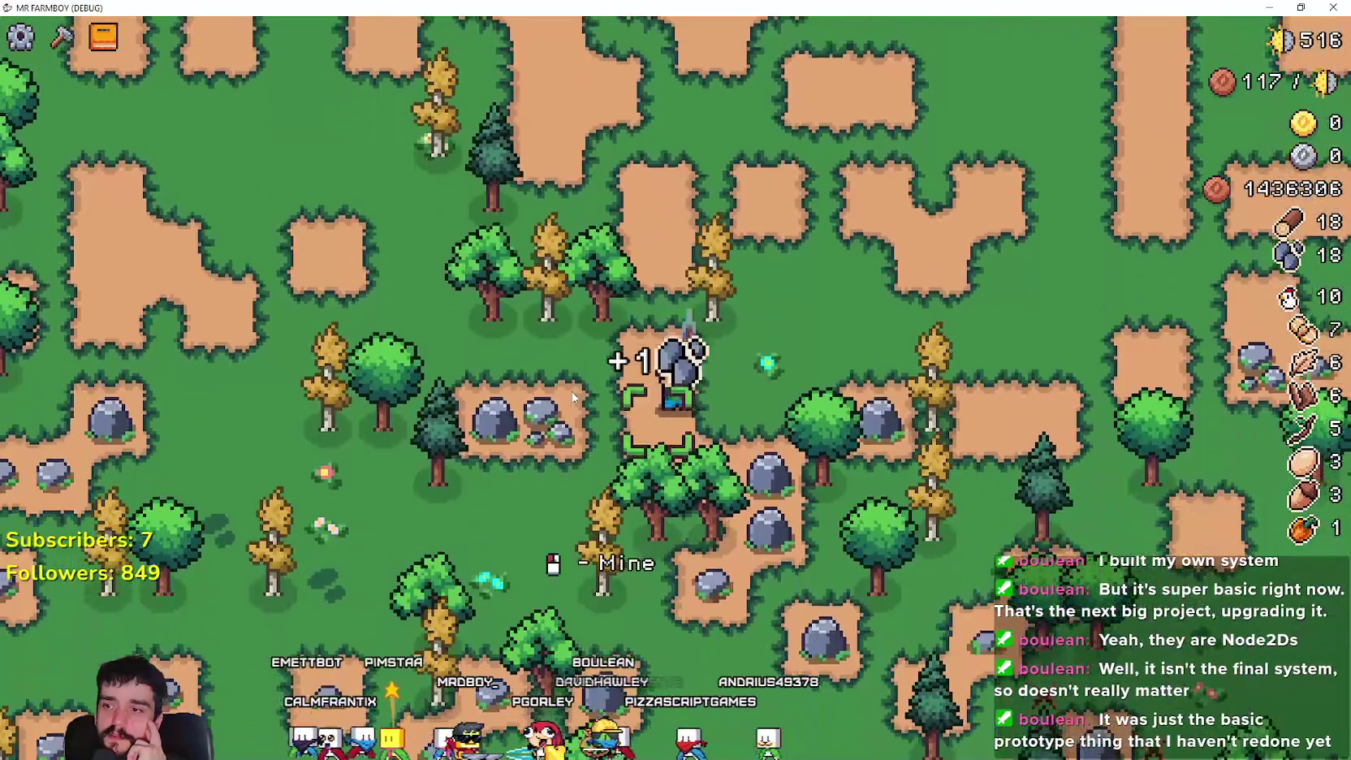
pyautogui.press('s')
pyautogui.click(573, 397)
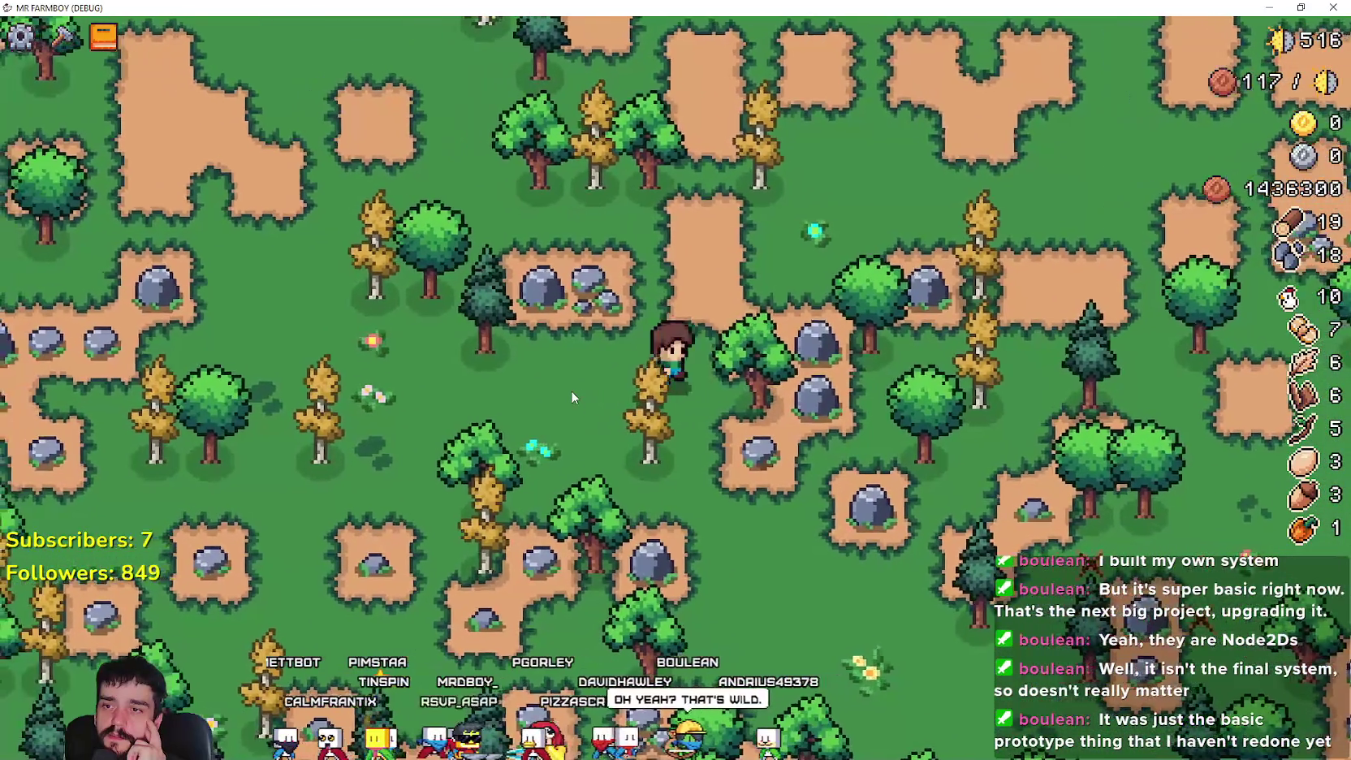
# - Walk back up to the house and pace up and down beside it
pyautogui.press('w')
pyautogui.press('d')
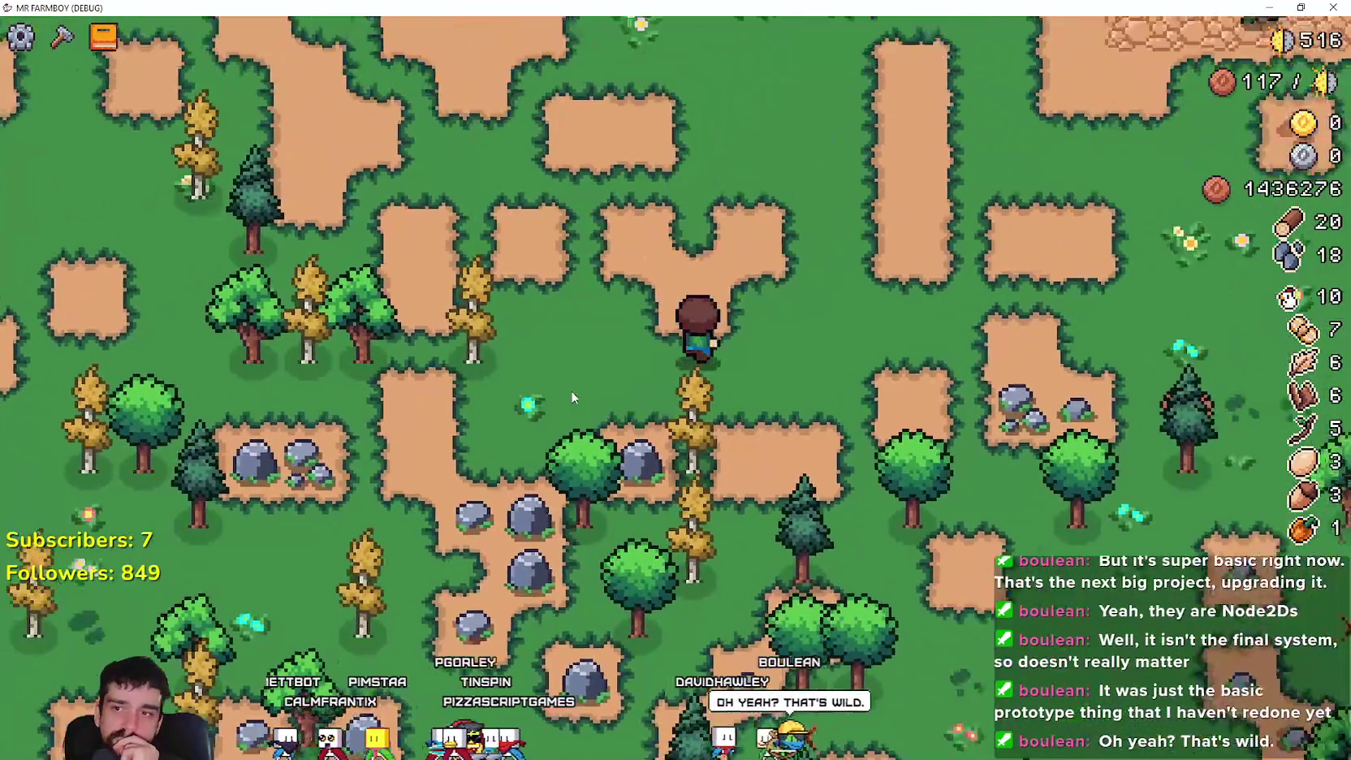
pyautogui.press('w')
pyautogui.press('d')
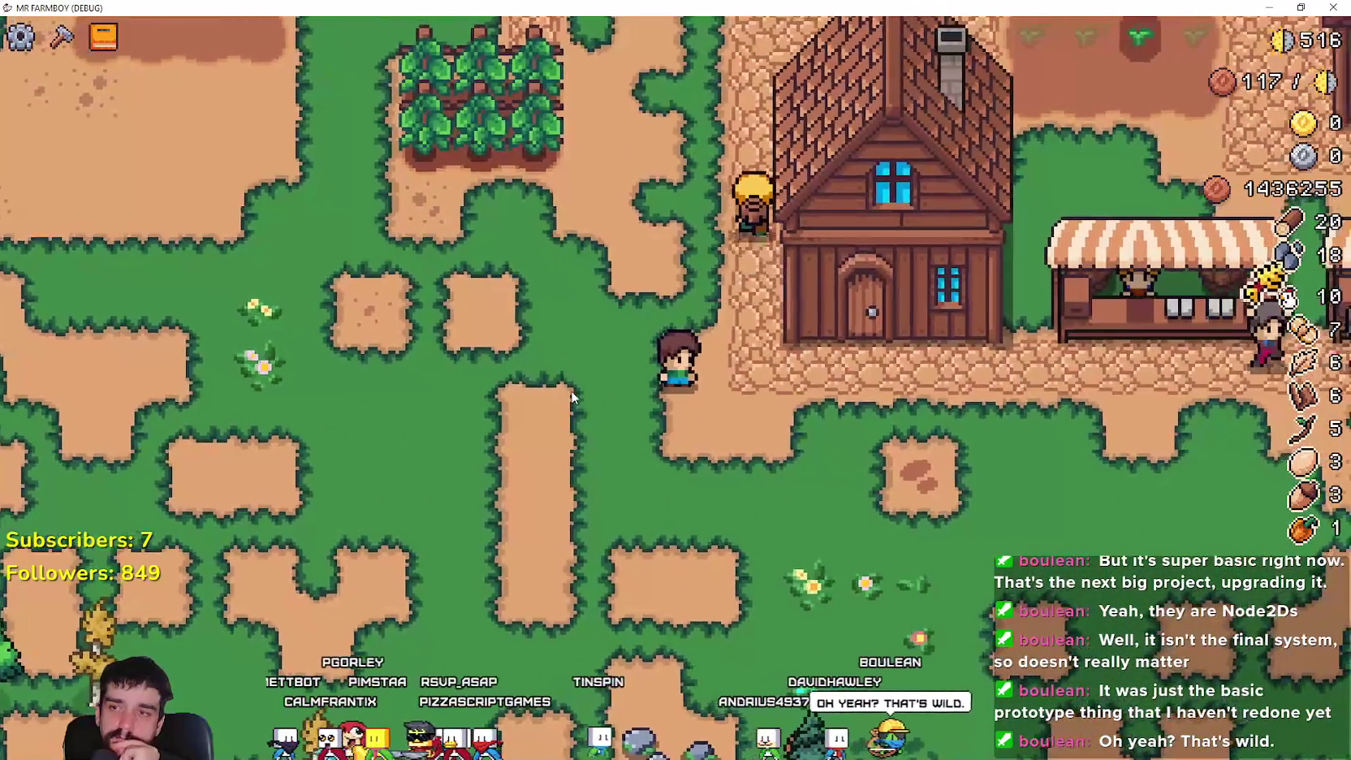
pyautogui.press('s')
pyautogui.press('w')
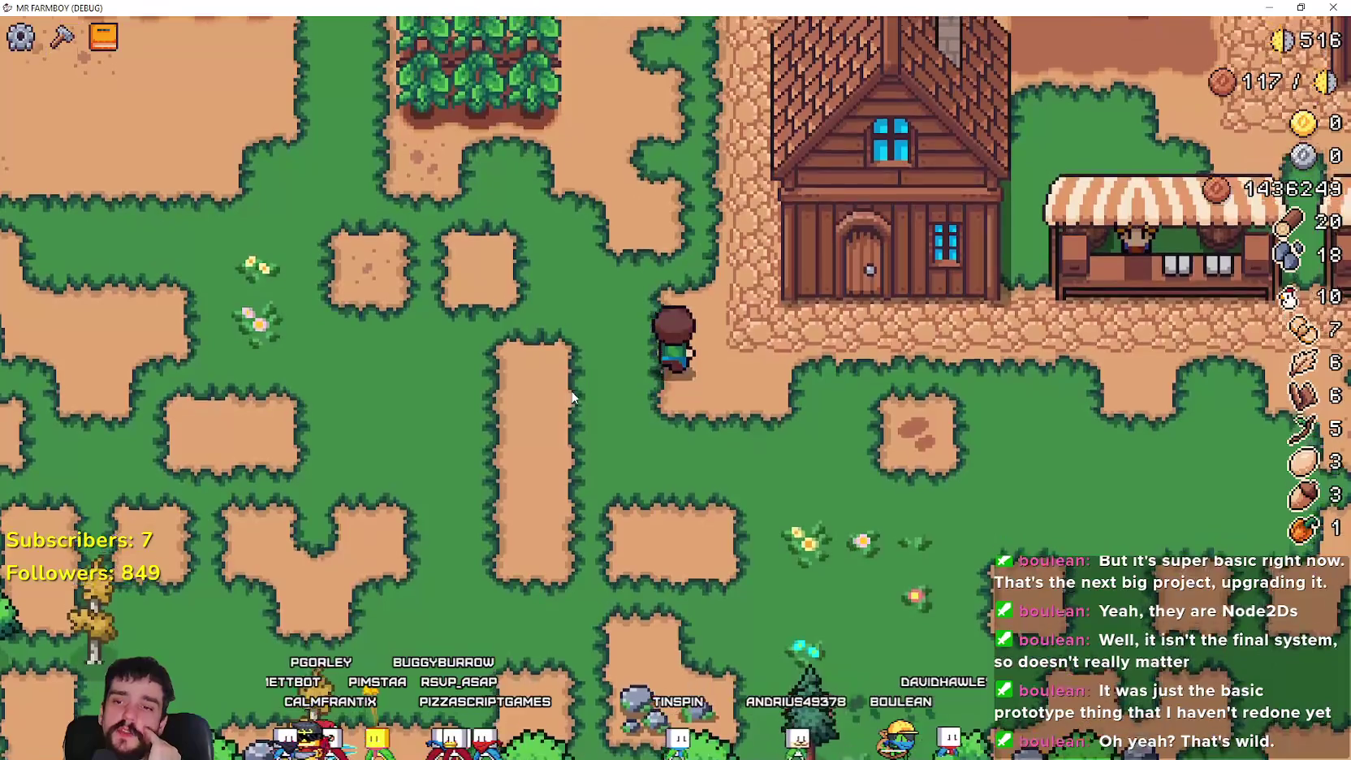
pyautogui.press('s')
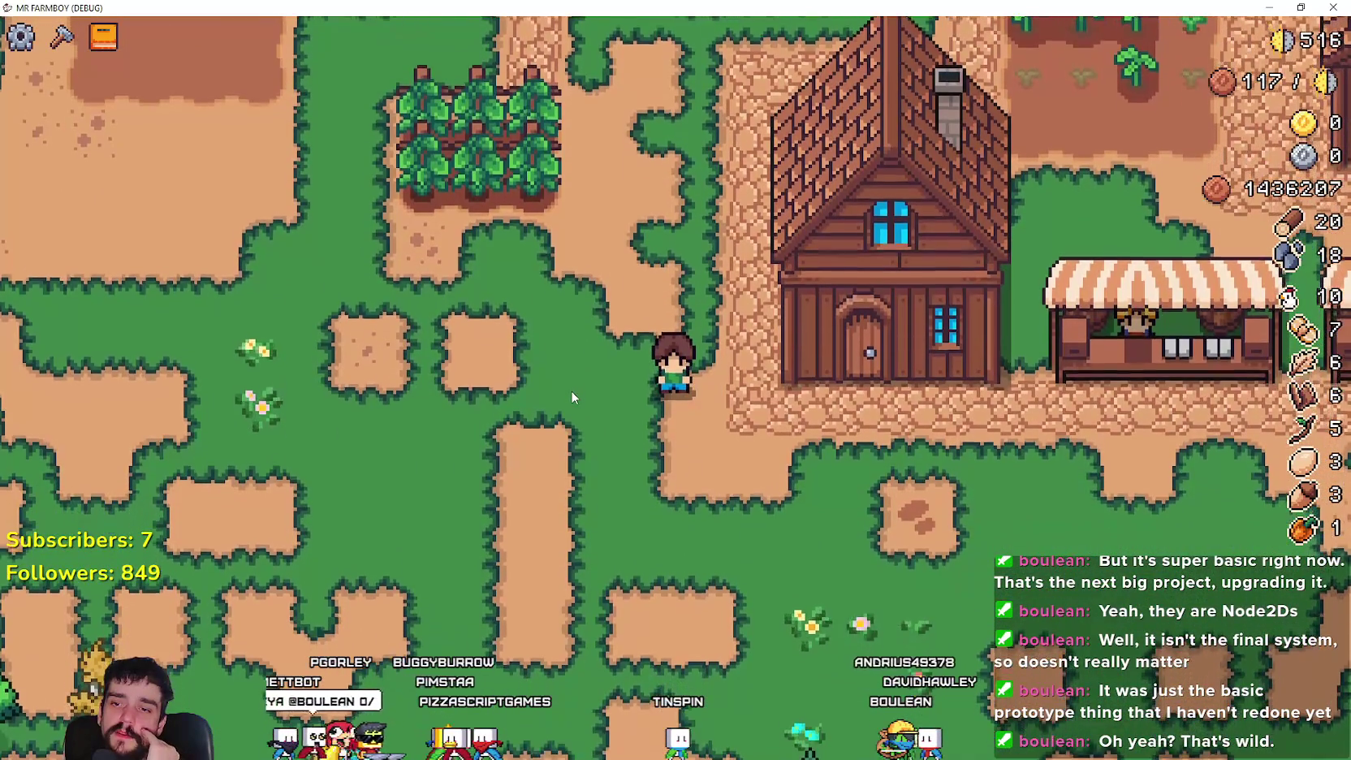
pyautogui.press('w')
pyautogui.press('s')
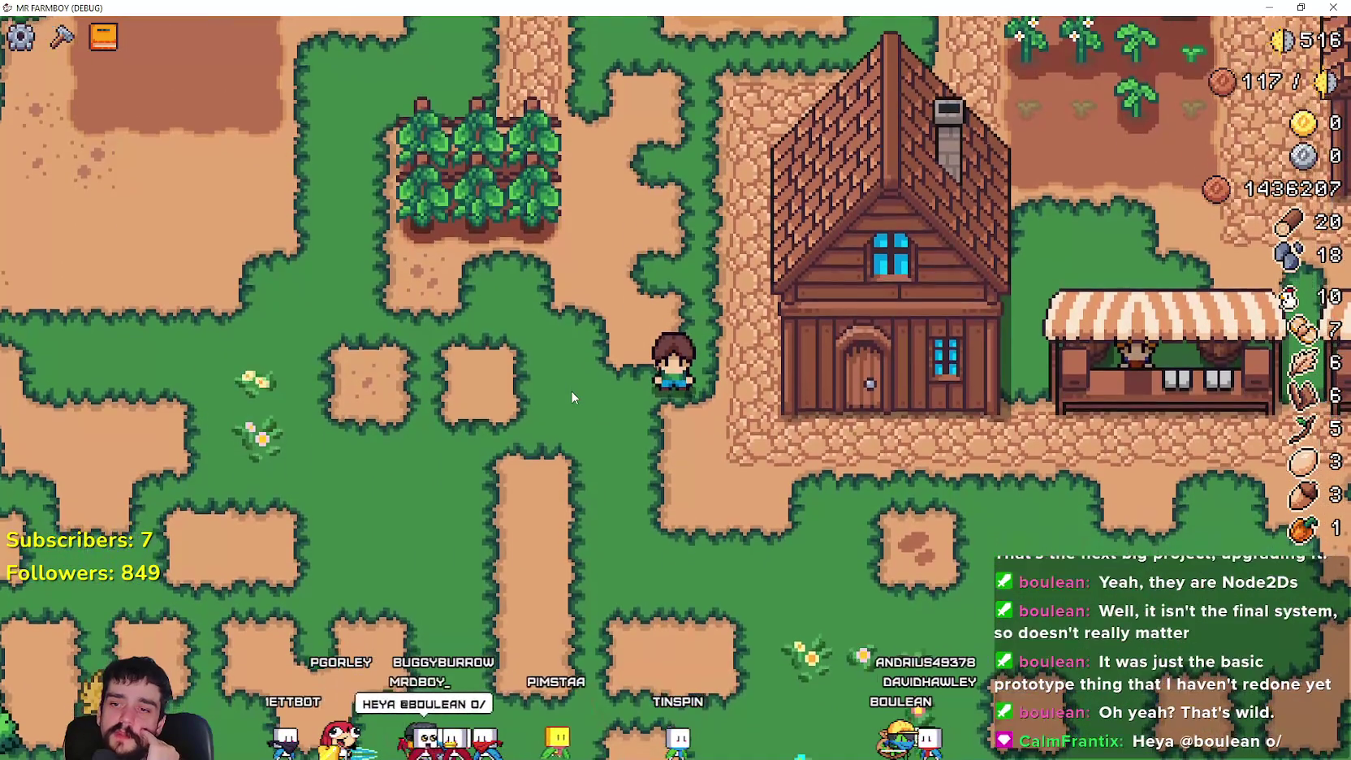
pyautogui.press('s')
pyautogui.press('w')
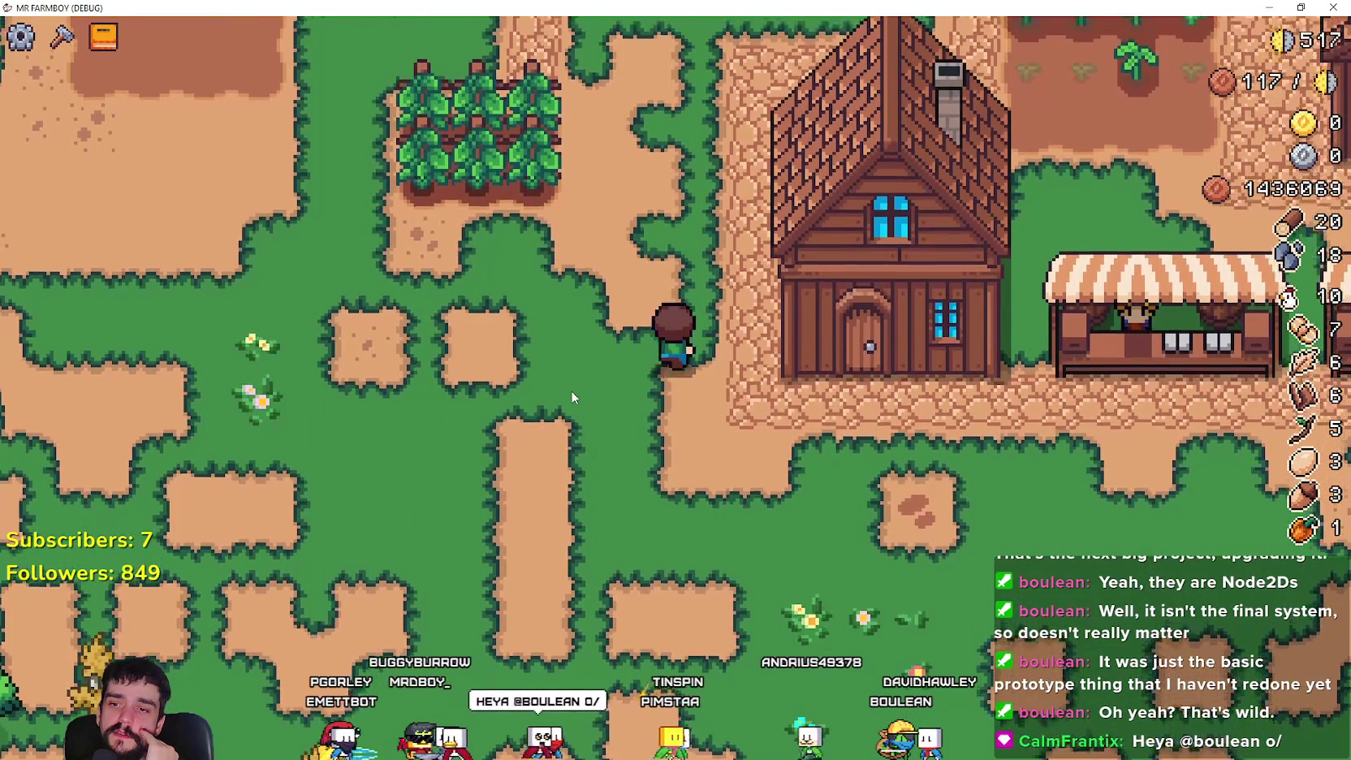
pyautogui.press('s')
pyautogui.press('w')
pyautogui.press('s')
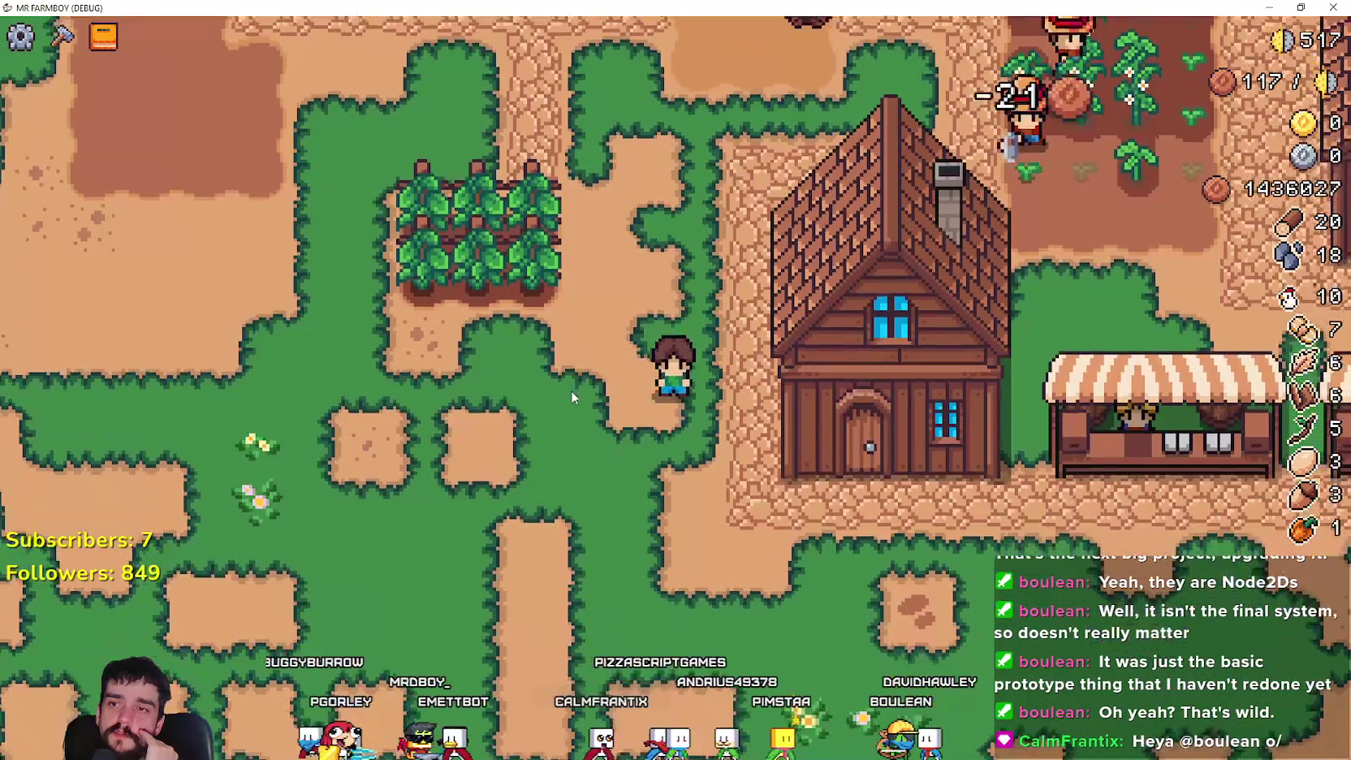
pyautogui.press('w')
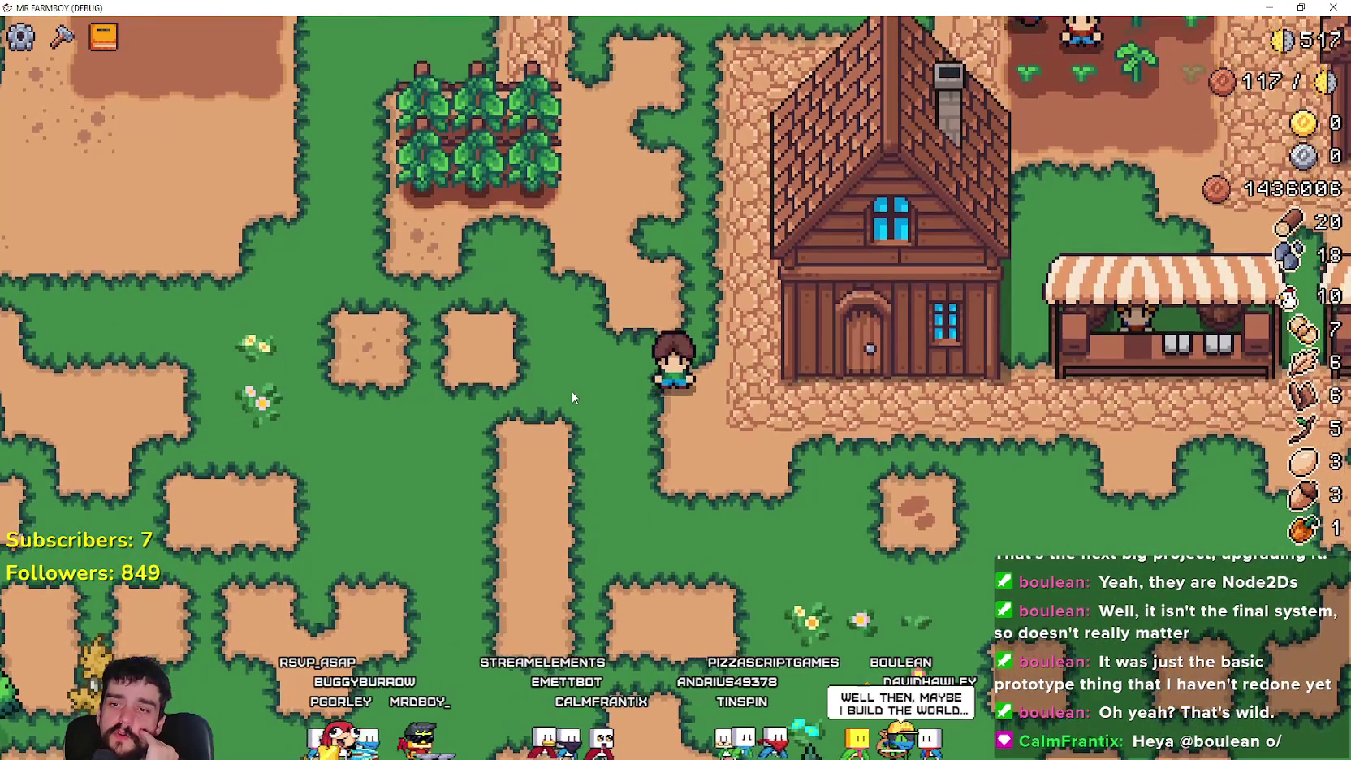
pyautogui.press('s')
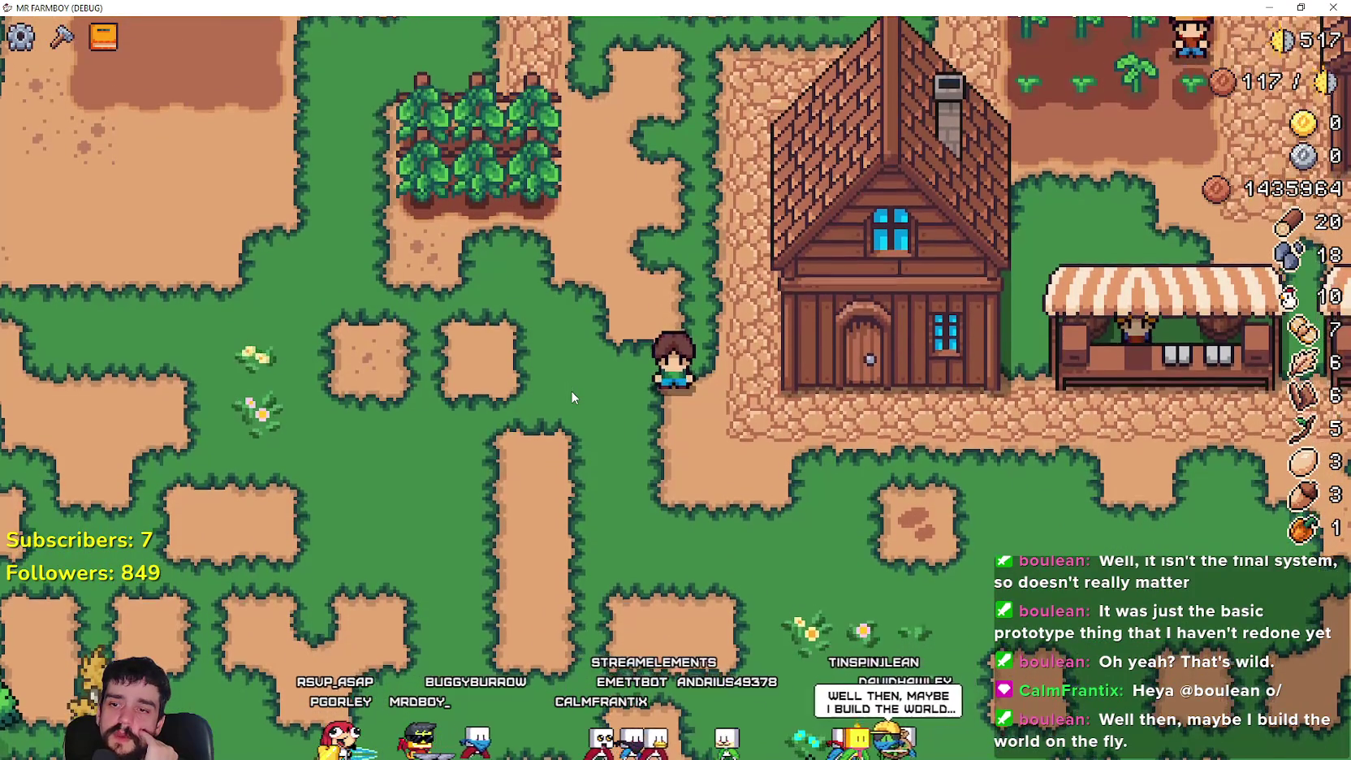
pyautogui.press('w')
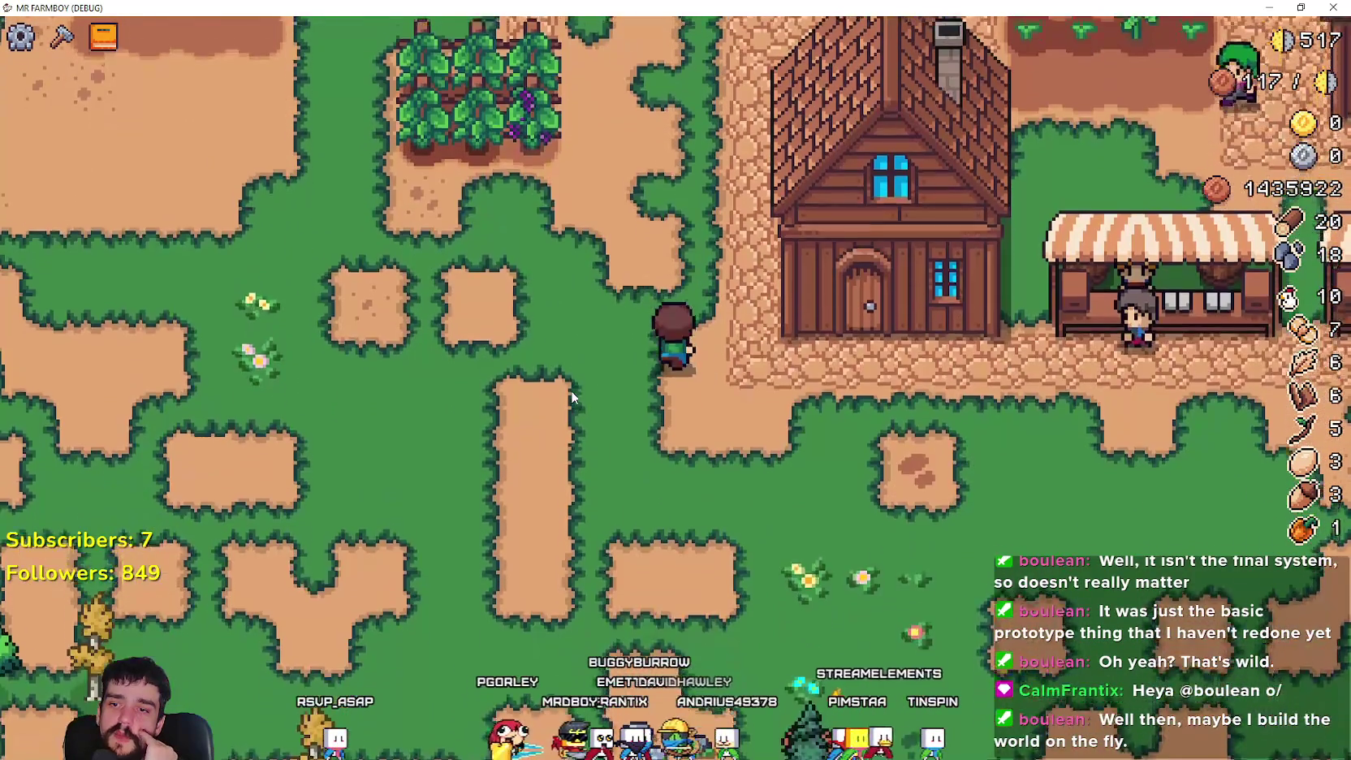
pyautogui.press('s')
pyautogui.press('w')
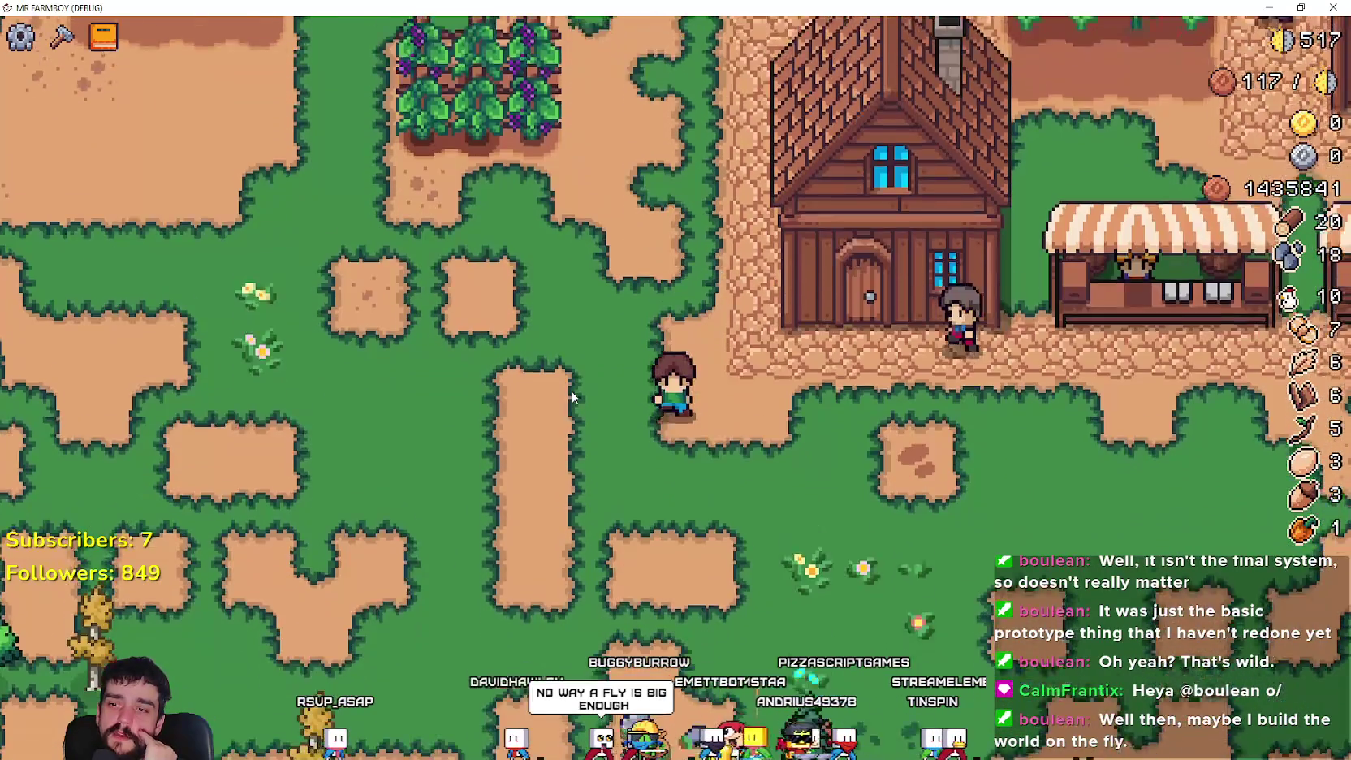
pyautogui.press('s')
pyautogui.press('s')
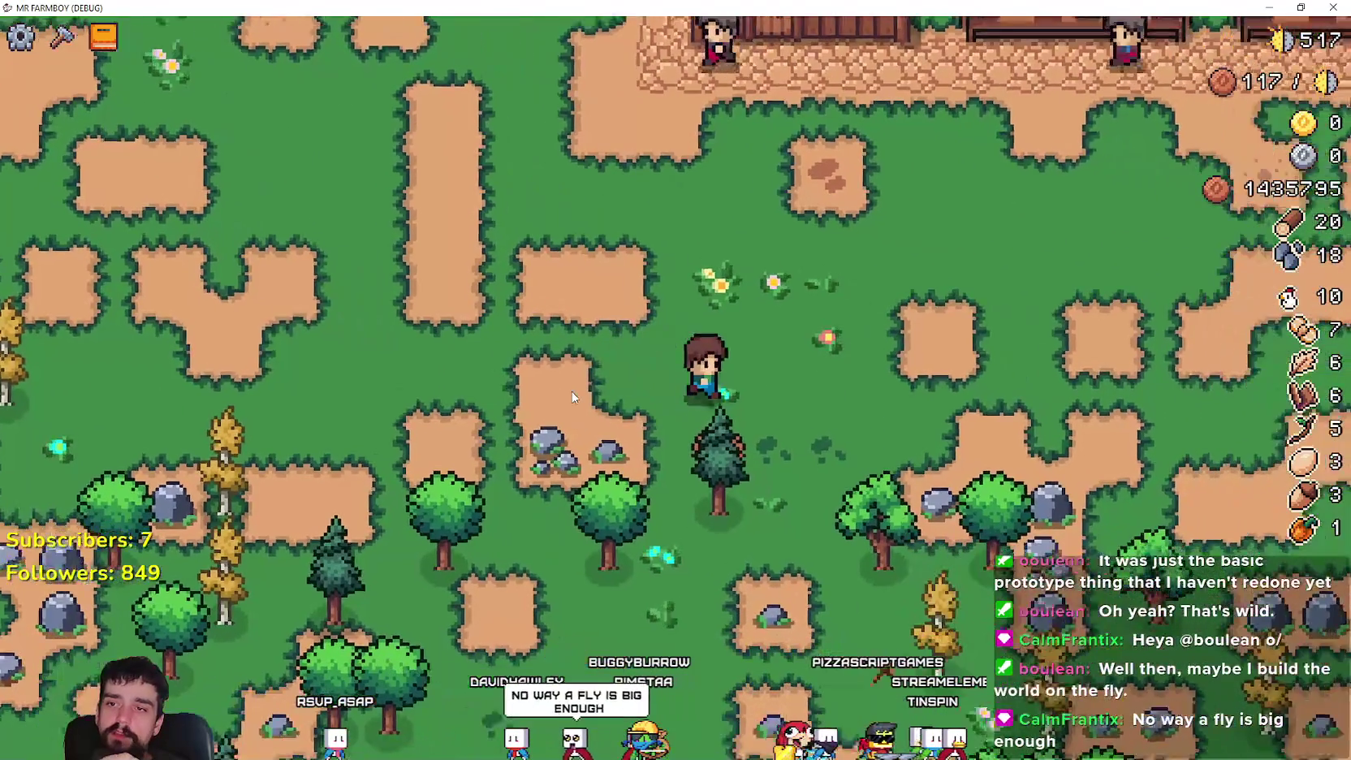
# - Walk between the farmhouse and the village houses, crossing the dirt patch to the house door
pyautogui.press('w')
pyautogui.press('a')
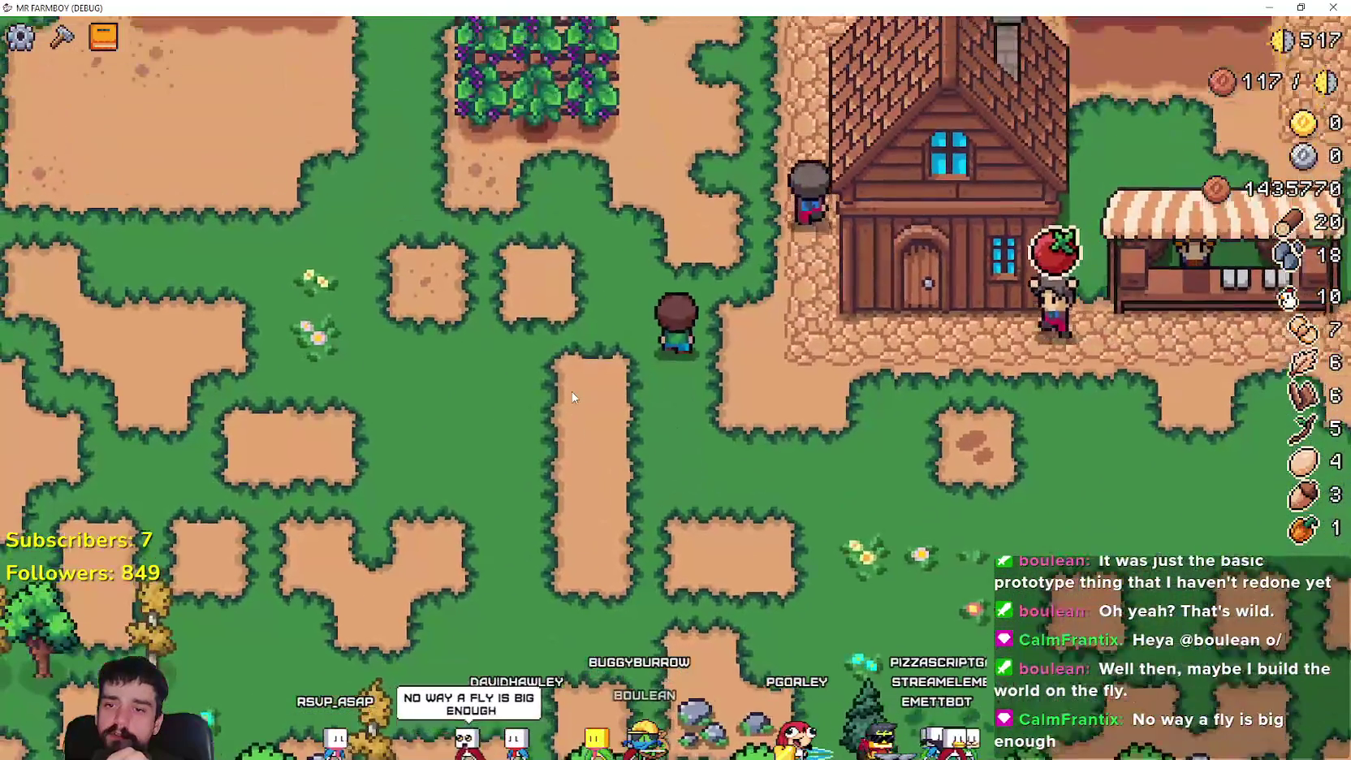
pyautogui.press('w')
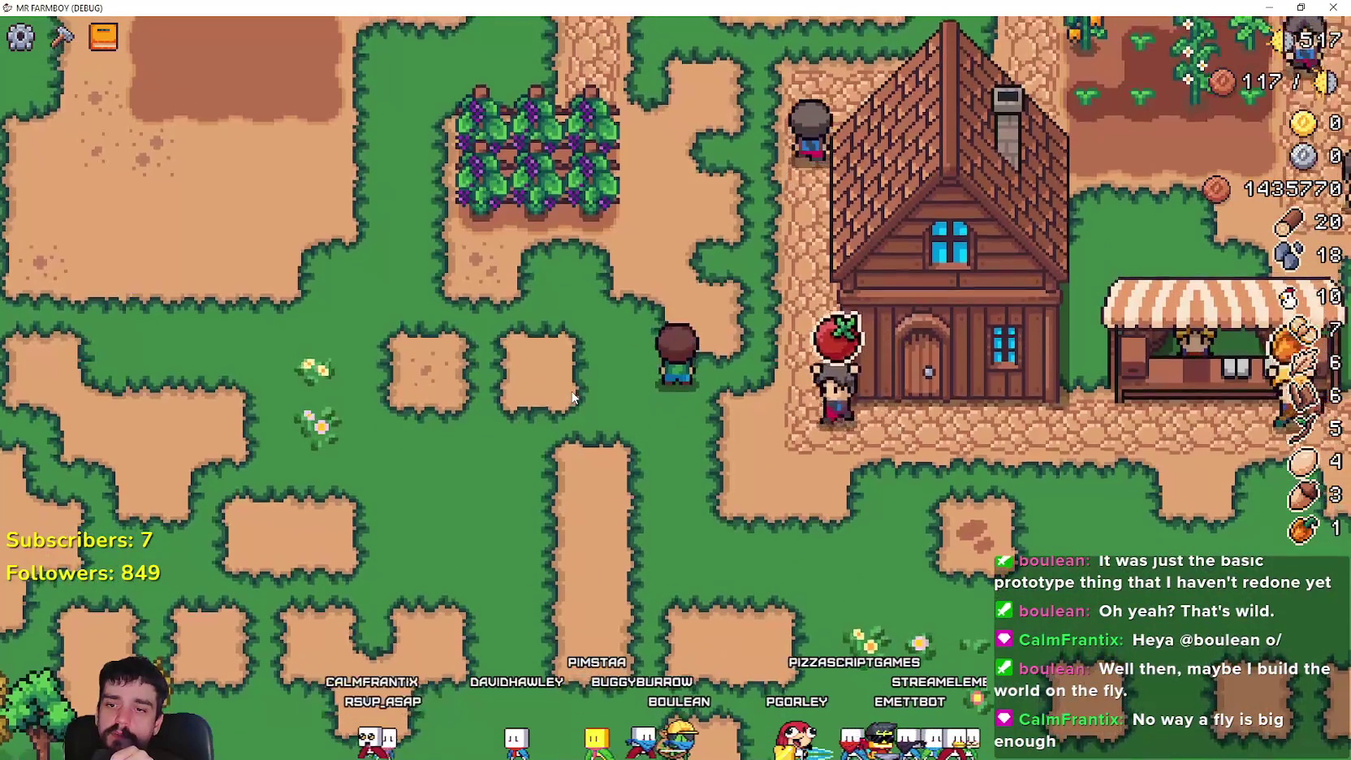
pyautogui.press('s')
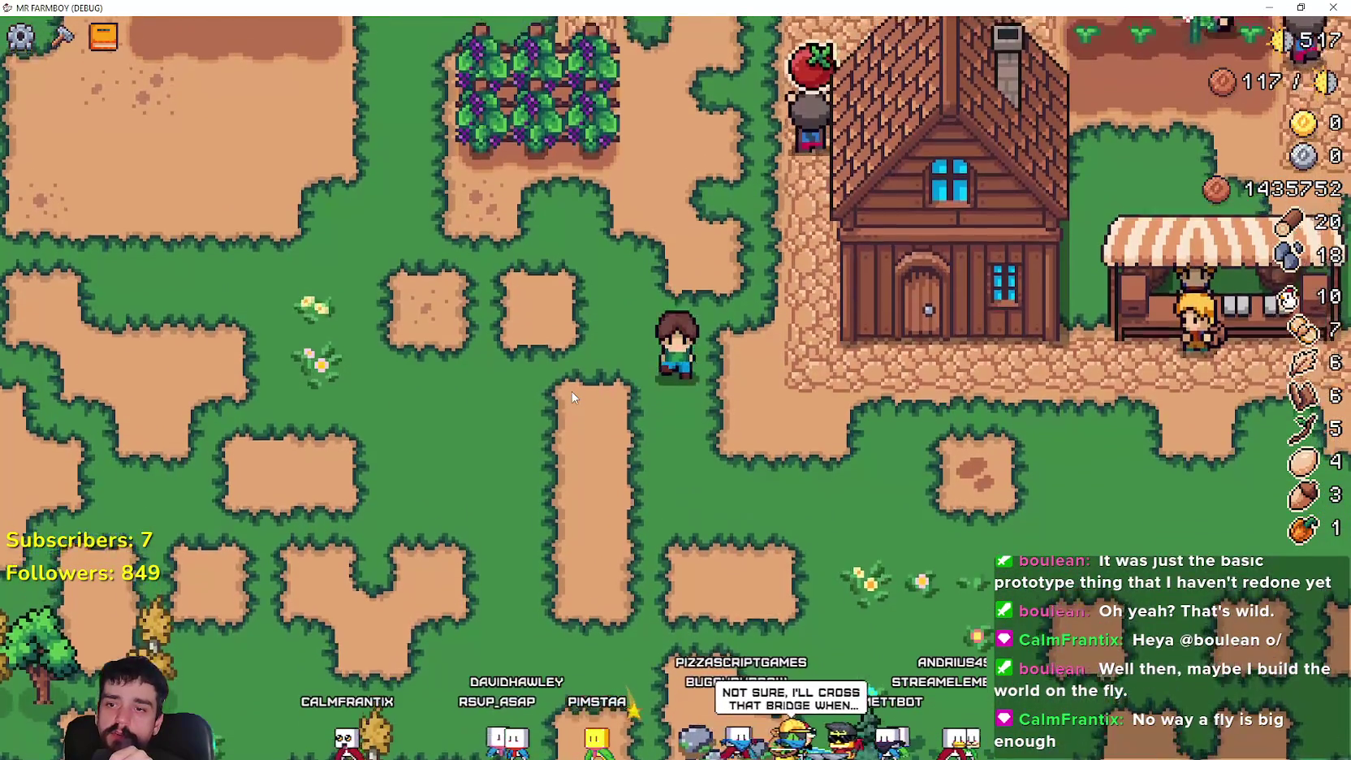
pyautogui.press('w')
pyautogui.press('a')
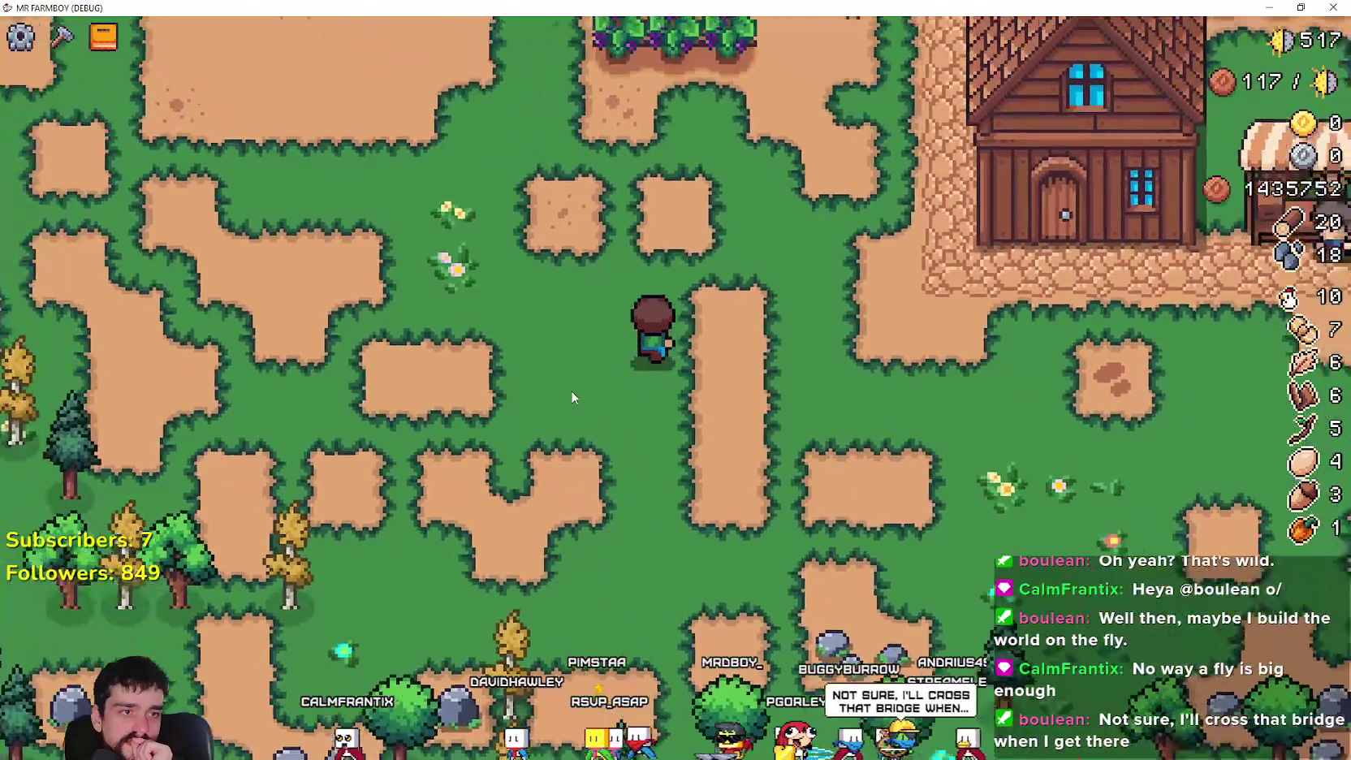
pyautogui.press('w')
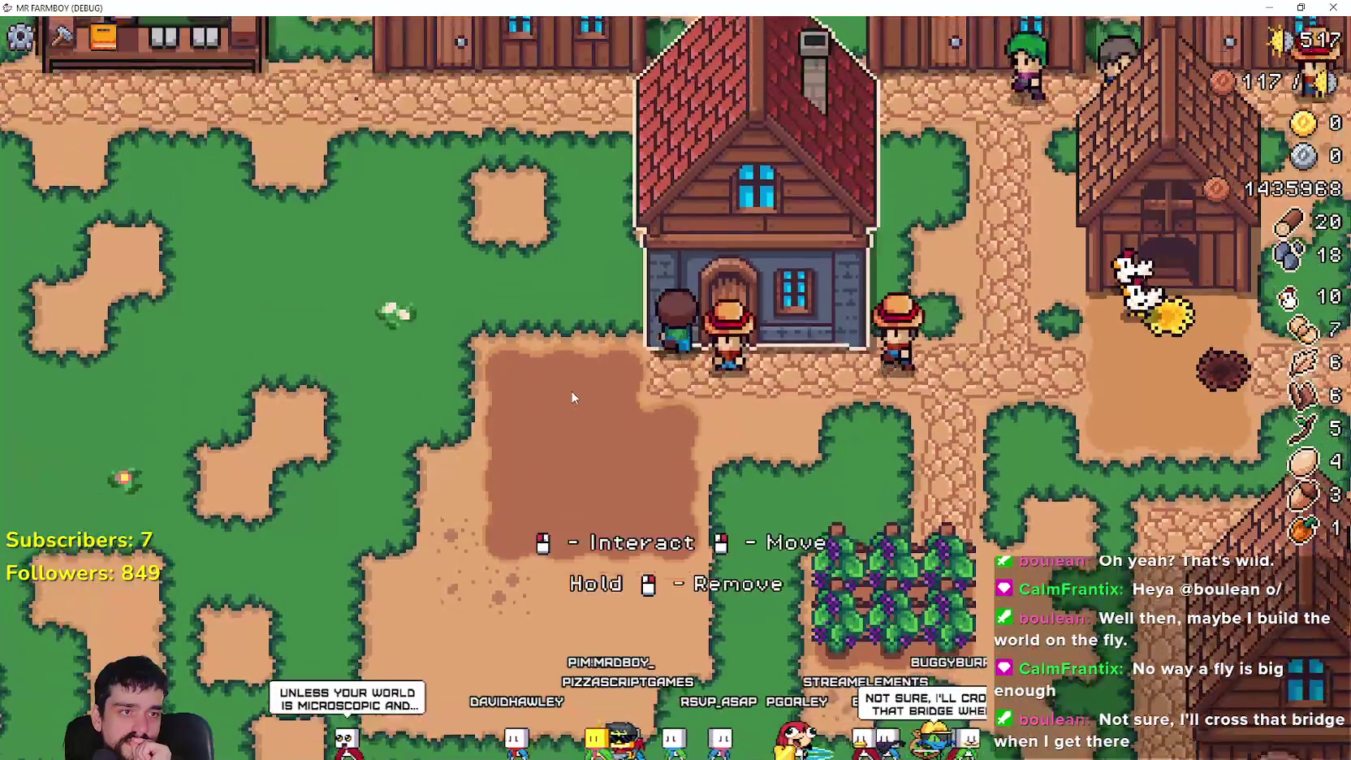
pyautogui.press('a')
pyautogui.press('w')
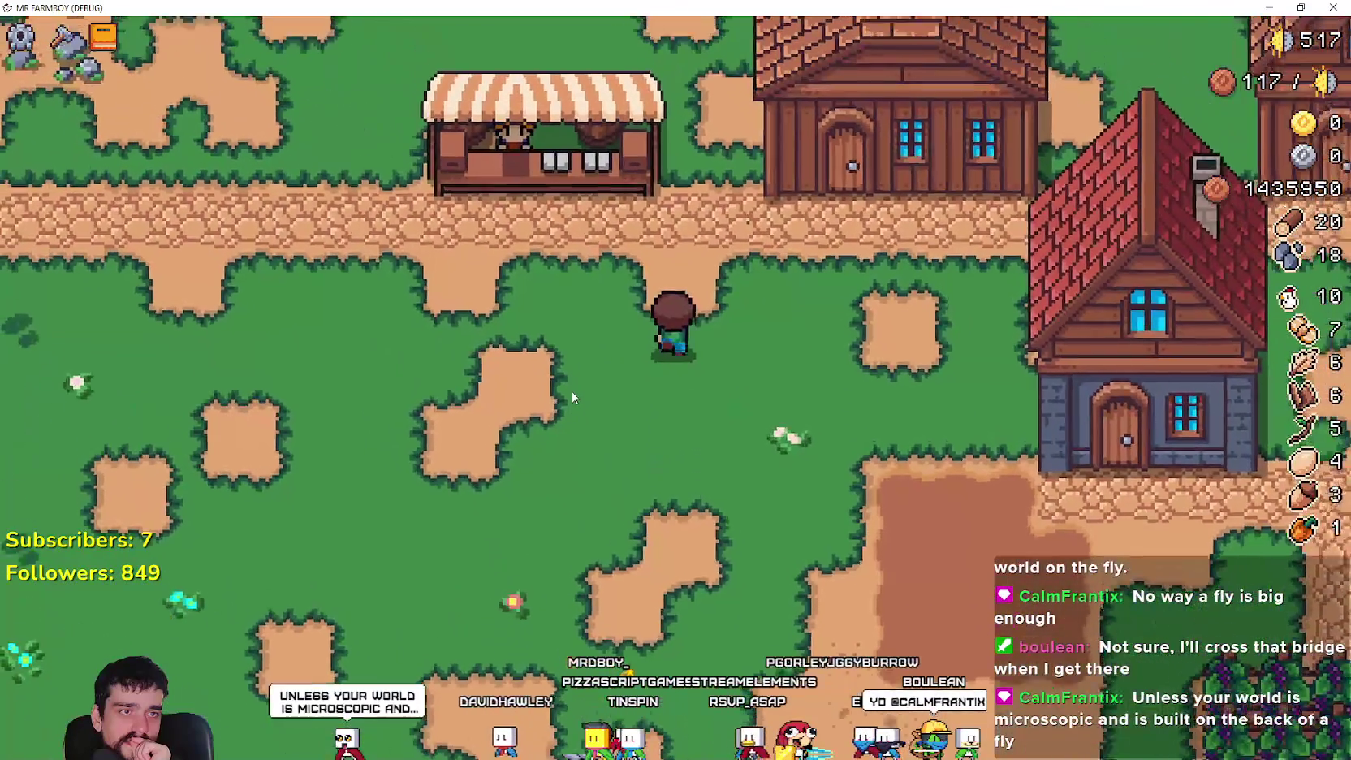
pyautogui.press('s')
pyautogui.press('d')
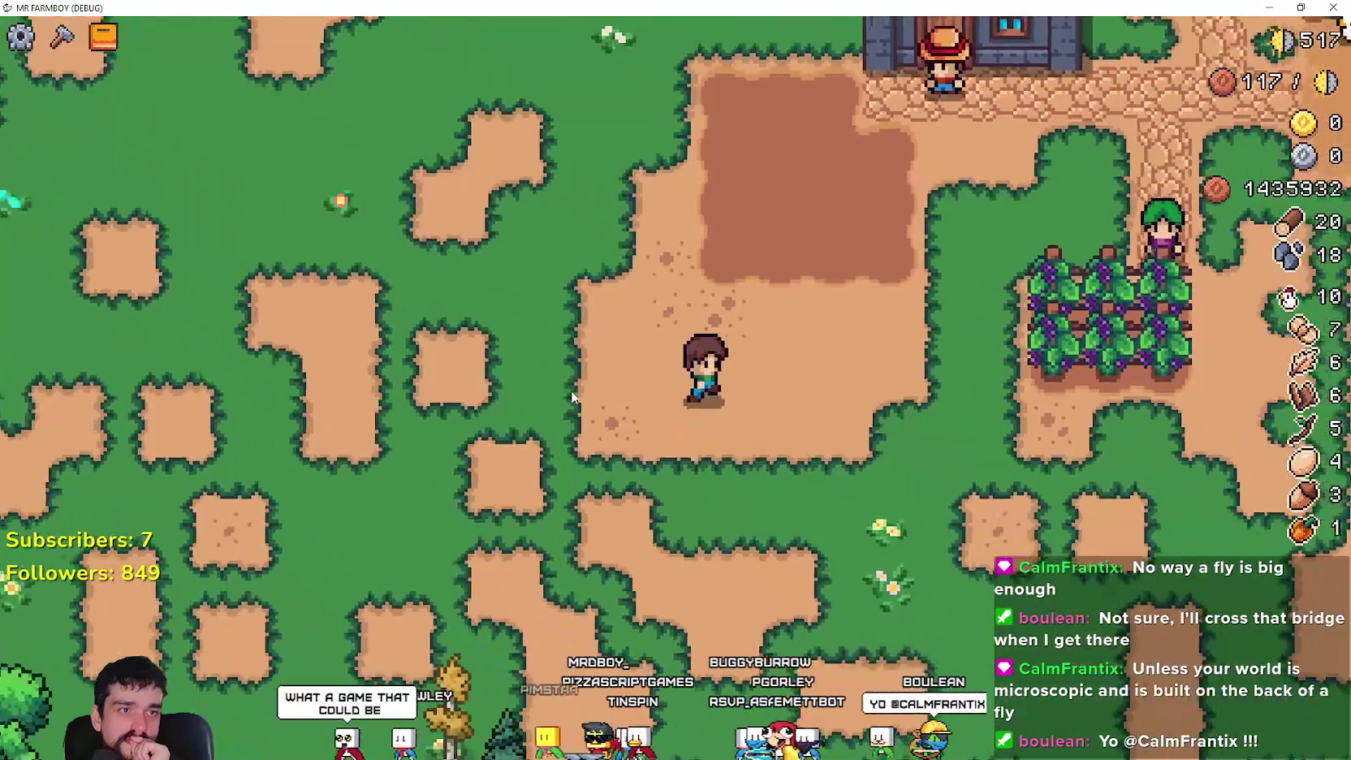
pyautogui.press('w')
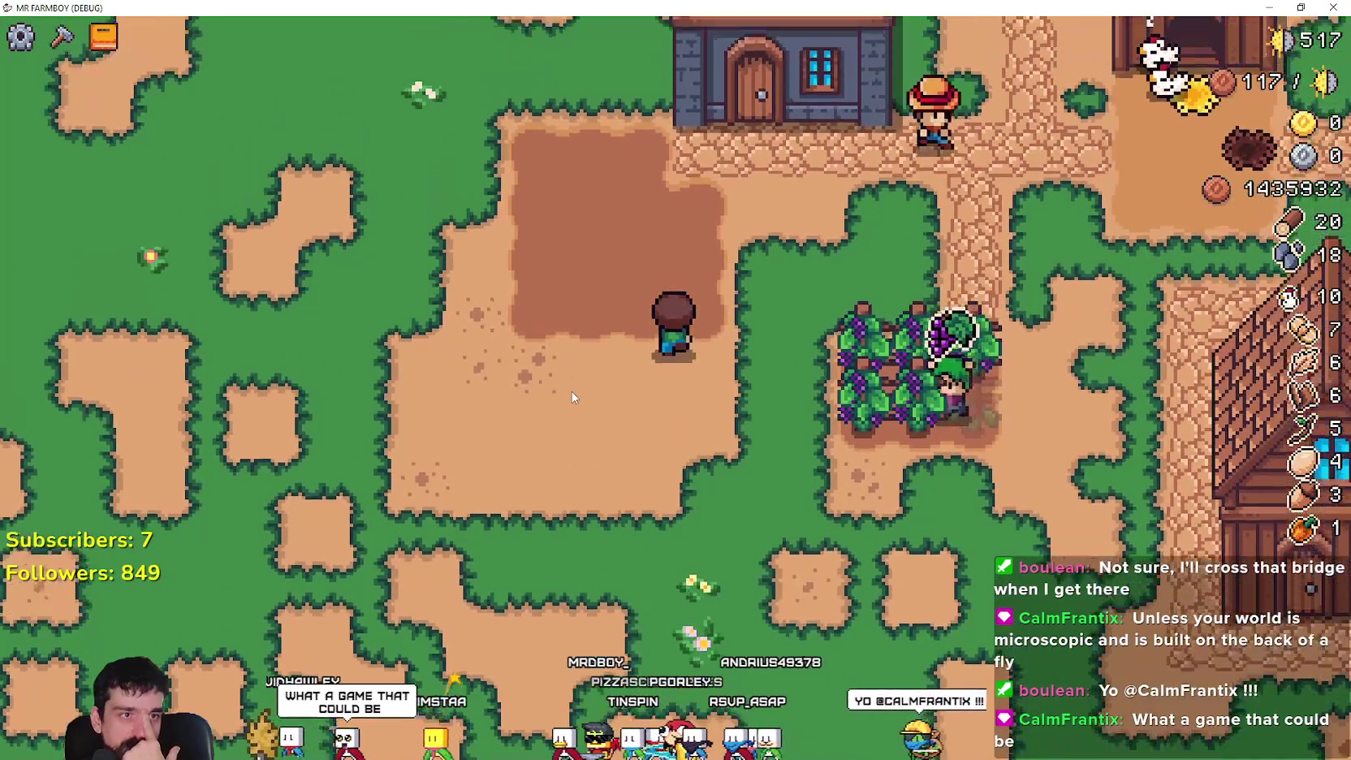
pyautogui.press('a')
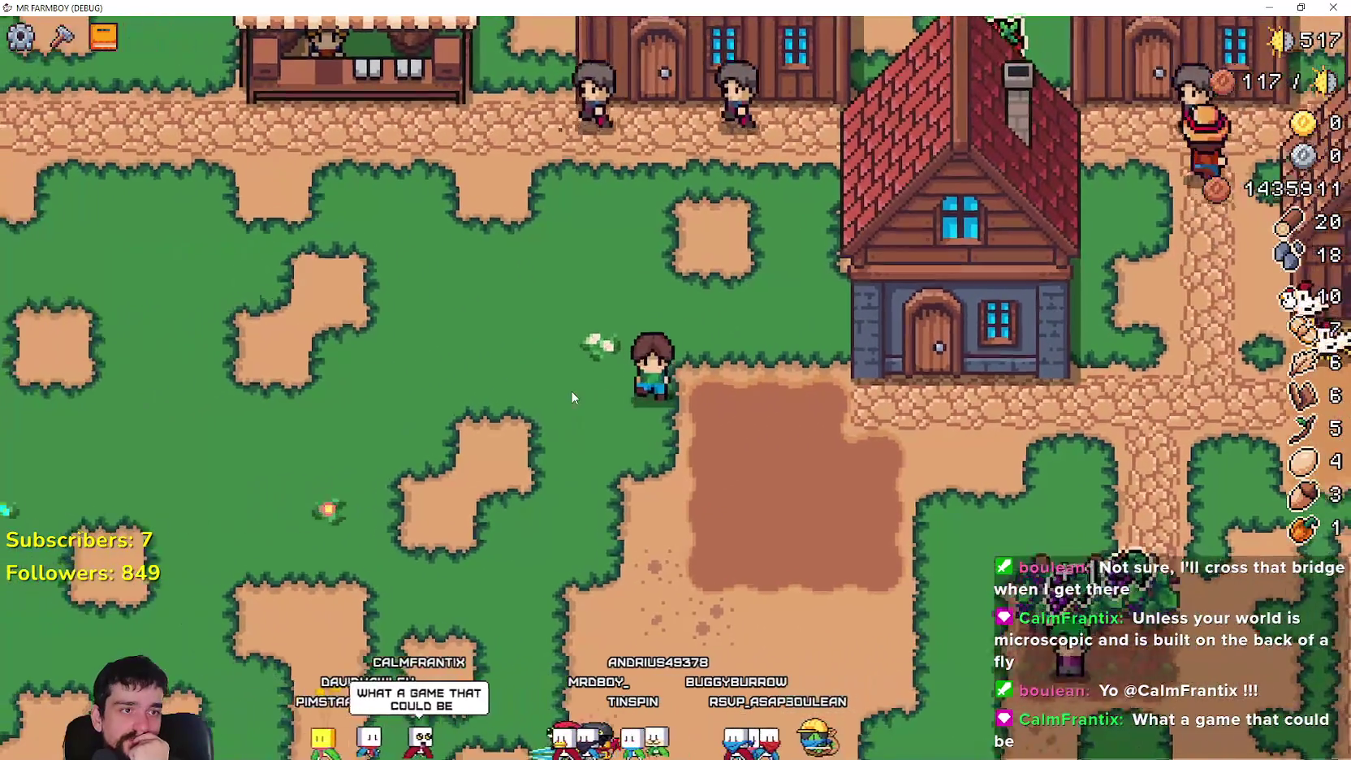
pyautogui.press('w')
pyautogui.press('w')
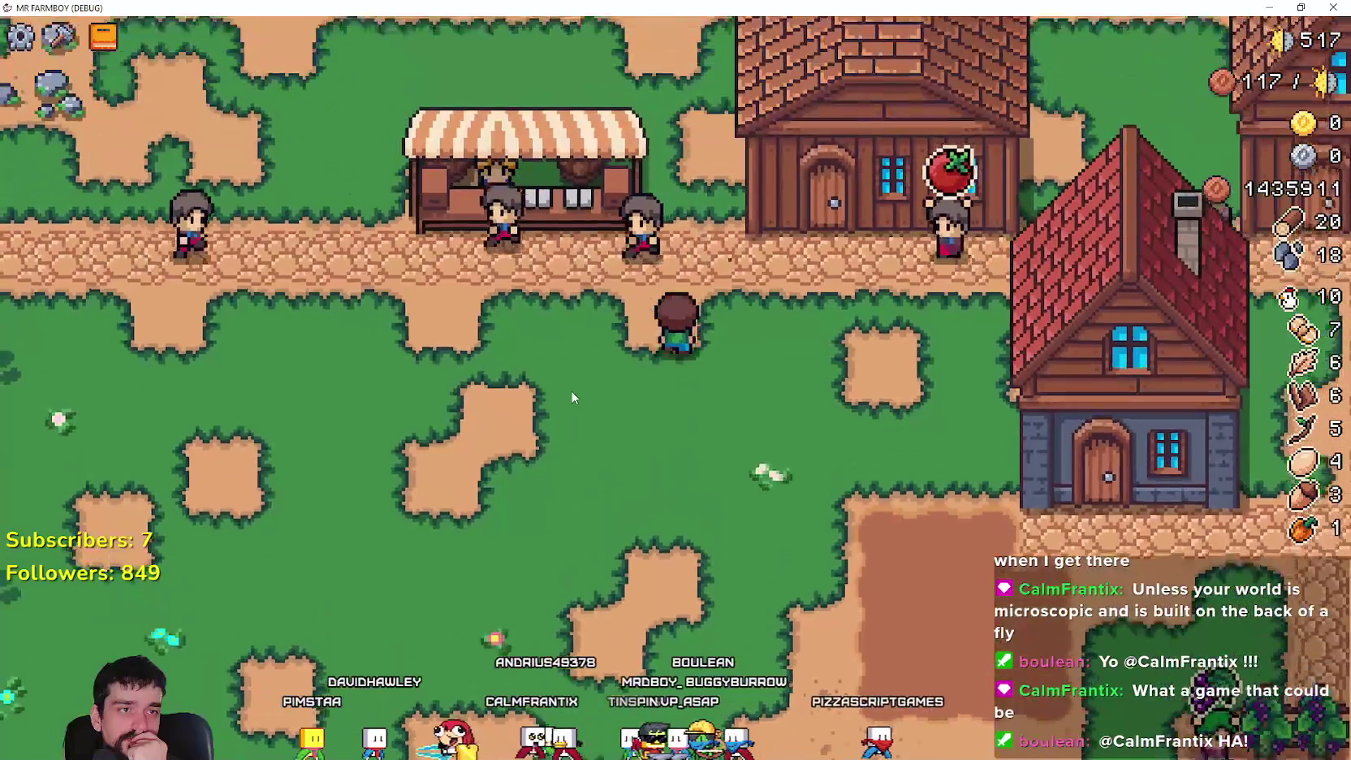
# - Walk the farmer up to the market stall, then across the field back into the village
pyautogui.press('s')
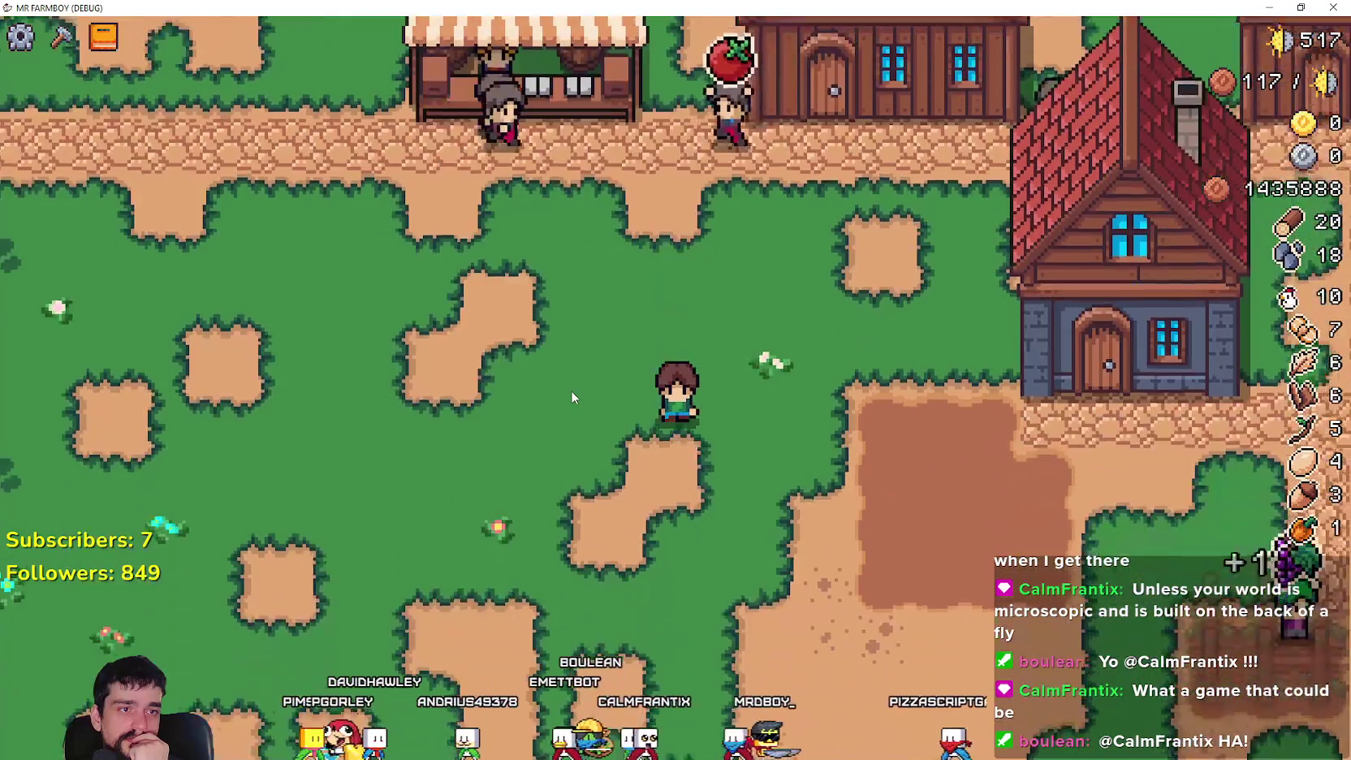
pyautogui.press('d')
pyautogui.press('a')
pyautogui.press('a')
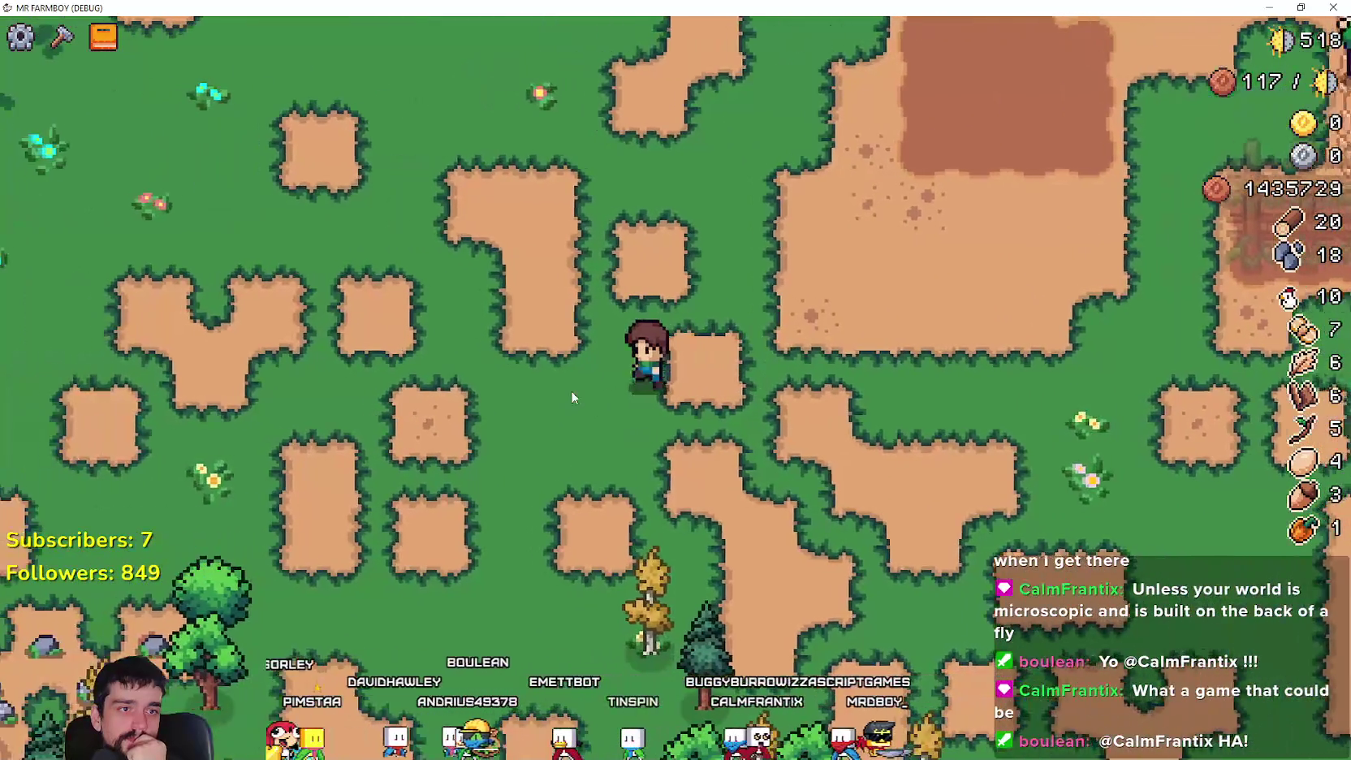
pyautogui.press('w')
pyautogui.press('w')
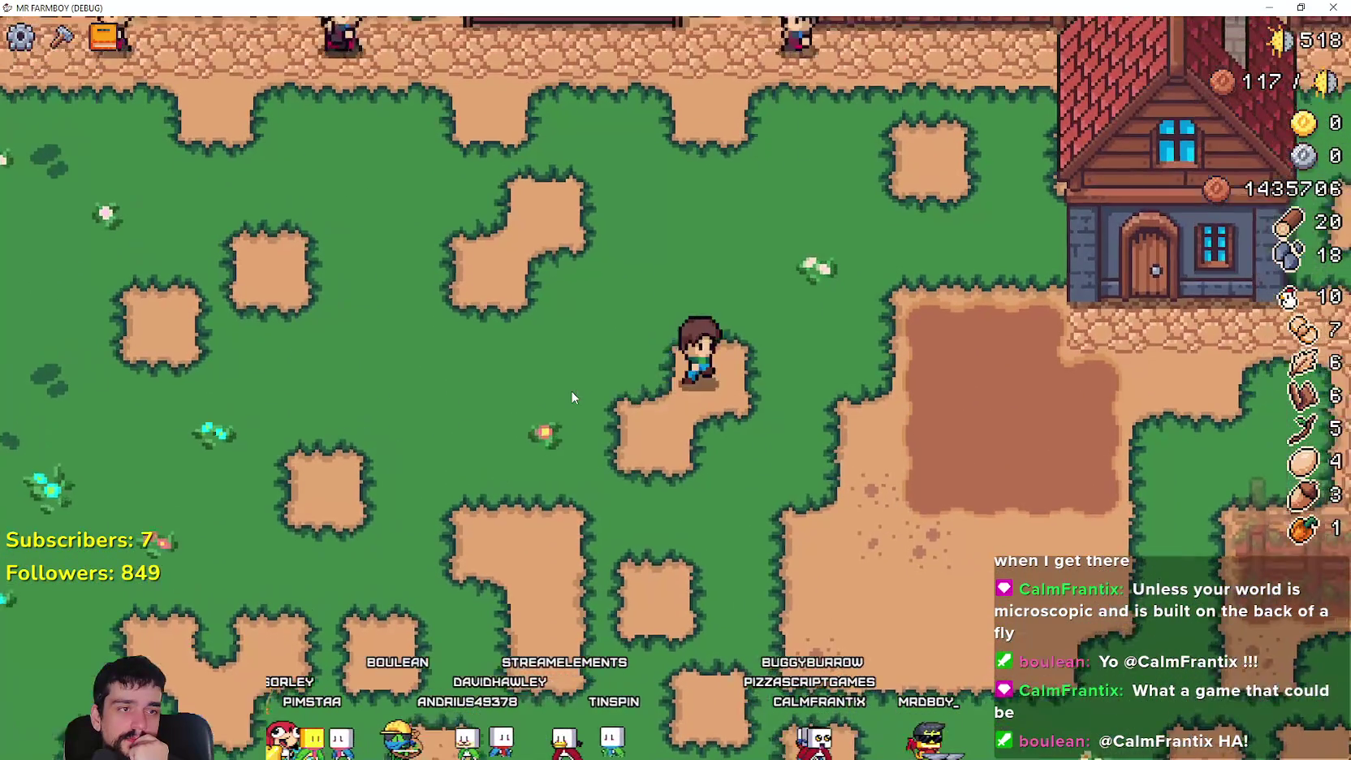
pyautogui.press('a')
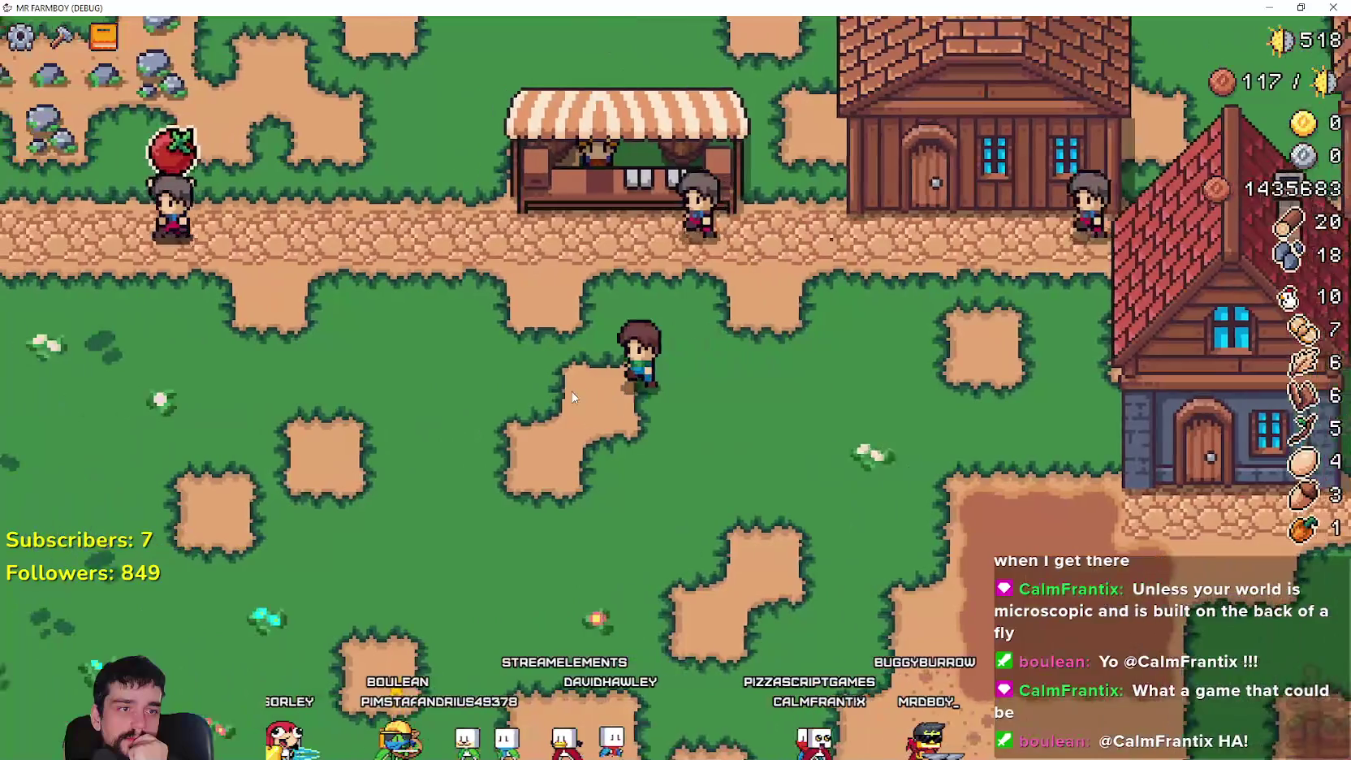
pyautogui.press('s')
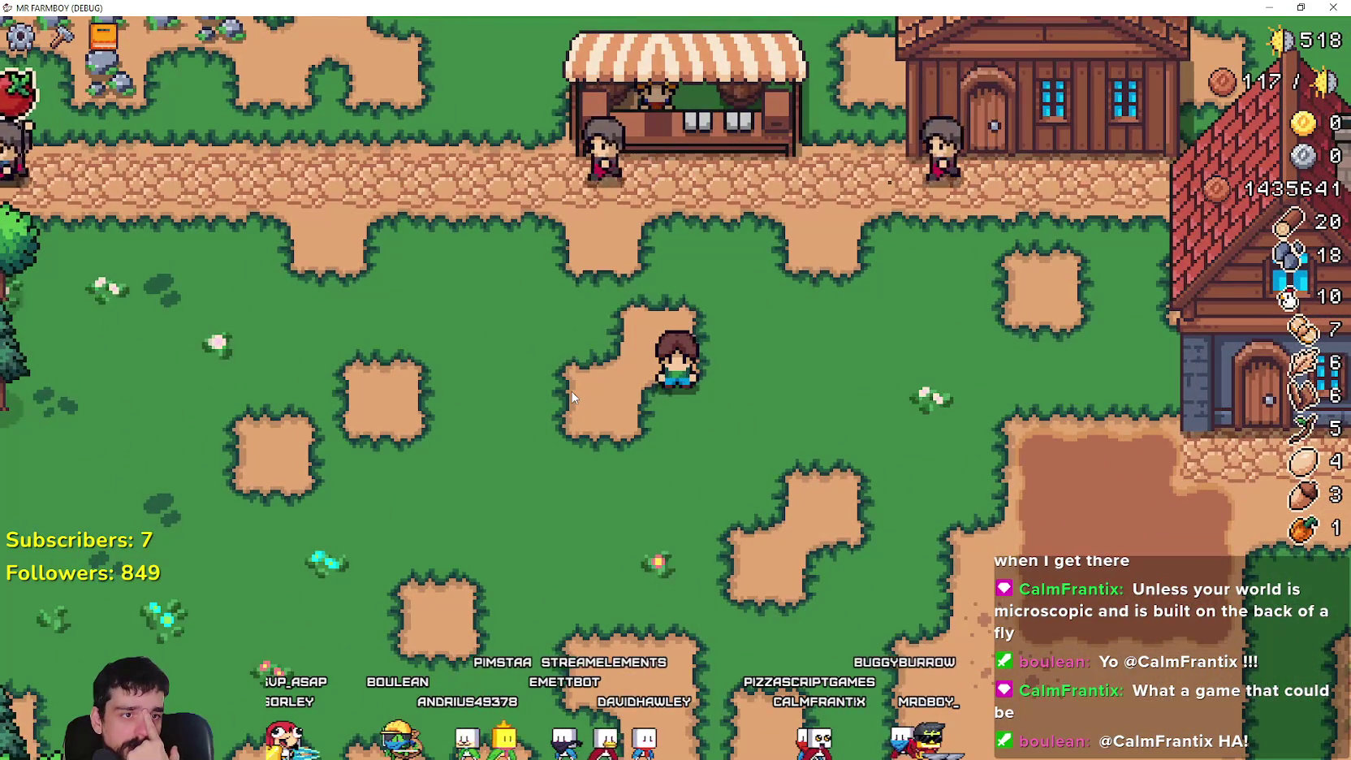
pyautogui.press('w')
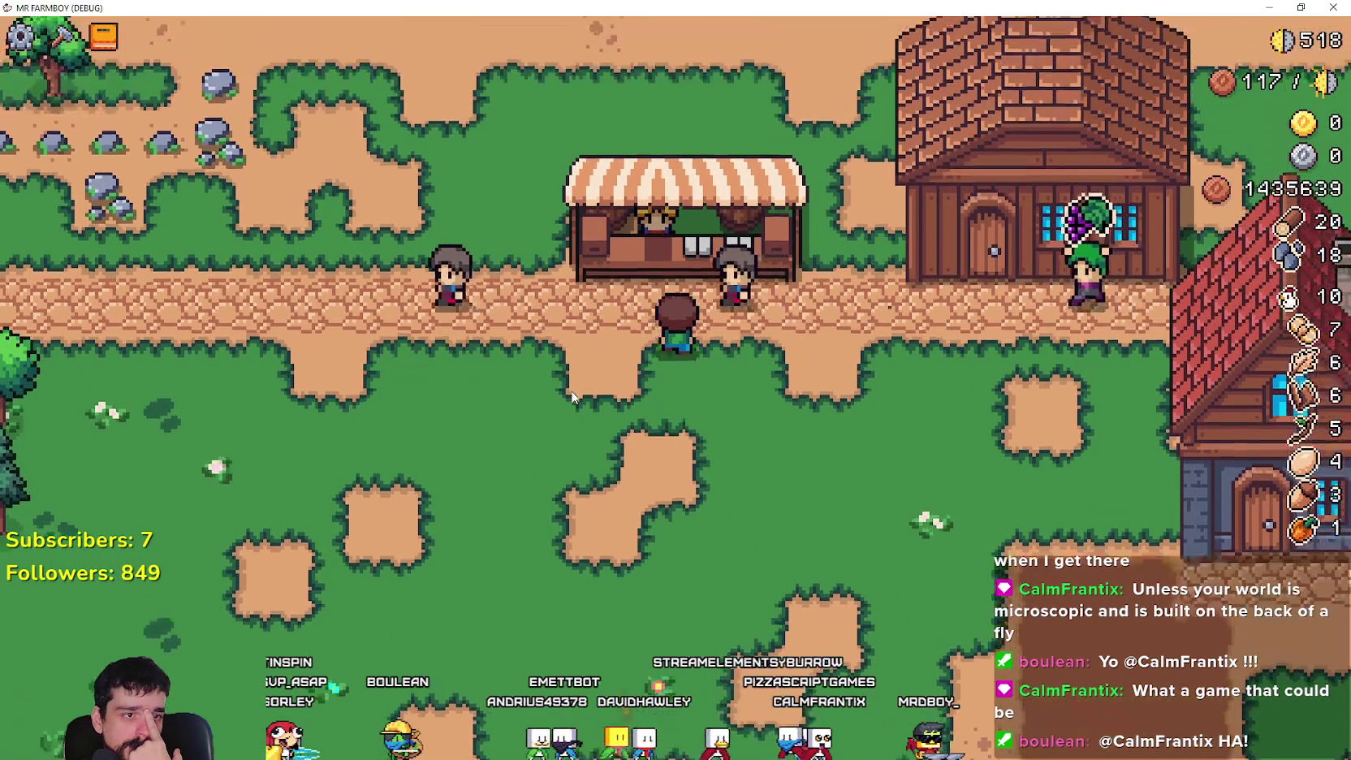
pyautogui.press('s')
pyautogui.press('s')
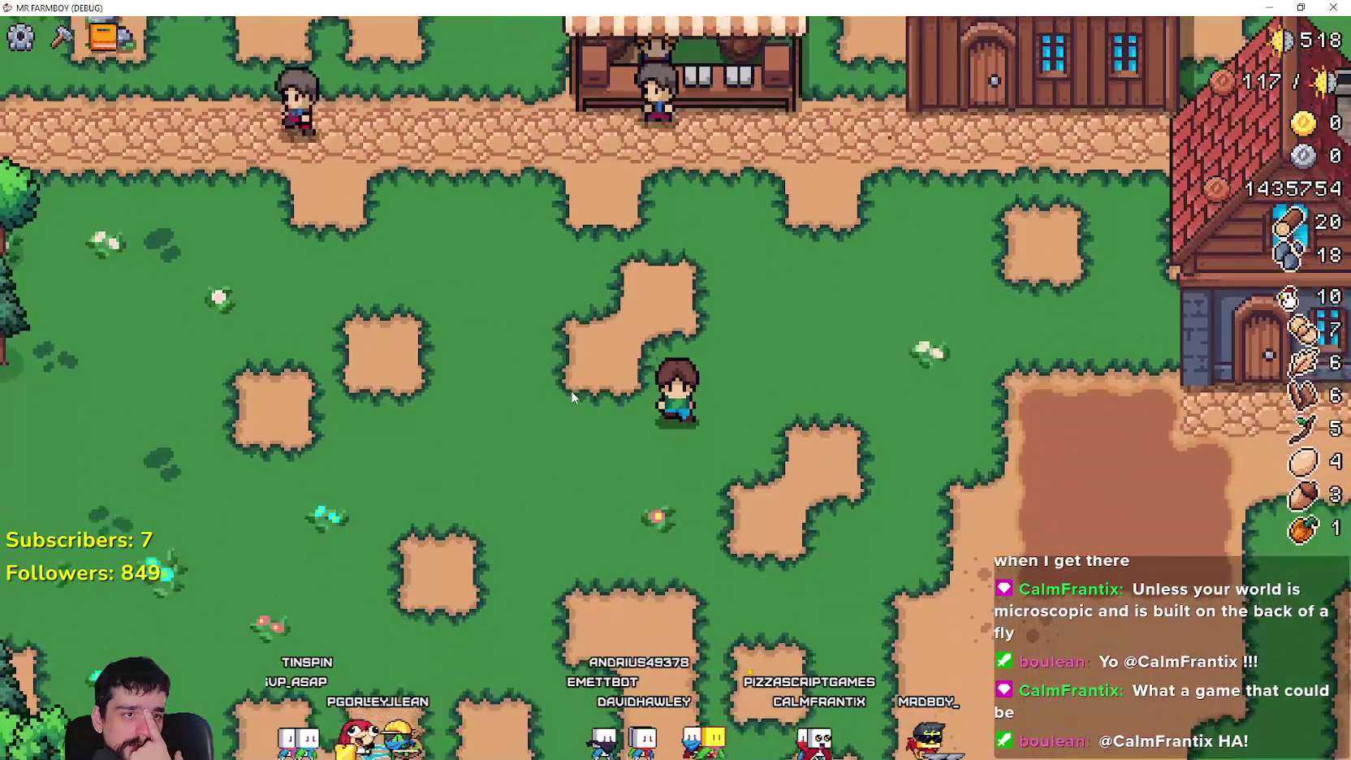
pyautogui.press('w')
pyautogui.press('w')
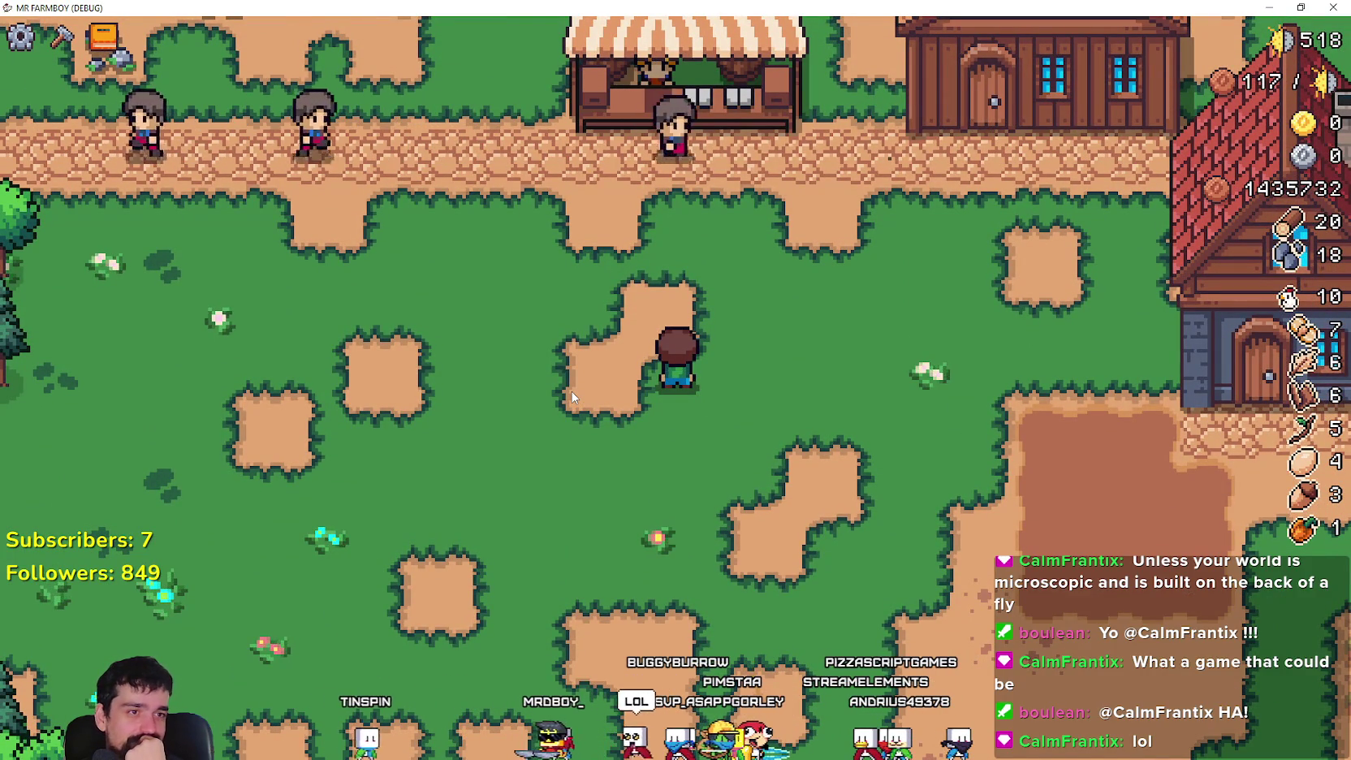
pyautogui.press('d')
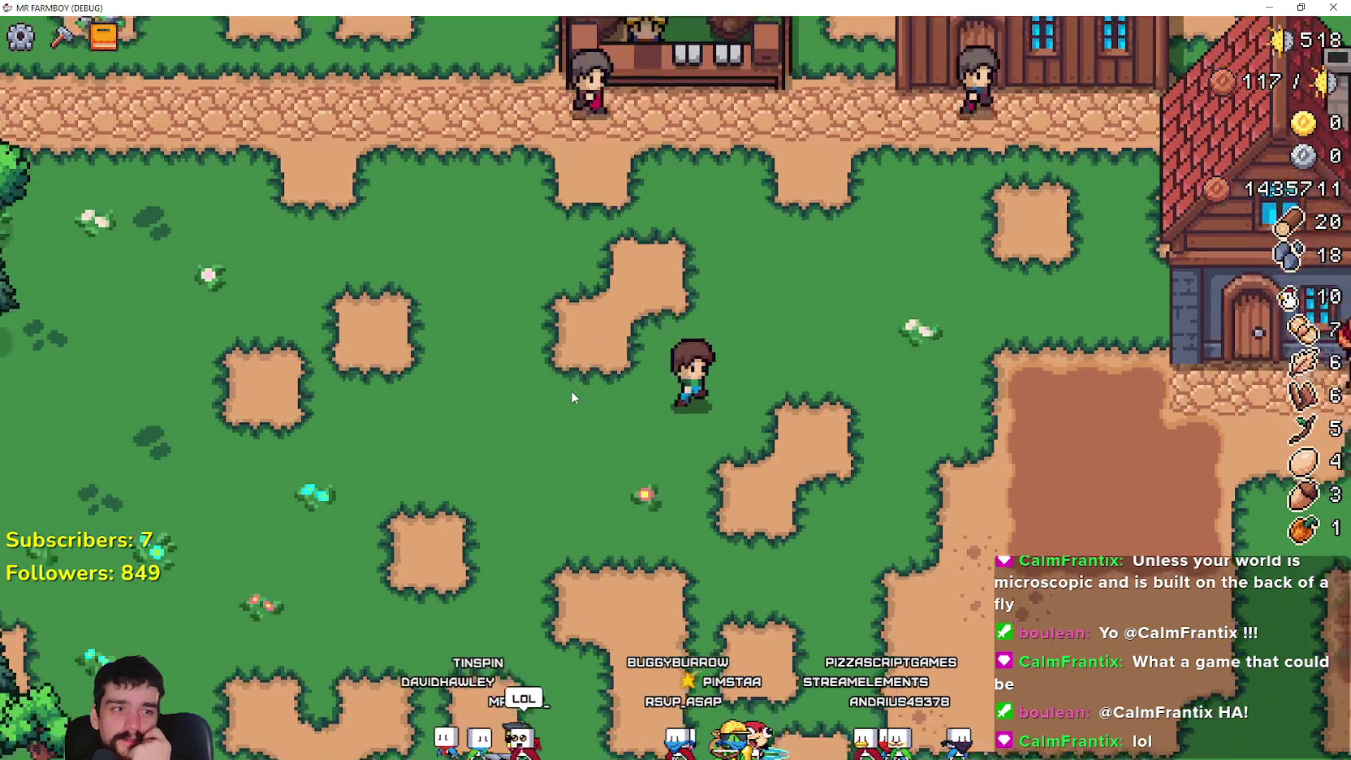
pyautogui.press('a')
pyautogui.press('d')
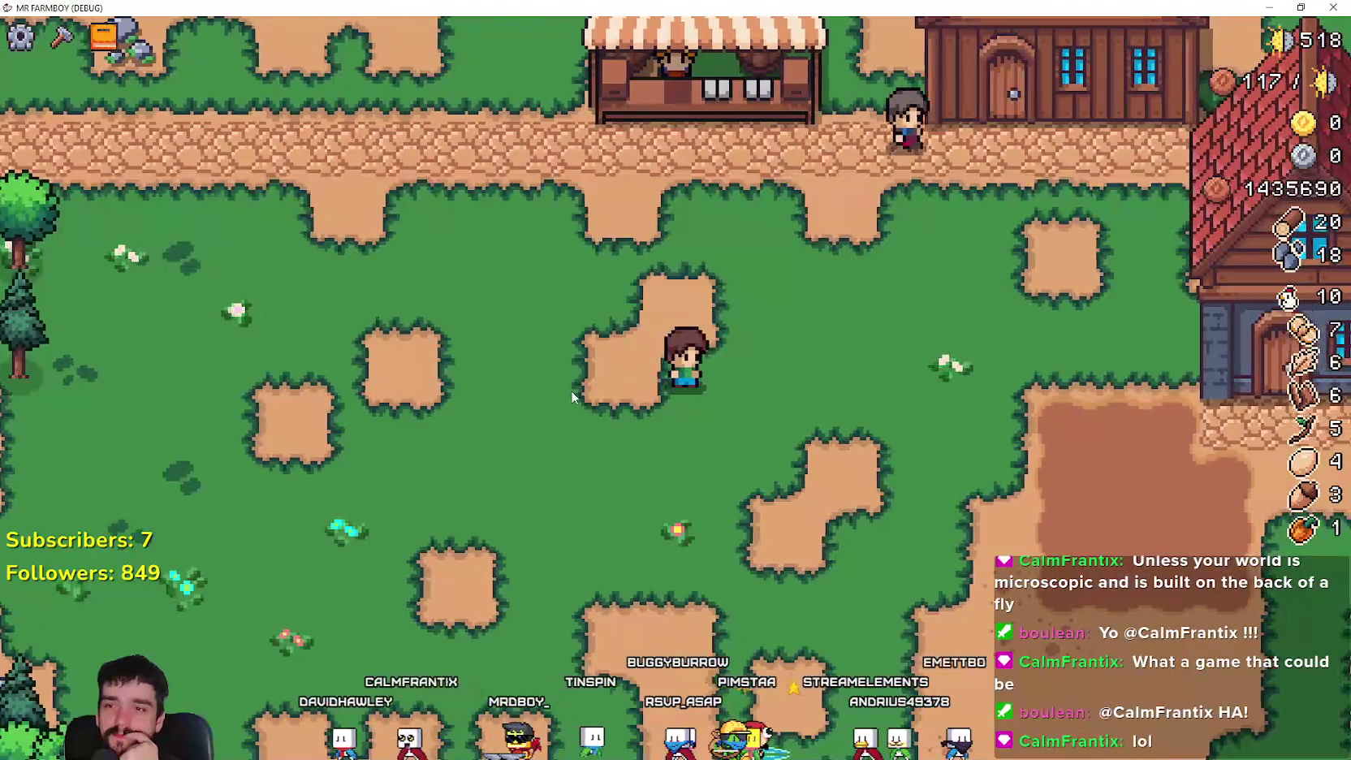
pyautogui.press('s')
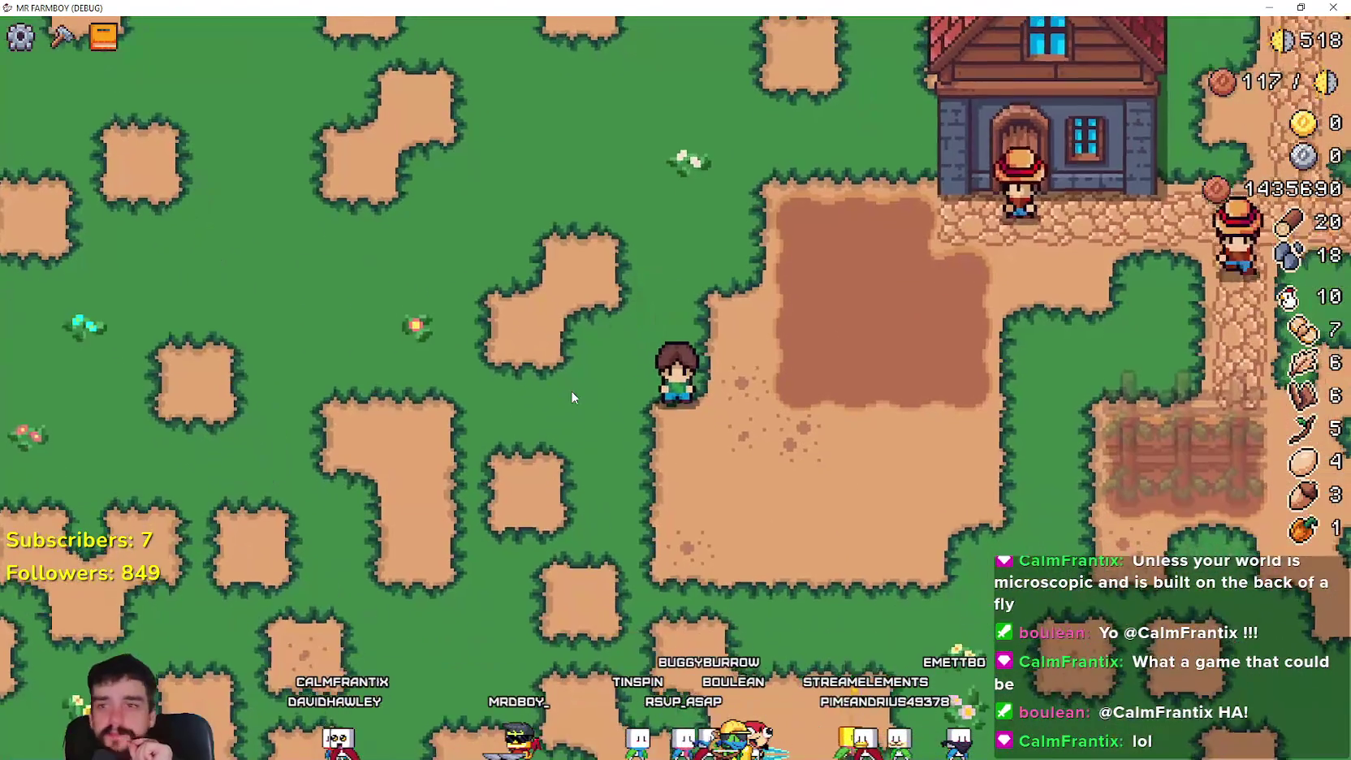
pyautogui.press('w')
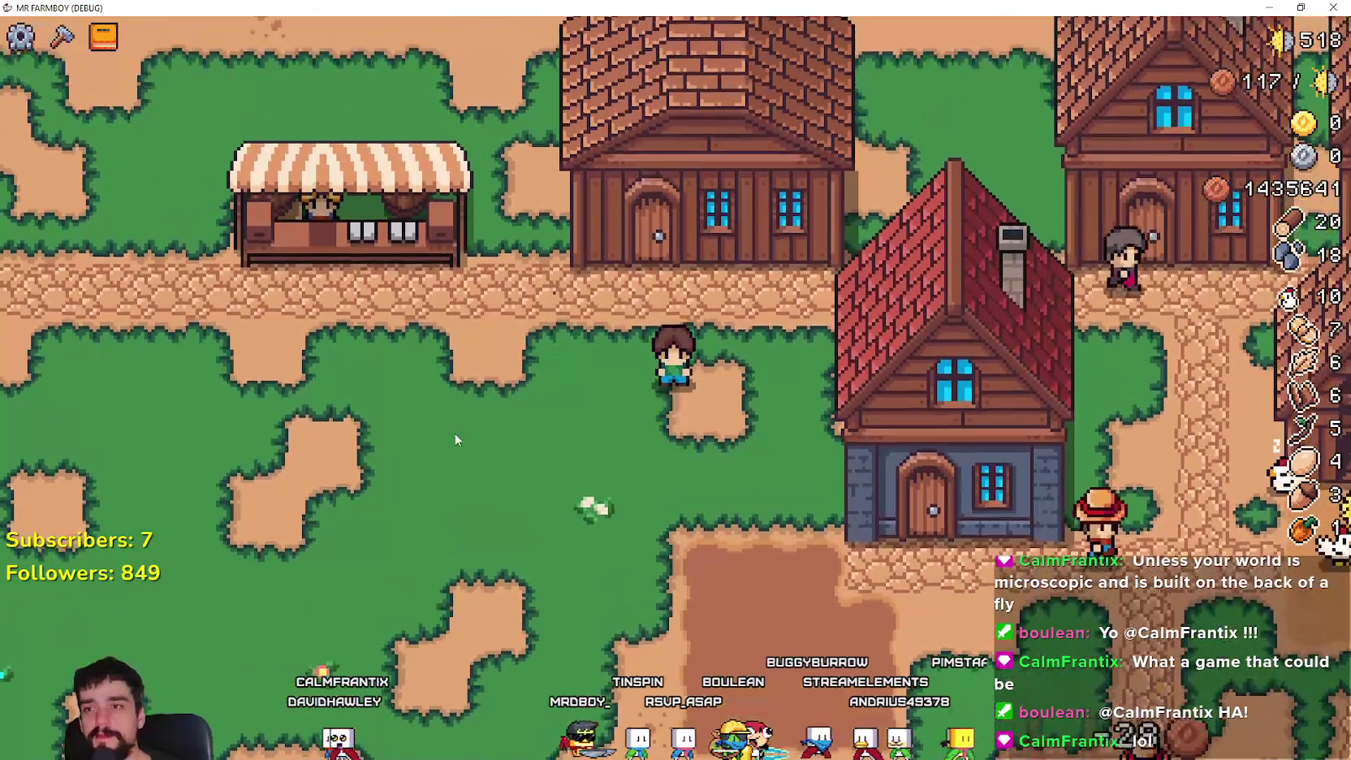
# - Zoom the camera, then restore down the game window to reveal the editor
pyautogui.scroll(-3, 517, 409)
pyautogui.scroll(4, 647, 419)
pyautogui.scroll(-1, 647, 411)
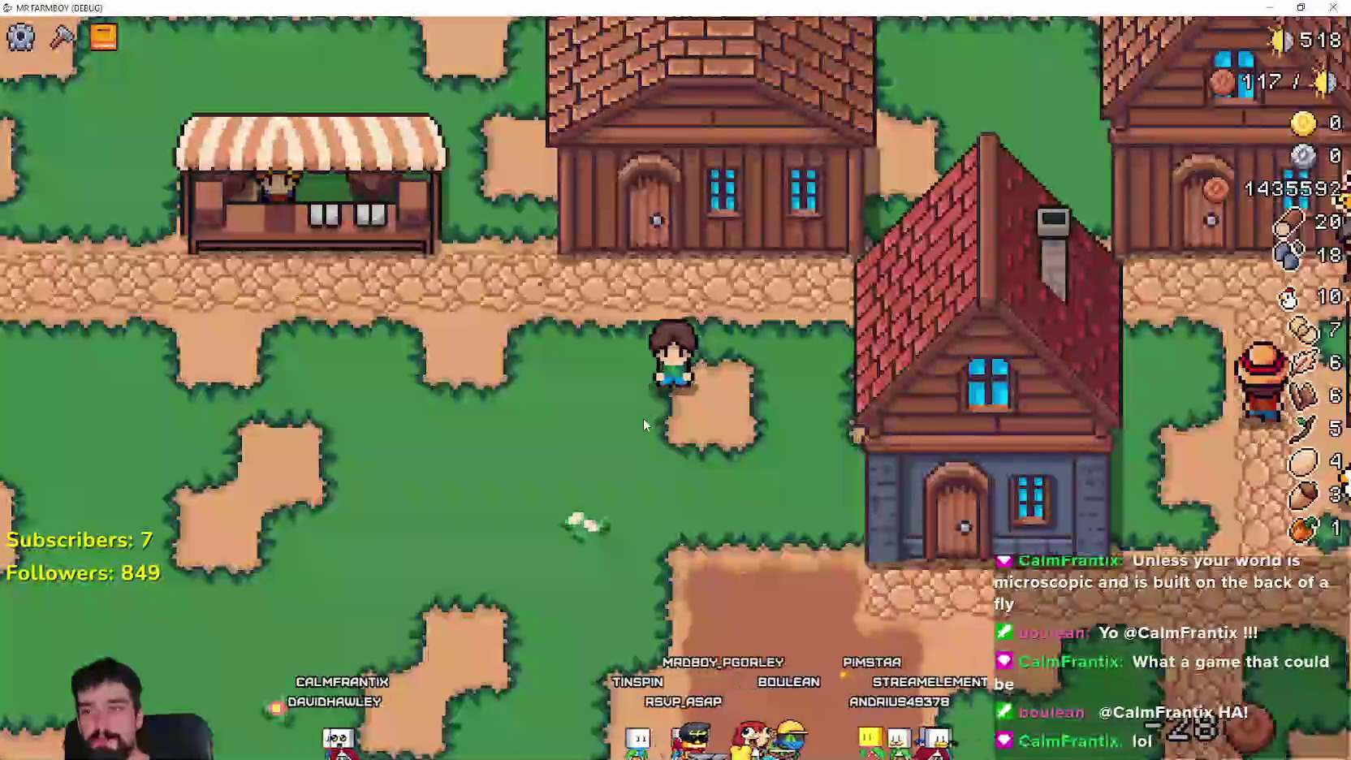
pyautogui.press('super+Down')
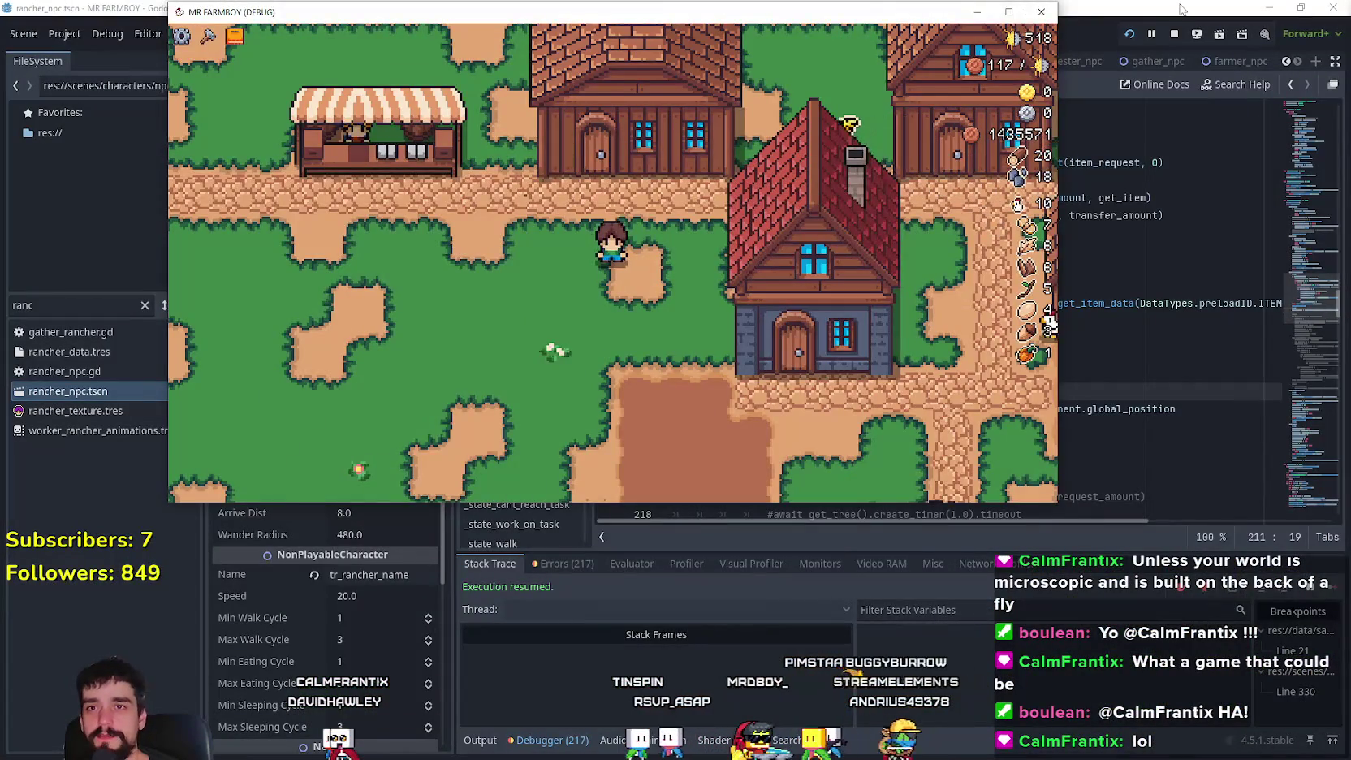
# - Bring the editor in front and inspect the target_warehouse check and the FEED block's return line
pyautogui.click(1181, 9)
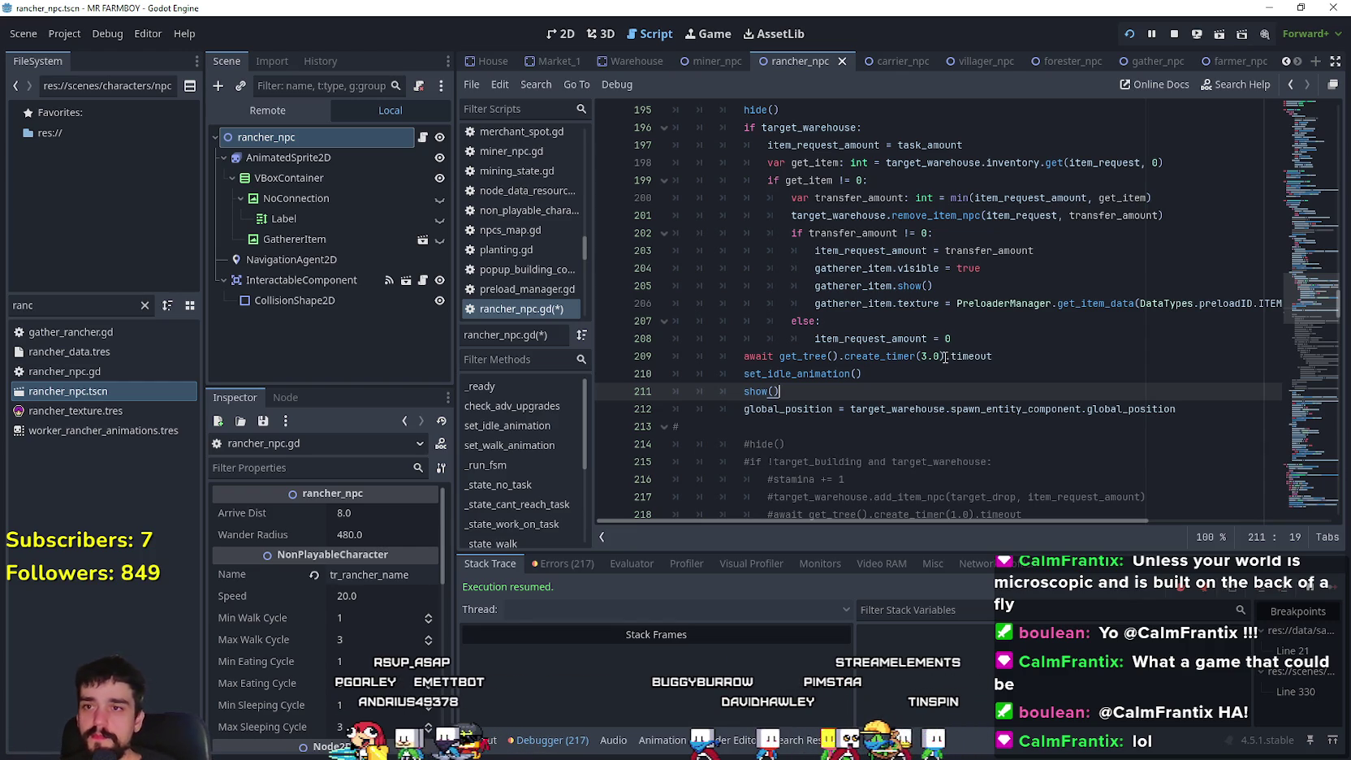
pyautogui.scroll(3, 812, 243)
pyautogui.click(967, 272)
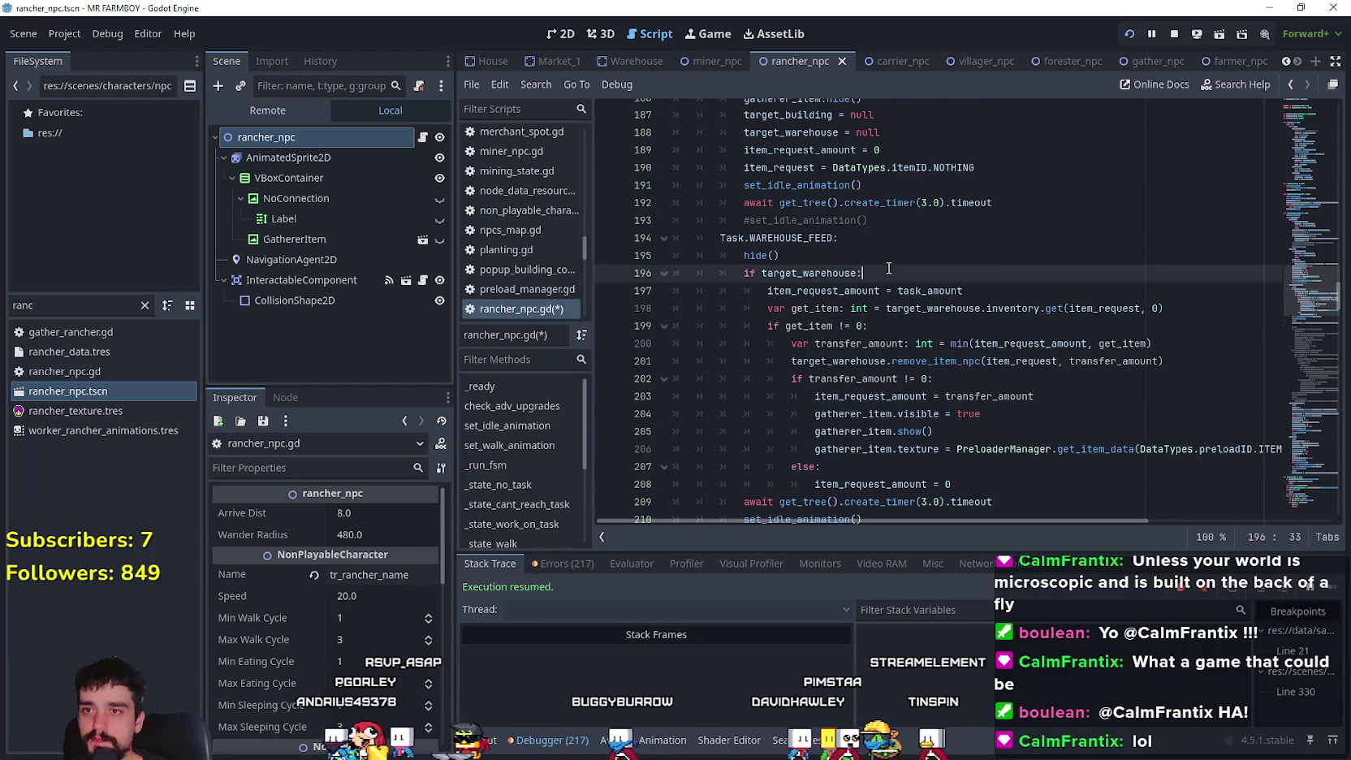
pyautogui.scroll(3, 966, 379)
pyautogui.scroll(4, 966, 380)
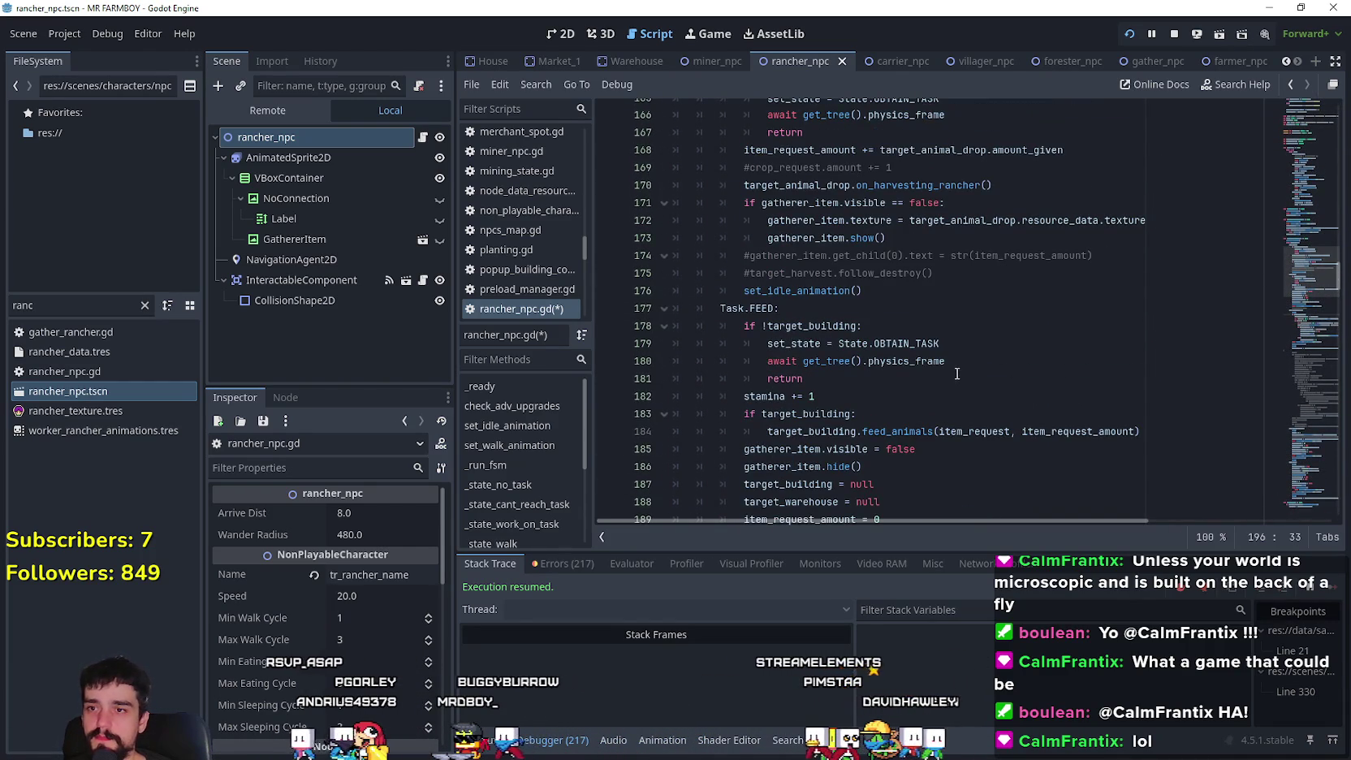
pyautogui.click(949, 374)
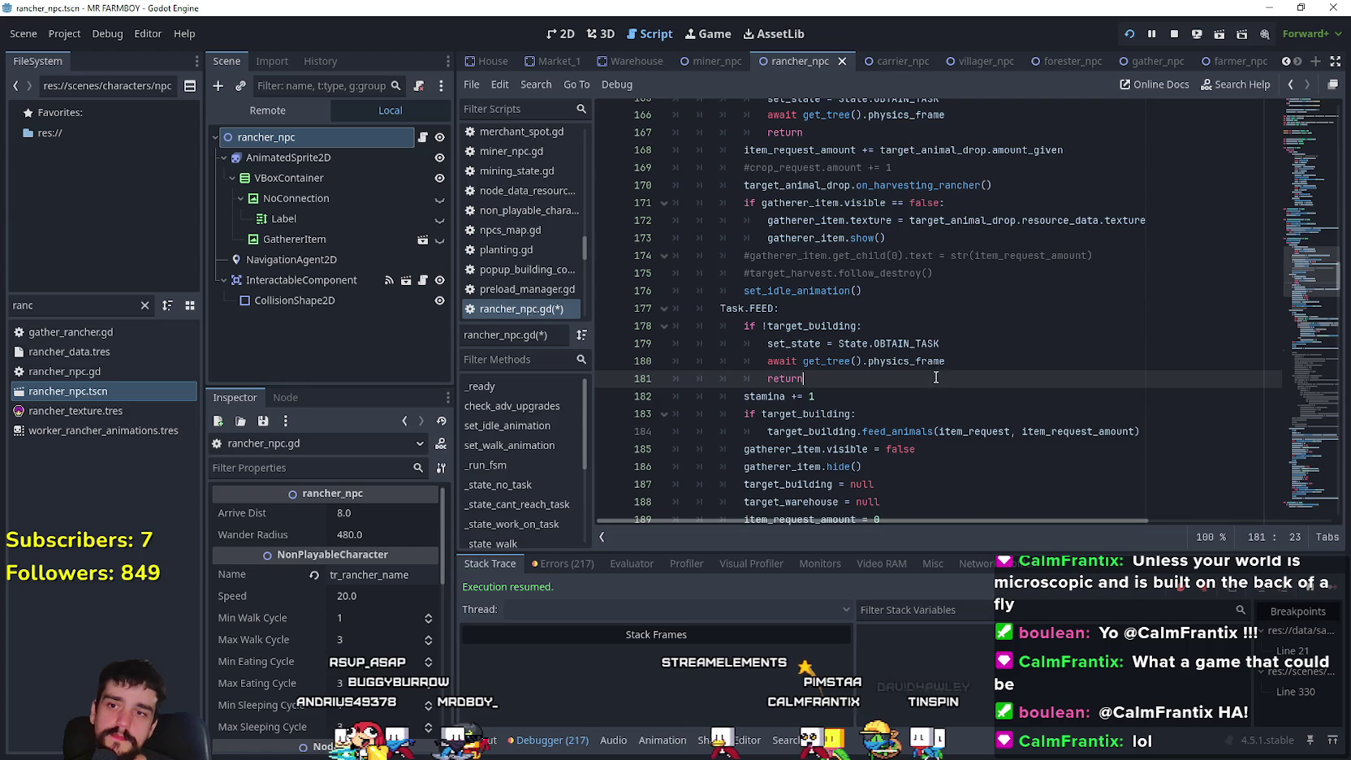
pyautogui.scroll(-1, 934, 369)
pyautogui.click(903, 358)
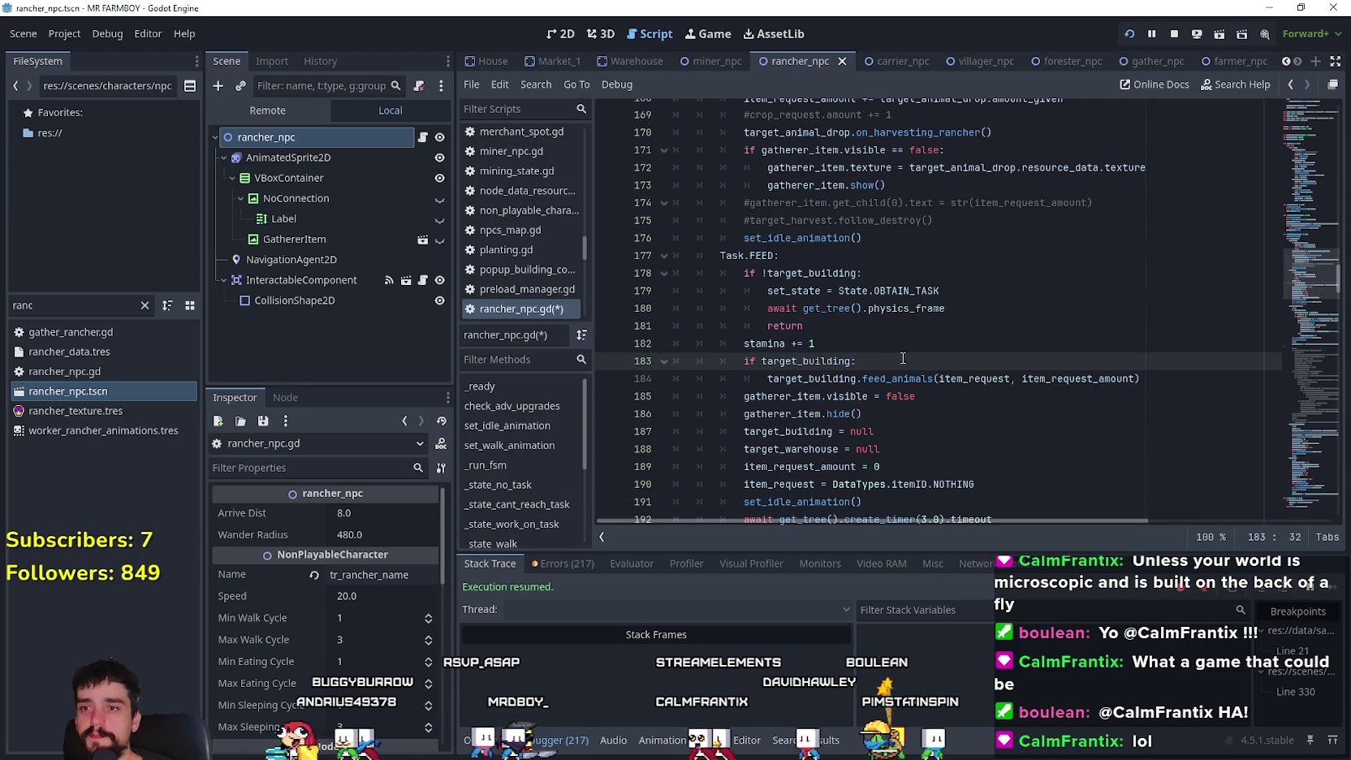
# - Step through the stamina += 1, set_idle_animation, transfer_amount and show() lines
pyautogui.click(887, 346)
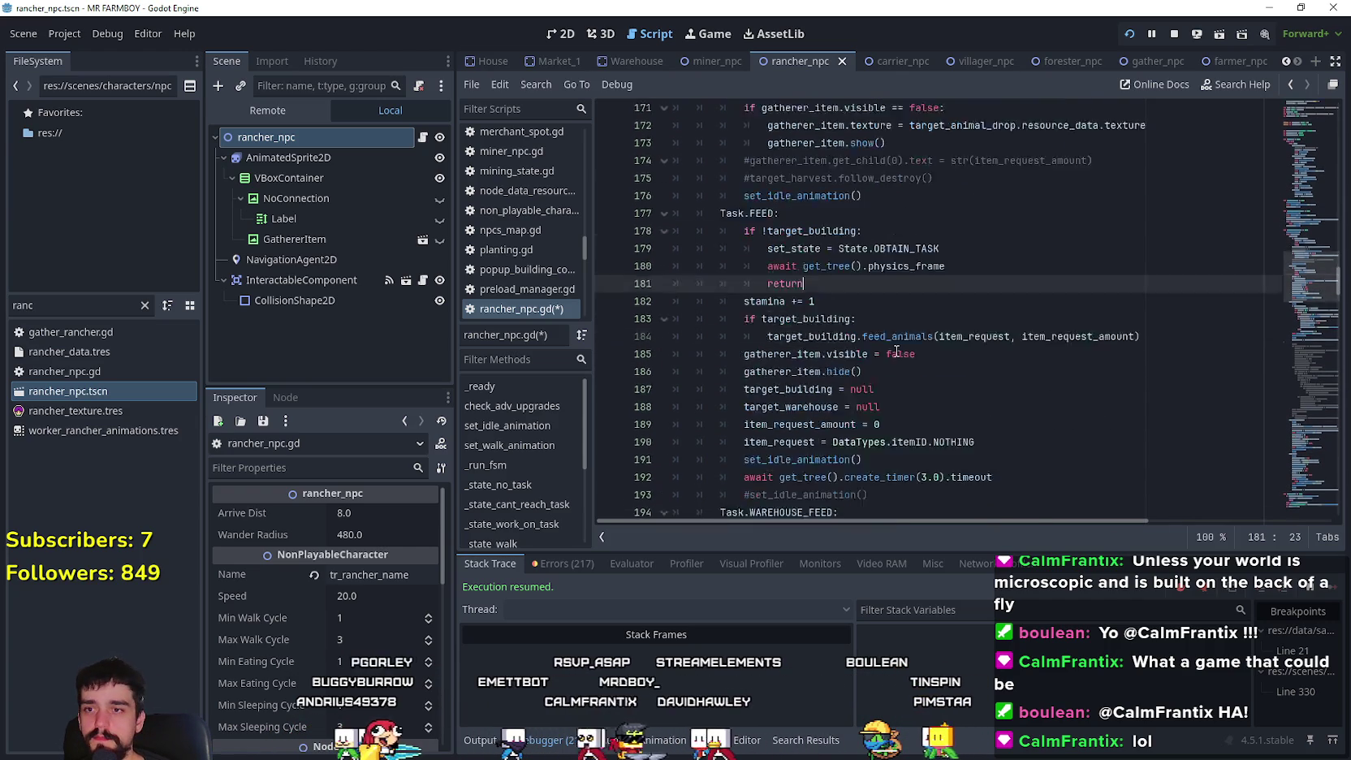
pyautogui.scroll(-3, 893, 349)
pyautogui.click(933, 341)
pyautogui.scroll(-4, 1001, 409)
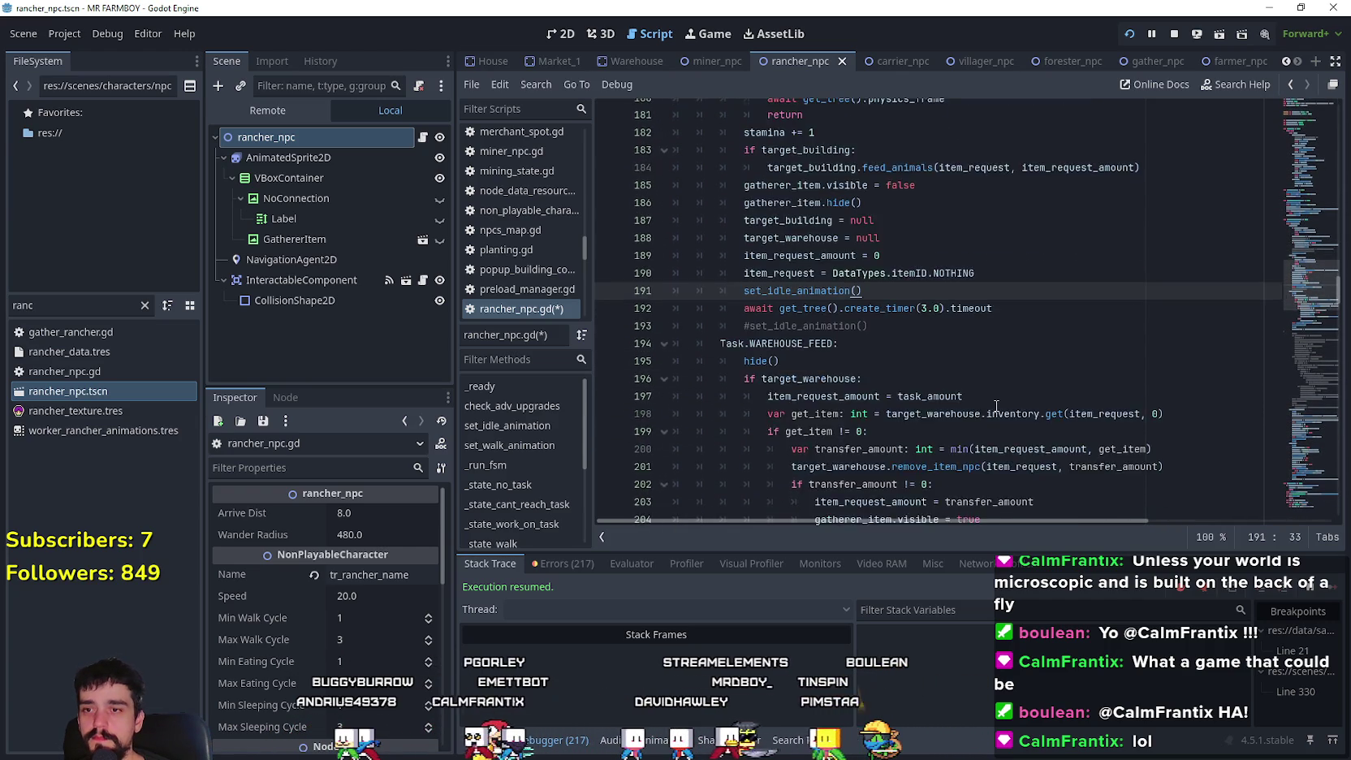
pyautogui.click(990, 396)
pyautogui.scroll(-1, 984, 393)
pyautogui.moveTo(984, 393)
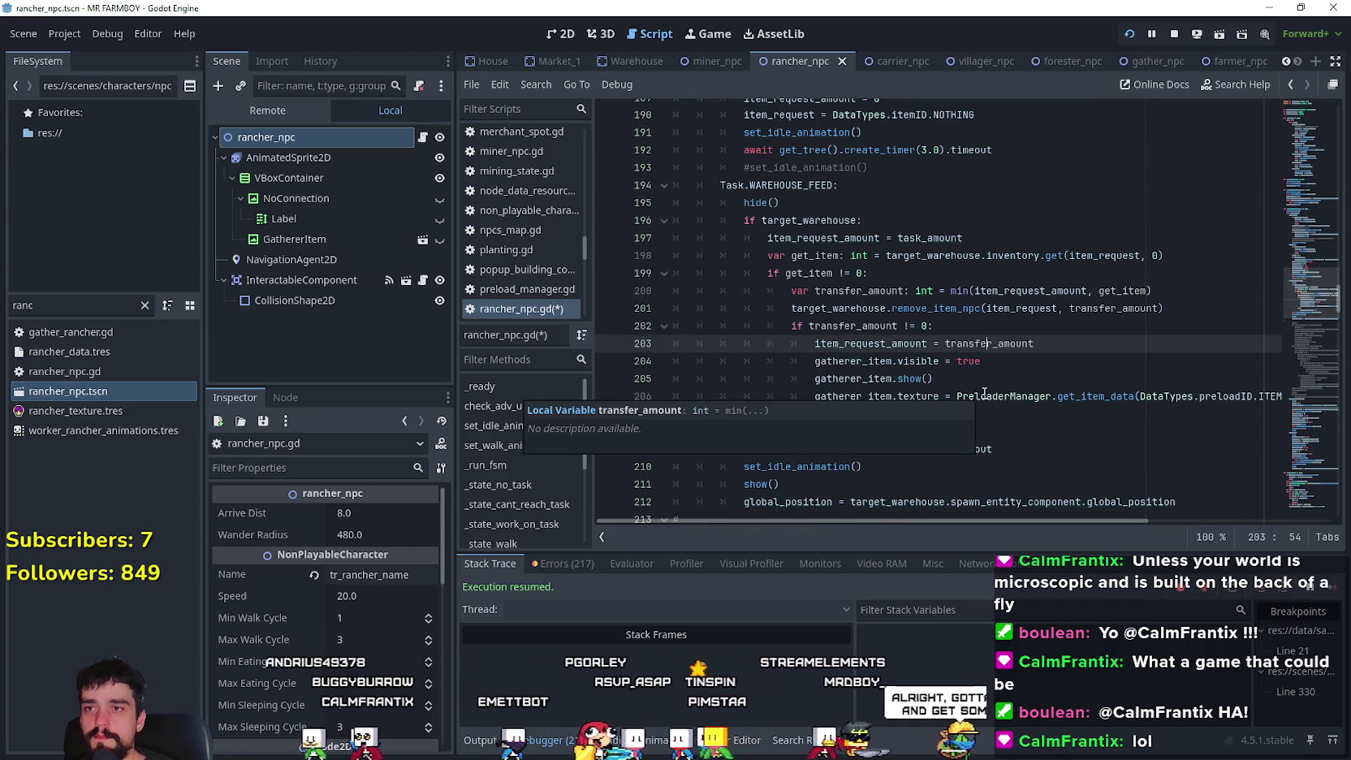
pyautogui.scroll(-3, 897, 332)
pyautogui.click(885, 325)
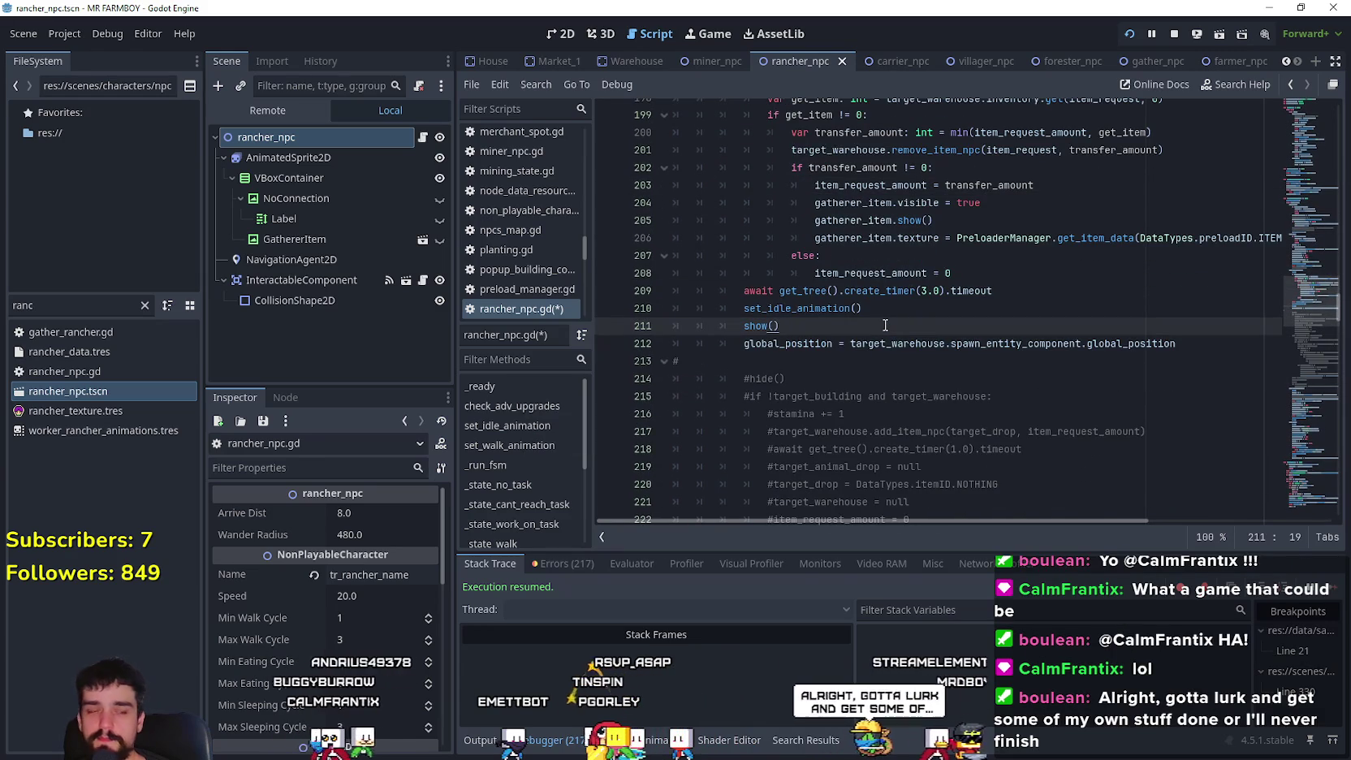
pyautogui.hotkey('alt', 'Tab')
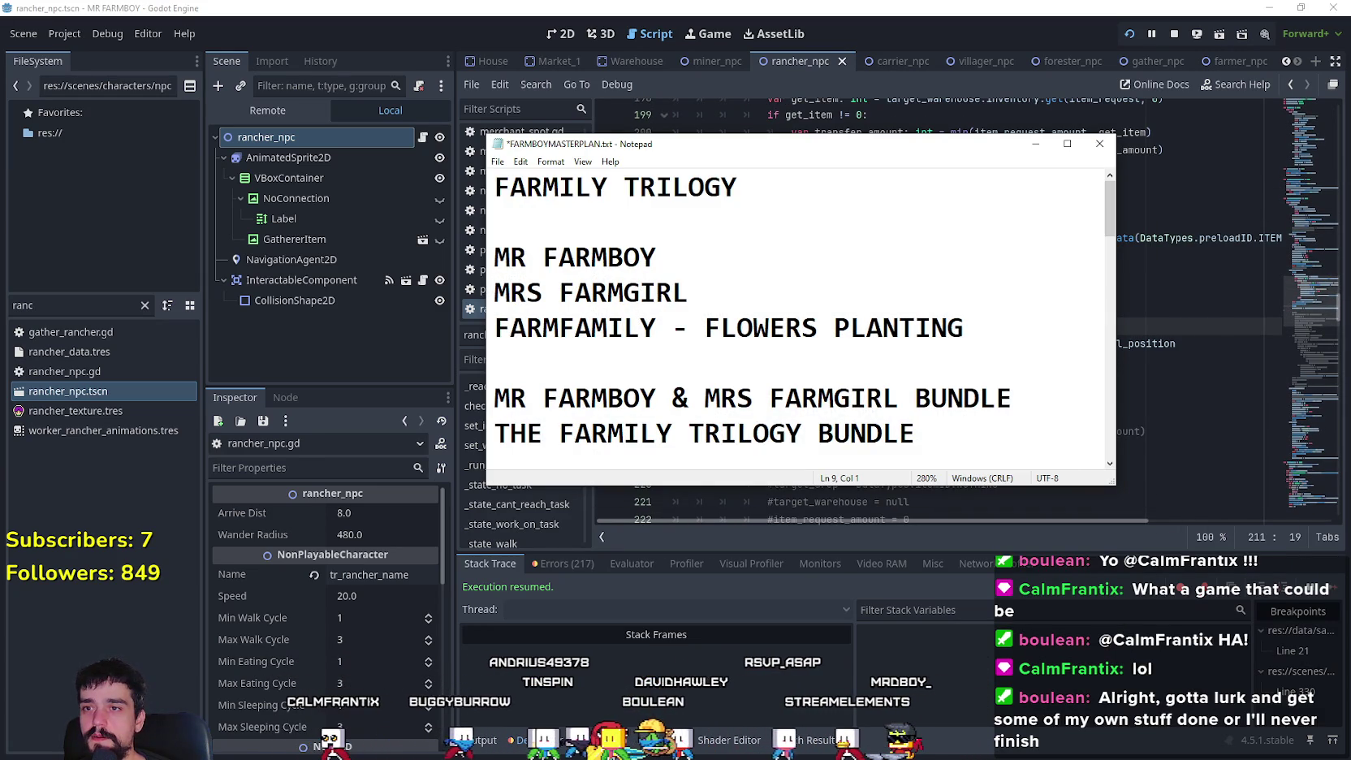
pyautogui.moveTo(987, 433)
pyautogui.mouseDown()
pyautogui.moveTo(495, 398)
pyautogui.moveTo(496, 187)
pyautogui.mouseUp()
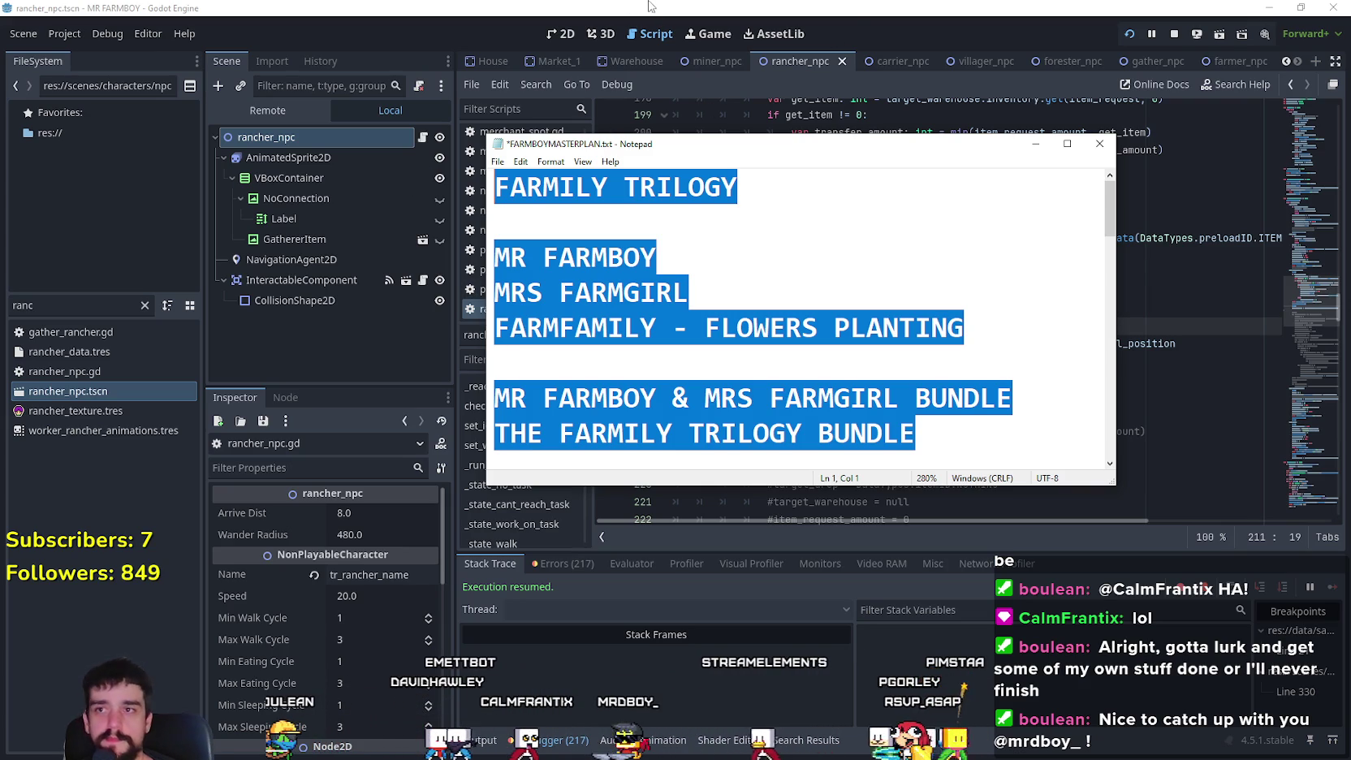
pyautogui.click(650, 7)
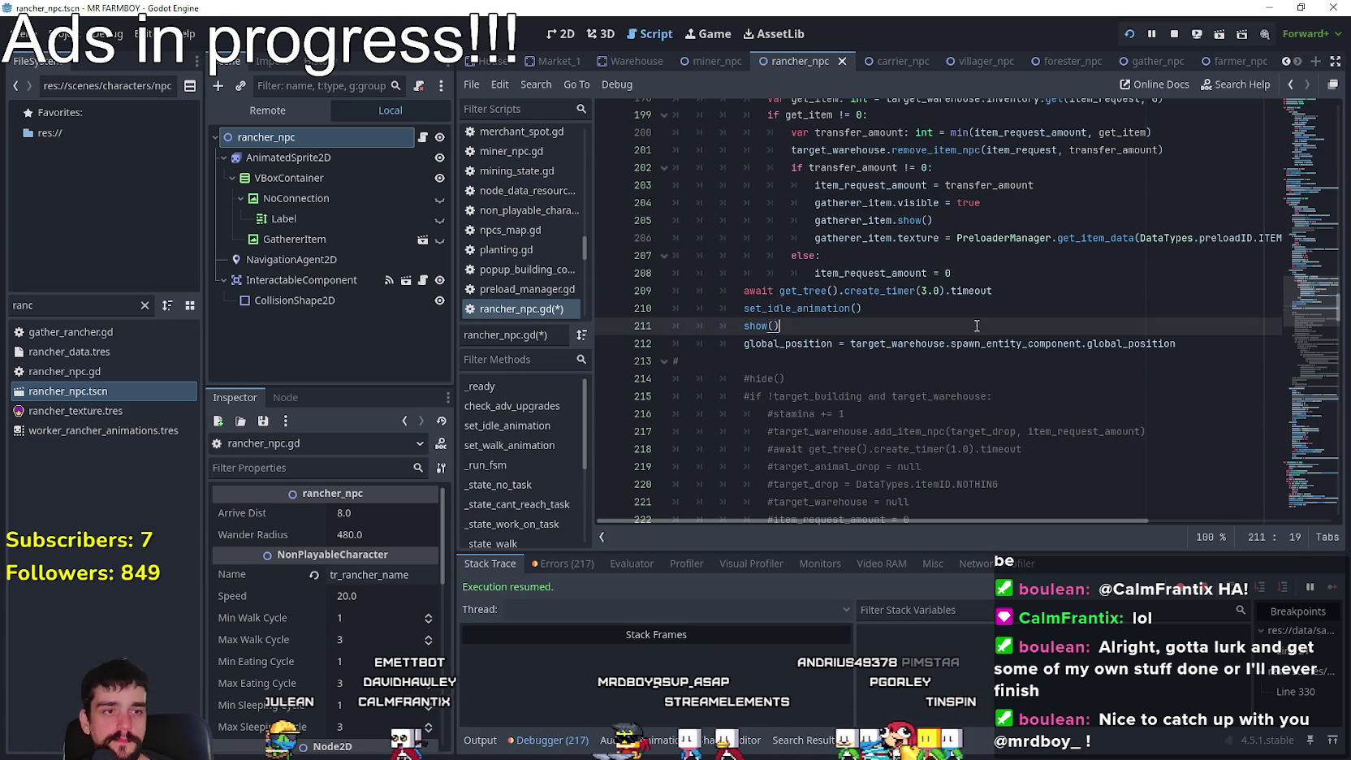
pyautogui.scroll(1, 950, 338)
pyautogui.click(934, 309)
pyautogui.scroll(2, 965, 380)
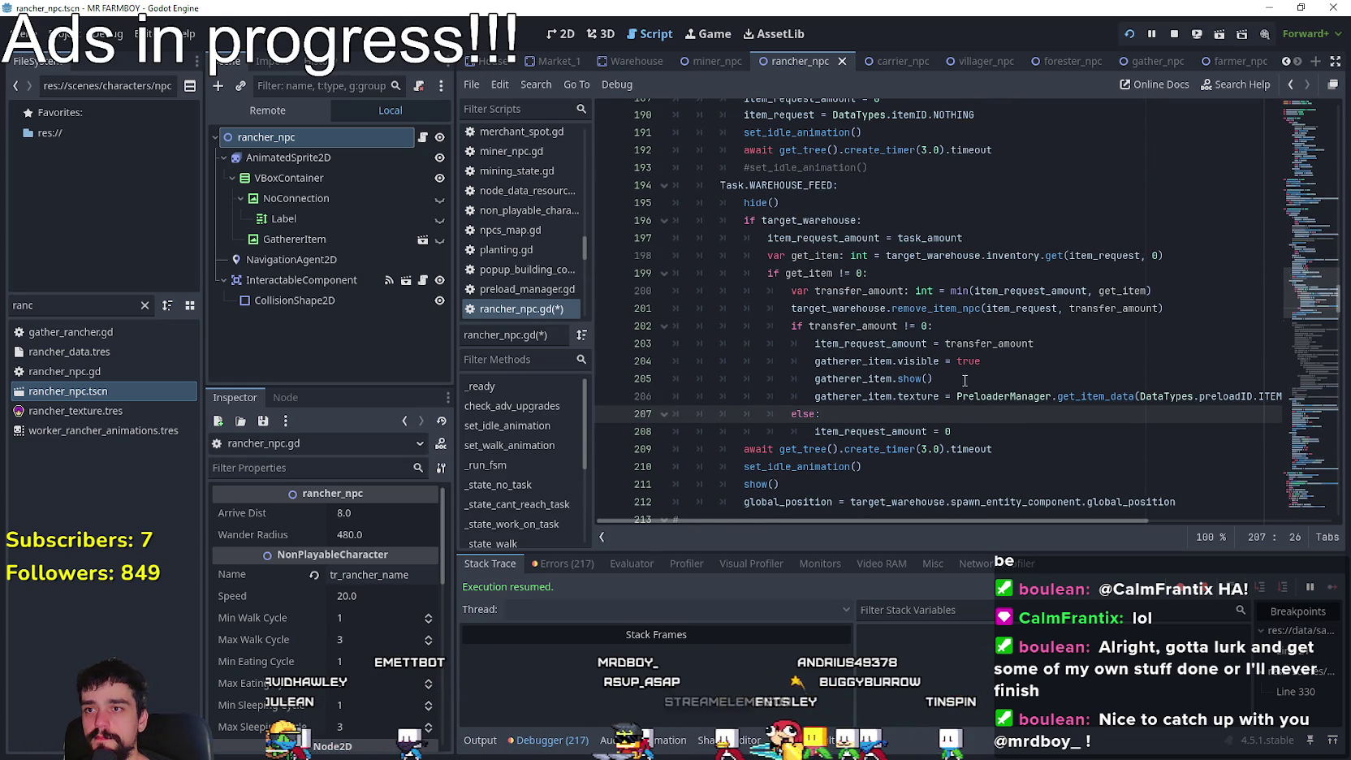
pyautogui.moveTo(720, 167); pyautogui.dragTo(1042, 398)
pyautogui.hotkey('ctrl', 'v')
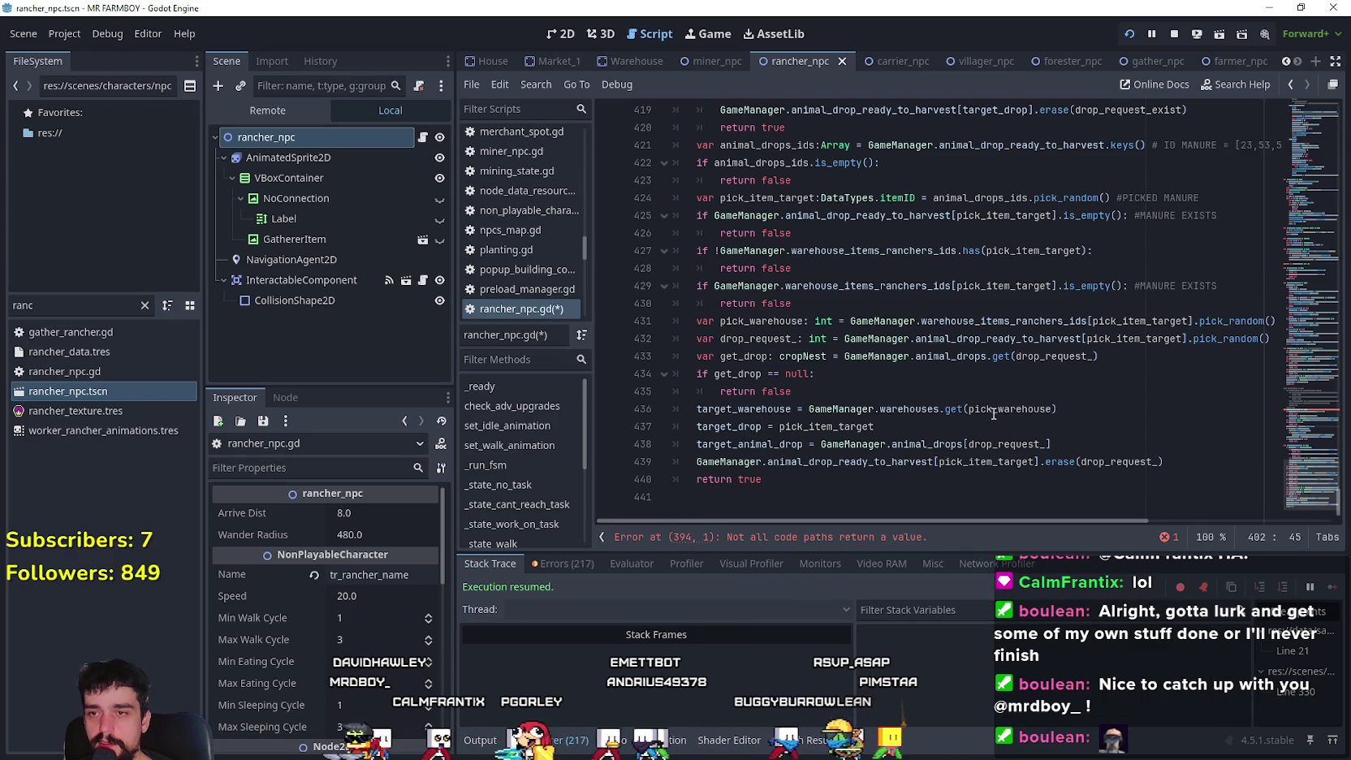
pyautogui.scroll(1, 838, 394)
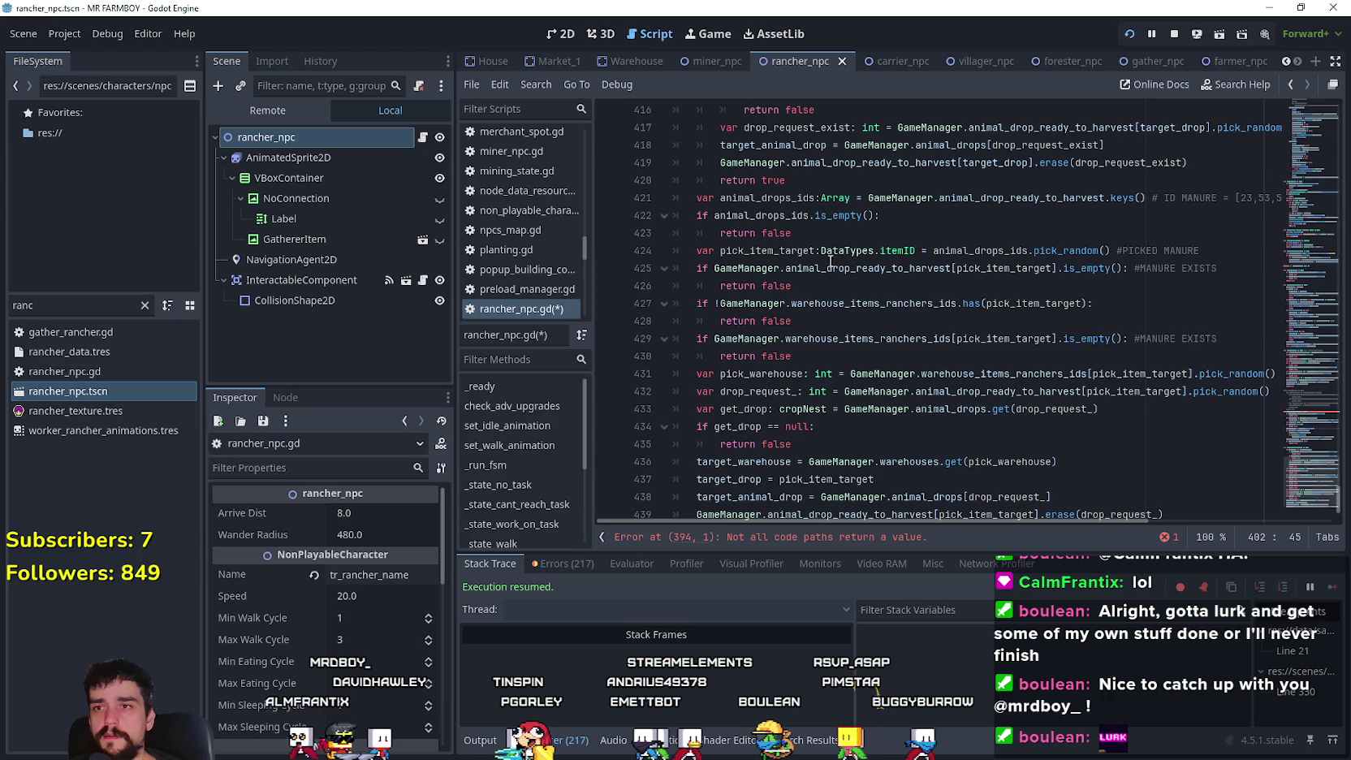
pyautogui.scroll(1, 803, 235)
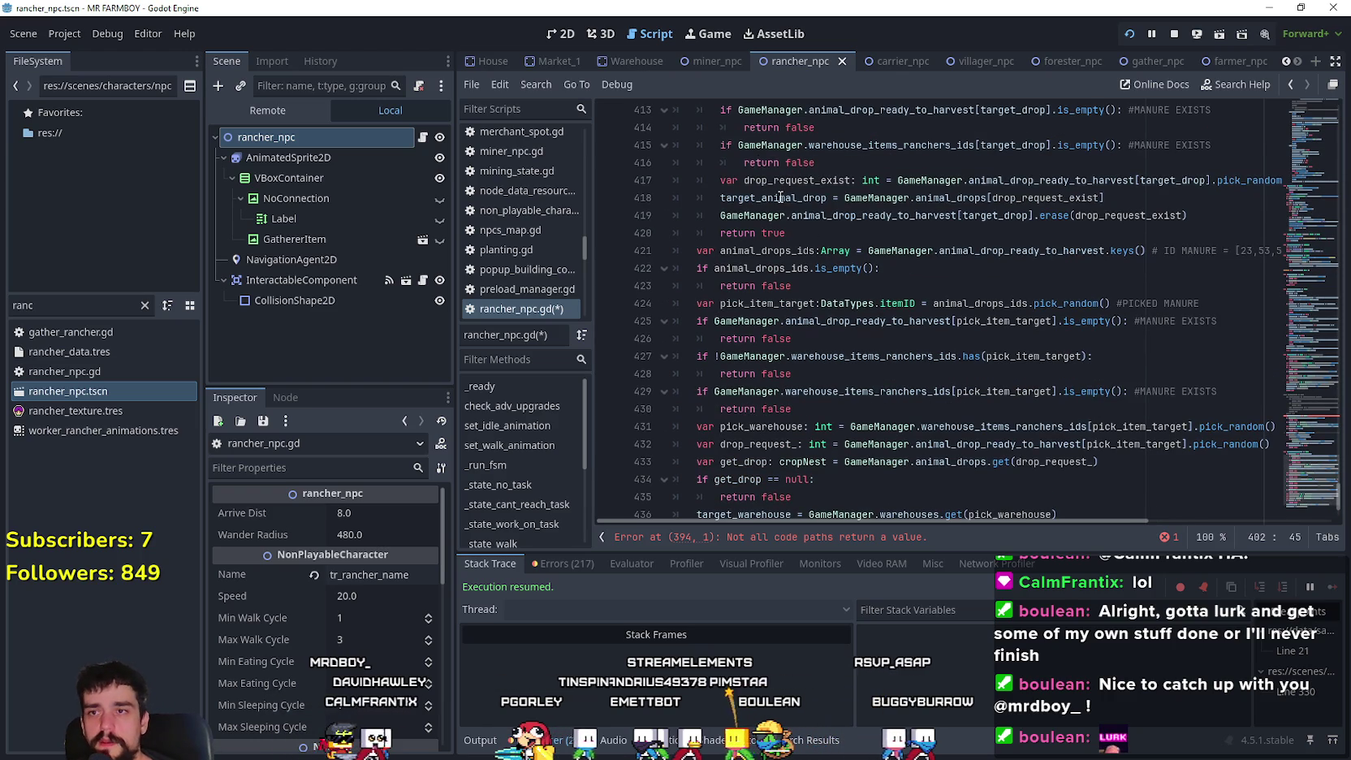
pyautogui.moveTo(781, 198)
pyautogui.scroll(2, 845, 420)
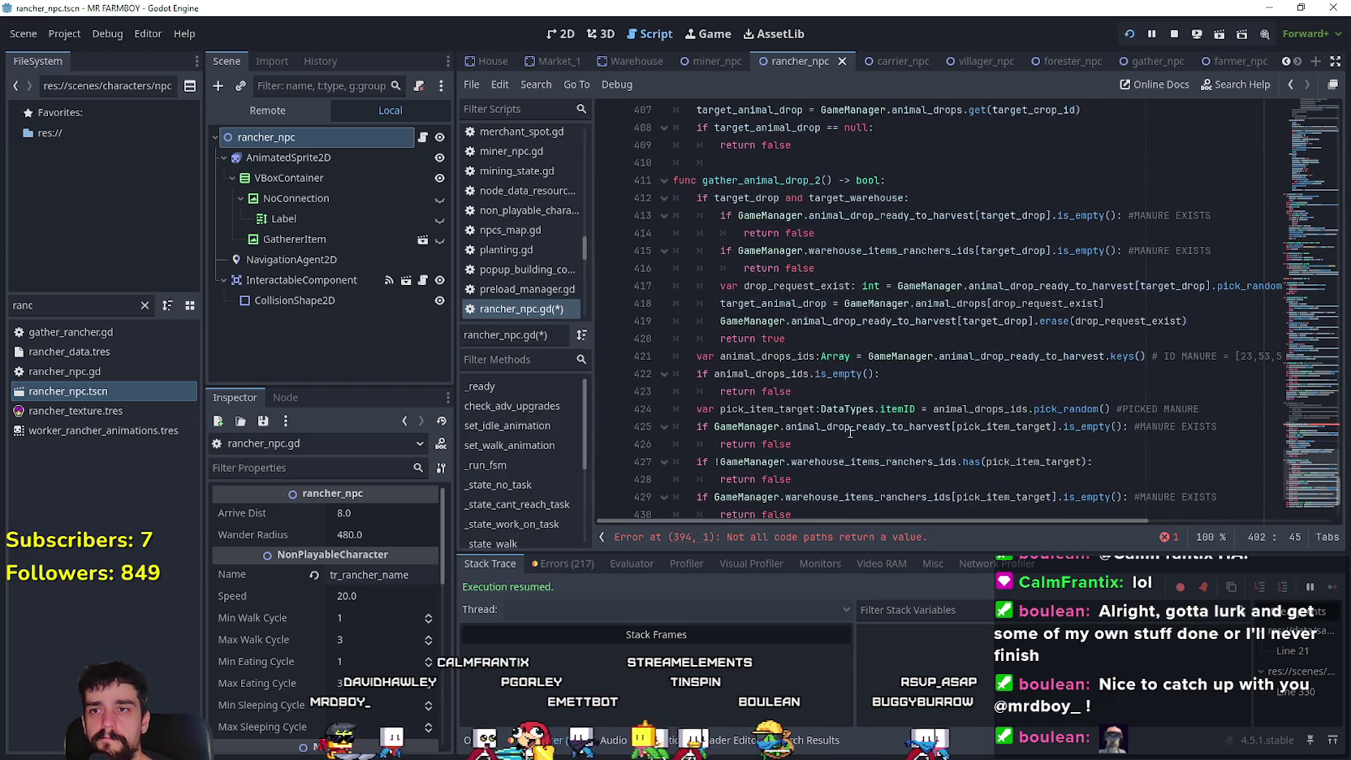
pyautogui.scroll(-4, 1021, 414)
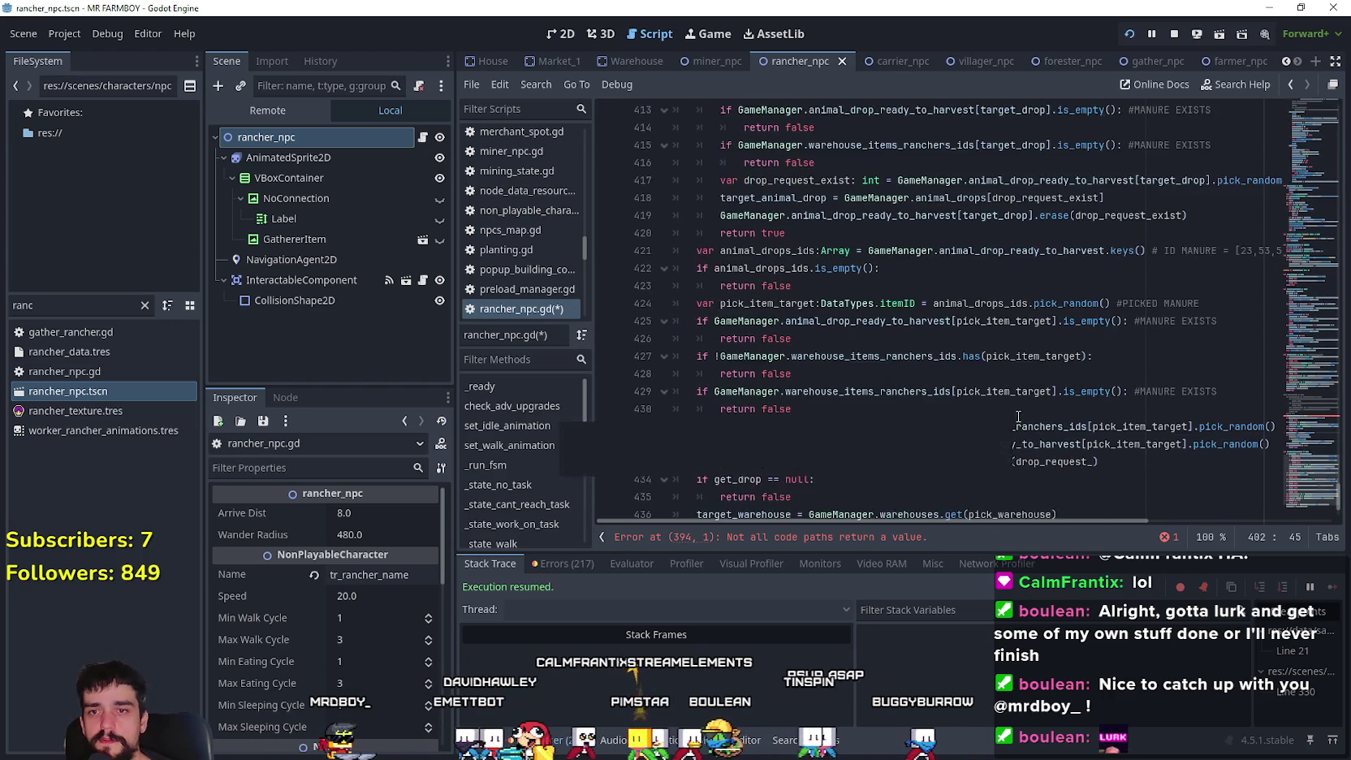
pyautogui.moveTo(1013, 439)
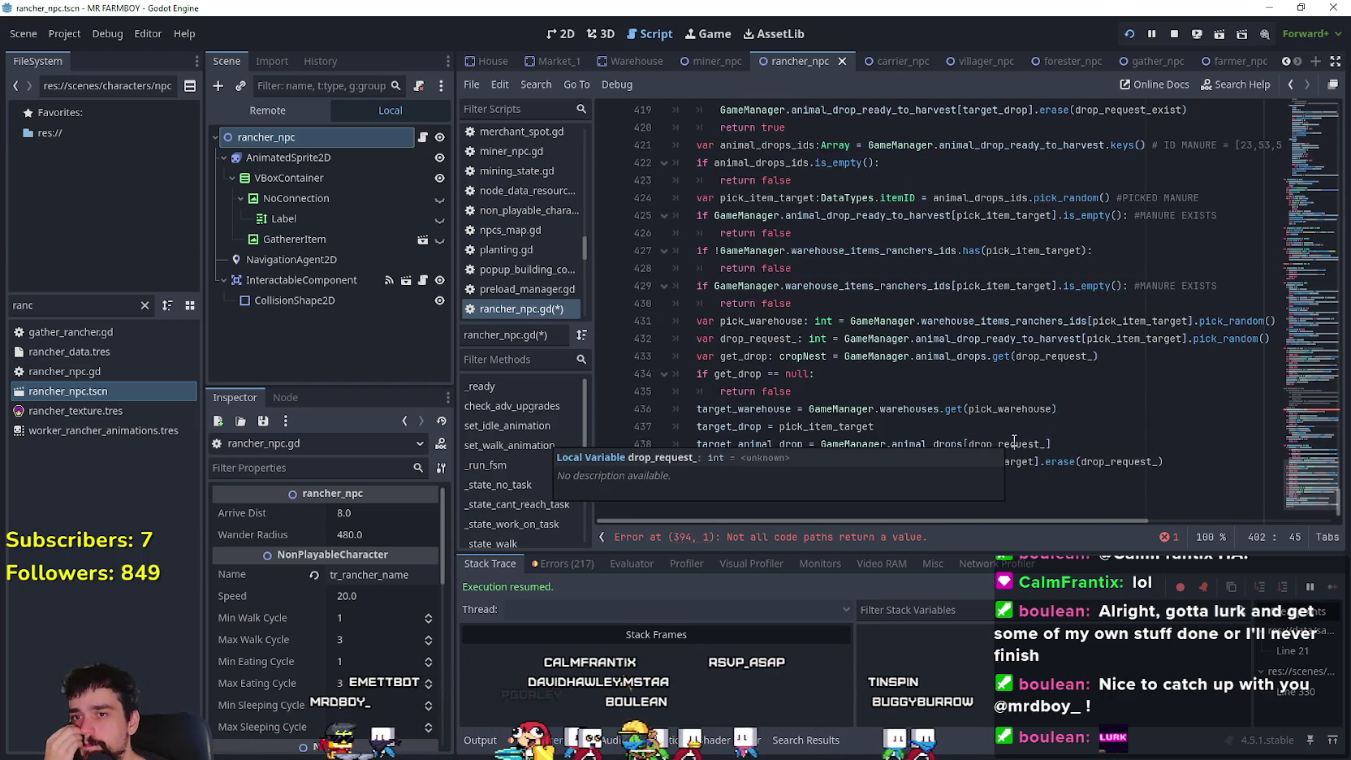
pyautogui.click(950, 374)
pyautogui.click(950, 408)
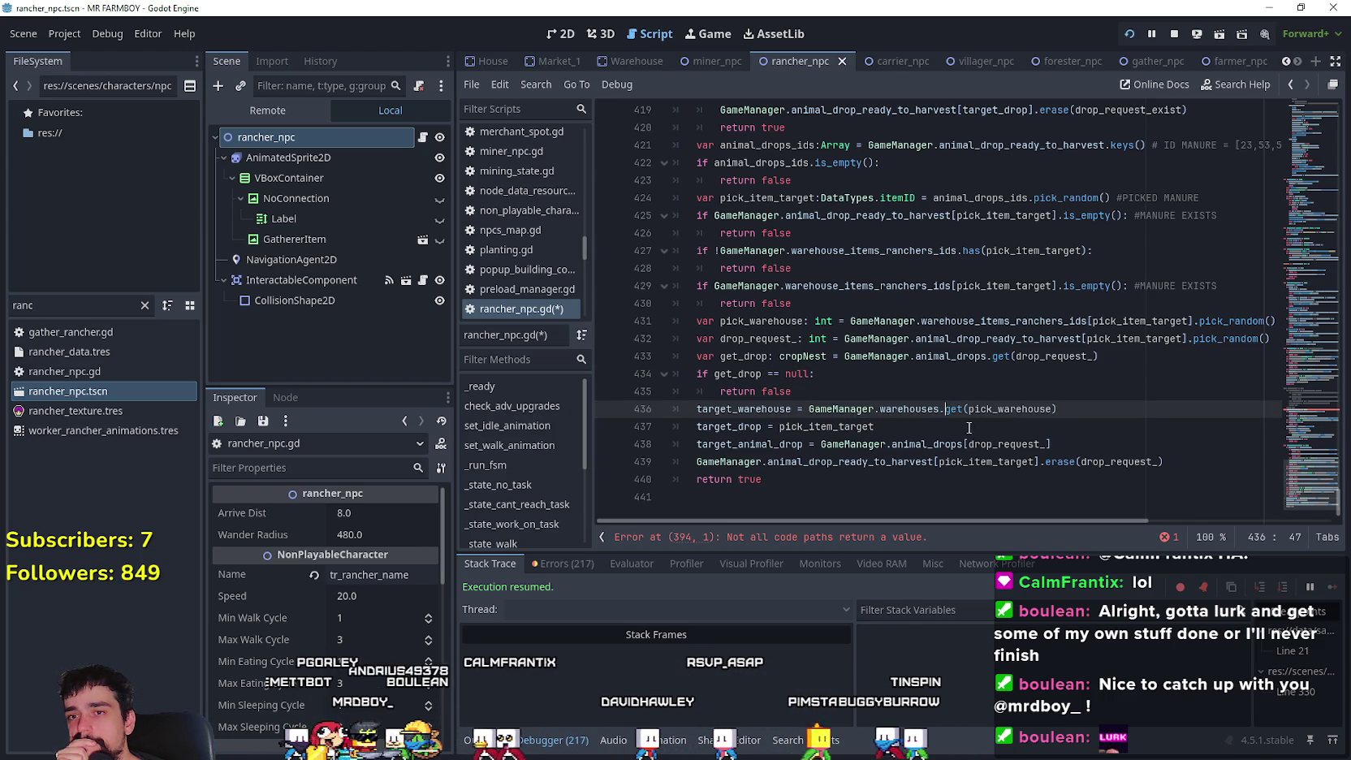
pyautogui.scroll(4, 966, 400)
pyautogui.scroll(5, 967, 400)
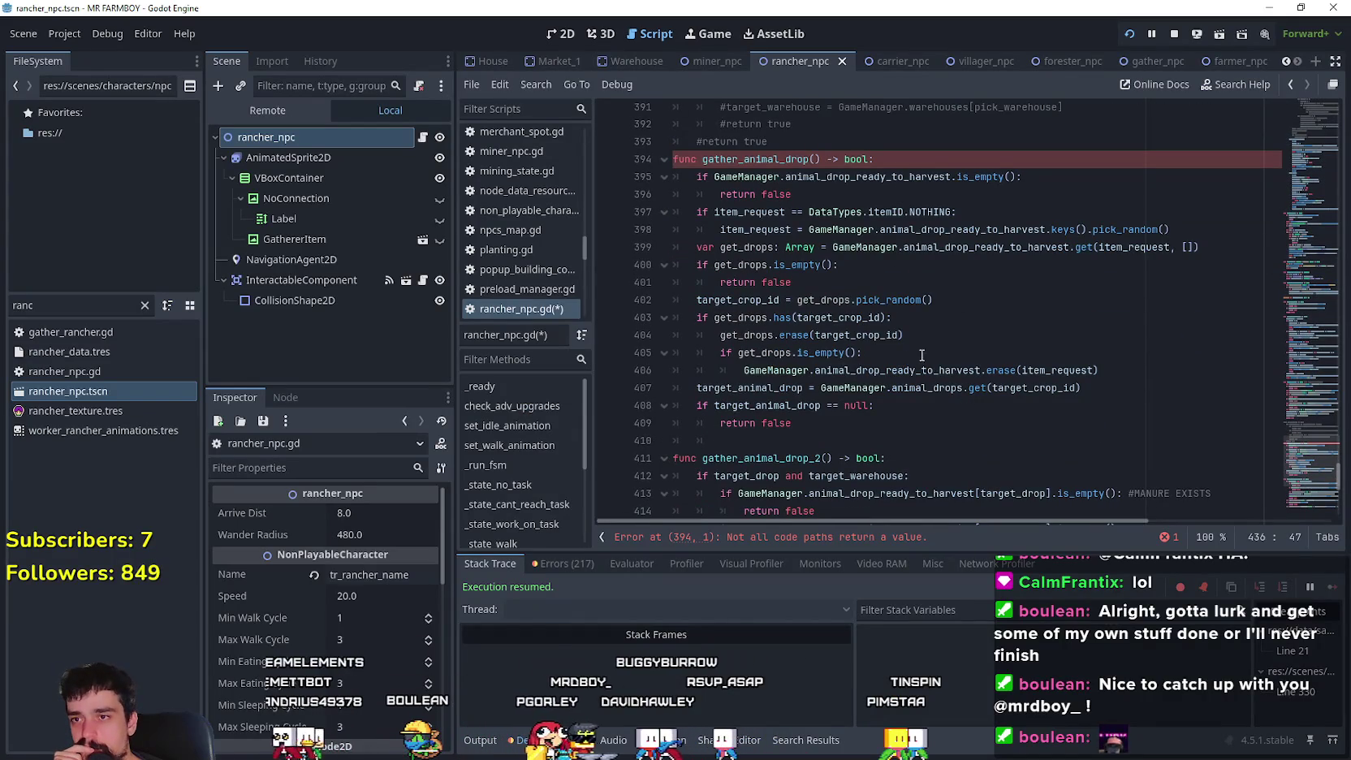
pyautogui.doubleClick(768, 389)
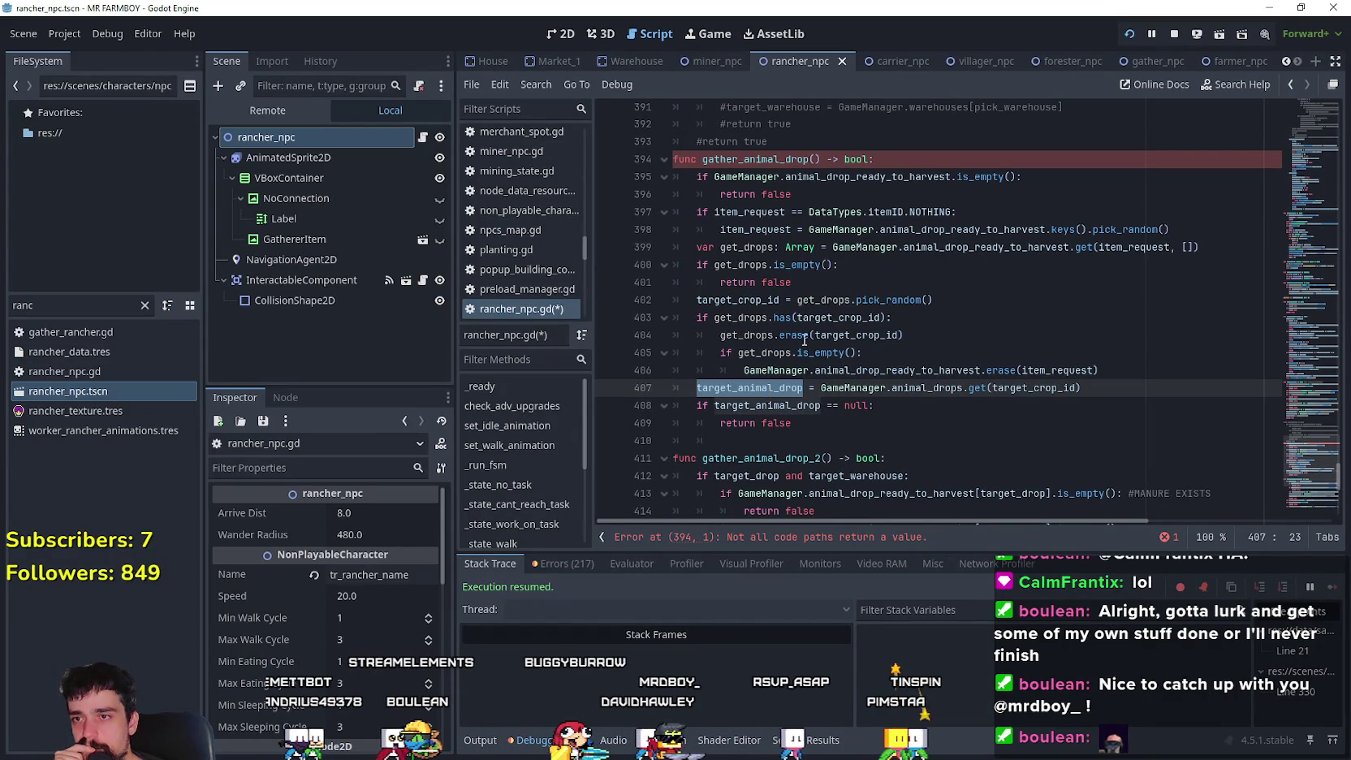
pyautogui.doubleClick(747, 301)
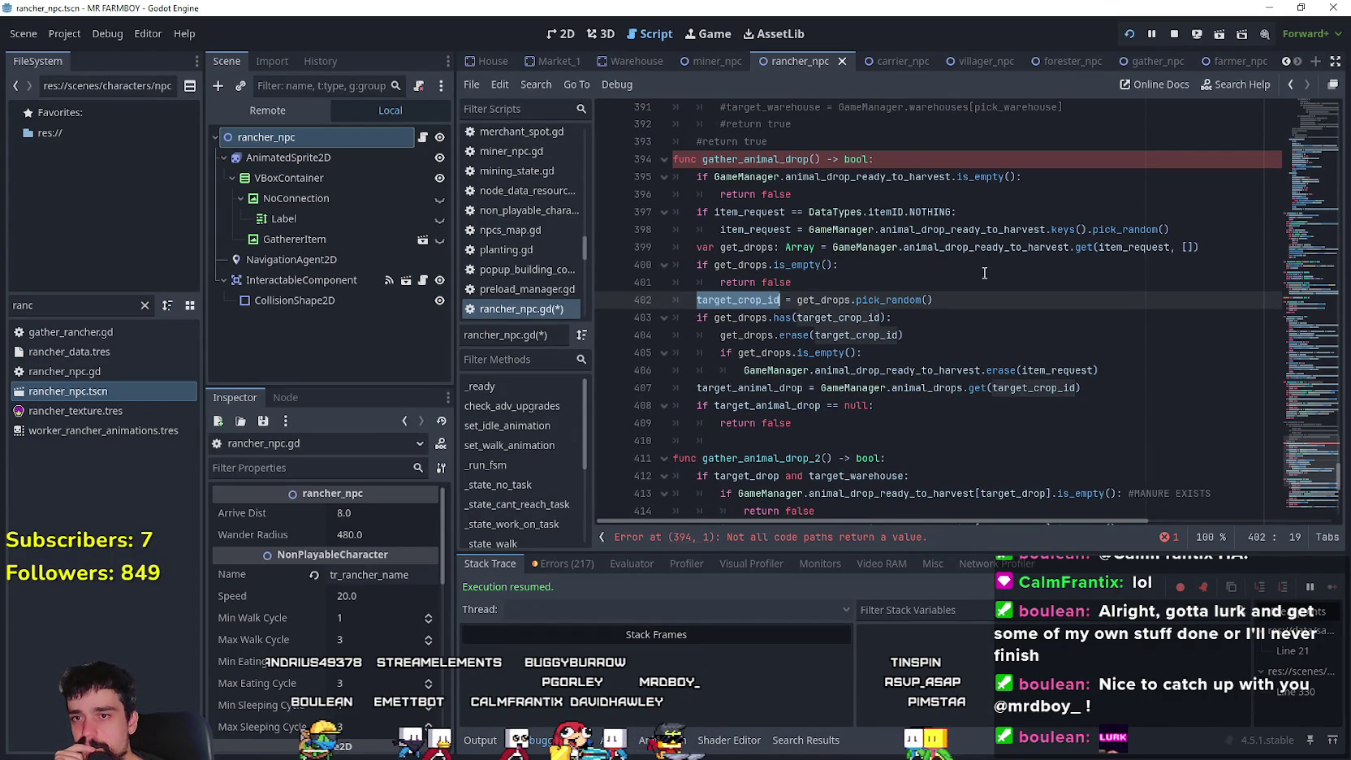
pyautogui.click(762, 299)
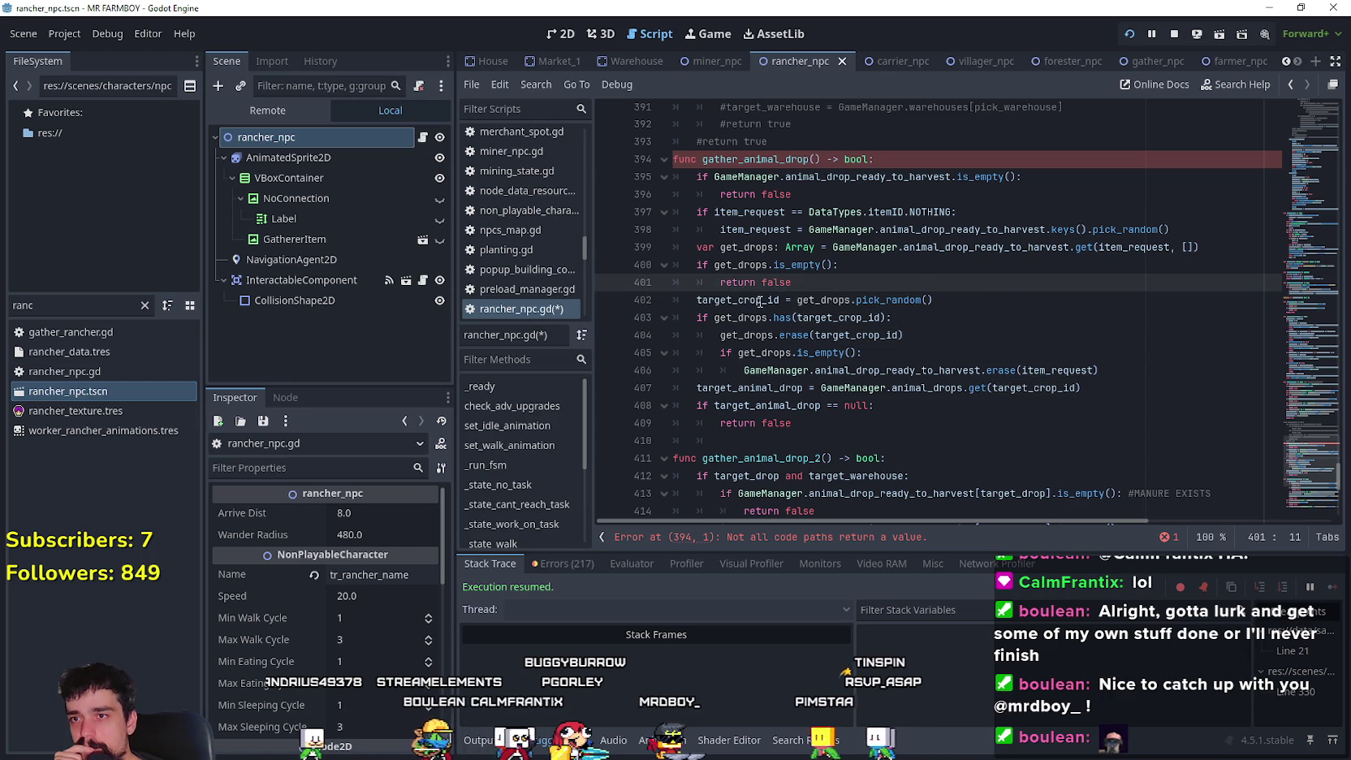
pyautogui.hotkey('shift', 'Left')
pyautogui.hotkey('shift', 'Left')
pyautogui.hotkey('shift', 'Left')
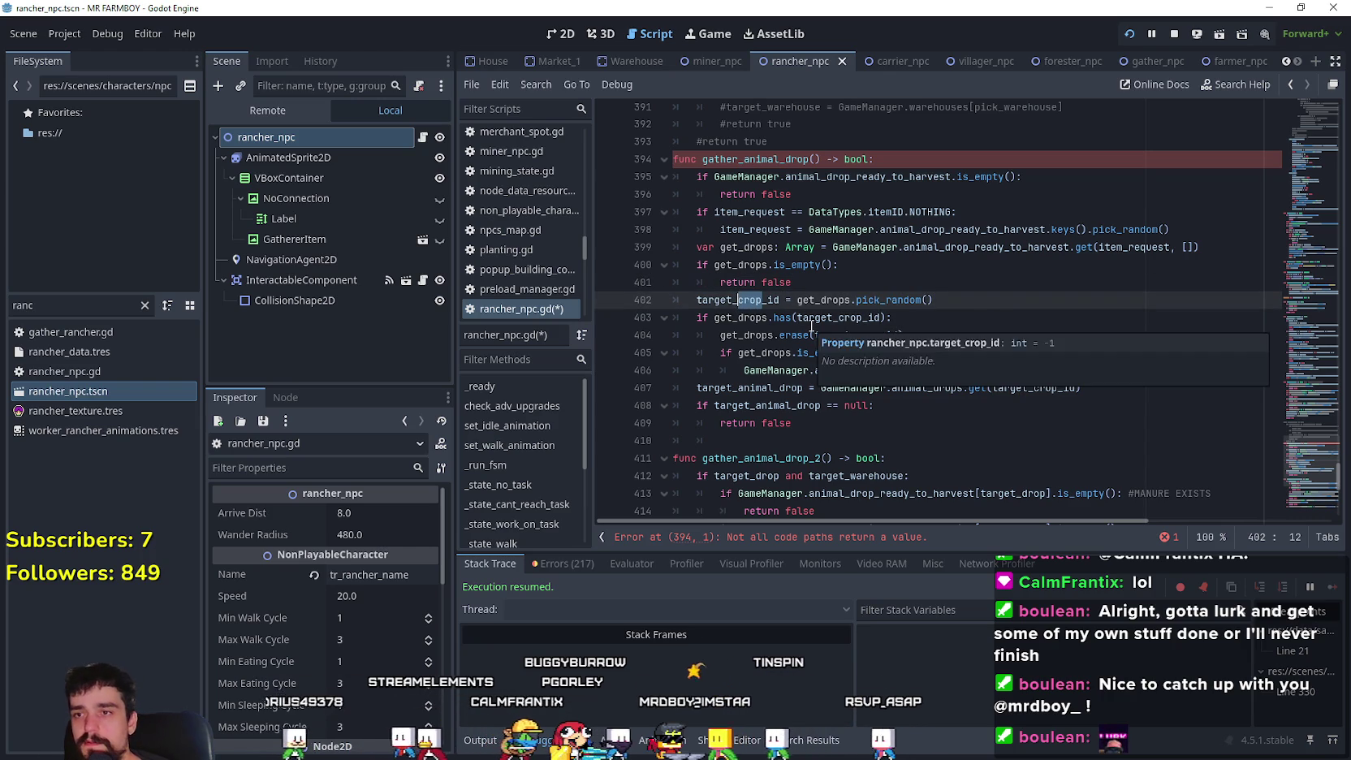
pyautogui.write('dr')
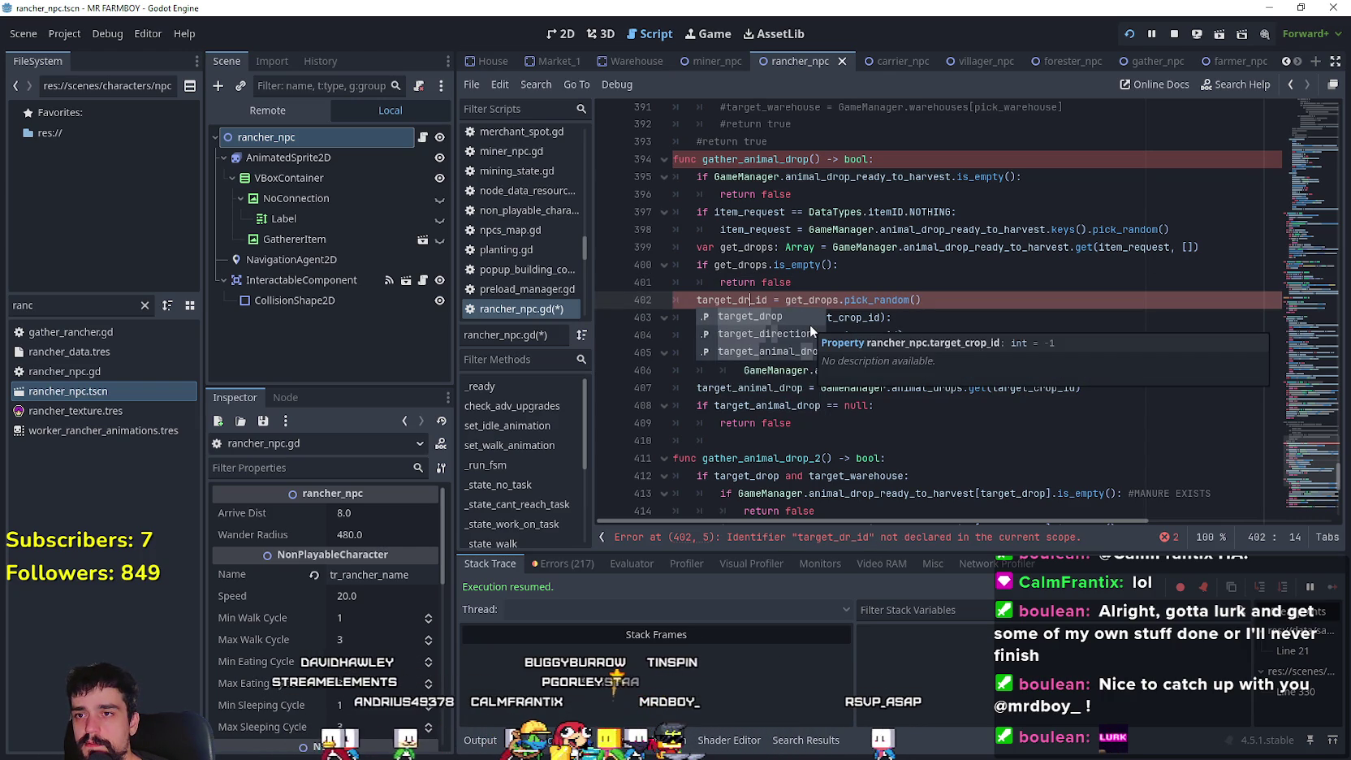
pyautogui.press('BackSpace')
pyautogui.press('BackSpace')
pyautogui.click(905, 268)
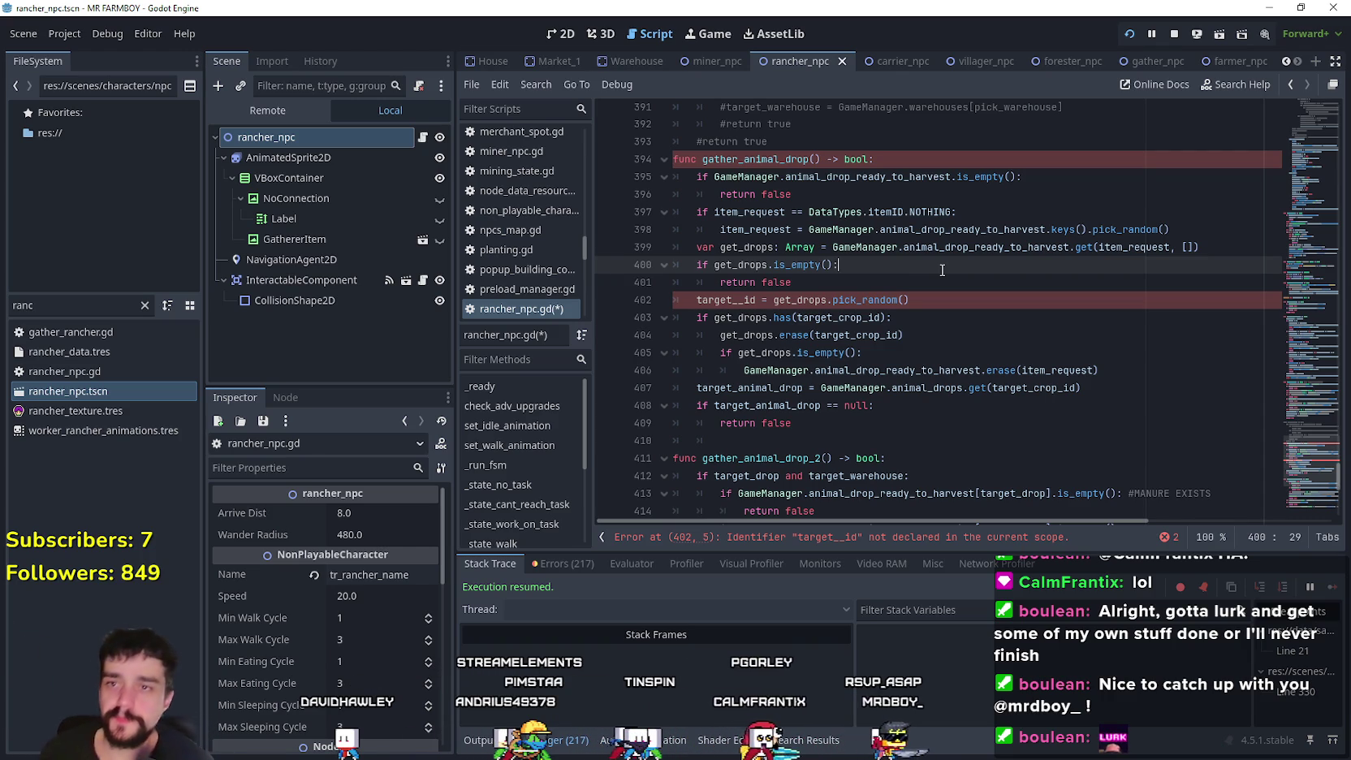
pyautogui.click(851, 300)
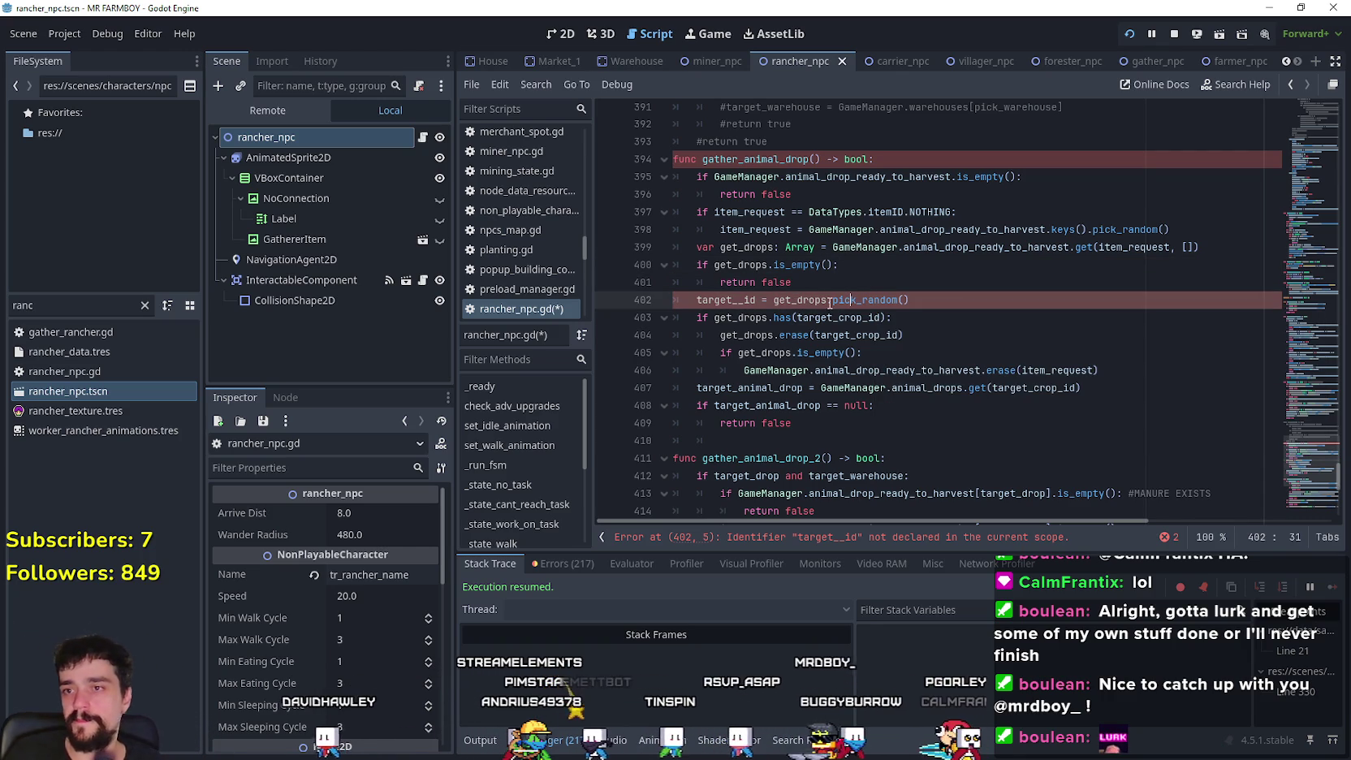
pyautogui.click(853, 289)
pyautogui.hotkey('ctrl', 'z')
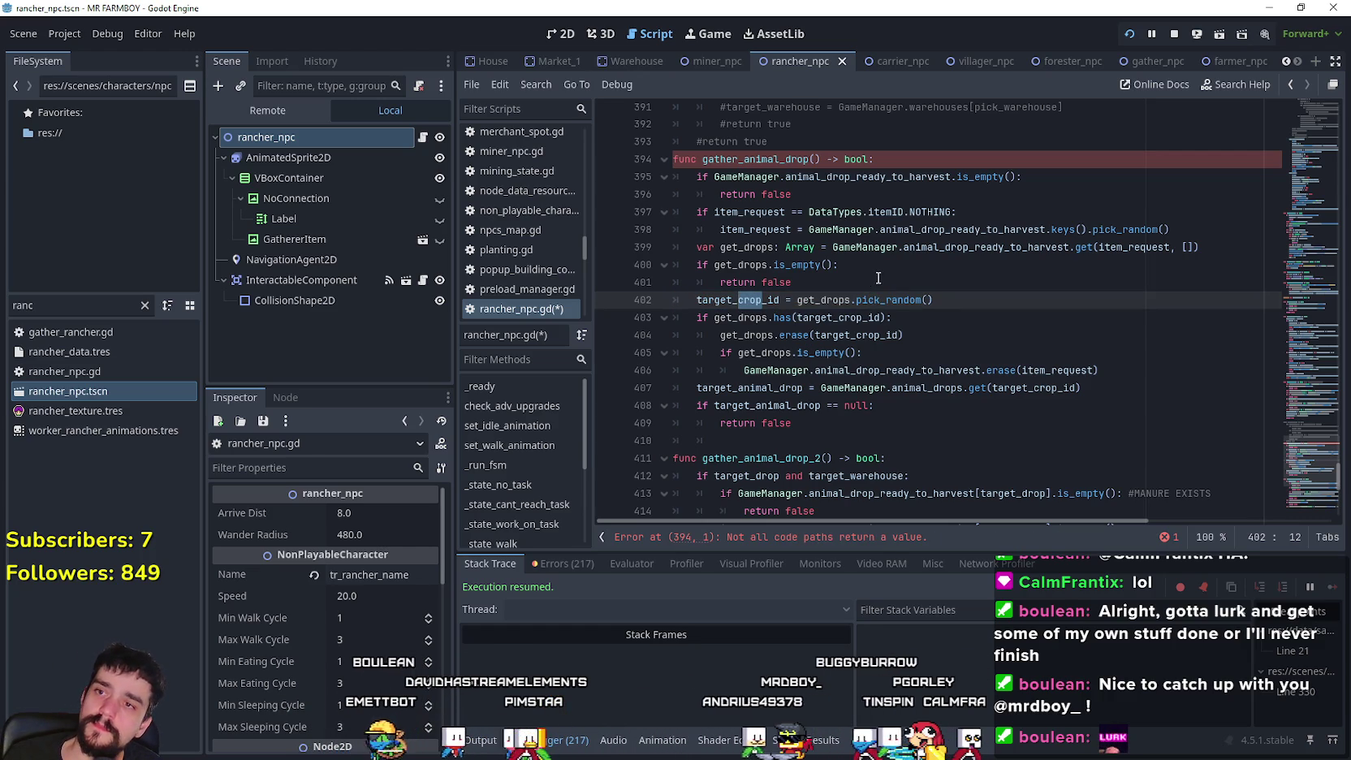
pyautogui.click(725, 300)
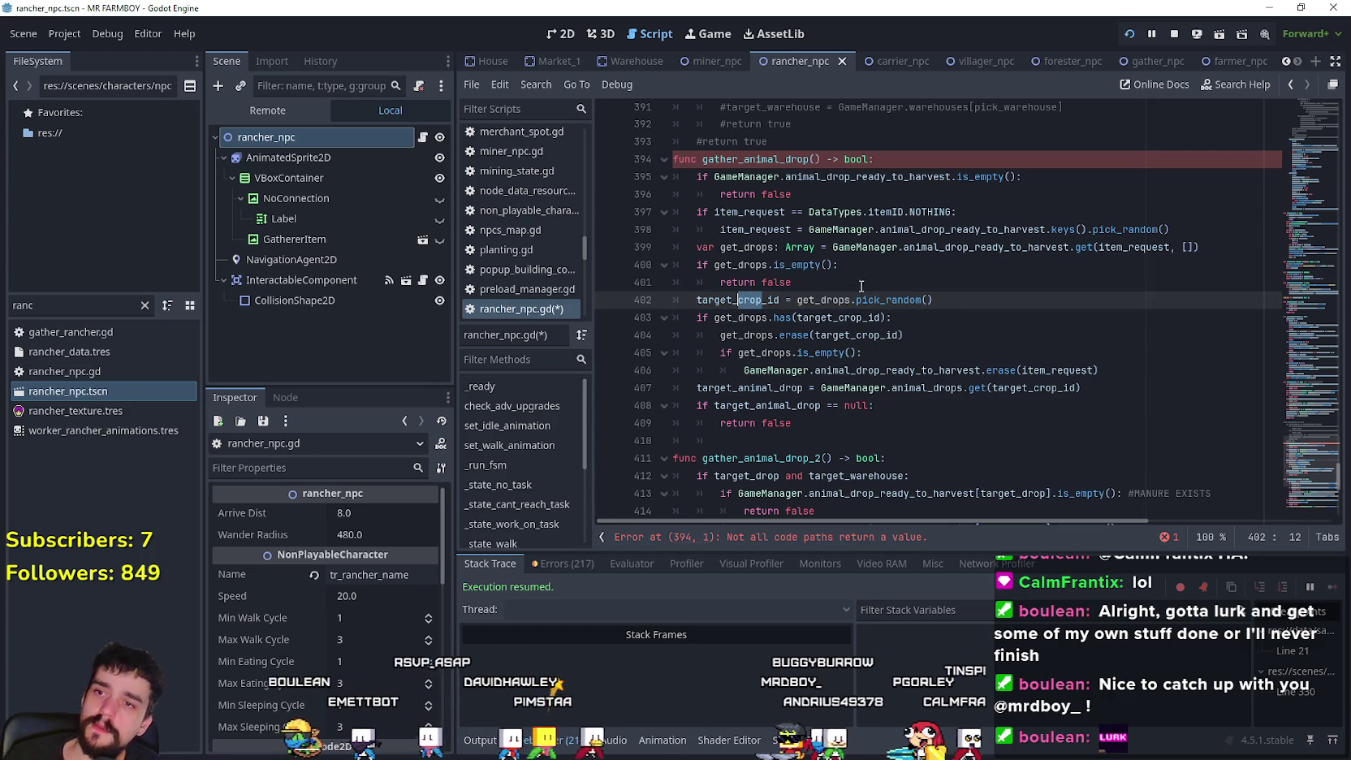
pyautogui.doubleClick(725, 300)
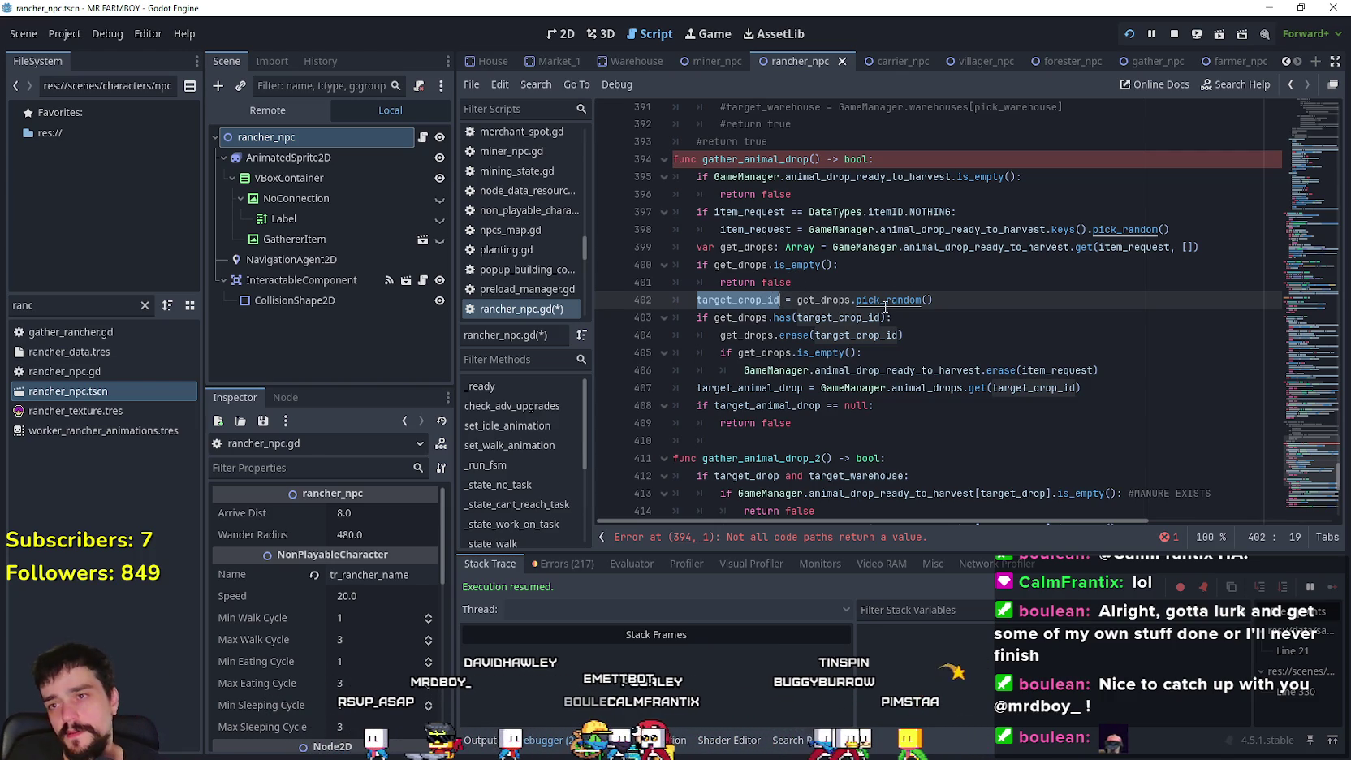
pyautogui.click(964, 298)
pyautogui.doubleClick(748, 300)
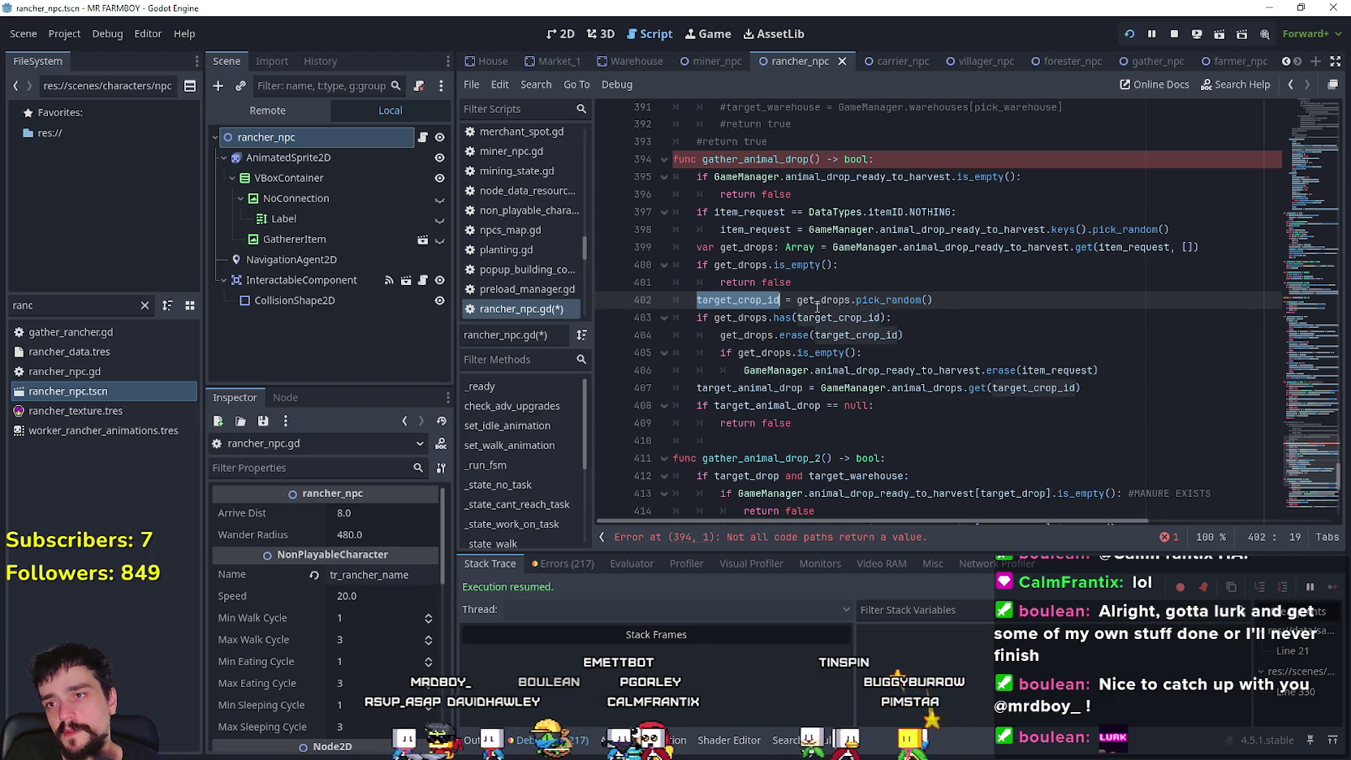
pyautogui.doubleClick(792, 158)
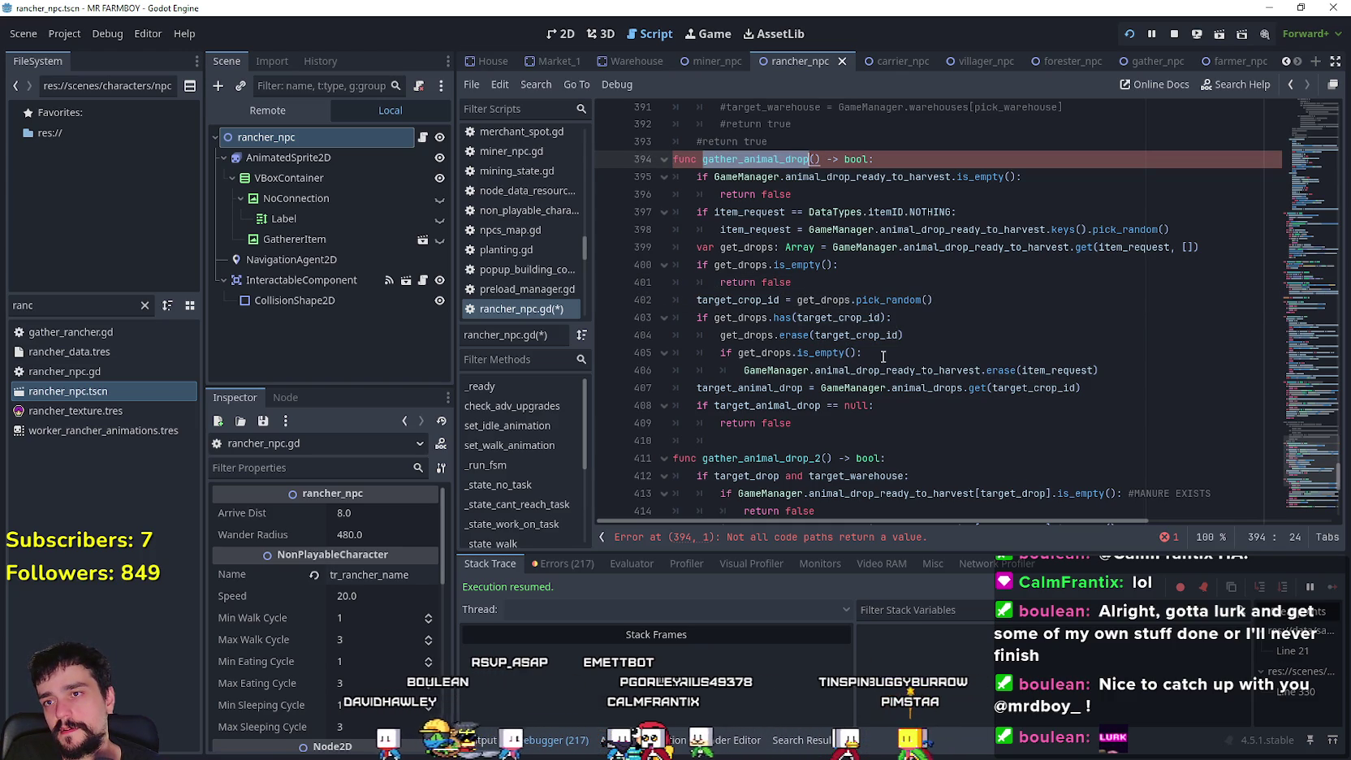
pyautogui.scroll(-1, 907, 381)
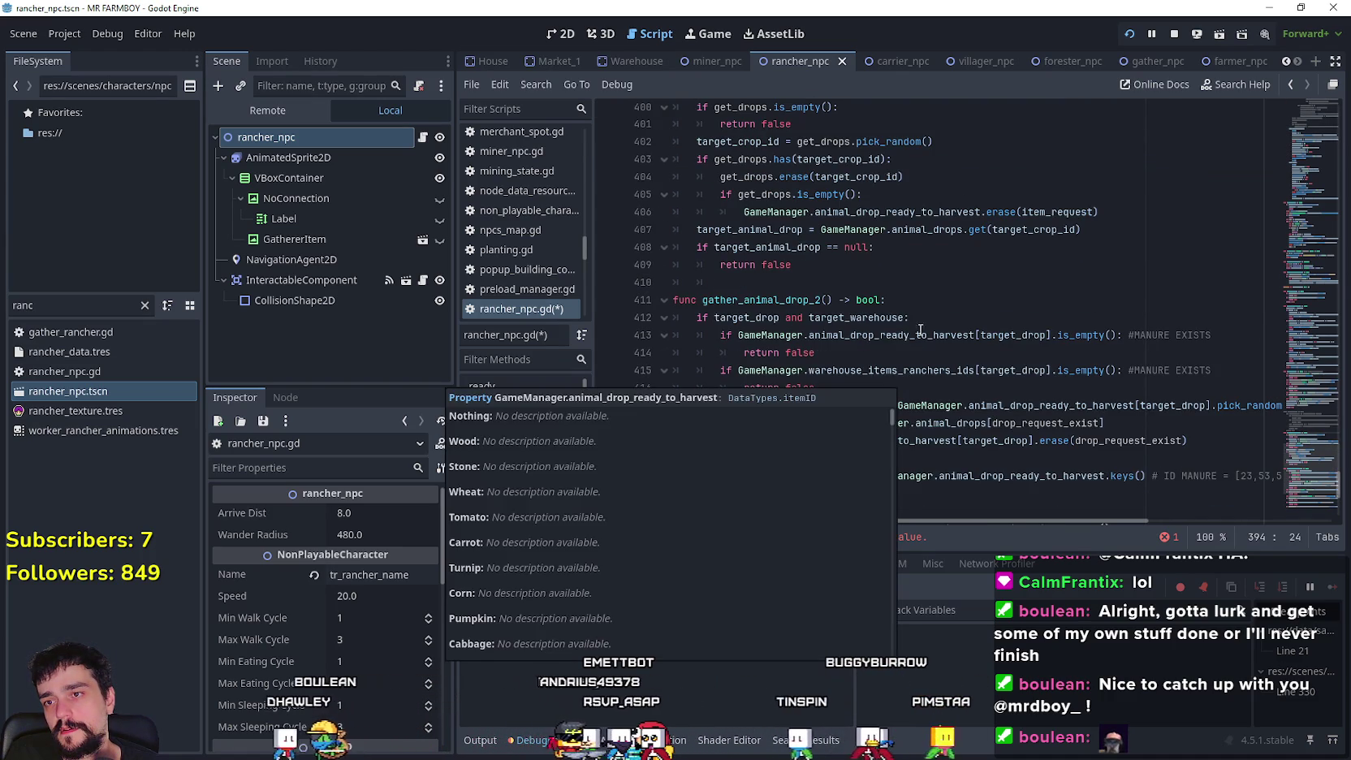
pyautogui.scroll(2, 959, 268)
pyautogui.press('End')
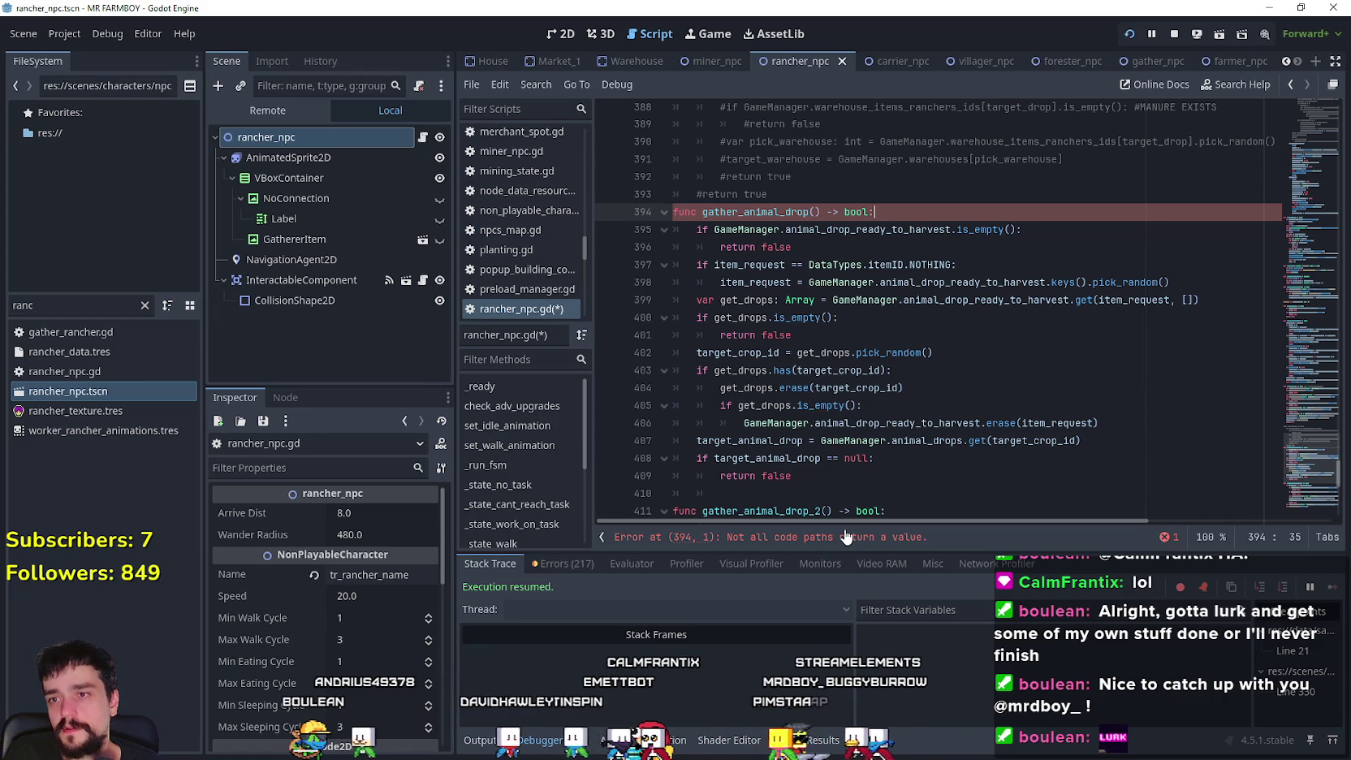
# - End gather_animal_drop with return true on line 410, after the target_animal_drop null check
pyautogui.scroll(-3, 845, 406)
pyautogui.click(842, 332)
pyautogui.scroll(-2, 842, 390)
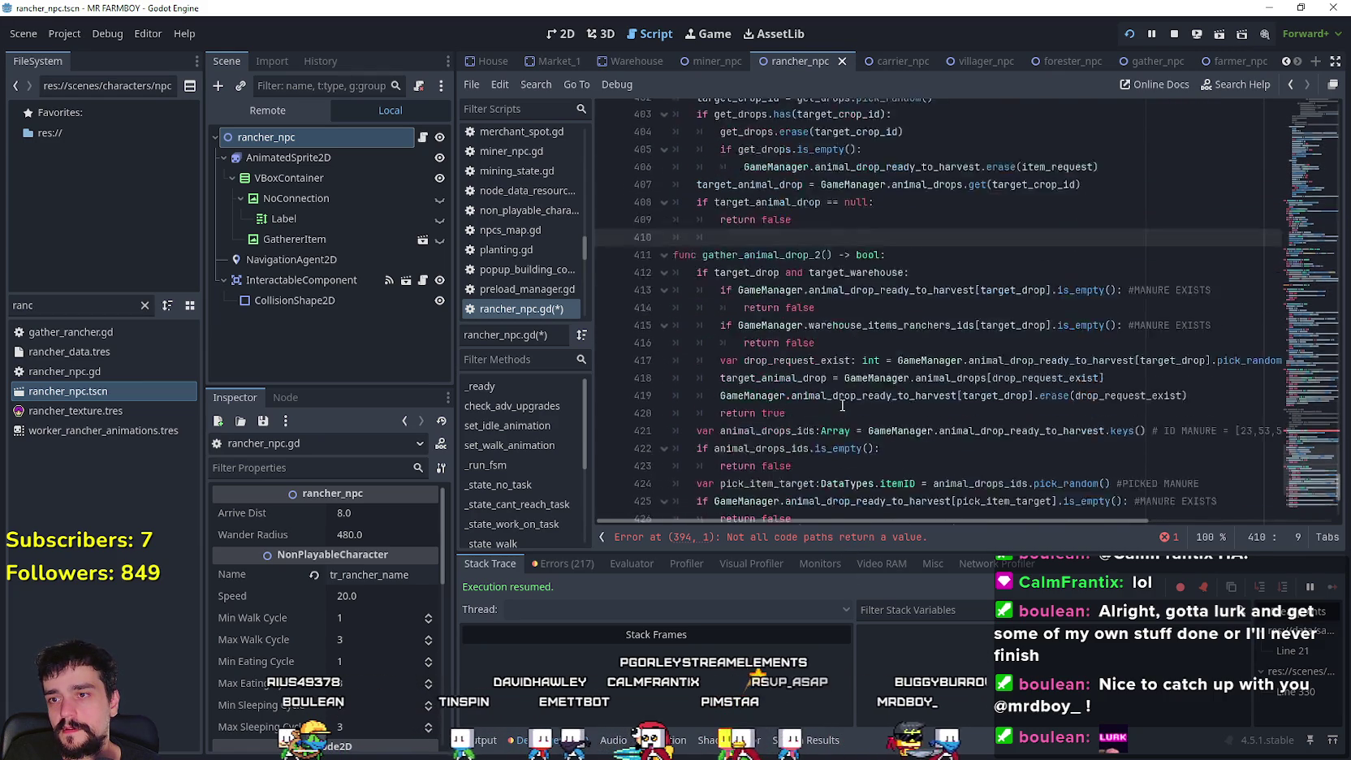
pyautogui.scroll(-5, 842, 404)
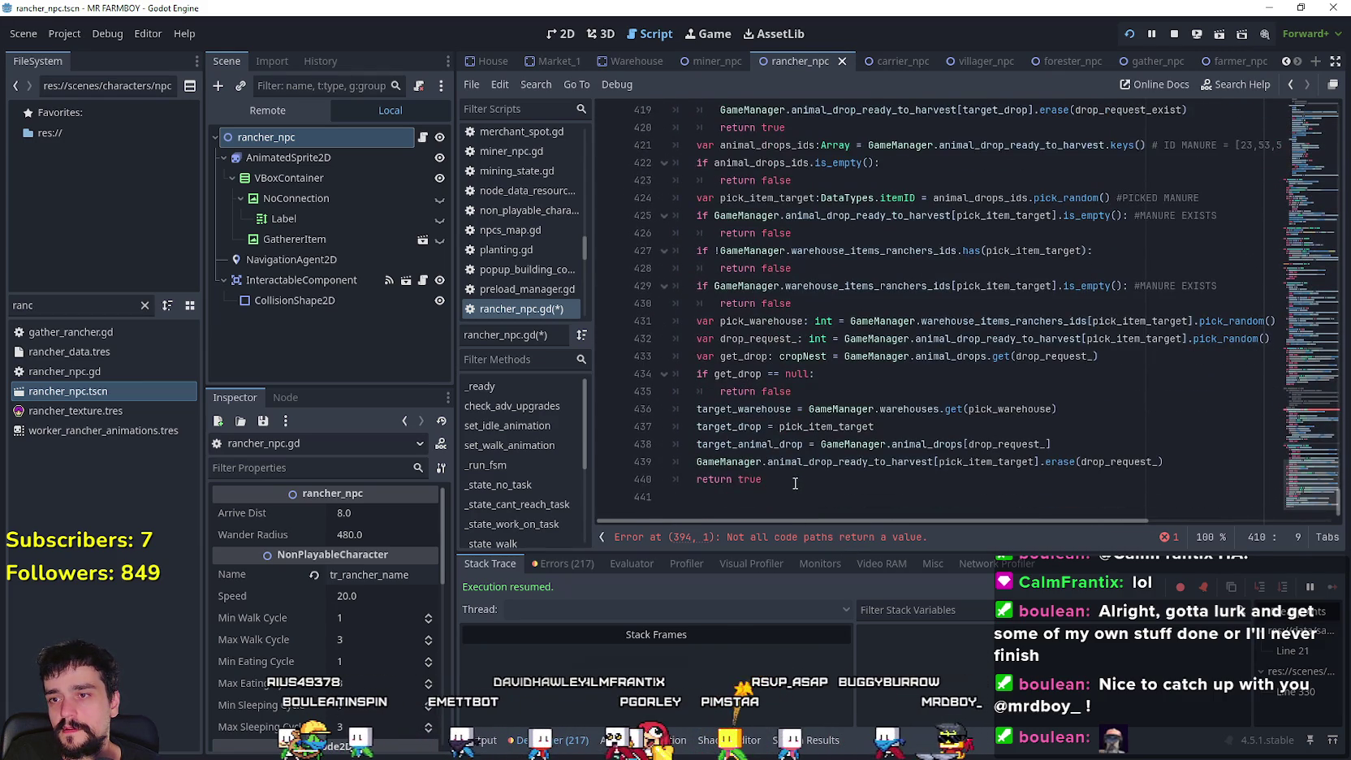
pyautogui.scroll(8, 795, 484)
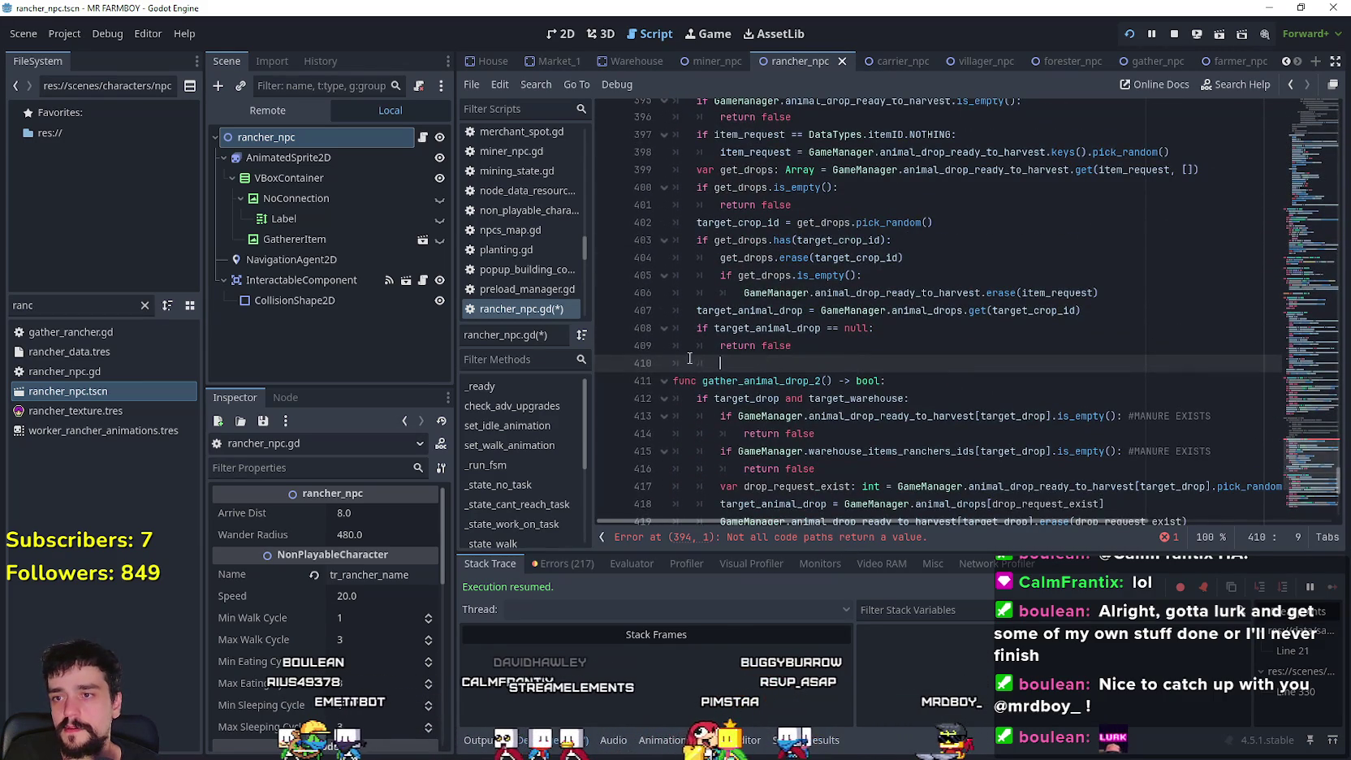
pyautogui.scroll(2, 667, 359)
pyautogui.write('return true')
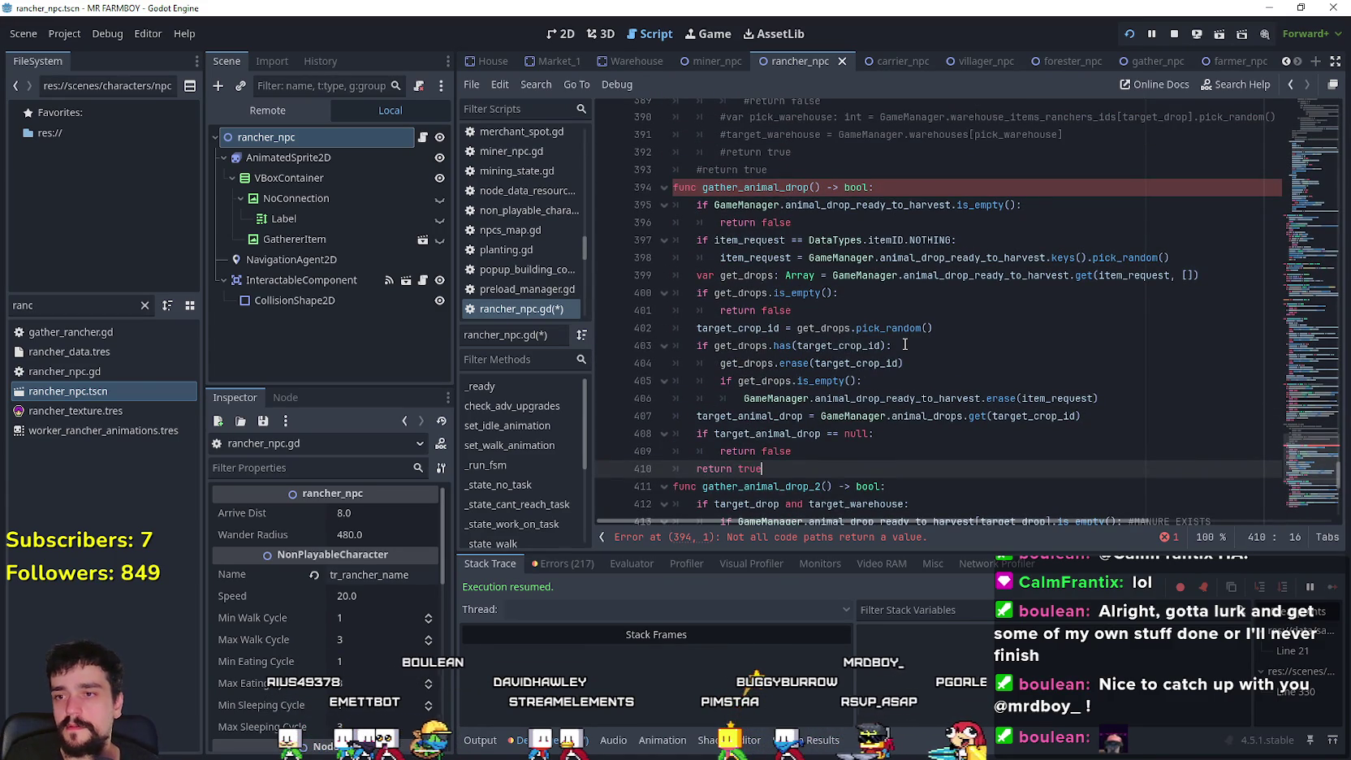
pyautogui.press('Return')
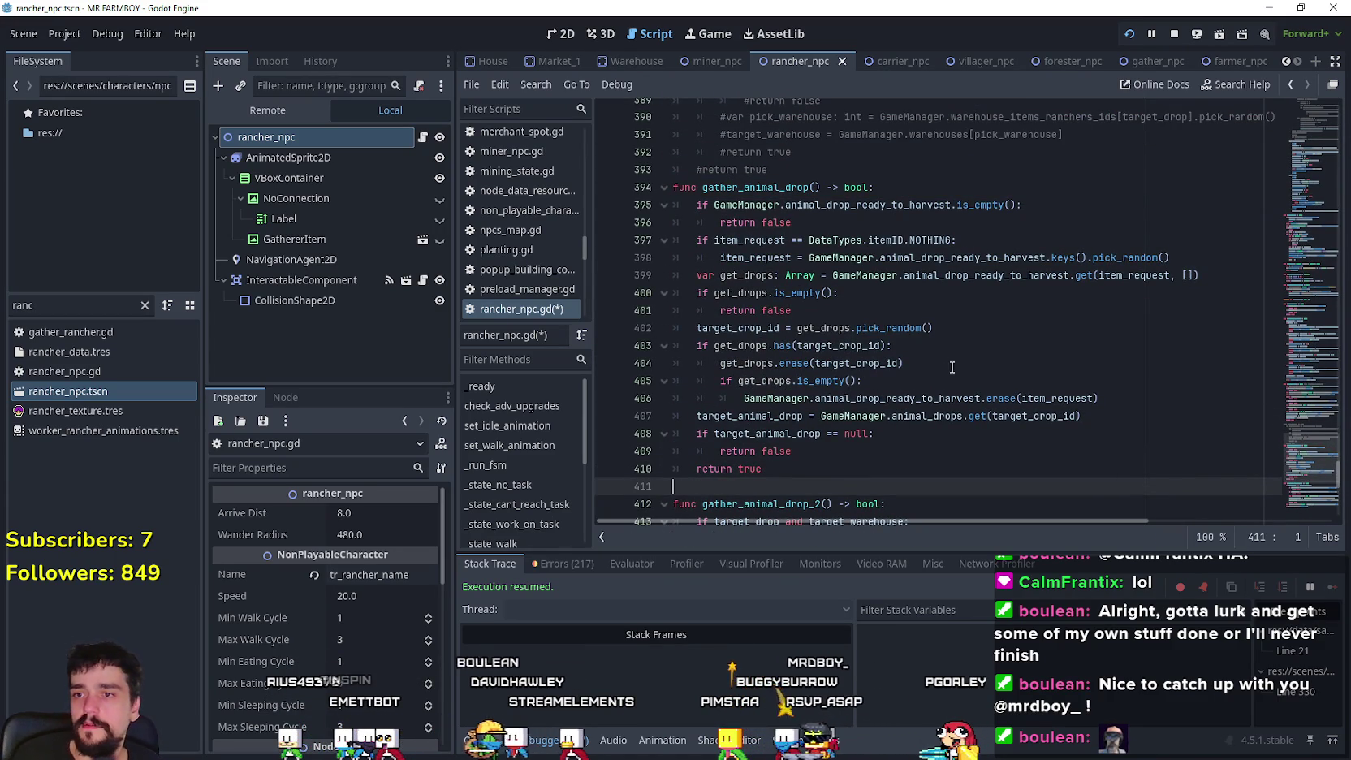
pyautogui.click(859, 471)
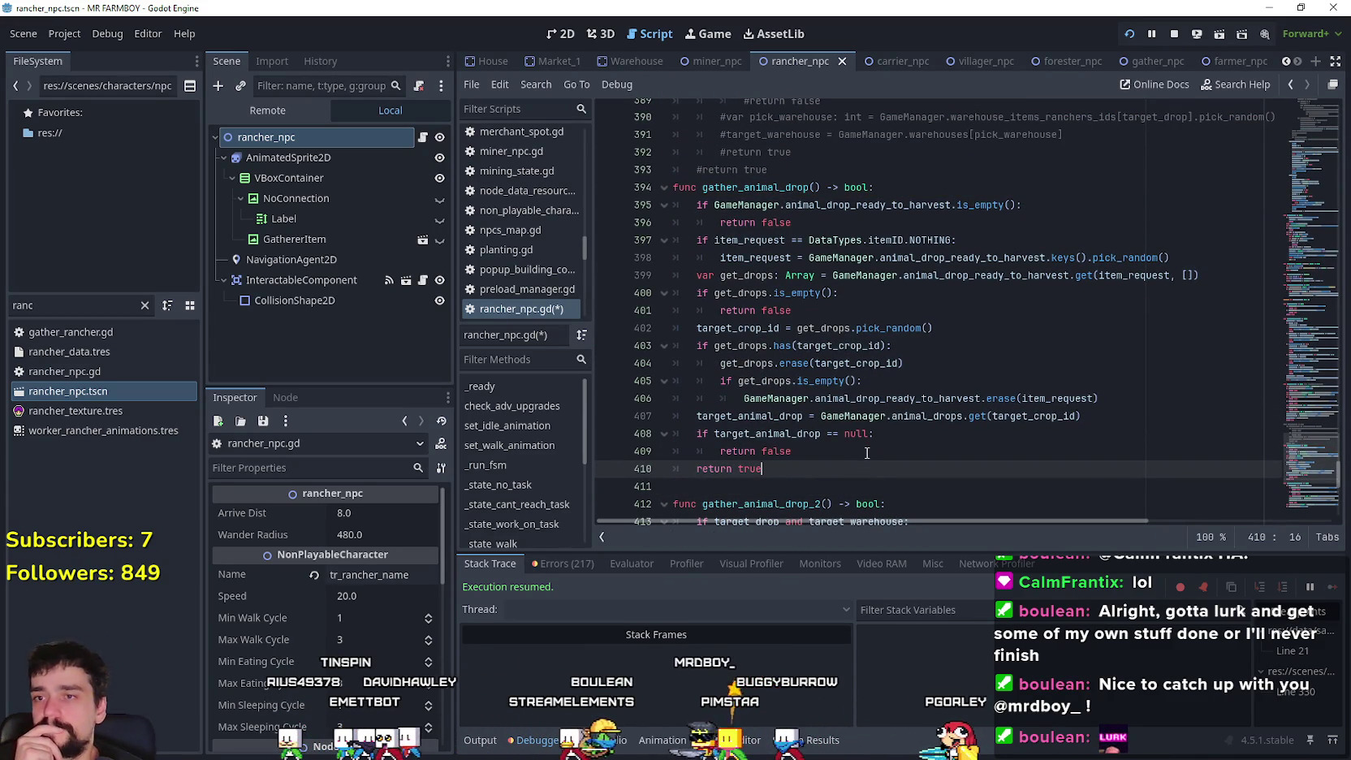
pyautogui.doubleClick(738, 328)
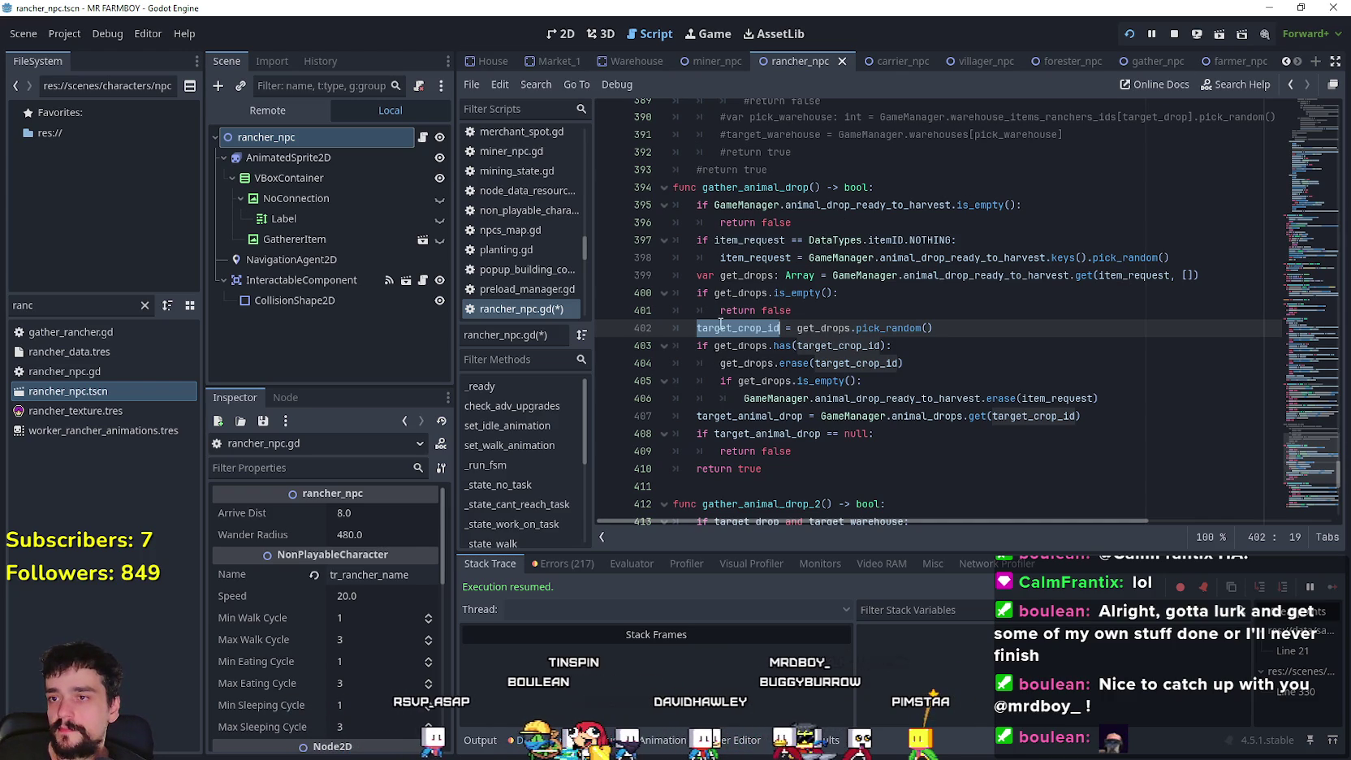
# - Select from line 411 to the script end and comment out gather_animal_drop_2 with Ctrl+K
pyautogui.click(1027, 363)
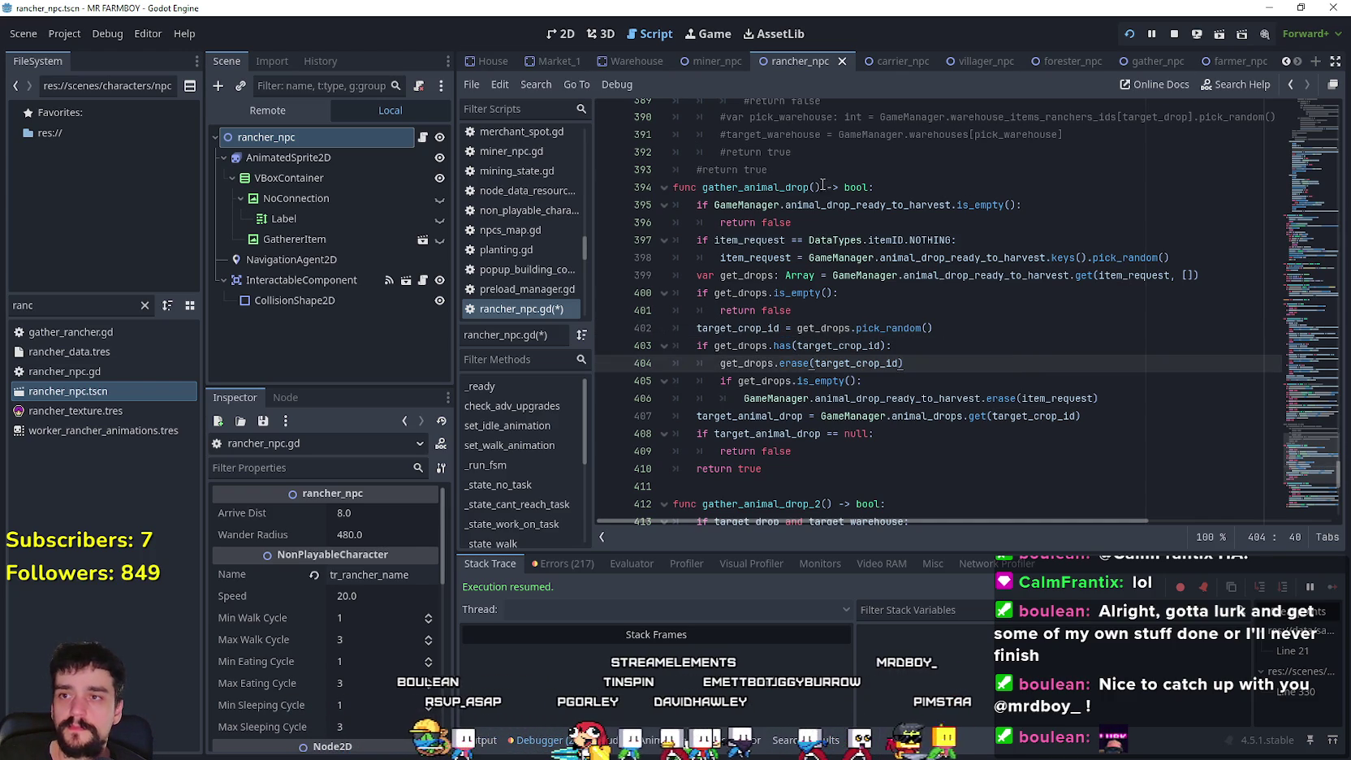
pyautogui.scroll(-7, 823, 185)
pyautogui.scroll(-3, 1147, 434)
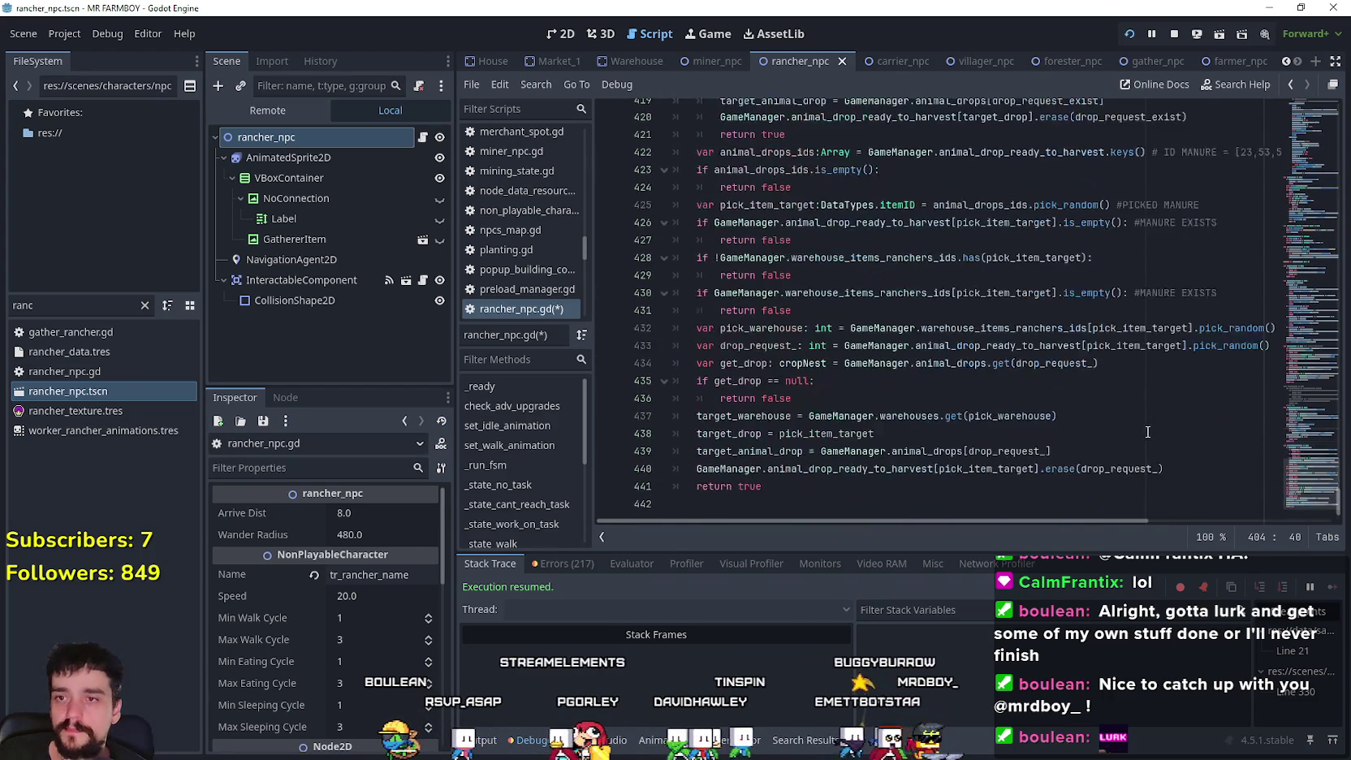
pyautogui.scroll(-1, 1104, 427)
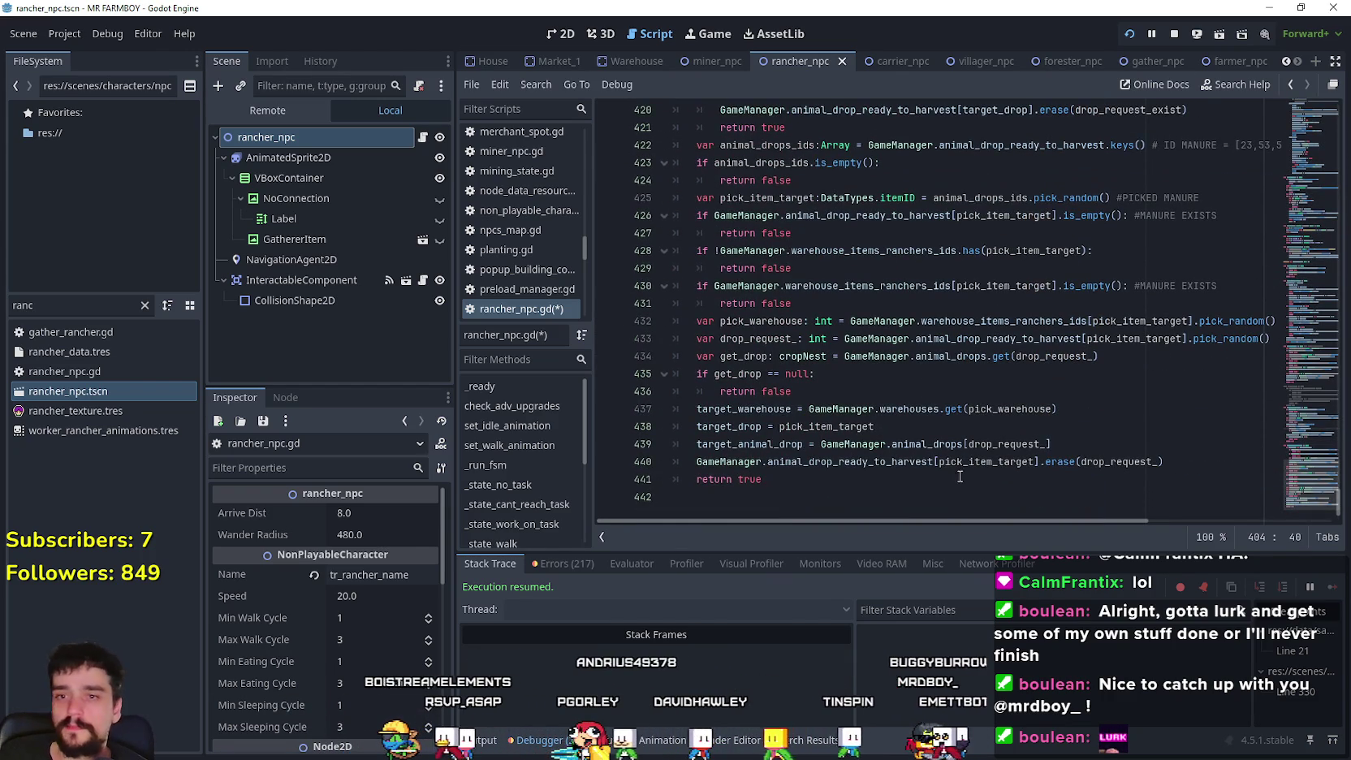
pyautogui.moveTo(959, 477)
pyautogui.mouseDown()
pyautogui.moveTo(893, 422)
pyautogui.moveTo(853, 163)
pyautogui.moveTo(819, 371)
pyautogui.moveTo(660, 399)
pyautogui.mouseUp()
pyautogui.scroll(3, 717, 338)
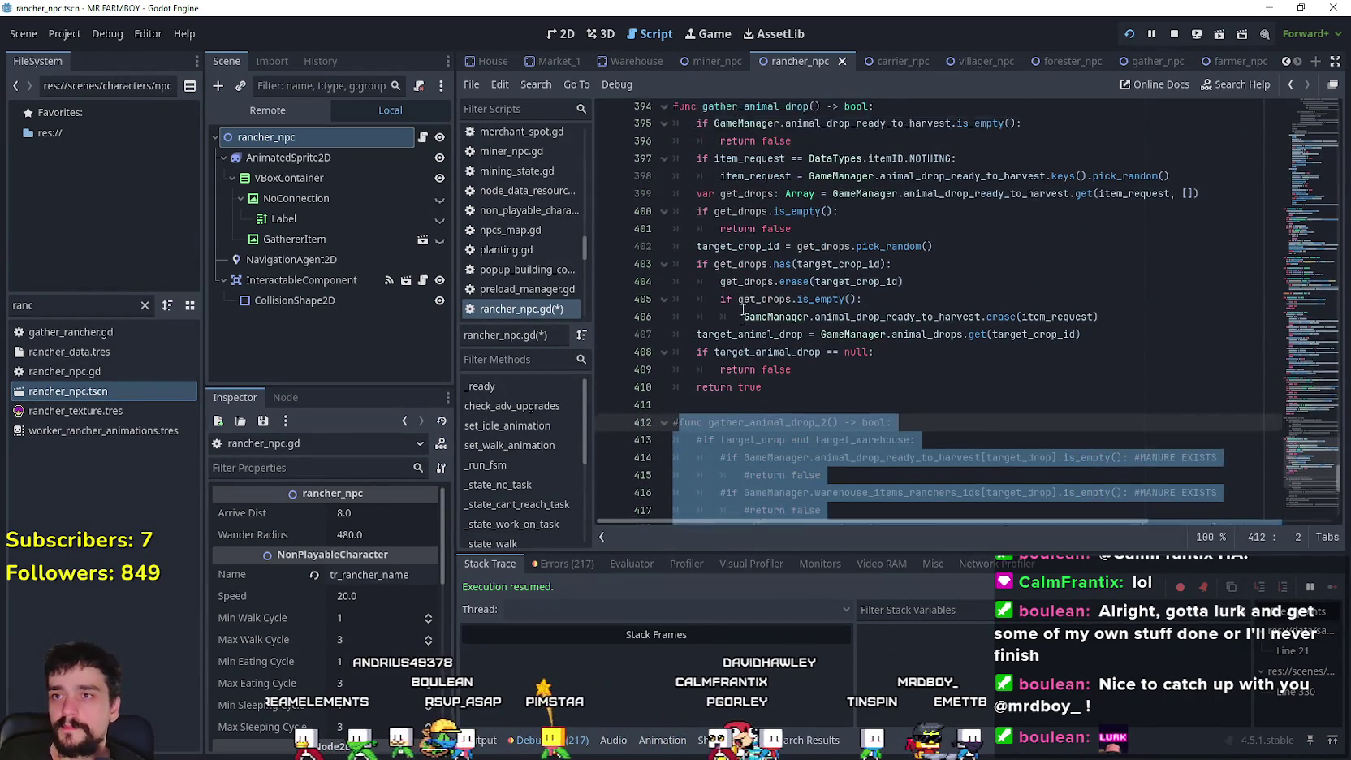
pyautogui.doubleClick(749, 230)
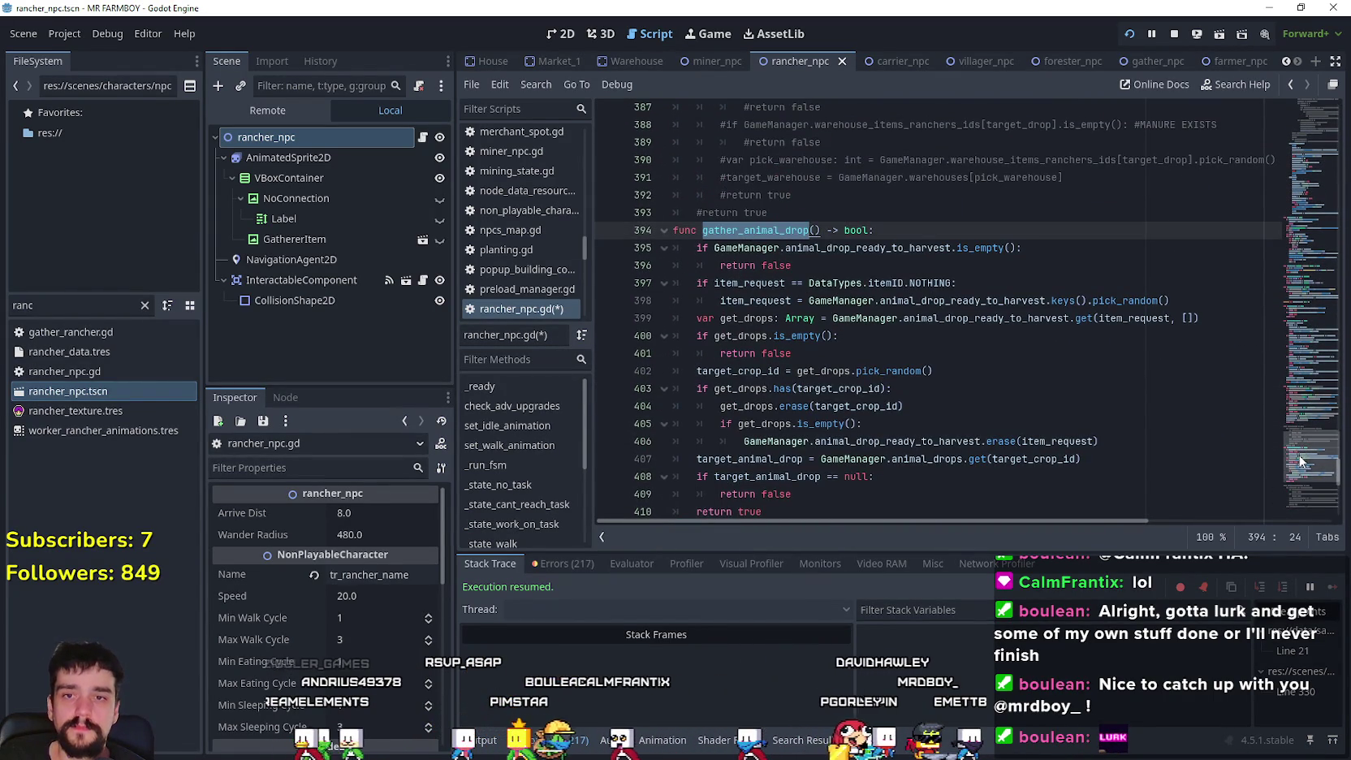
pyautogui.scroll(6, 1301, 446)
pyautogui.scroll(1, 1302, 446)
pyautogui.scroll(1, 815, 347)
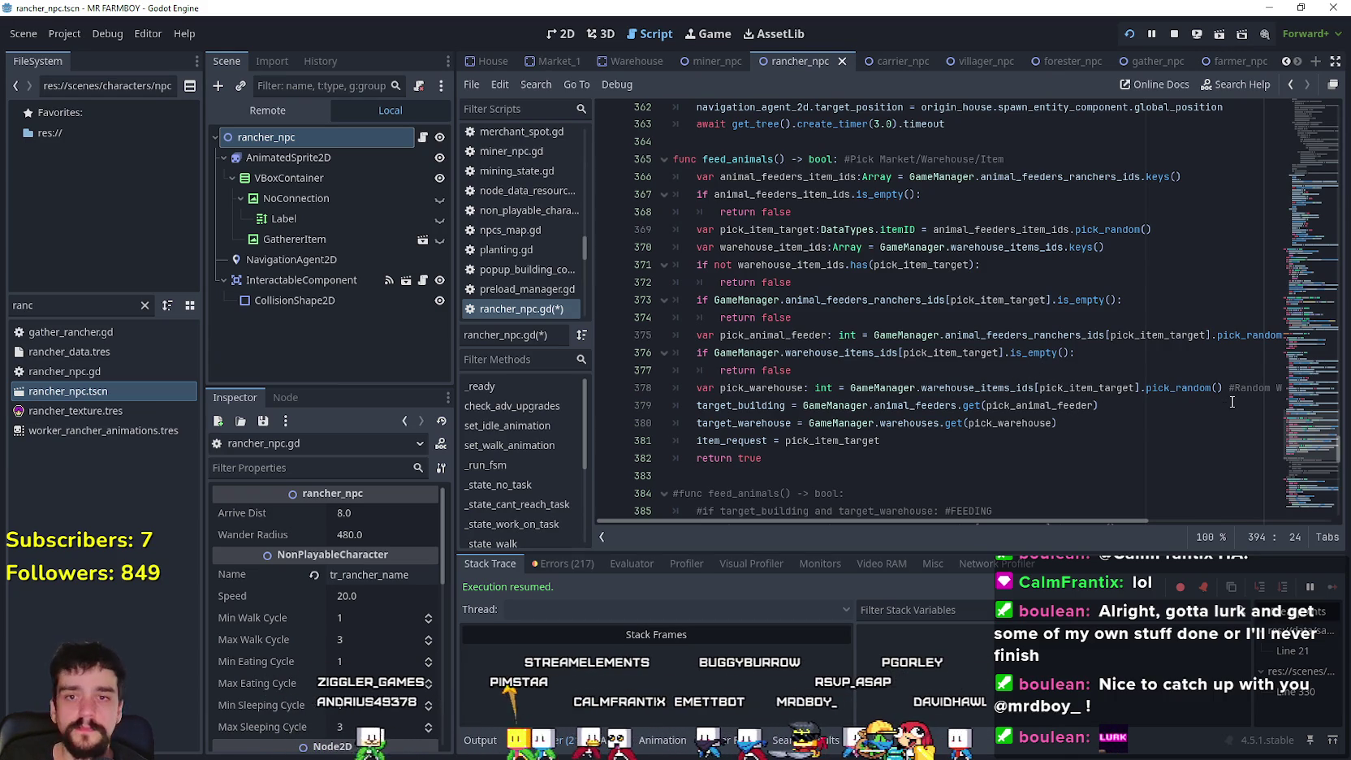
# - Review the feed_animals function signature and its opening lines in rancher_npc.gd
pyautogui.scroll(-8, 919, 324)
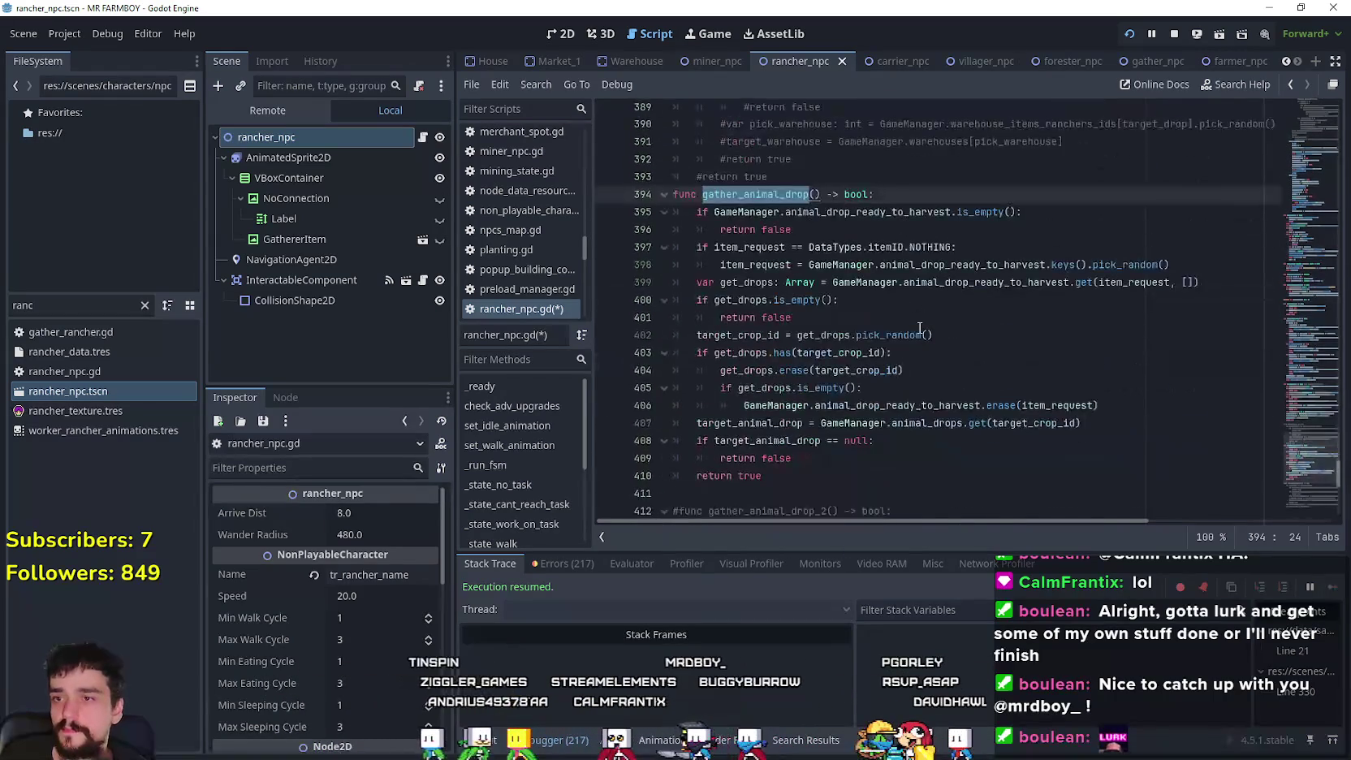
pyautogui.scroll(4, 931, 360)
pyautogui.scroll(5, 932, 359)
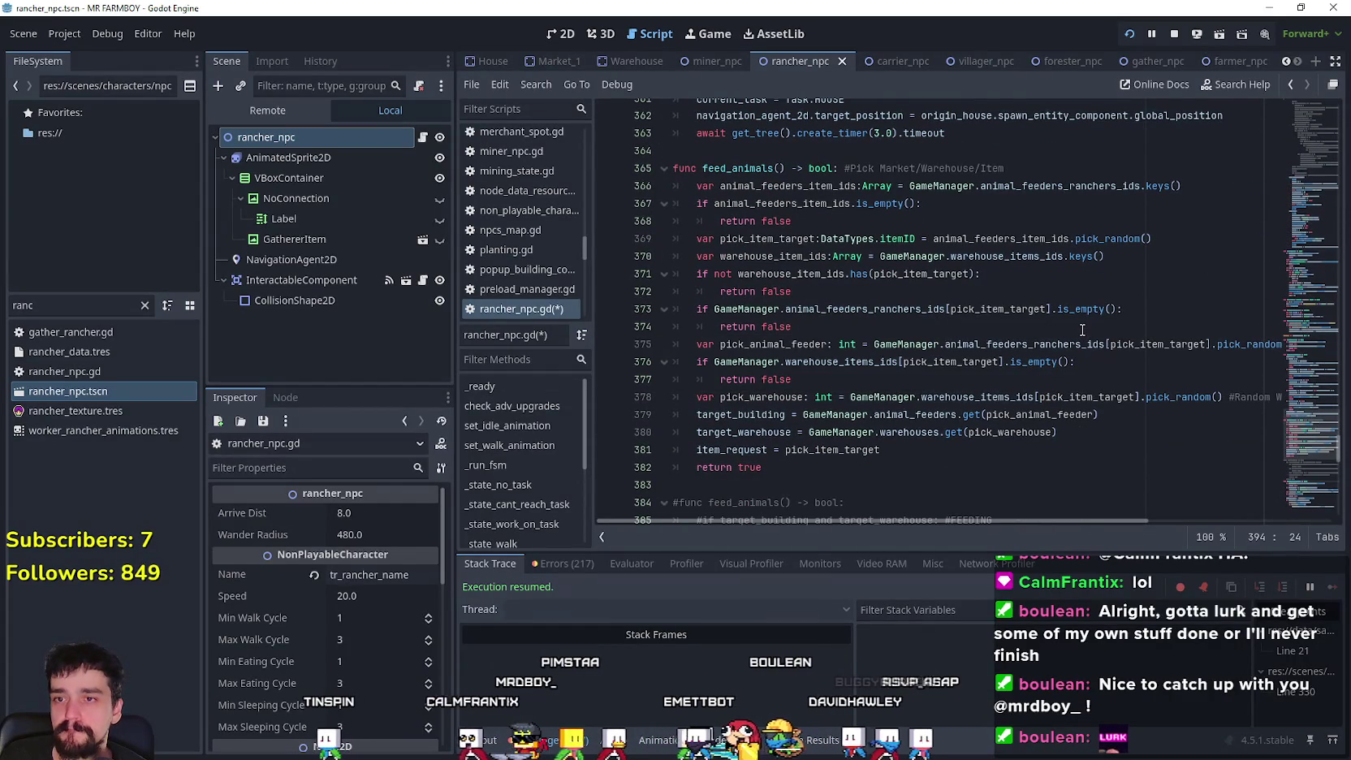
pyautogui.doubleClick(739, 168)
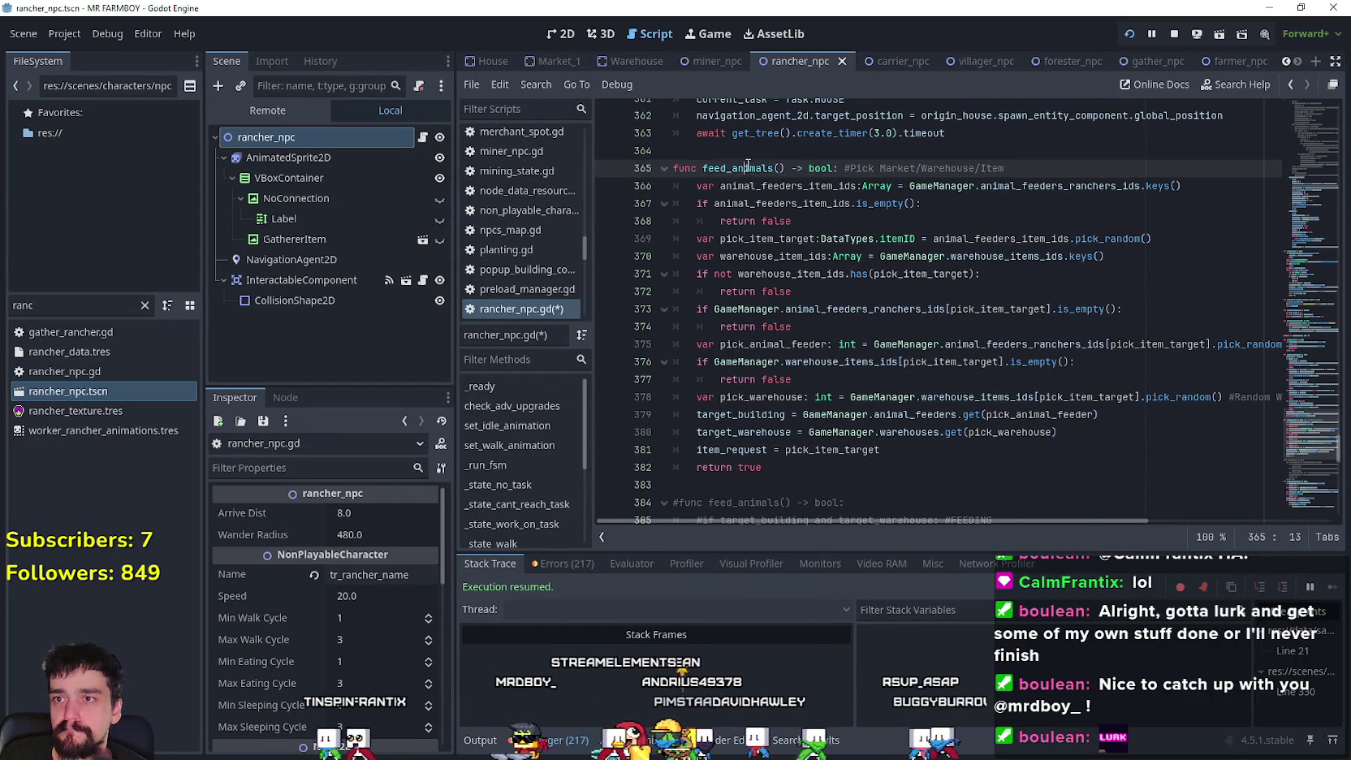
pyautogui.scroll(6, 1304, 416)
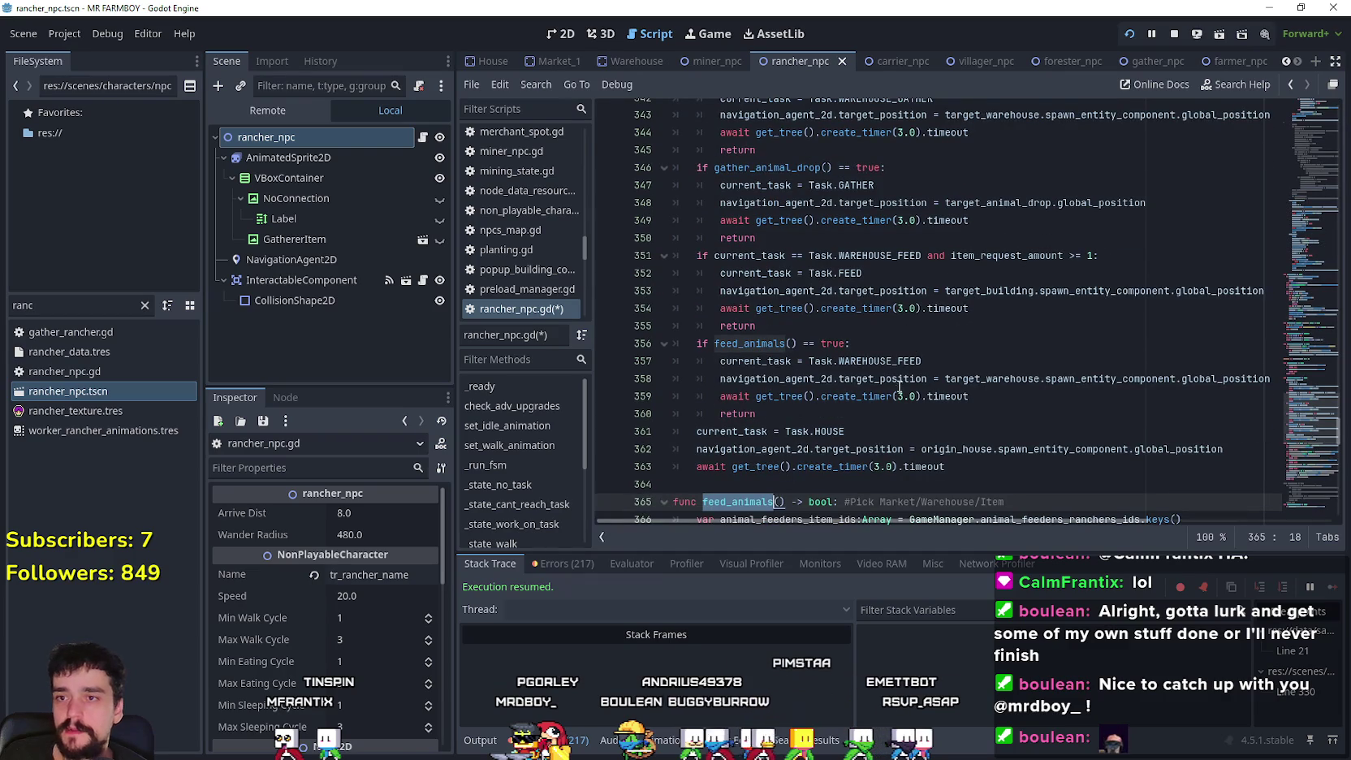
pyautogui.scroll(-2, 701, 294)
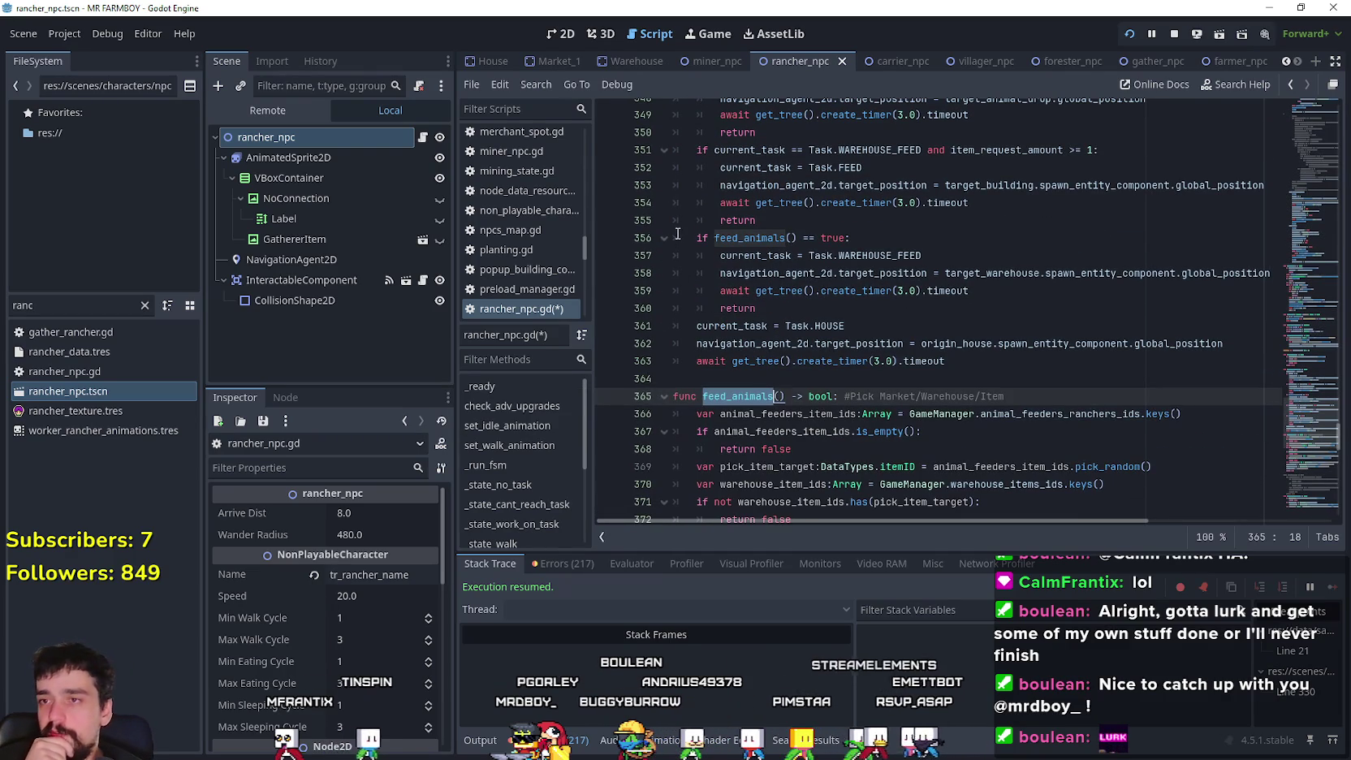
pyautogui.moveTo(694, 237); pyautogui.dragTo(850, 238)
pyautogui.scroll(-2, 921, 338)
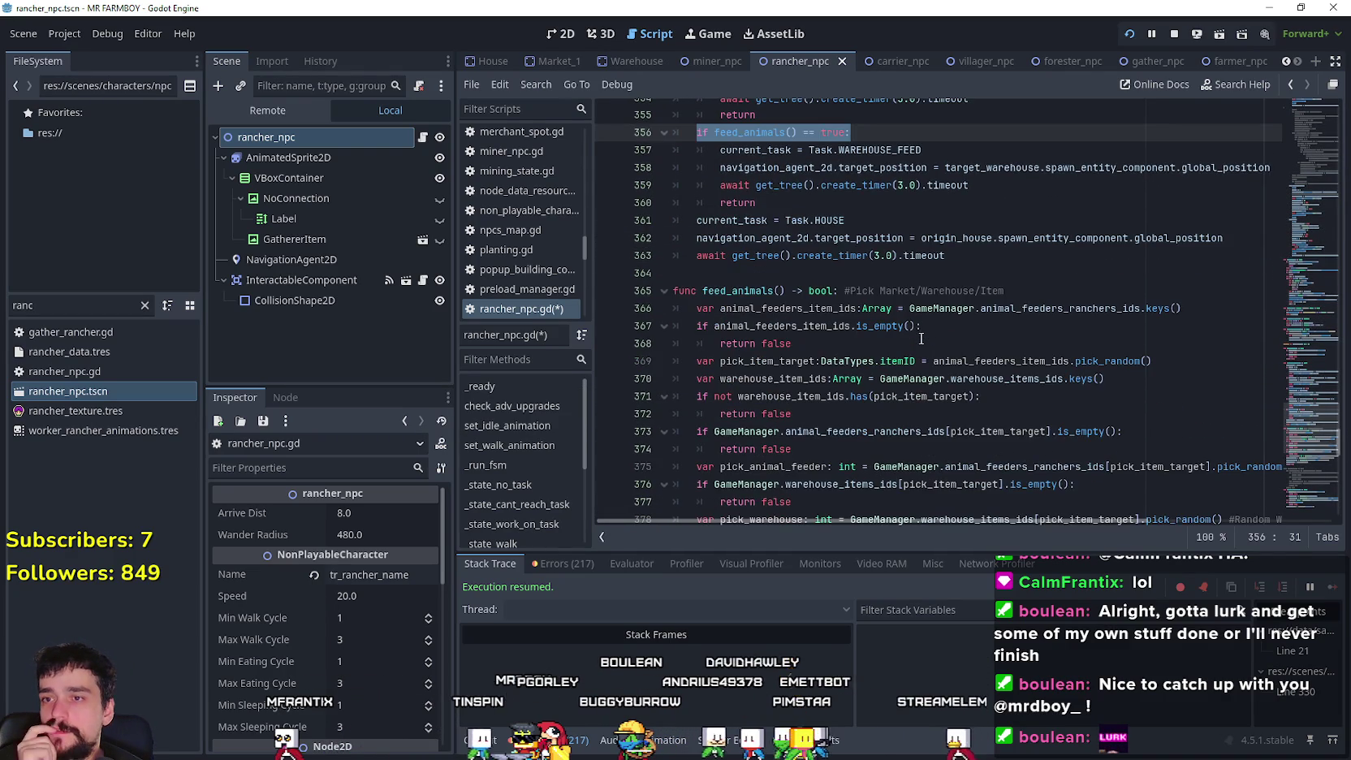
pyautogui.scroll(-2, 1018, 381)
pyautogui.scroll(1, 1153, 401)
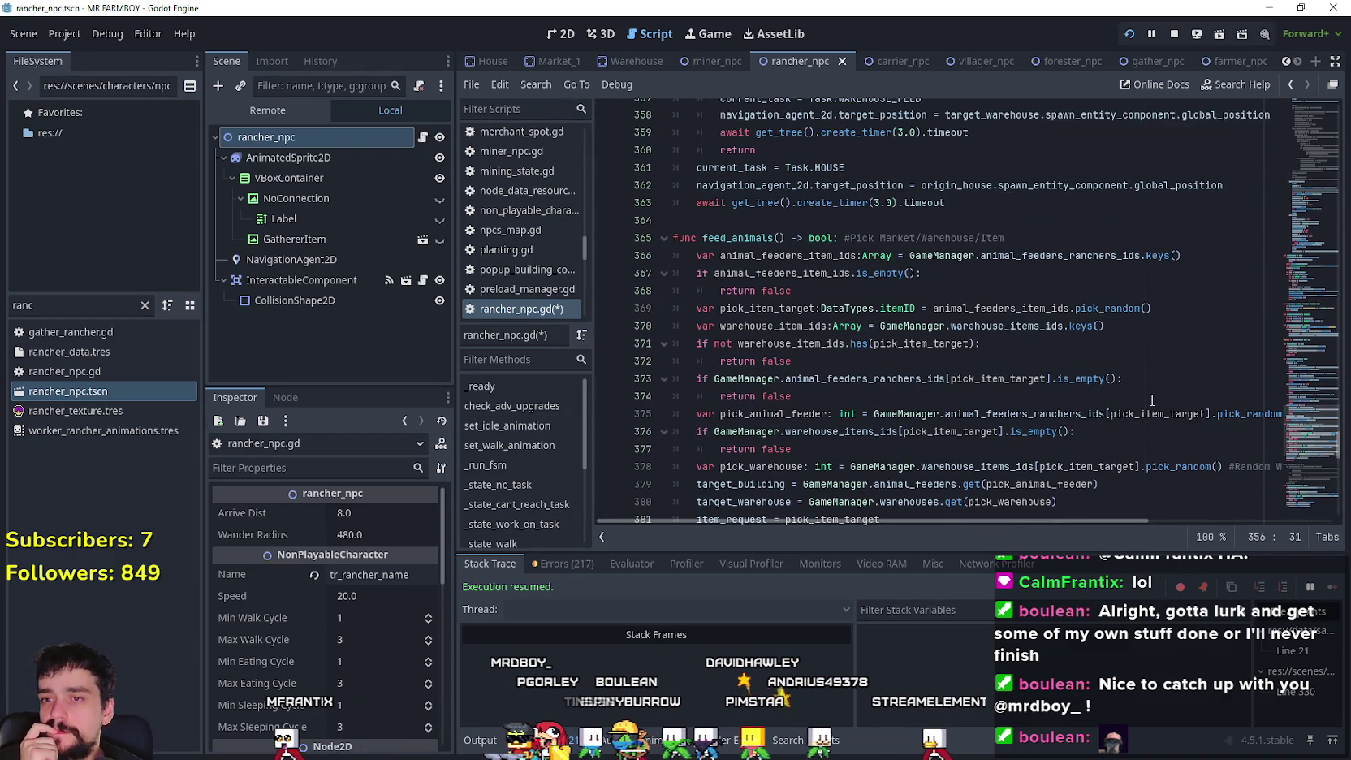
pyautogui.scroll(4, 1144, 397)
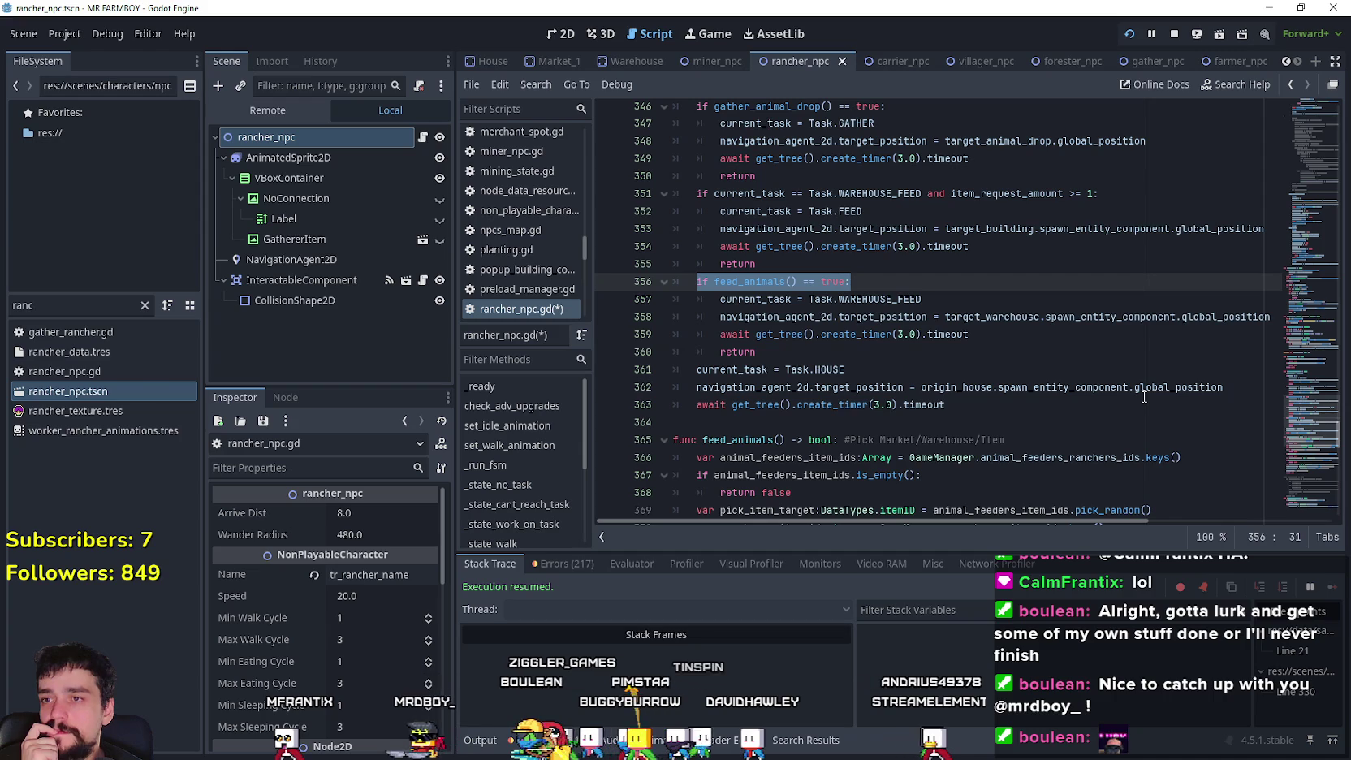
# - Trace animal_feeders_ranchers_ids on line 366 through to the Task.WAREHOUSE_FEED assignment
pyautogui.scroll(-2, 914, 345)
pyautogui.scroll(2, 909, 347)
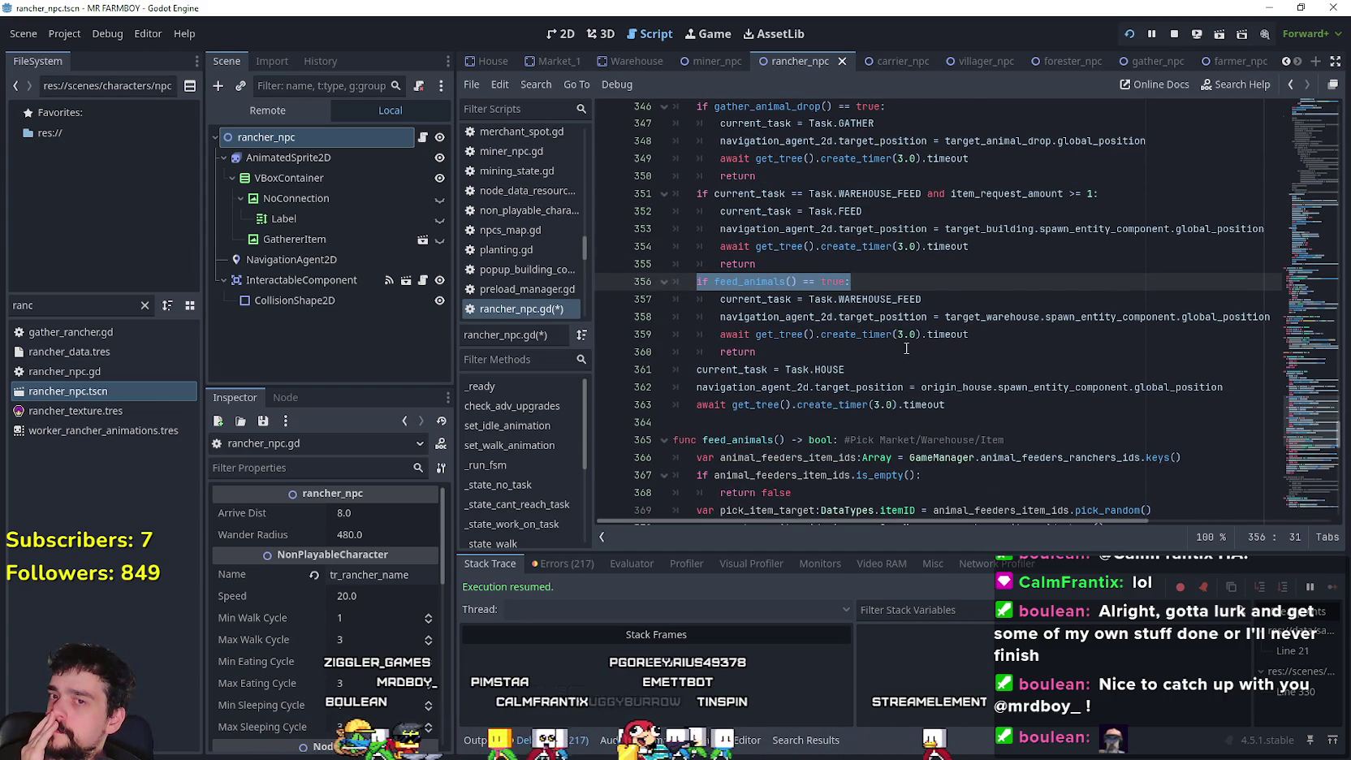
pyautogui.scroll(-6, 906, 348)
pyautogui.scroll(4, 906, 349)
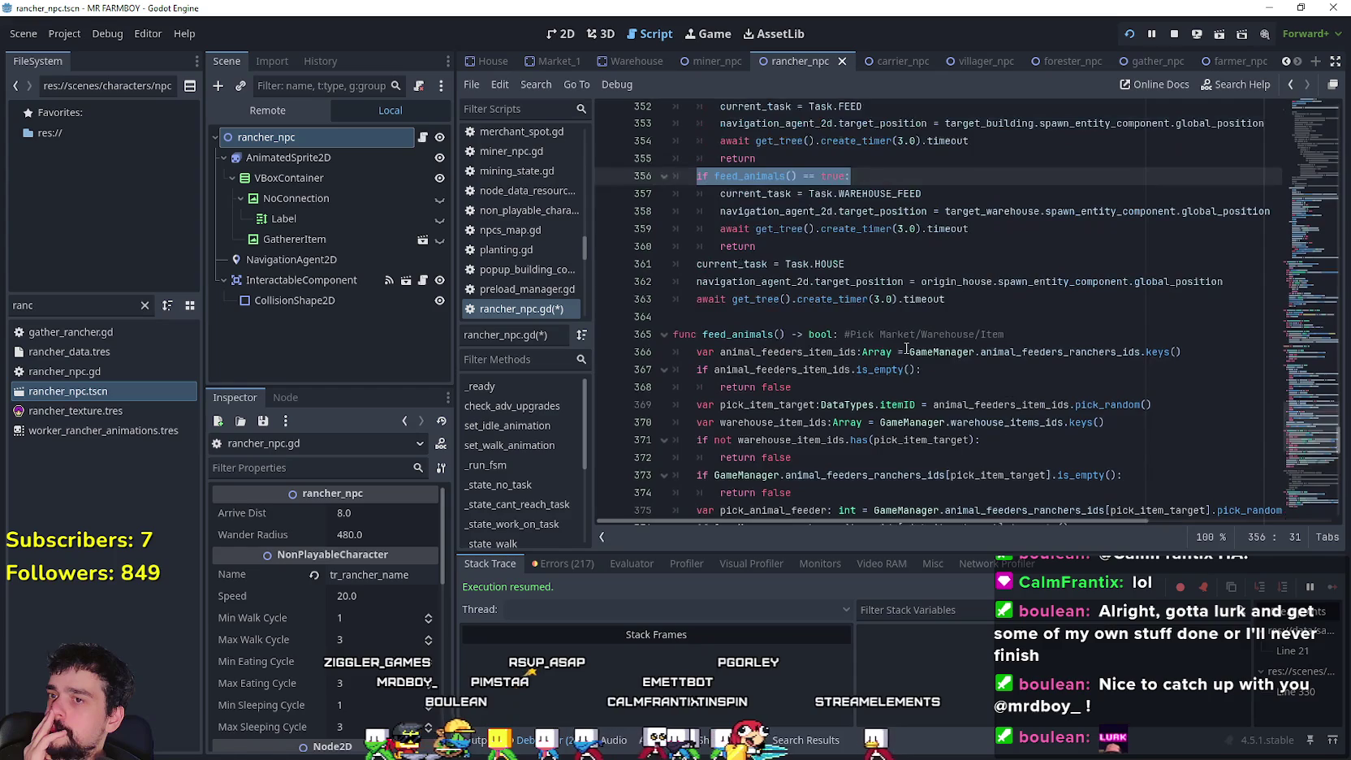
pyautogui.scroll(3, 906, 348)
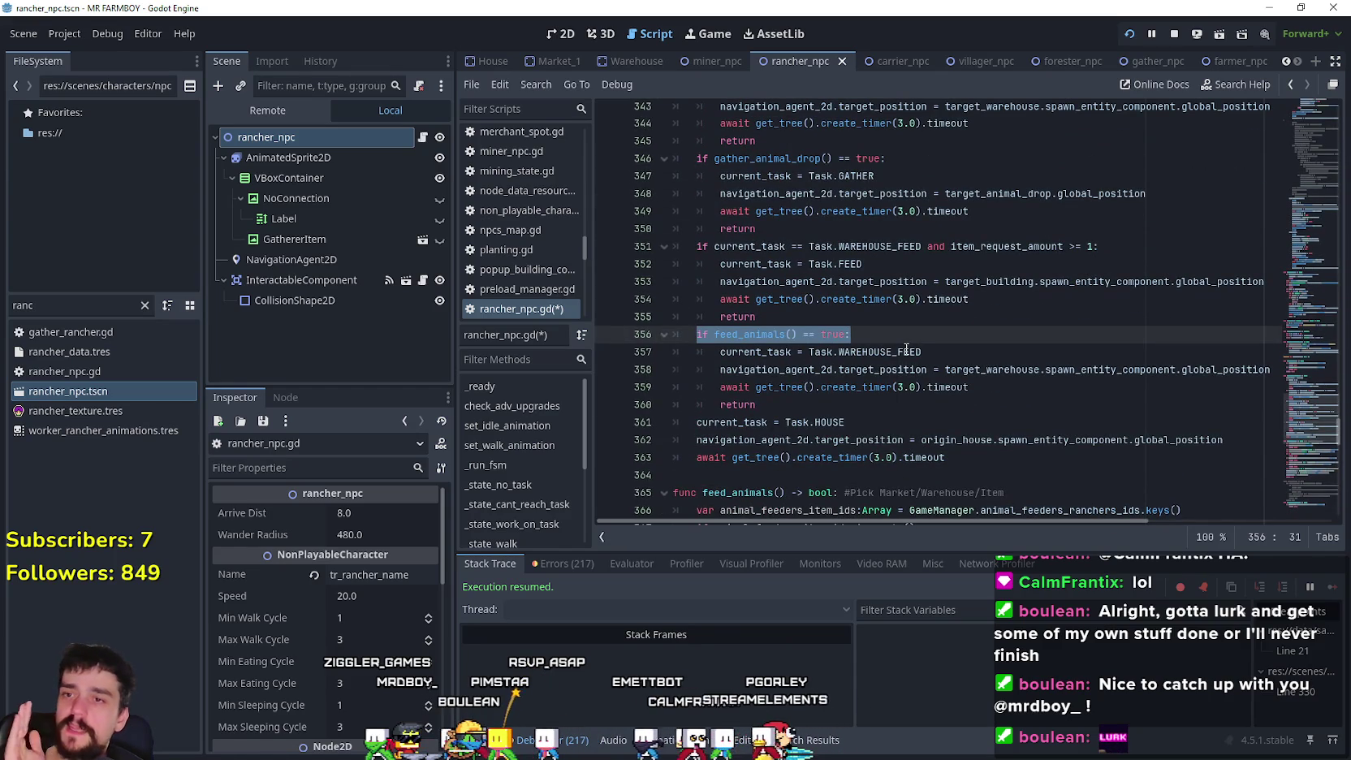
pyautogui.scroll(-3, 906, 349)
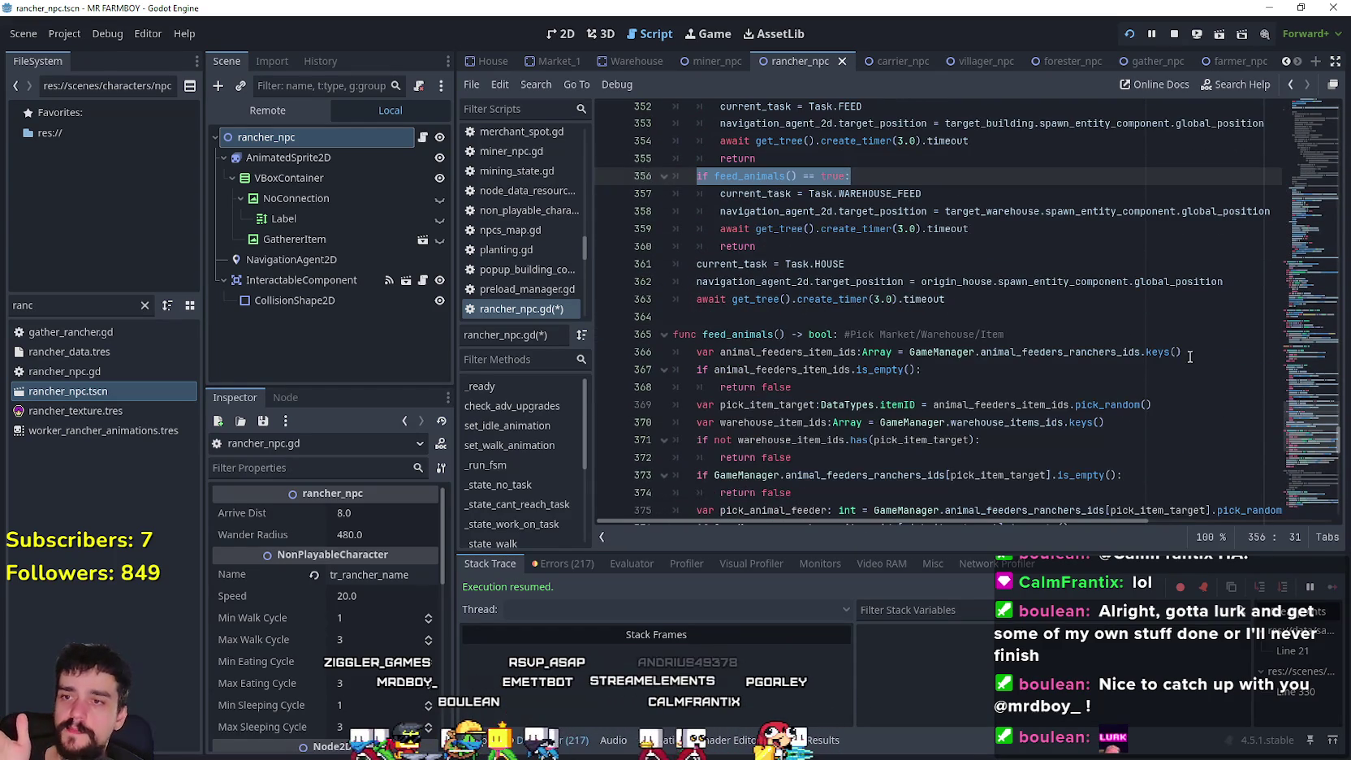
pyautogui.doubleClick(1070, 350)
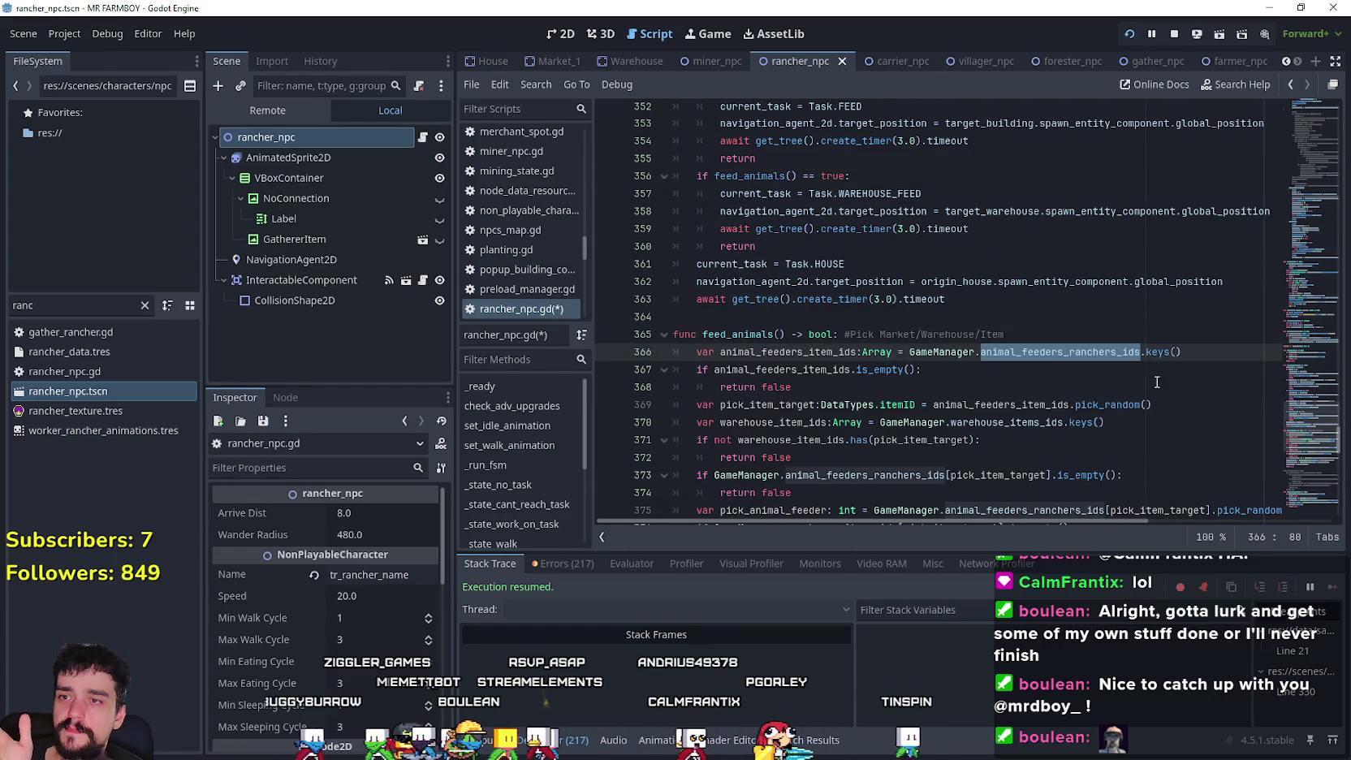
pyautogui.scroll(-2, 1157, 382)
pyautogui.scroll(-9, 1155, 381)
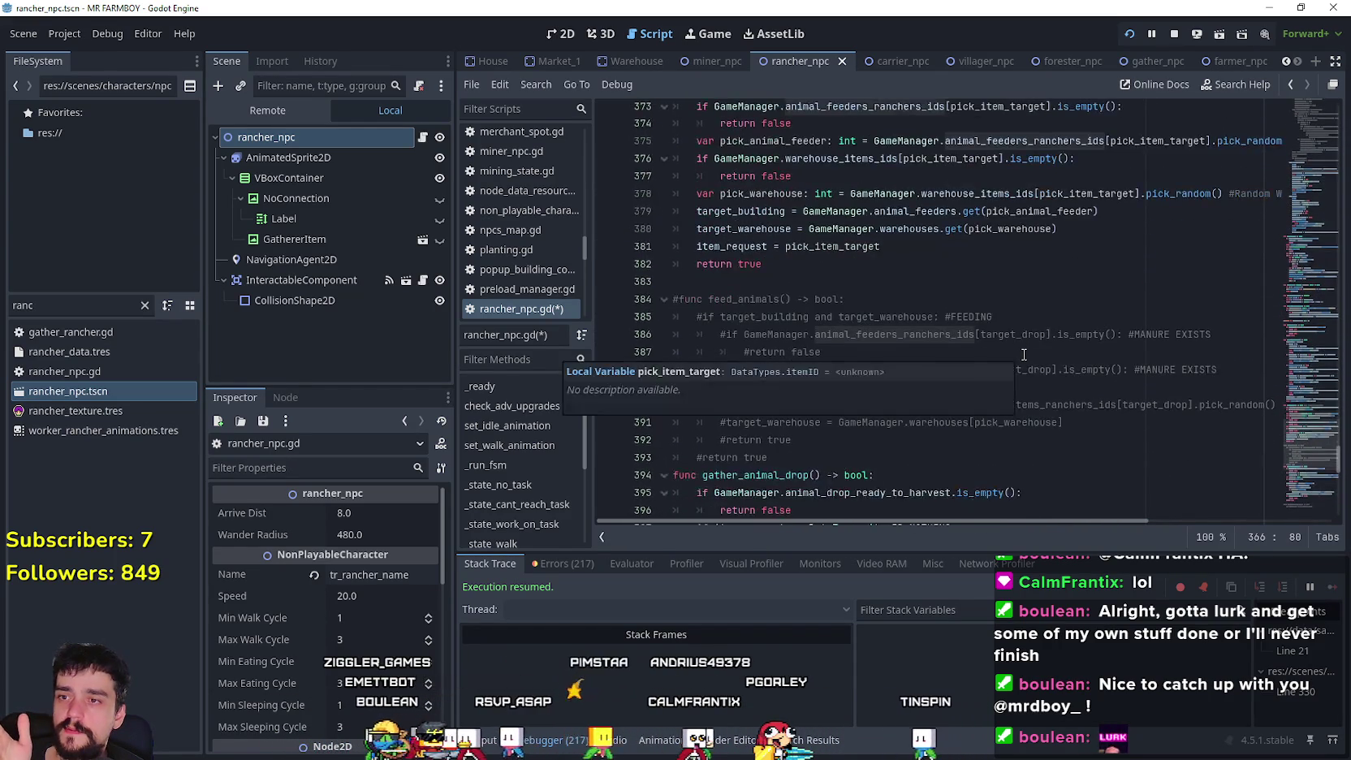
pyautogui.scroll(9, 1014, 390)
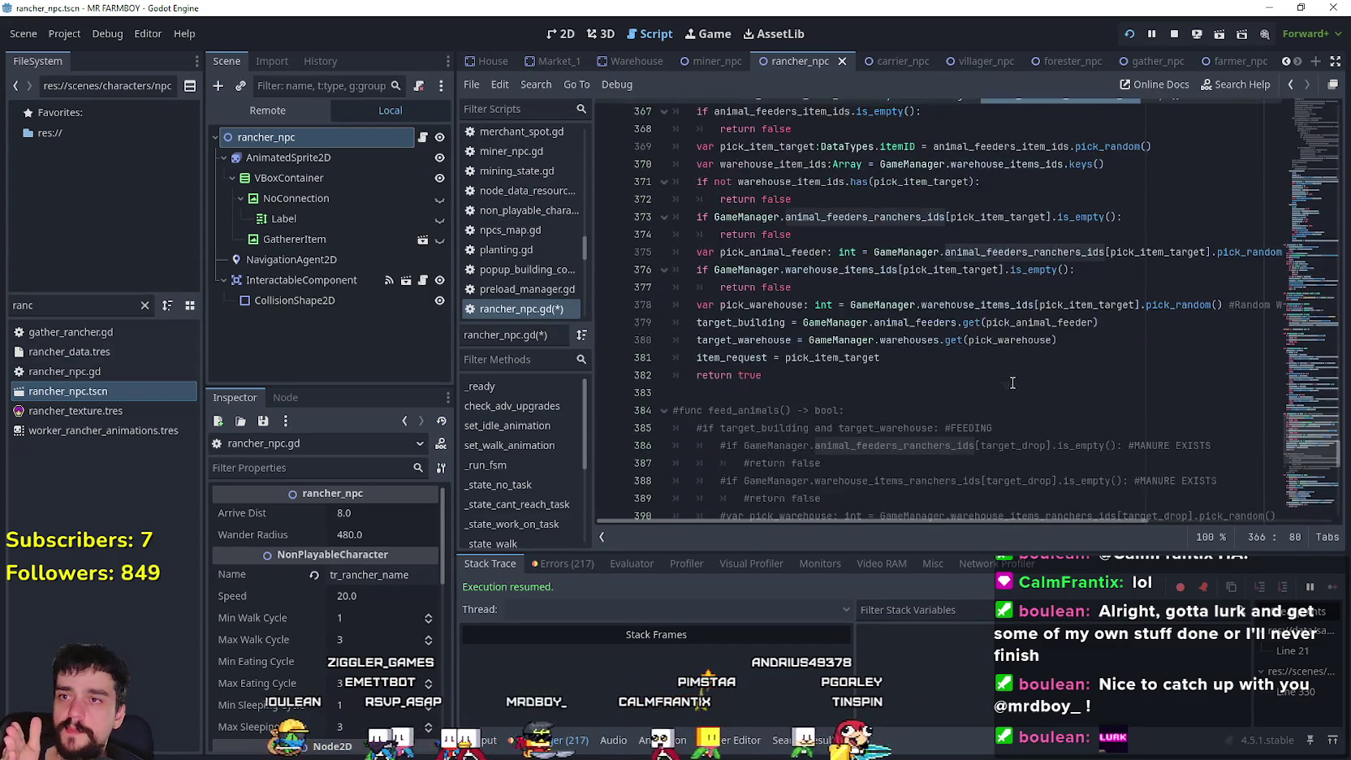
pyautogui.scroll(-3, 677, 266)
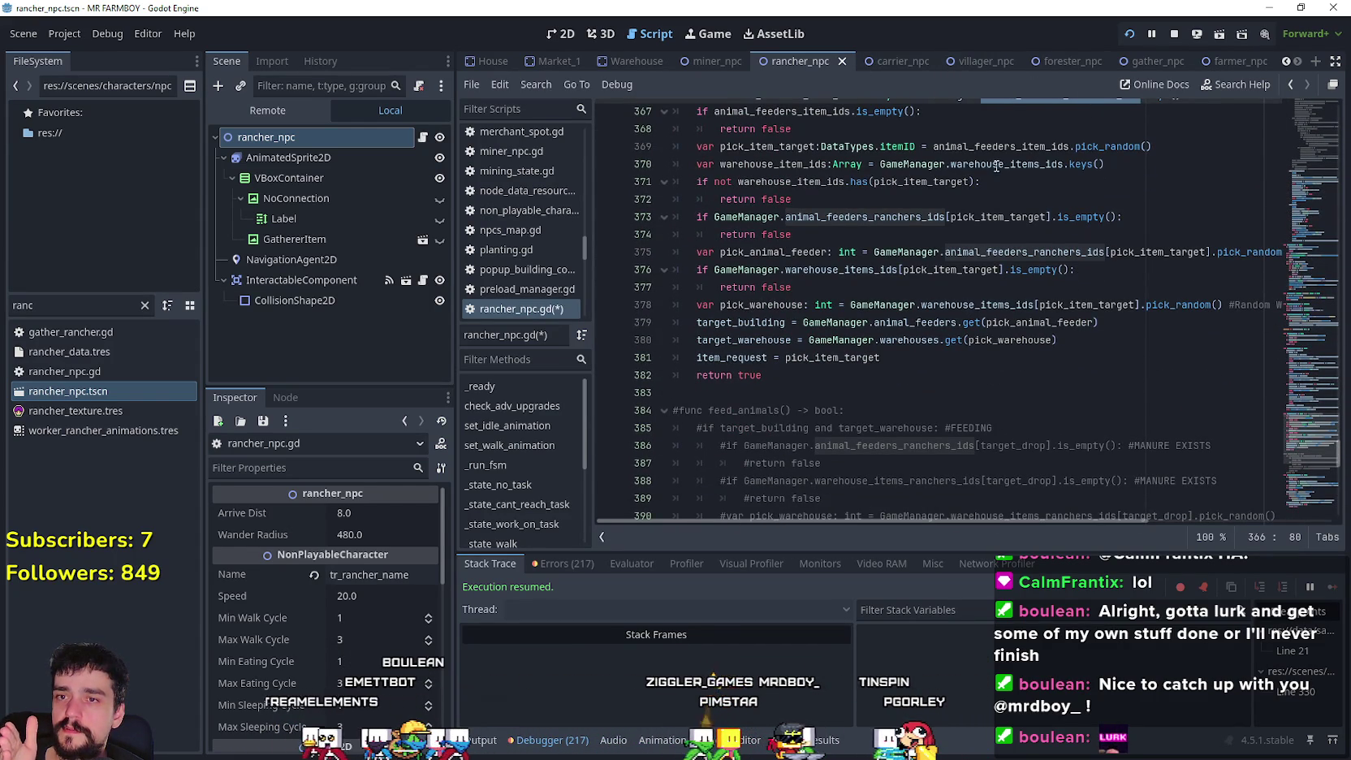
pyautogui.scroll(3, 1009, 256)
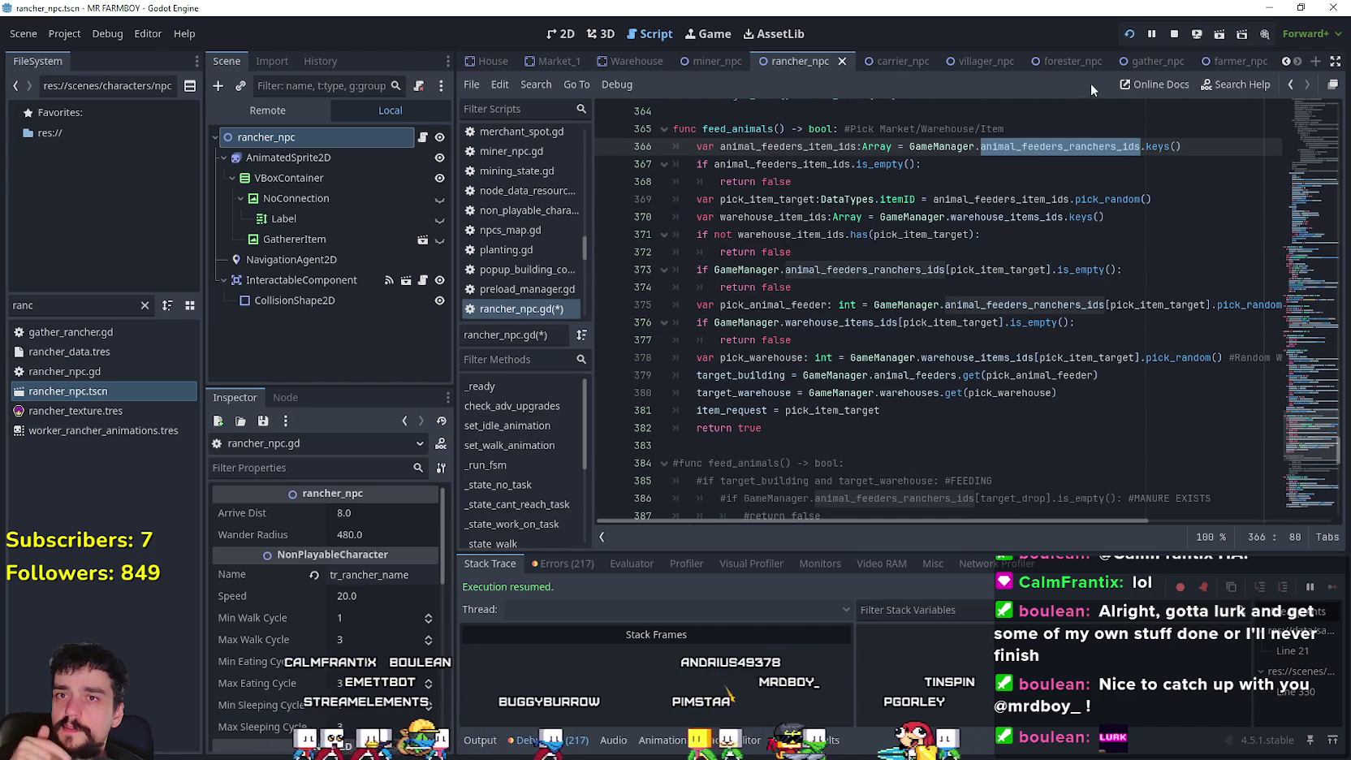
# - Switch to the carrier_npc scene, open its root script, and review lines 419–422
pyautogui.hotkey('ctrl', 'Tab')
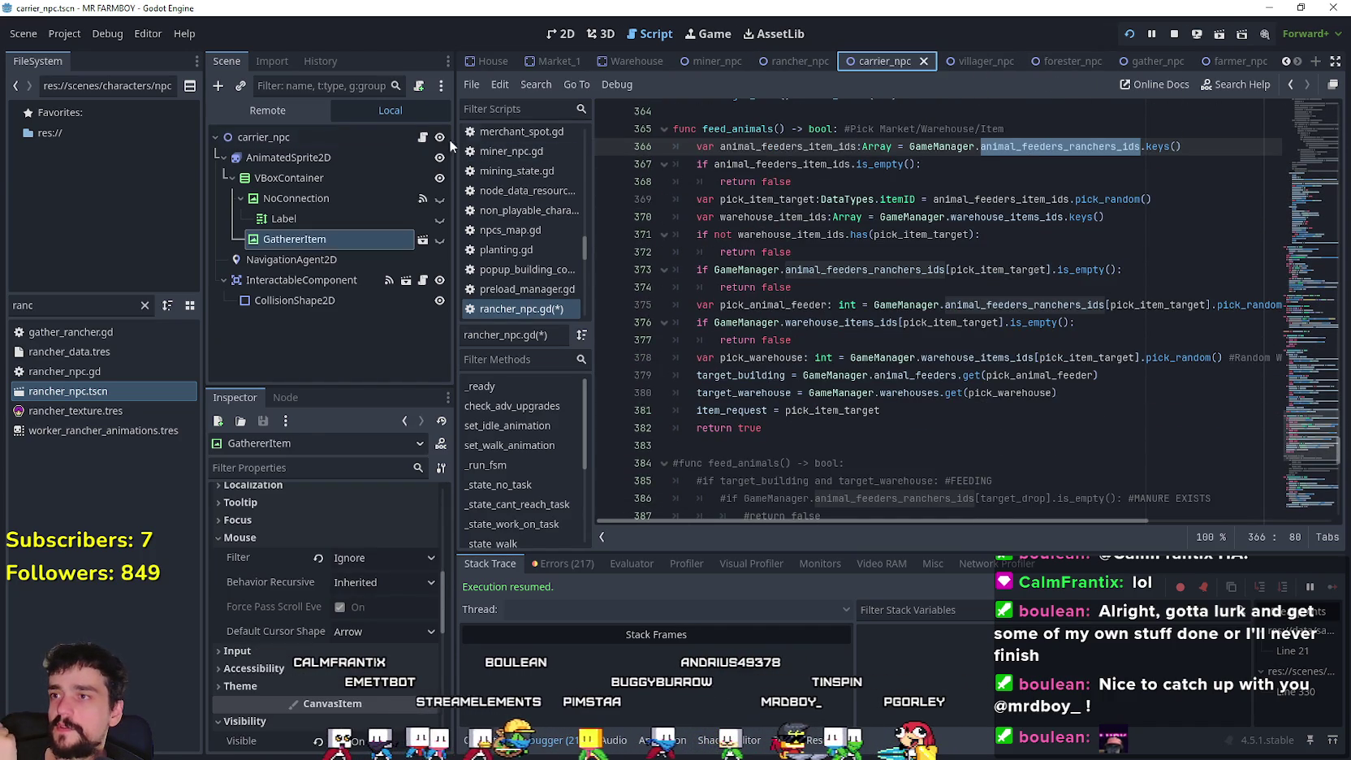
pyautogui.click(423, 140)
pyautogui.scroll(-10, 1307, 321)
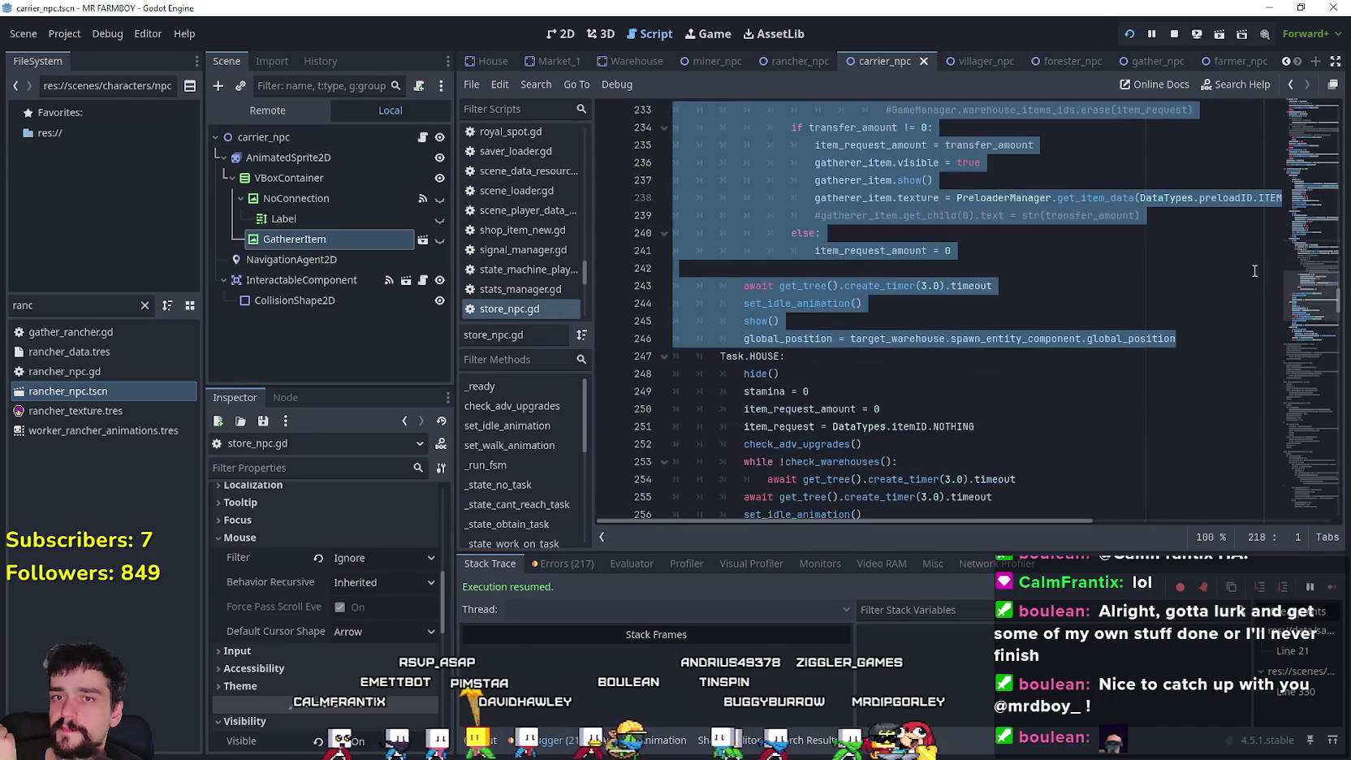
pyautogui.moveTo(1307, 321); pyautogui.dragTo(1283, 435)
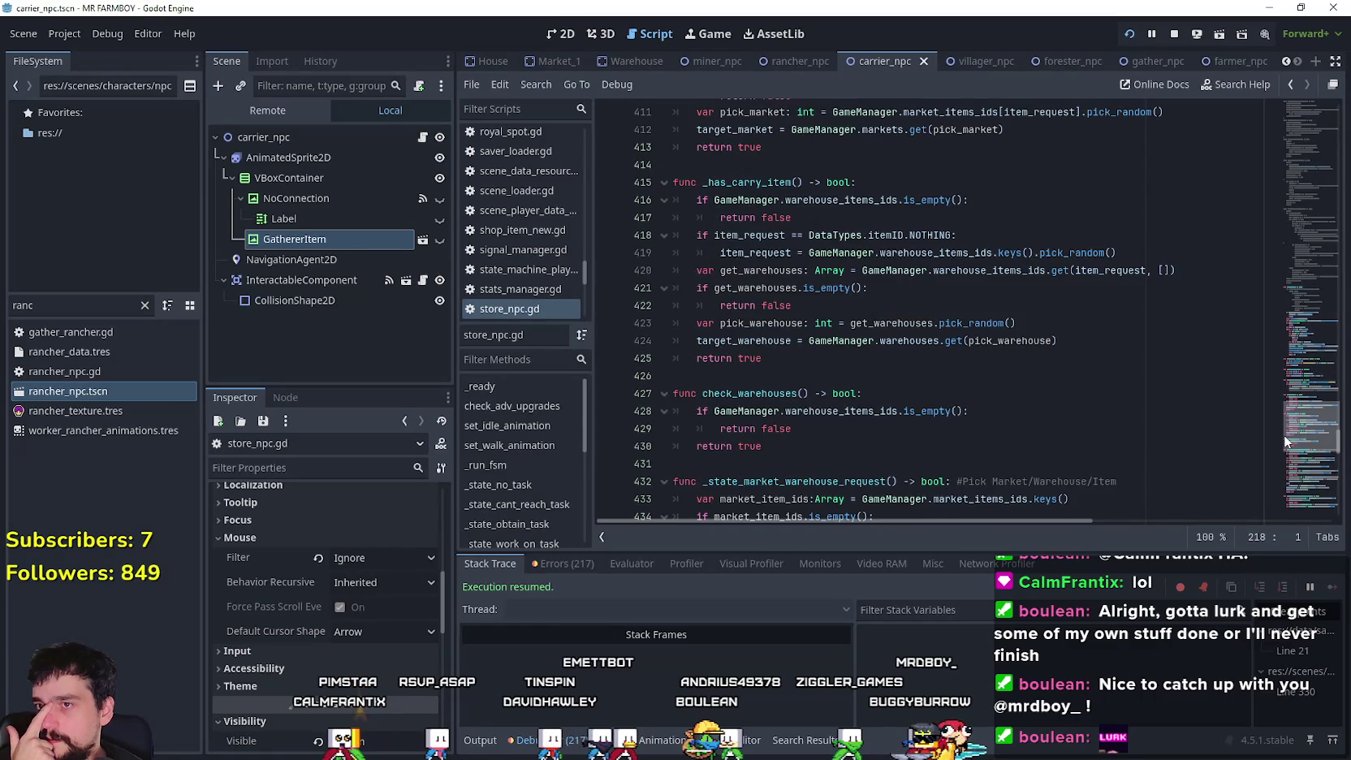
pyautogui.scroll(4, 876, 328)
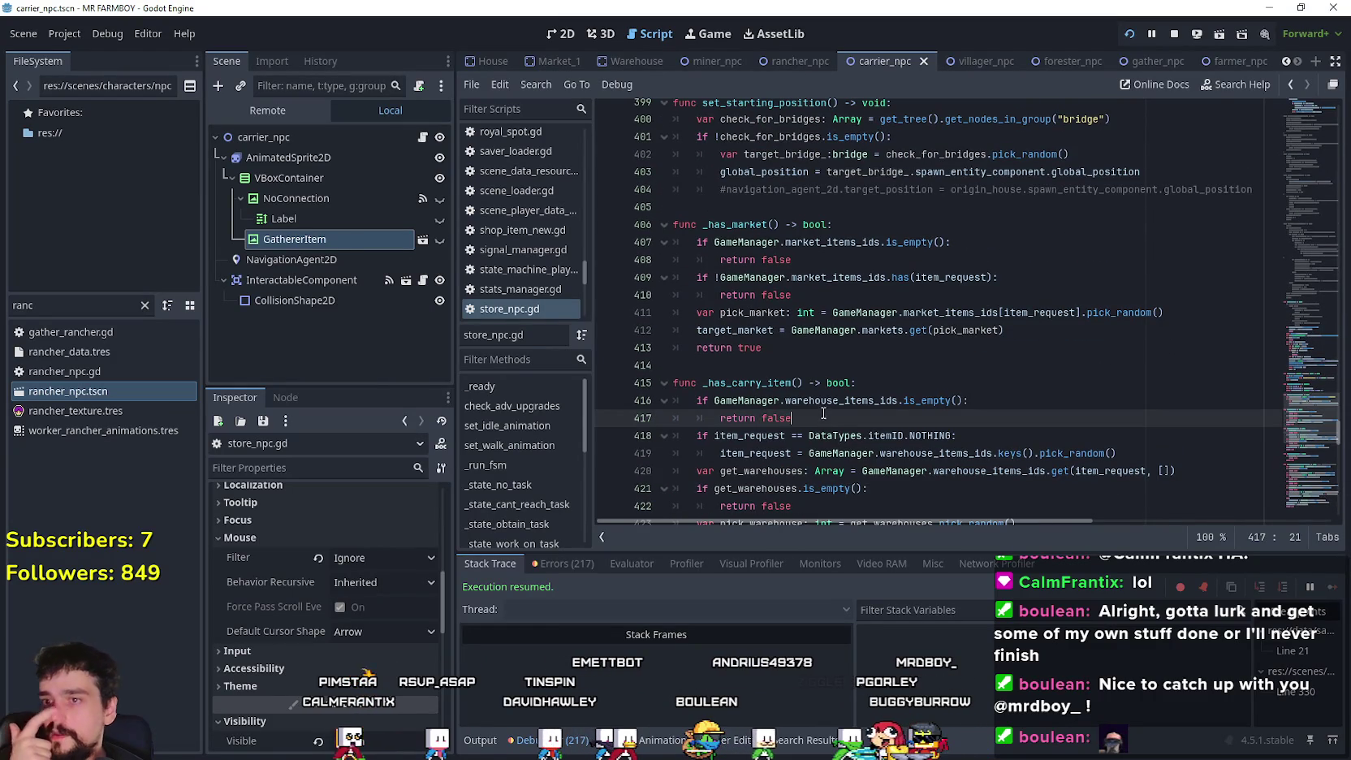
pyautogui.scroll(-2, 821, 388)
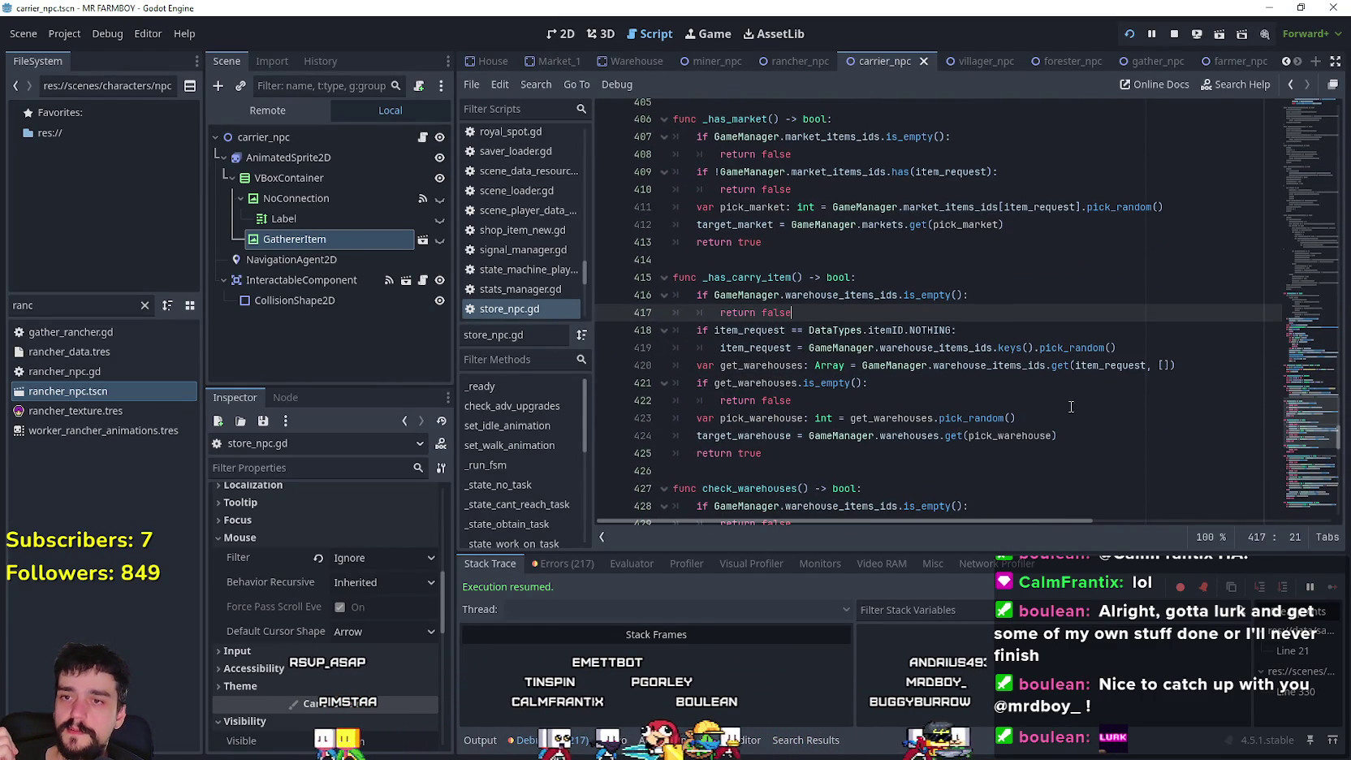
pyautogui.click(981, 346)
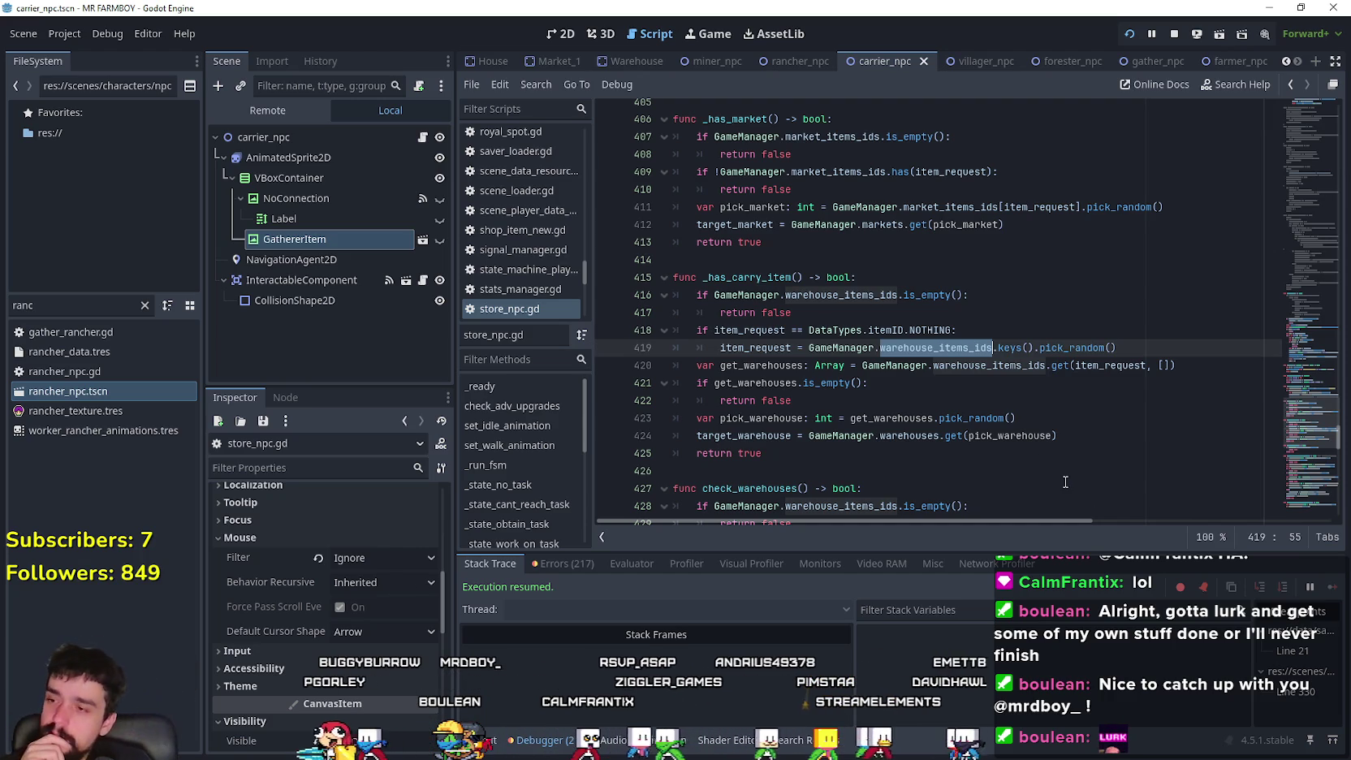
pyautogui.click(962, 400)
pyautogui.scroll(10, 1014, 325)
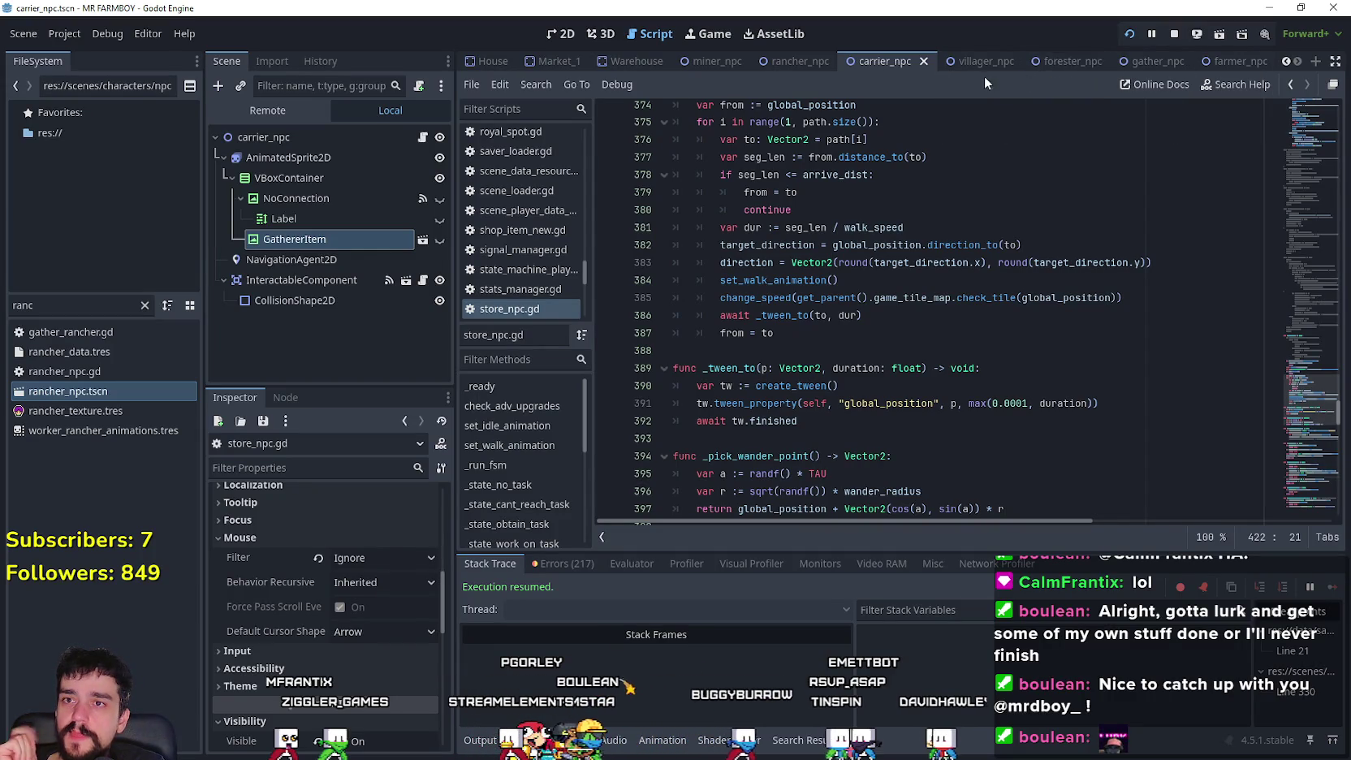
# - Switch back to the rancher_npc scene and open its rancher_npc.gd script
pyautogui.click(799, 58)
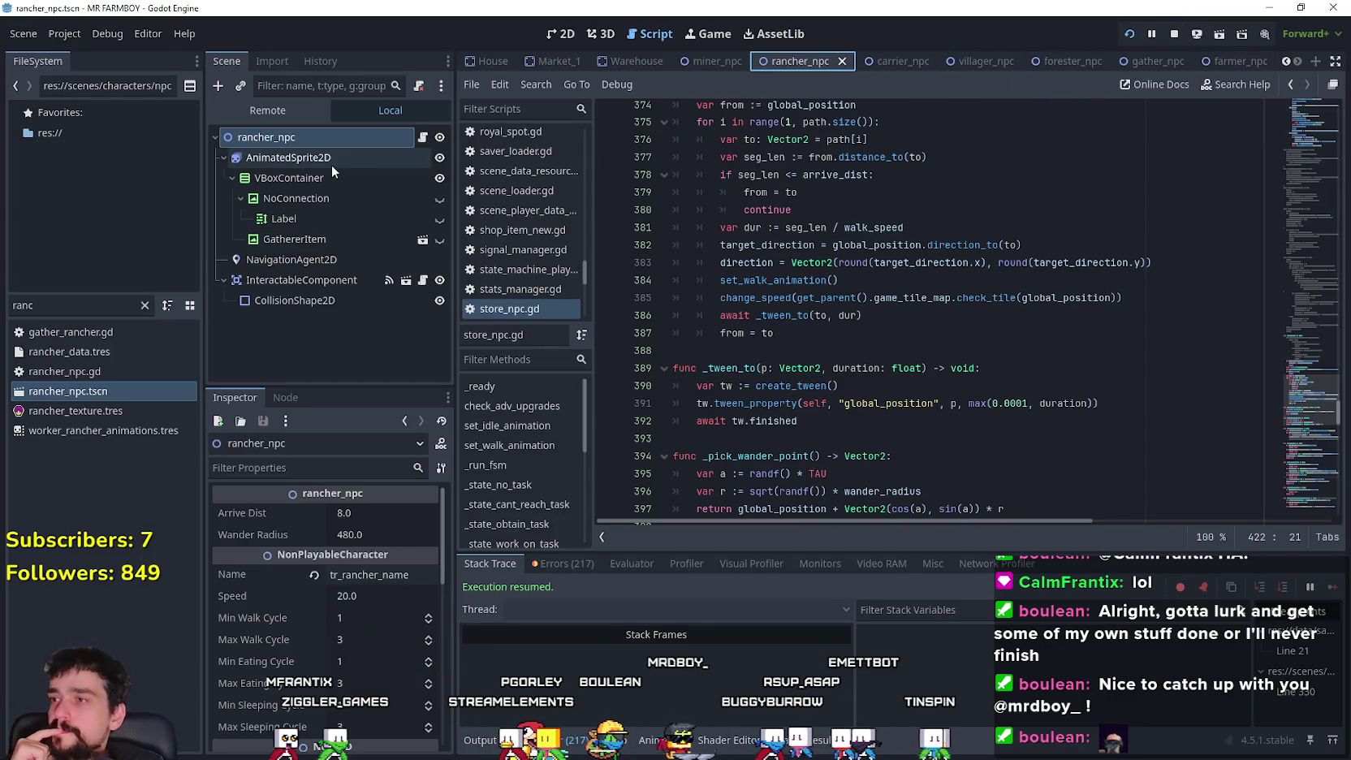
pyautogui.click(420, 137)
pyautogui.scroll(8, 929, 363)
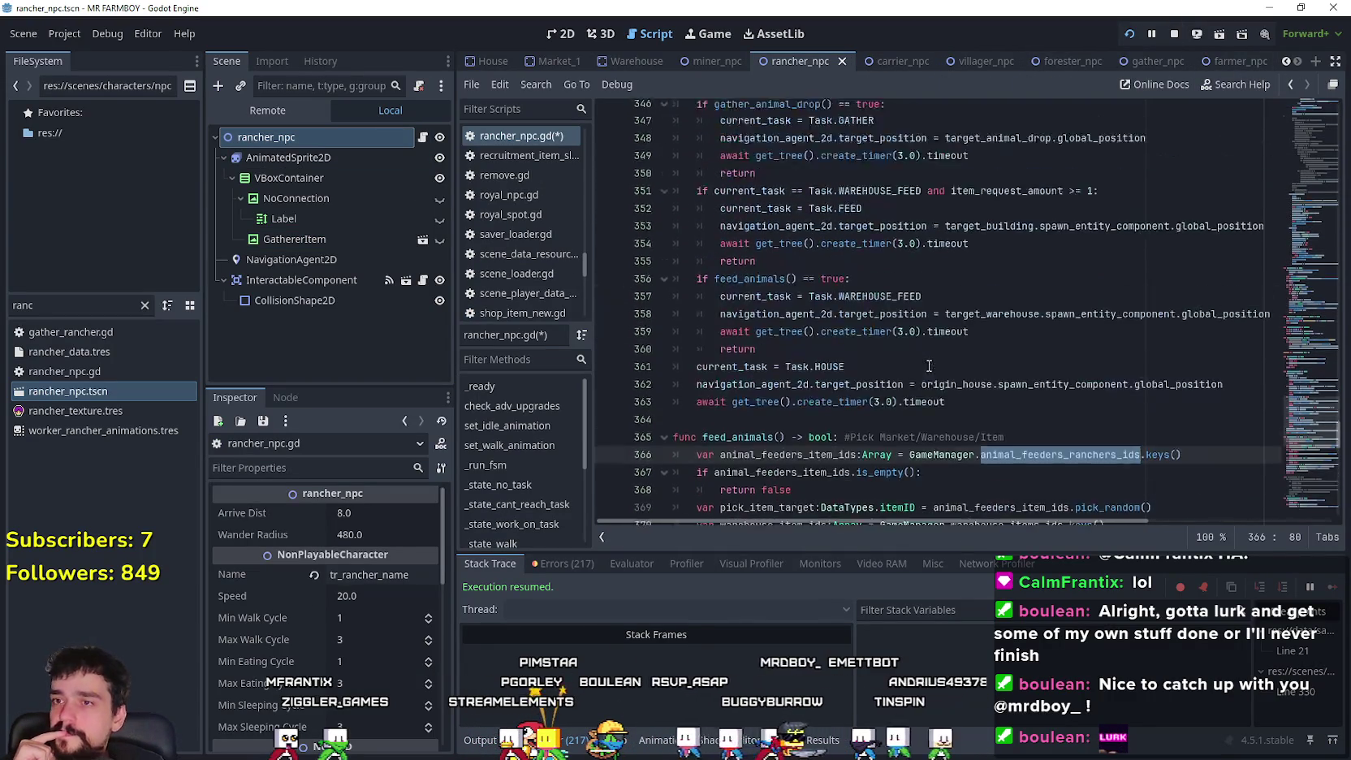
pyautogui.scroll(-1, 894, 373)
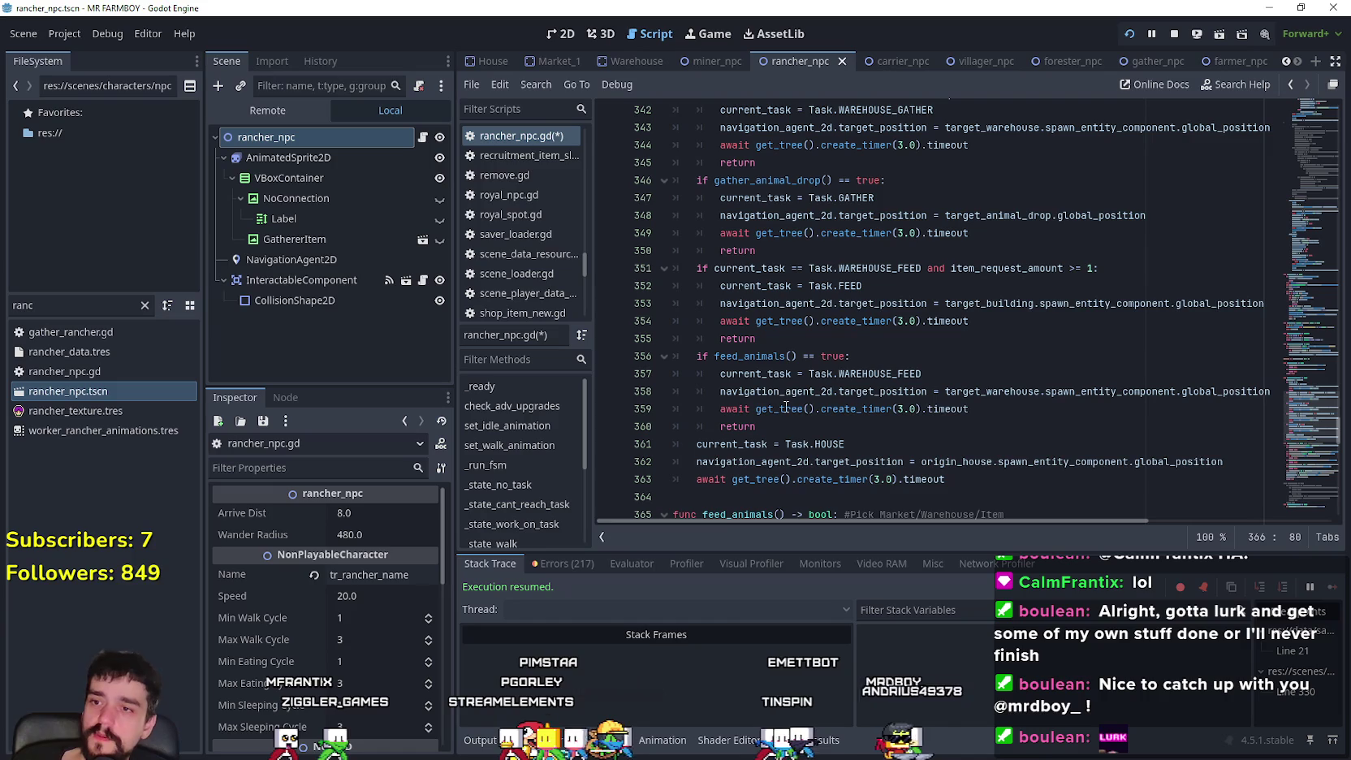
# - Comment out lines 351–360, the WAREHOUSE_FEED and feed_animals task blocks
pyautogui.moveTo(788, 428); pyautogui.dragTo(615, 270)
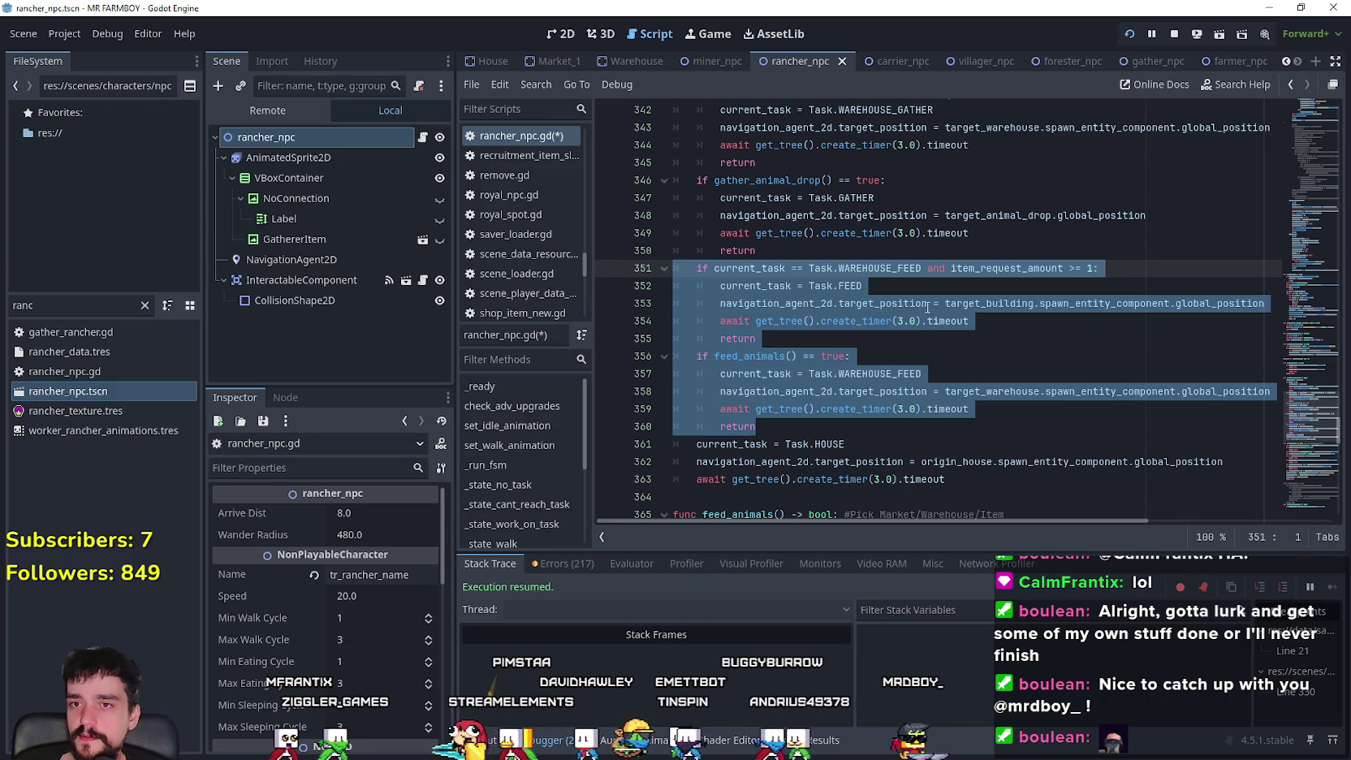
pyautogui.hotkey('ctrl', 'k')
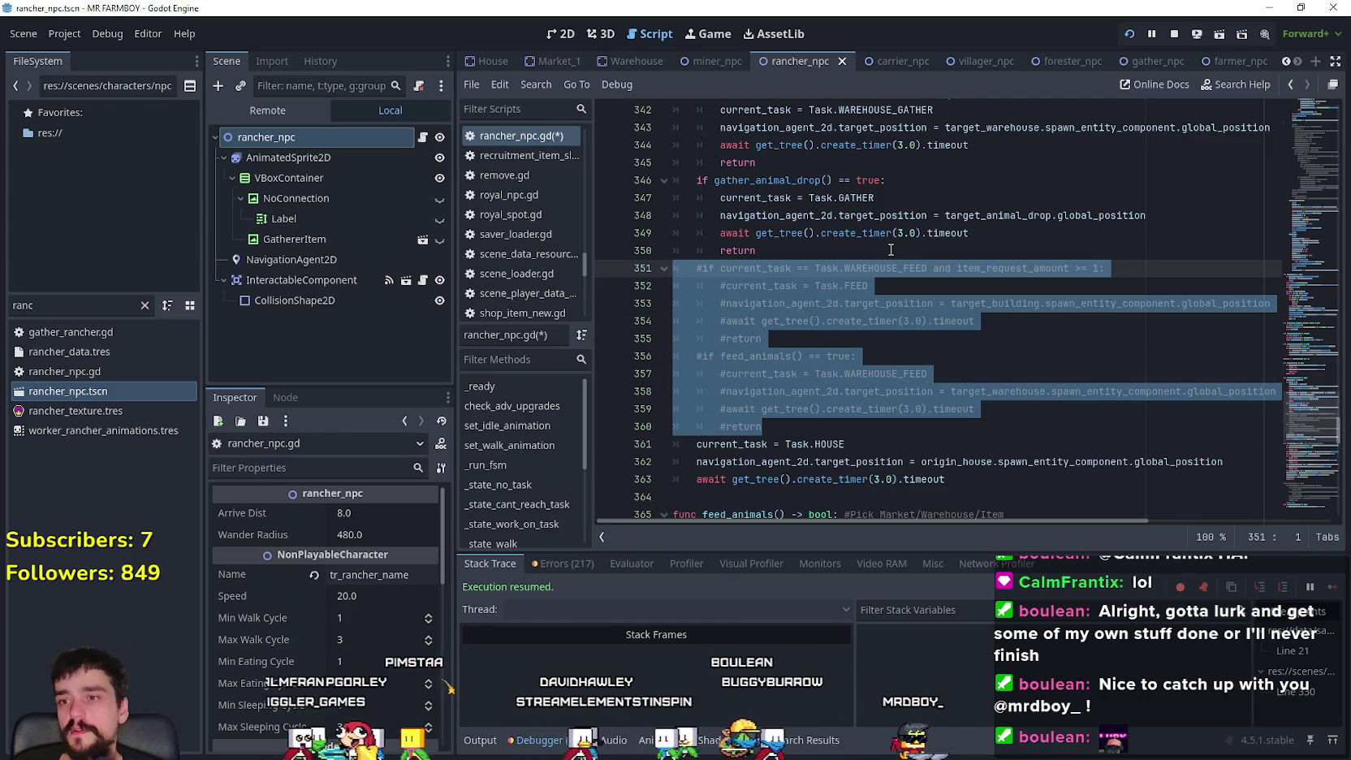
pyautogui.click(778, 235)
pyautogui.scroll(3, 780, 317)
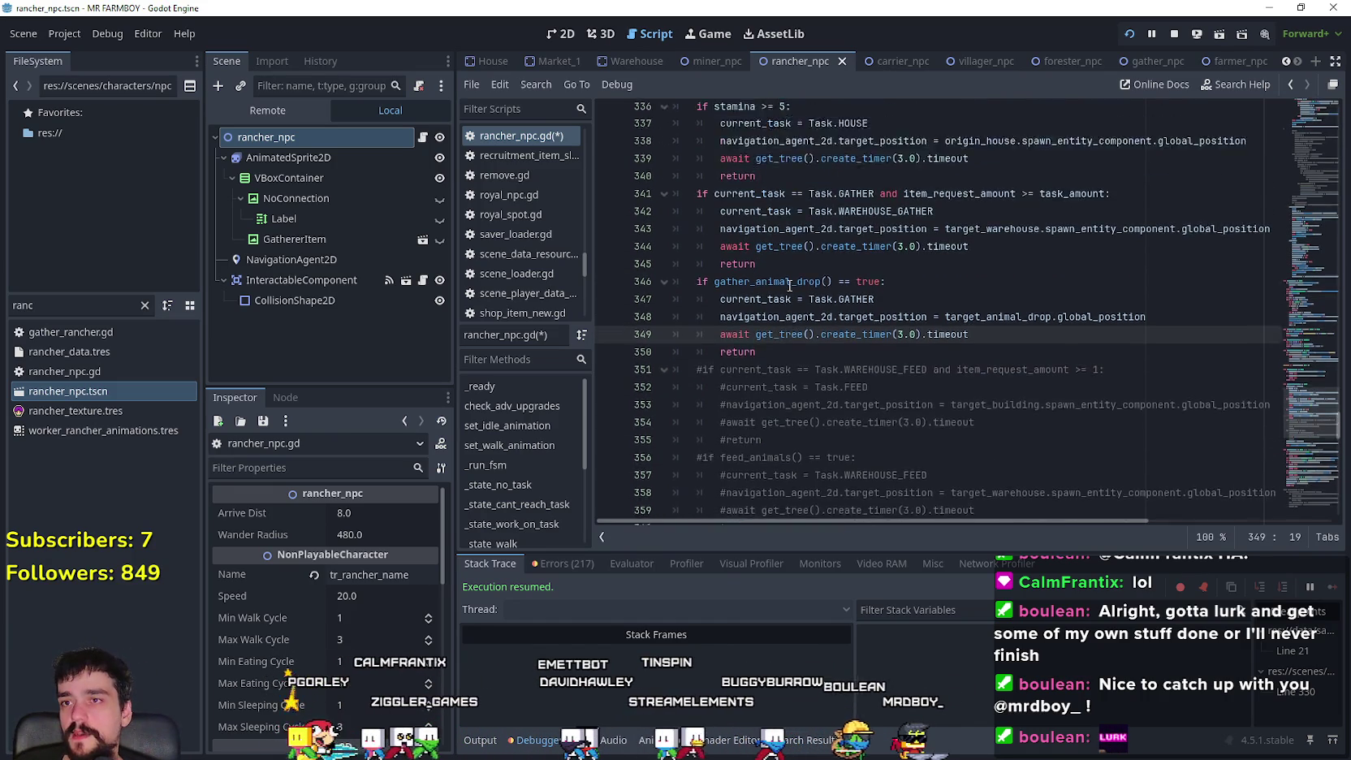
# - Save the edited rancher_npc.gd script and review it
pyautogui.click(783, 324)
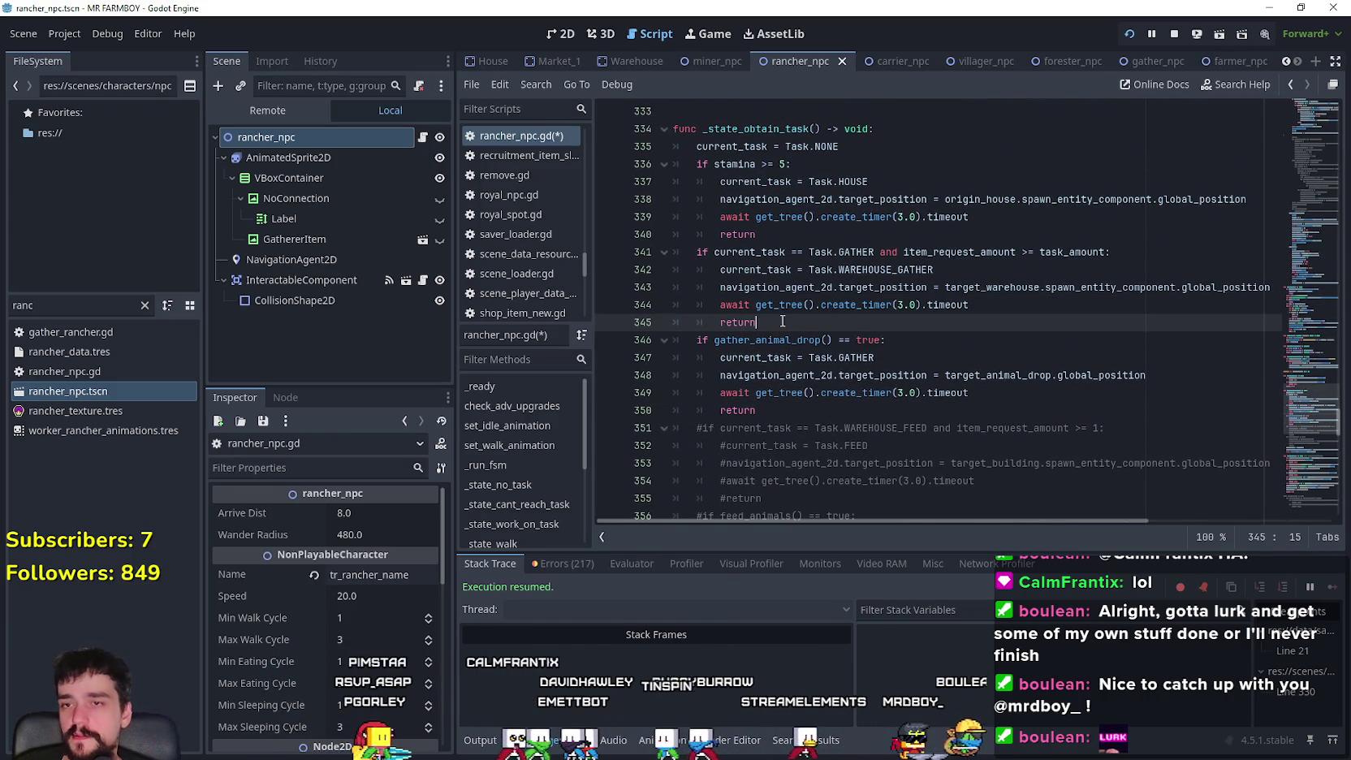
pyautogui.hotkey('ctrl', 's')
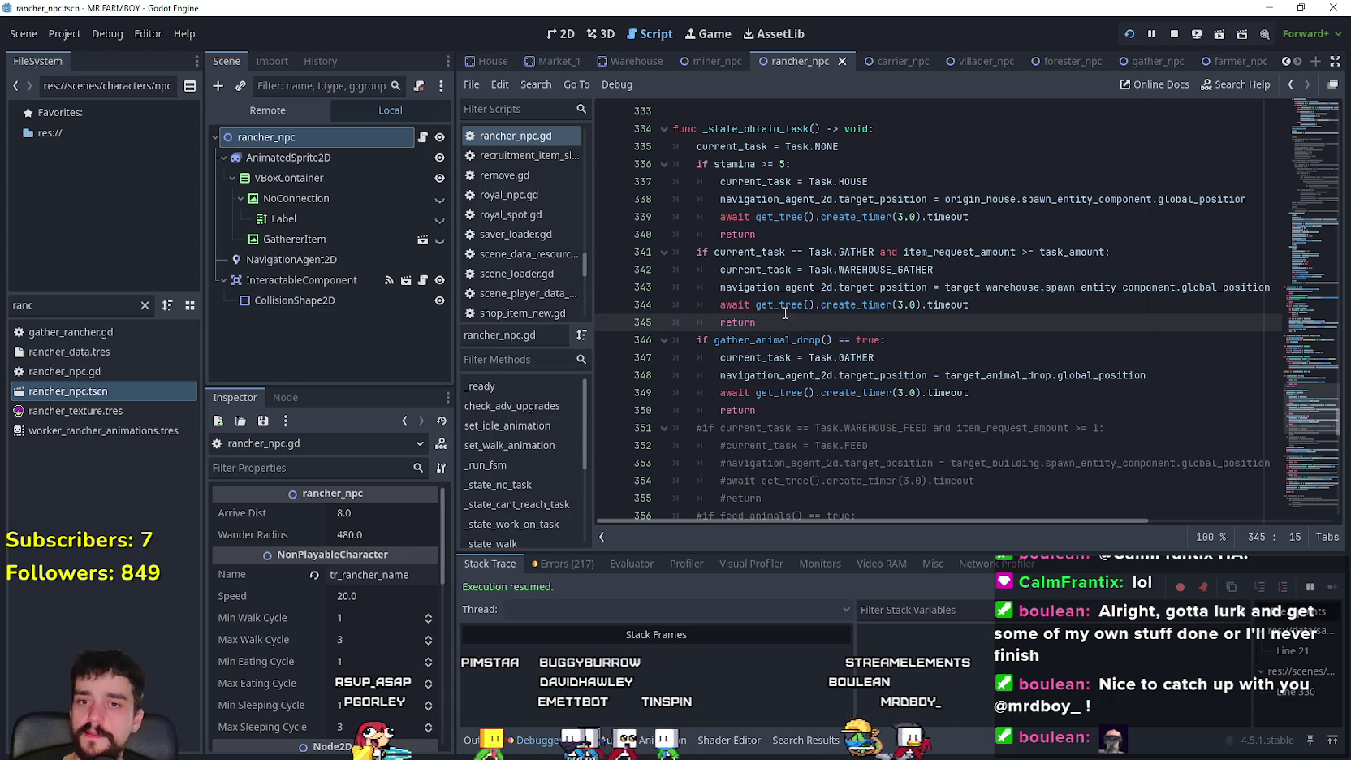
pyautogui.scroll(2, 812, 345)
pyautogui.scroll(1, 1031, 397)
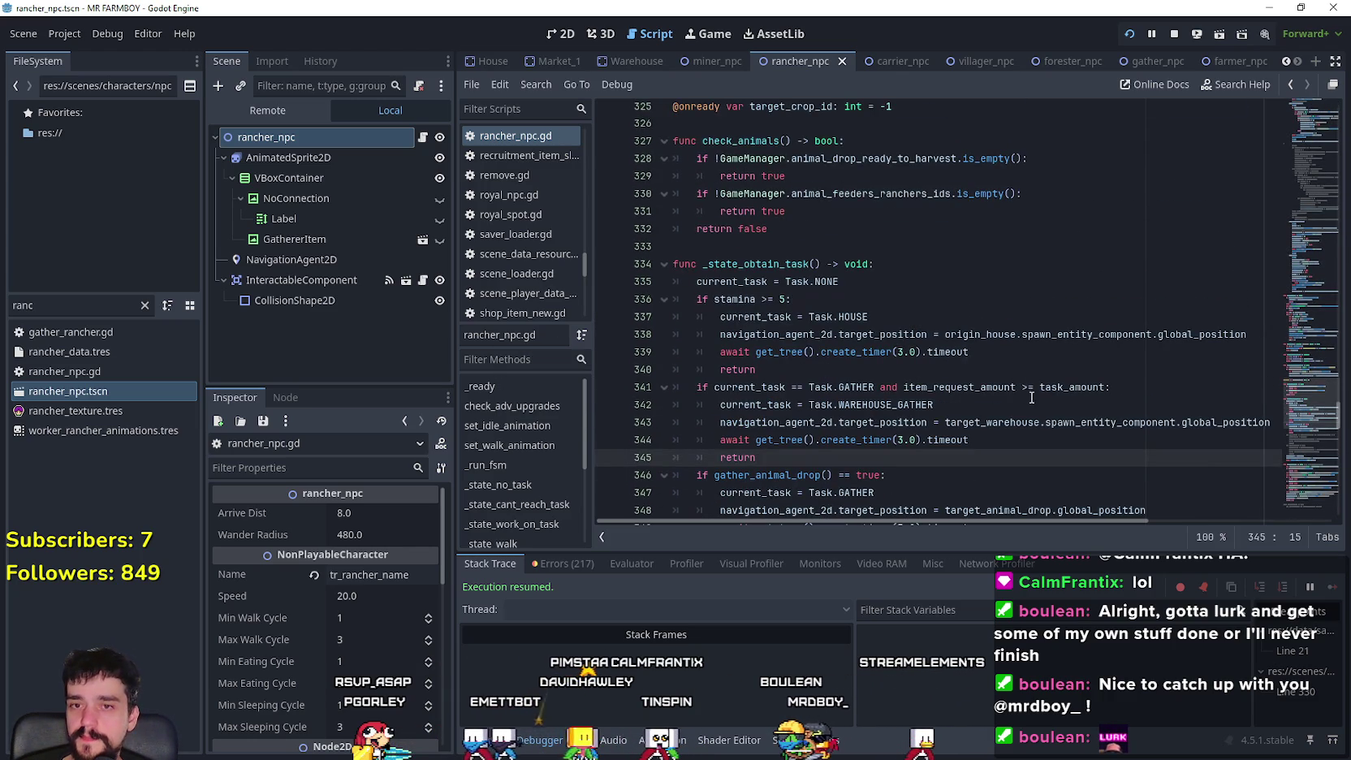
pyautogui.scroll(-3, 1095, 388)
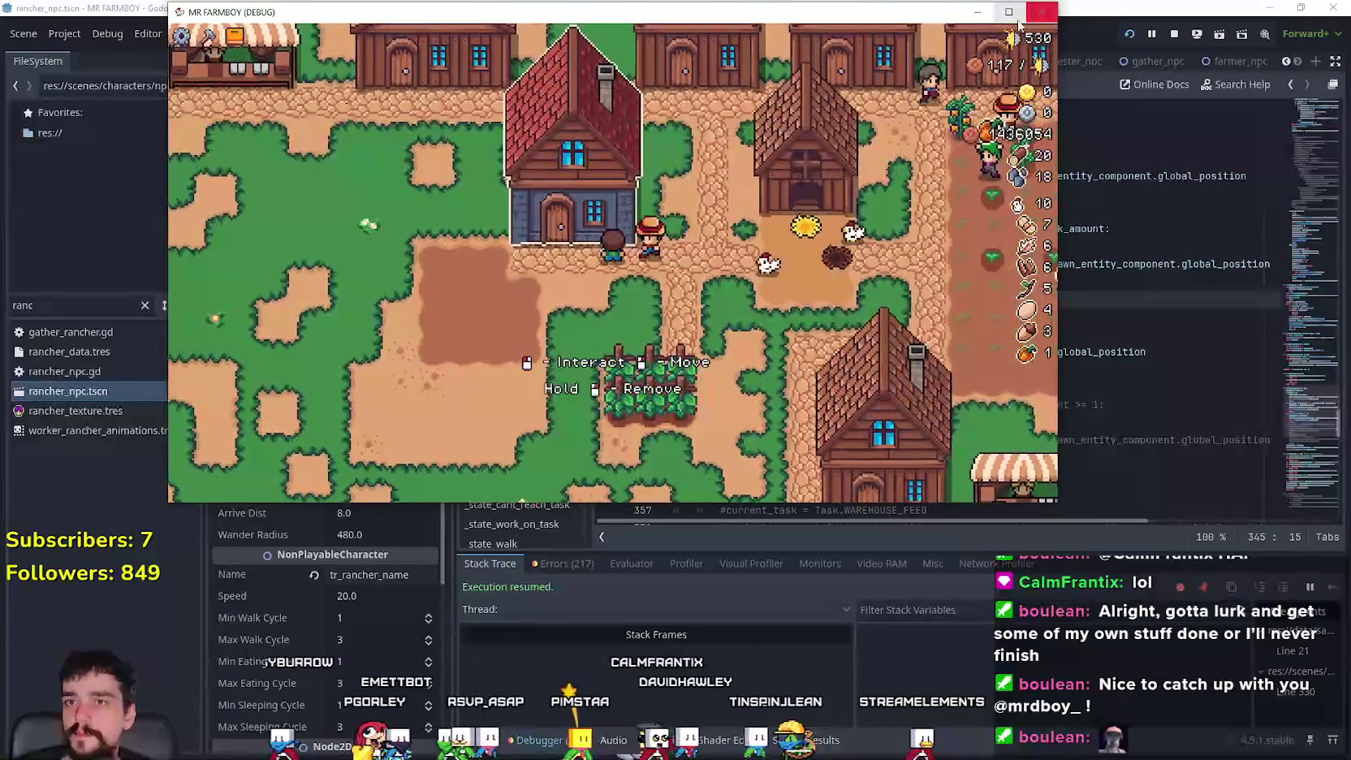
# - Maximize the game, check the rancher in the house's third bed slot, and close the house panel
pyautogui.click(1018, 23)
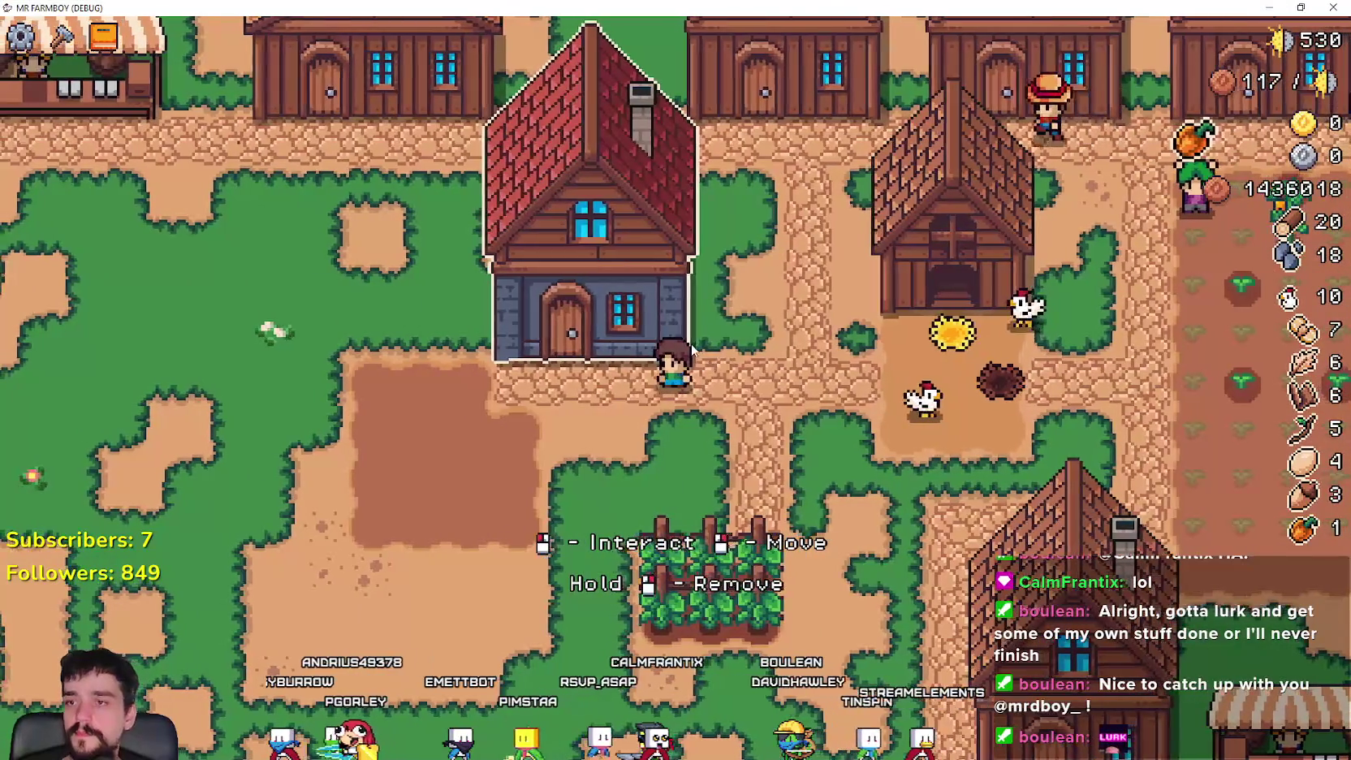
pyautogui.click(692, 349)
pyautogui.moveTo(673, 574)
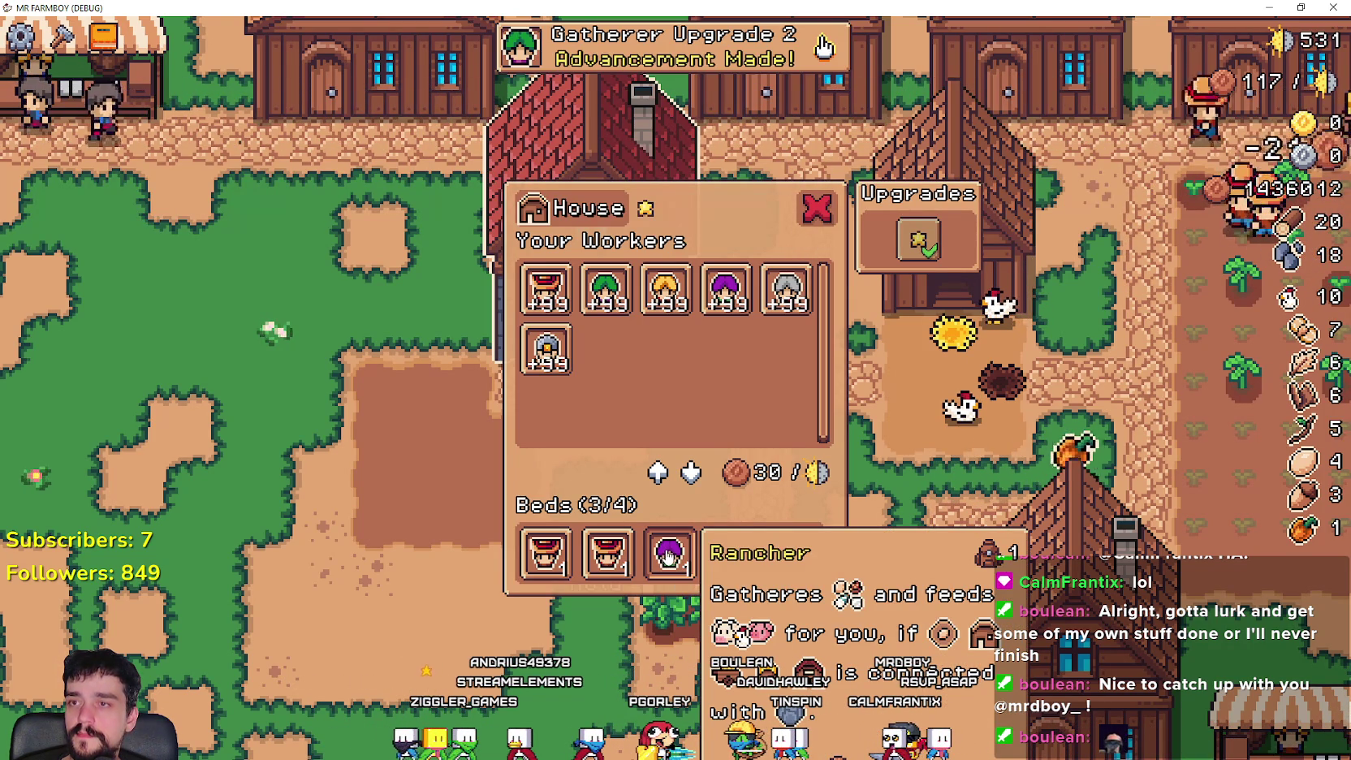
pyautogui.moveTo(667, 554)
pyautogui.mouseDown()
pyautogui.moveTo(643, 345)
pyautogui.moveTo(771, 420)
pyautogui.mouseUp()
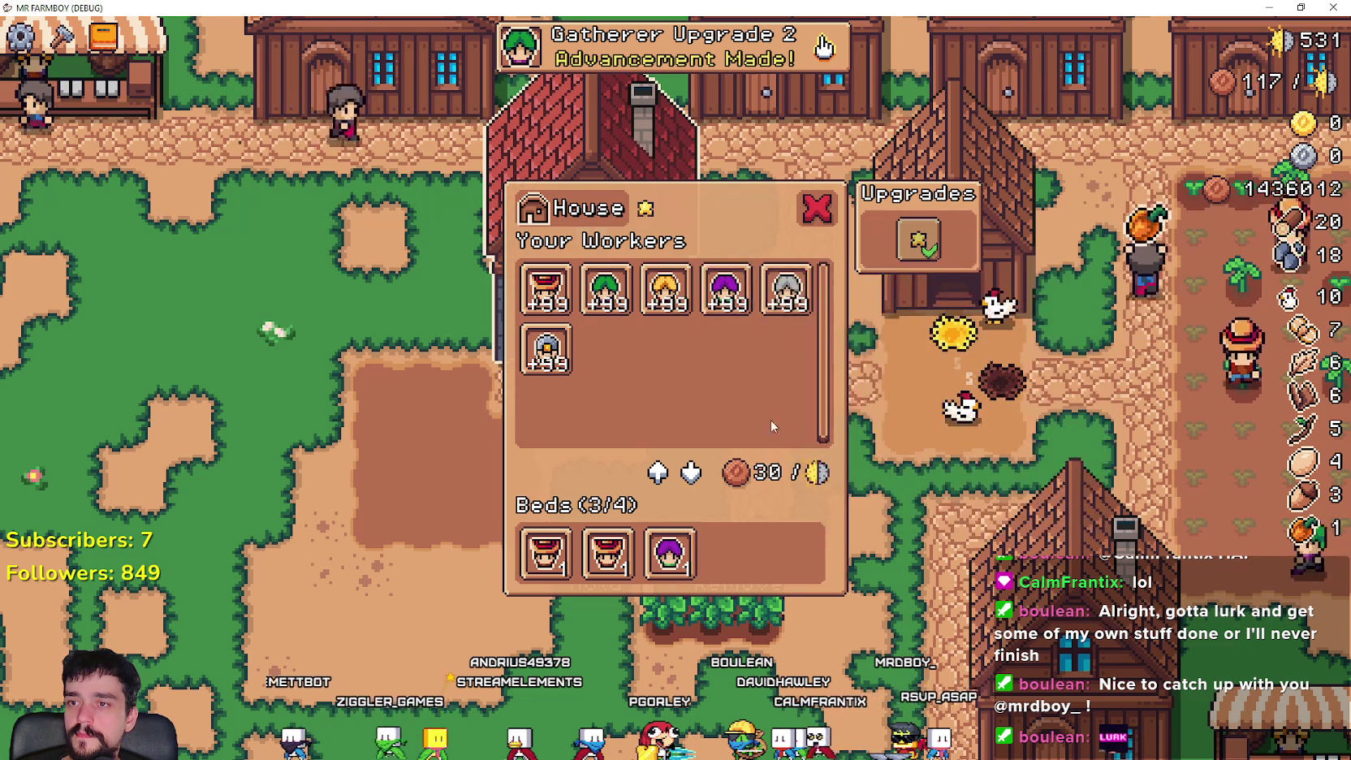
pyautogui.press('Escape')
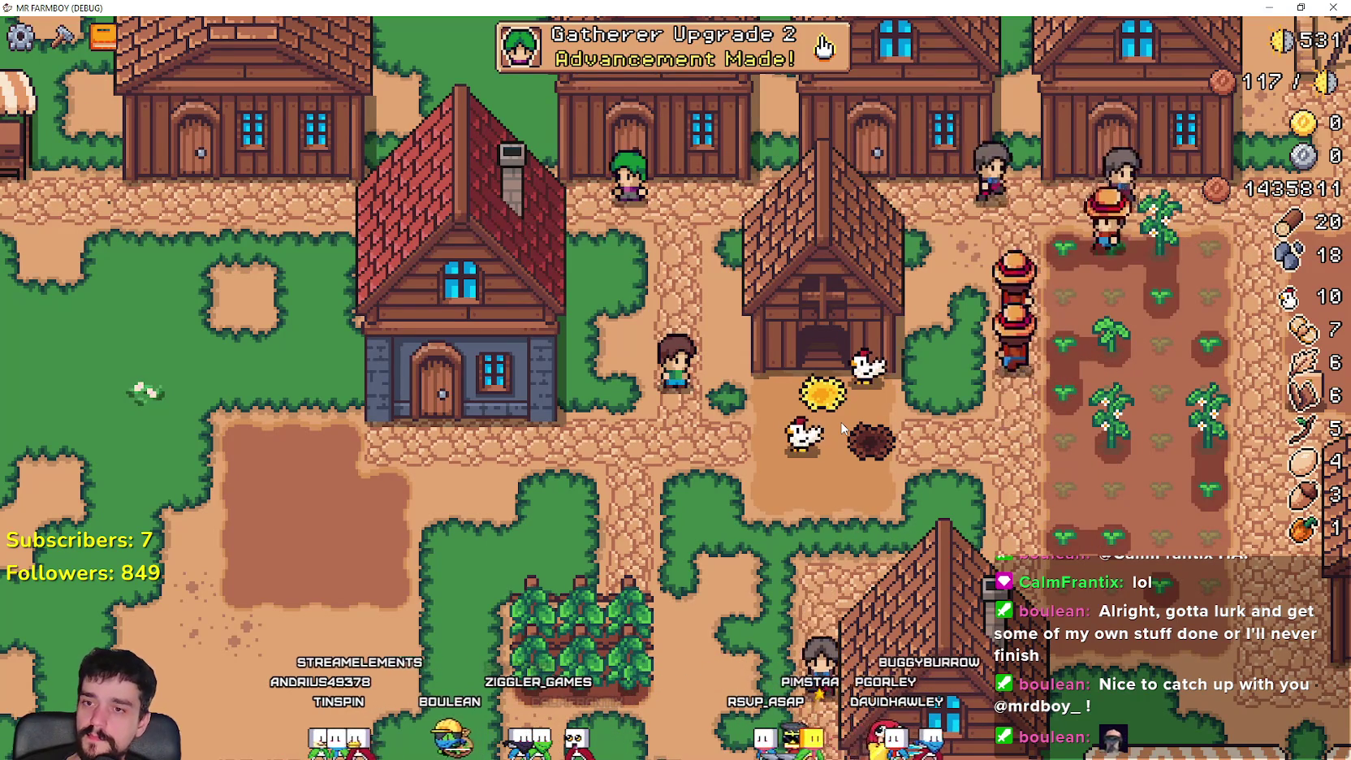
# - Walk down to the warehouse and check its inventory stock twice
pyautogui.press('s')
pyautogui.press('d')
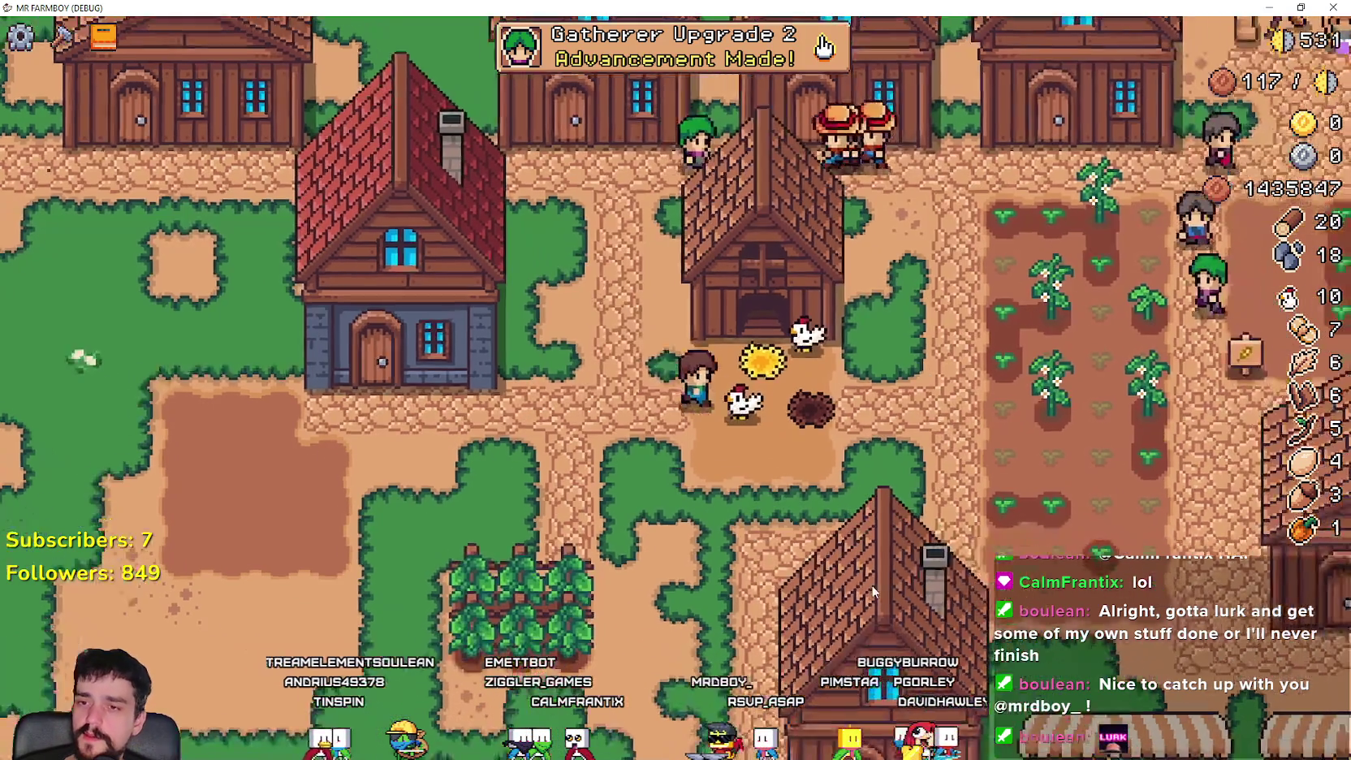
pyautogui.scroll(-3, 882, 440)
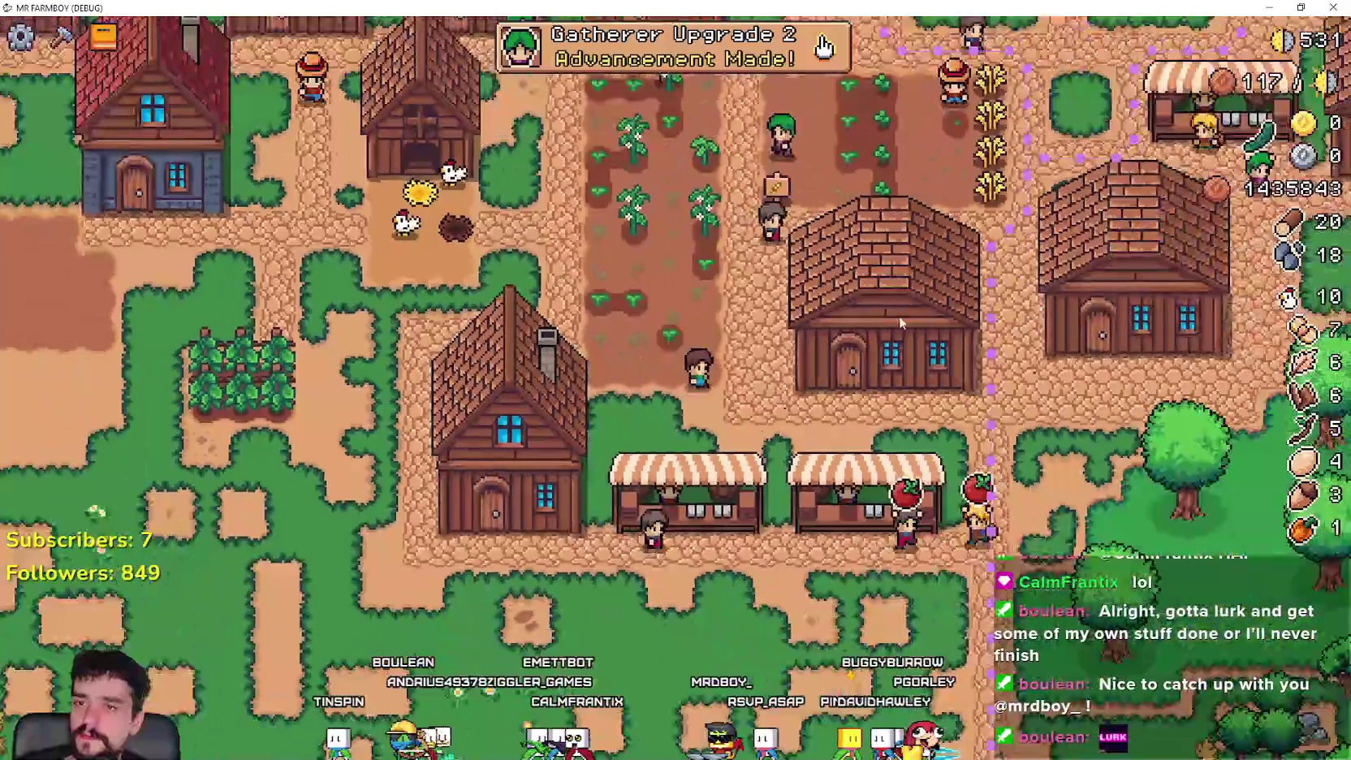
pyautogui.click(779, 366)
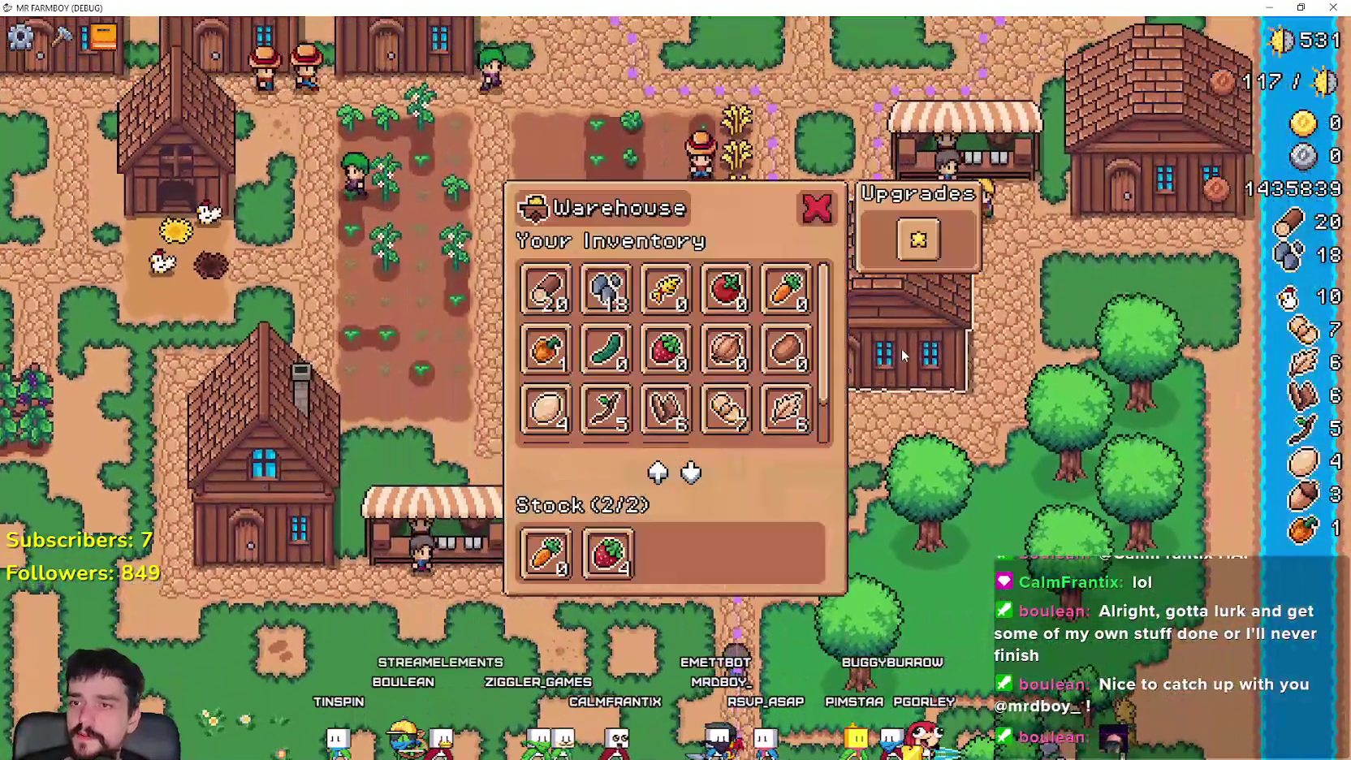
pyautogui.moveTo(579, 536)
pyautogui.press('Escape')
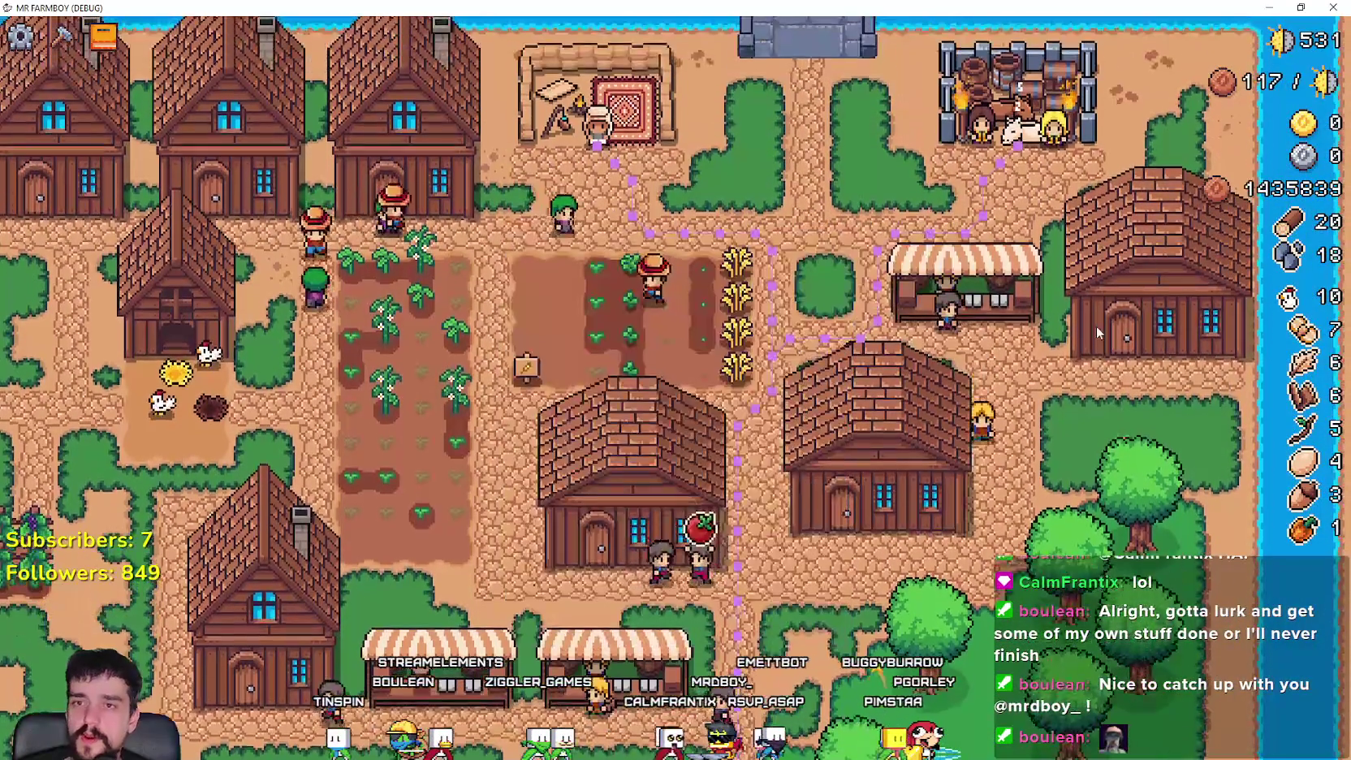
pyautogui.click(633, 443)
pyautogui.click(621, 537)
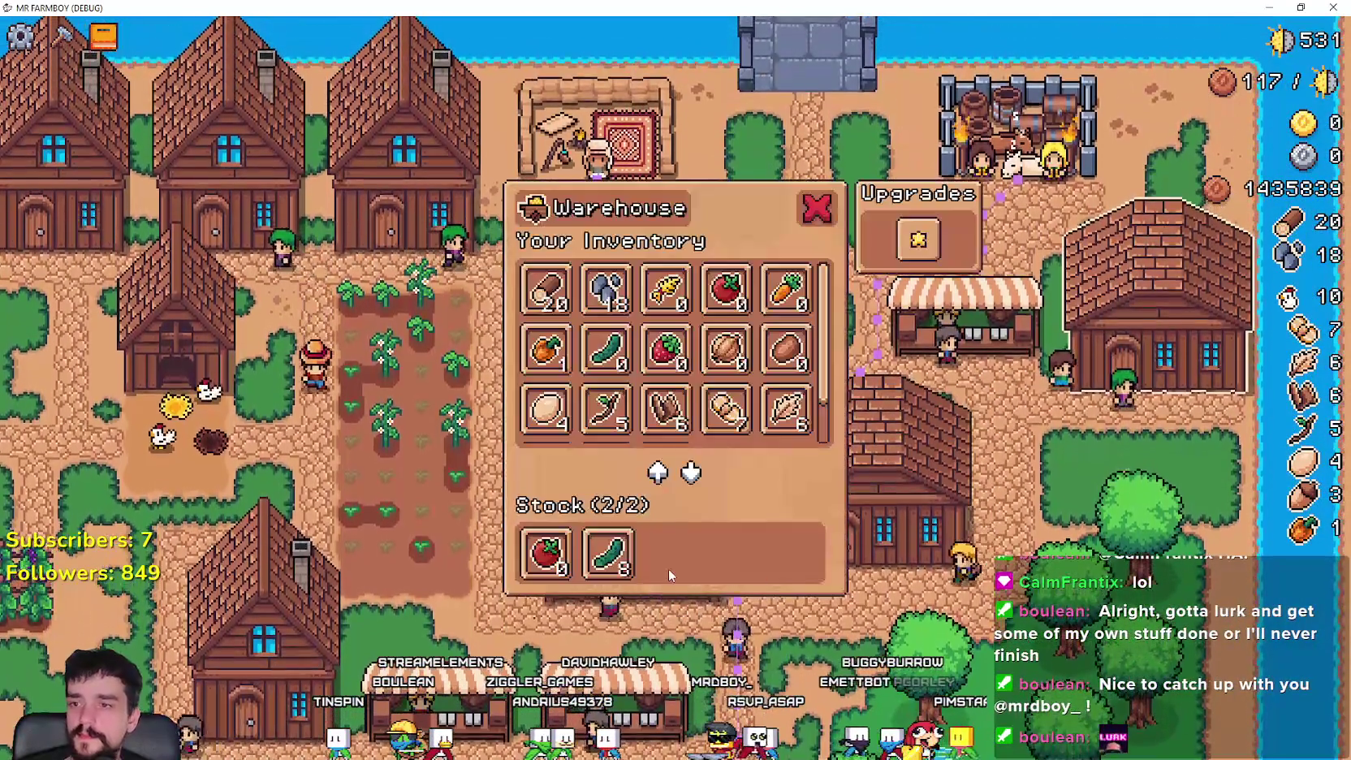
pyautogui.press('Escape')
# - Walk the player past the chicken coop and grape vines to the stone house path, then east
pyautogui.scroll(-4, 800, 437)
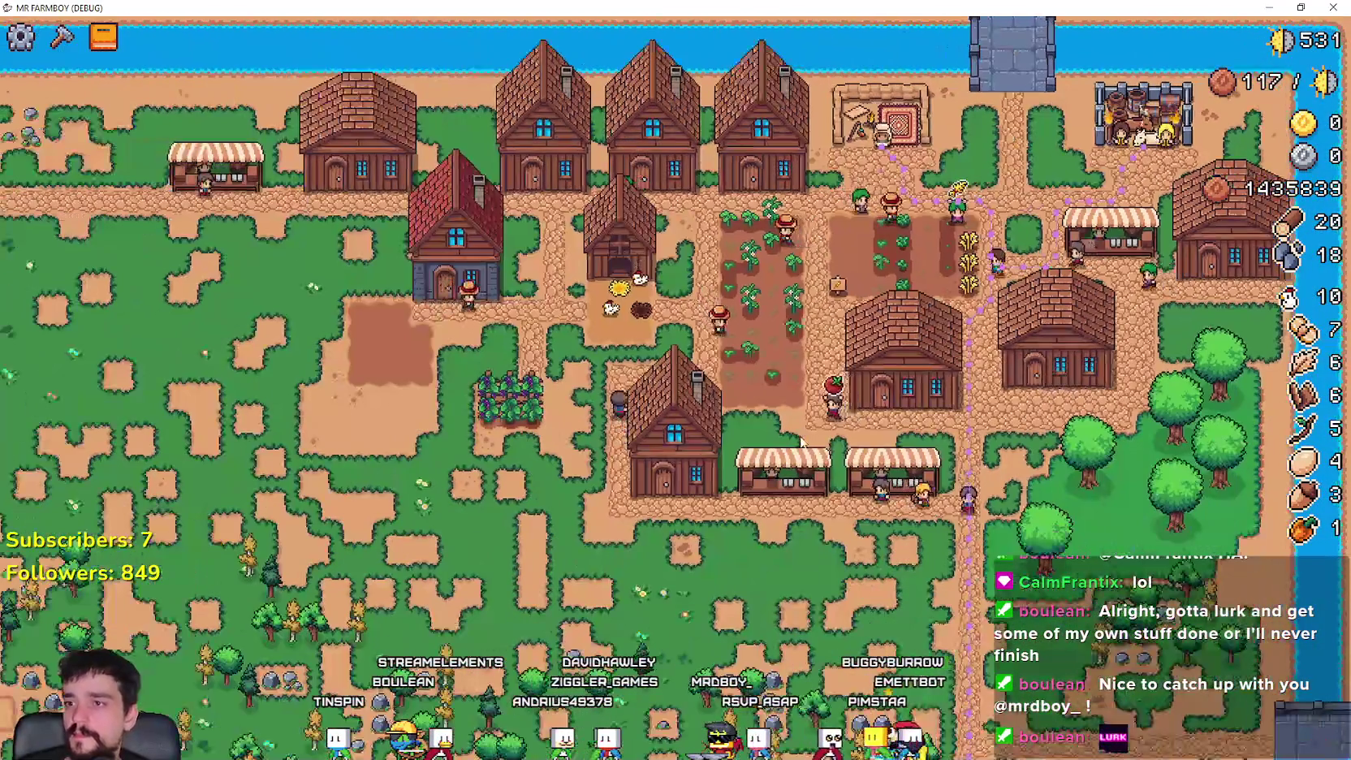
pyautogui.scroll(5, 493, 389)
pyautogui.press('a')
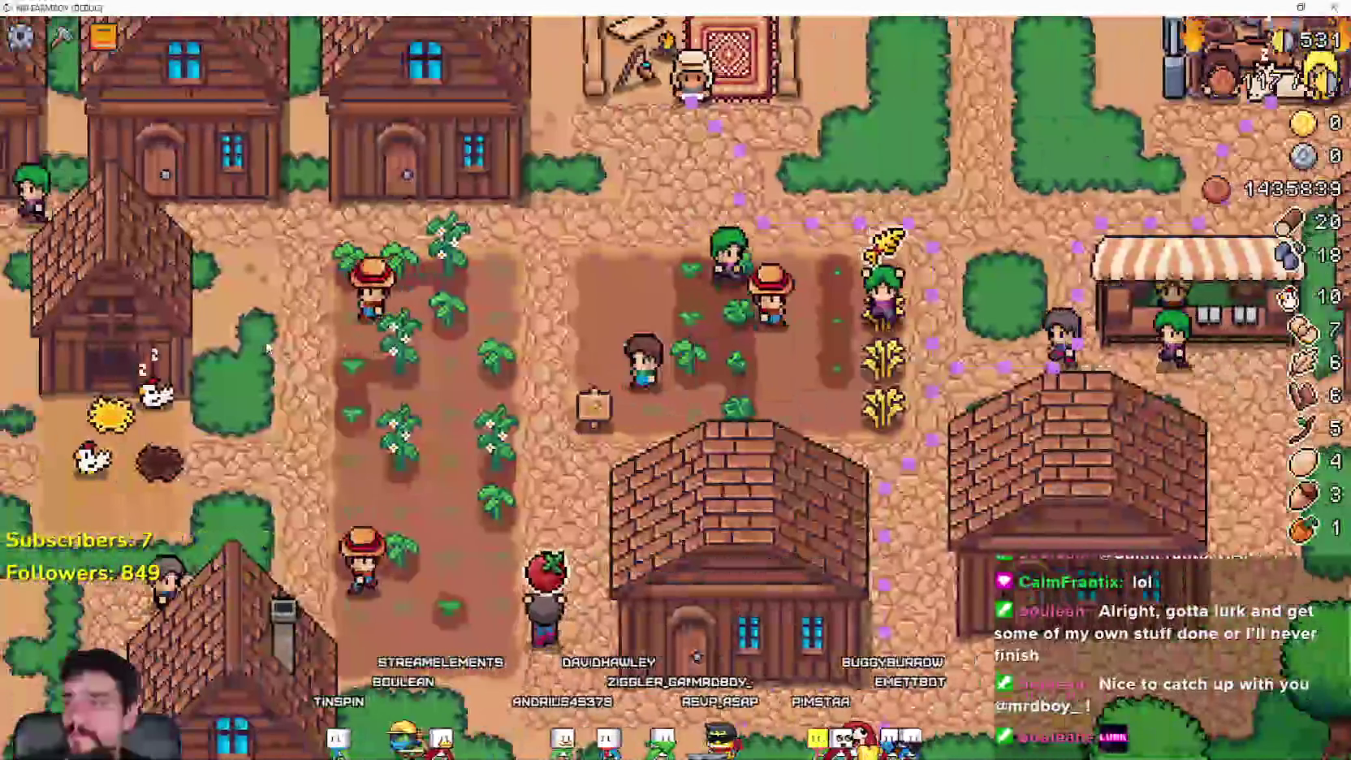
pyautogui.press('a')
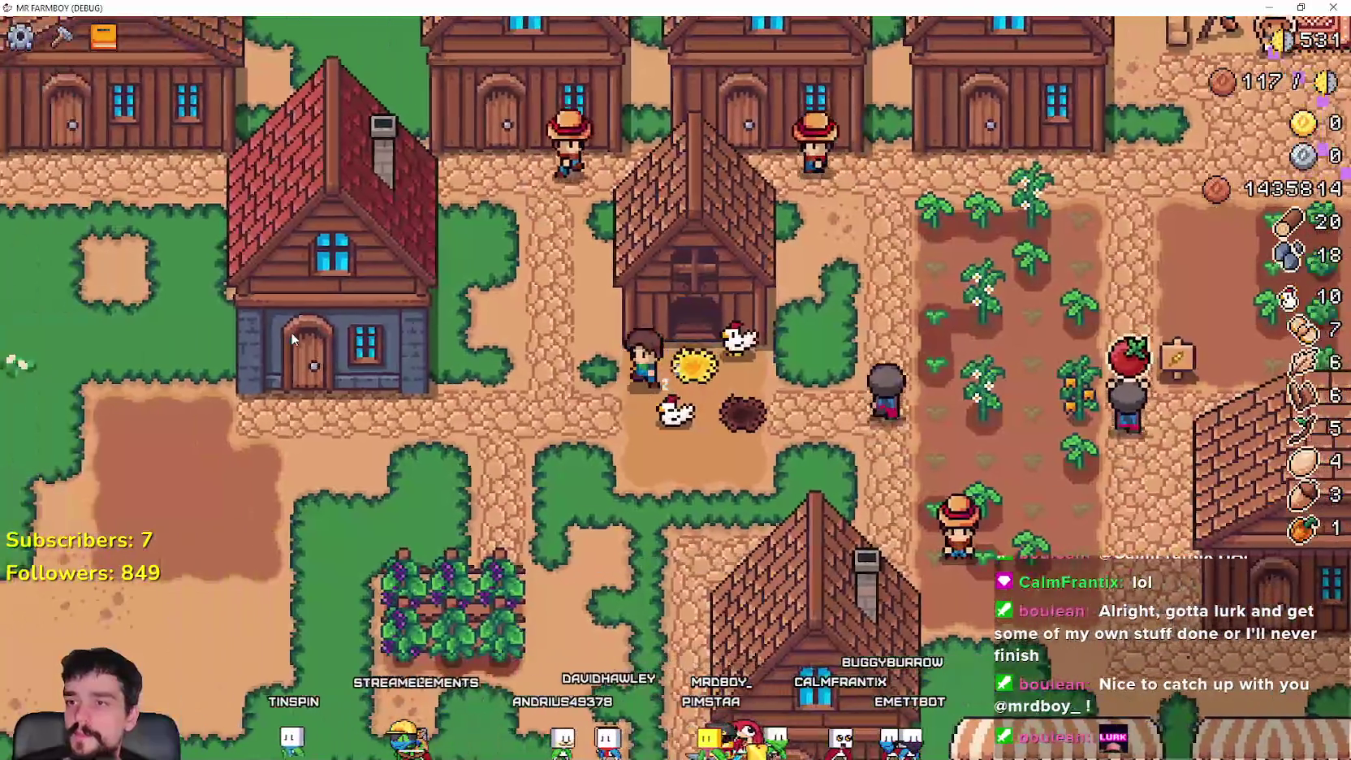
pyautogui.press('s')
pyautogui.press('w')
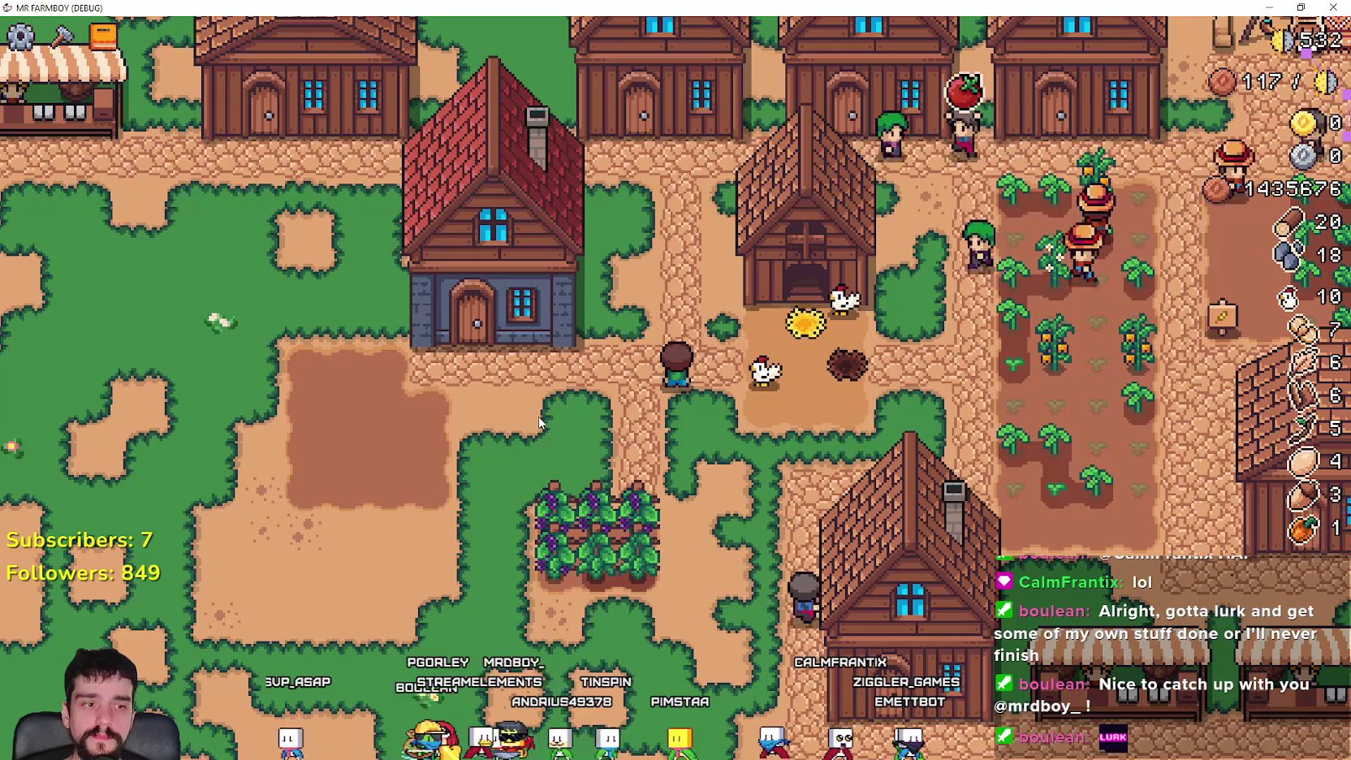
pyautogui.press('a')
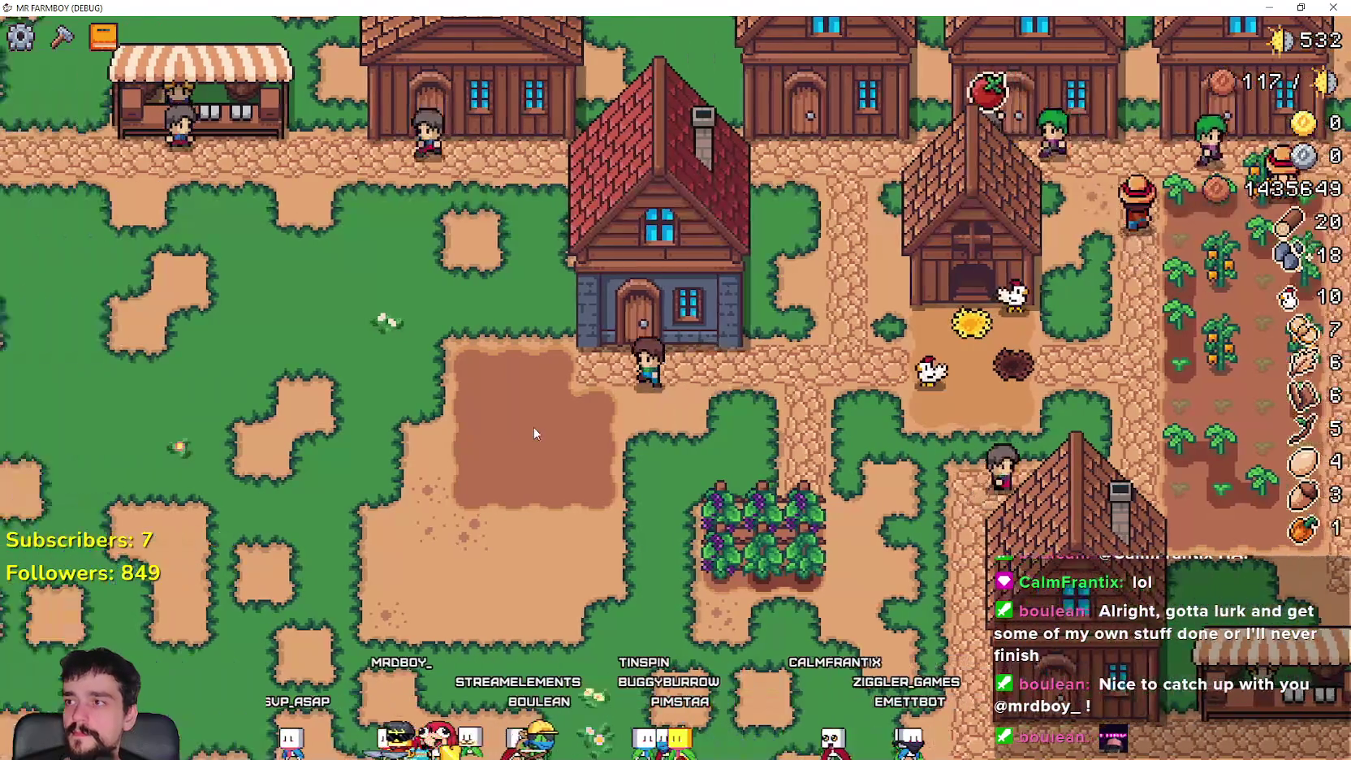
pyautogui.press('d')
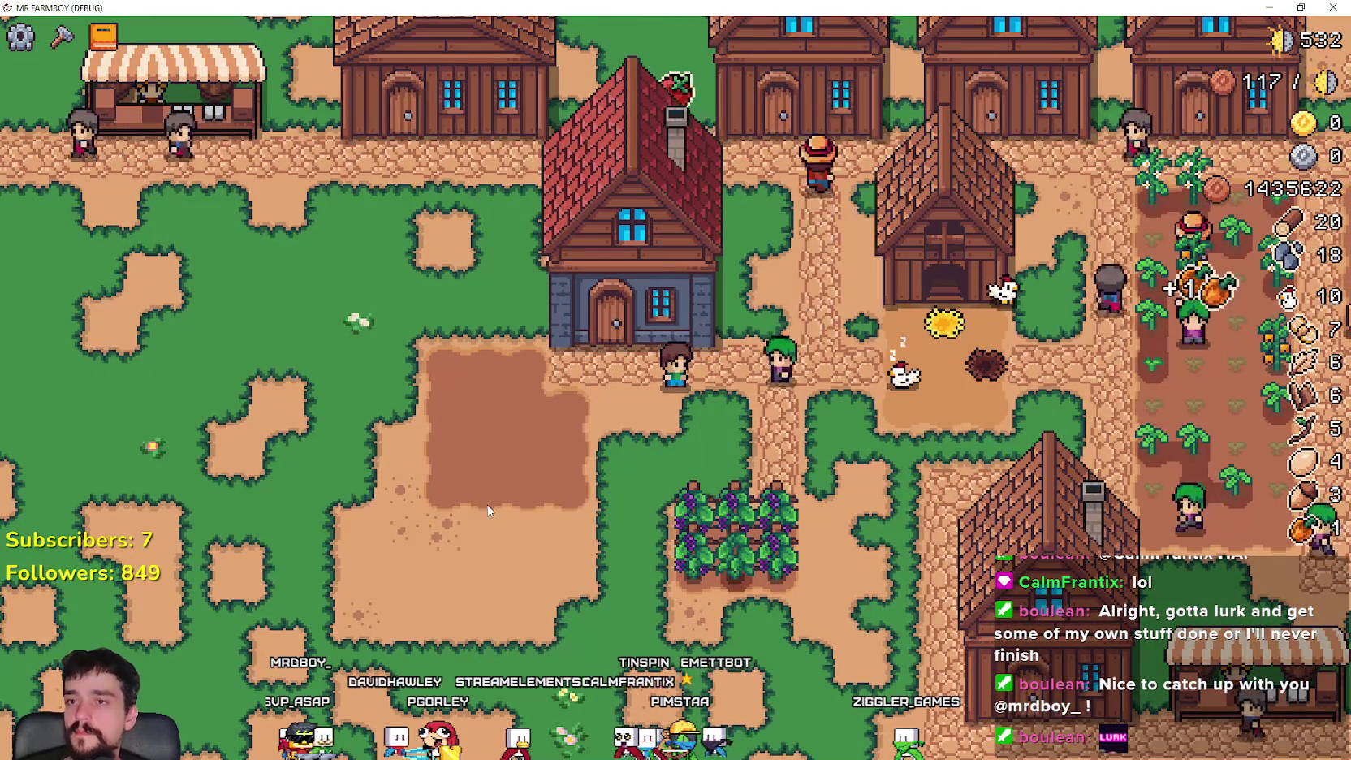
pyautogui.press('d')
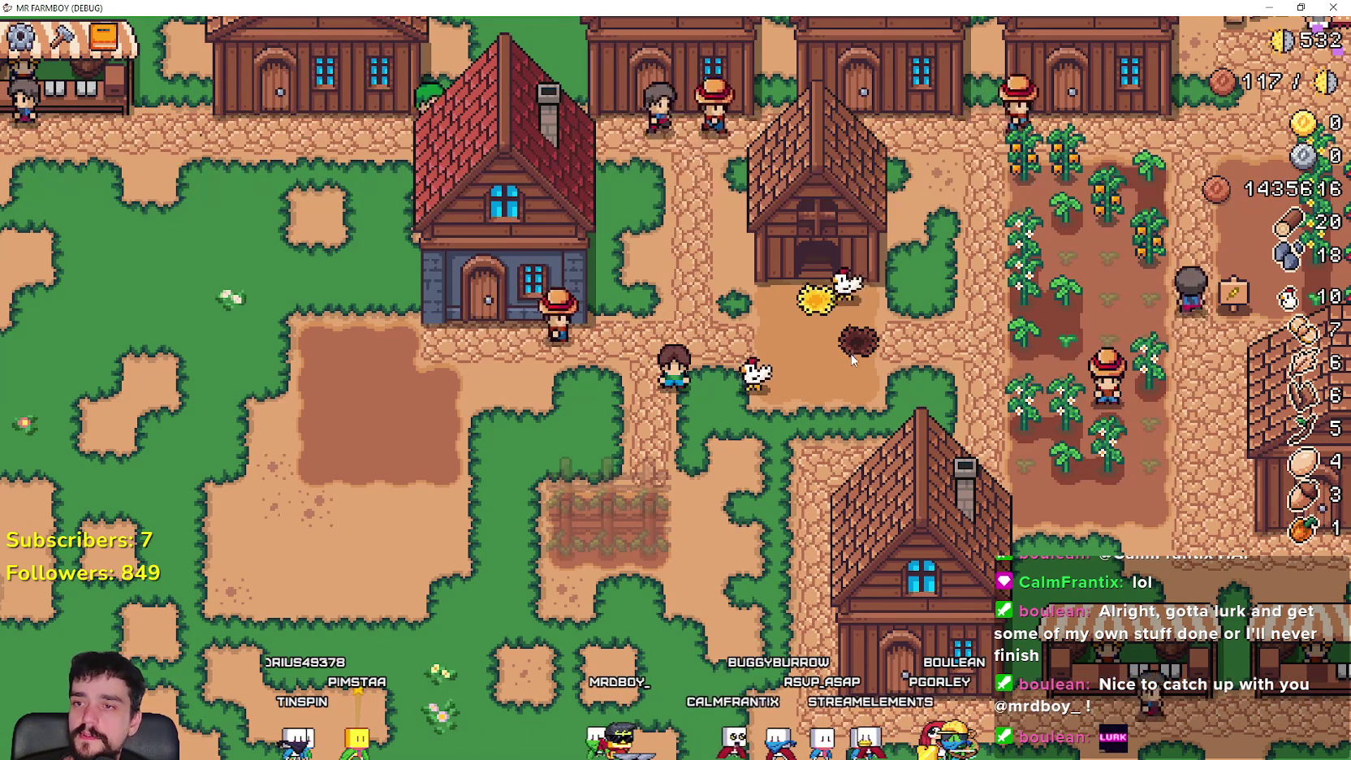
# - Walk by the coop, briefly open its chickens window, and head down to the warehouse
pyautogui.scroll(3, 861, 369)
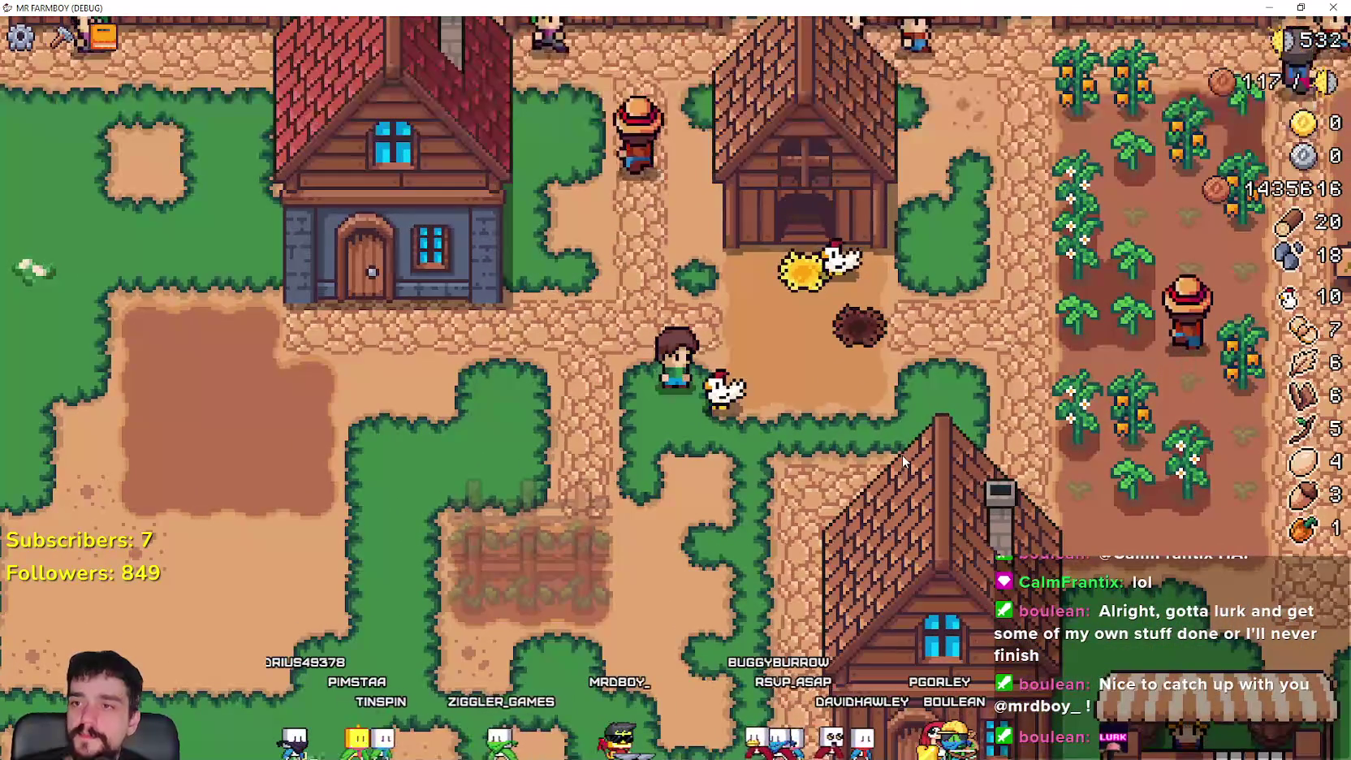
pyautogui.press('w')
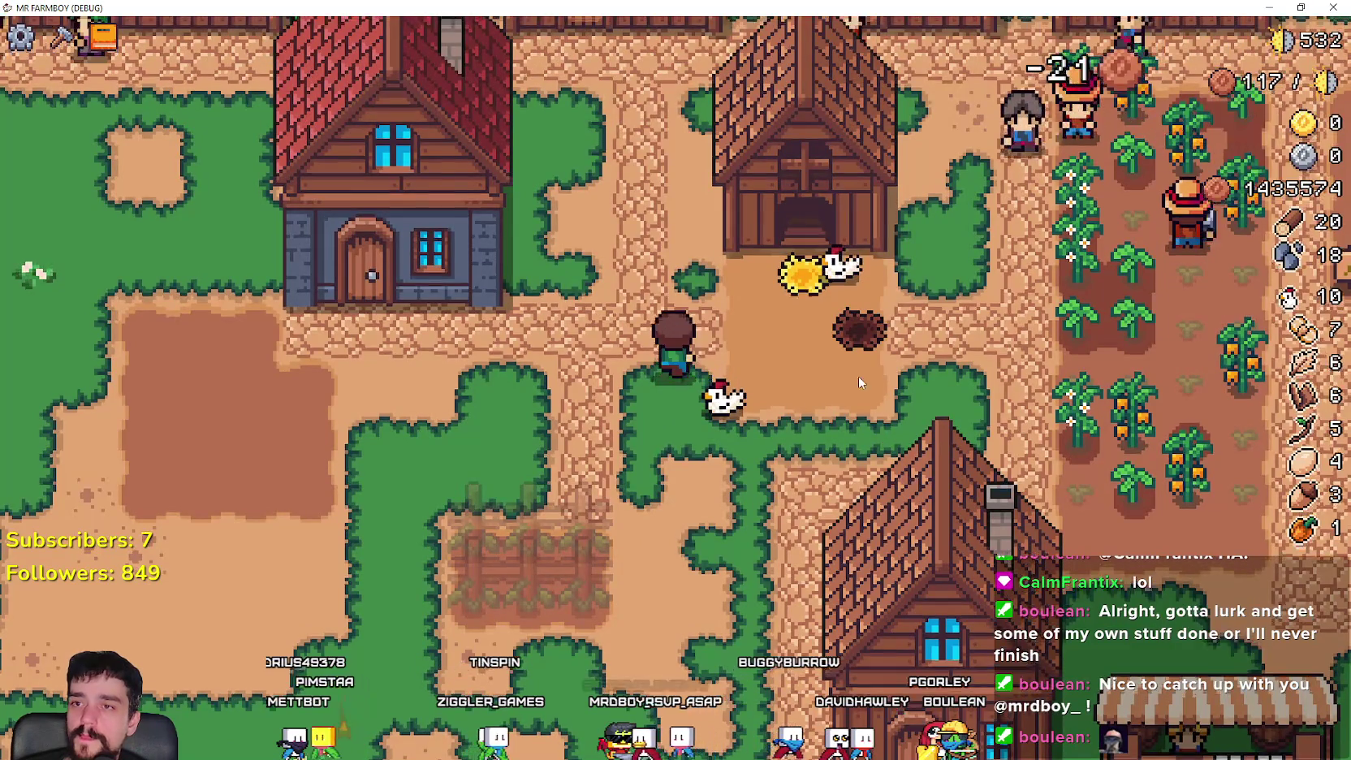
pyautogui.press('e')
pyautogui.press('d')
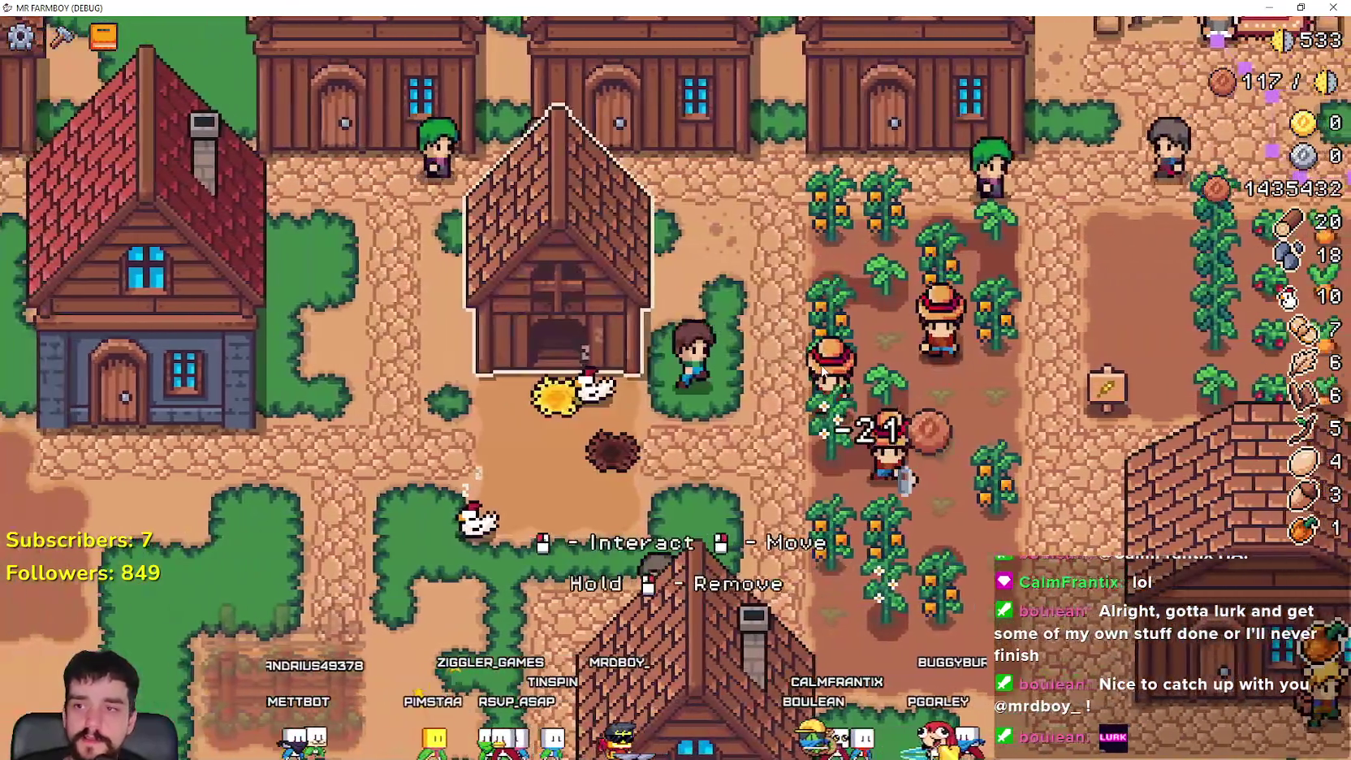
pyautogui.press('d')
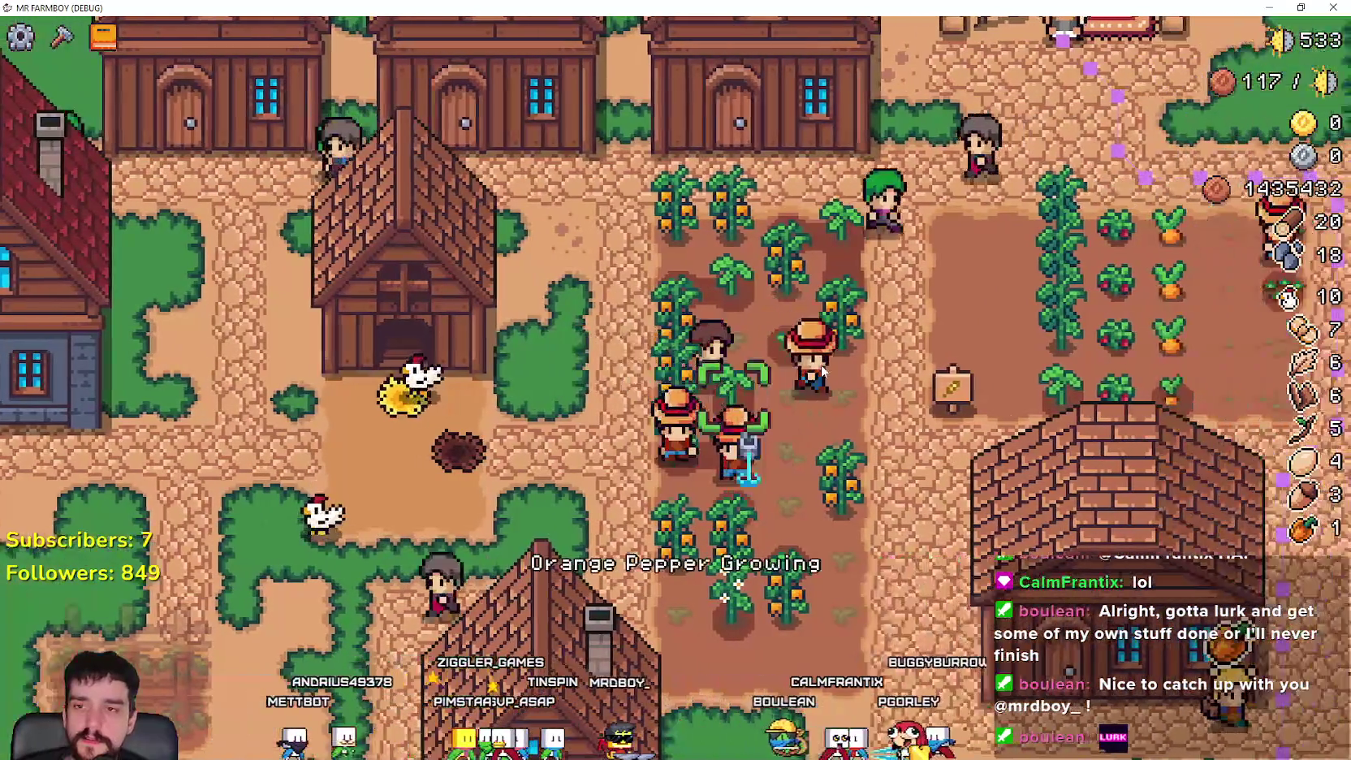
pyautogui.scroll(-2, 823, 371)
pyautogui.press('w')
pyautogui.press('d')
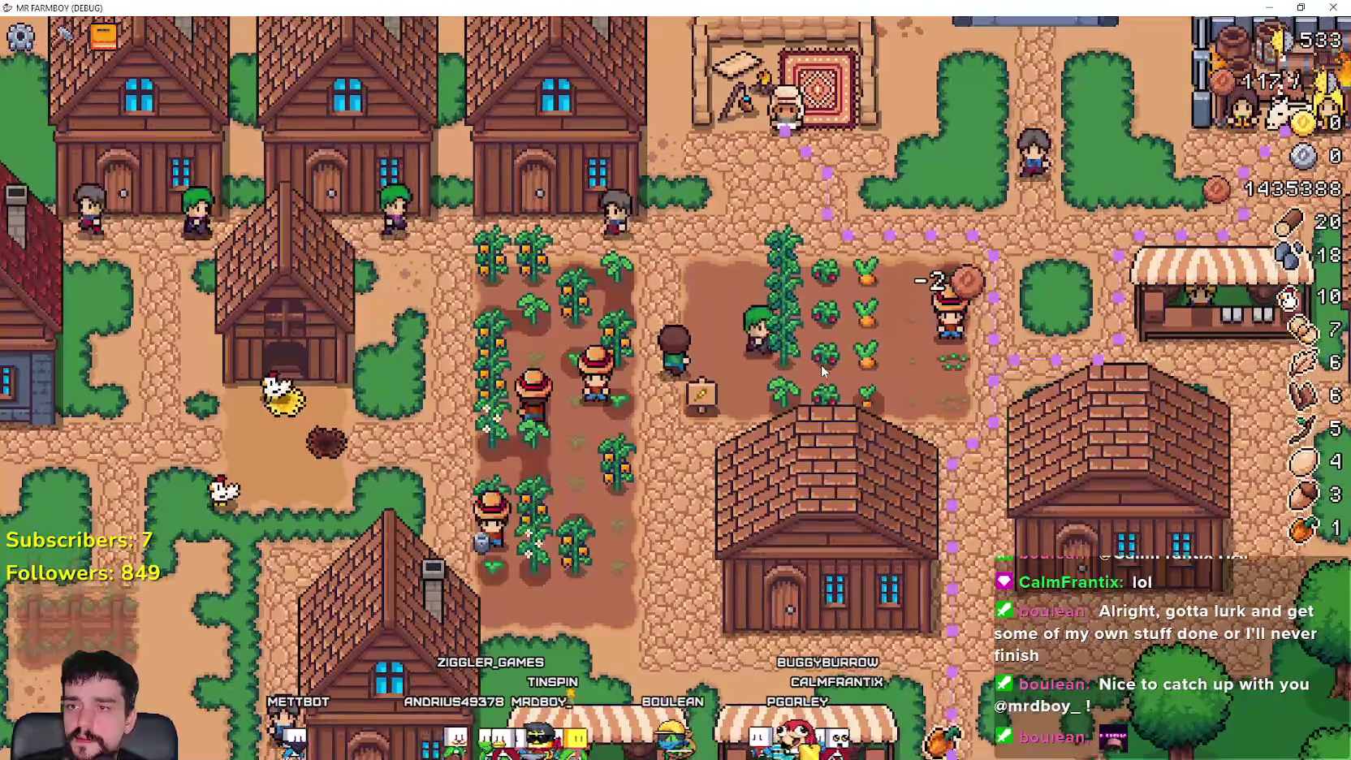
pyautogui.press('s')
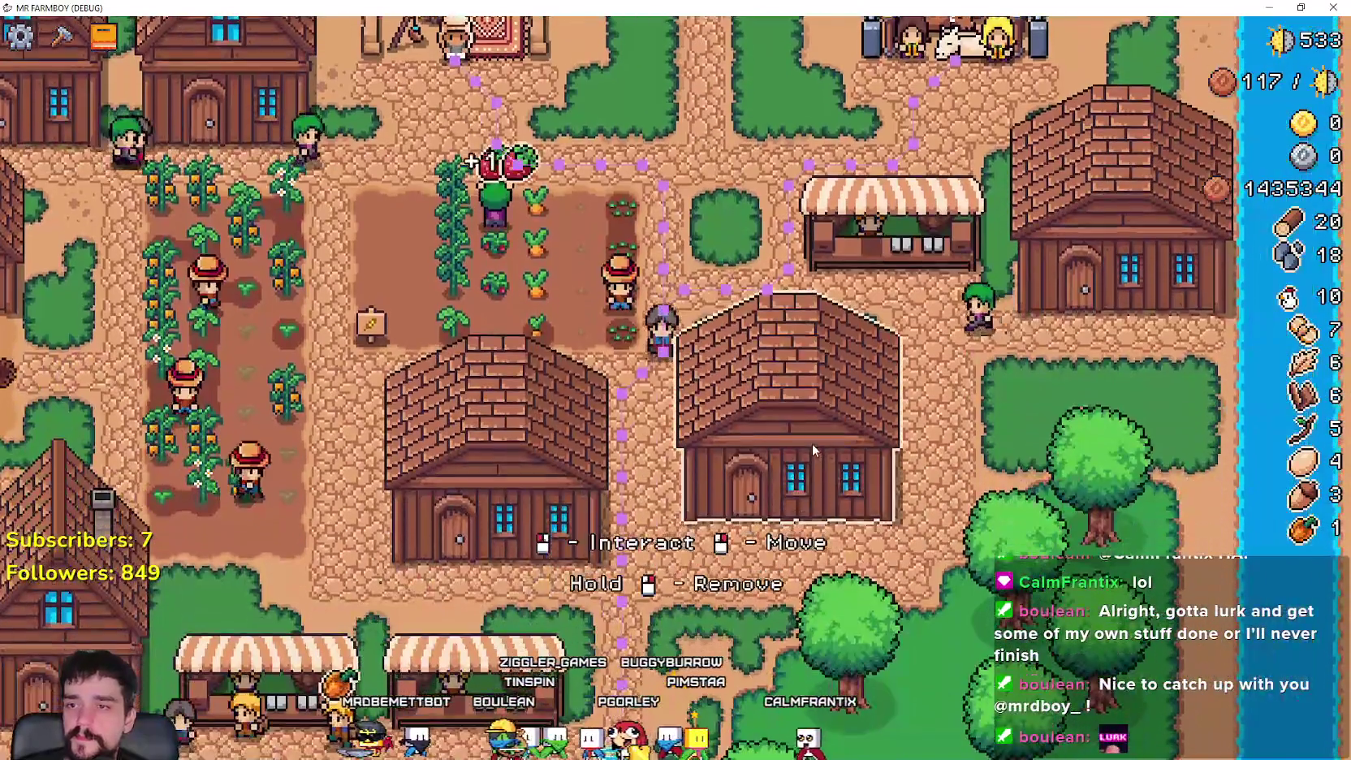
# - Withdraw Orange Peppers from warehouse stock in five batches of 100
pyautogui.click(812, 443)
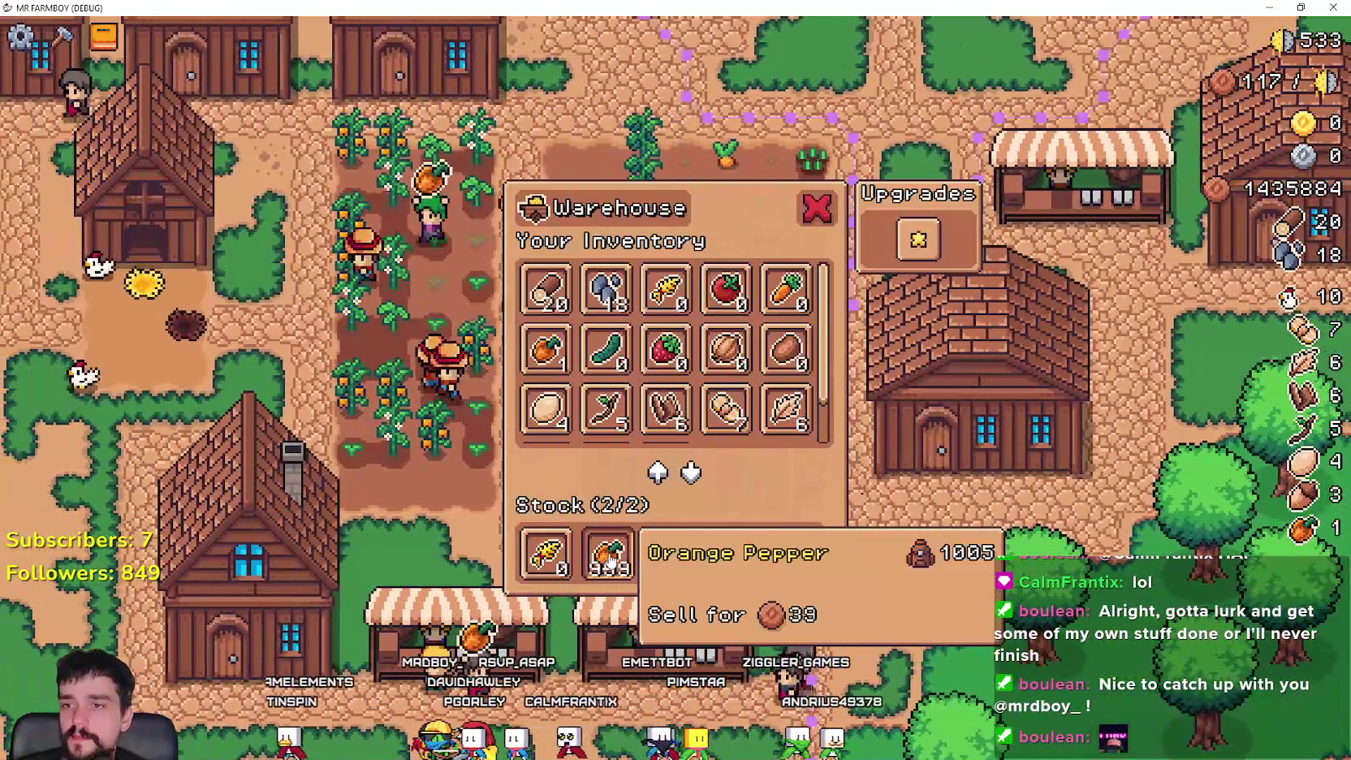
pyautogui.click(609, 556)
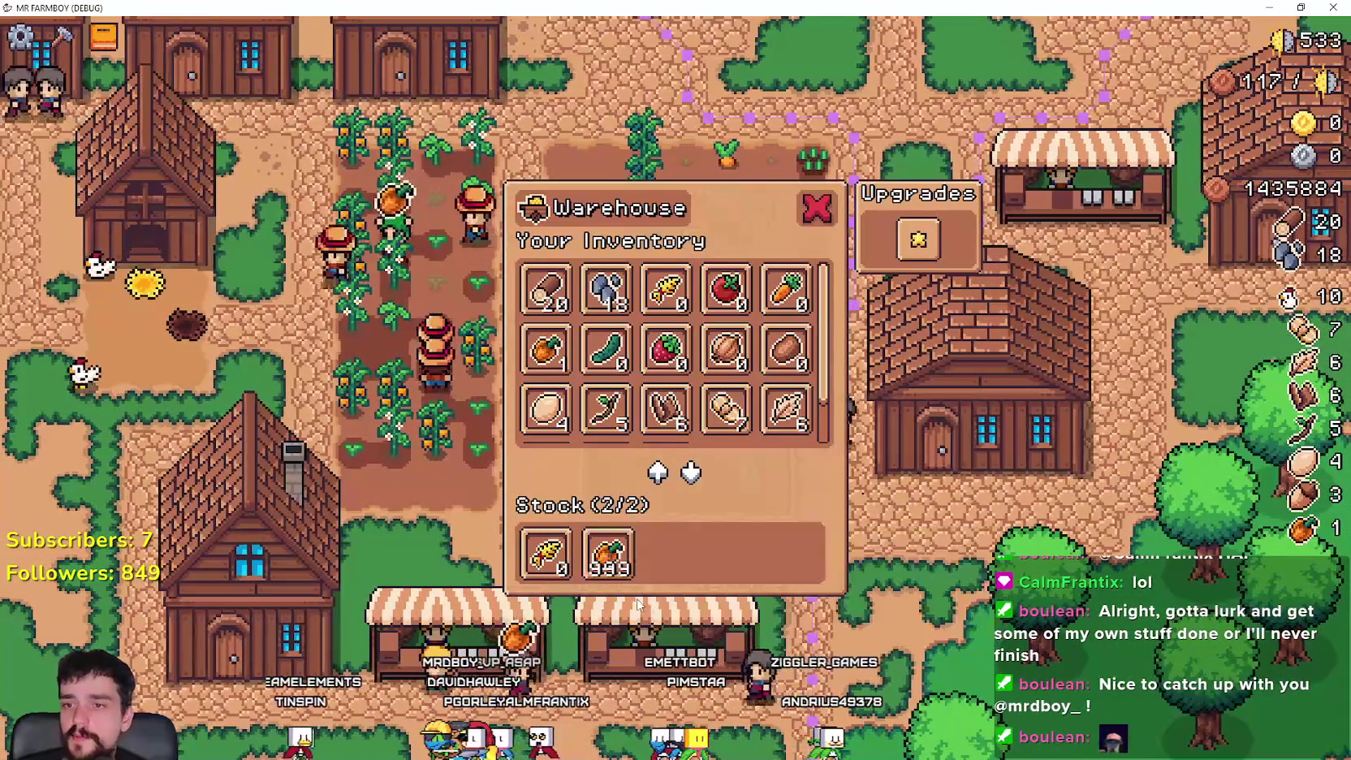
pyautogui.click(622, 556)
pyautogui.click(623, 556)
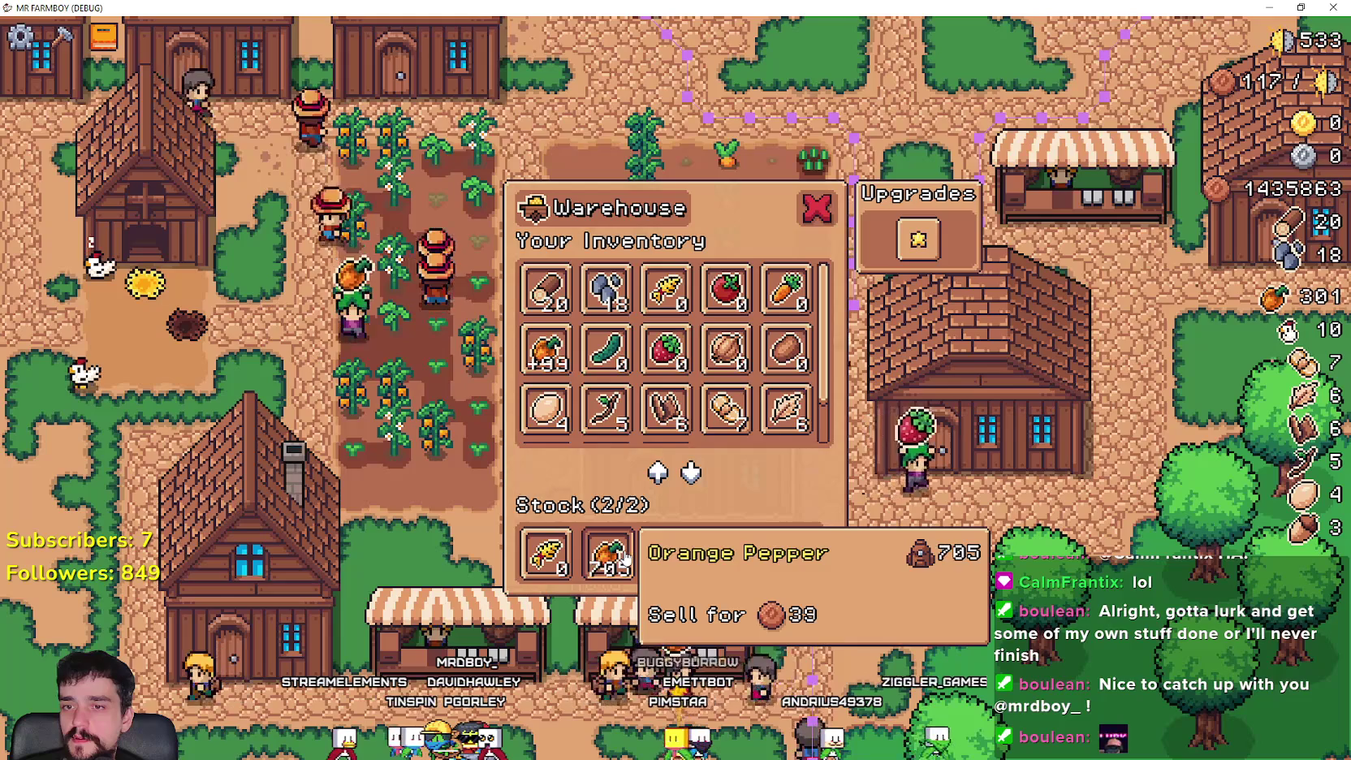
pyautogui.click(625, 556)
pyautogui.click(624, 556)
pyautogui.click(624, 556)
pyautogui.click(627, 557)
pyautogui.click(627, 557)
pyautogui.click(630, 558)
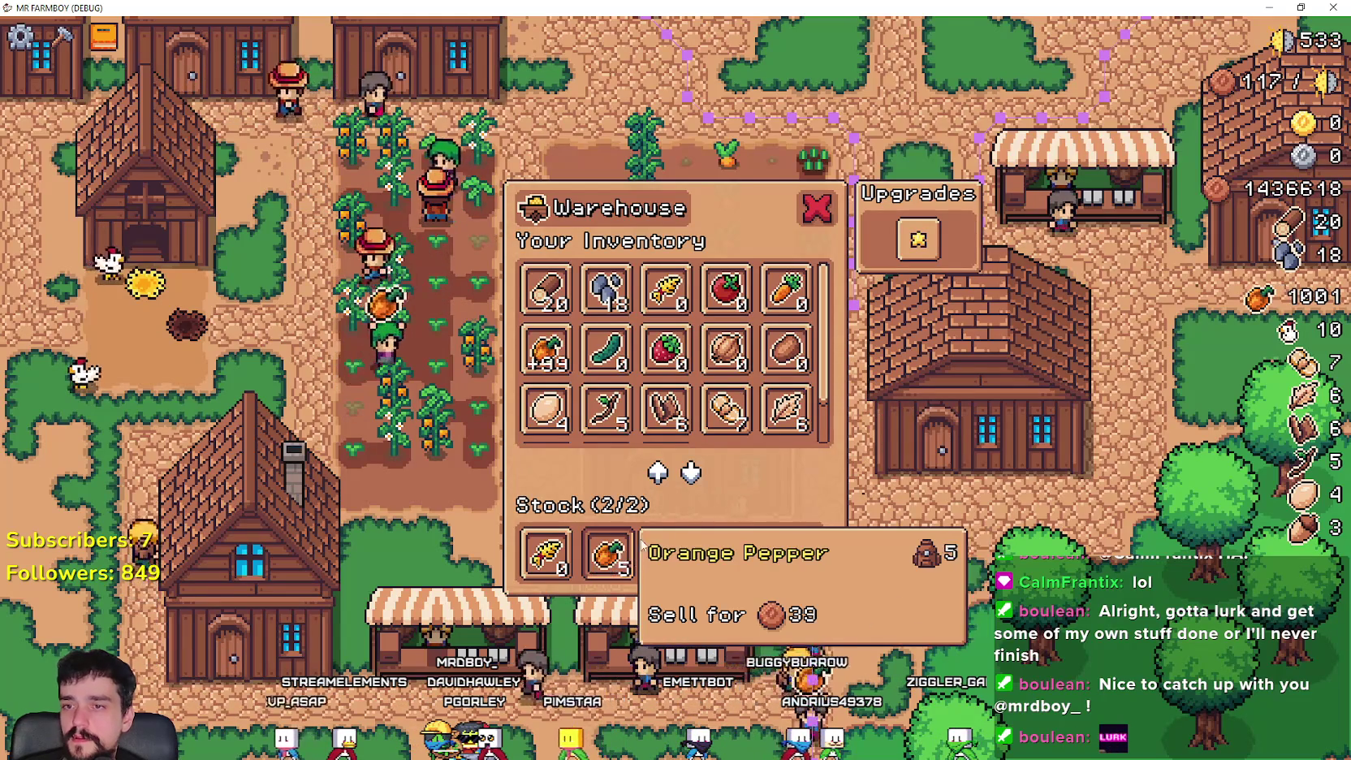
pyautogui.press('Escape')
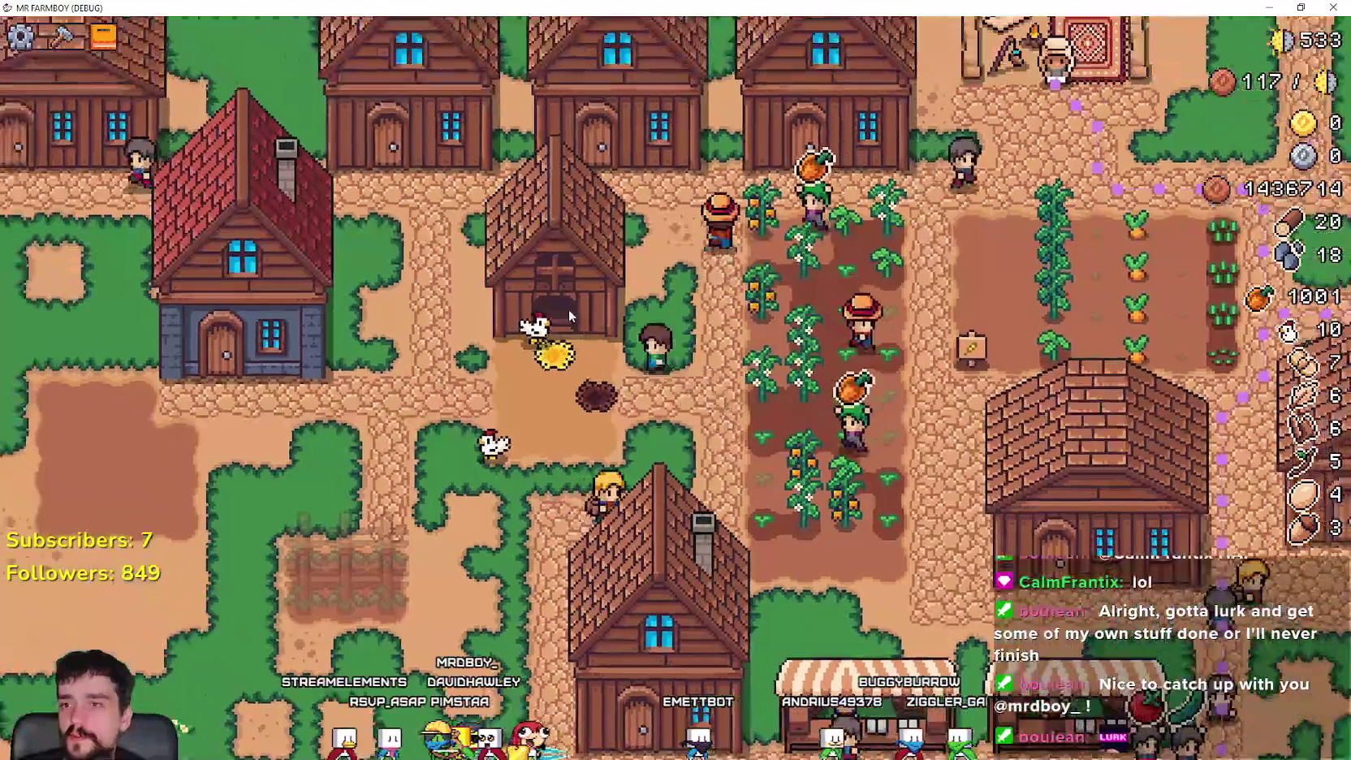
# - Put the Orange Peppers into the coop as chicken food
pyautogui.click(585, 308)
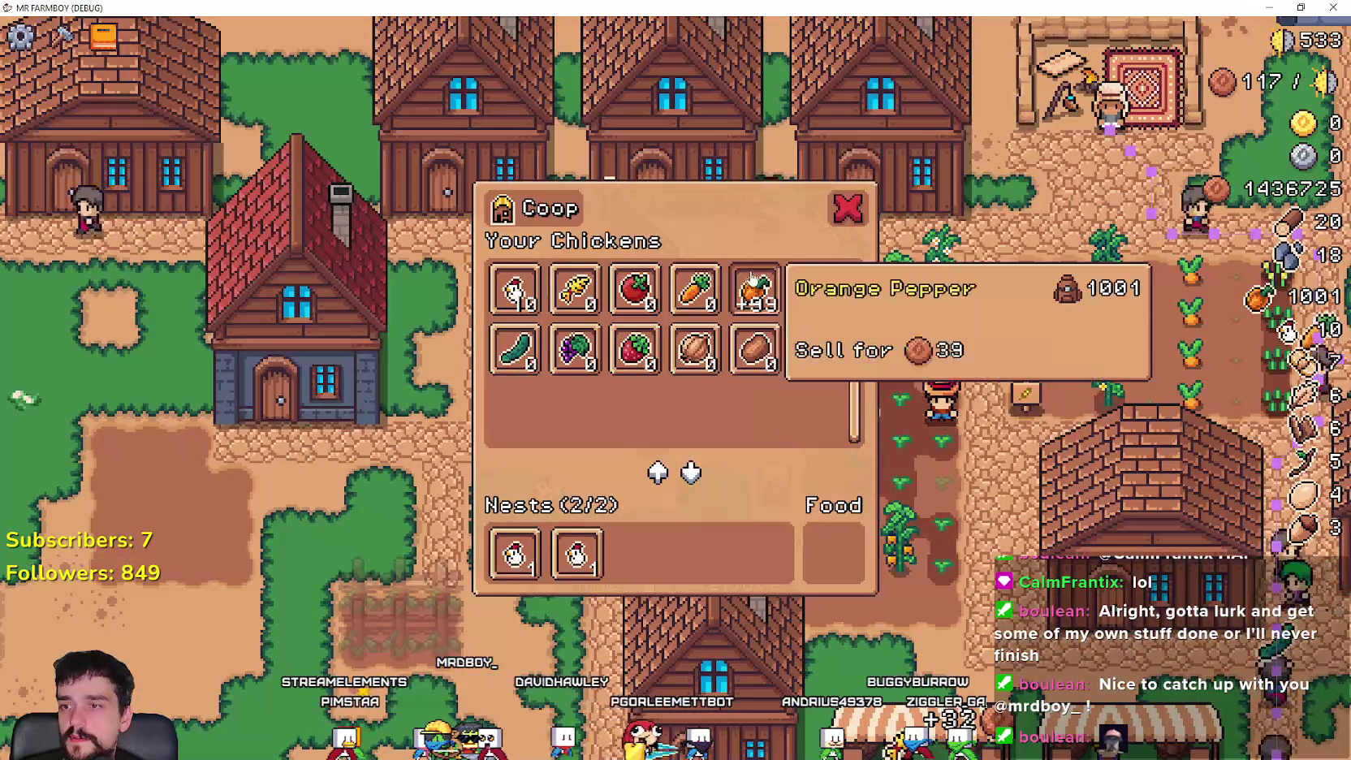
pyautogui.click(770, 304)
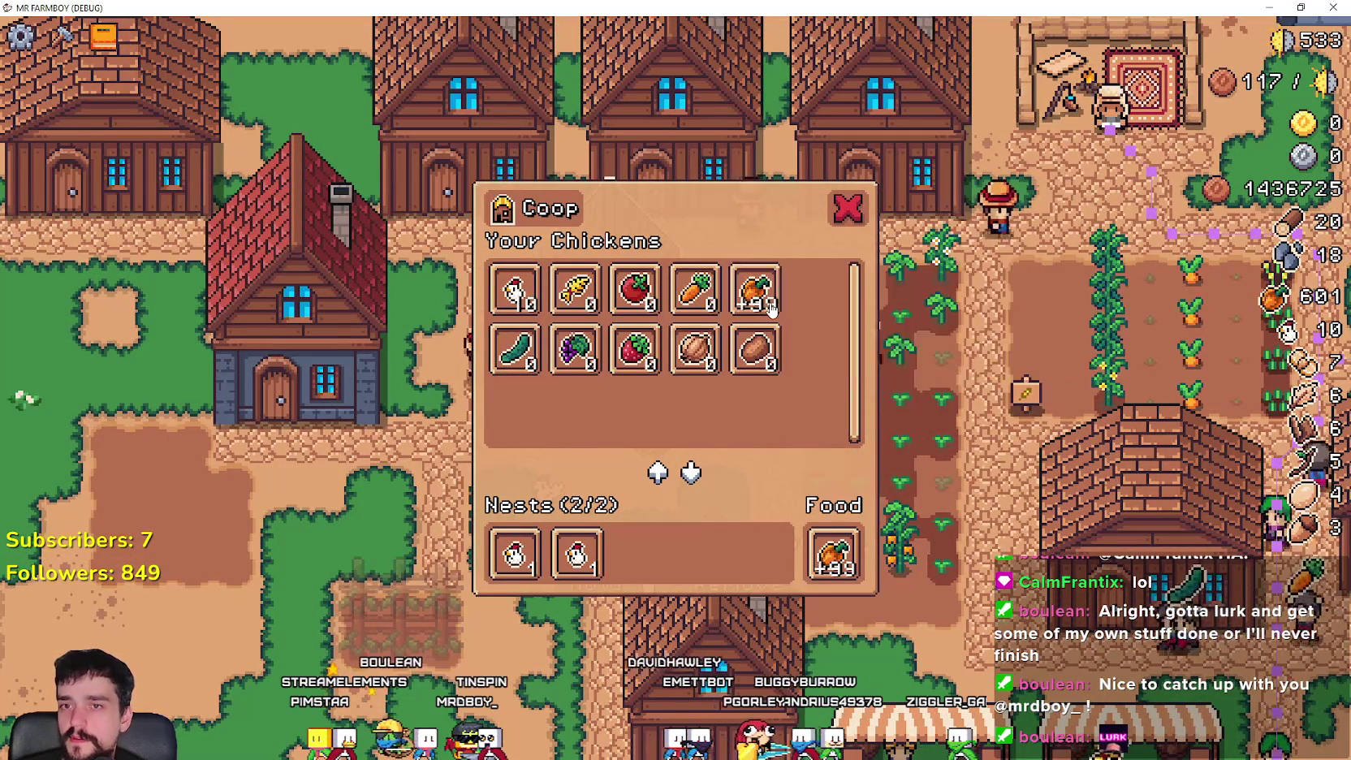
pyautogui.click(771, 305)
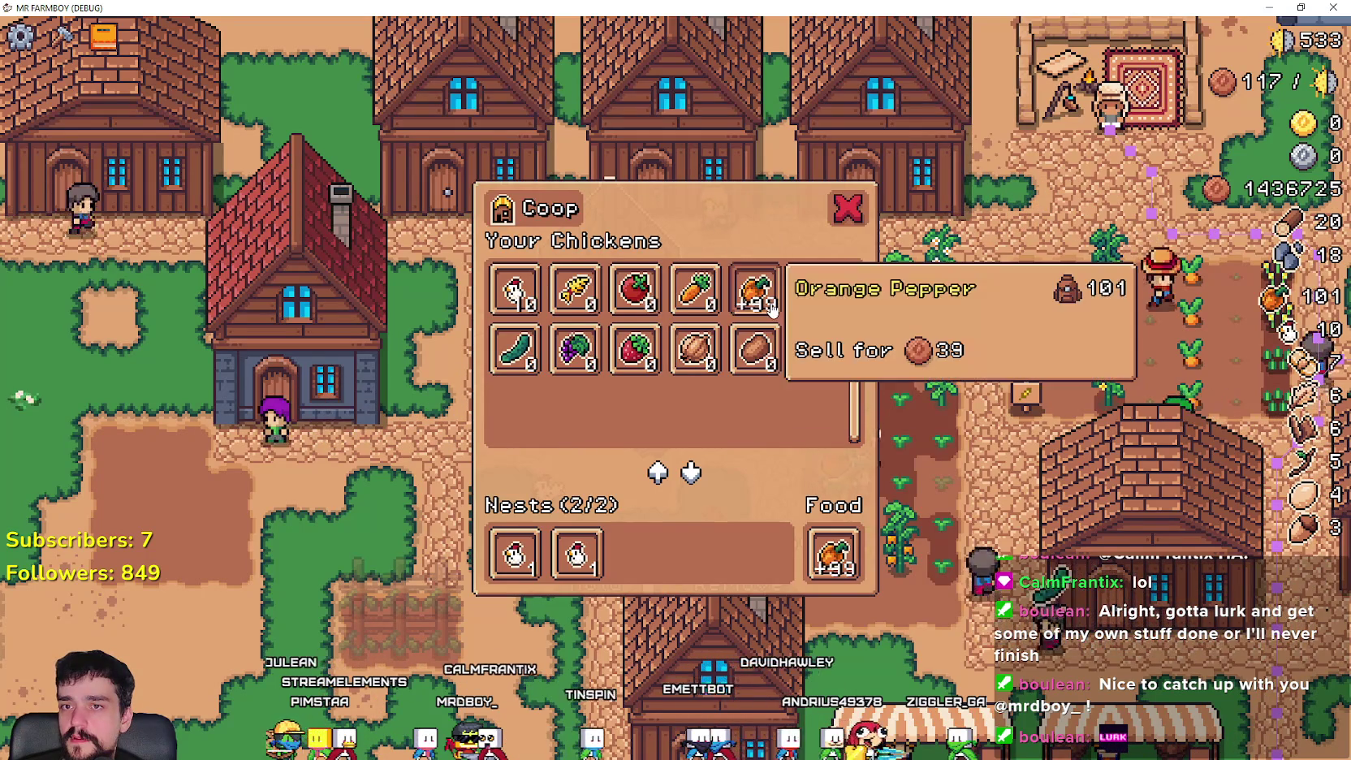
pyautogui.click(770, 304)
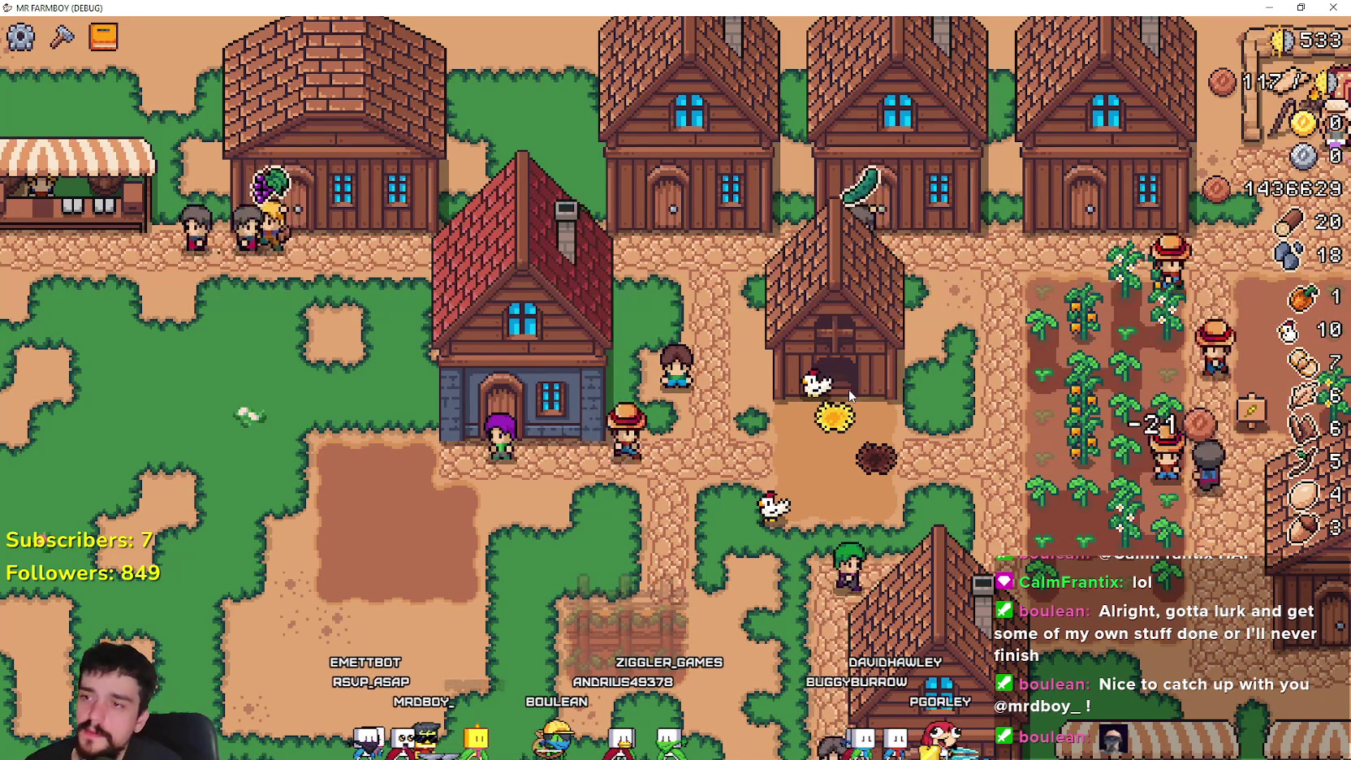
# - Pause the game and return to rancher_npc.gd in Godot
pyautogui.press('Escape')
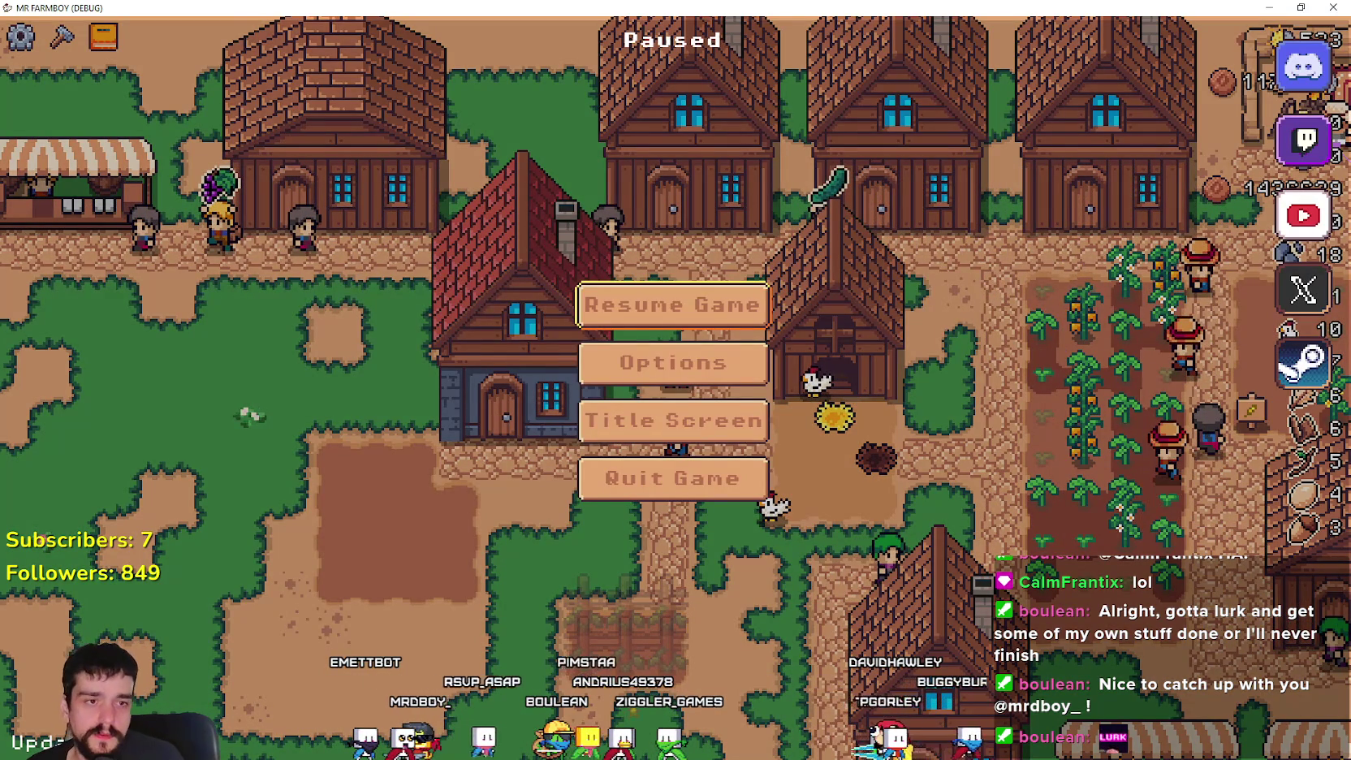
pyautogui.hotkey('alt', 'Tab')
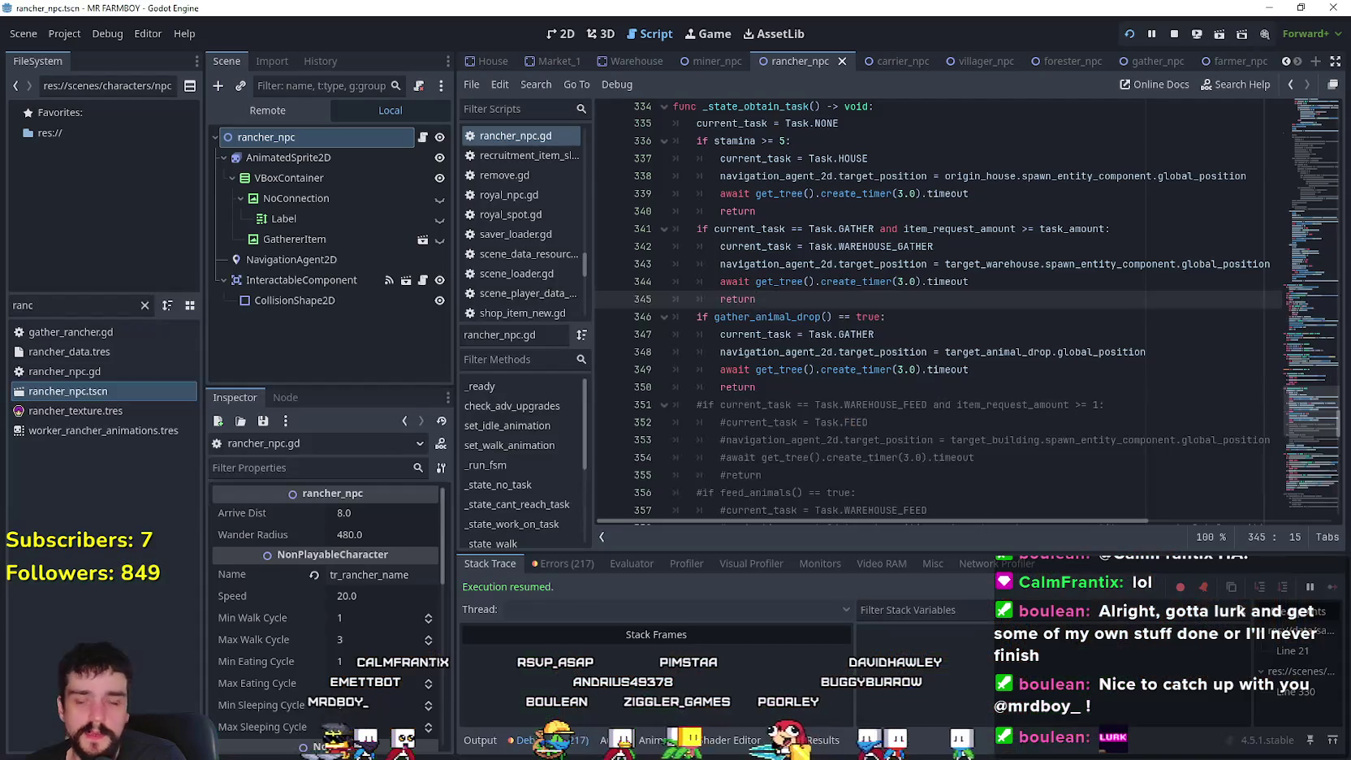
pyautogui.scroll(2, 1126, 345)
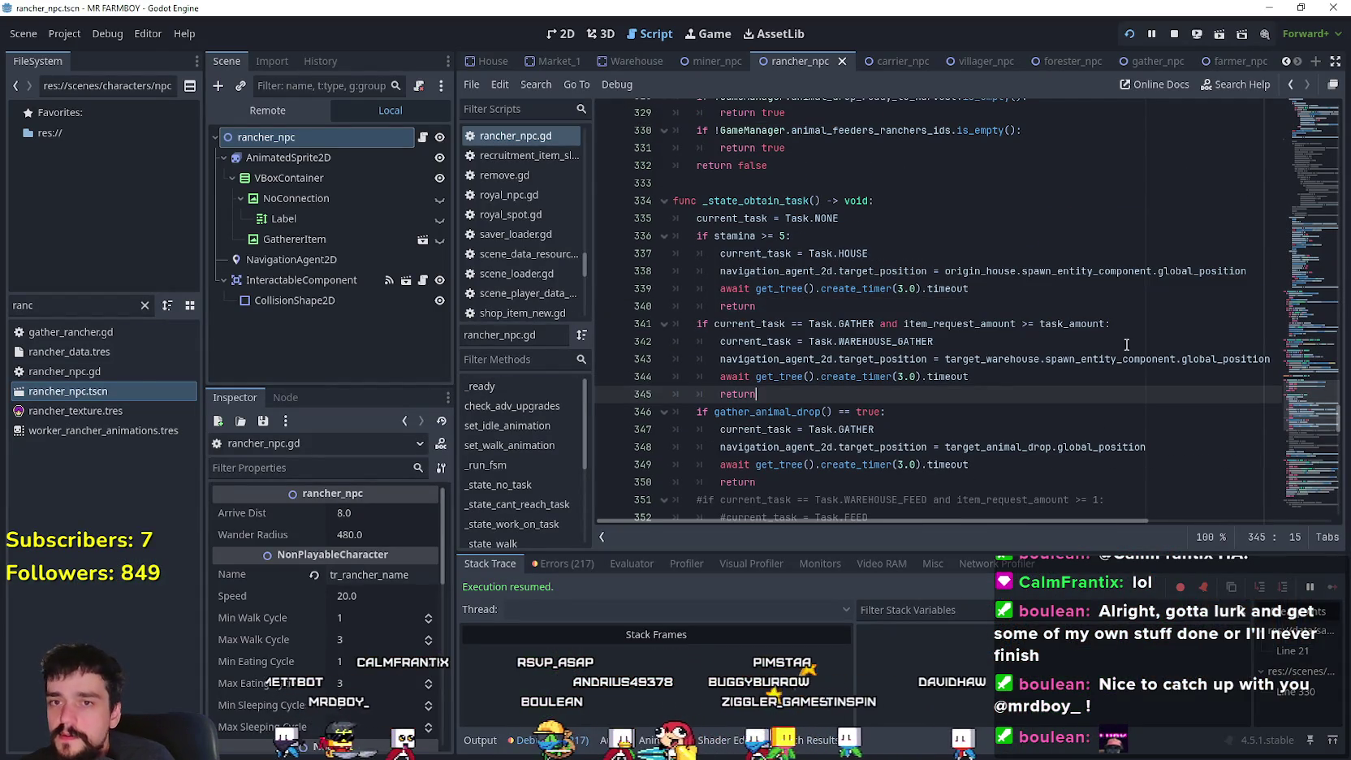
pyautogui.scroll(10, 1310, 398)
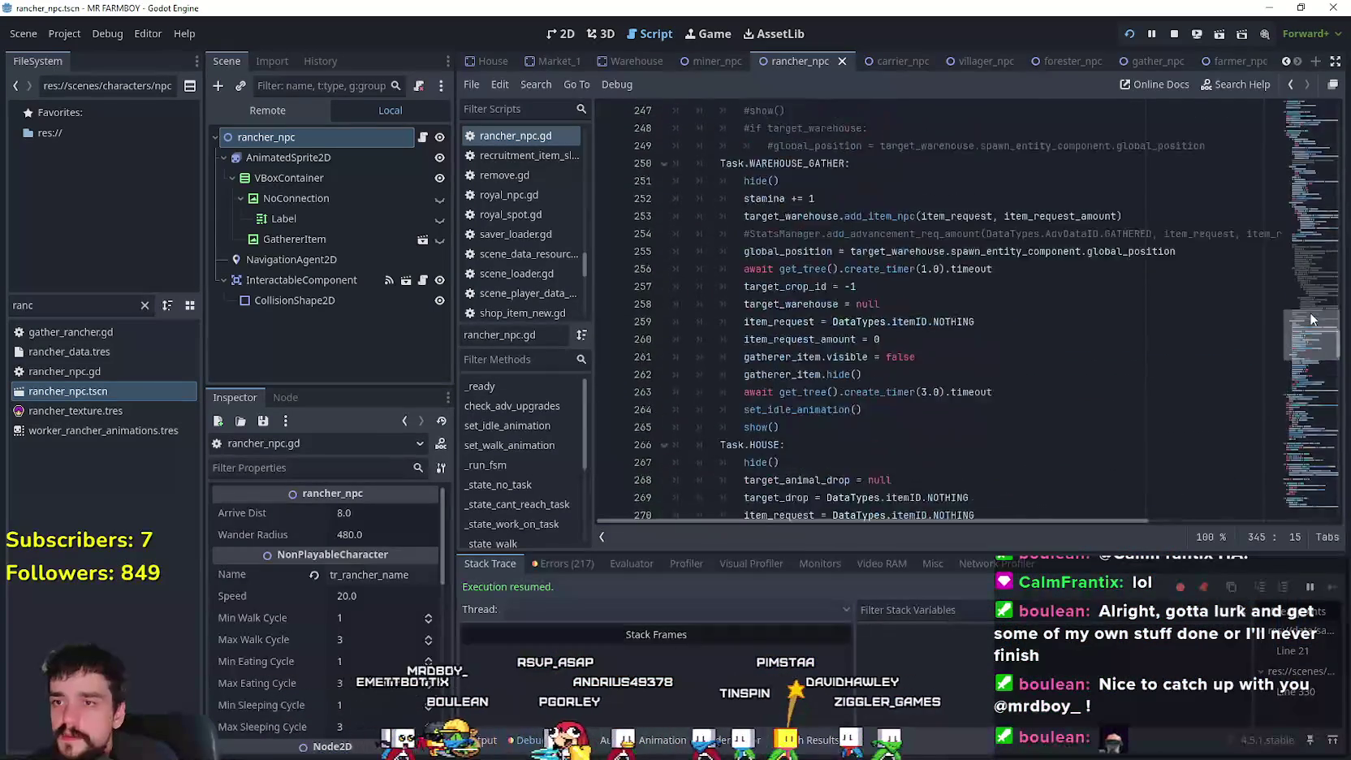
pyautogui.scroll(-8, 1311, 373)
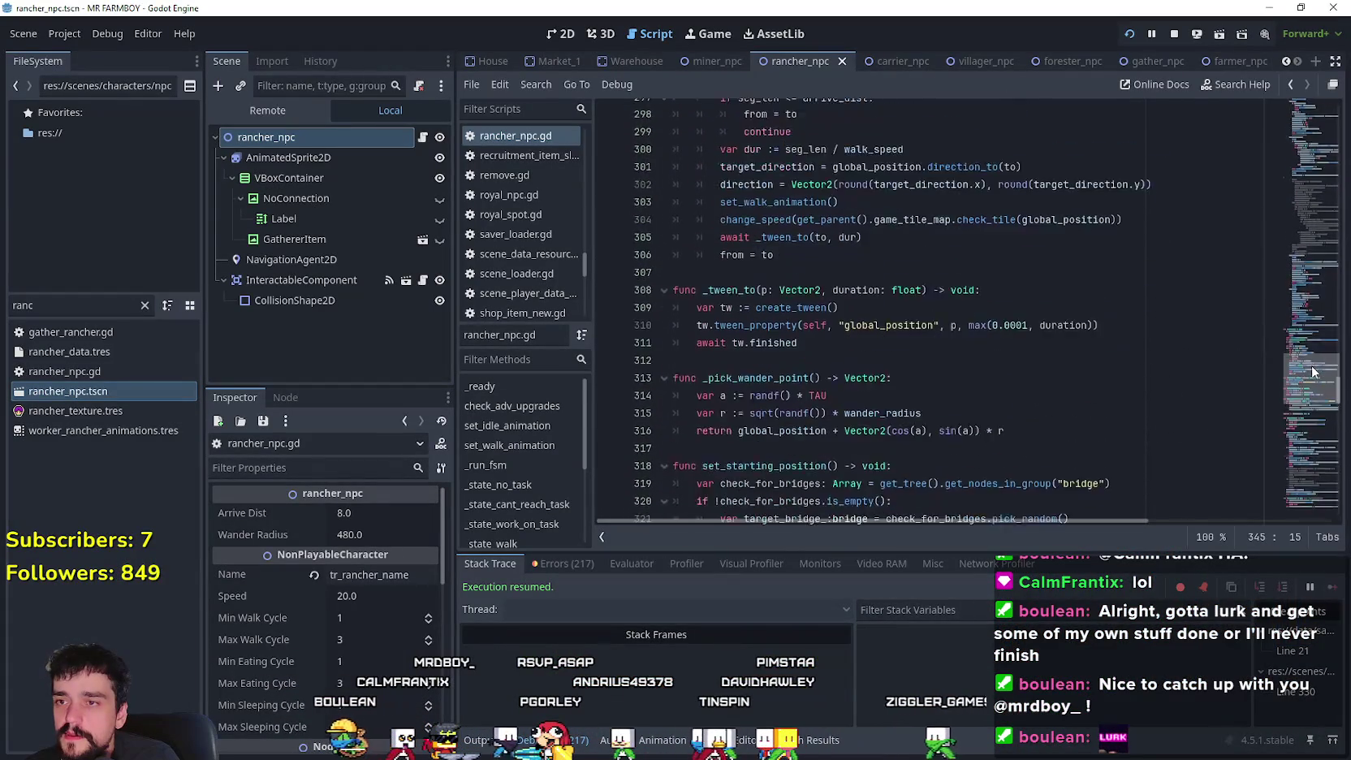
# - Browse to the while !check_animals() loop and place the caret on its wait at line 279
pyautogui.click(745, 415)
pyautogui.scroll(-2, 751, 398)
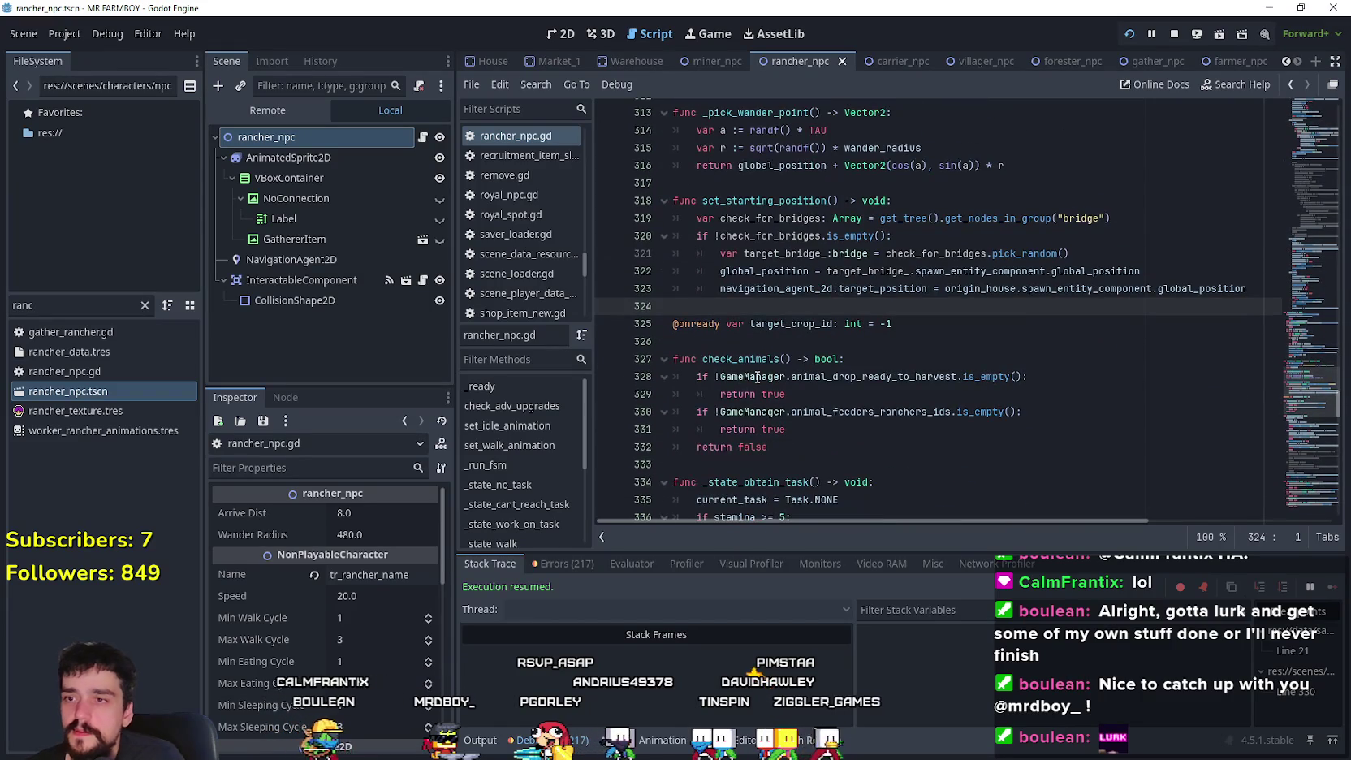
pyautogui.click(804, 429)
pyautogui.click(748, 358)
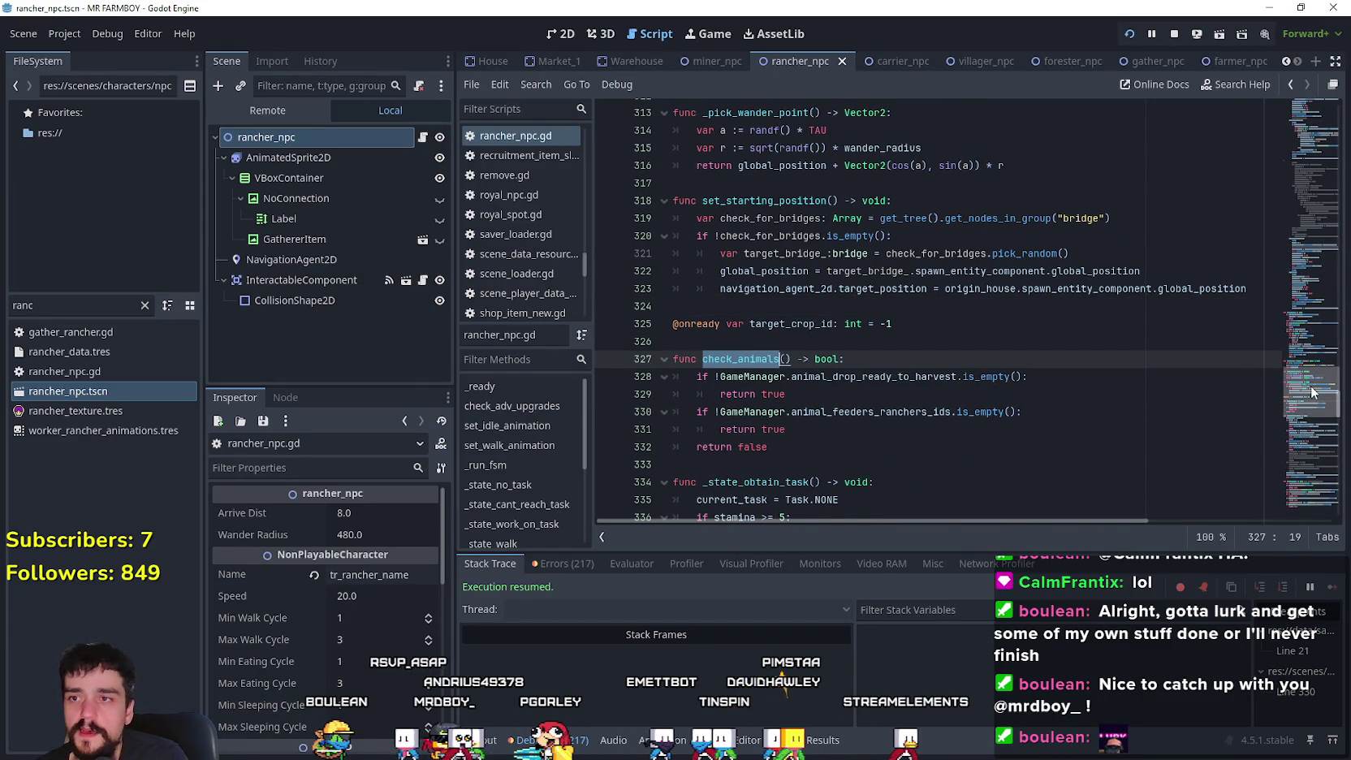
pyautogui.moveTo(1313, 393); pyautogui.dragTo(1320, 344)
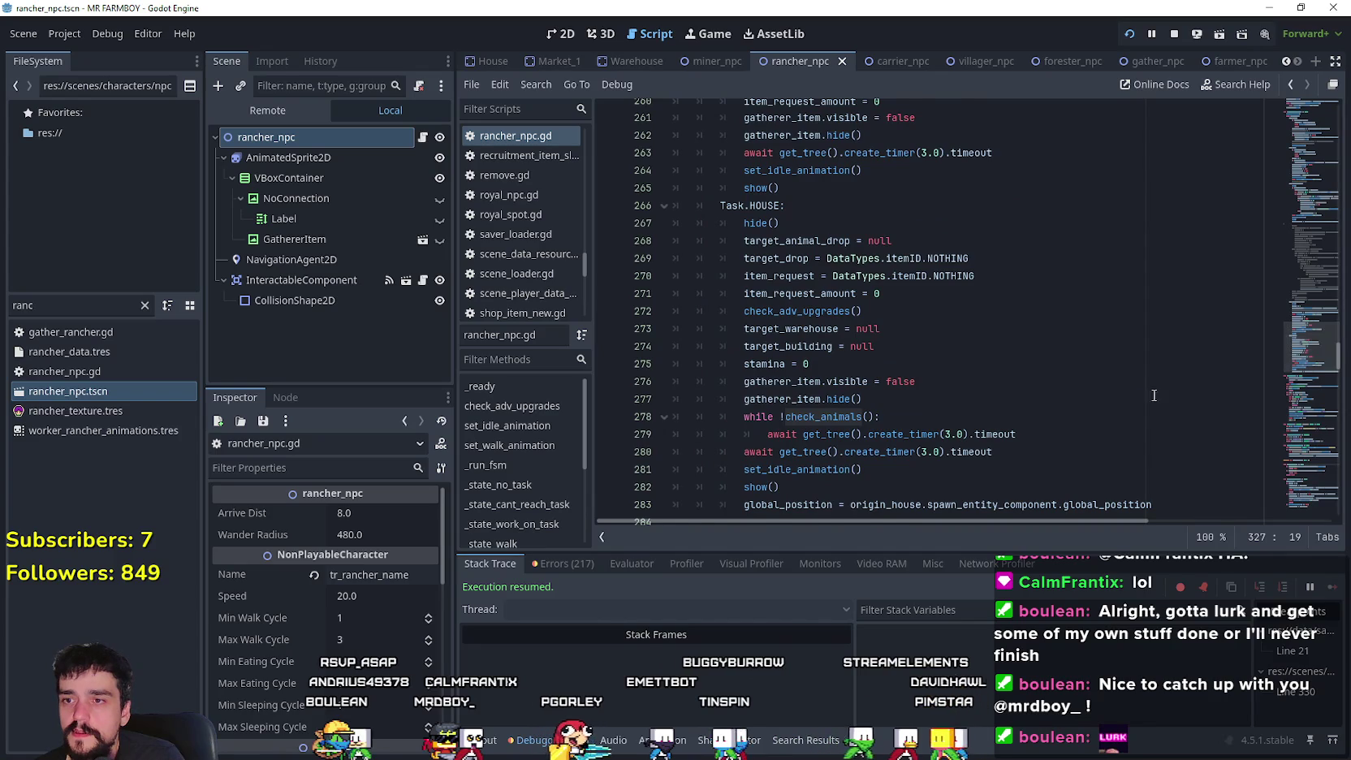
pyautogui.scroll(-1, 1153, 396)
pyautogui.click(767, 382)
pyautogui.click(601, 382)
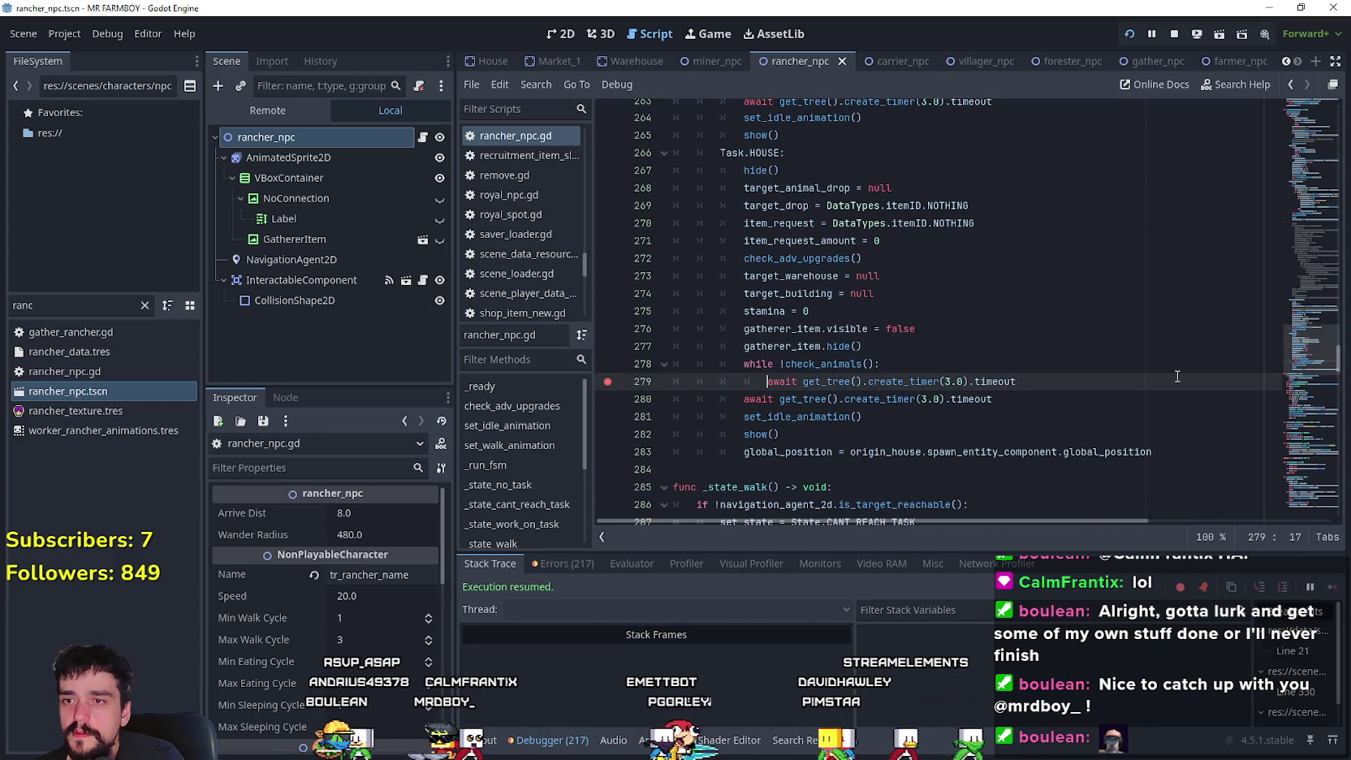
pyautogui.click(1092, 382)
pyautogui.hotkey('alt', 'Tab')
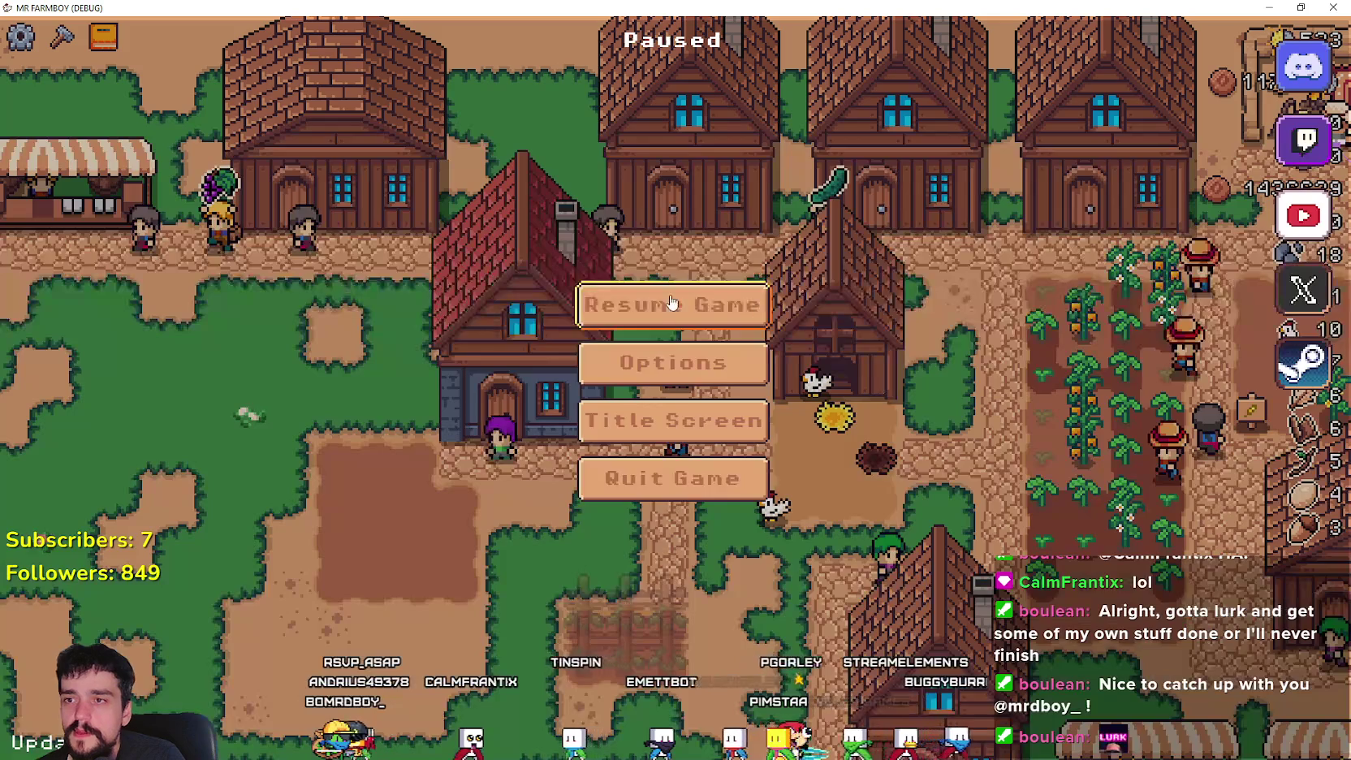
pyautogui.press('Escape')
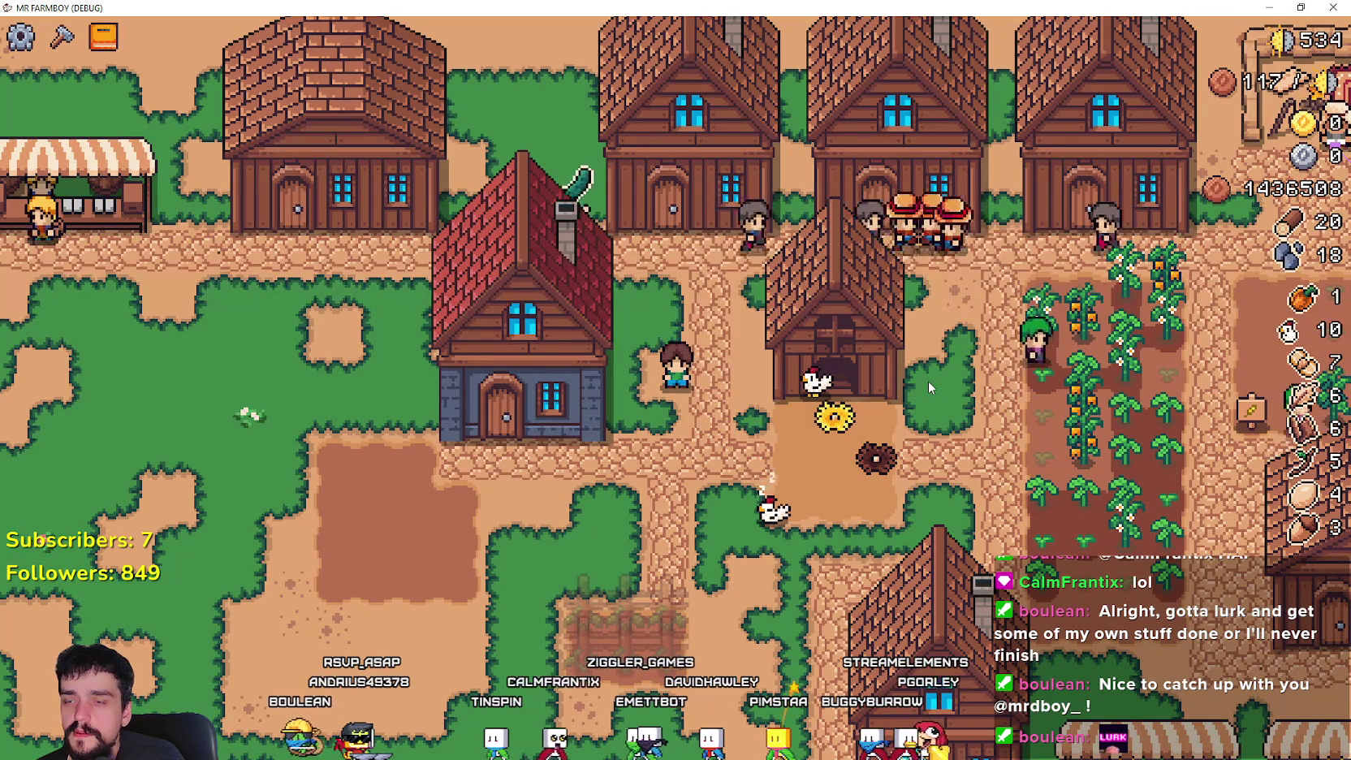
pyautogui.hotkey('alt', 'Tab')
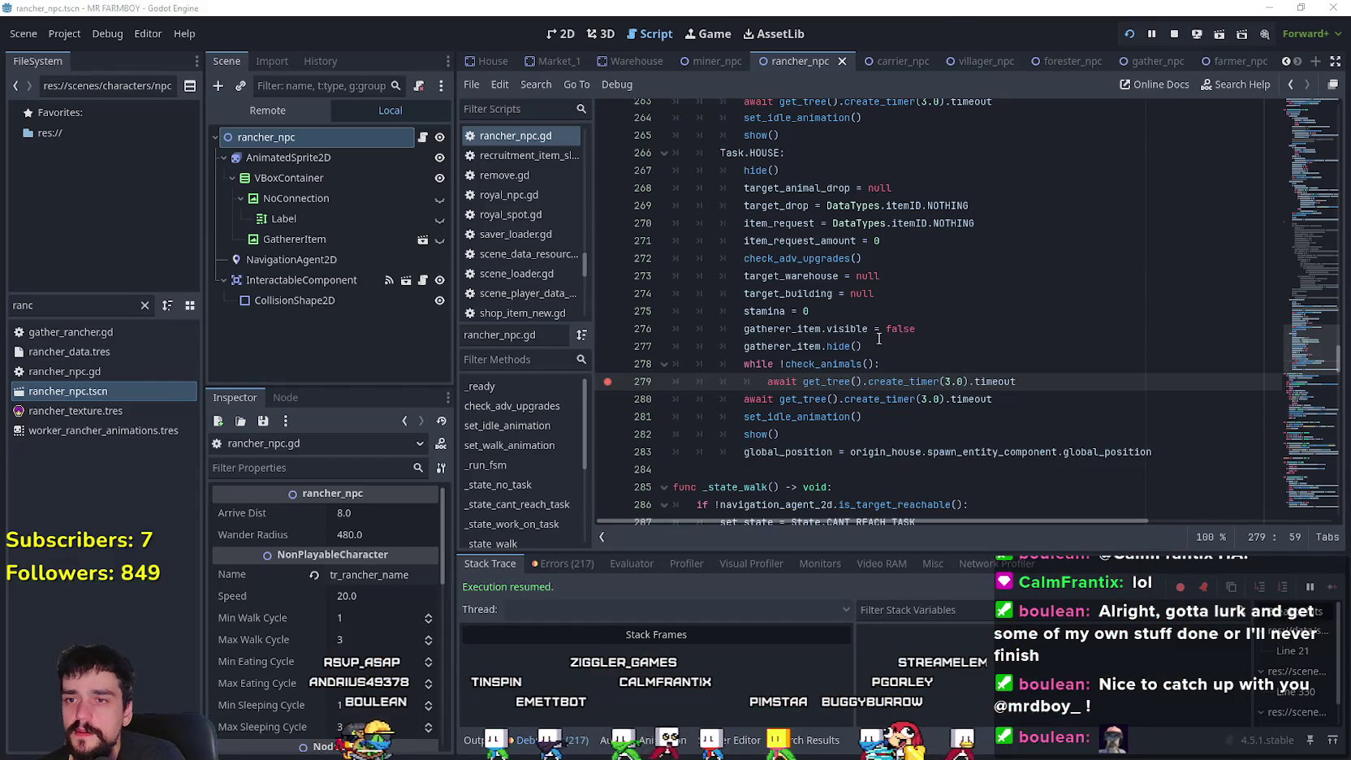
pyautogui.hotkey('alt', 'Tab')
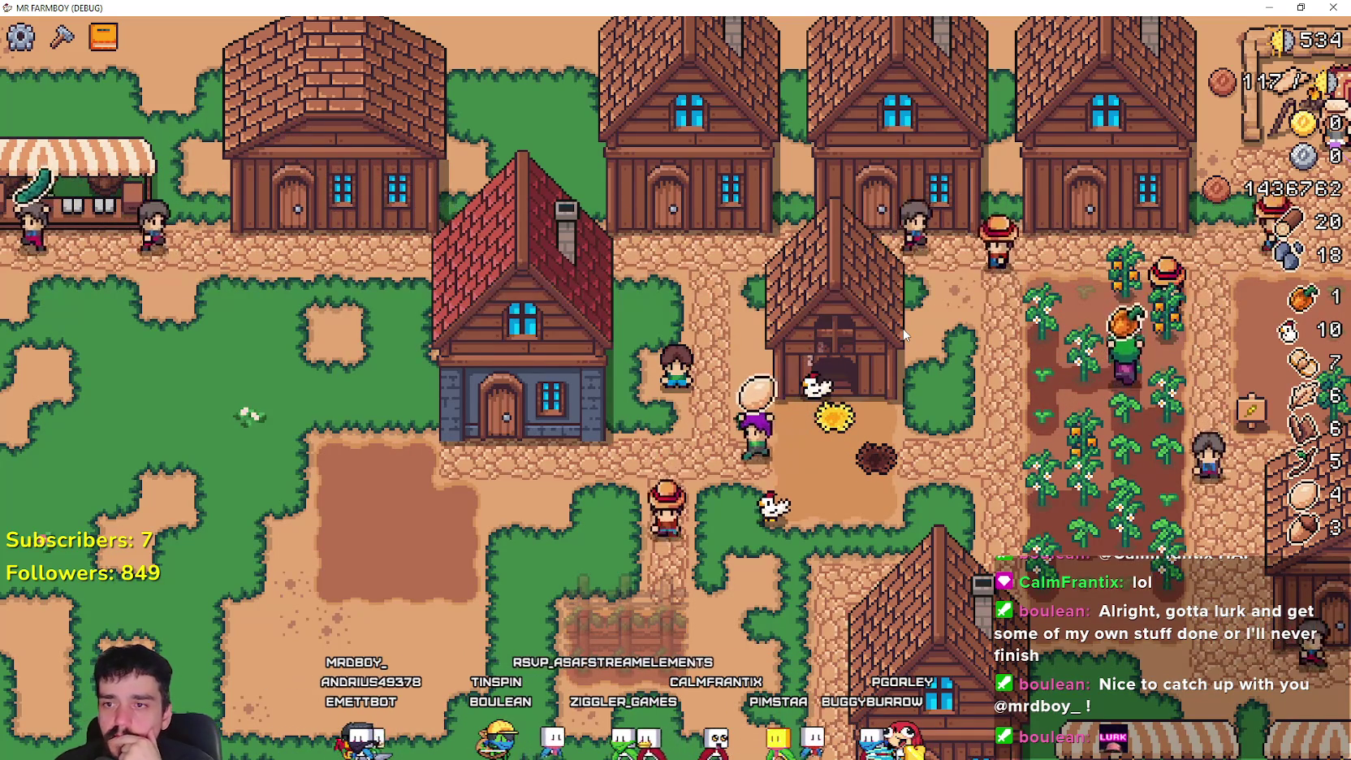
pyautogui.press('Escape')
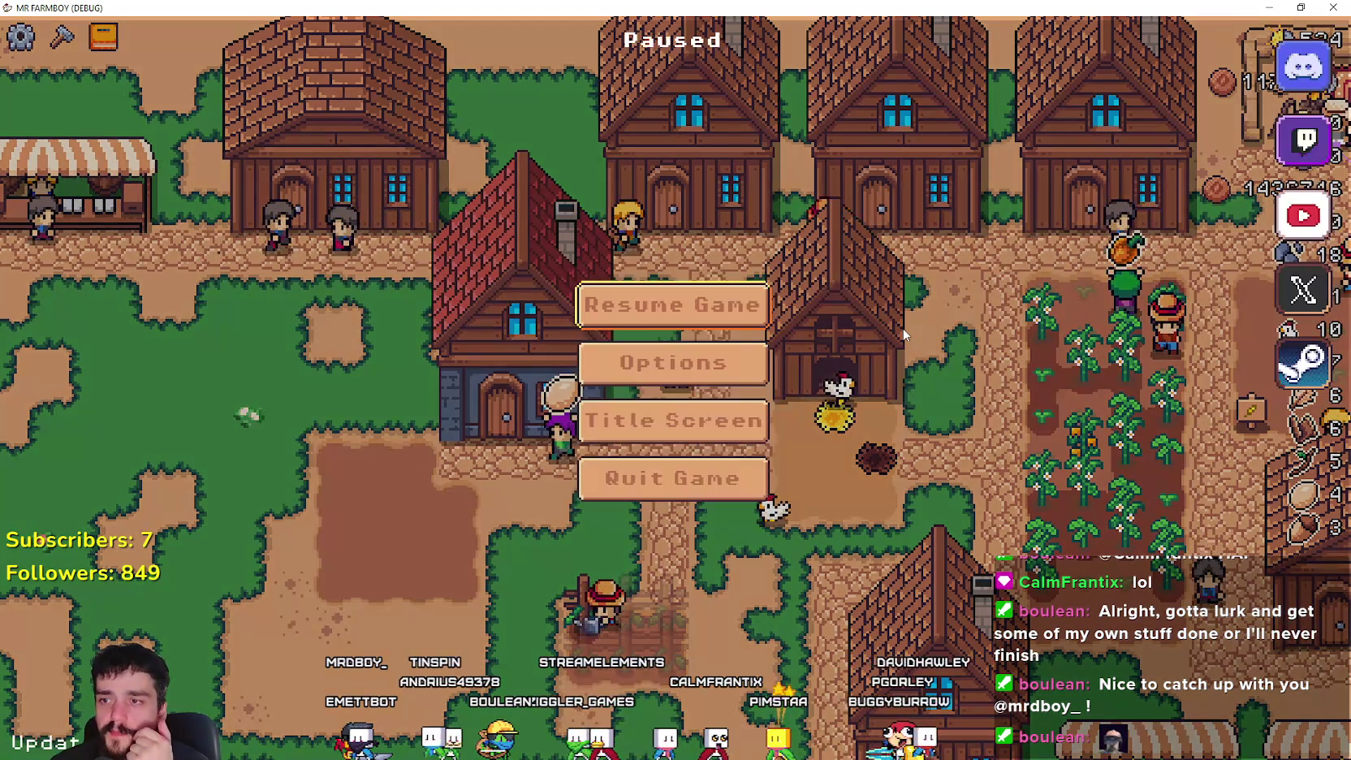
pyautogui.hotkey('alt', 'Tab')
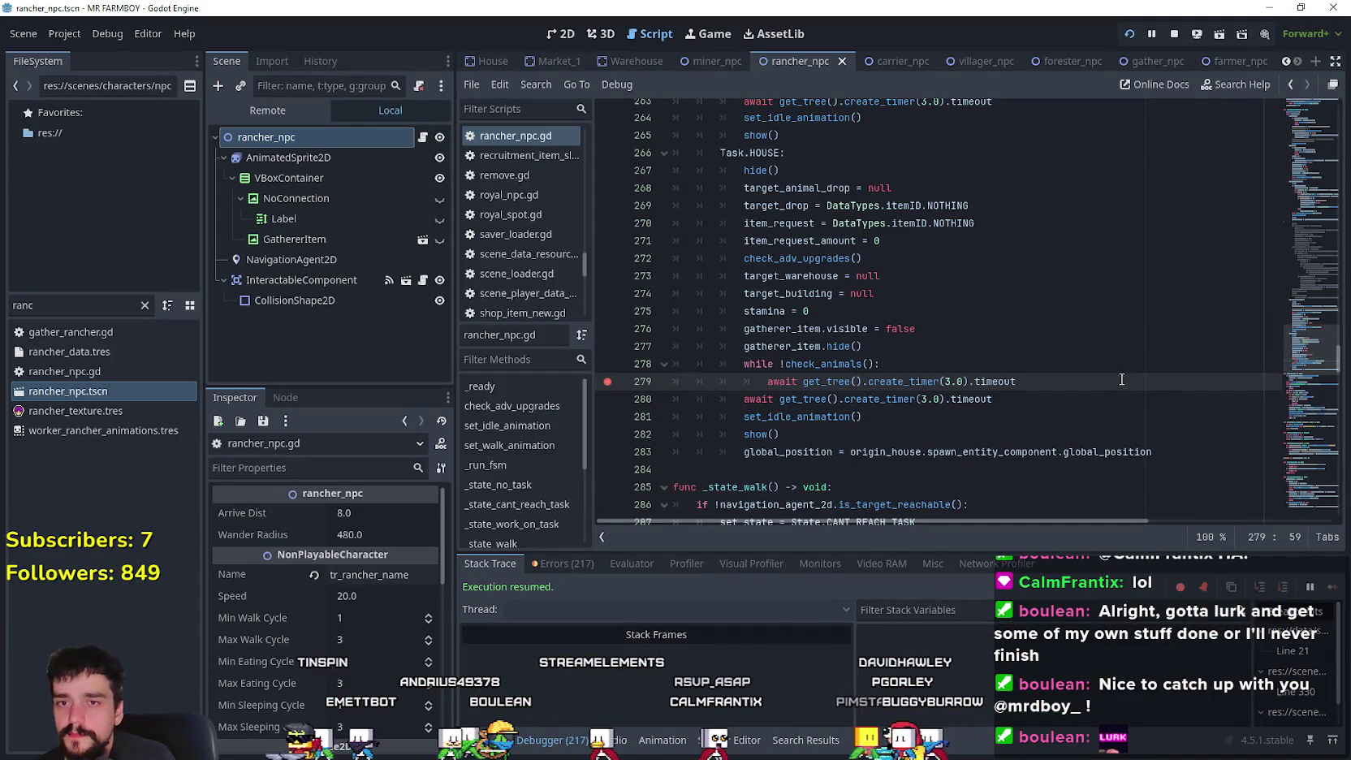
# - Scroll through _state_work_on_task and highlight WAREHOUSE_FEED on line 194
pyautogui.moveTo(1316, 343); pyautogui.dragTo(1306, 261)
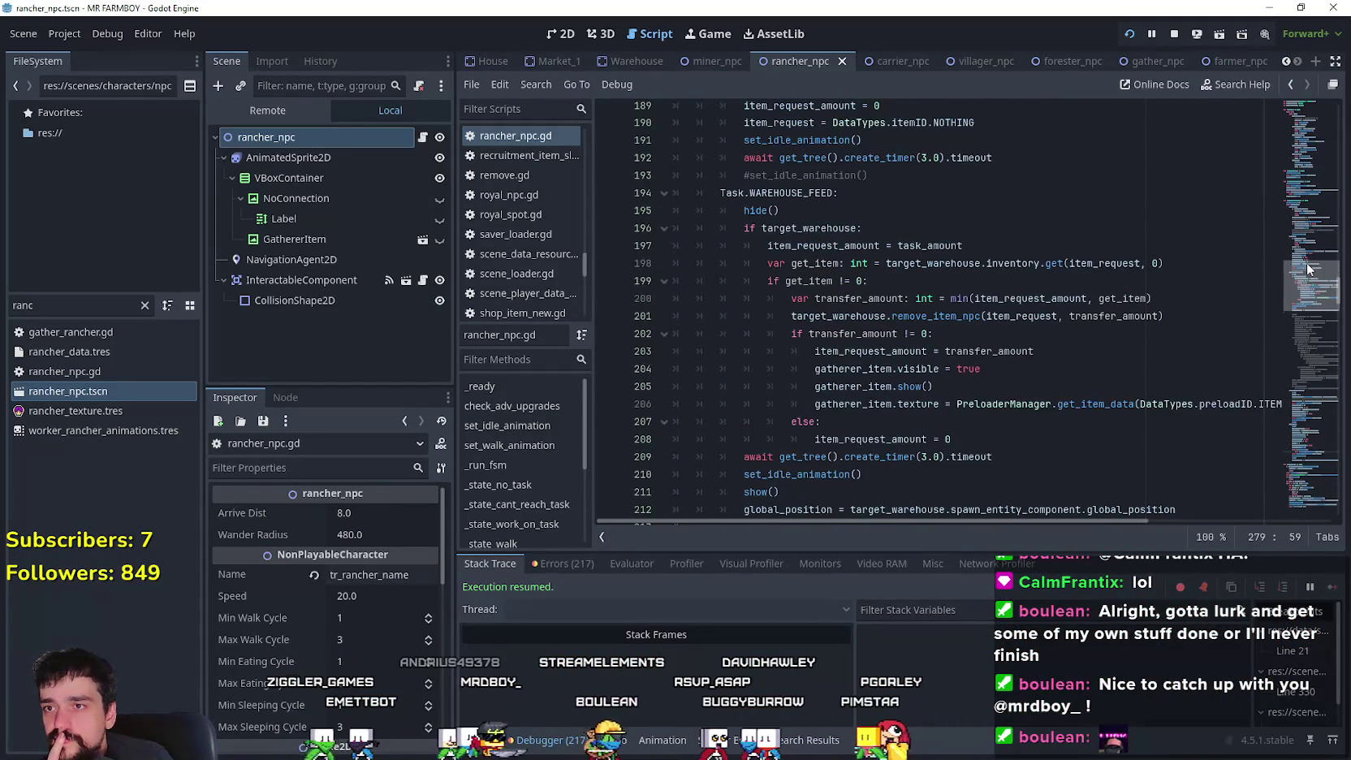
pyautogui.scroll(1, 802, 323)
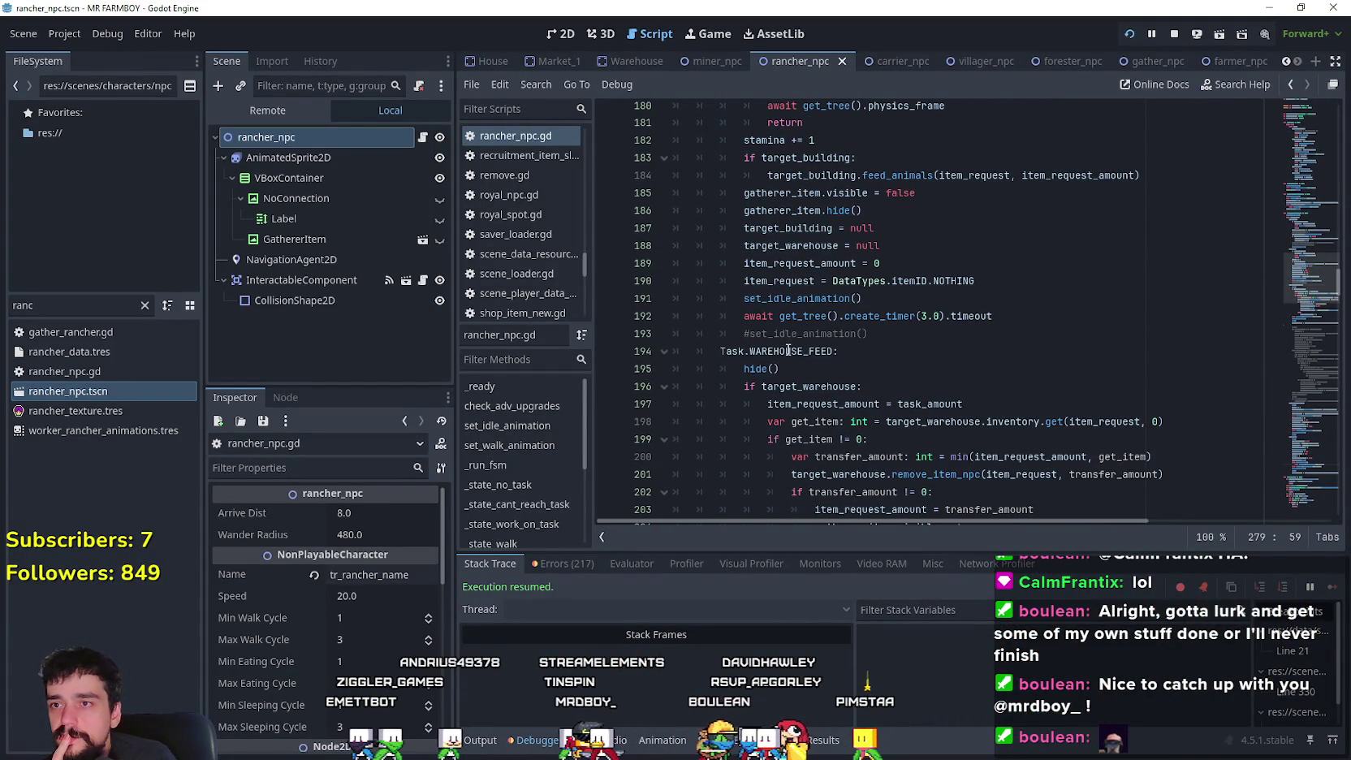
pyautogui.doubleClick(788, 351)
pyautogui.scroll(8, 803, 356)
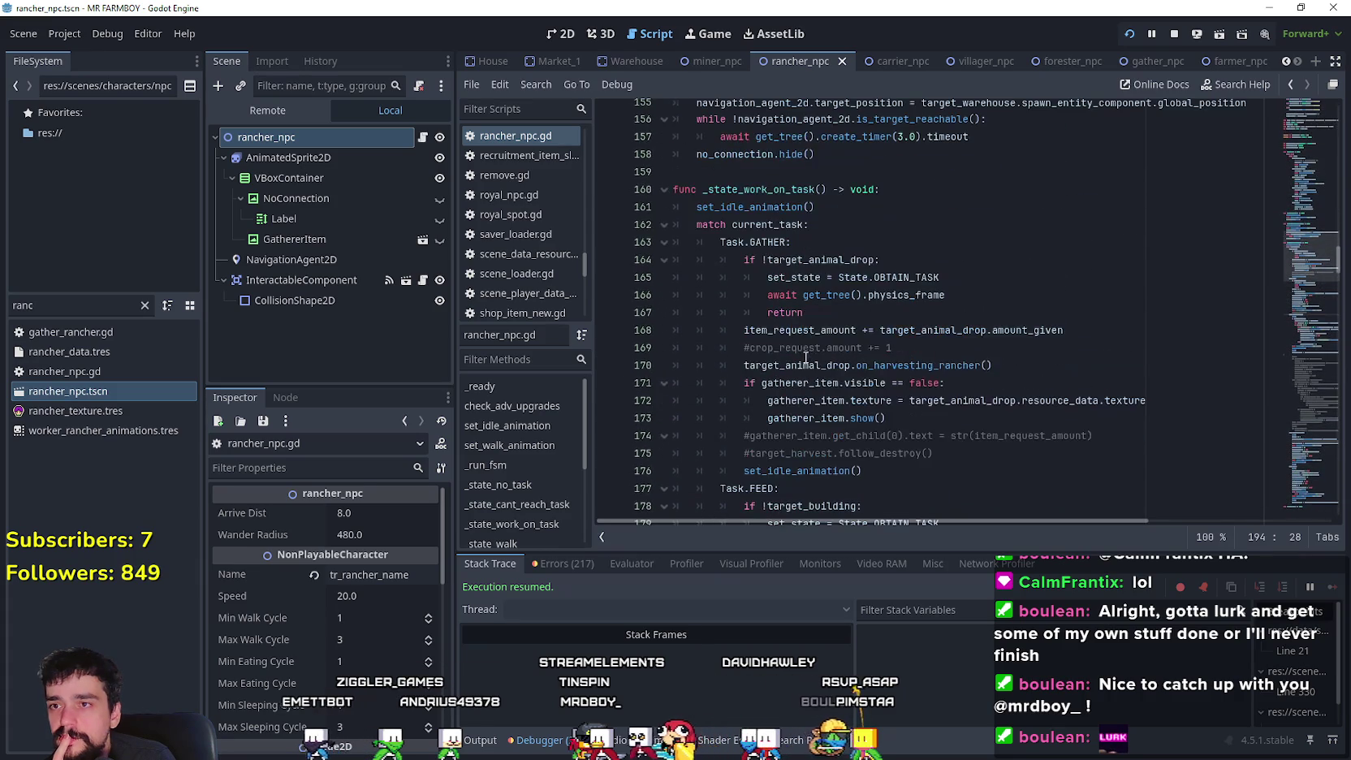
pyautogui.scroll(-3, 792, 273)
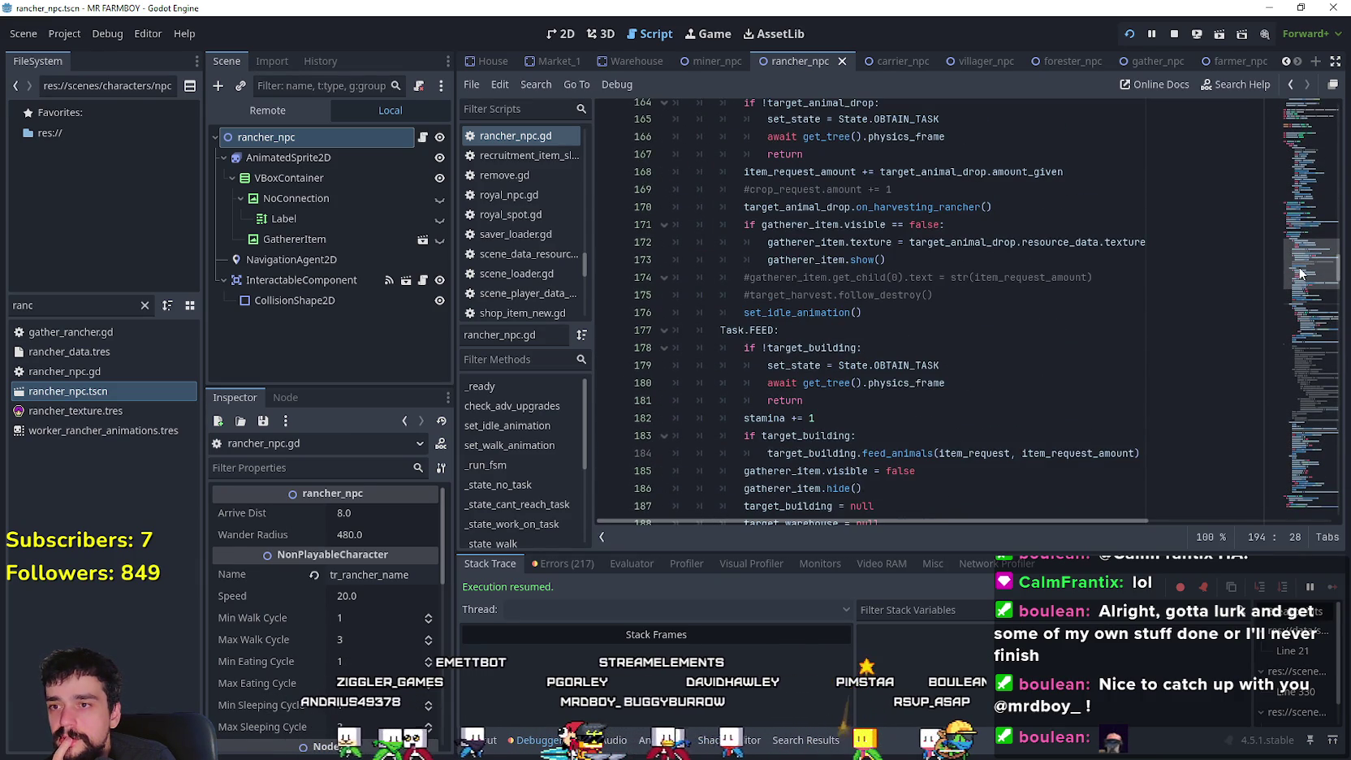
pyautogui.scroll(2, 1008, 338)
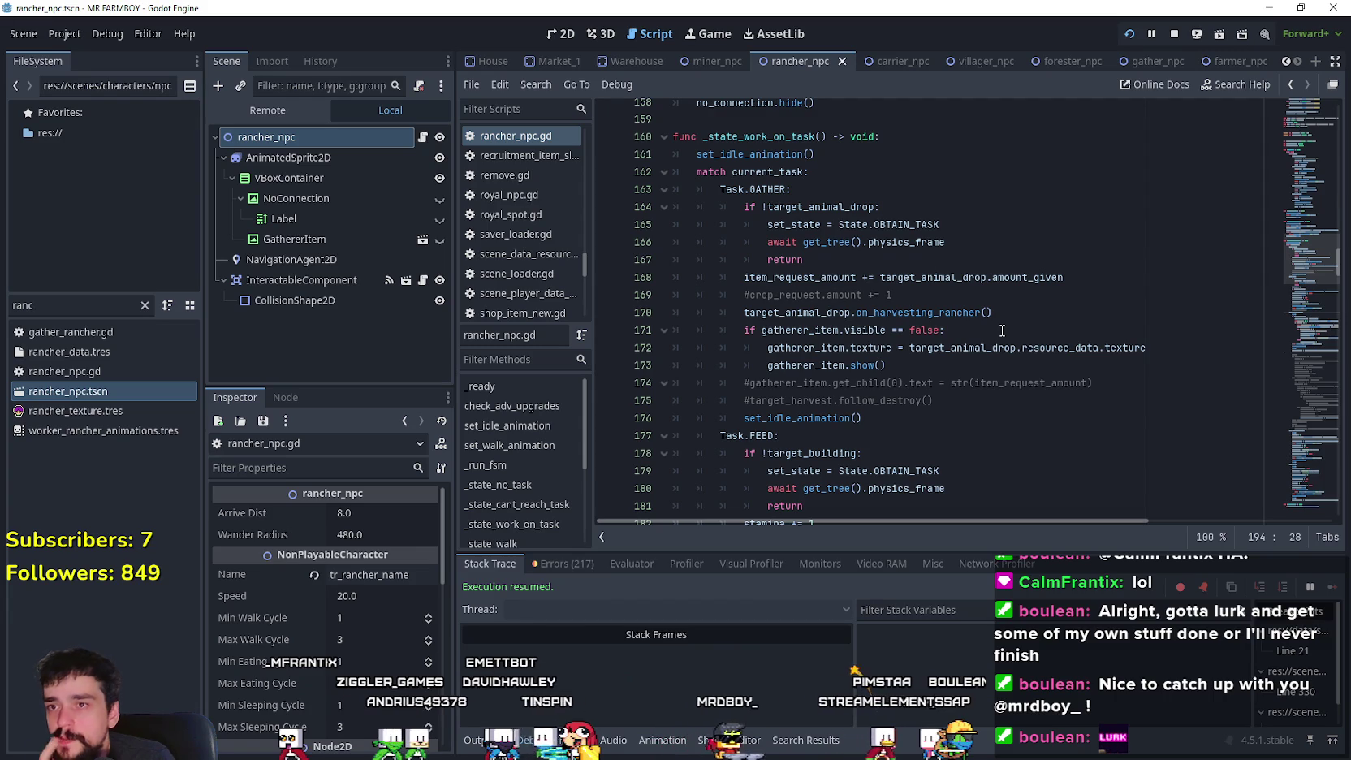
# - Select the Task.FEED block lines from line 177 in _state_work_on_task
pyautogui.moveTo(887, 366); pyautogui.dragTo(730, 188)
pyautogui.moveTo(779, 435); pyautogui.dragTo(697, 206)
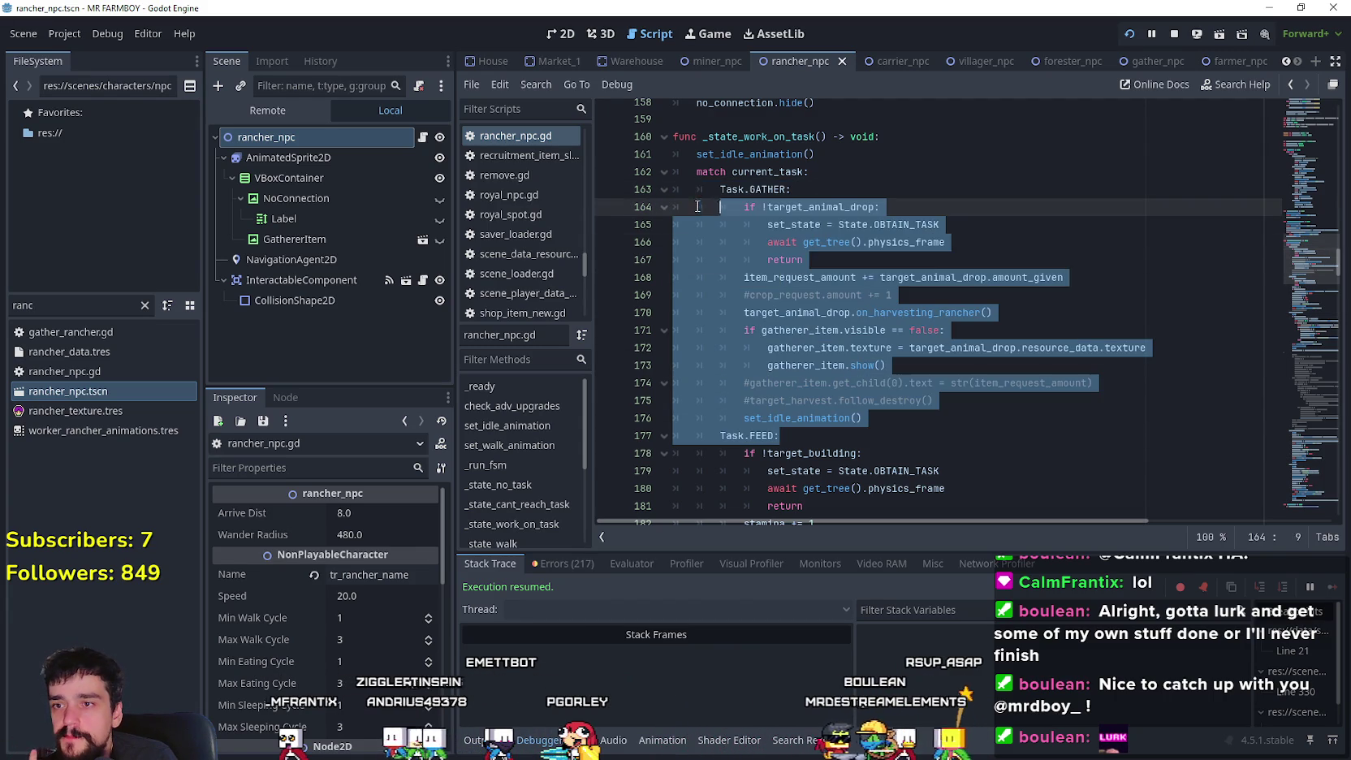
pyautogui.scroll(6, 1299, 238)
pyautogui.moveTo(1311, 238)
pyautogui.mouseDown()
pyautogui.moveTo(1301, 216)
pyautogui.moveTo(1294, 271)
pyautogui.mouseUp()
pyautogui.scroll(-12, 1287, 276)
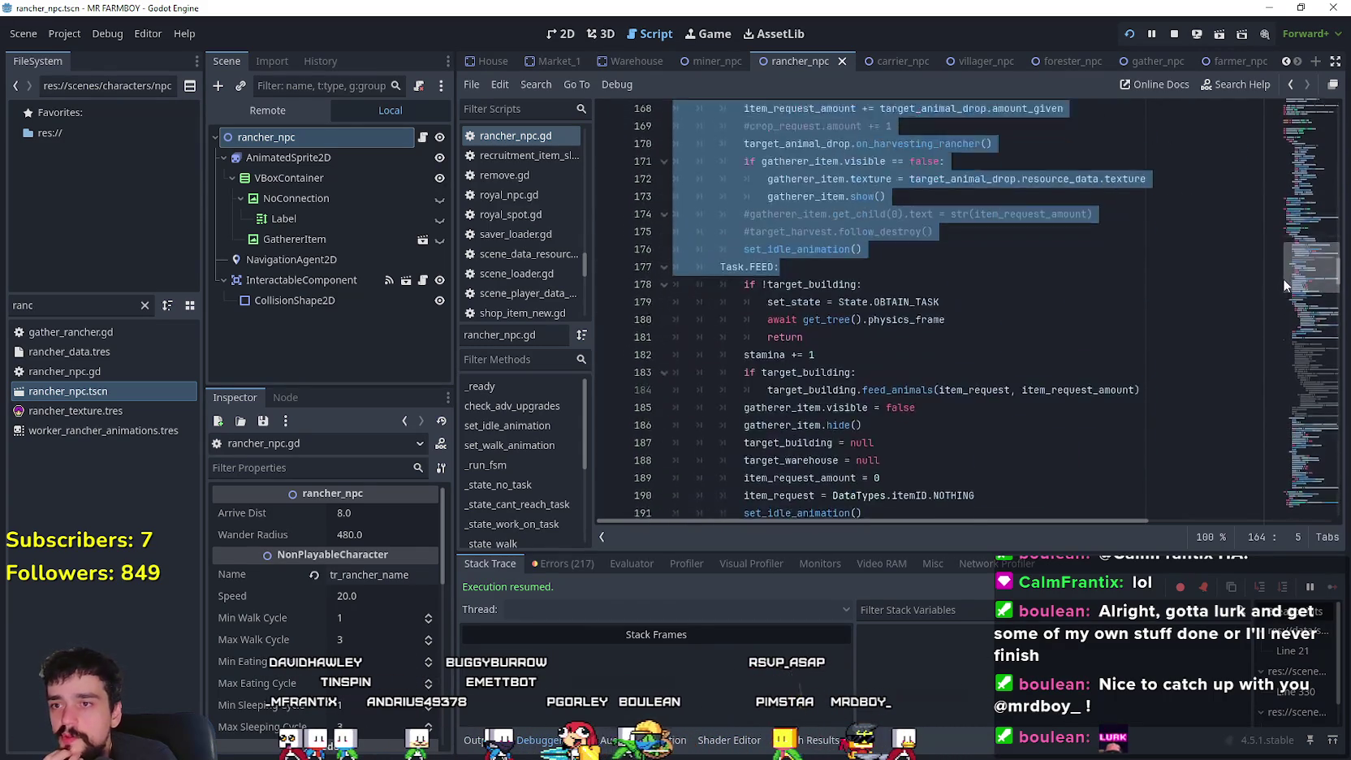
pyautogui.scroll(1, 1273, 300)
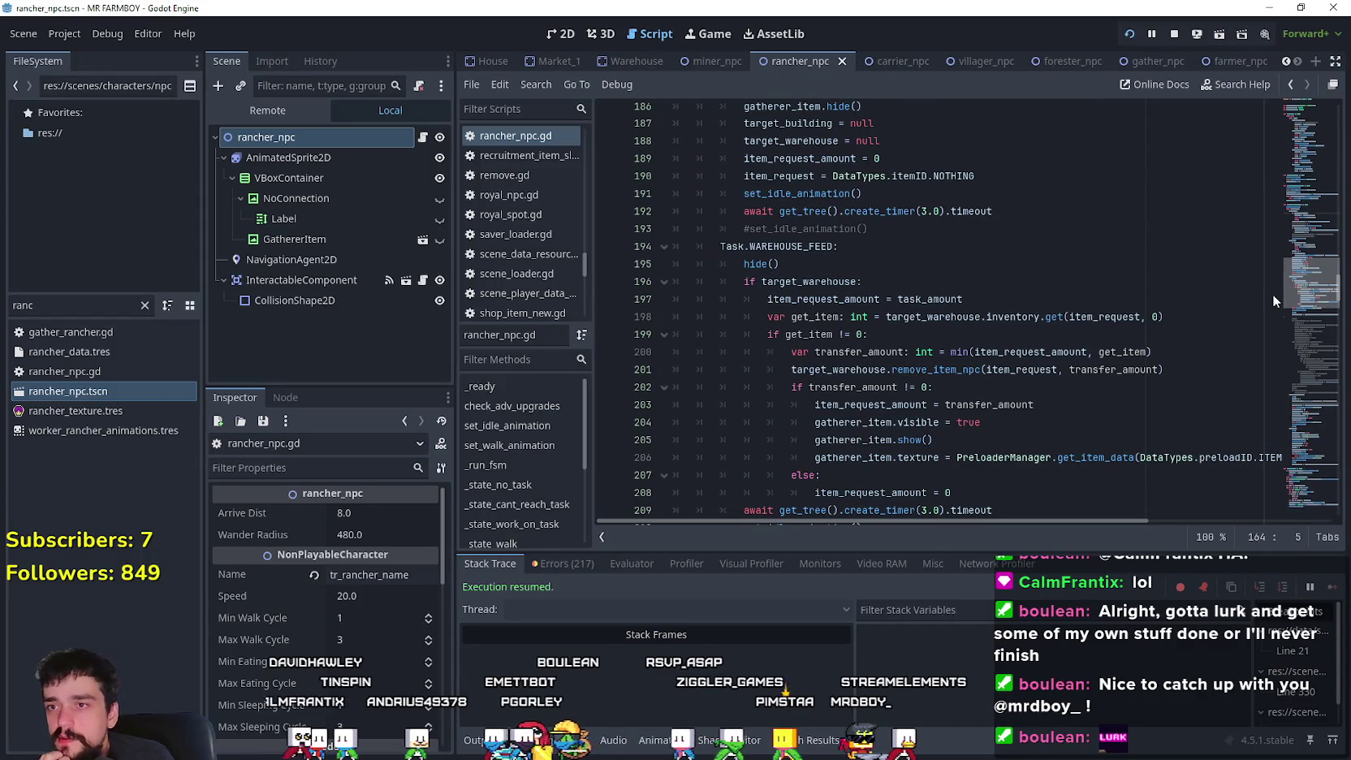
pyautogui.scroll(-18, 1271, 293)
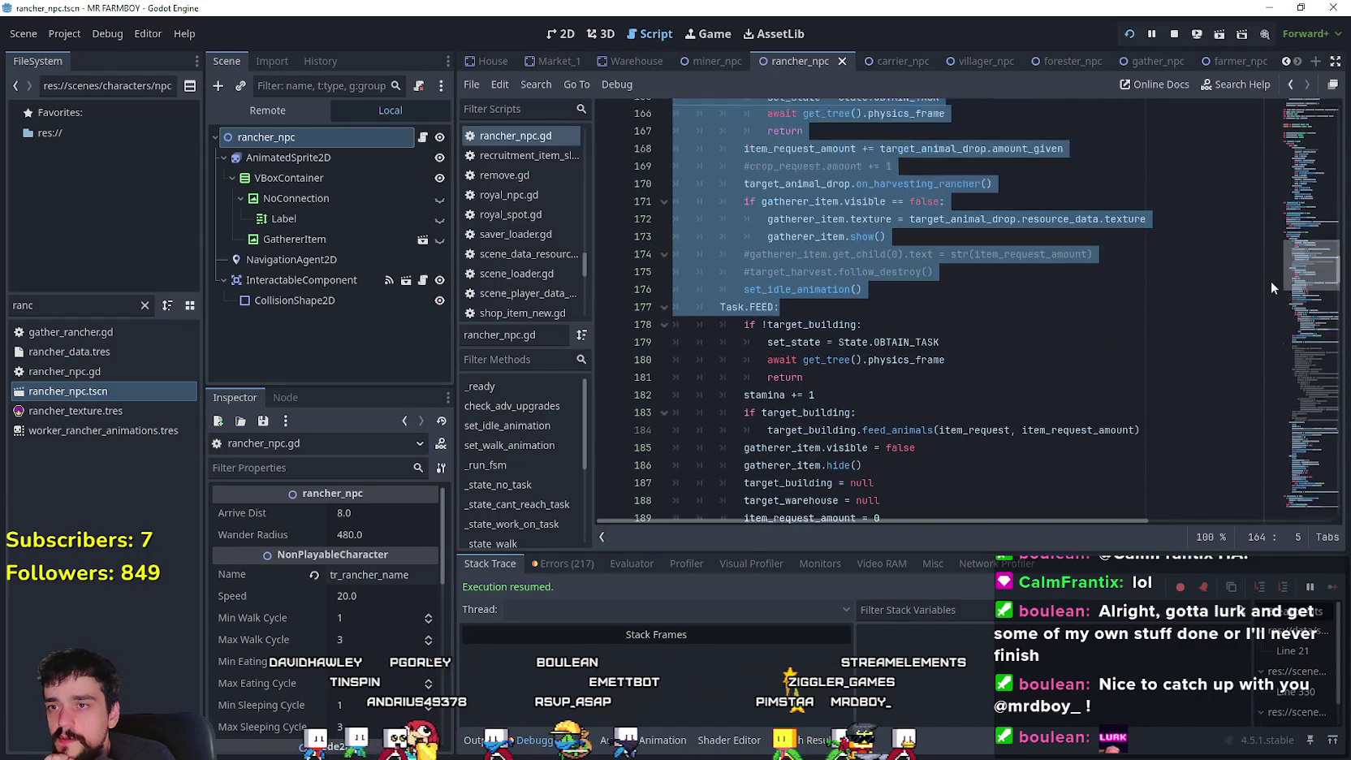
pyautogui.scroll(20, 1273, 281)
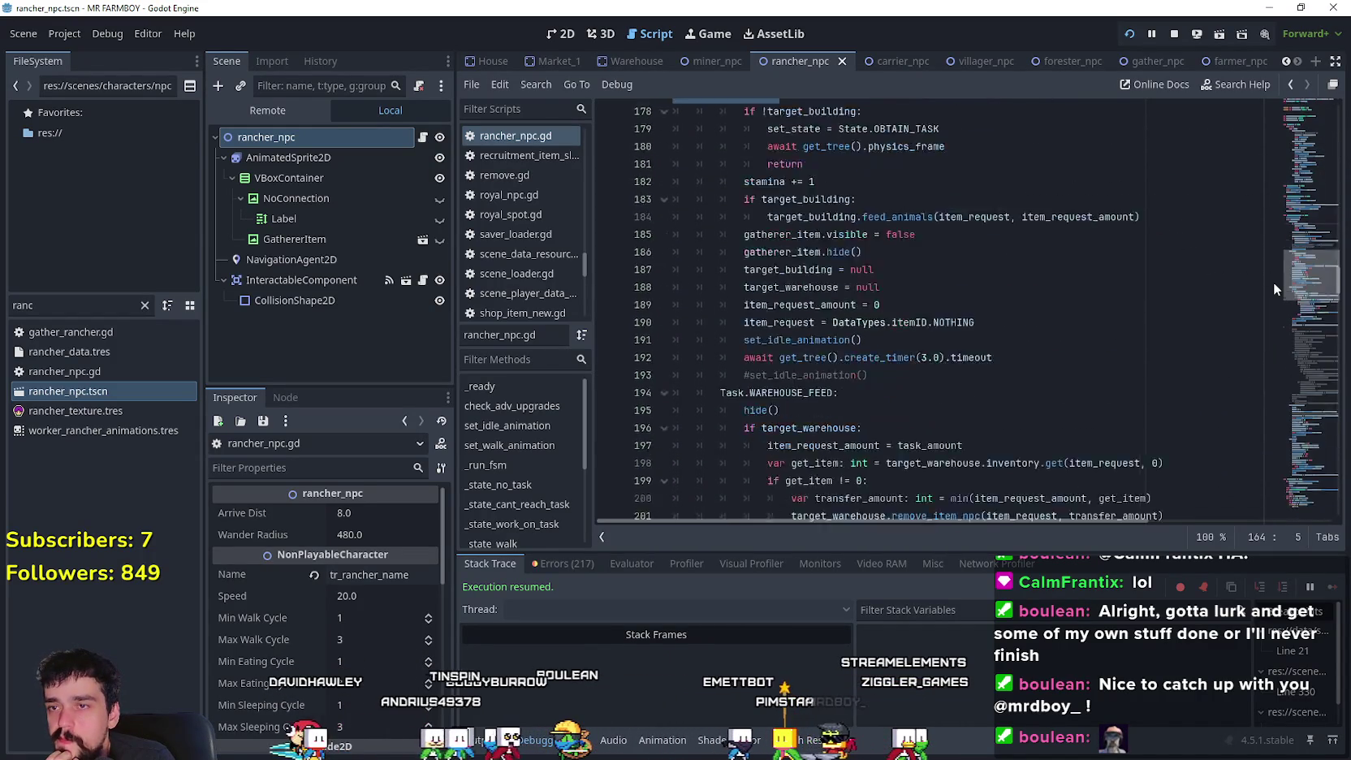
pyautogui.scroll(-6, 887, 359)
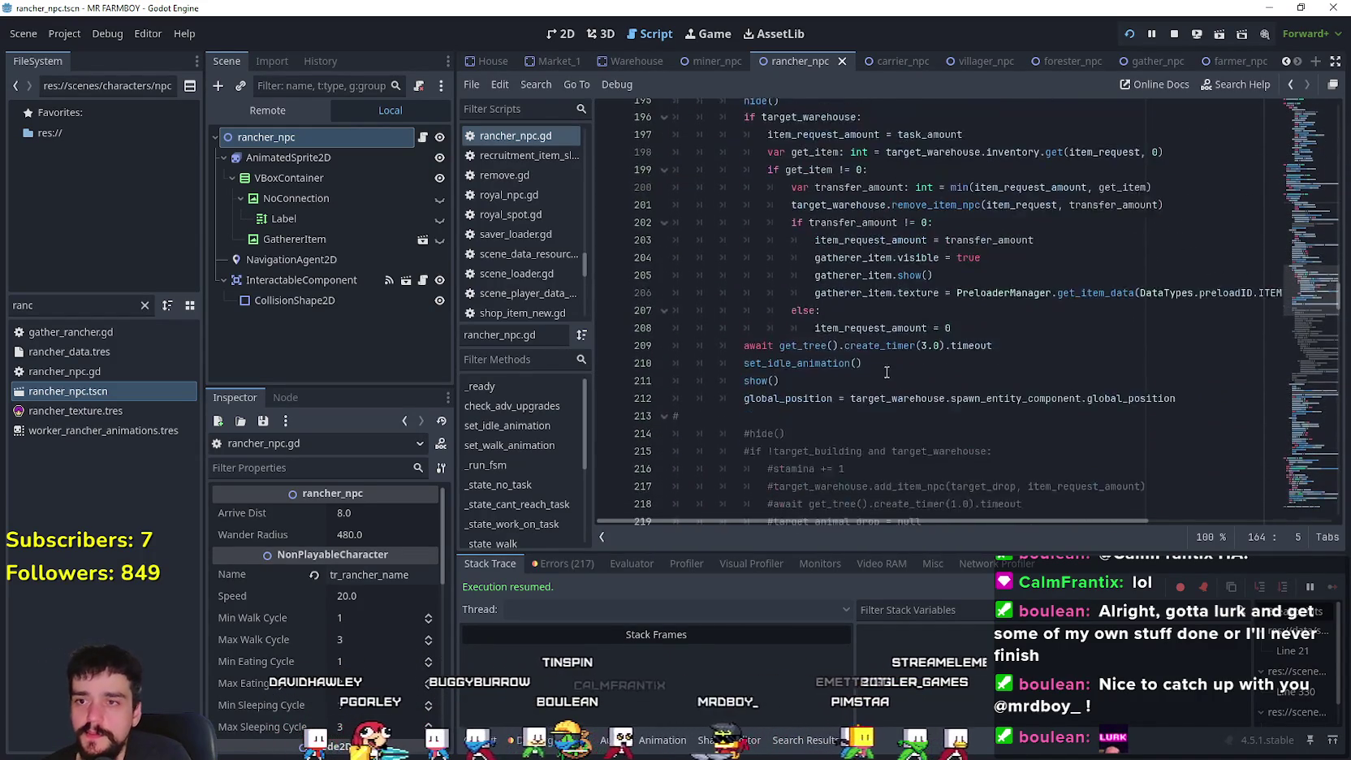
pyautogui.moveTo(1207, 353)
pyautogui.mouseDown()
pyautogui.moveTo(1147, 329)
pyautogui.moveTo(958, 334)
pyautogui.moveTo(812, 357)
pyautogui.moveTo(782, 392)
pyautogui.moveTo(651, 268)
pyautogui.mouseUp()
# - Comment out the selected FEED block lines, then highlight GATHER on line 341 to see its uses
pyautogui.hotkey('ctrl', 'k')
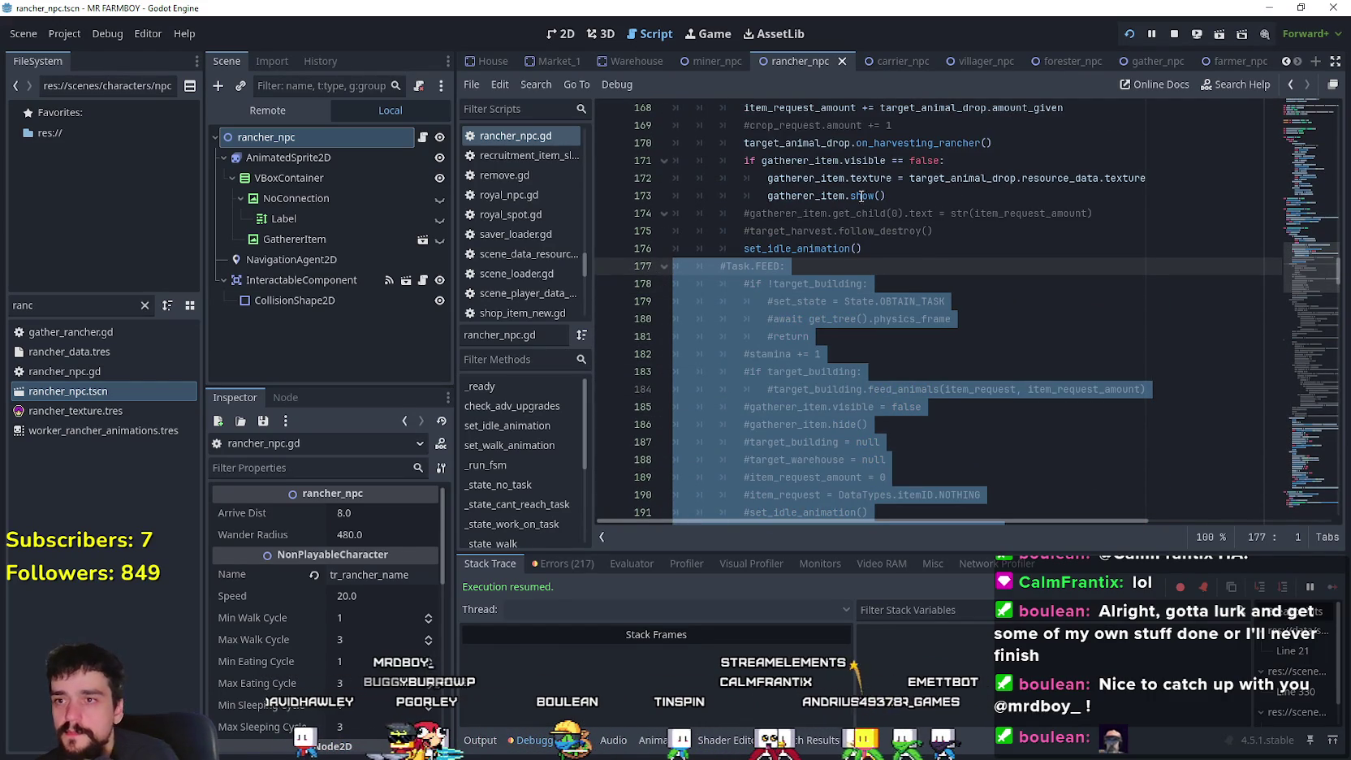
pyautogui.click(927, 248)
pyautogui.scroll(-7, 1298, 291)
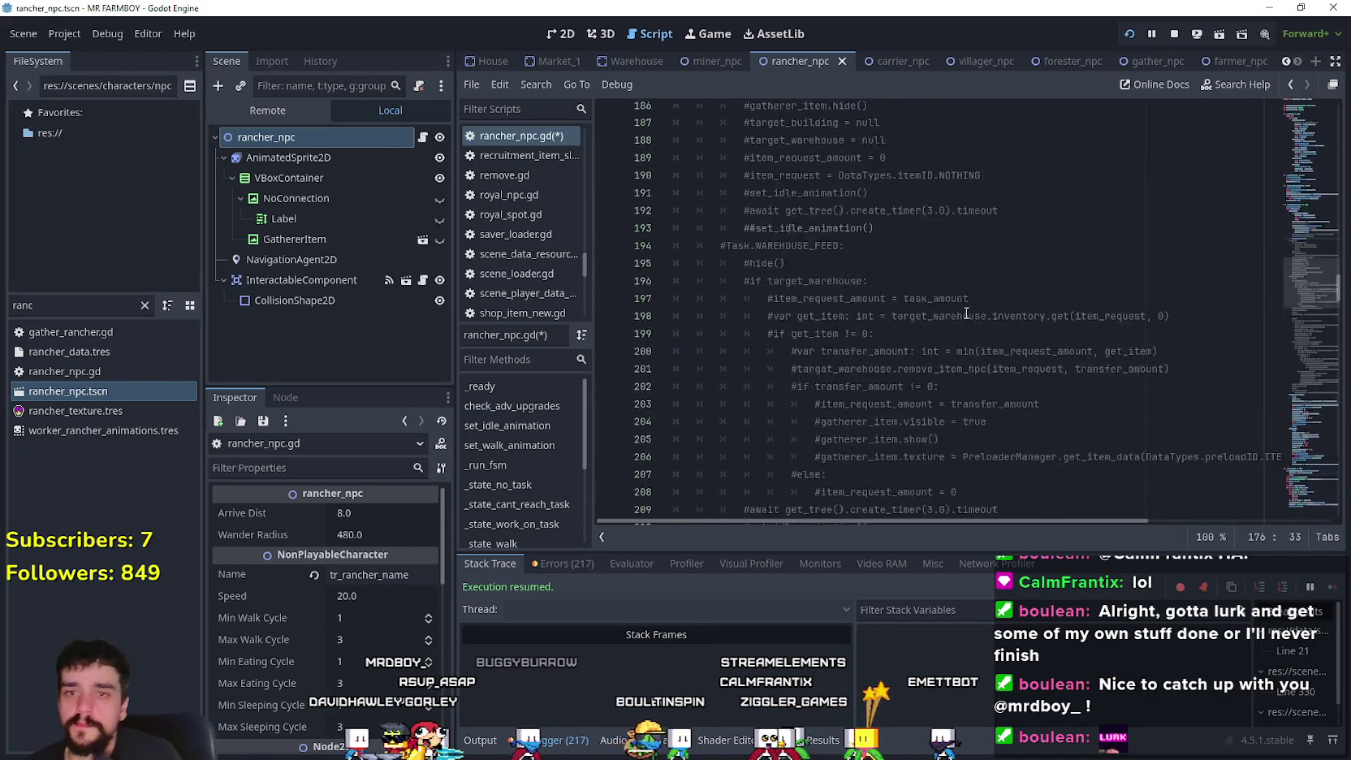
pyautogui.moveTo(1299, 290)
pyautogui.mouseDown()
pyautogui.moveTo(1305, 362)
pyautogui.moveTo(1284, 417)
pyautogui.mouseUp()
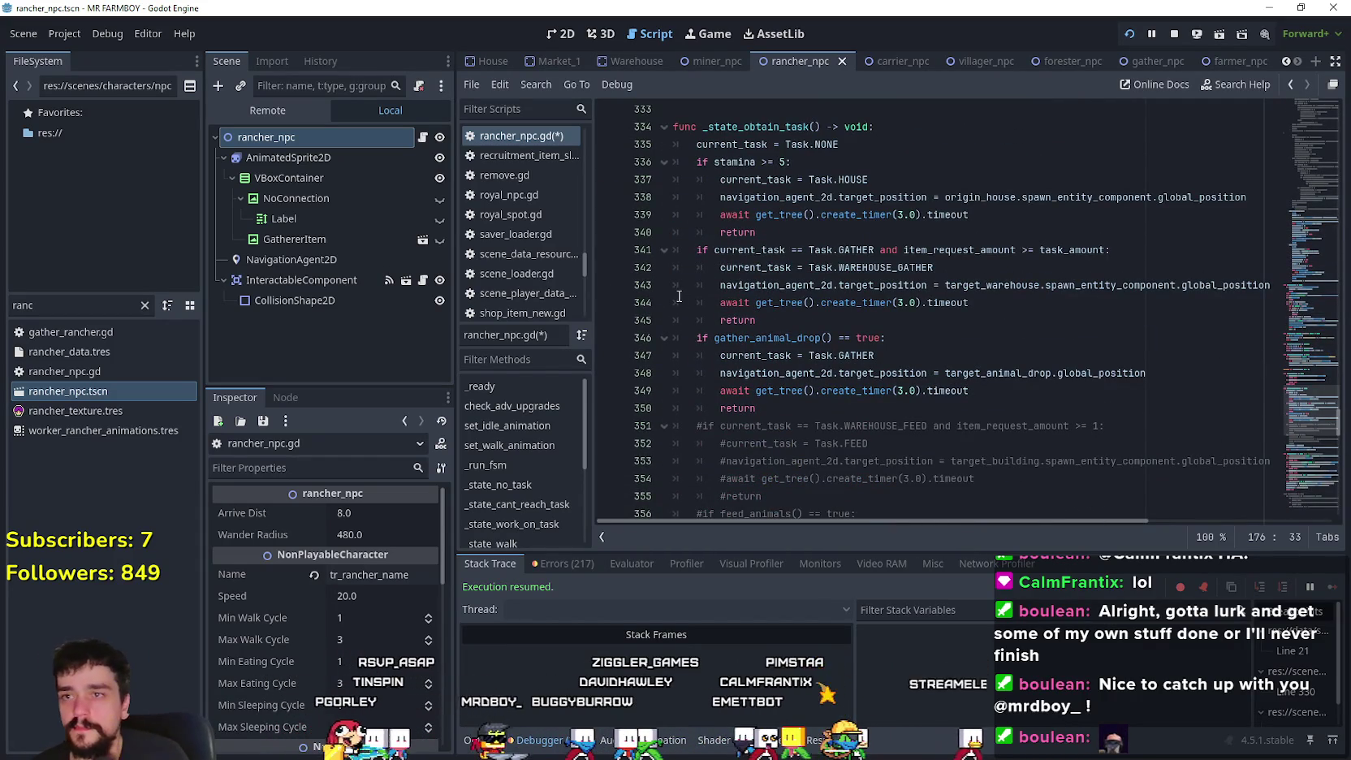
pyautogui.doubleClick(840, 251)
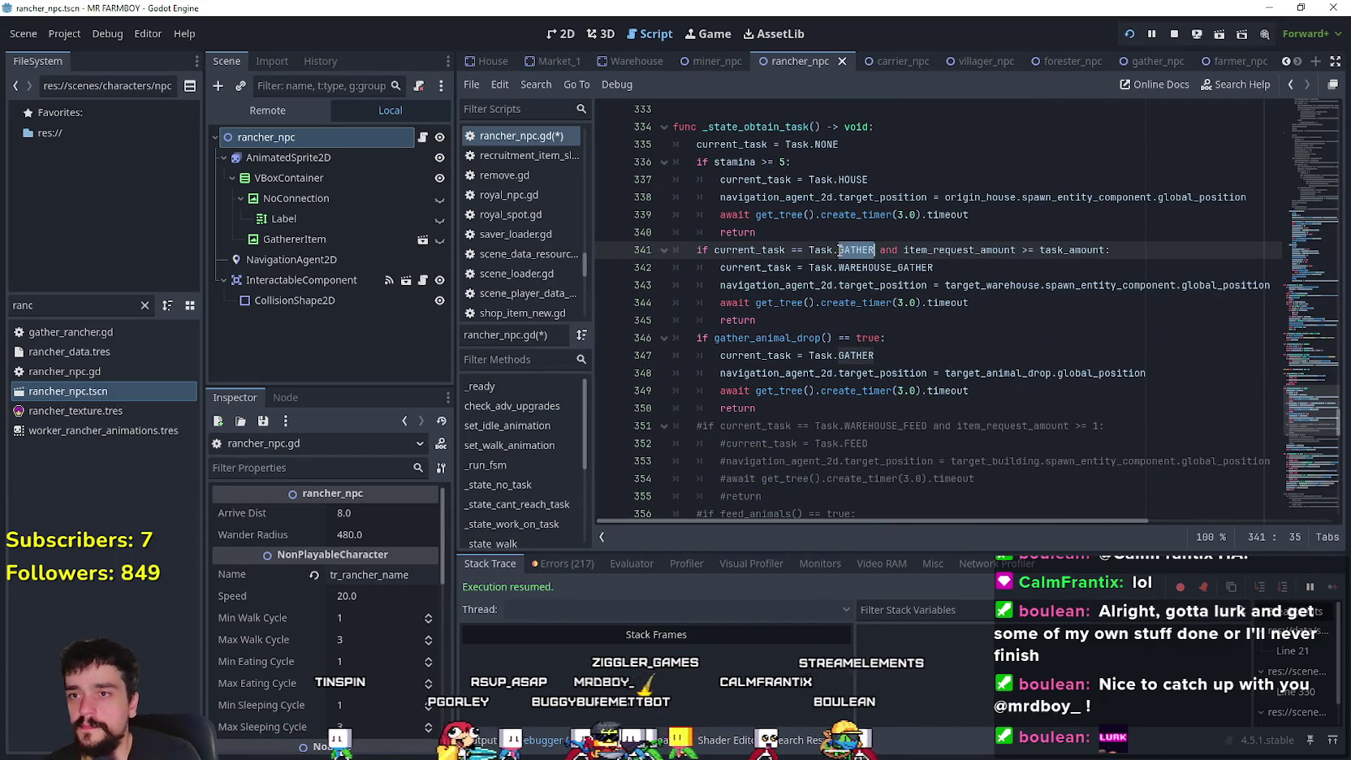
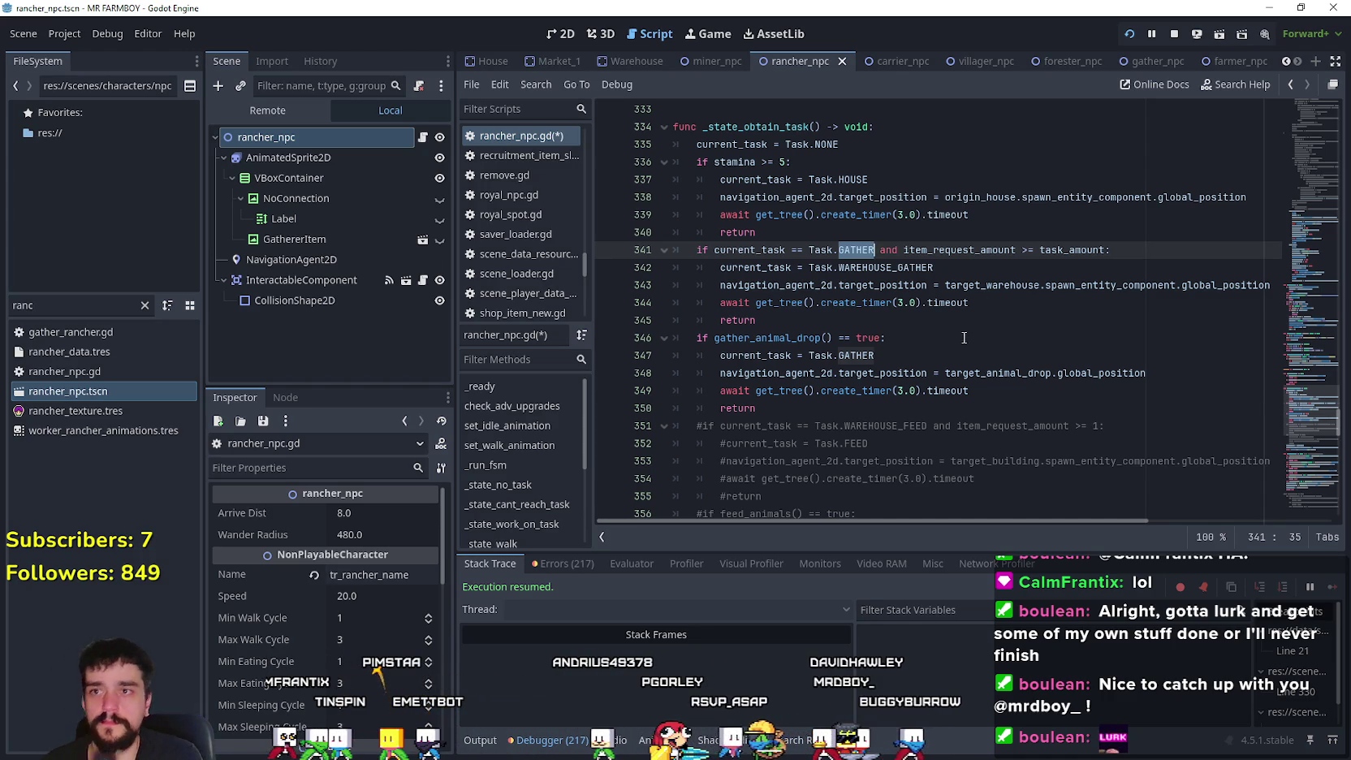
# - Open gather_npc.gd from the gather_npc scene tab
pyautogui.scroll(-4, 964, 337)
pyautogui.scroll(3, 956, 344)
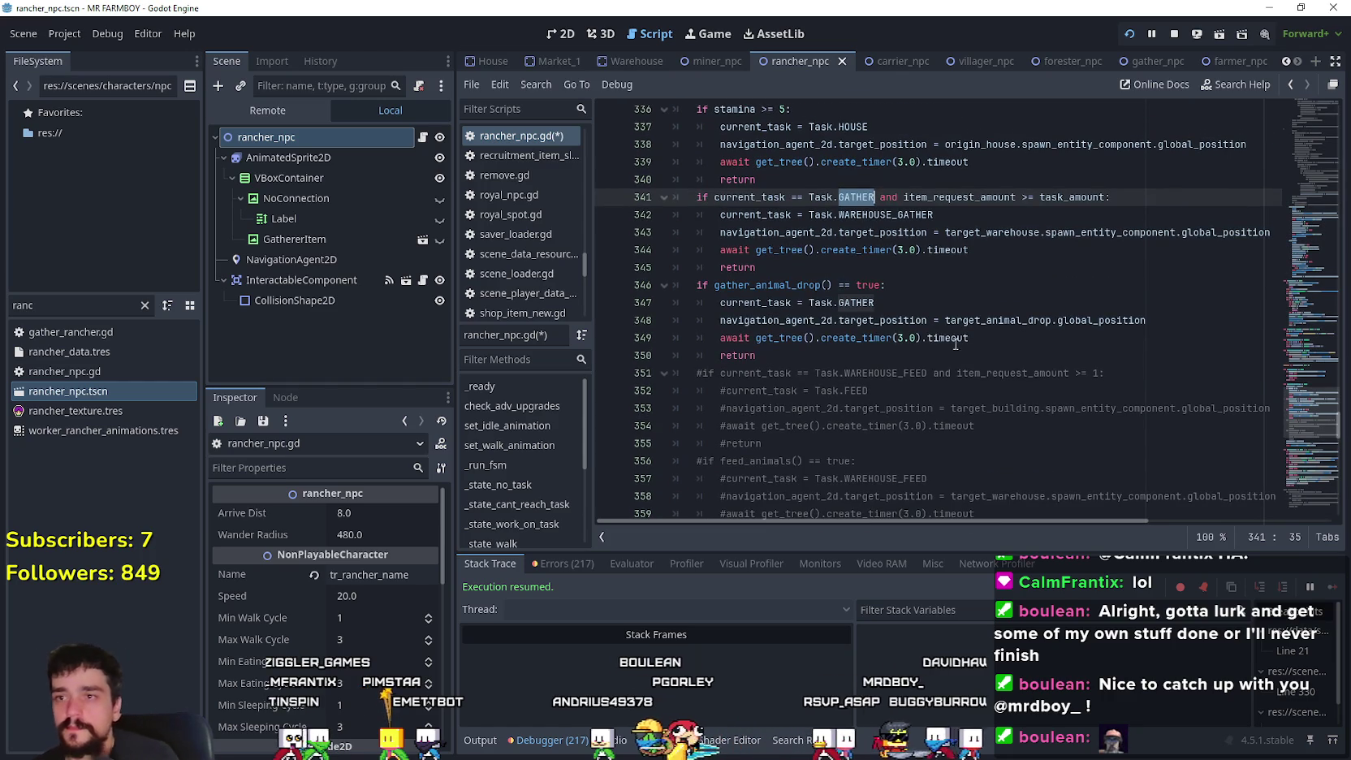
pyautogui.moveTo(936, 341)
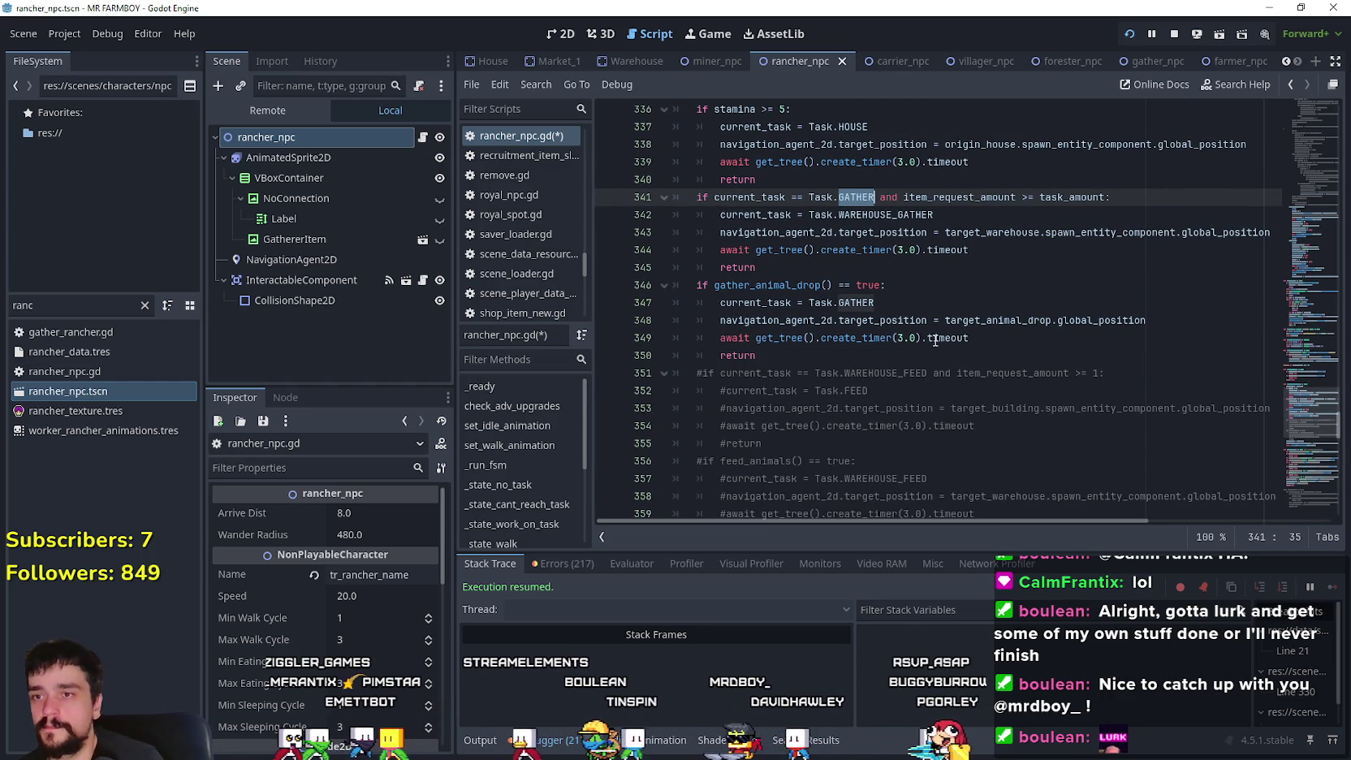
pyautogui.click(1139, 61)
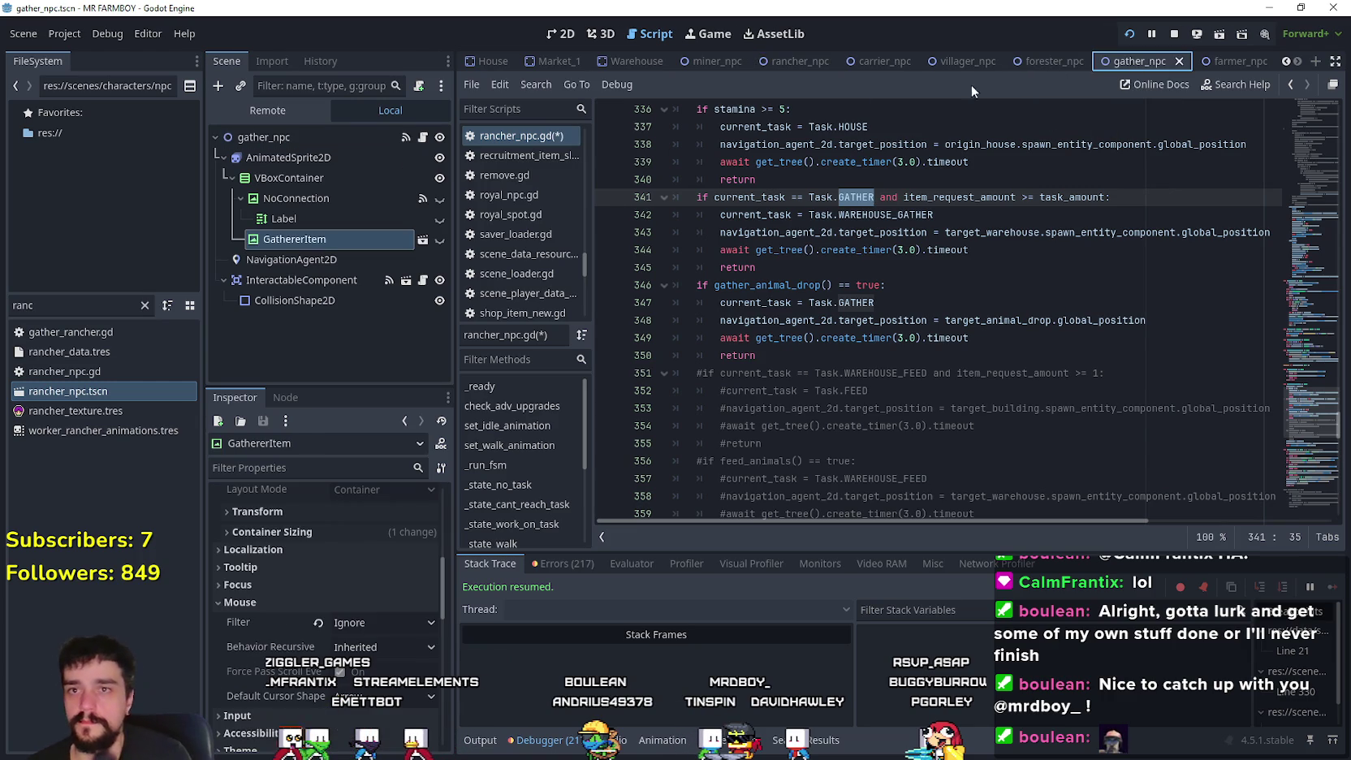
pyautogui.click(422, 138)
pyautogui.click(1230, 449)
pyautogui.scroll(3, 1231, 449)
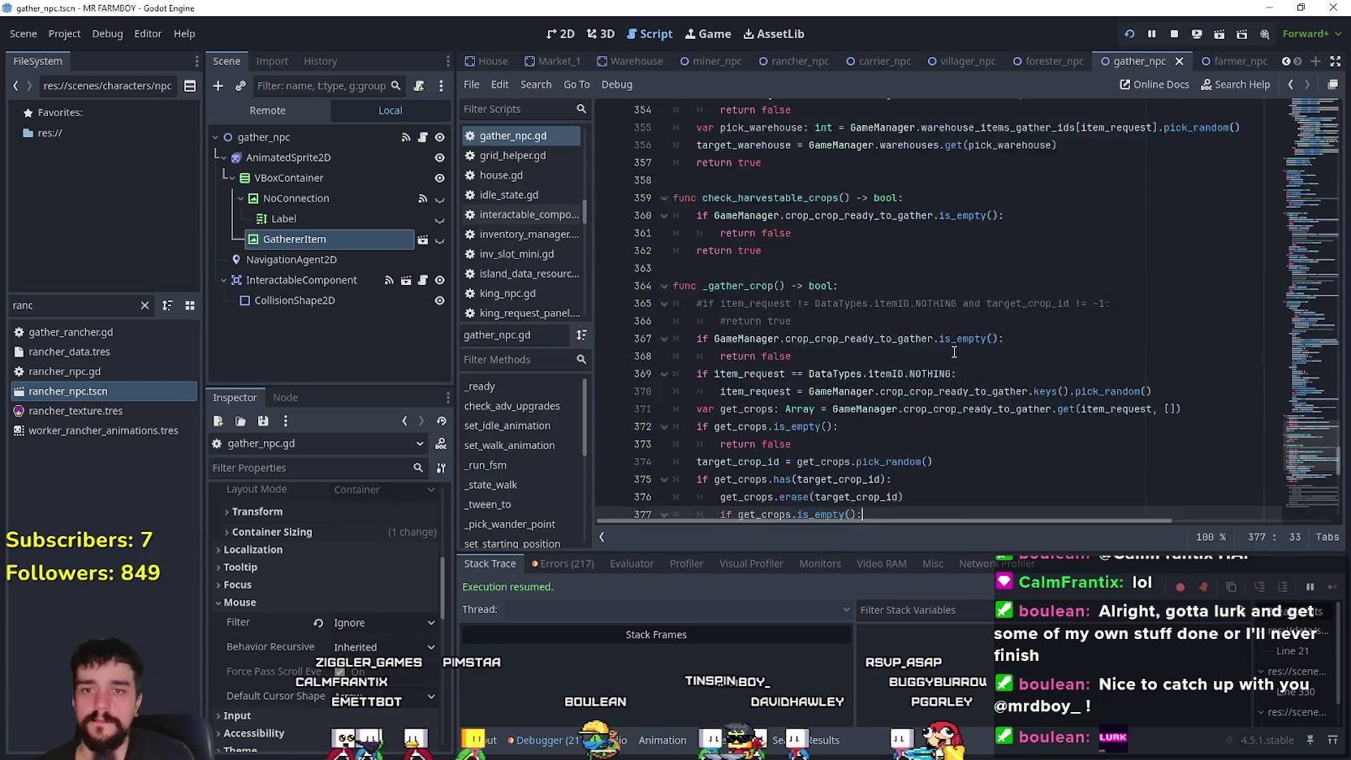
# - Copy gather_npc.gd's warehouse-return block, lines 260–273, then return to the rancher_npc scene
pyautogui.moveTo(1291, 442)
pyautogui.mouseDown()
pyautogui.moveTo(1284, 394)
pyautogui.moveTo(862, 377)
pyautogui.mouseUp()
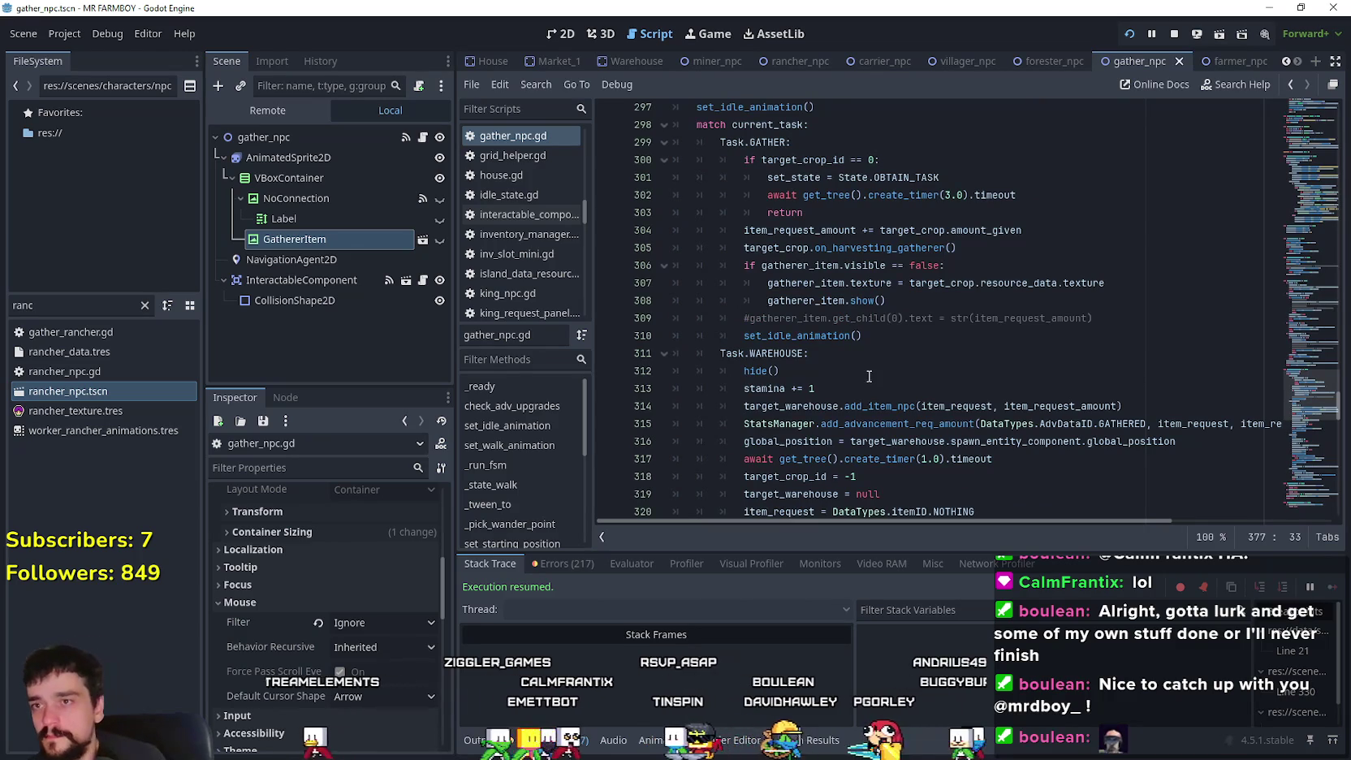
pyautogui.scroll(-1, 1213, 364)
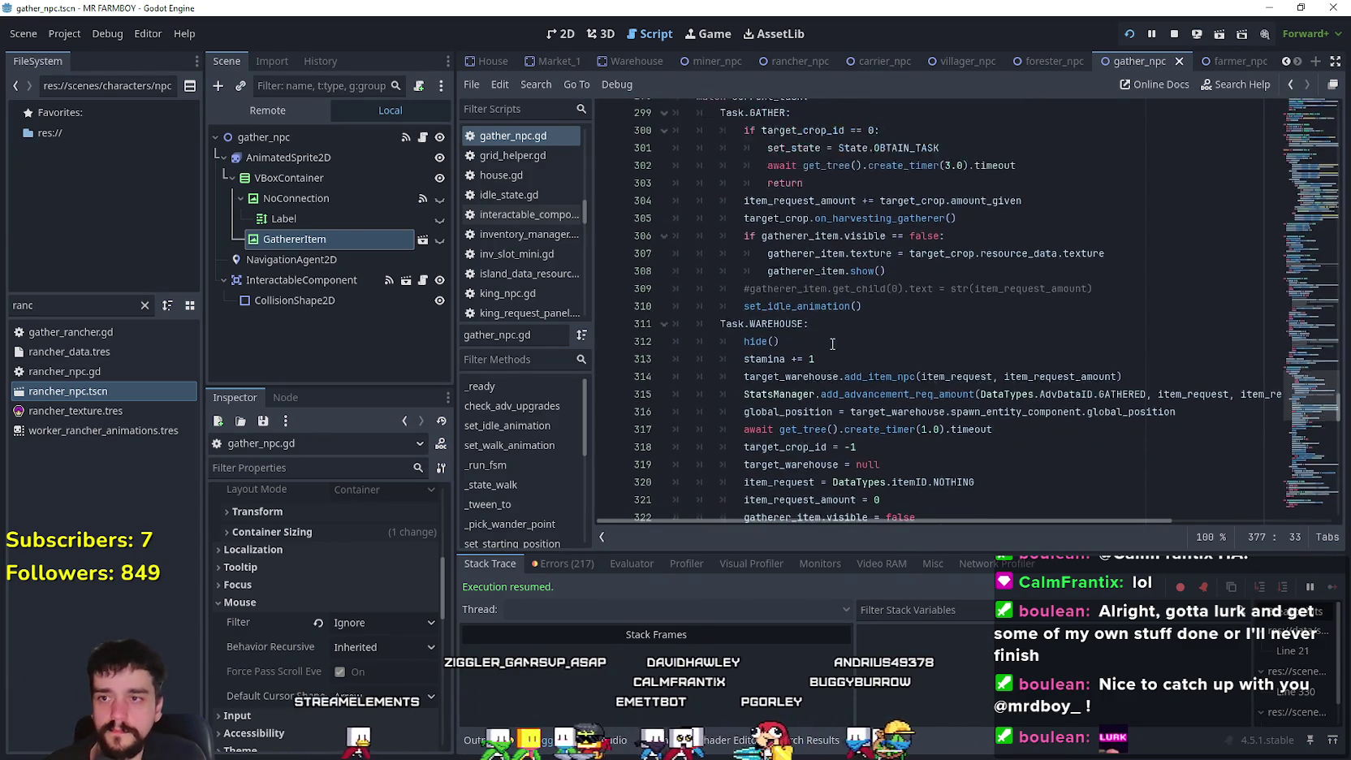
pyautogui.moveTo(1303, 398)
pyautogui.mouseDown()
pyautogui.moveTo(1297, 332)
pyautogui.moveTo(1295, 345)
pyautogui.mouseUp()
pyautogui.scroll(-2, 958, 318)
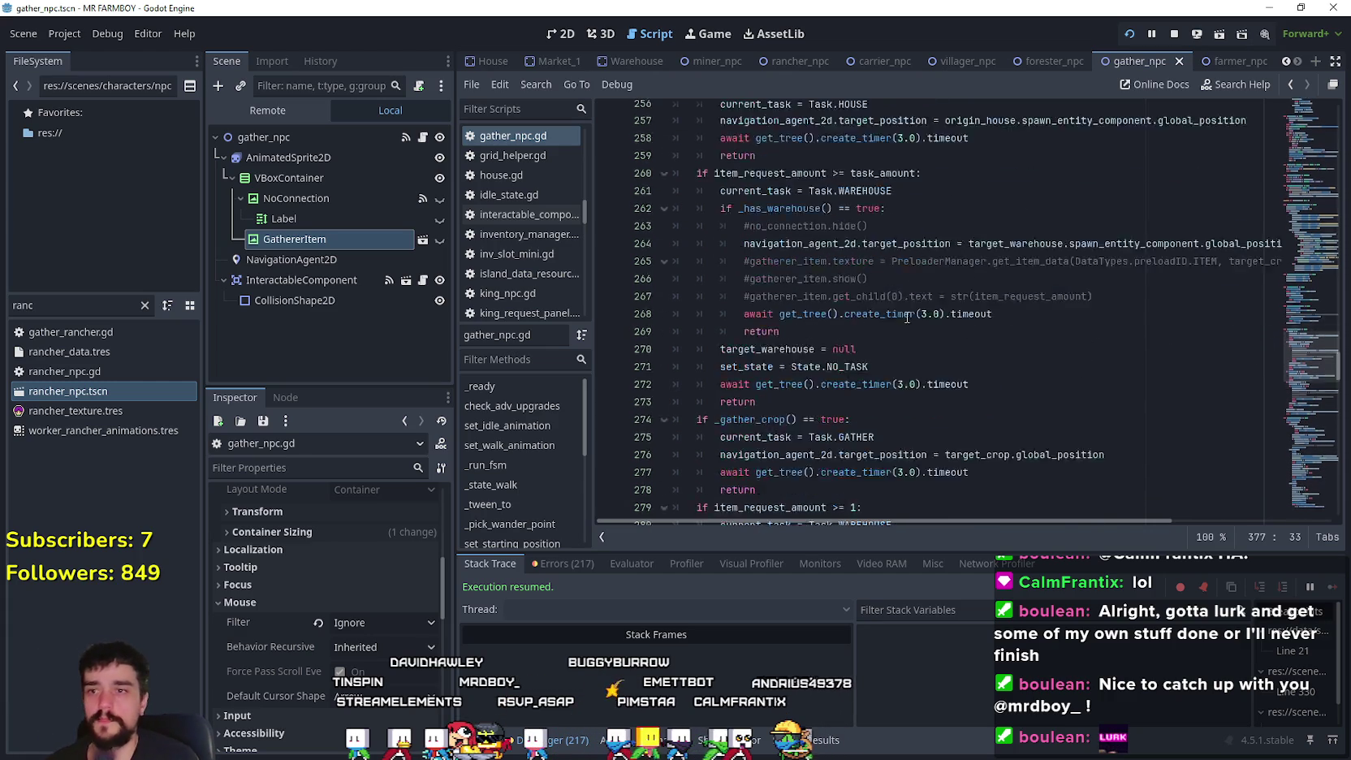
pyautogui.scroll(-3, 943, 261)
pyautogui.moveTo(812, 367); pyautogui.dragTo(807, 351)
pyautogui.click(807, 351)
pyautogui.scroll(-5, 809, 350)
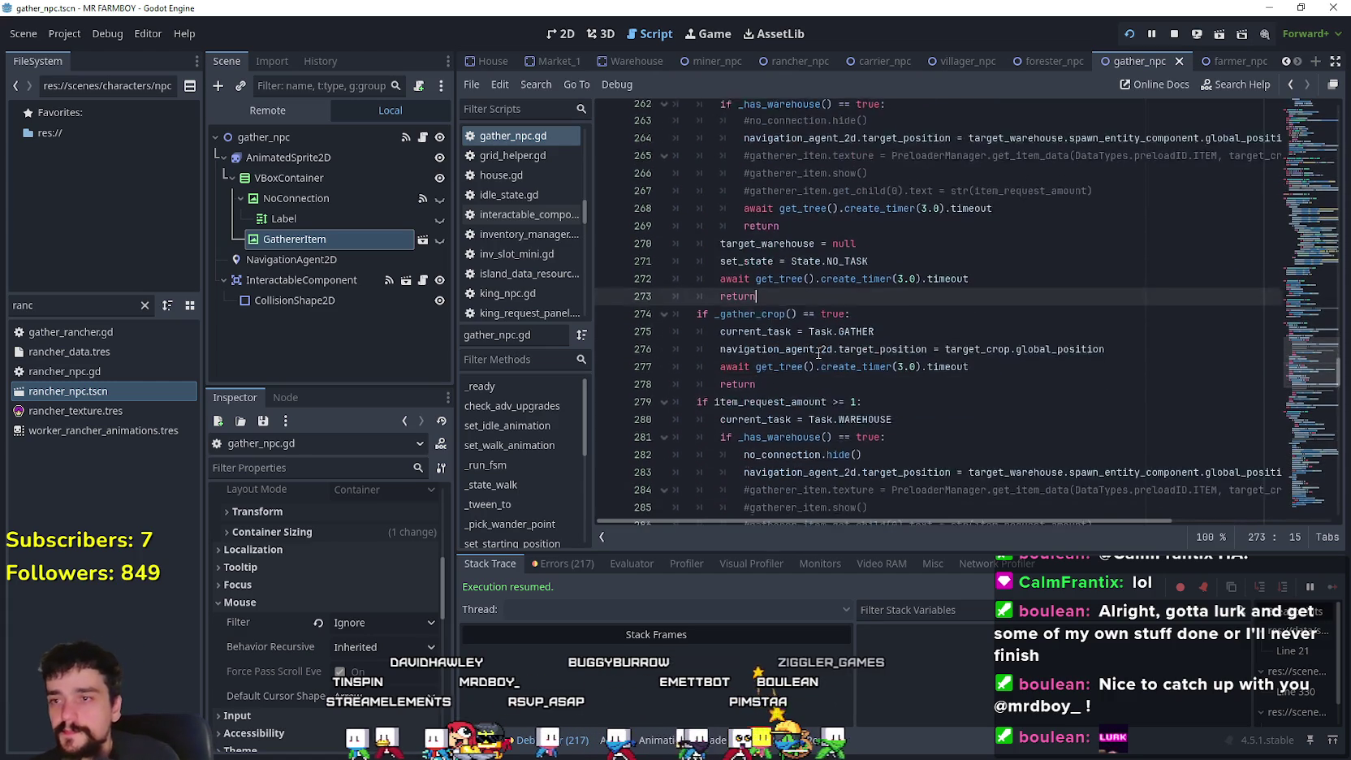
pyautogui.scroll(3, 815, 339)
pyautogui.scroll(3, 815, 340)
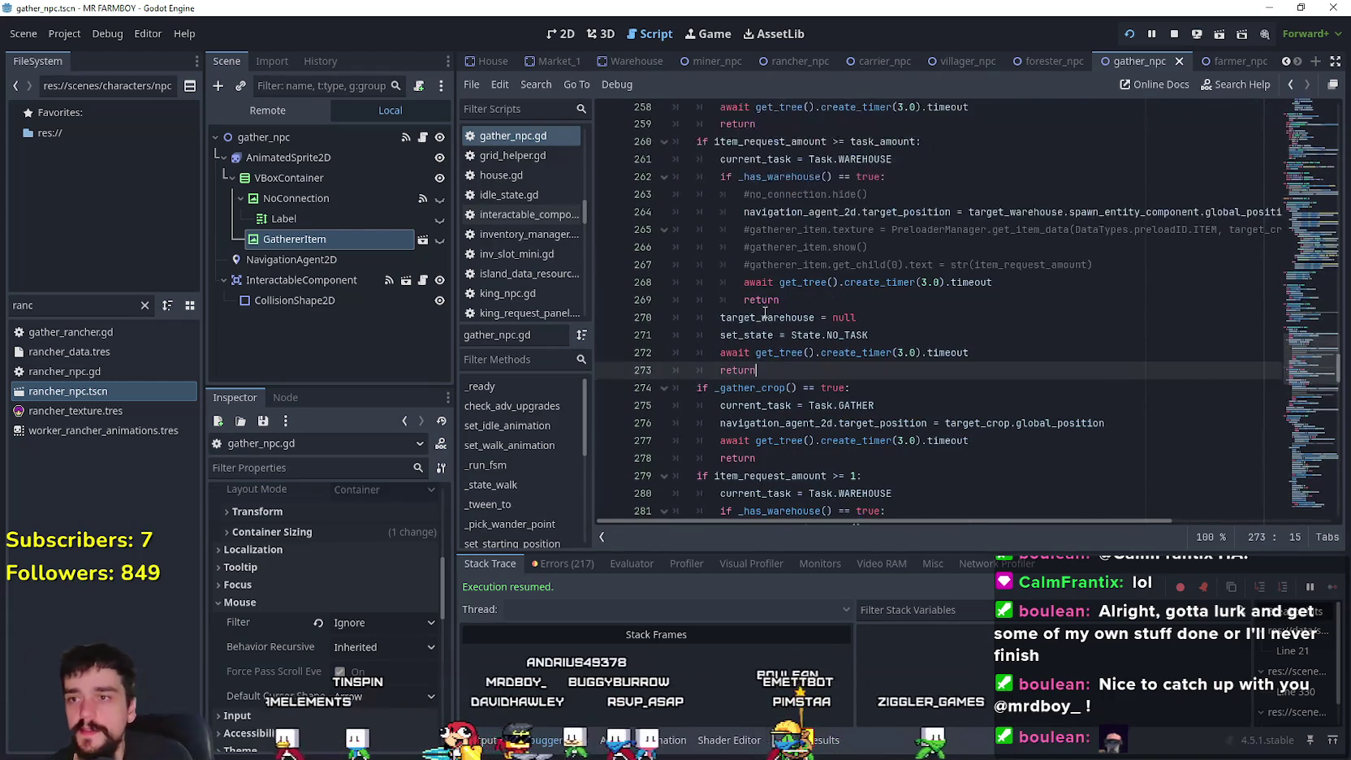
pyautogui.moveTo(768, 372)
pyautogui.mouseDown()
pyautogui.moveTo(690, 213)
pyautogui.moveTo(629, 155)
pyautogui.mouseUp()
pyautogui.hotkey('ctrl', 'c')
pyautogui.click(991, 340)
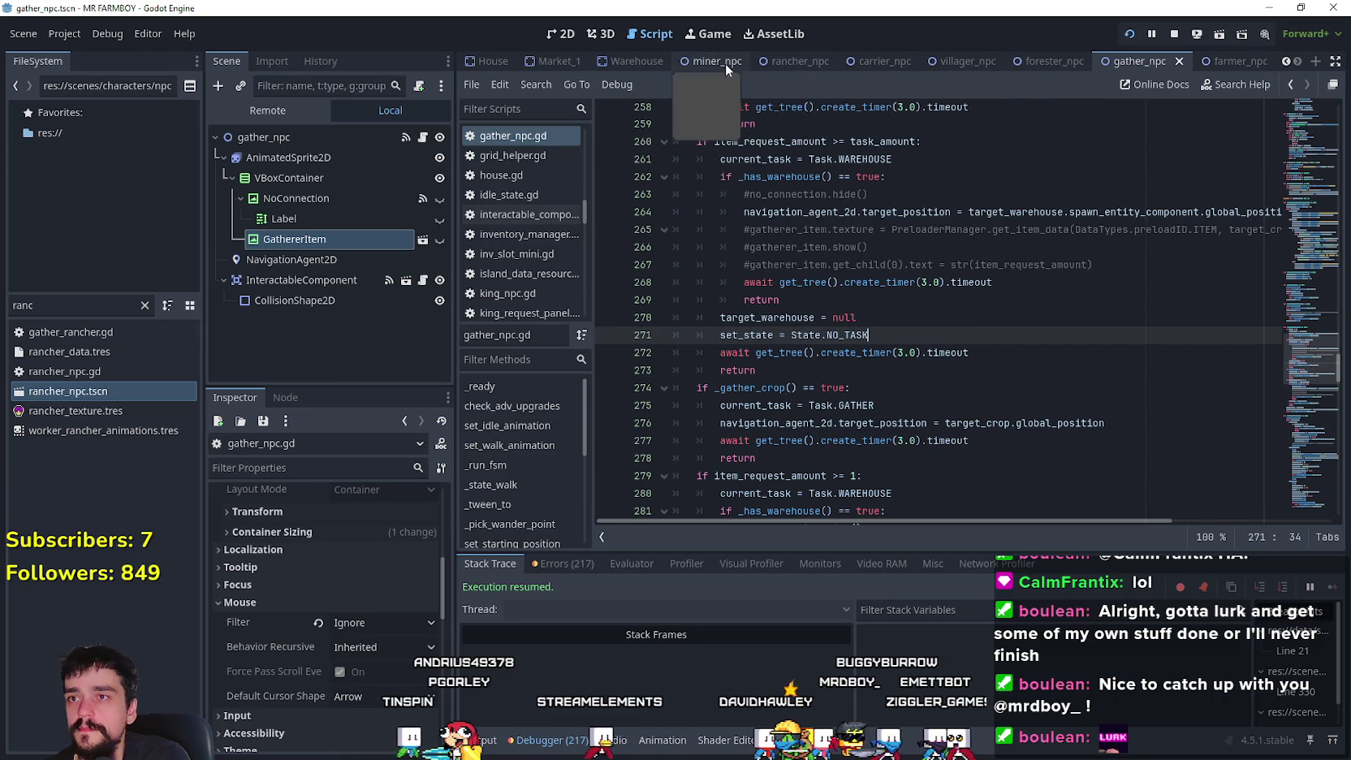
pyautogui.click(801, 61)
# - Paste the warehouse block over rancher_npc.gd's old warehouse lines and delete the commented gatherer item lines
pyautogui.click(424, 138)
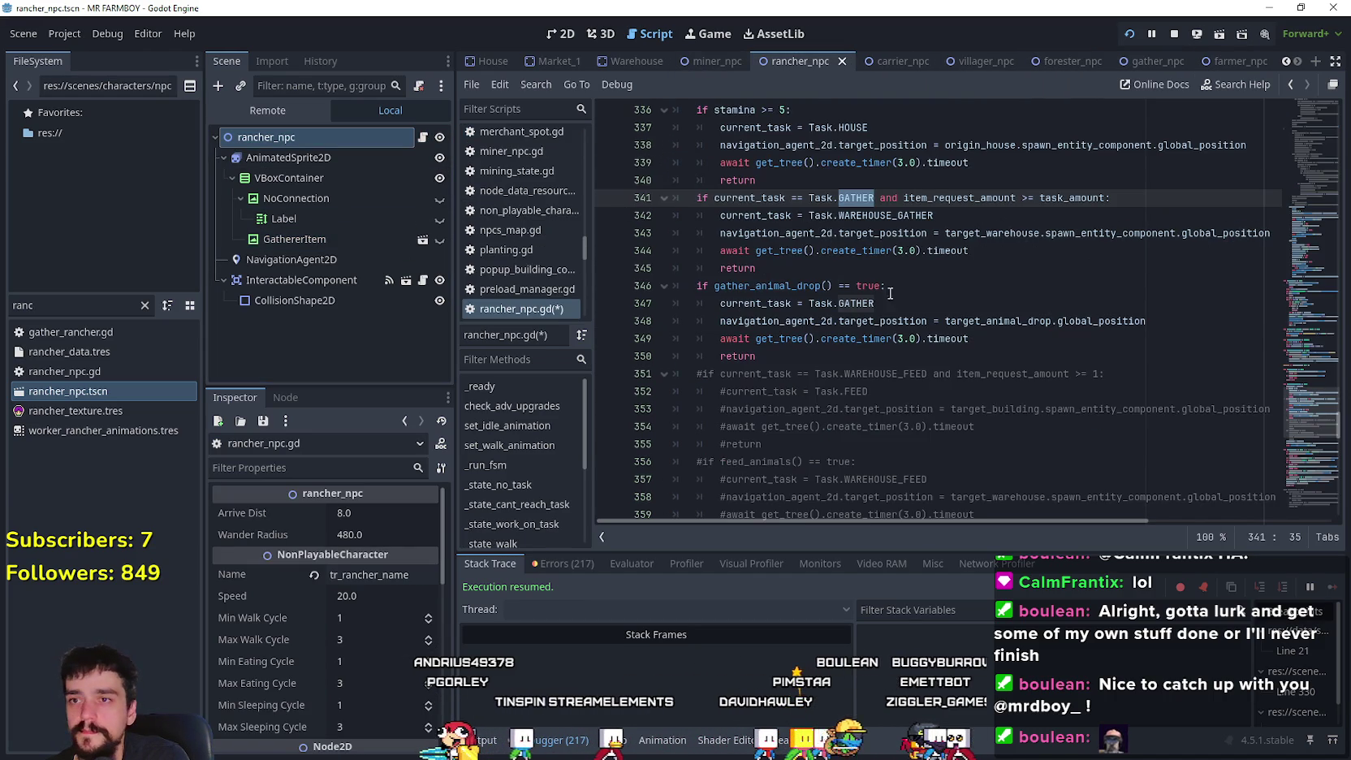
pyautogui.scroll(1, 900, 383)
pyautogui.moveTo(894, 327)
pyautogui.mouseDown()
pyautogui.moveTo(620, 268)
pyautogui.moveTo(609, 282)
pyautogui.mouseUp()
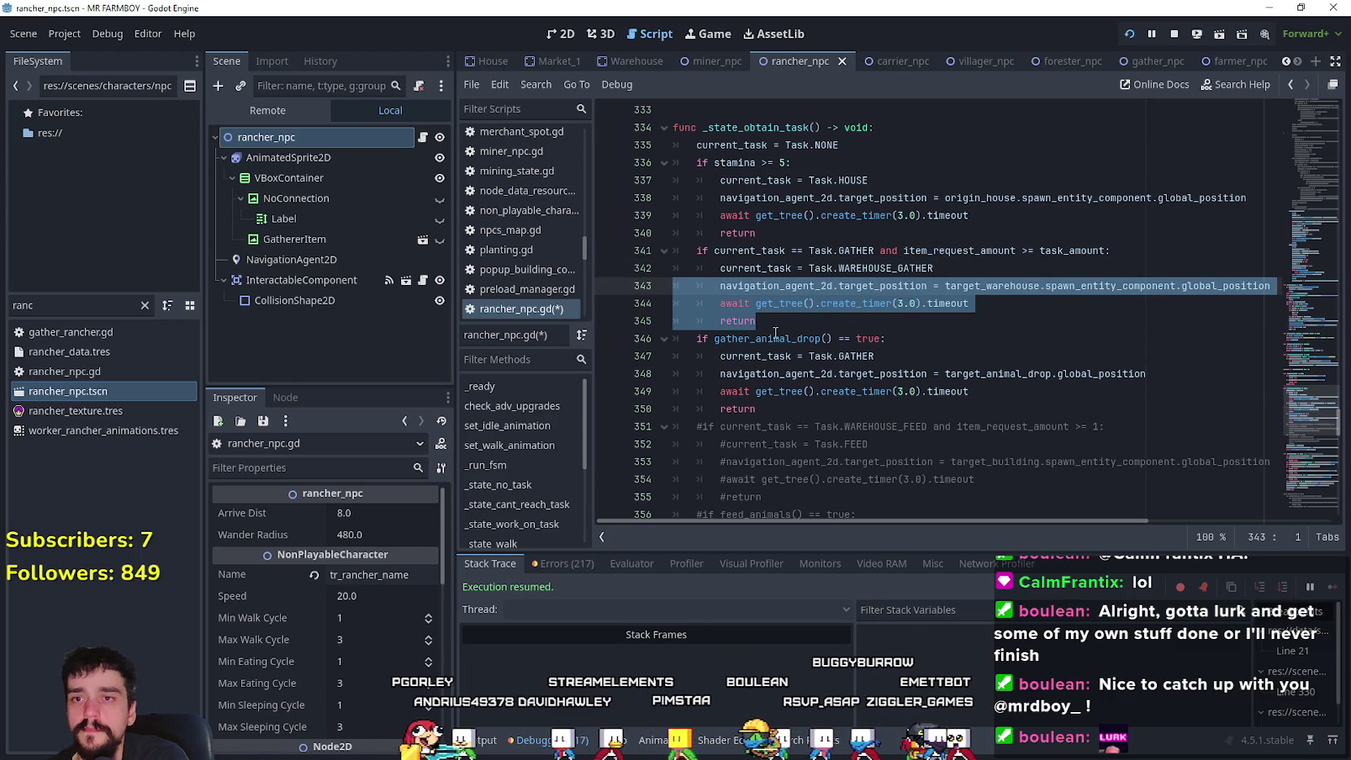
pyautogui.hotkey('ctrl', 'v')
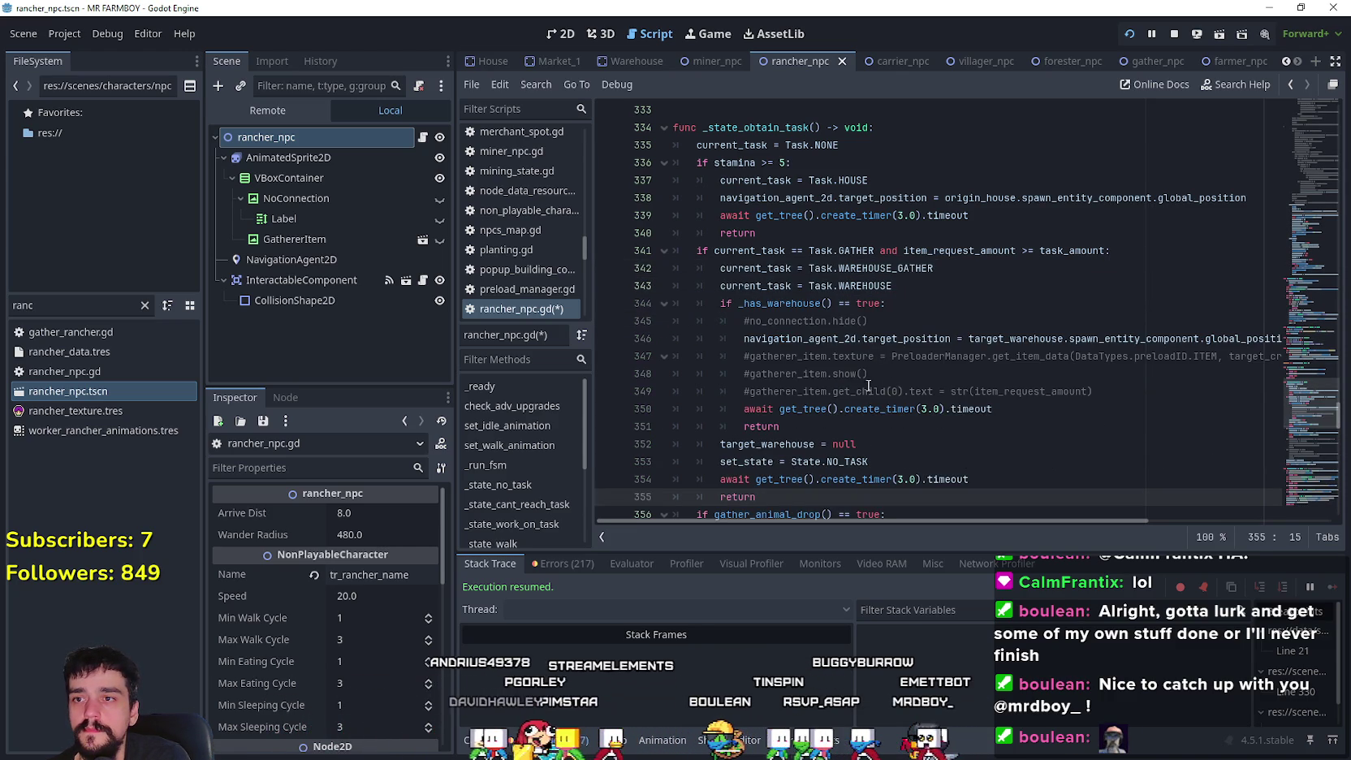
pyautogui.moveTo(1100, 386); pyautogui.dragTo(686, 356)
pyautogui.press('BackSpace')
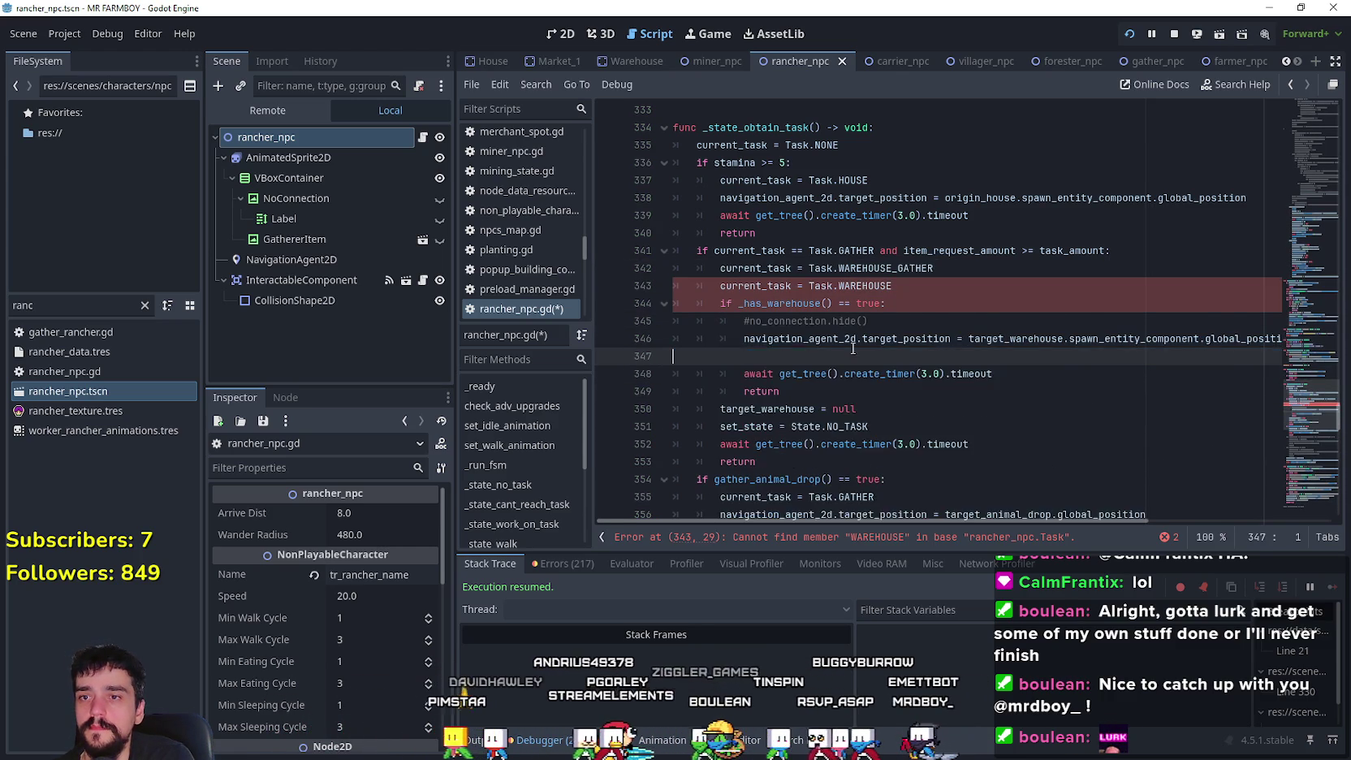
pyautogui.press('BackSpace')
# - Remove the redundant Task.WAREHOUSE assignment and the leftover empty line
pyautogui.click(906, 308)
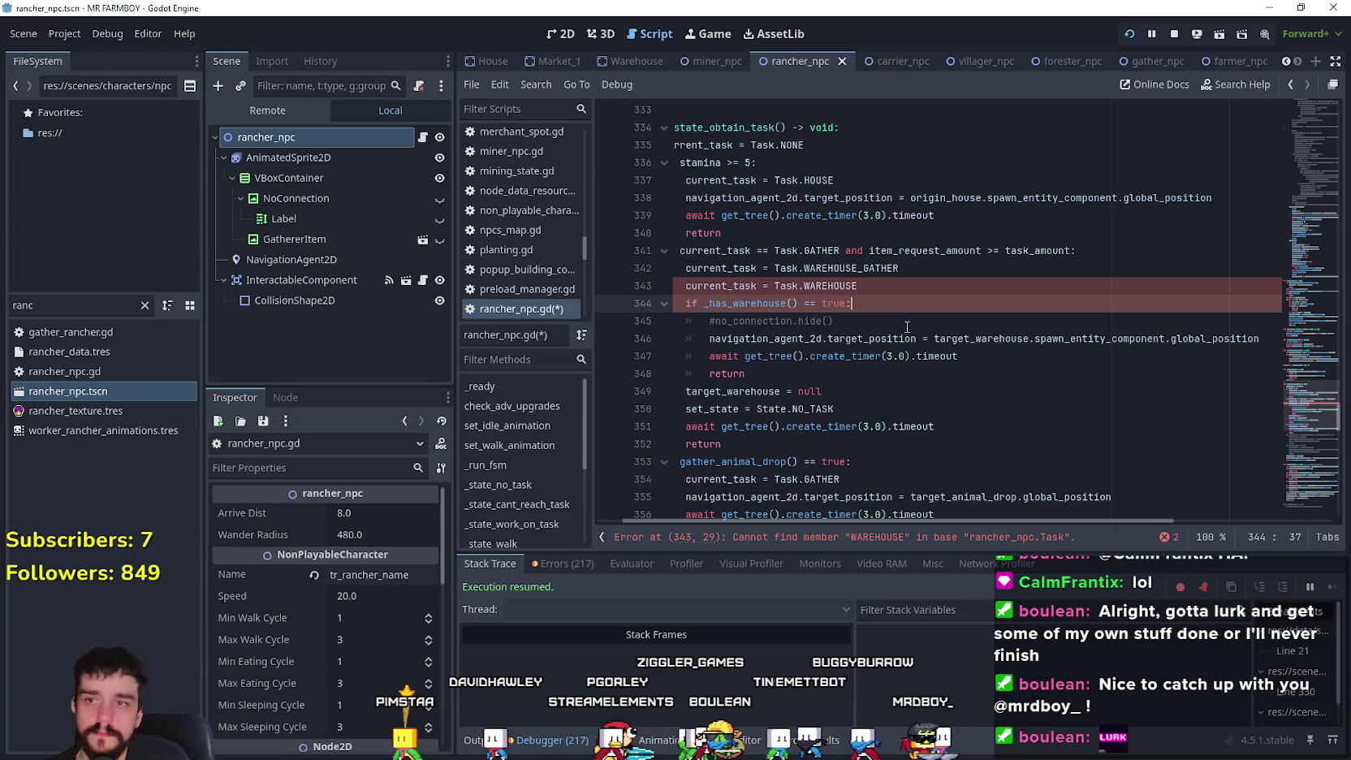
pyautogui.click(890, 327)
pyautogui.moveTo(835, 325); pyautogui.dragTo(604, 328)
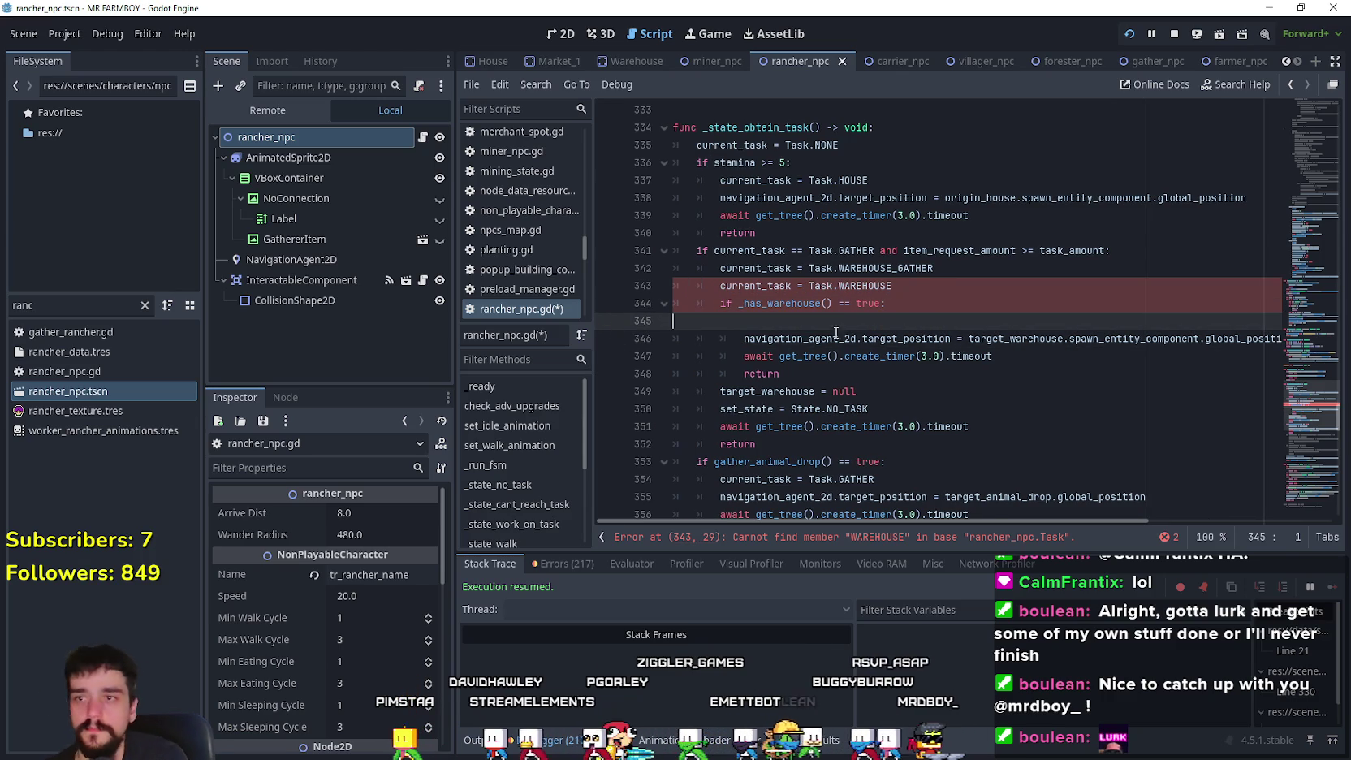
pyautogui.moveTo(896, 289); pyautogui.dragTo(676, 282)
pyautogui.press('BackSpace')
pyautogui.press('BackSpace')
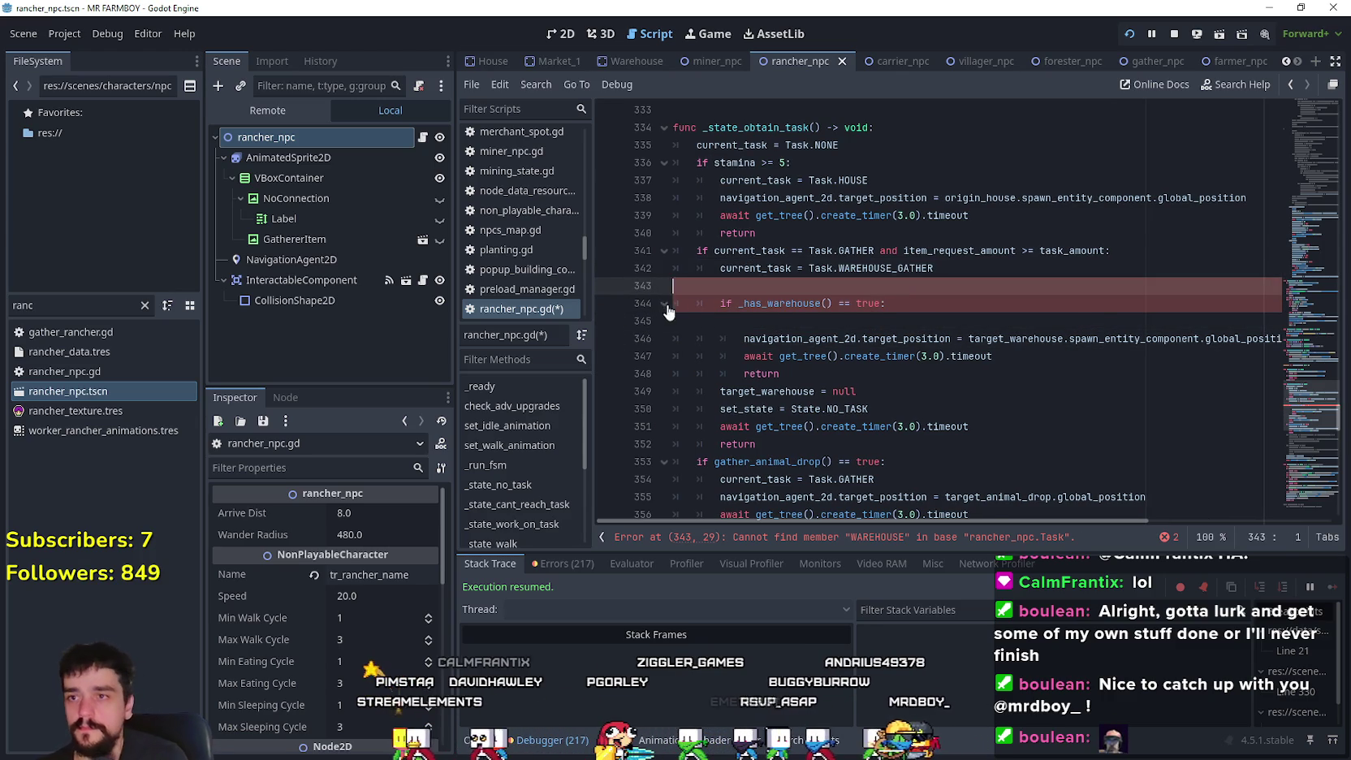
pyautogui.click(797, 302)
pyautogui.press('BackSpace')
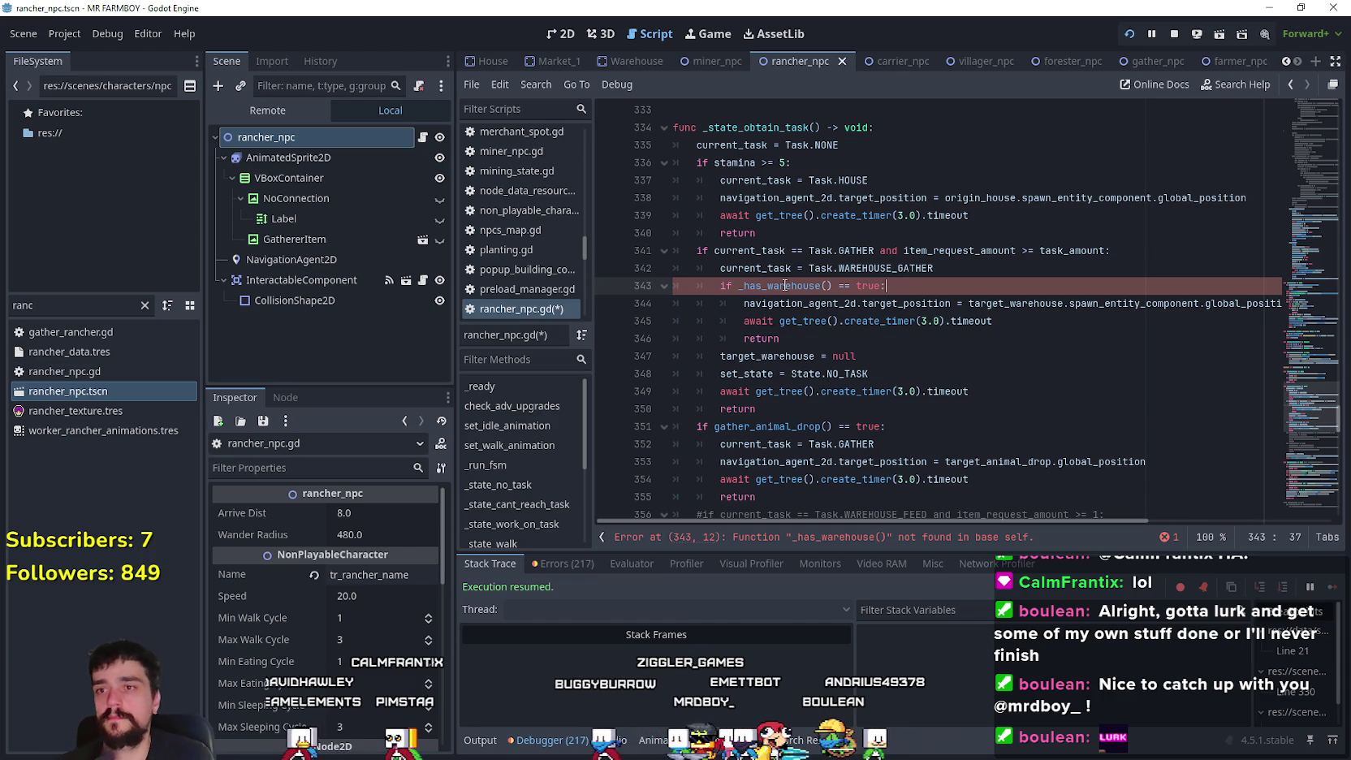
# - Shorten the _has_warehouse_gather call to _has_warehouse() in the warehouse check
pyautogui.rightClick(791, 287)
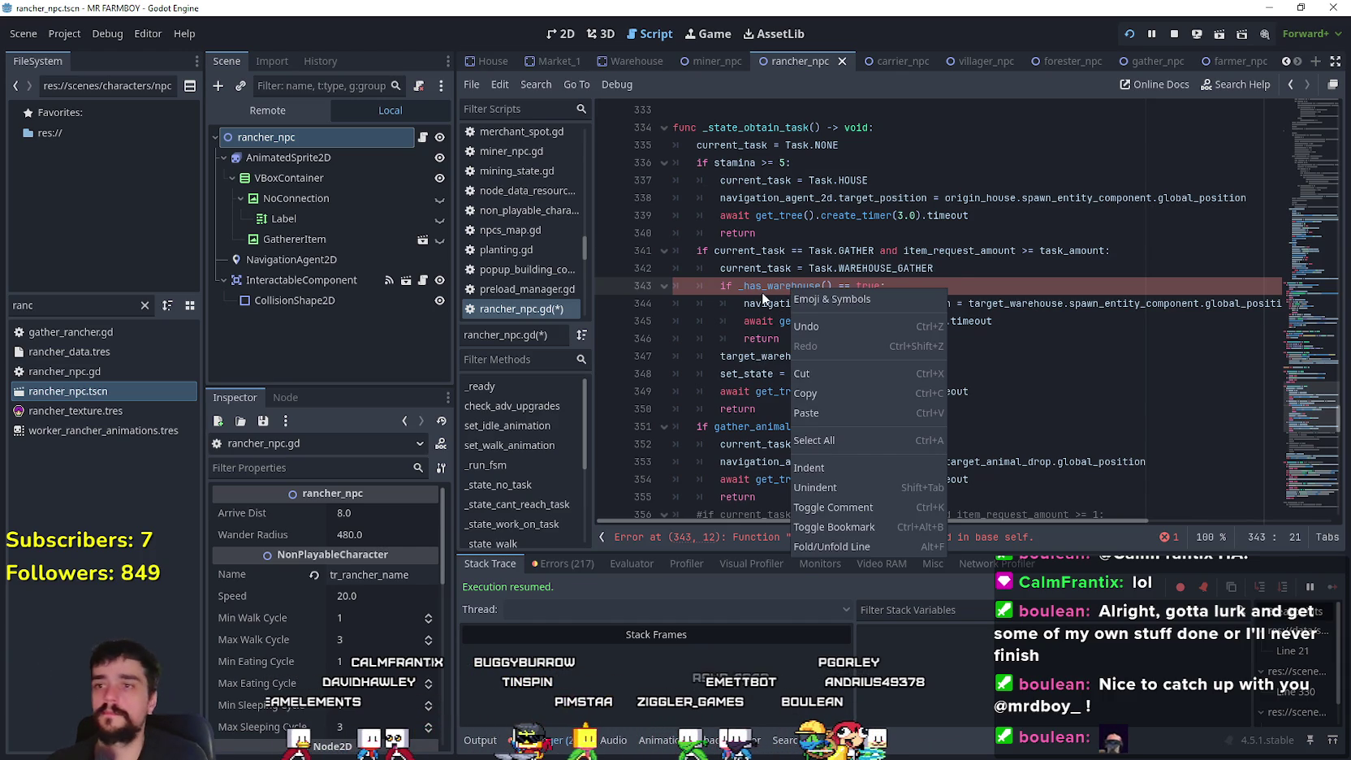
pyautogui.click(762, 290)
pyautogui.write('_gather')
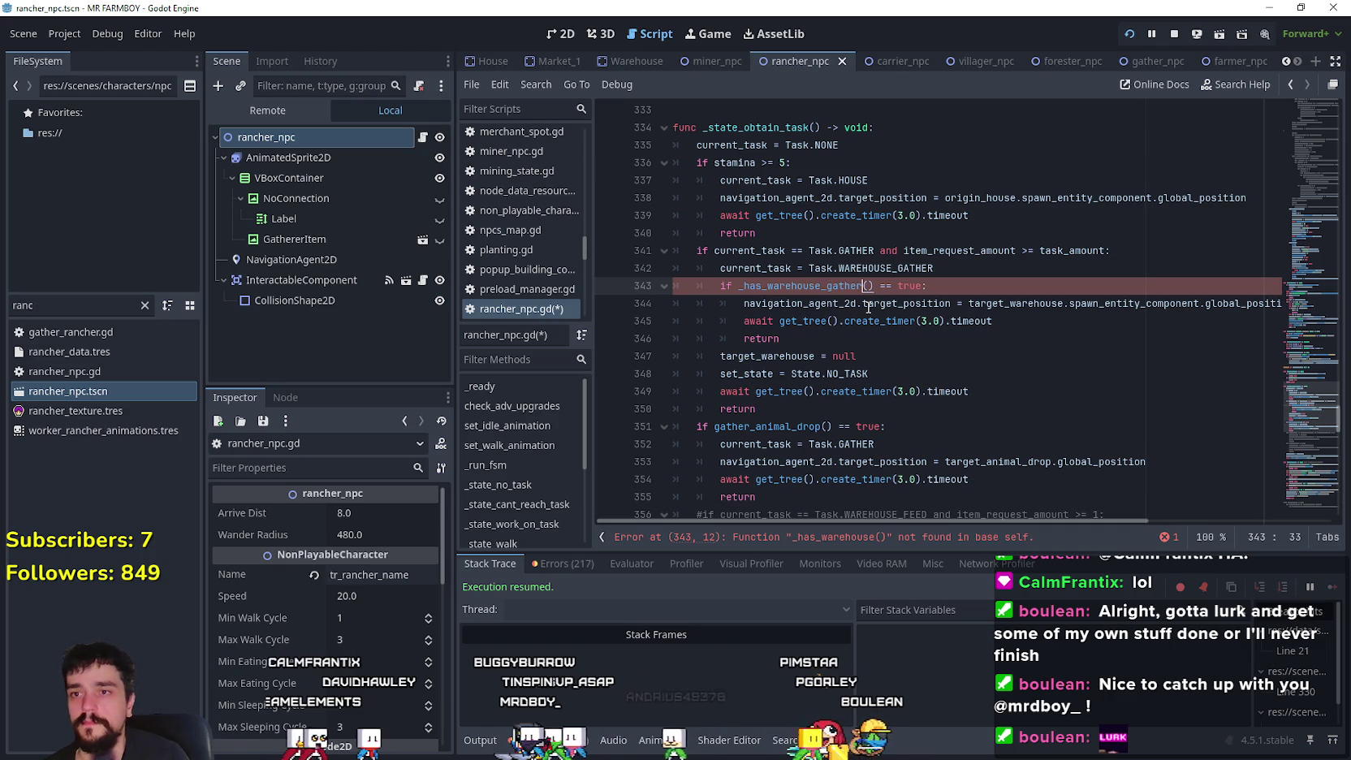
pyautogui.moveTo(738, 286); pyautogui.dragTo(874, 286)
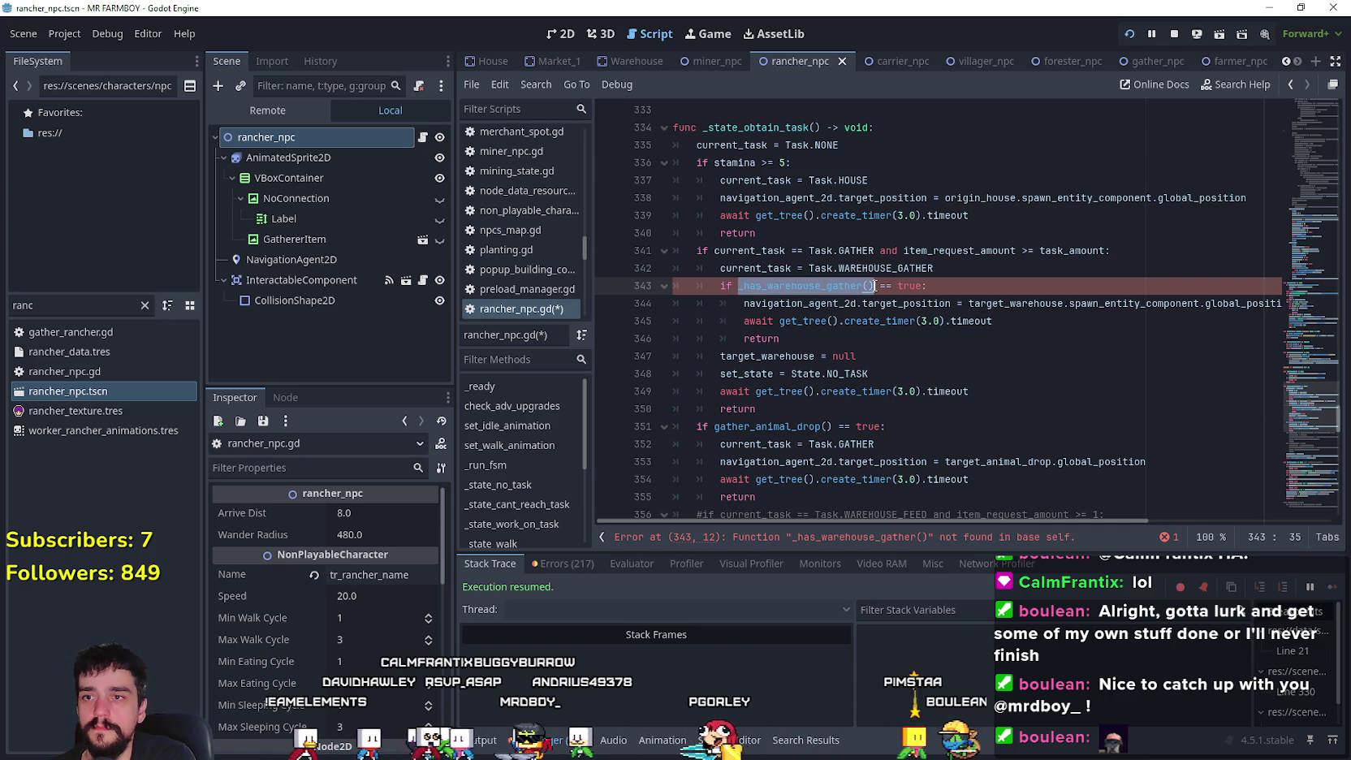
pyautogui.click(890, 361)
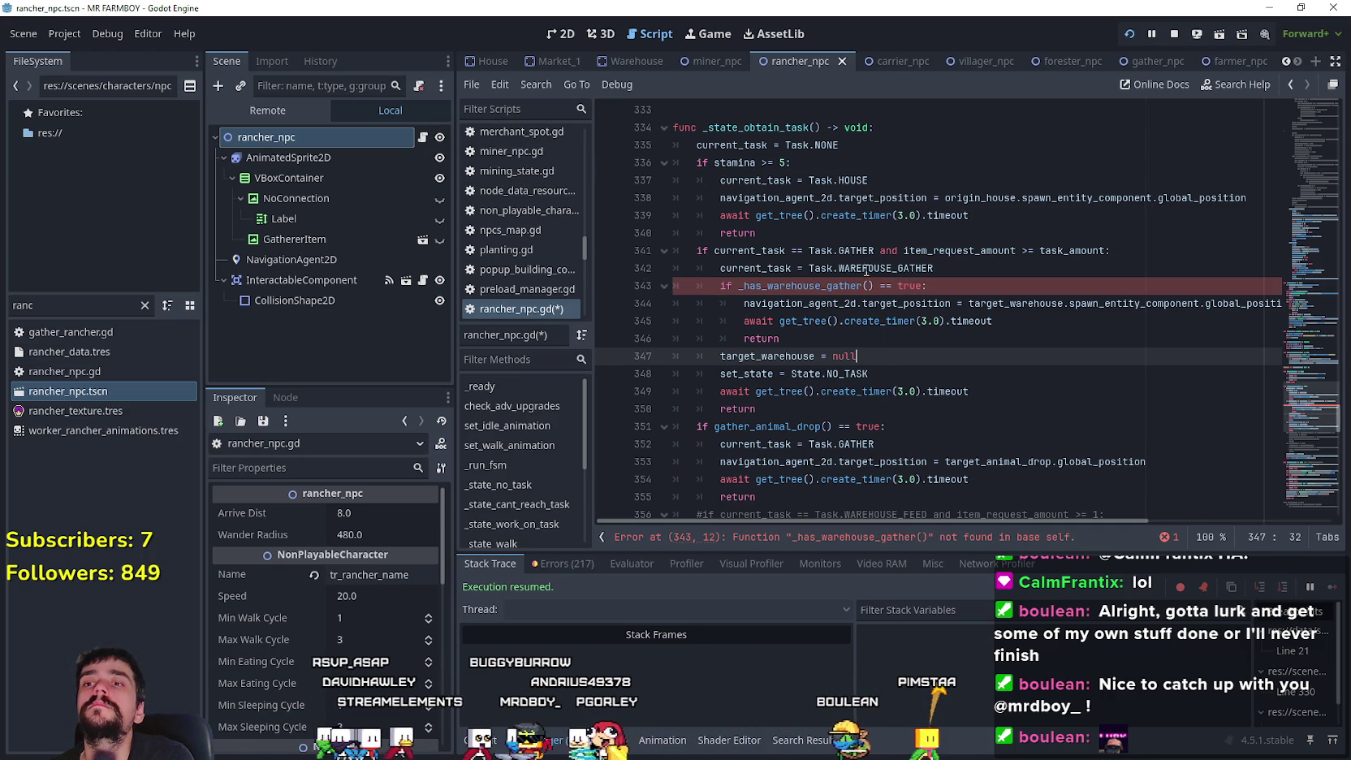
pyautogui.click(863, 286)
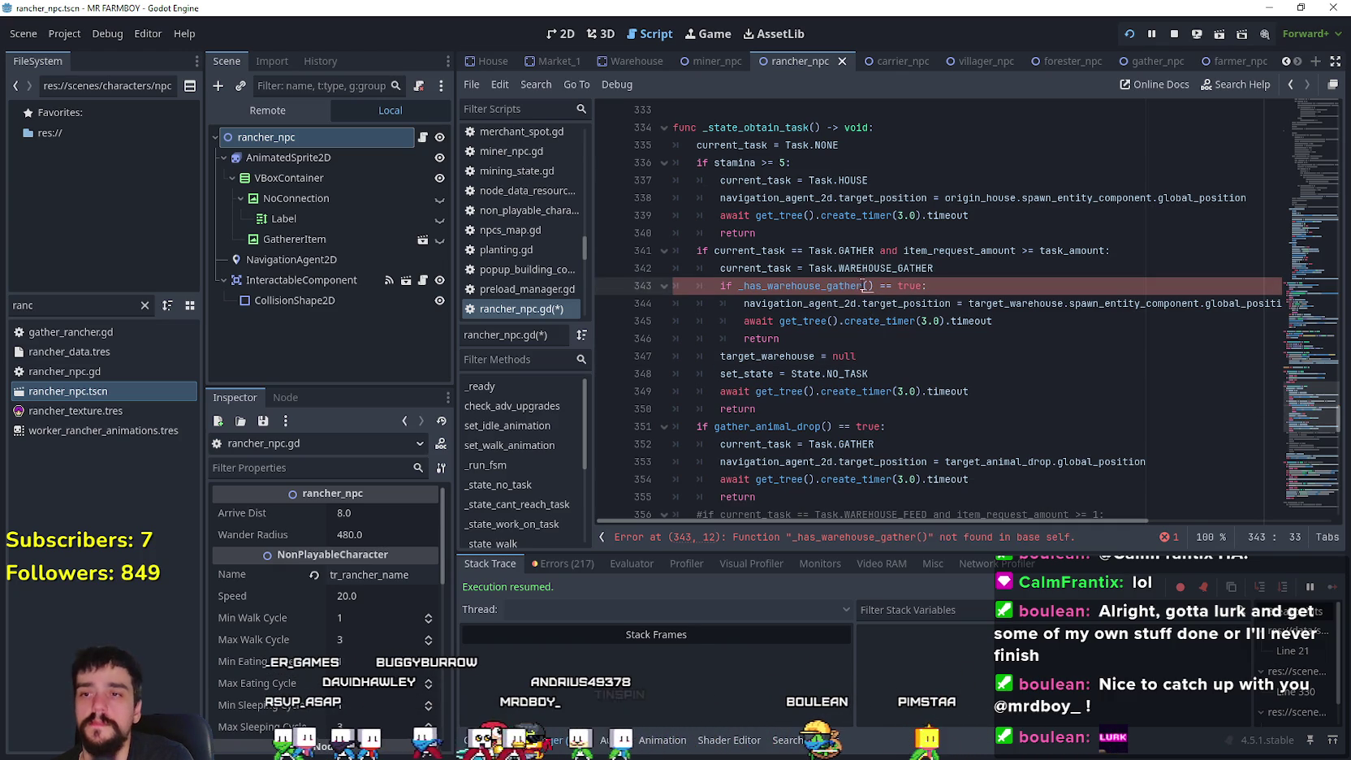
pyautogui.press('BackSpace')
pyautogui.press('BackSpace')
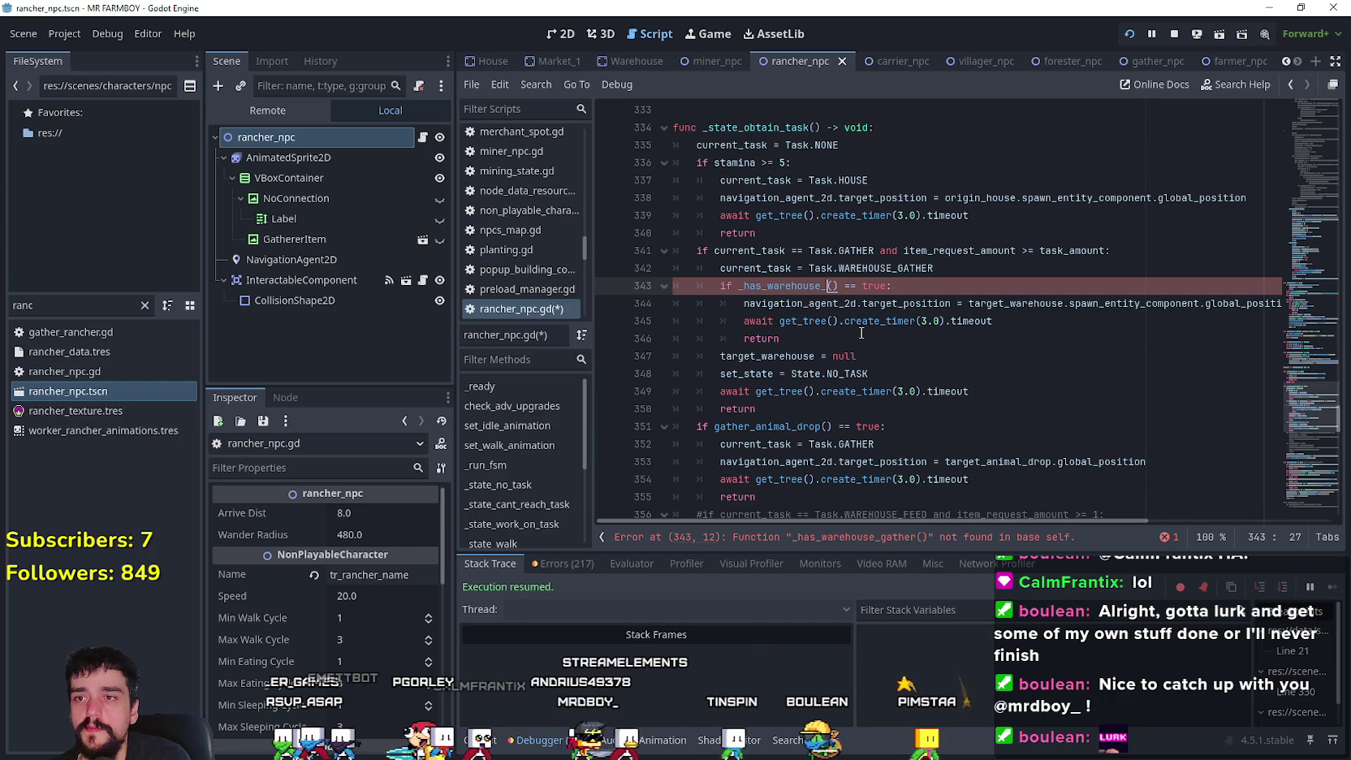
pyautogui.doubleClick(1003, 247)
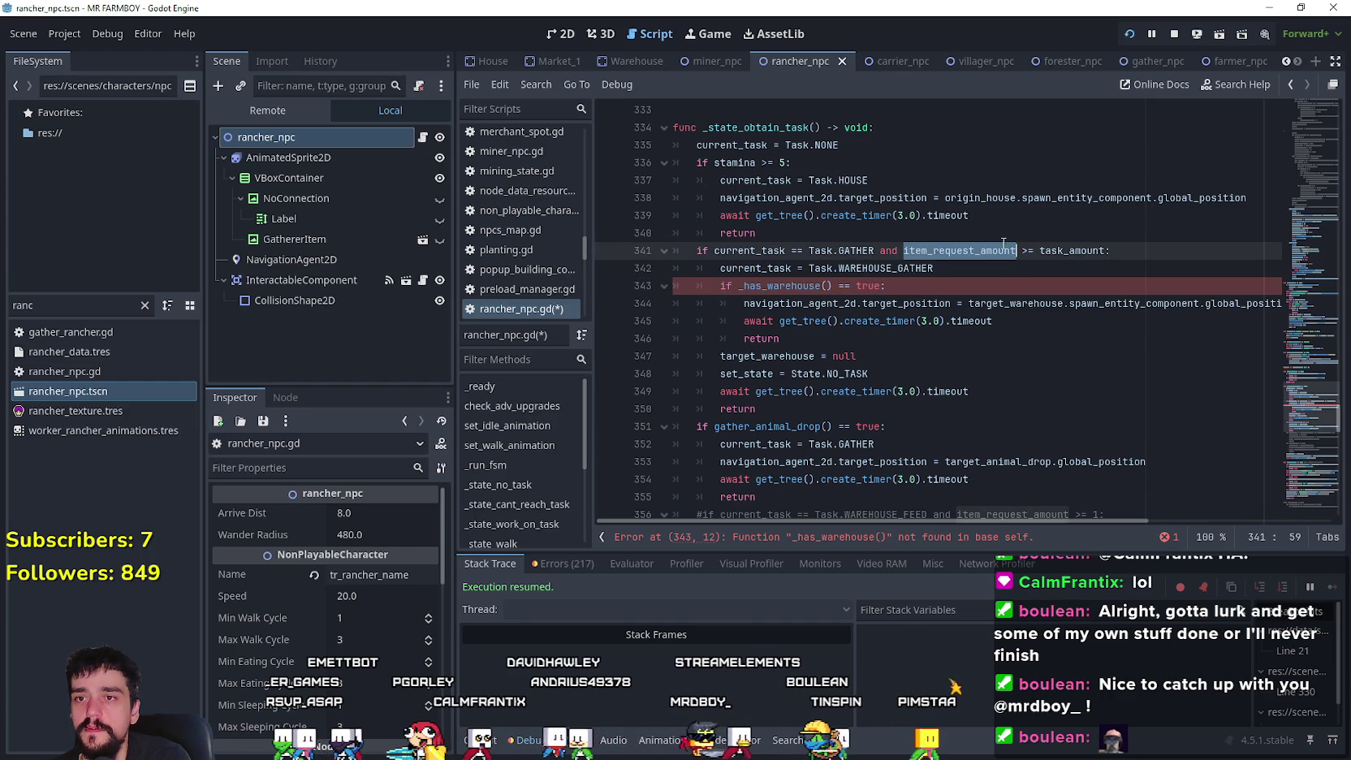
pyautogui.scroll(-2, 956, 393)
pyautogui.click(828, 405)
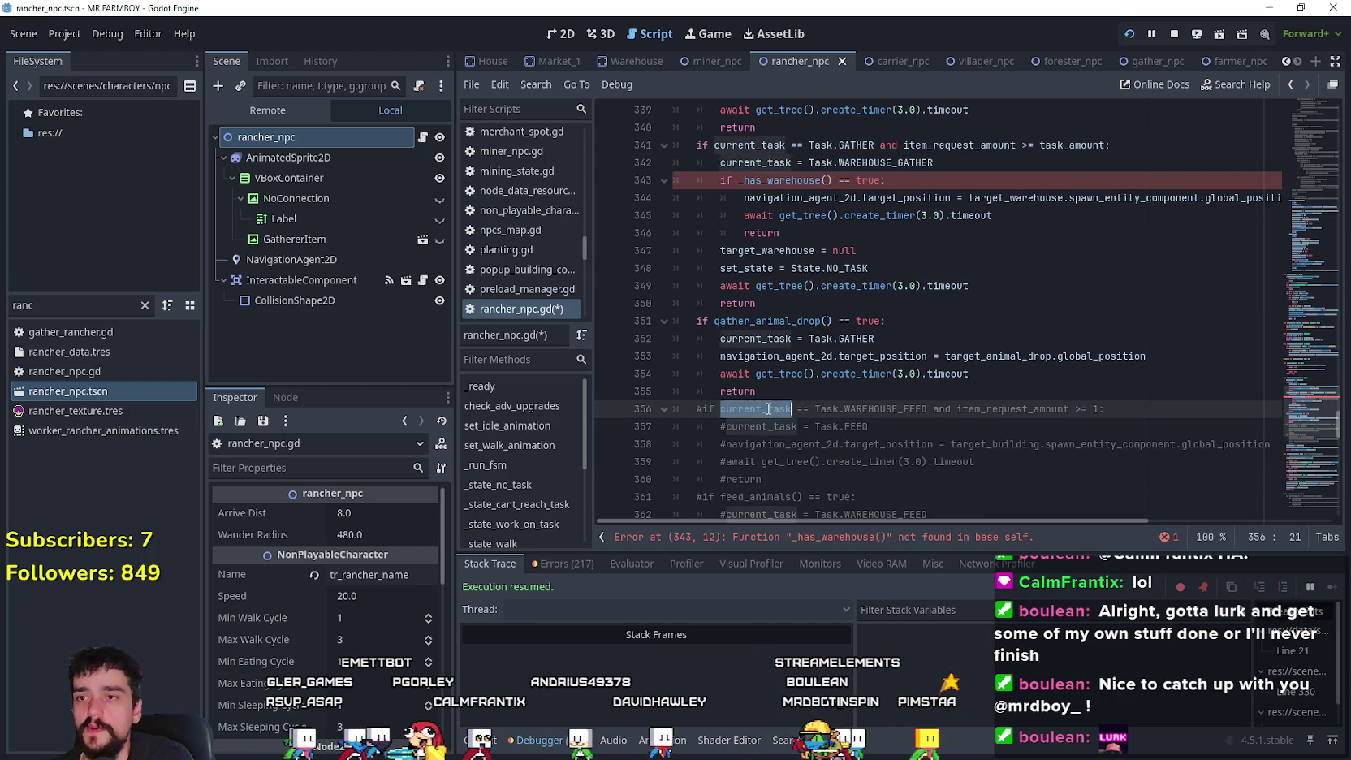
pyautogui.scroll(3, 824, 382)
pyautogui.click(817, 339)
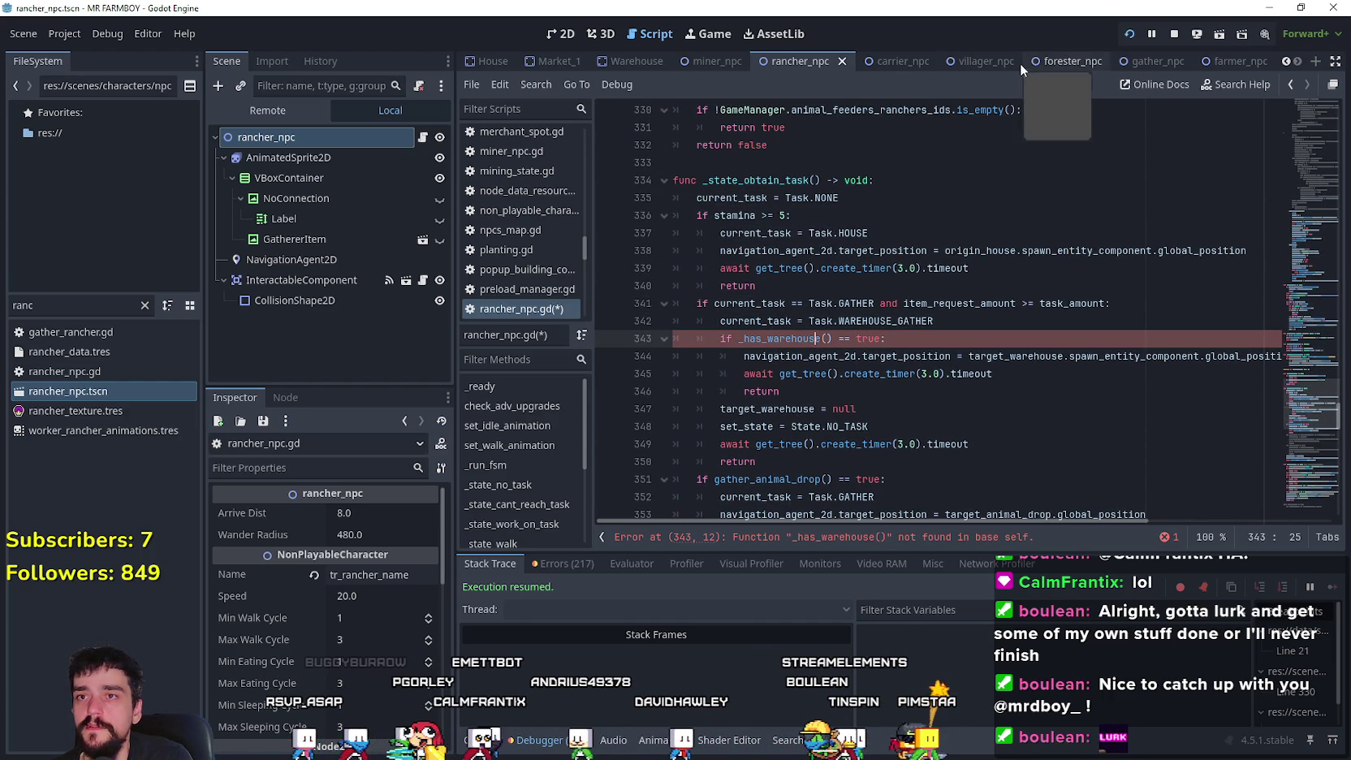
# - Copy the whole _has_warehouse function definition from gather_npc.gd
pyautogui.click(1160, 63)
pyautogui.click(396, 235)
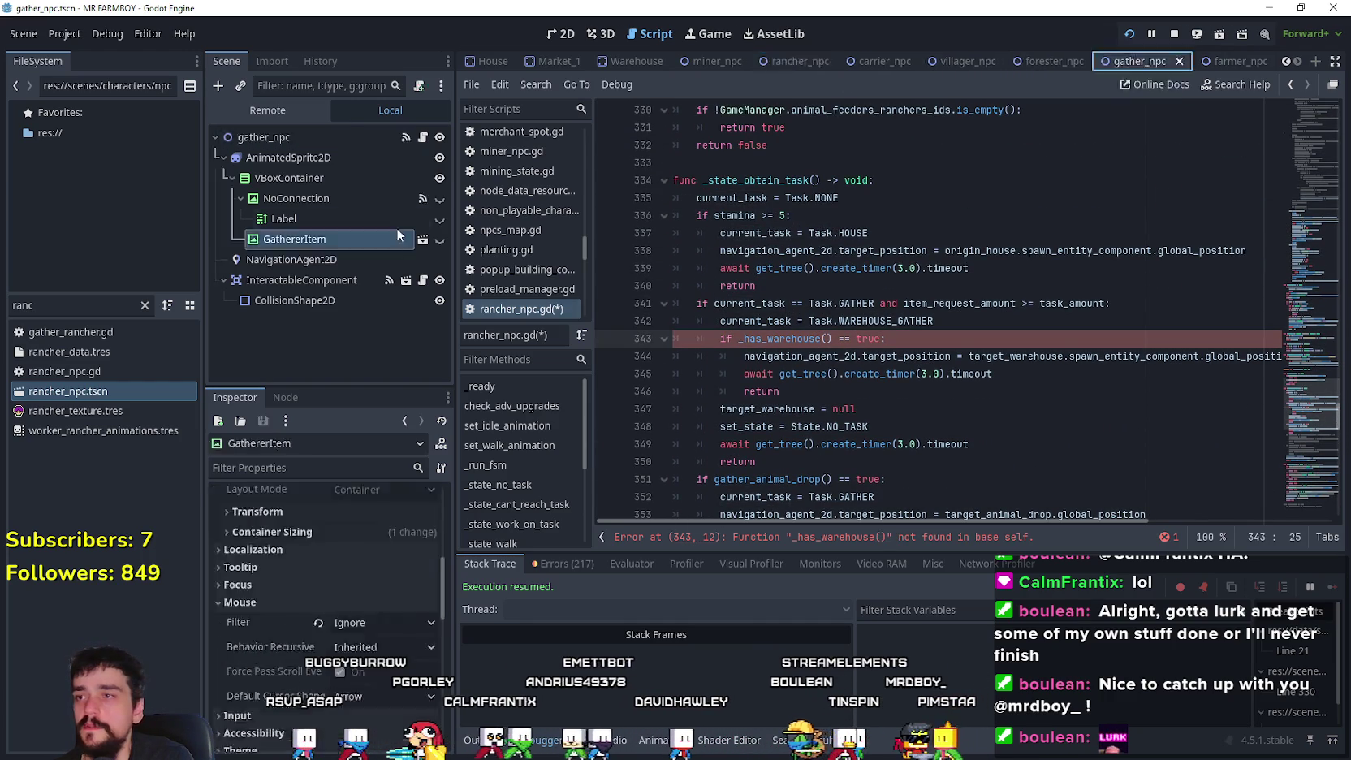
pyautogui.click(422, 138)
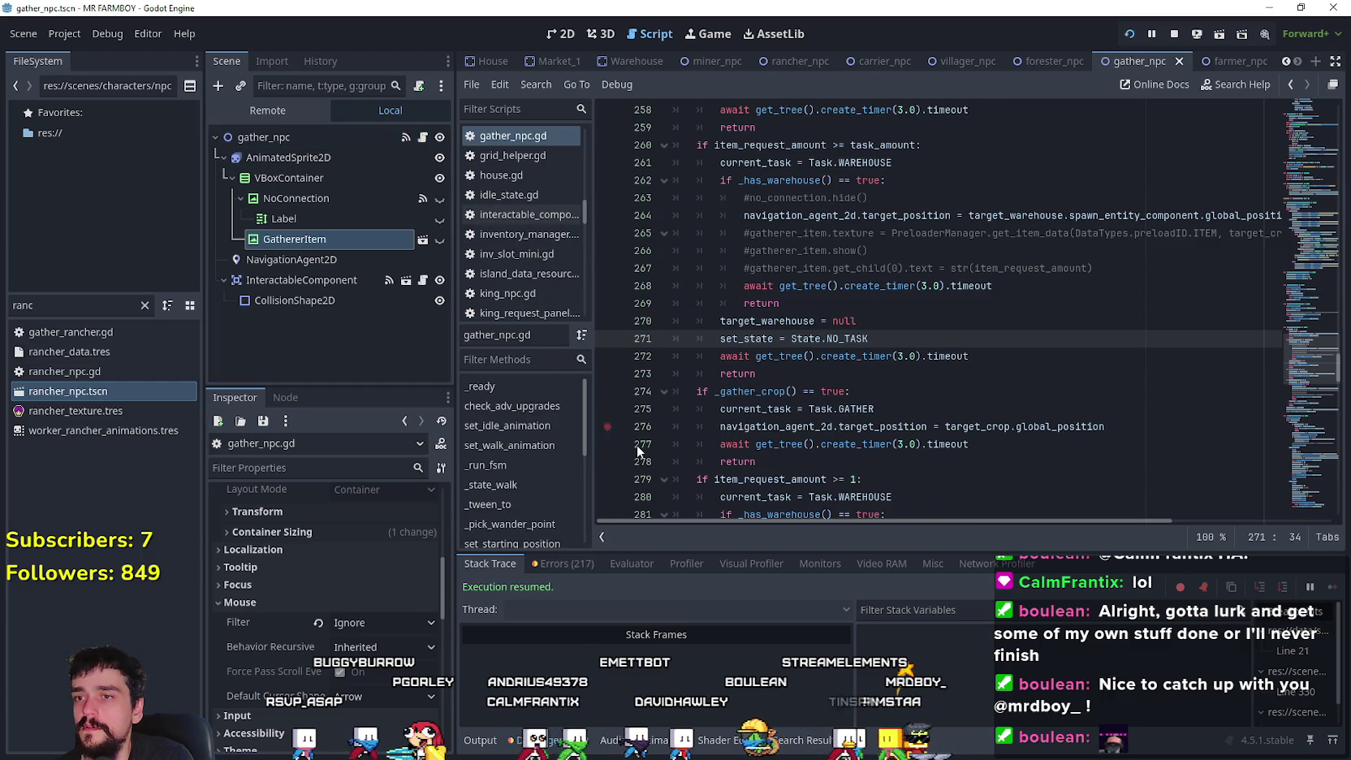
pyautogui.rightClick(804, 180)
pyautogui.click(851, 468)
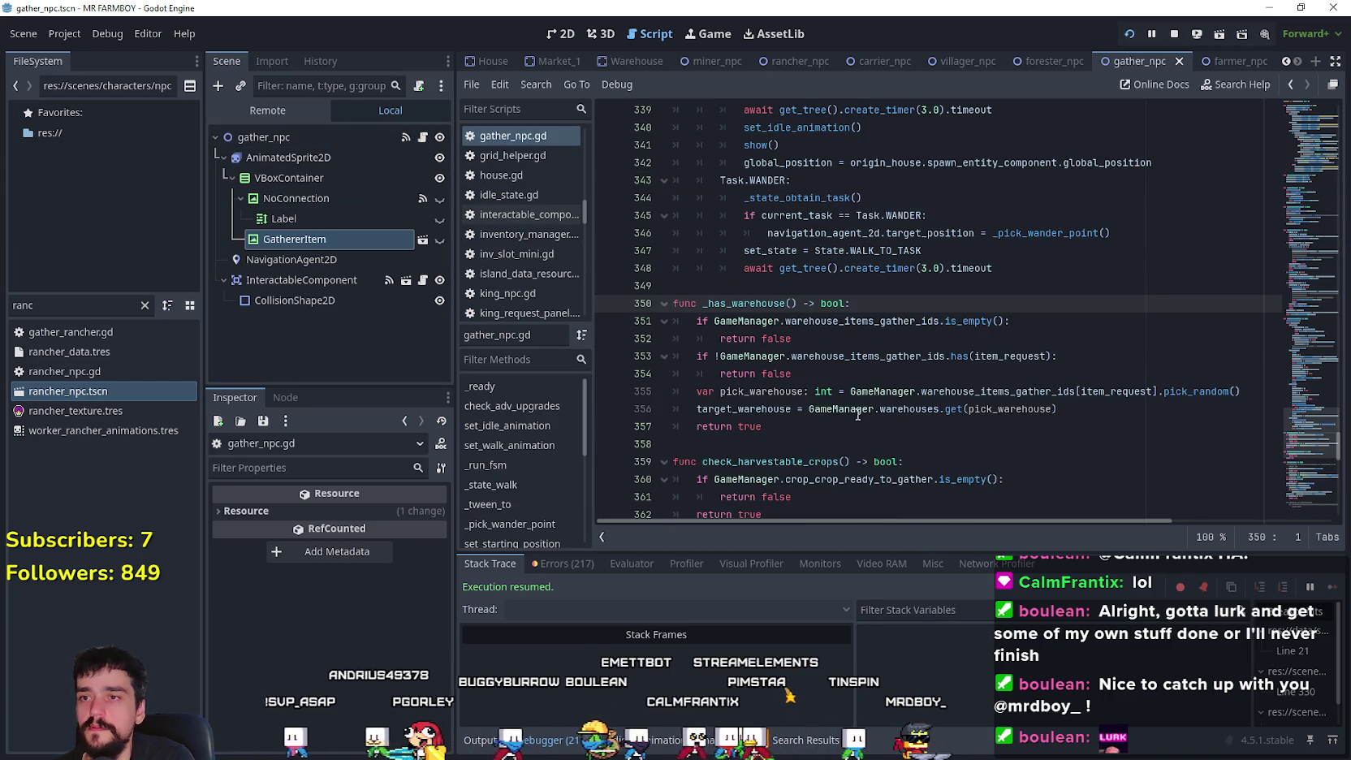
pyautogui.moveTo(763, 427); pyautogui.dragTo(632, 307)
pyautogui.hotkey('ctrl', 'c')
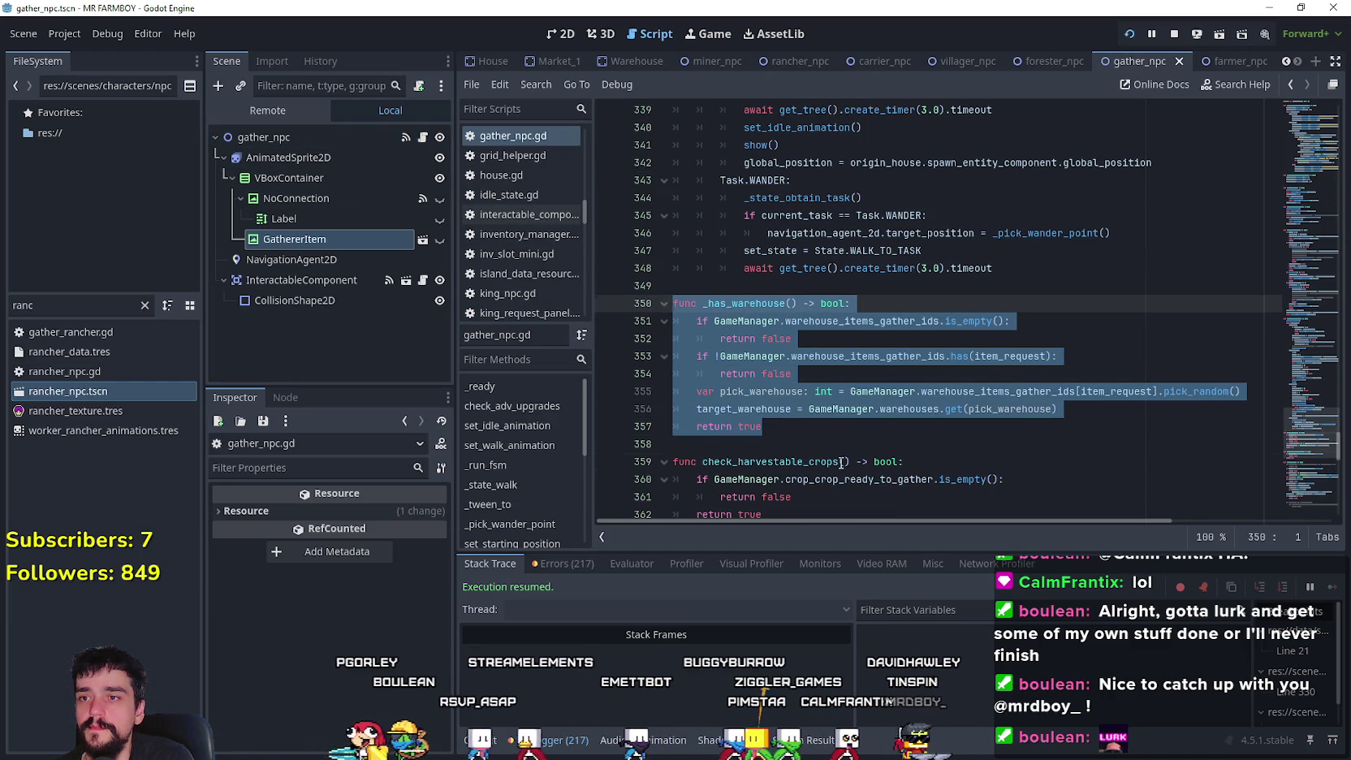
pyautogui.click(840, 462)
pyautogui.press('Up')
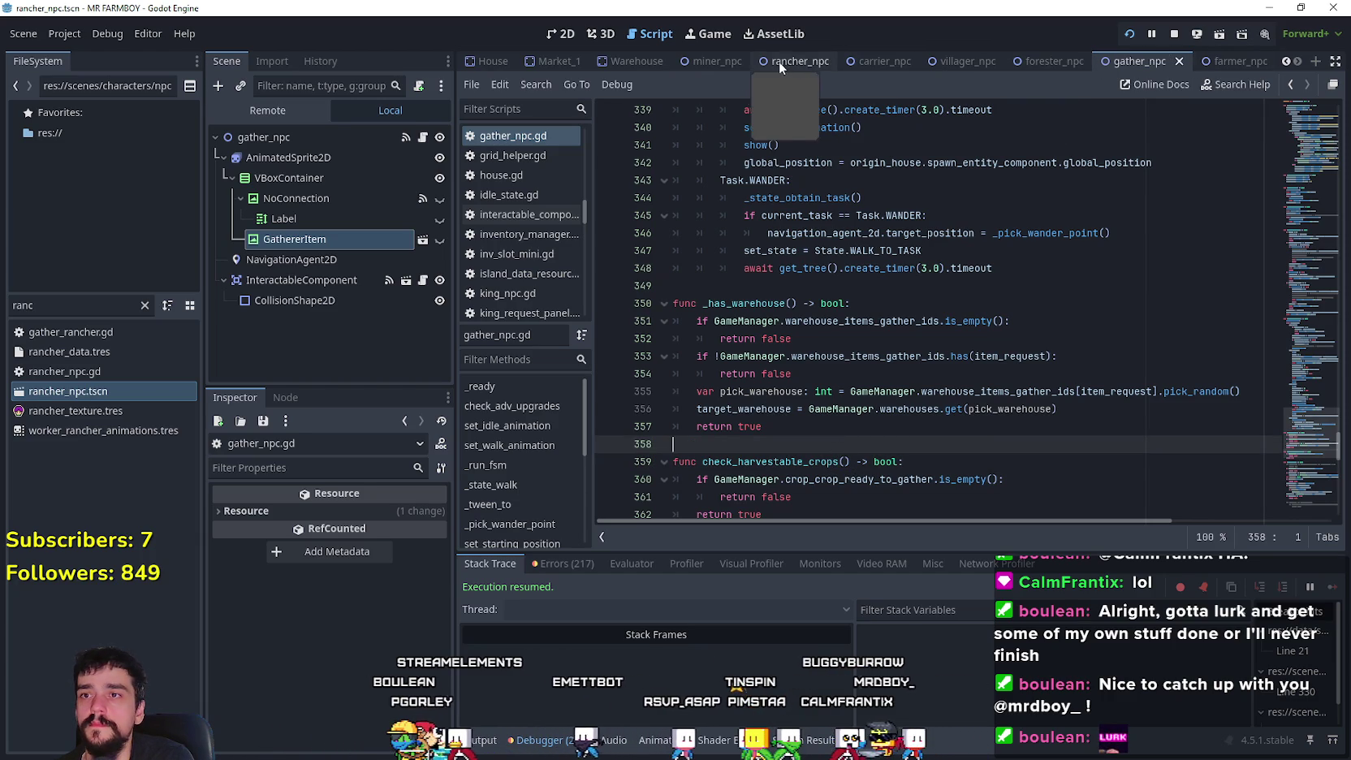
# - Paste _has_warehouse below check_animals in rancher_npc.gd, separated by a blank line
pyautogui.click(420, 139)
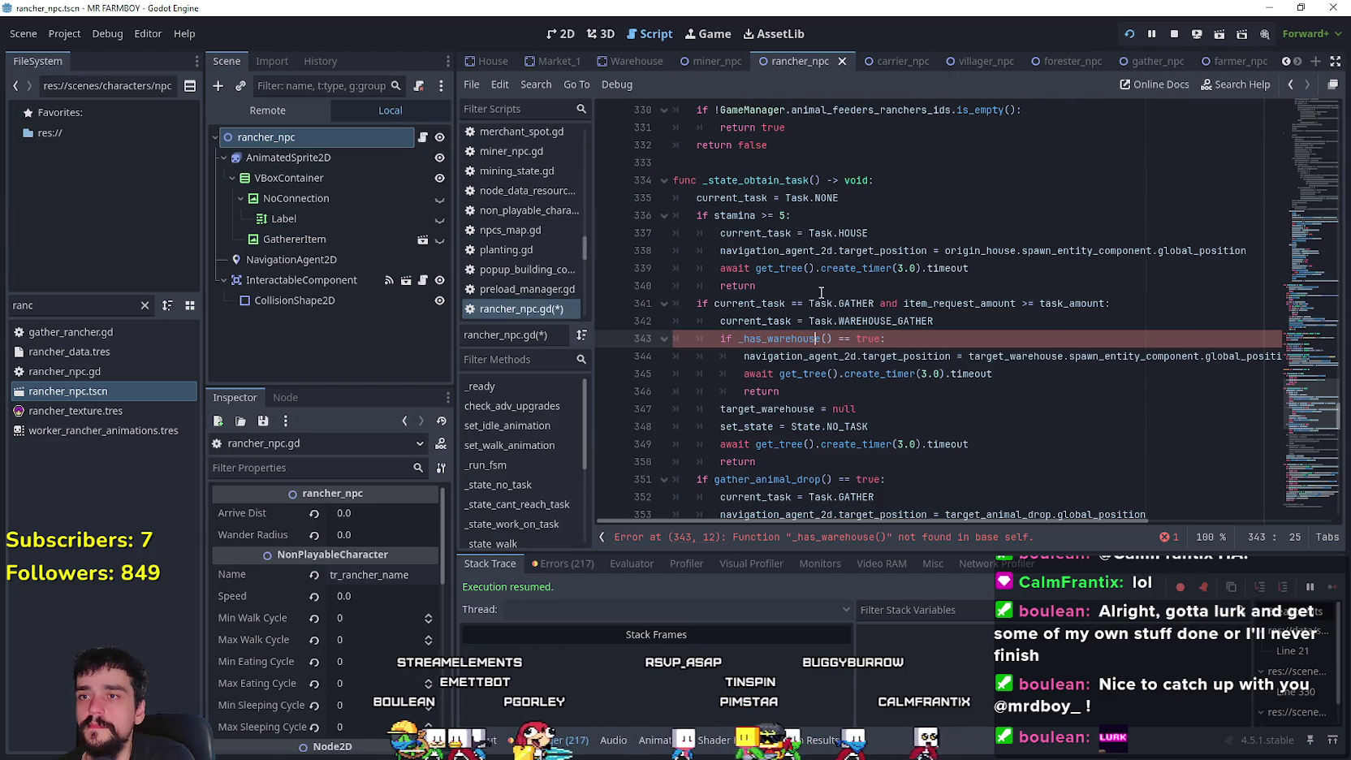
pyautogui.scroll(-10, 821, 293)
pyautogui.scroll(-6, 719, 198)
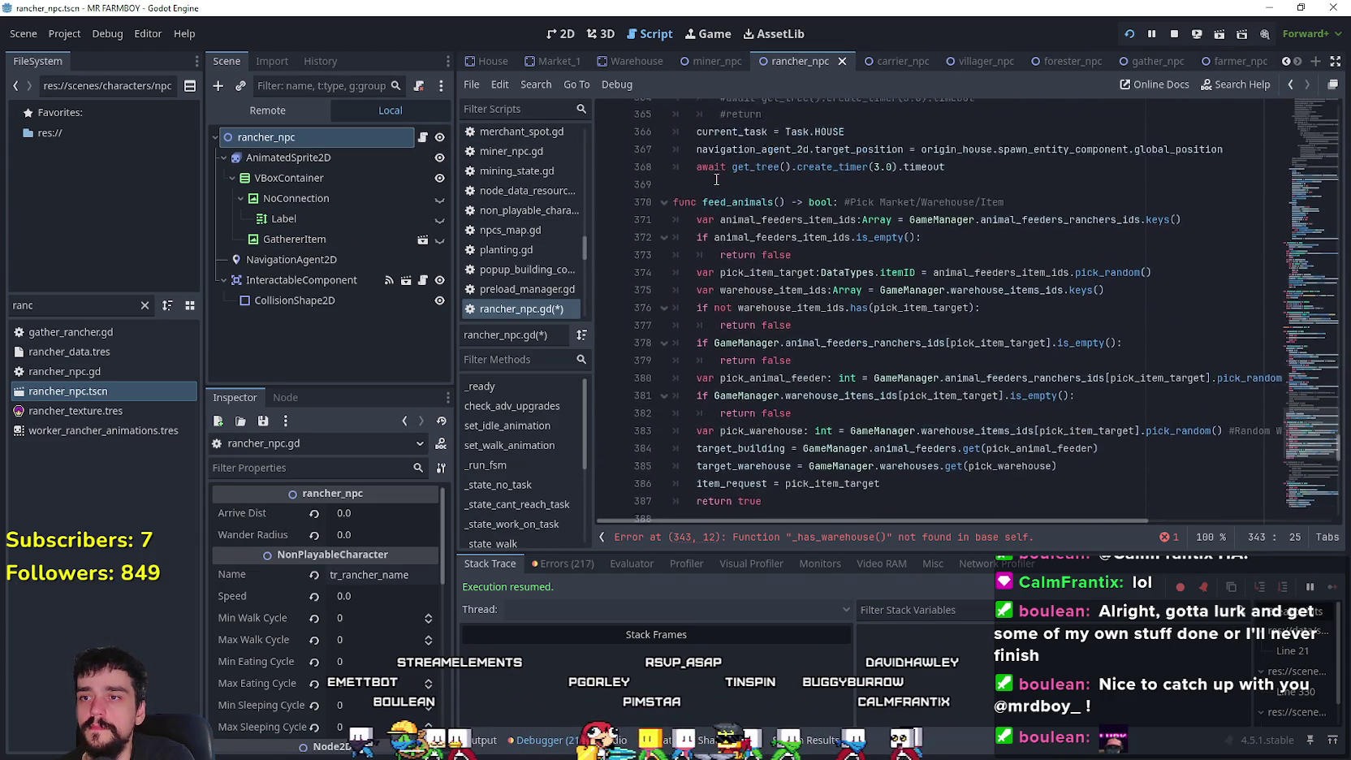
pyautogui.scroll(-13, 752, 281)
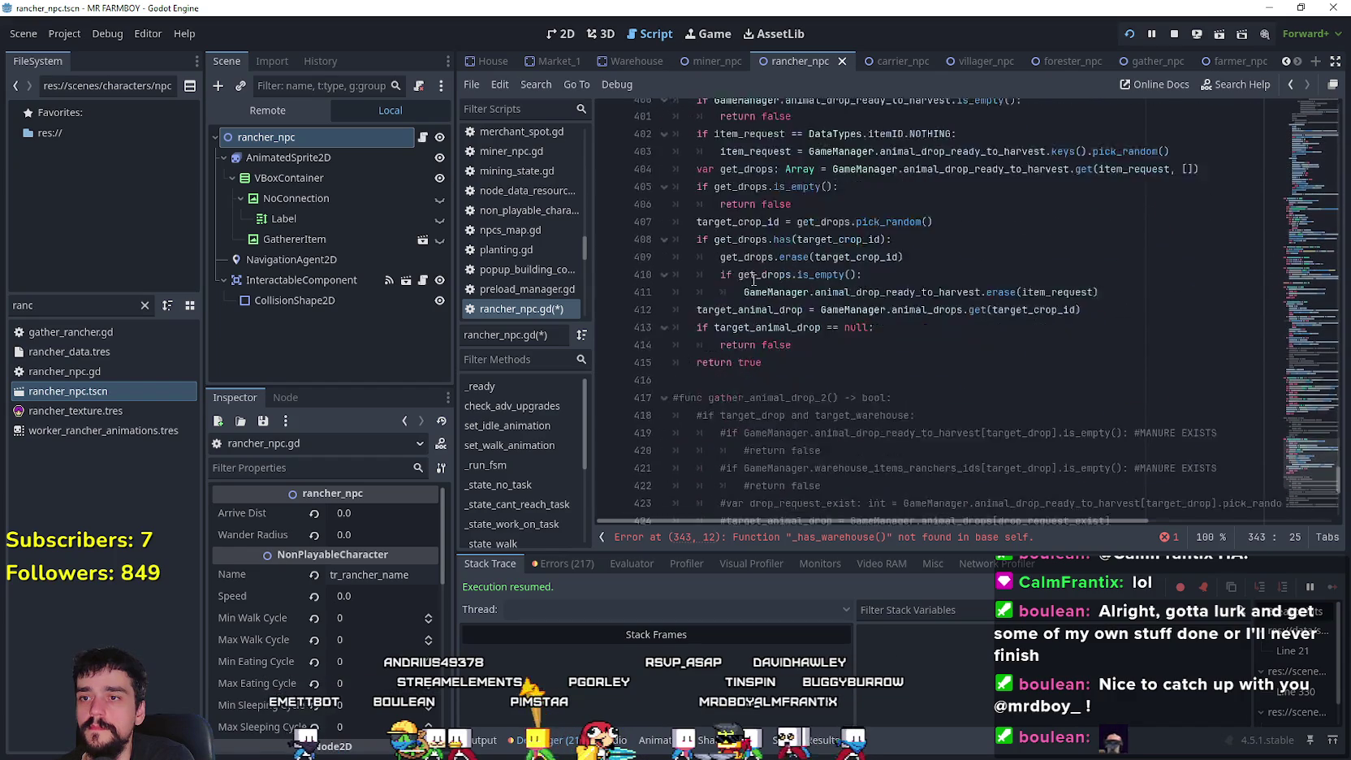
pyautogui.moveTo(1319, 483); pyautogui.dragTo(1298, 385)
pyautogui.click(715, 379)
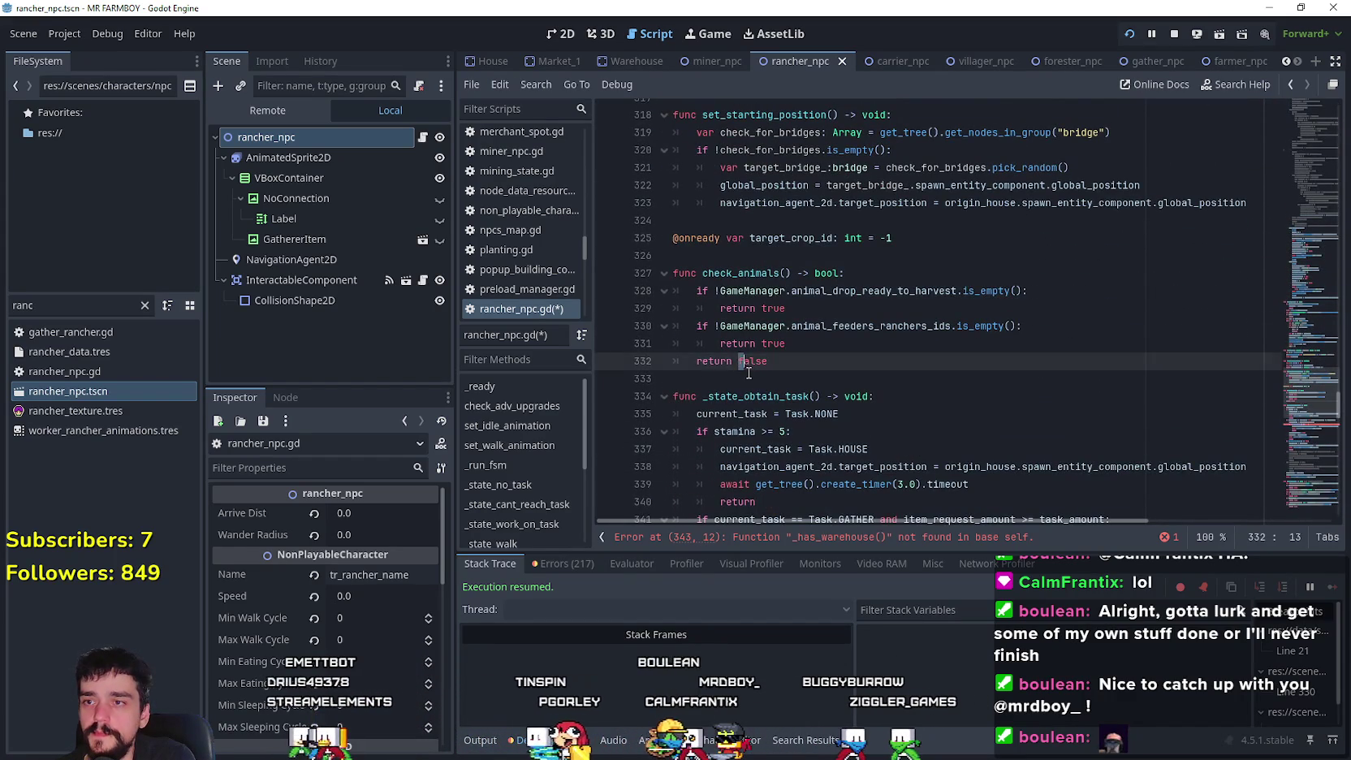
pyautogui.hotkey('ctrl', 'v')
pyautogui.click(814, 345)
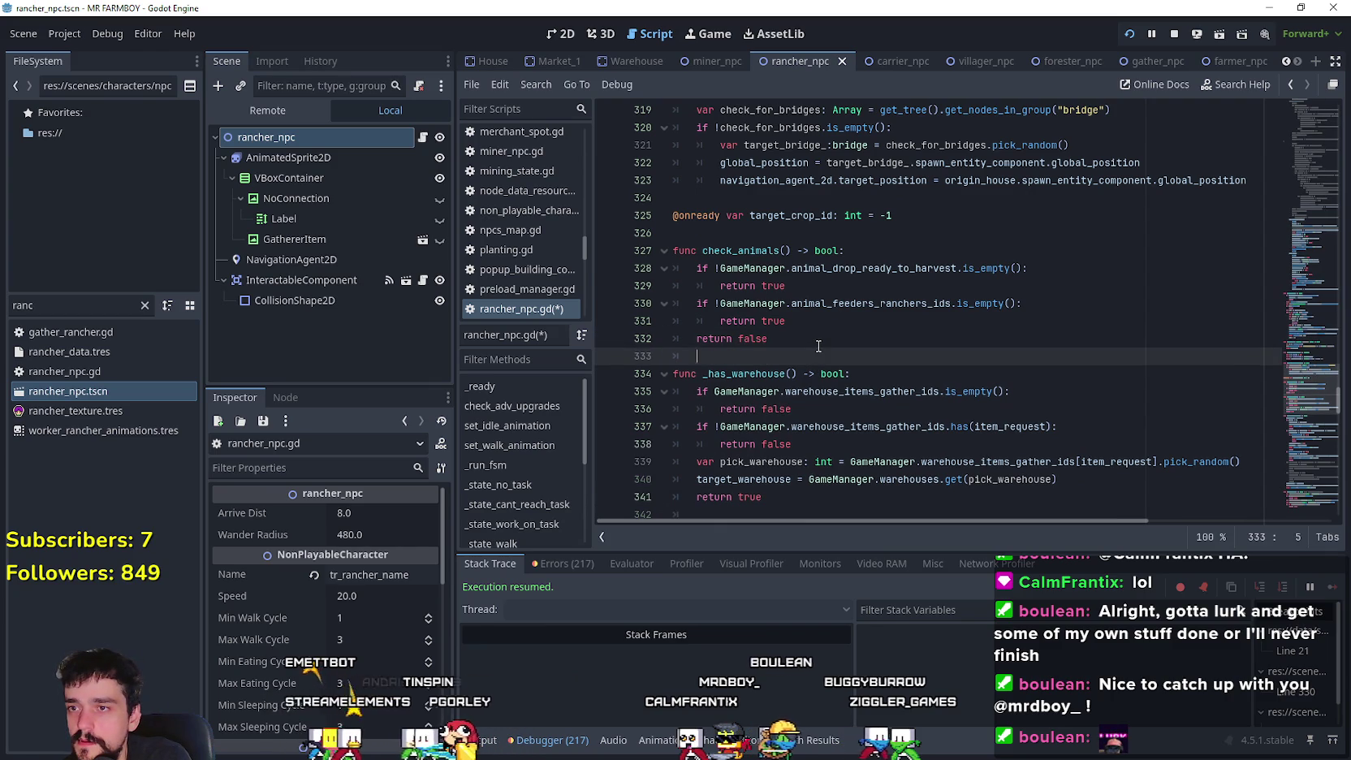
pyautogui.press('Return')
pyautogui.scroll(-1, 862, 344)
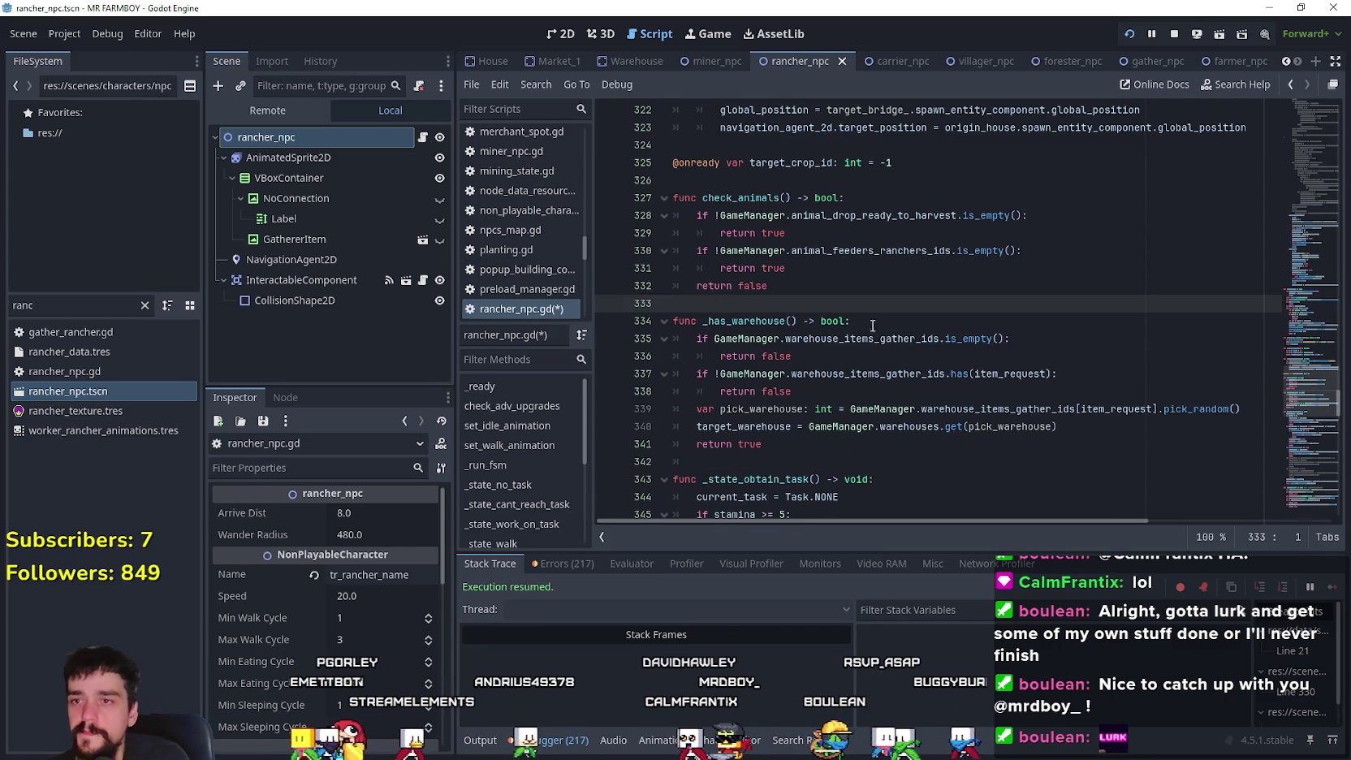
# - Replace warehouse_items_gather_ids with warehouse_items_ranchers_ids using autocomplete
pyautogui.doubleClick(862, 339)
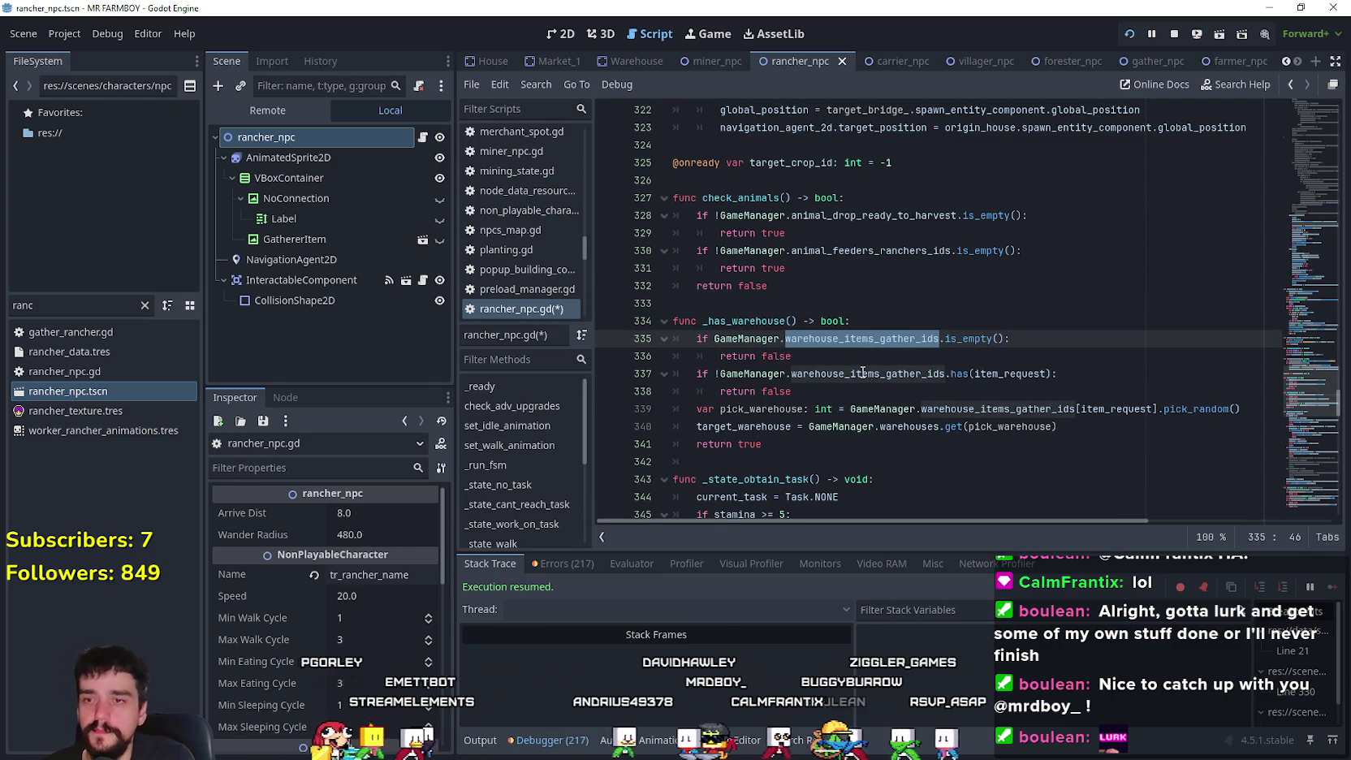
pyautogui.moveTo(863, 371)
pyautogui.write('warehou')
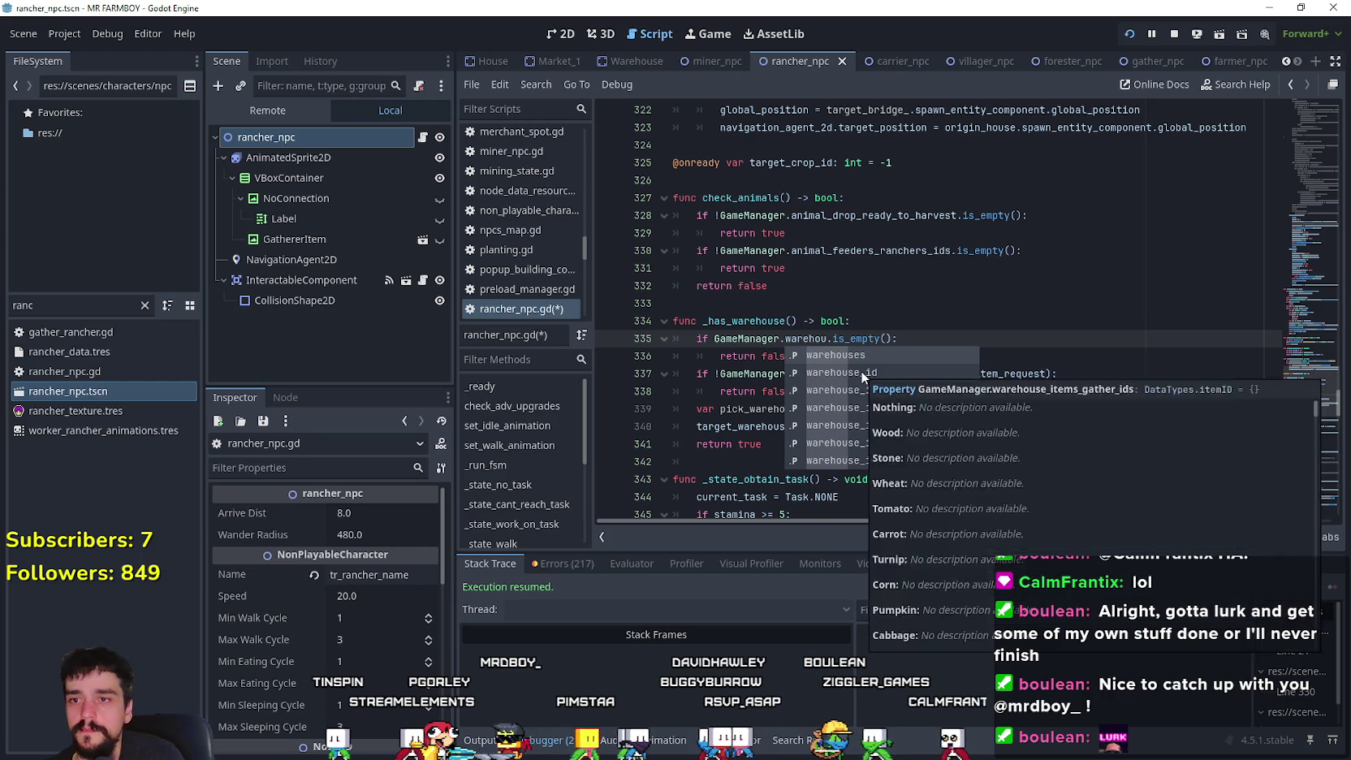
pyautogui.press('Down')
pyautogui.press('Down')
pyautogui.press('Down')
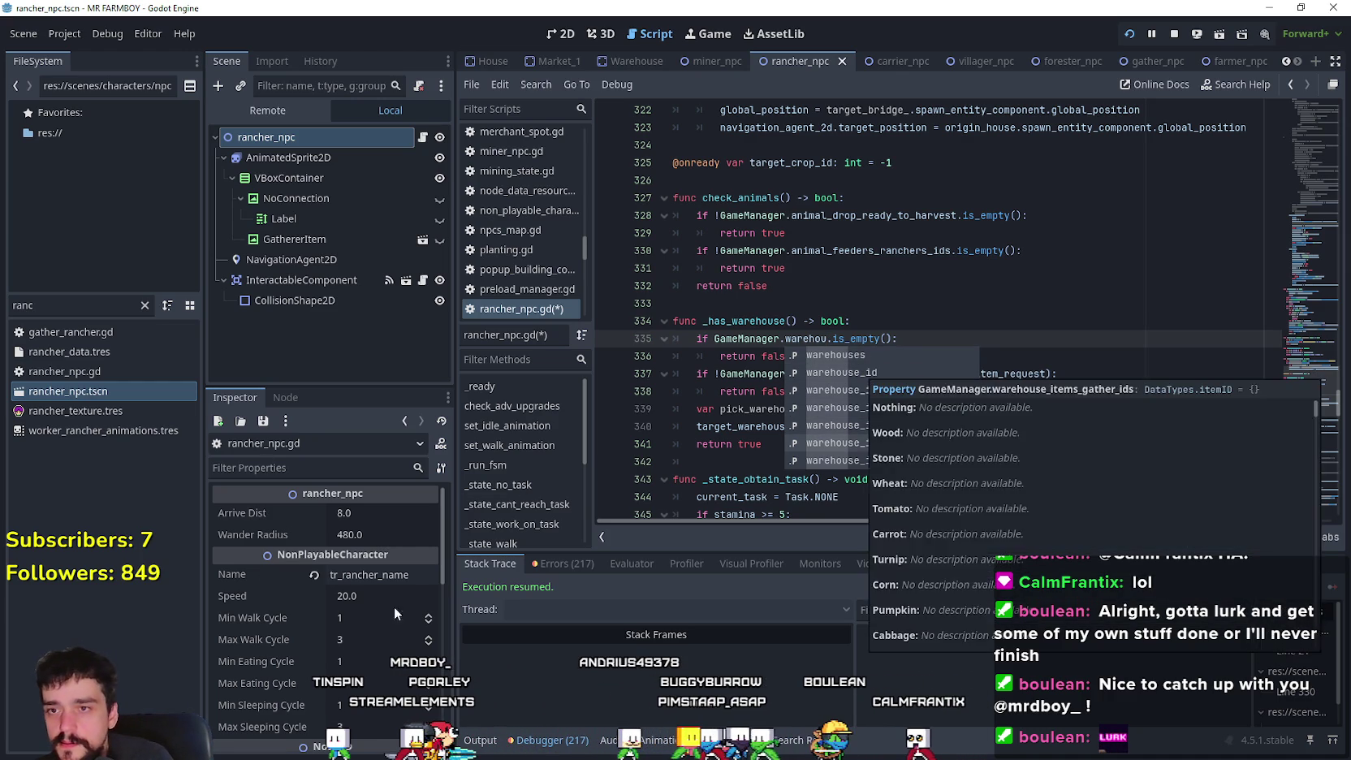
pyautogui.moveTo(1167, 418)
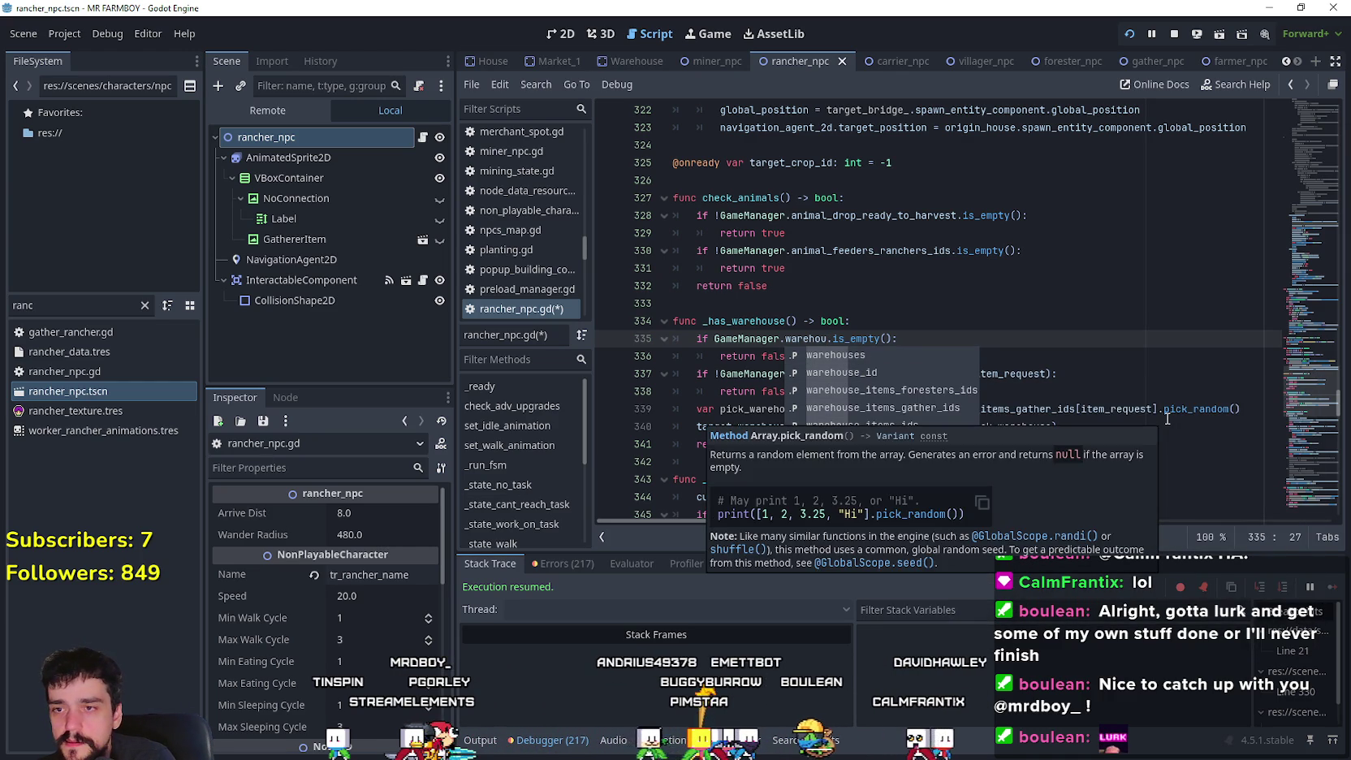
pyautogui.press('Up')
pyautogui.press('Up')
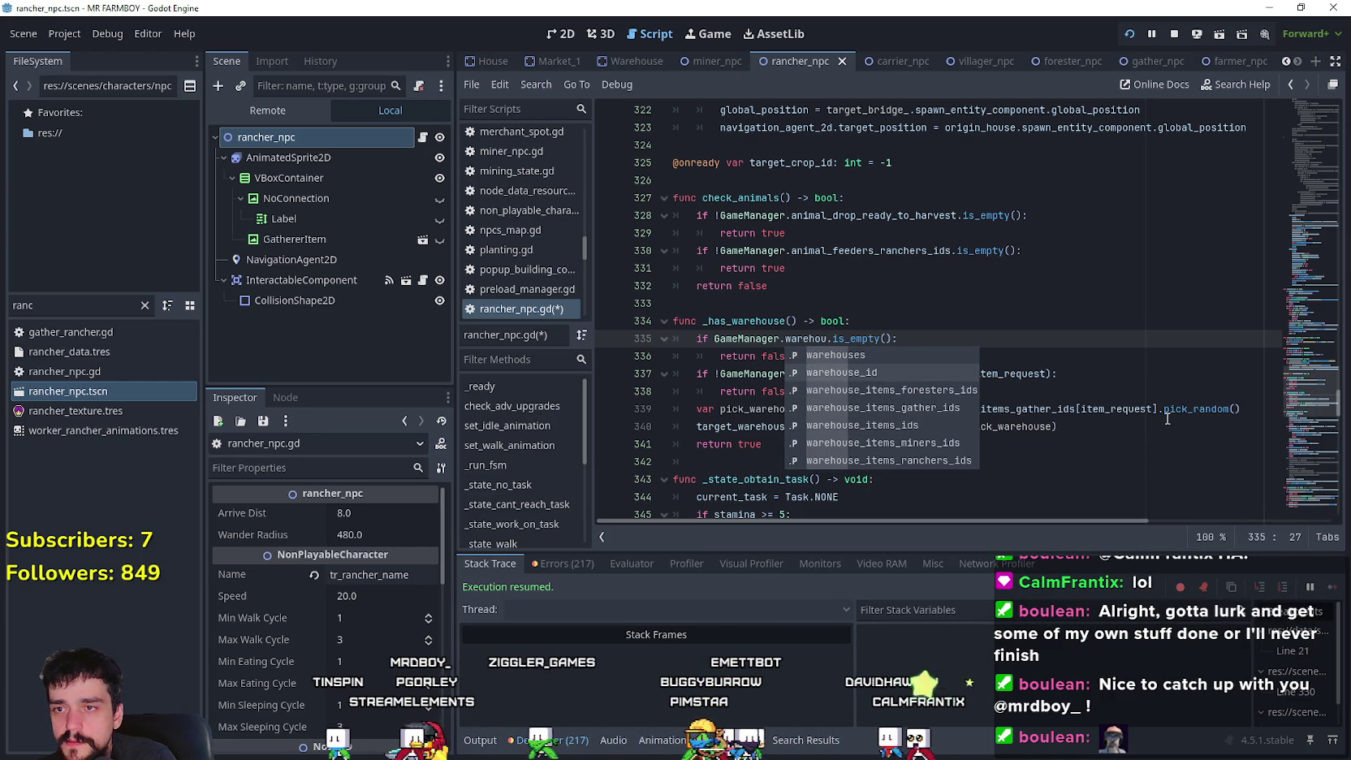
pyautogui.press('Down')
pyautogui.press('Down')
pyautogui.press('Down')
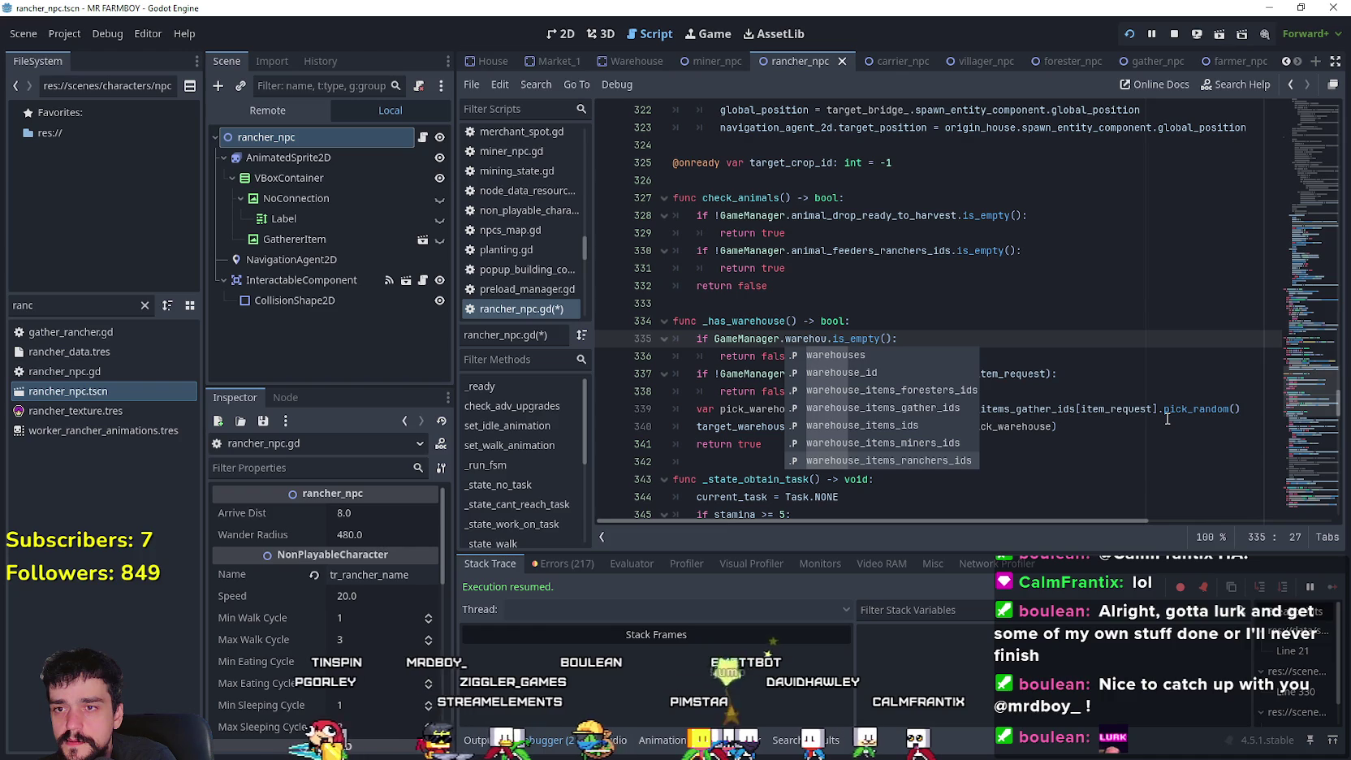
pyautogui.press('Return')
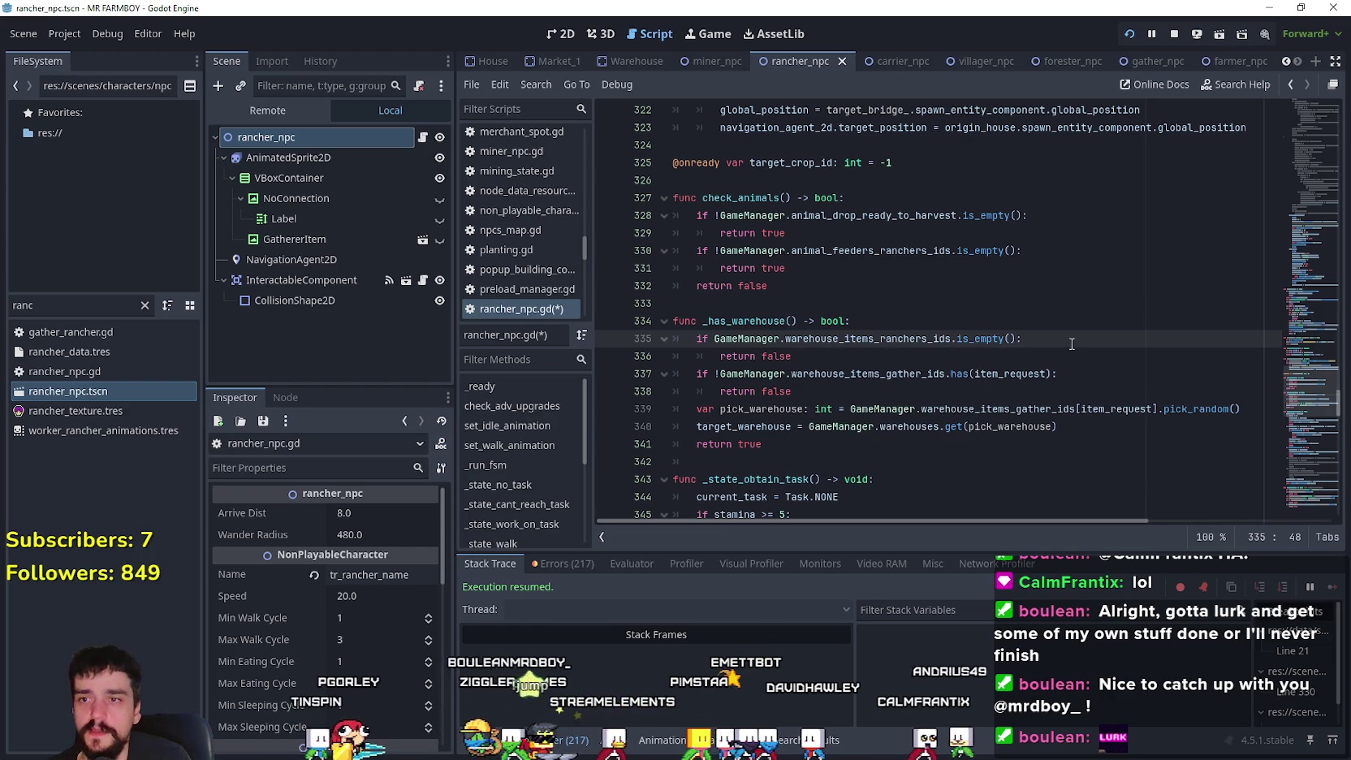
pyautogui.click(897, 374)
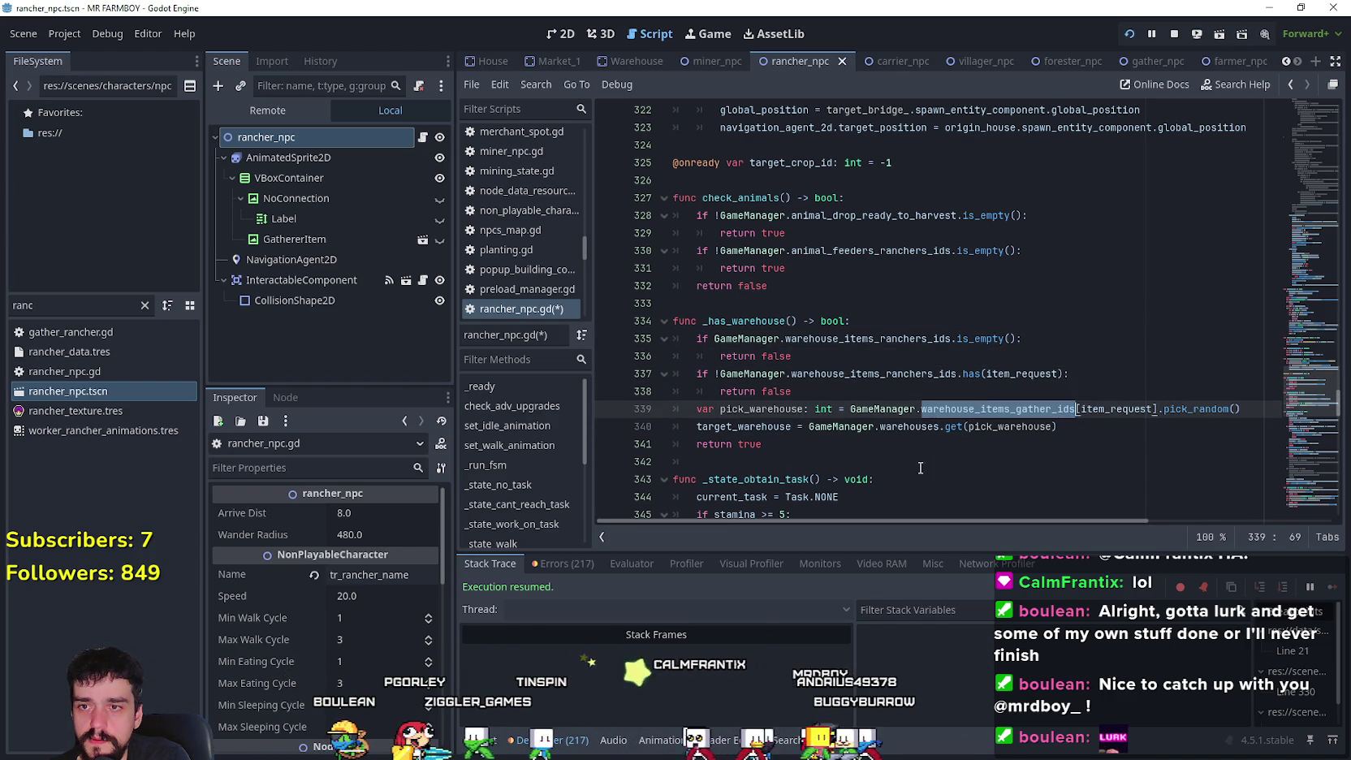
pyautogui.click(893, 449)
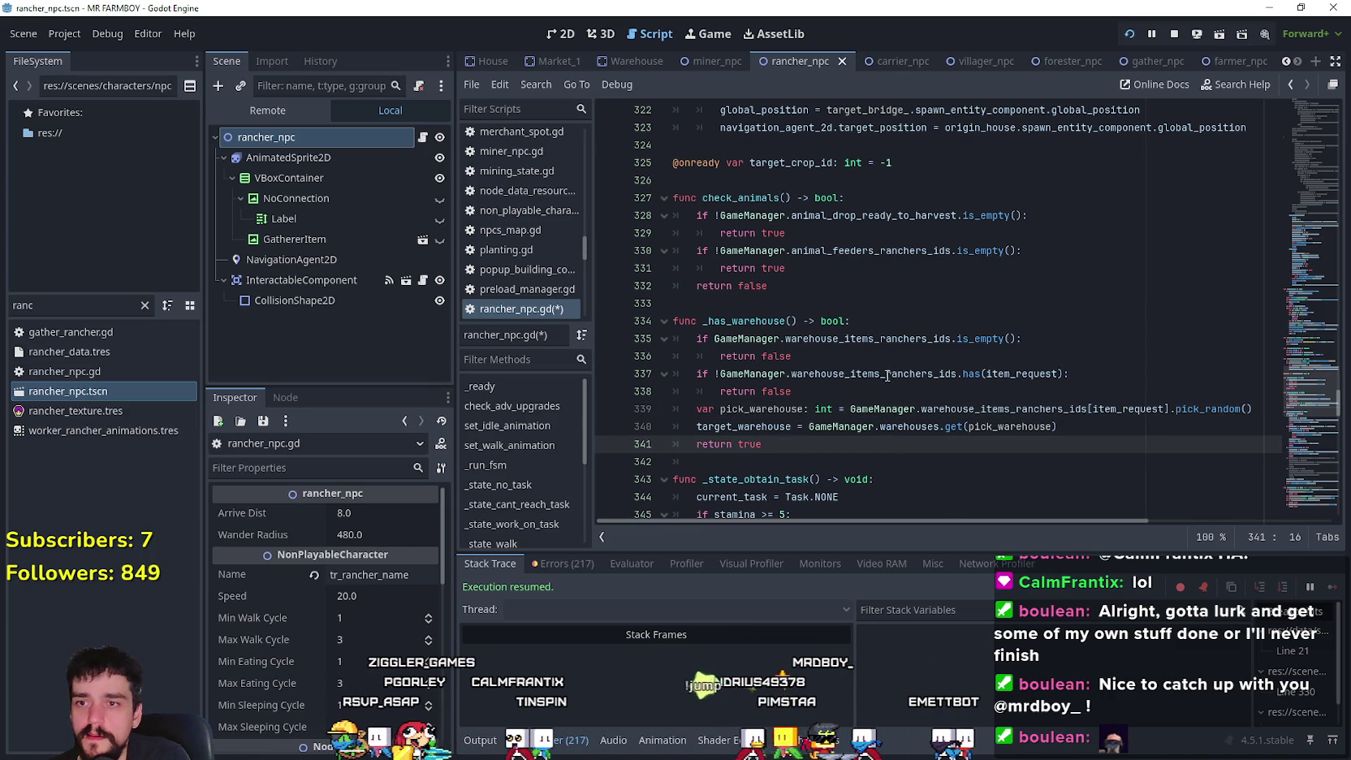
pyautogui.doubleClick(782, 320)
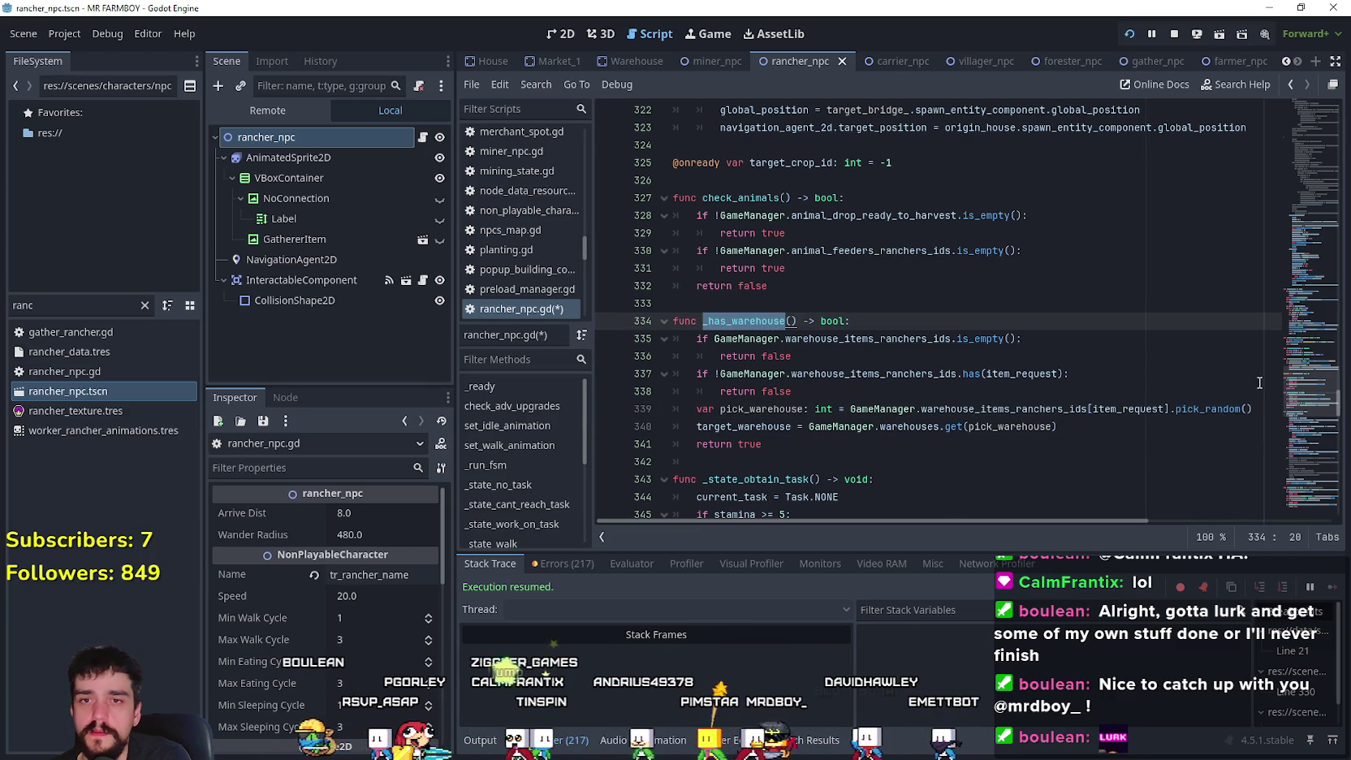
pyautogui.scroll(15, 978, 357)
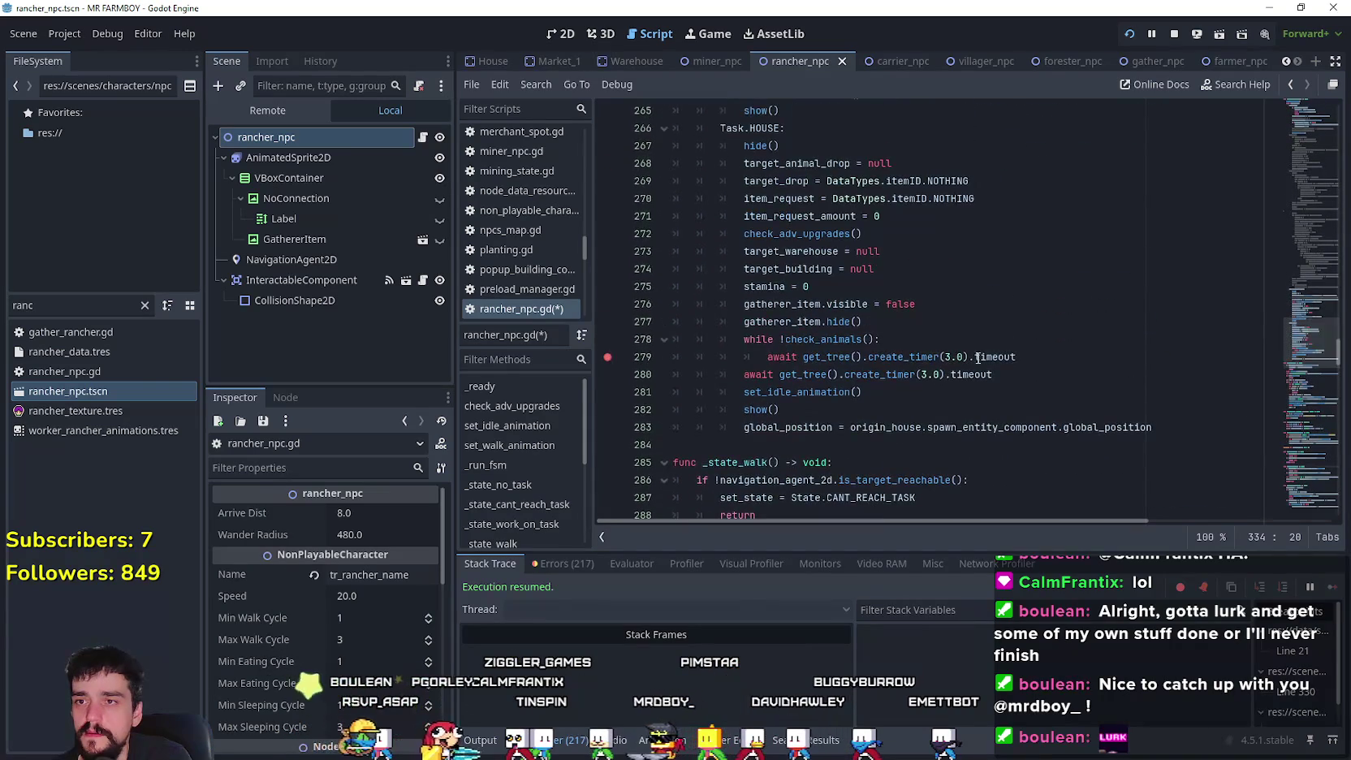
pyautogui.hotkey('ctrl', 's')
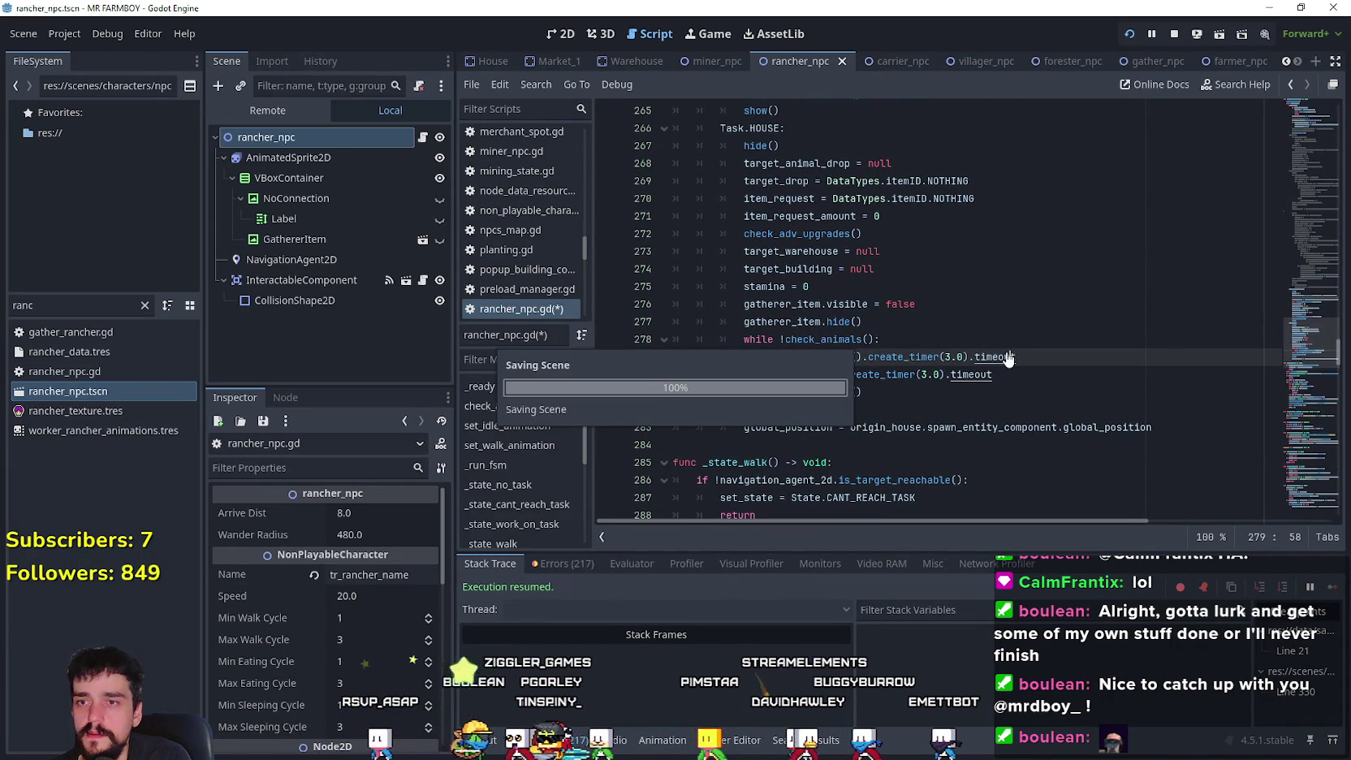
pyautogui.hotkey('alt', 'Tab')
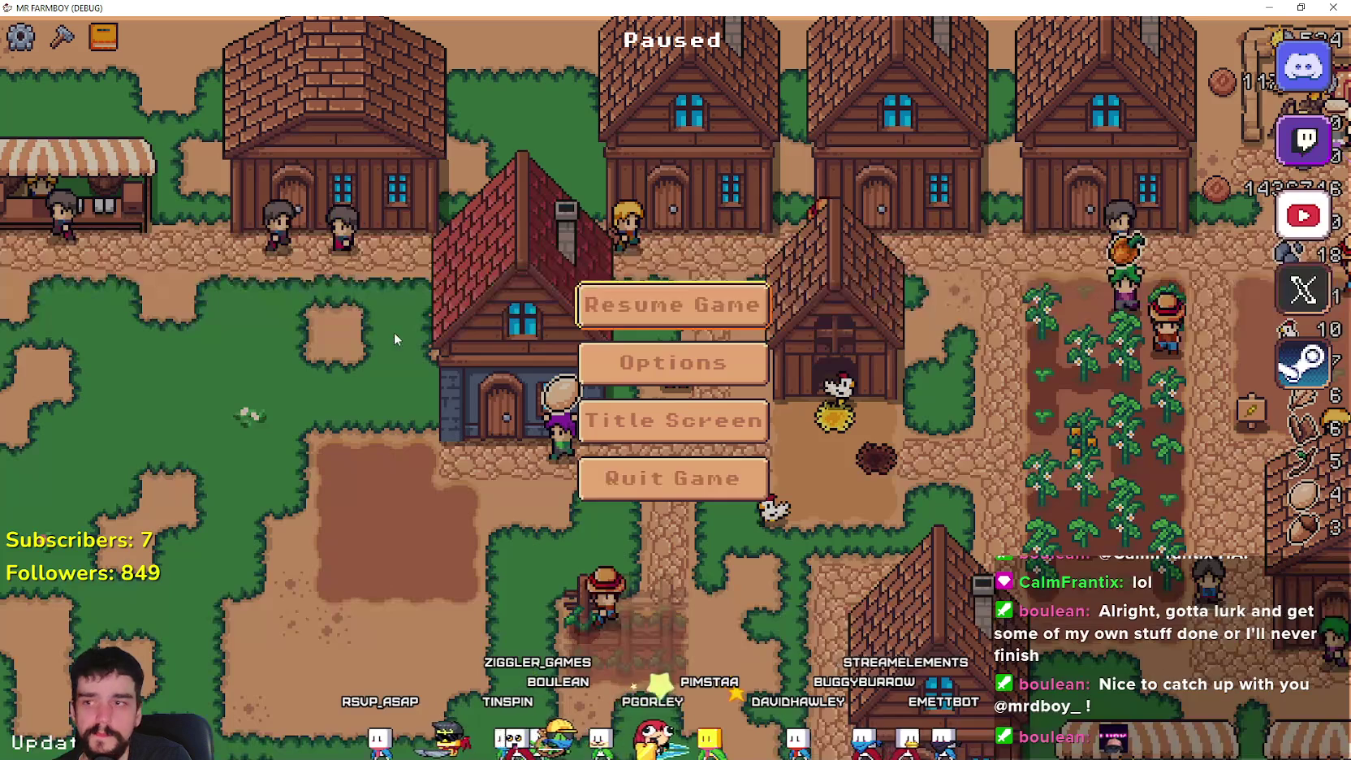
pyautogui.click(692, 320)
pyautogui.click(568, 366)
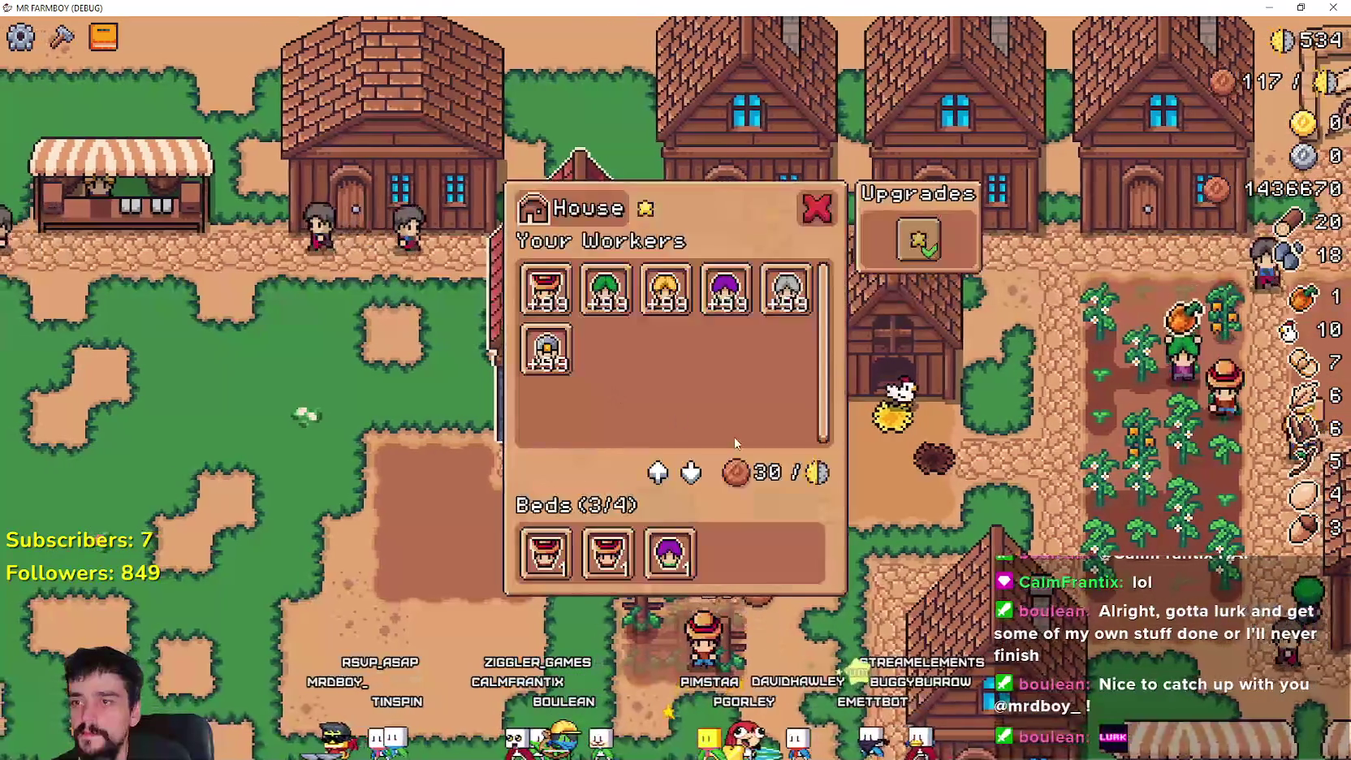
pyautogui.click(680, 570)
pyautogui.press('Escape')
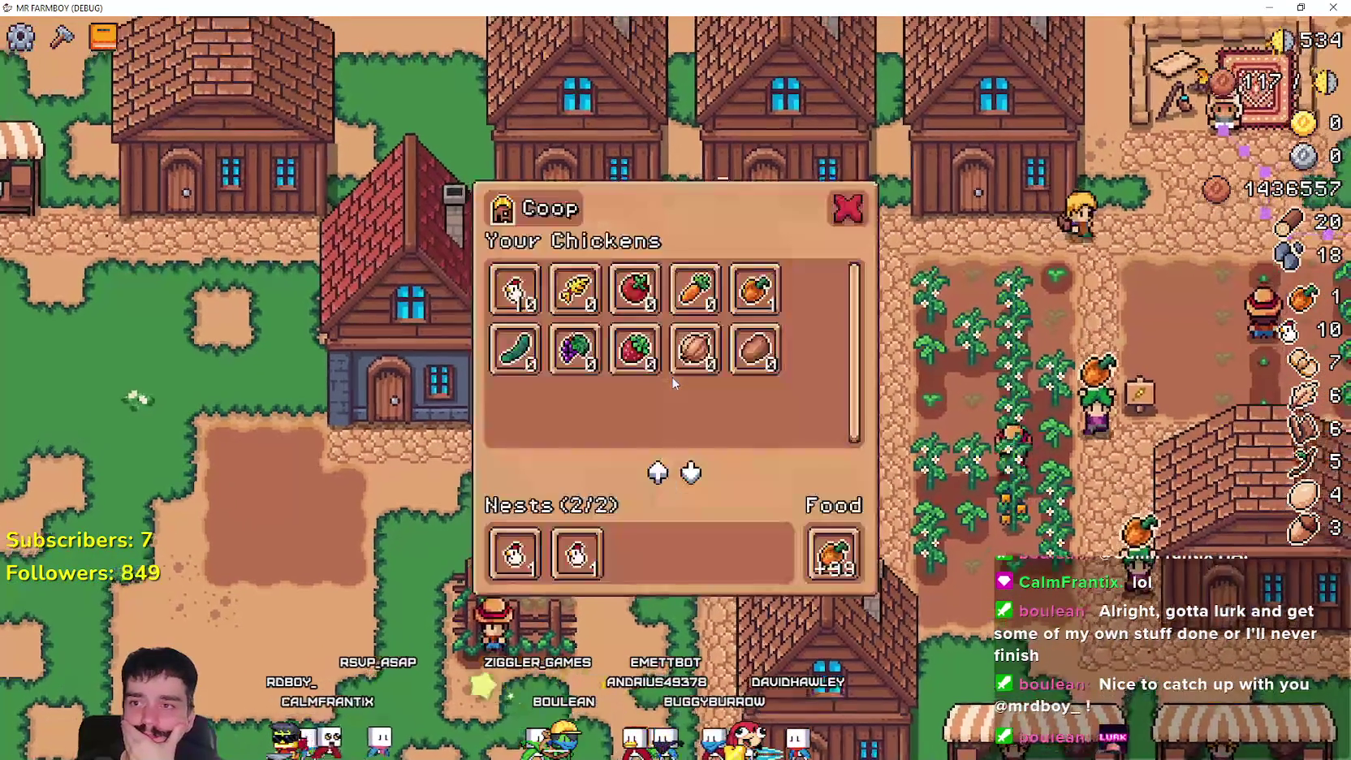
pyautogui.press('Escape')
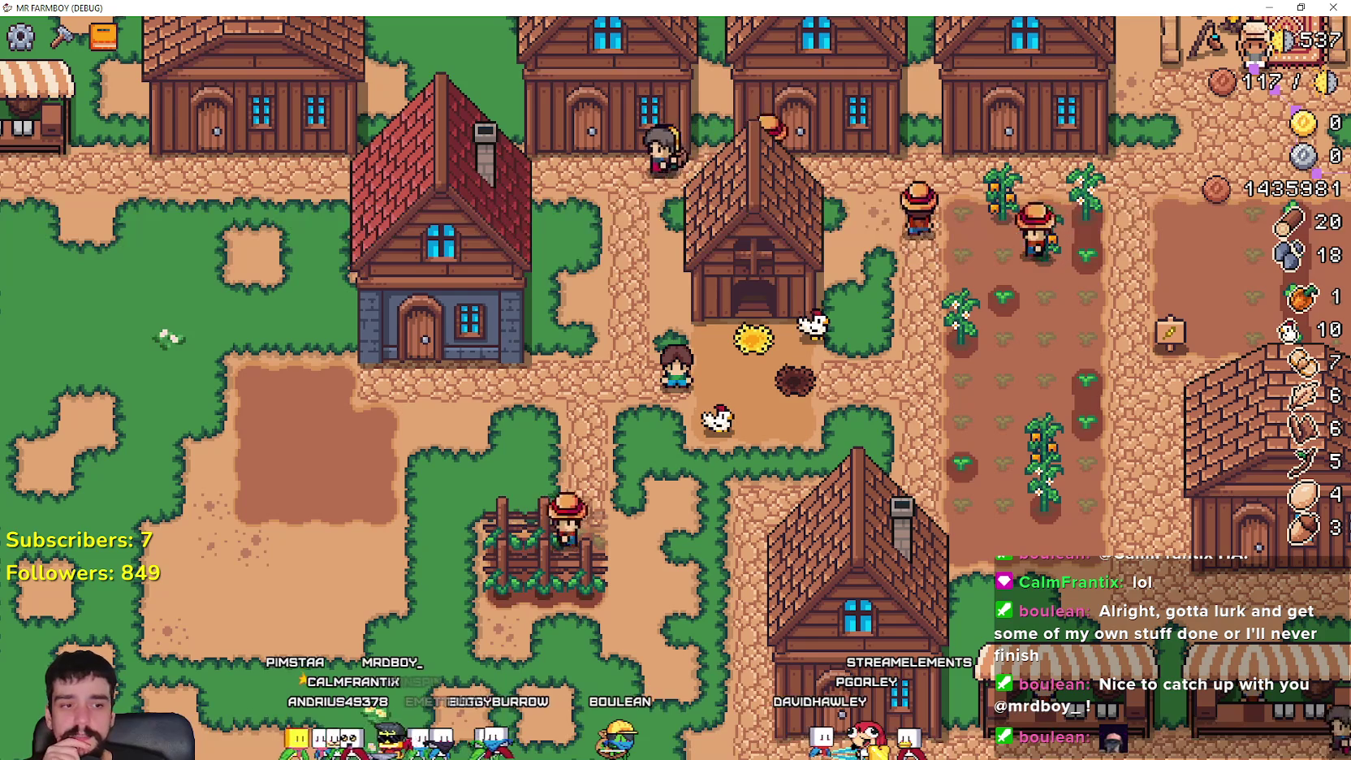
pyautogui.hotkey('alt', 'Tab')
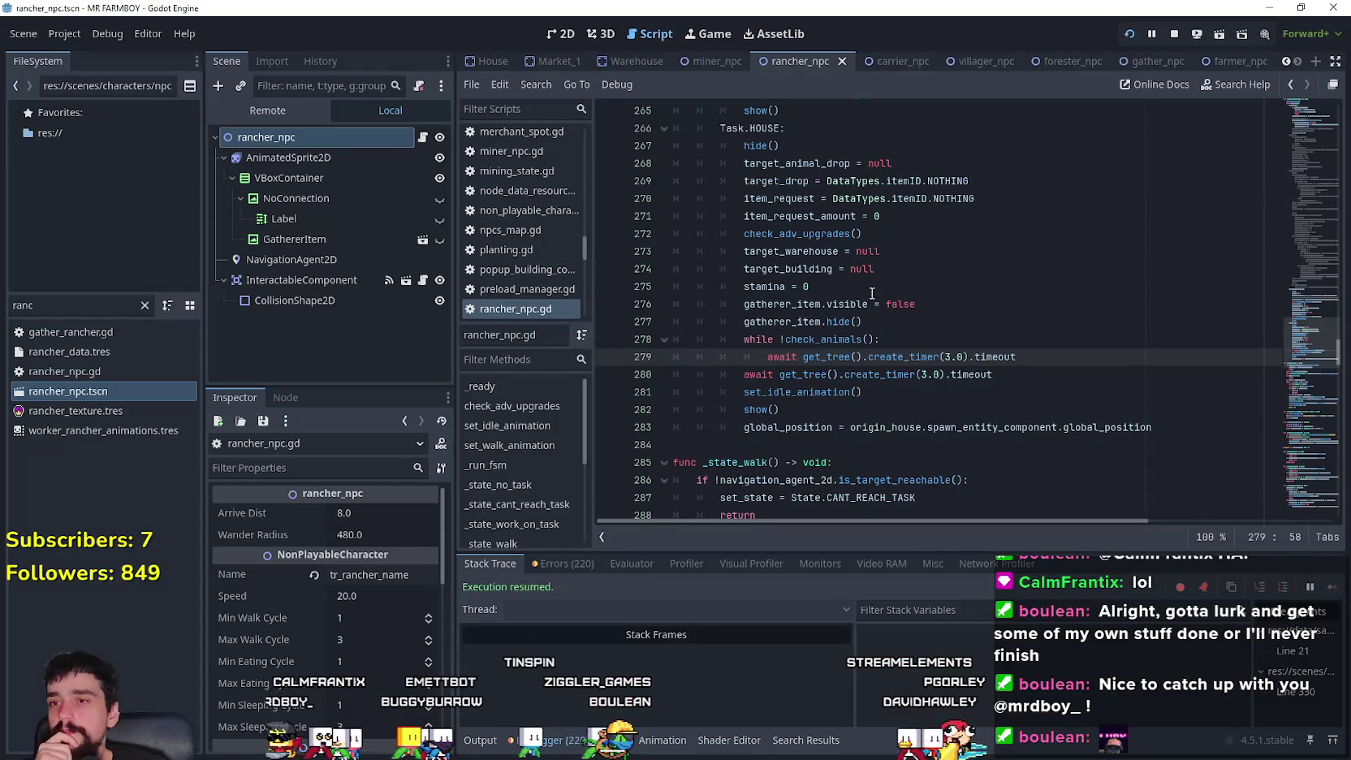
pyautogui.click(871, 290)
pyautogui.scroll(-2, 958, 347)
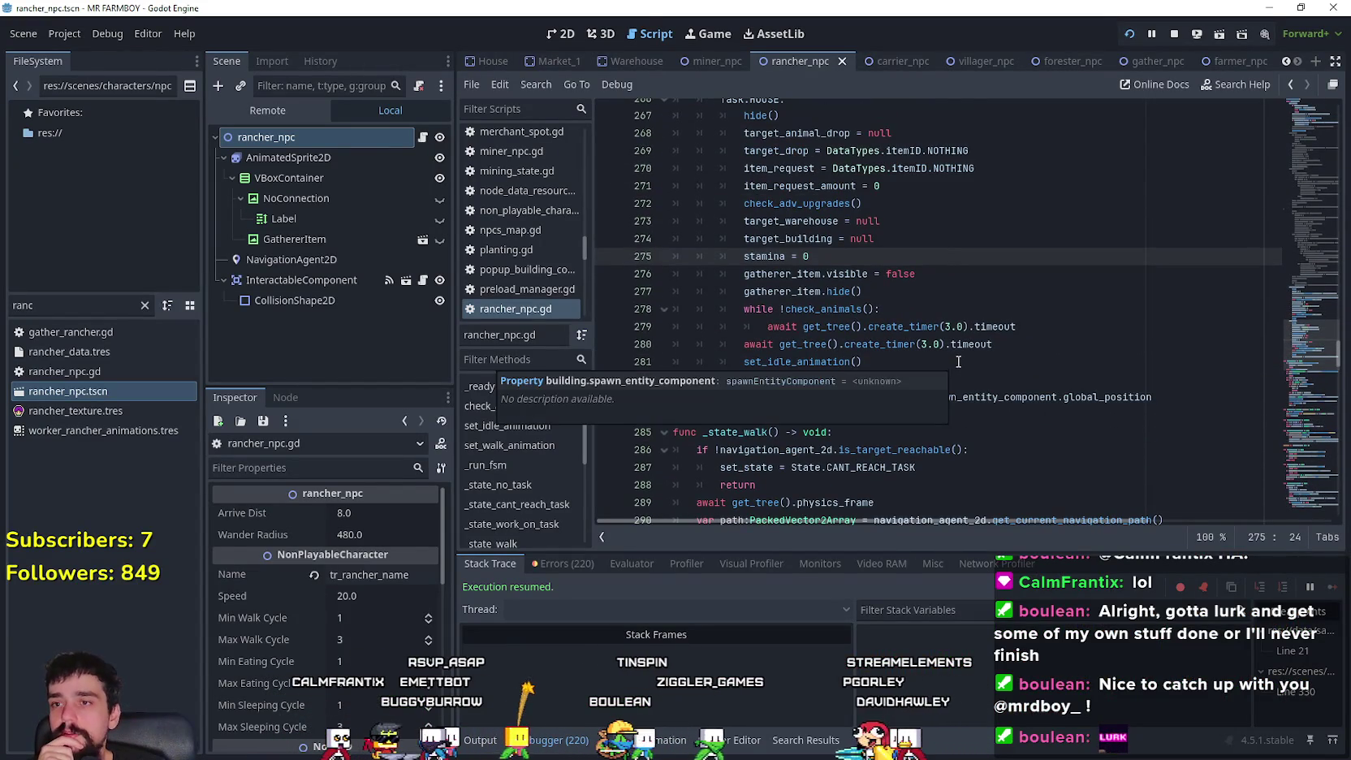
pyautogui.click(955, 292)
pyautogui.scroll(1, 968, 305)
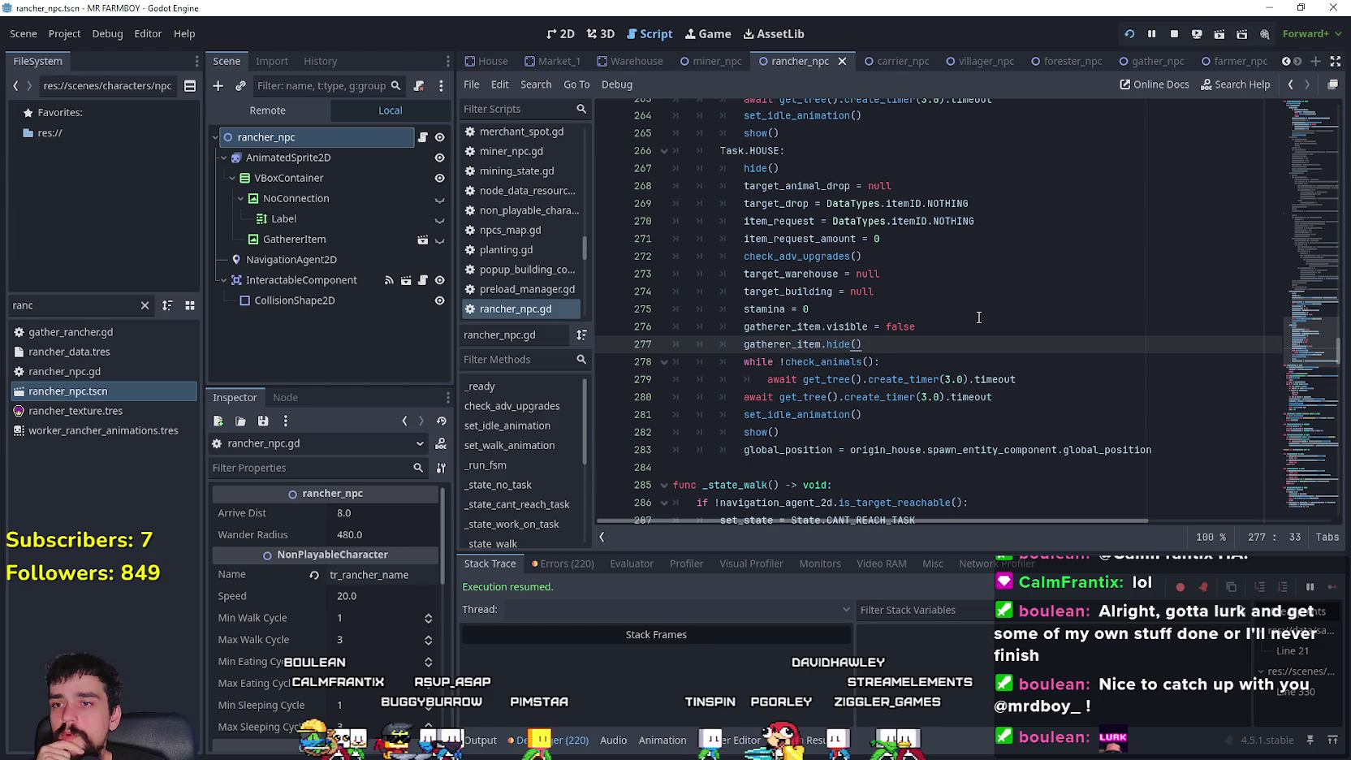
pyautogui.rightClick(844, 361)
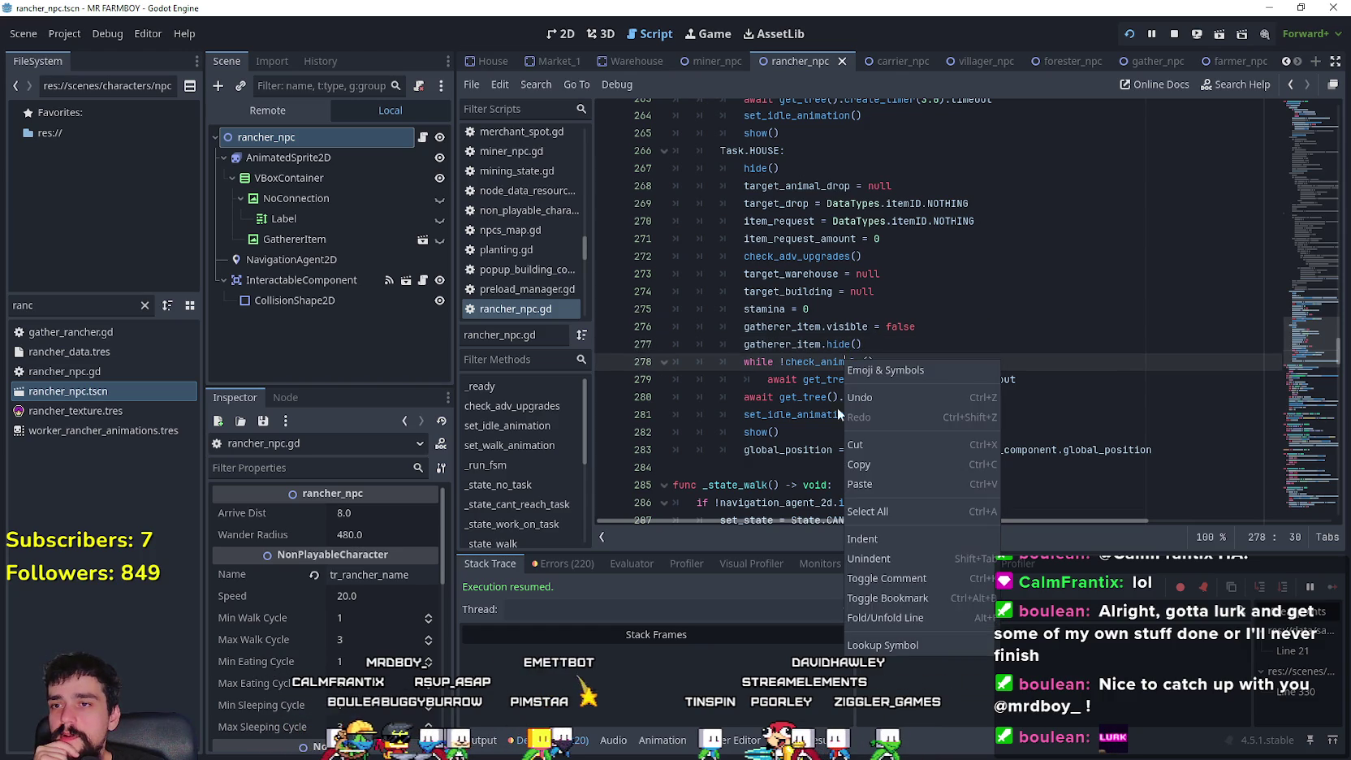
pyautogui.click(911, 646)
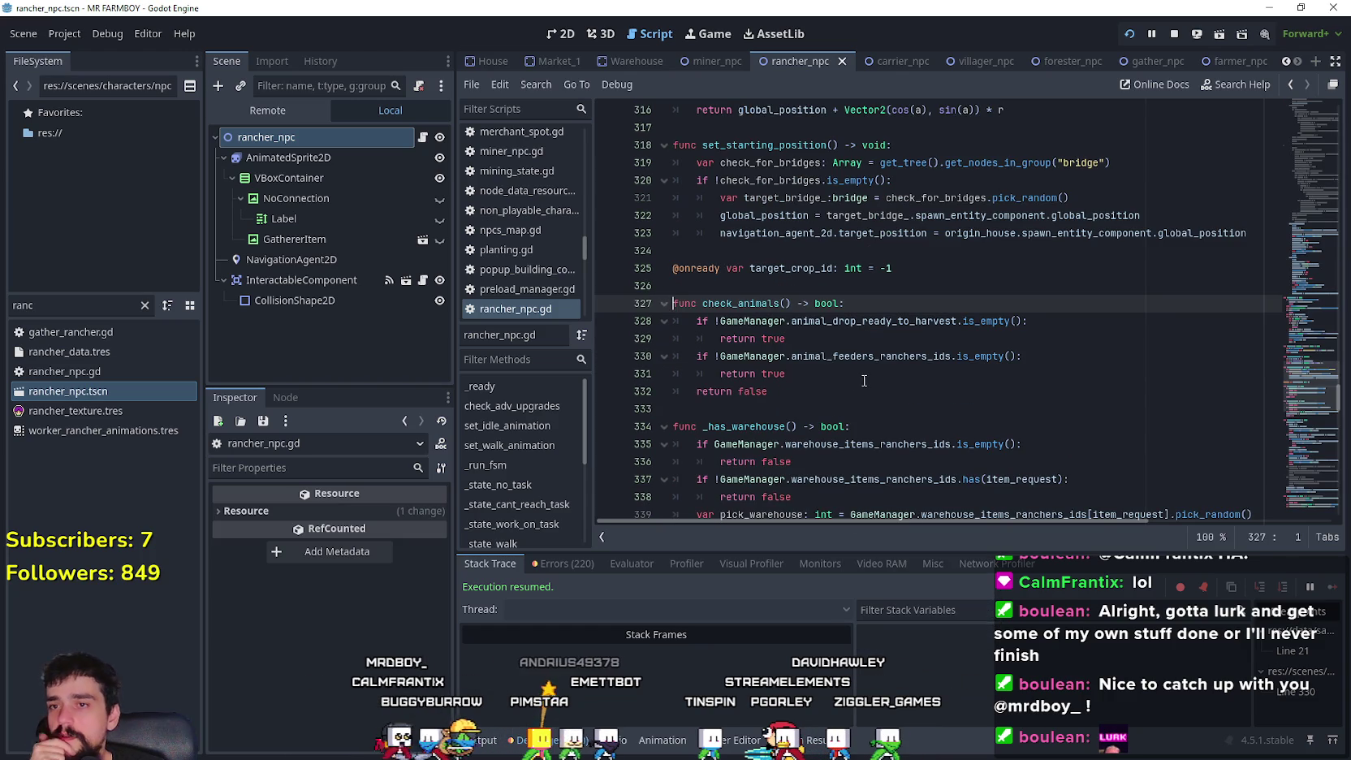
pyautogui.doubleClick(860, 327)
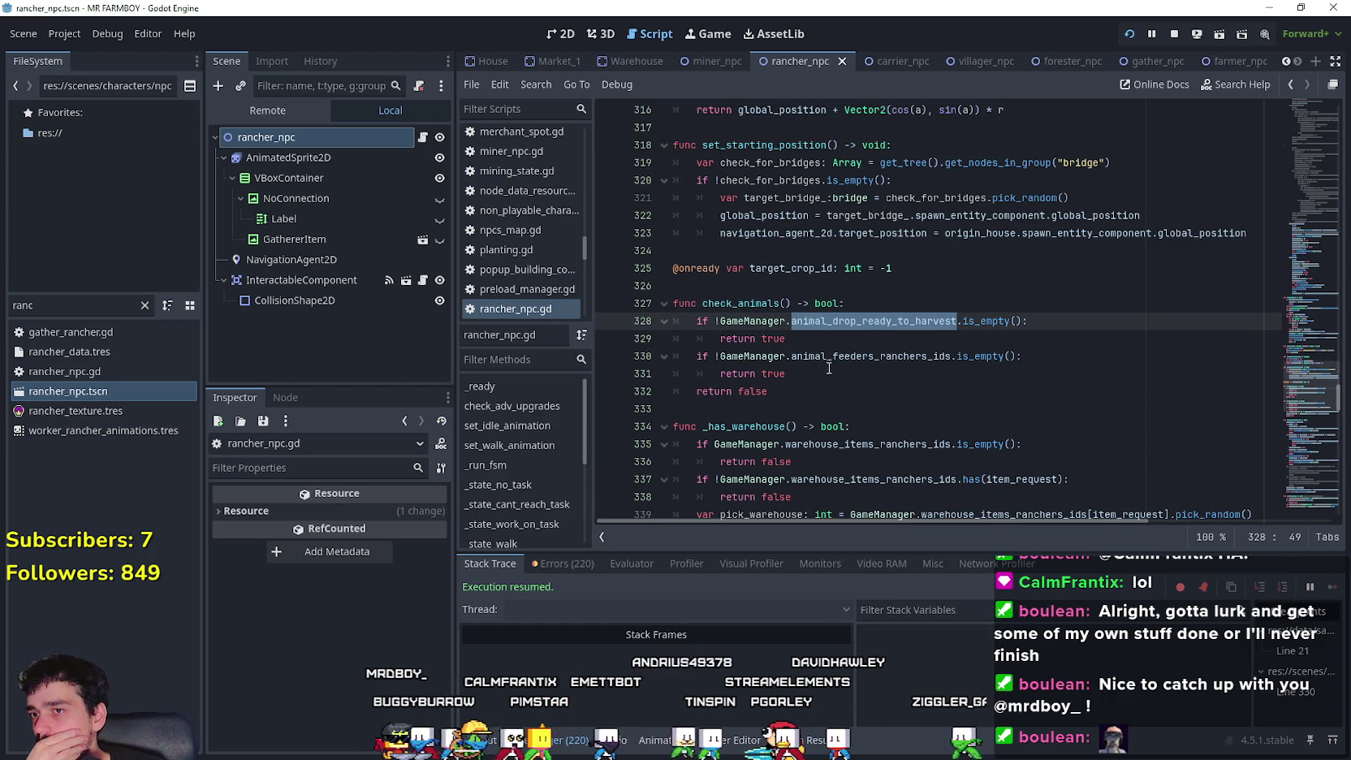
pyautogui.click(845, 355)
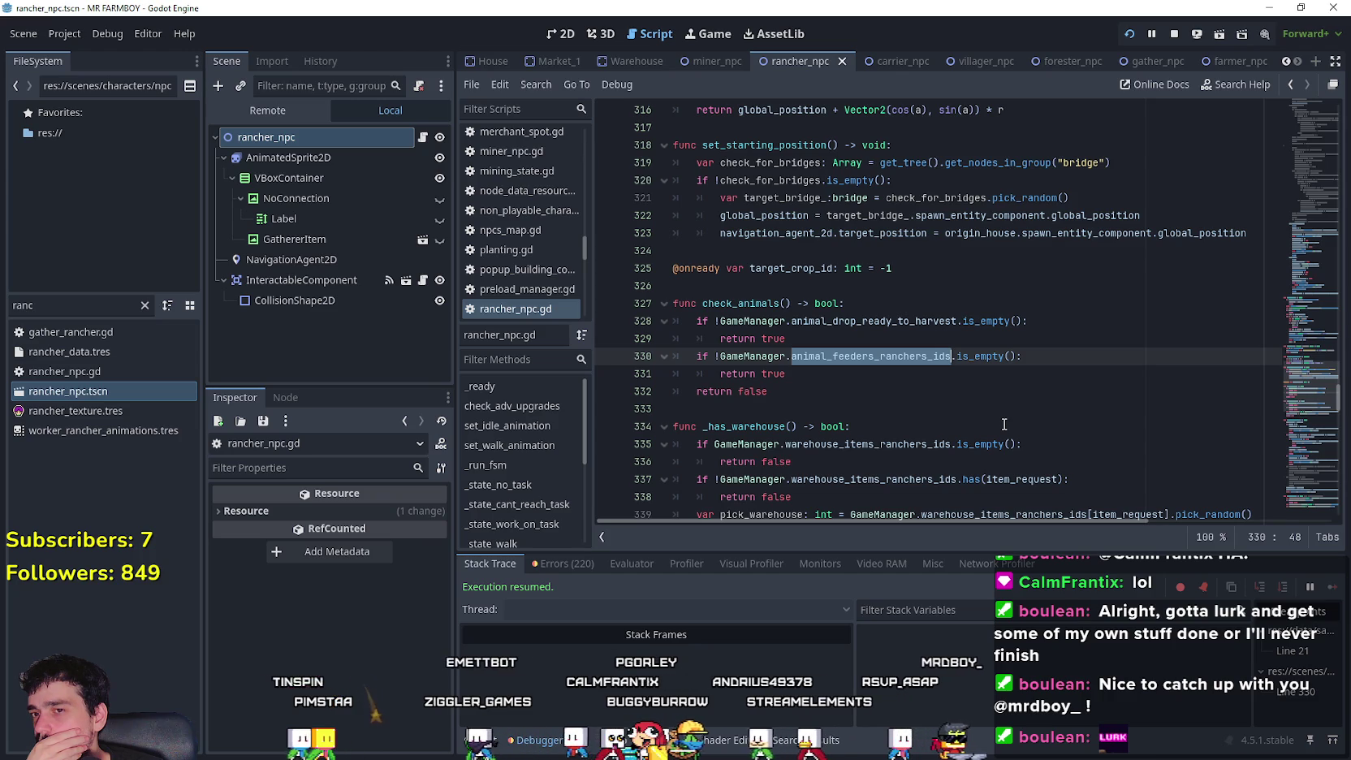
pyautogui.click(902, 378)
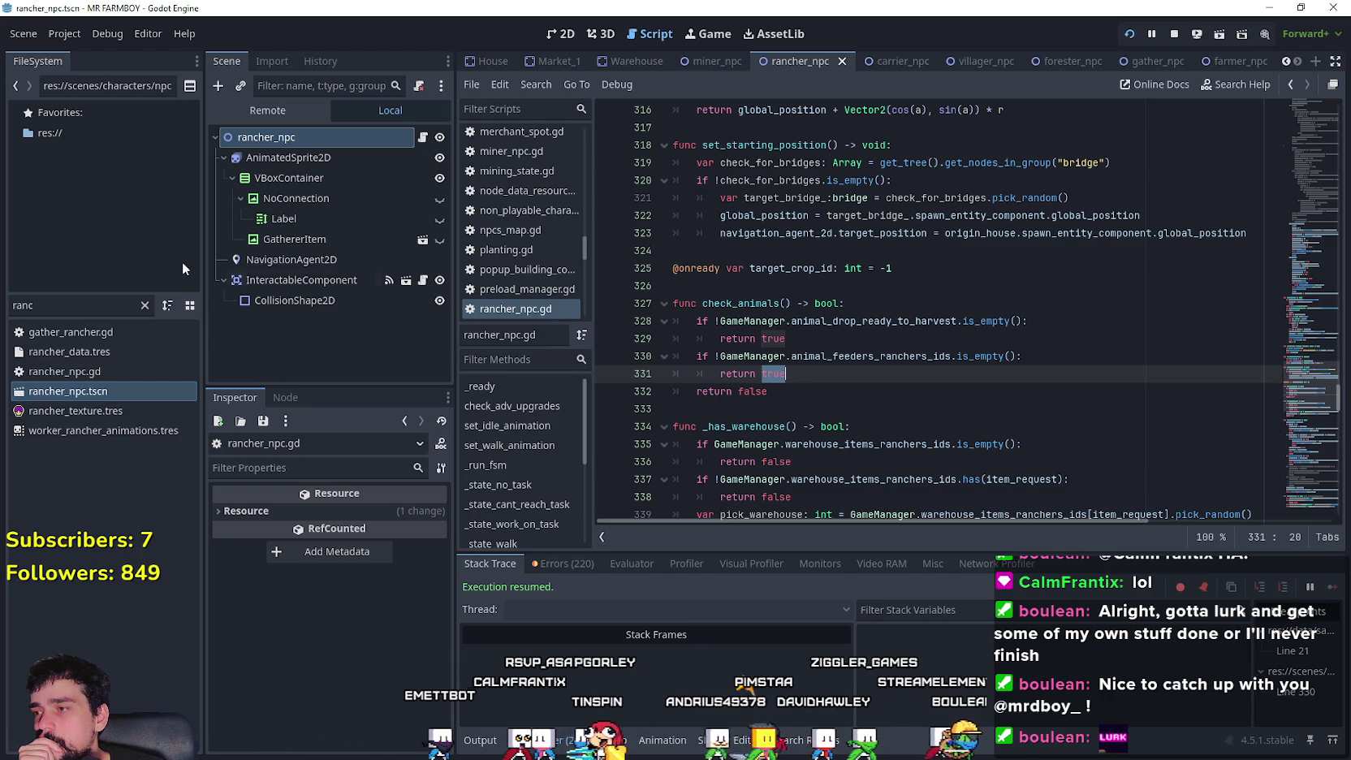
# - Inspect the live GameManager's Animal Feeders dictionary and its chickenCoop entry
pyautogui.click(267, 110)
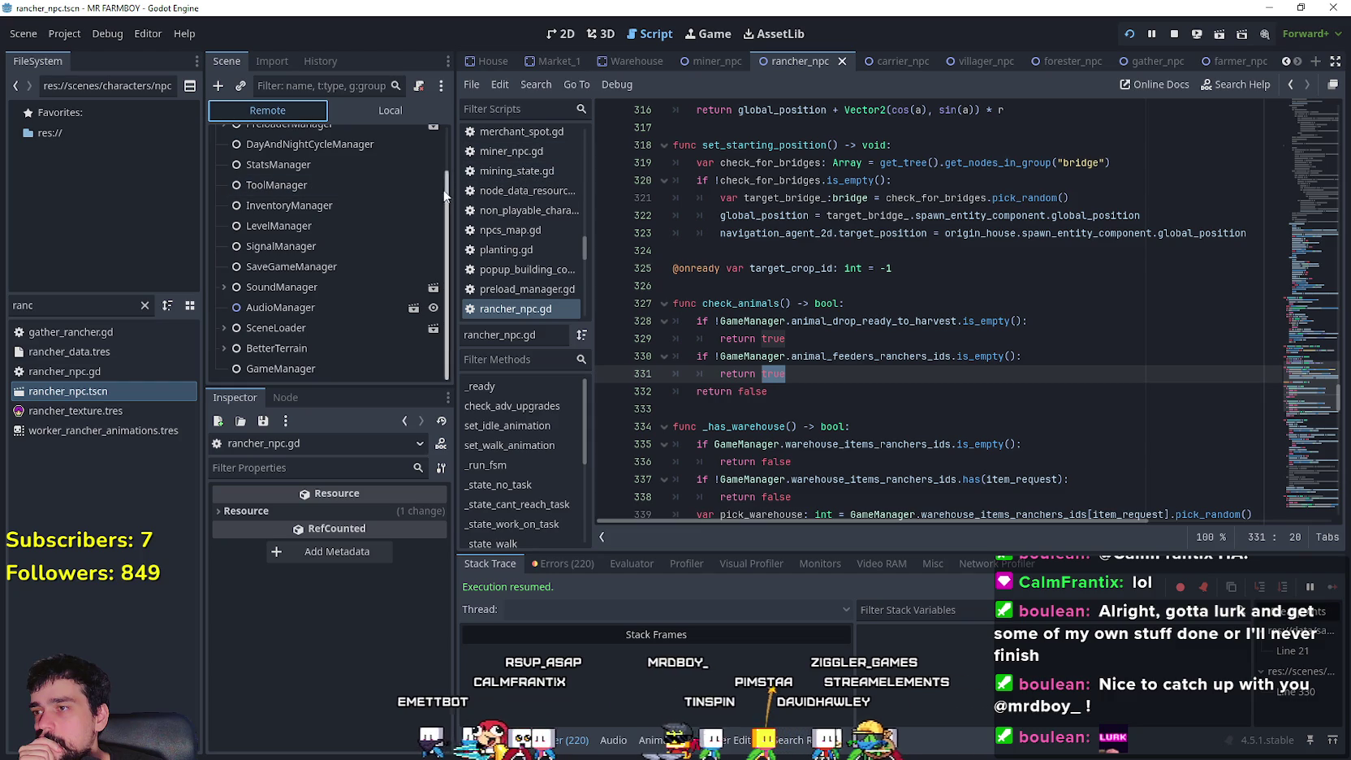
pyautogui.click(272, 367)
pyautogui.scroll(-2, 306, 648)
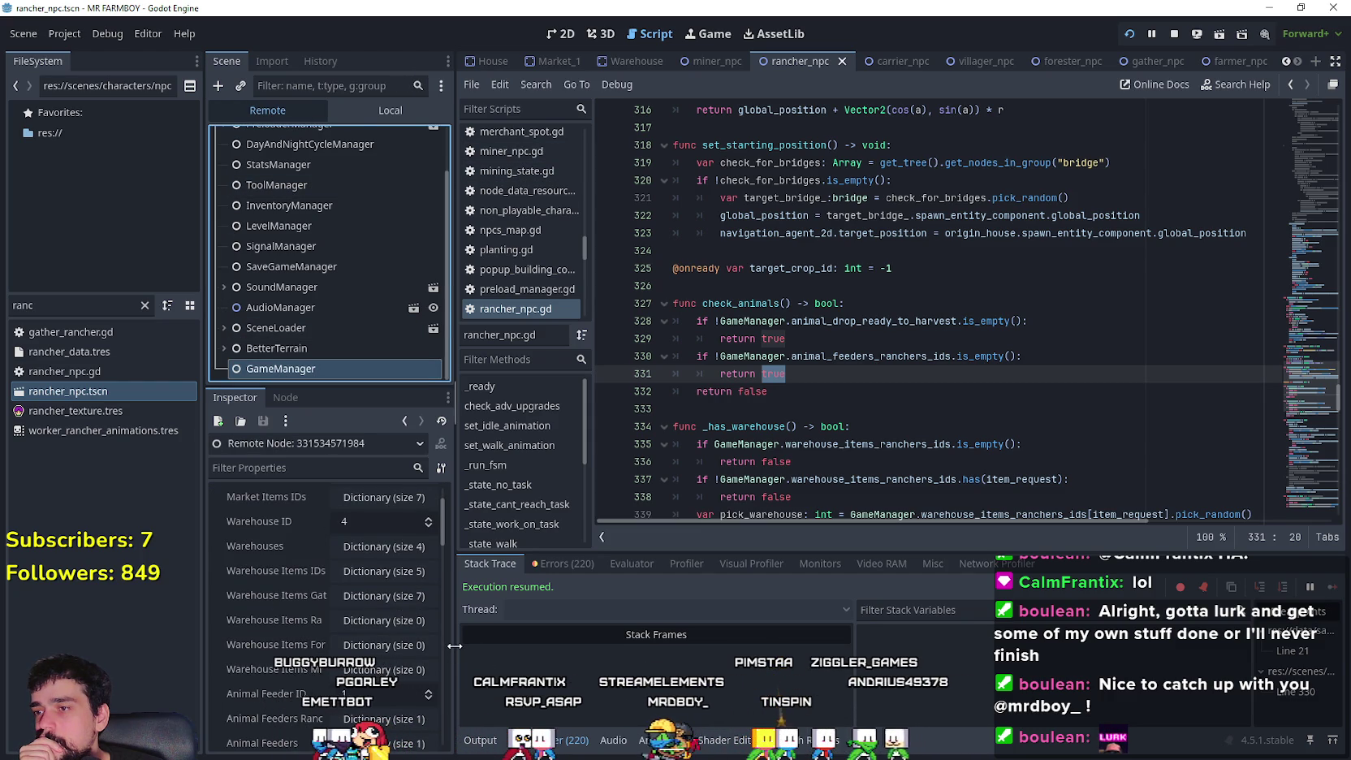
pyautogui.moveTo(453, 646); pyautogui.dragTo(524, 646)
pyautogui.scroll(-5, 325, 668)
pyautogui.click(432, 581)
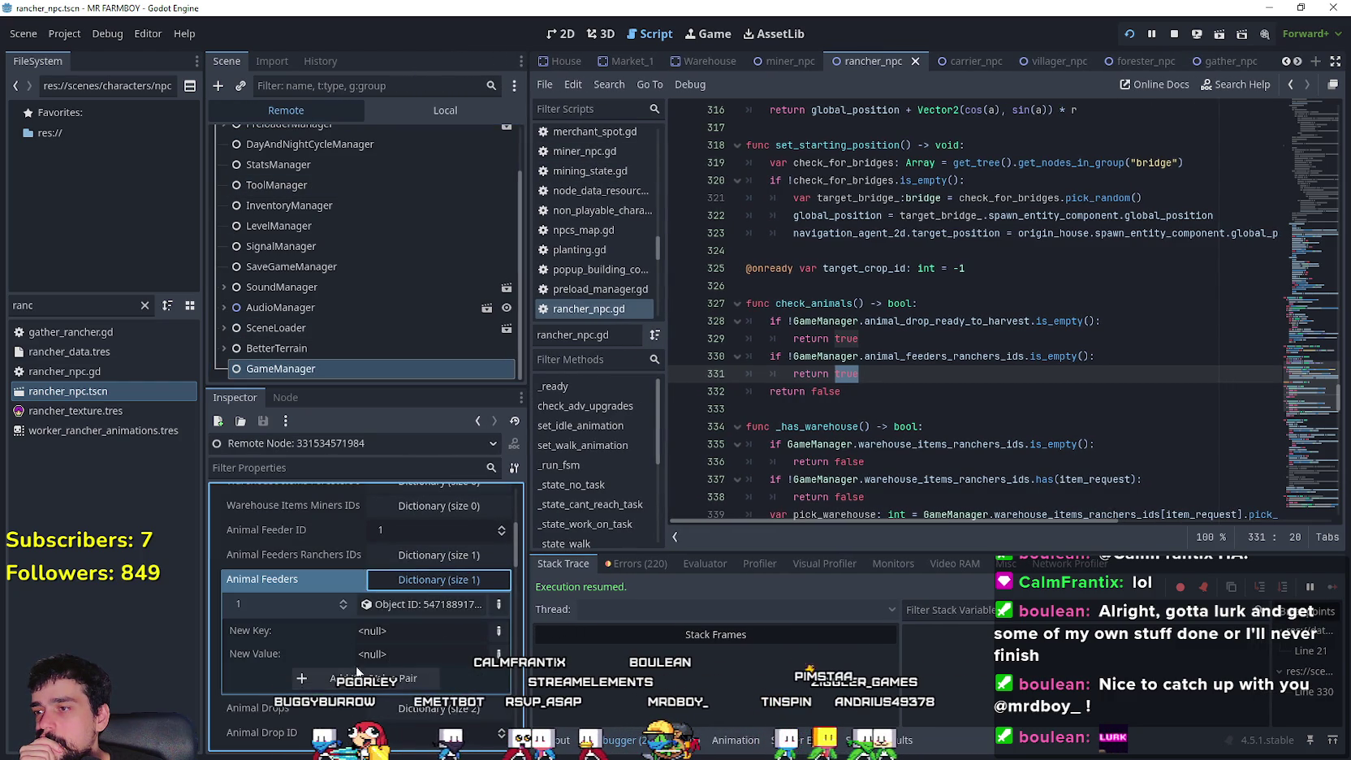
pyautogui.click(439, 582)
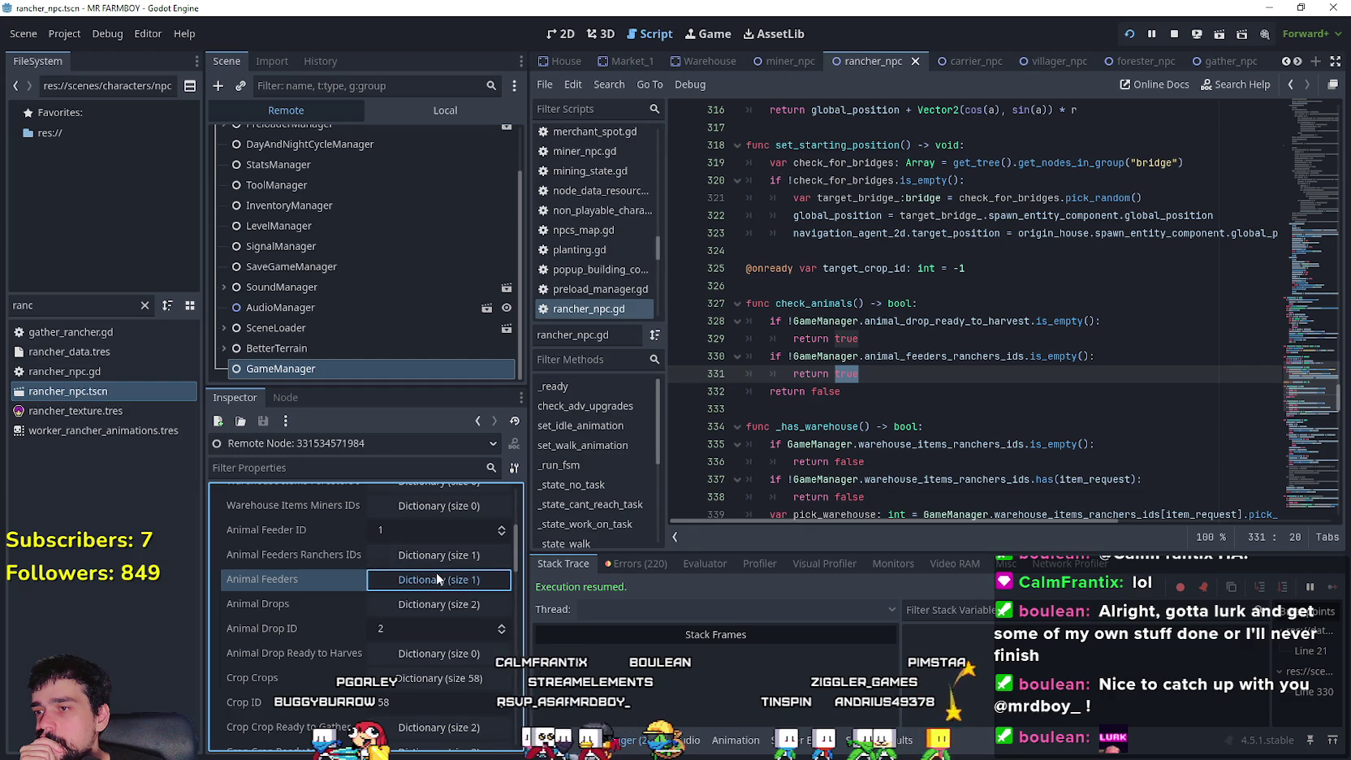
pyautogui.click(436, 572)
pyautogui.click(428, 605)
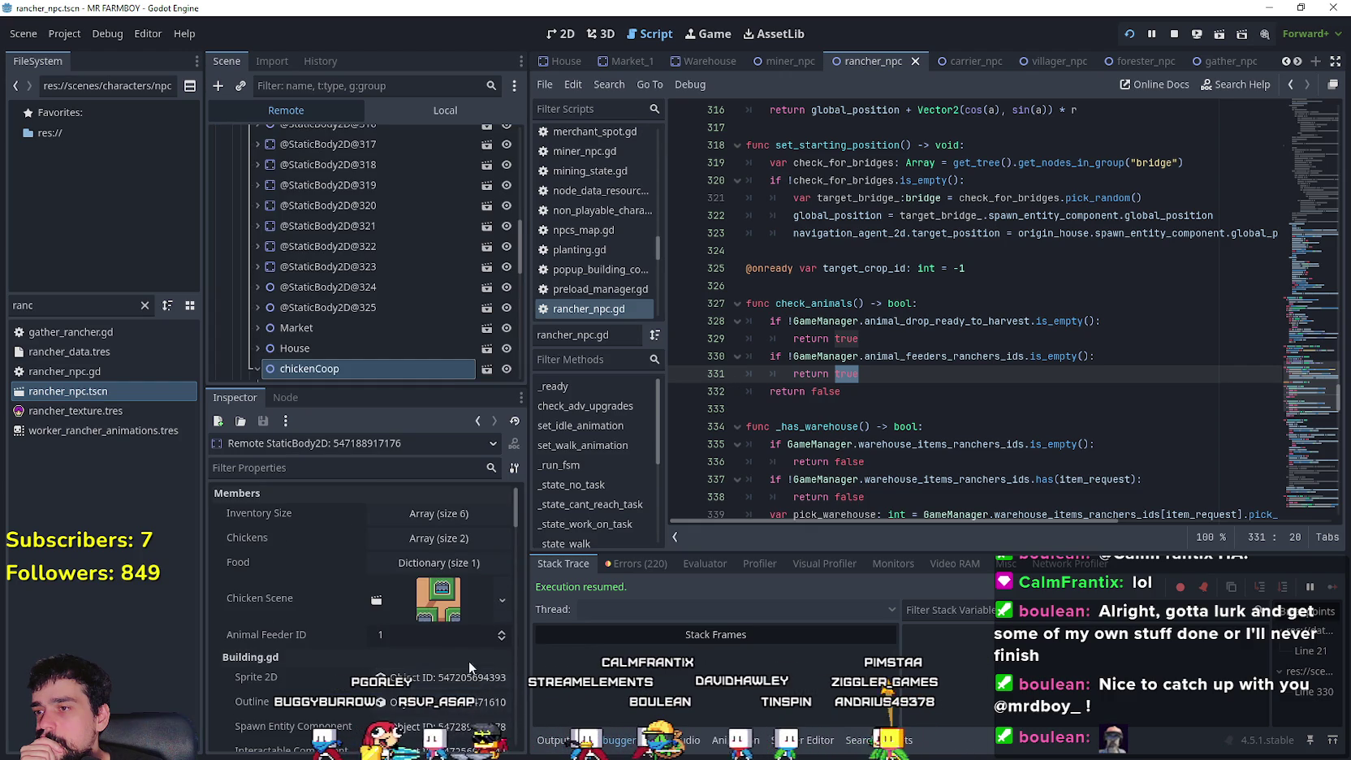
pyautogui.scroll(-4, 279, 614)
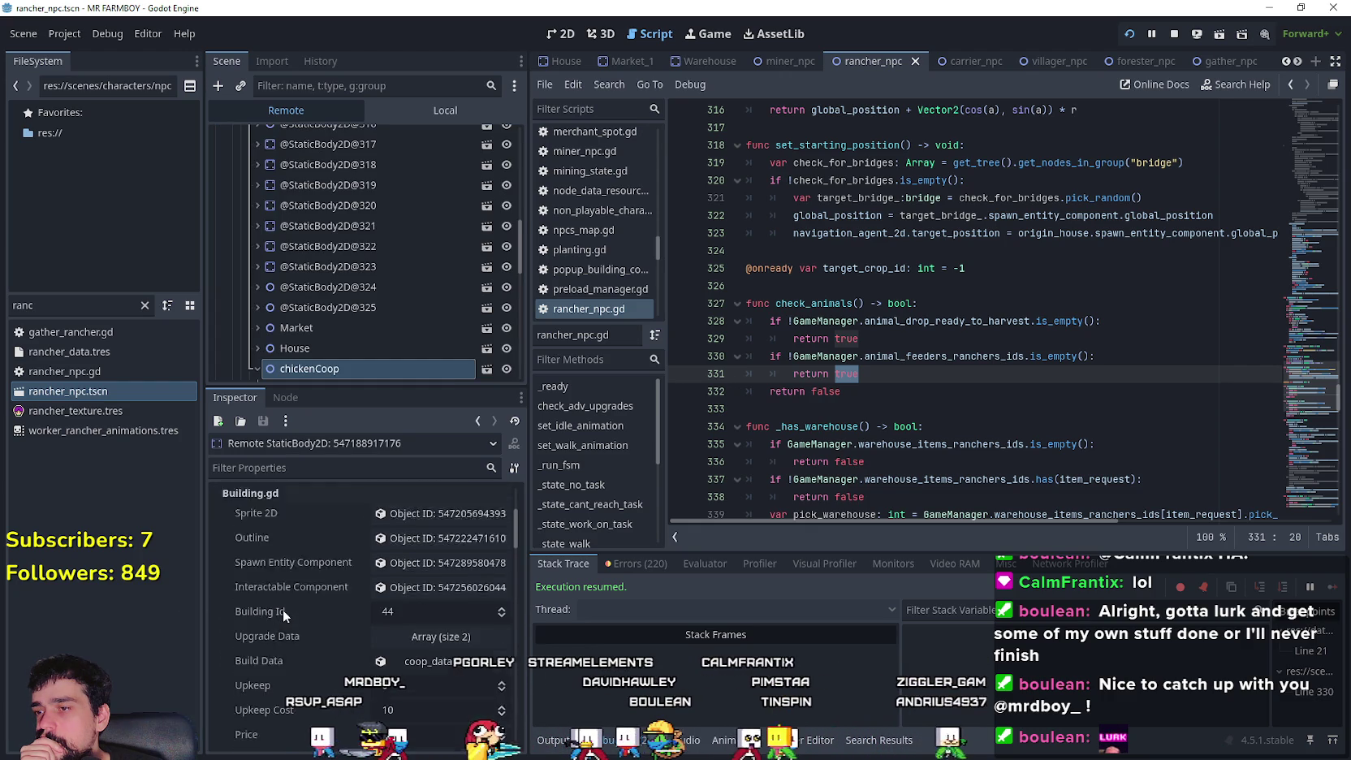
pyautogui.click(478, 420)
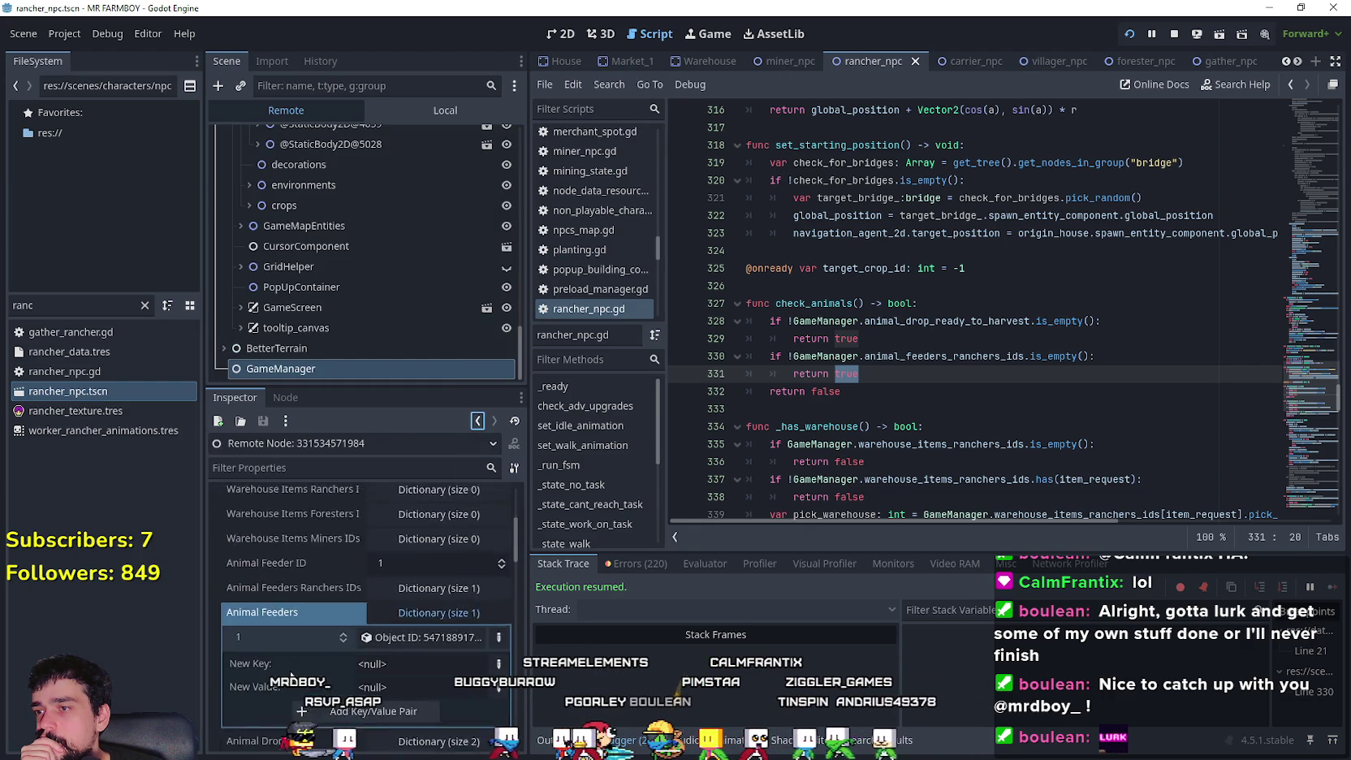
pyautogui.click(436, 717)
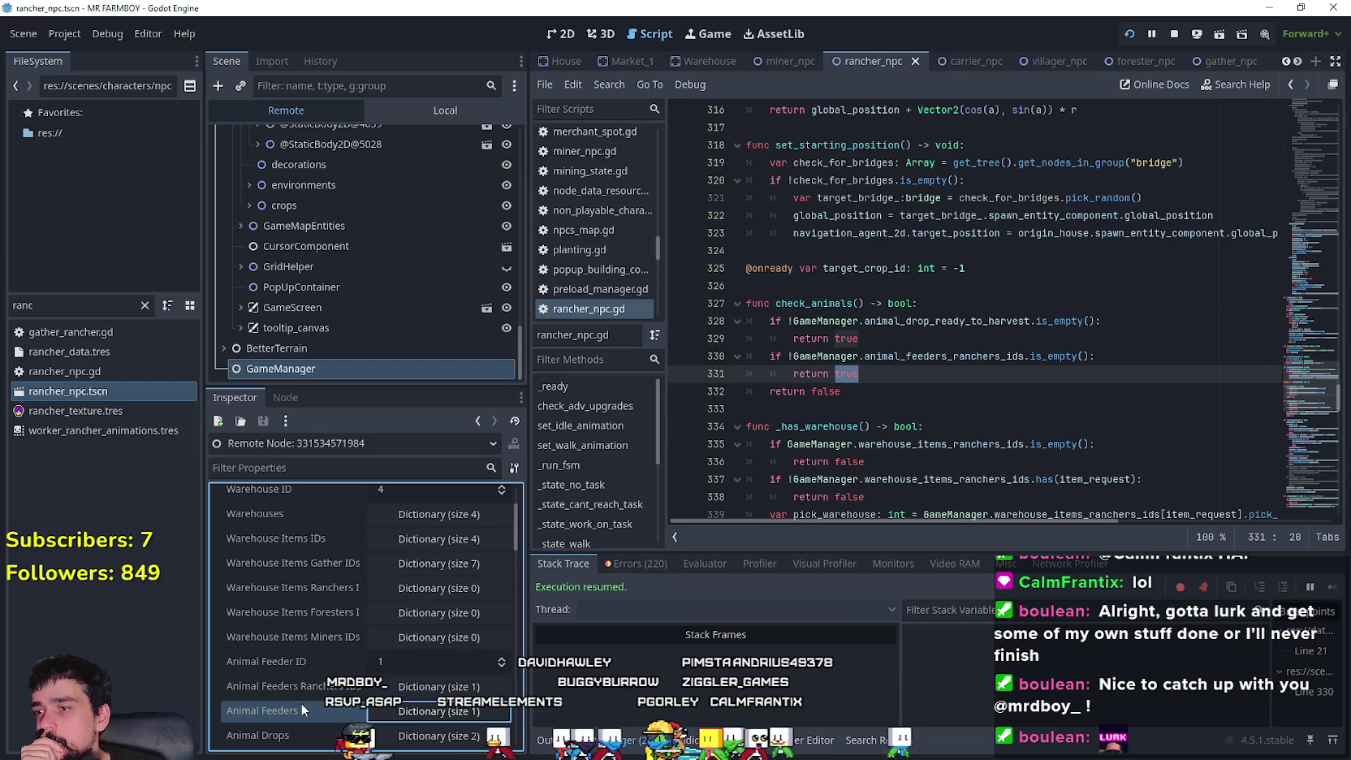
pyautogui.scroll(1, 483, 621)
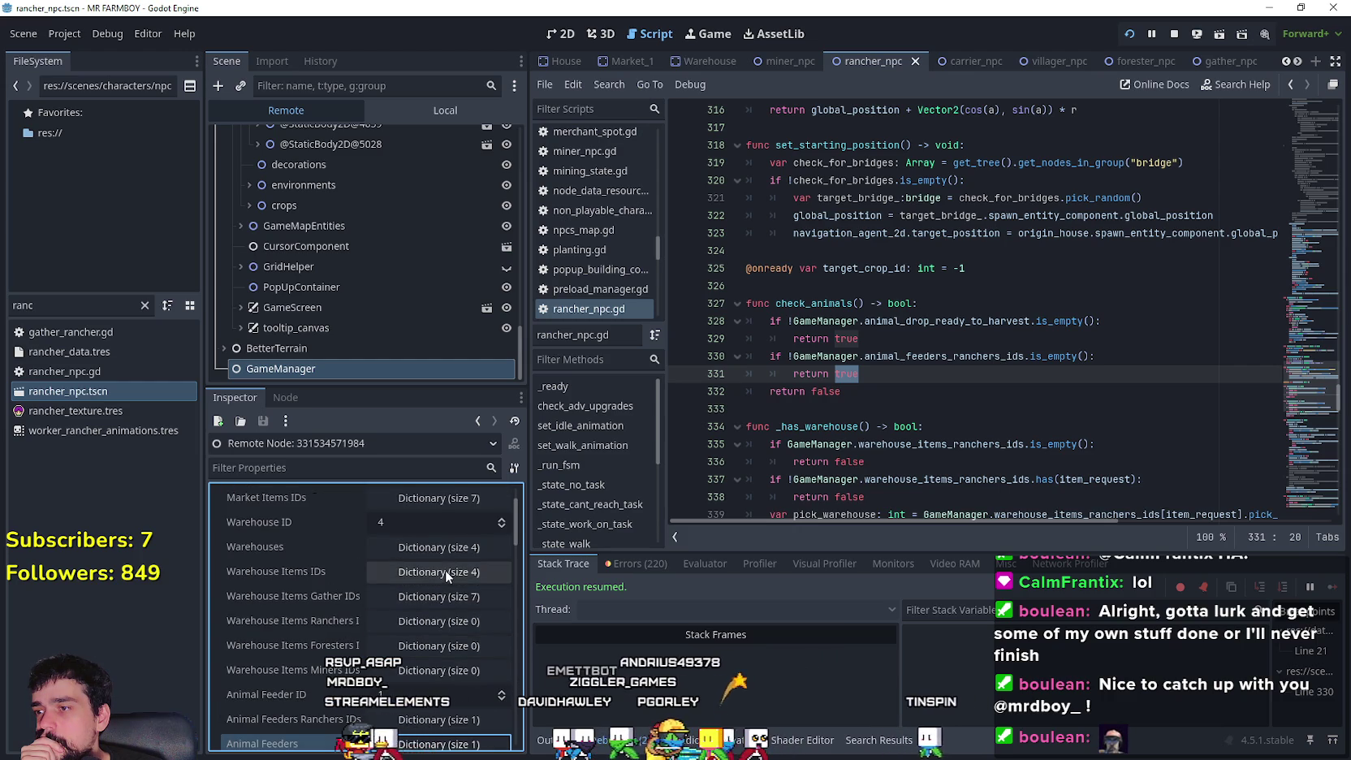
pyautogui.scroll(-3, 446, 570)
# - Look into the Animal Feeders Ranchers IDs dictionary and its key 10 array
pyautogui.click(444, 626)
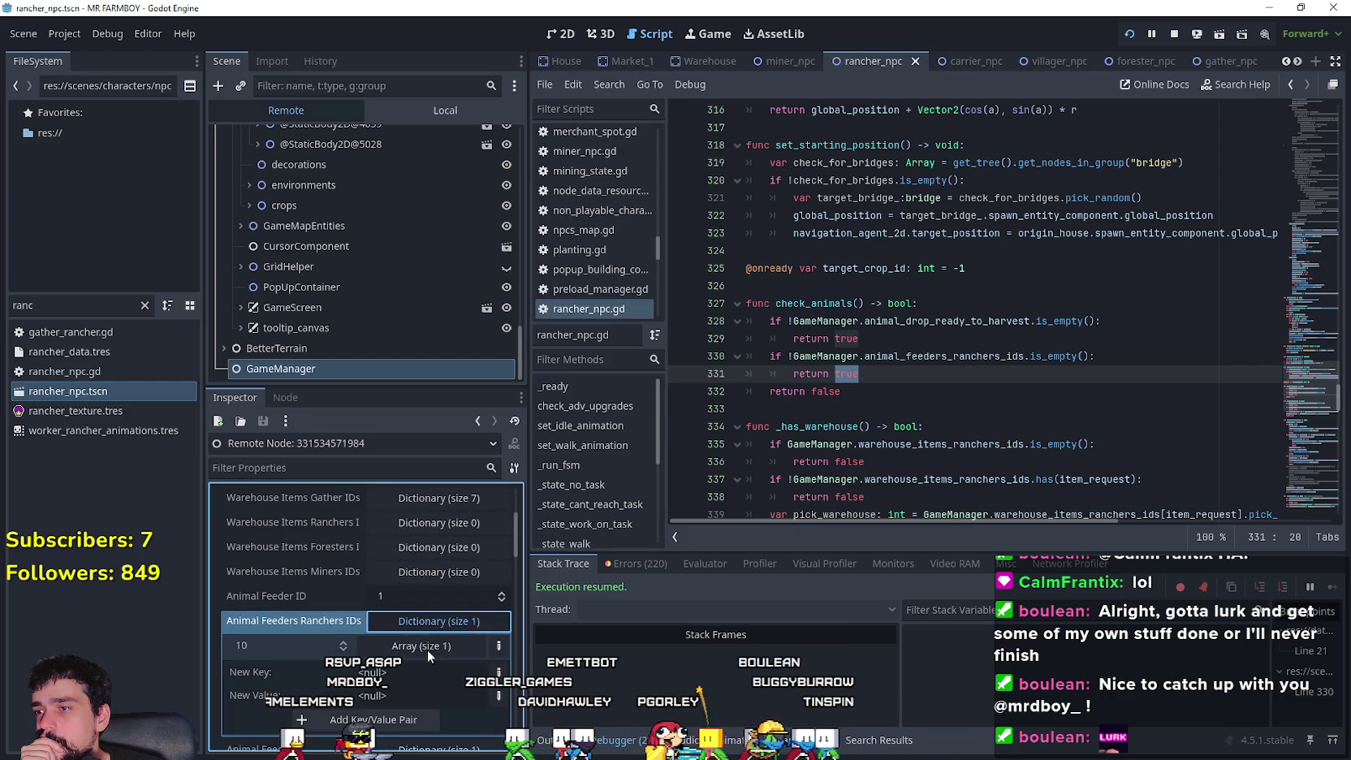
pyautogui.scroll(-2, 313, 648)
pyautogui.click(430, 587)
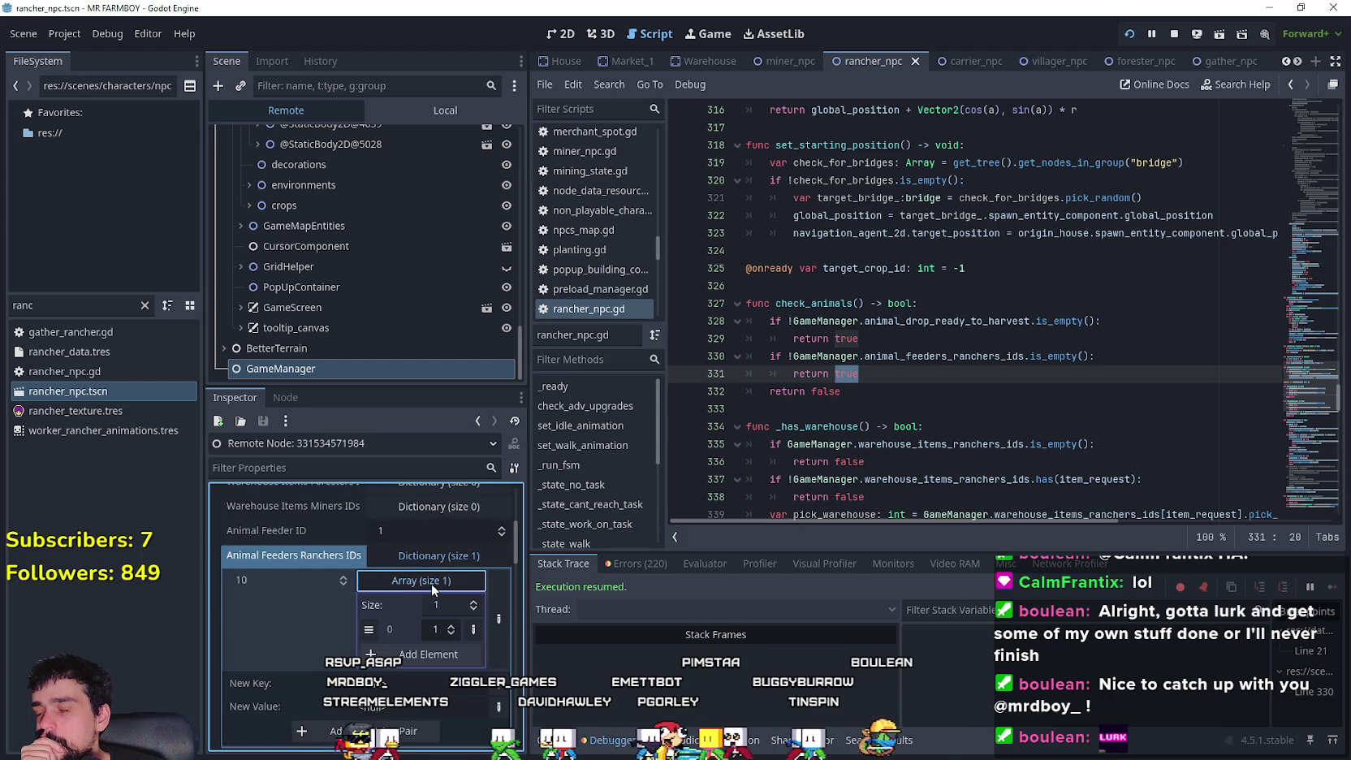
pyautogui.click(431, 583)
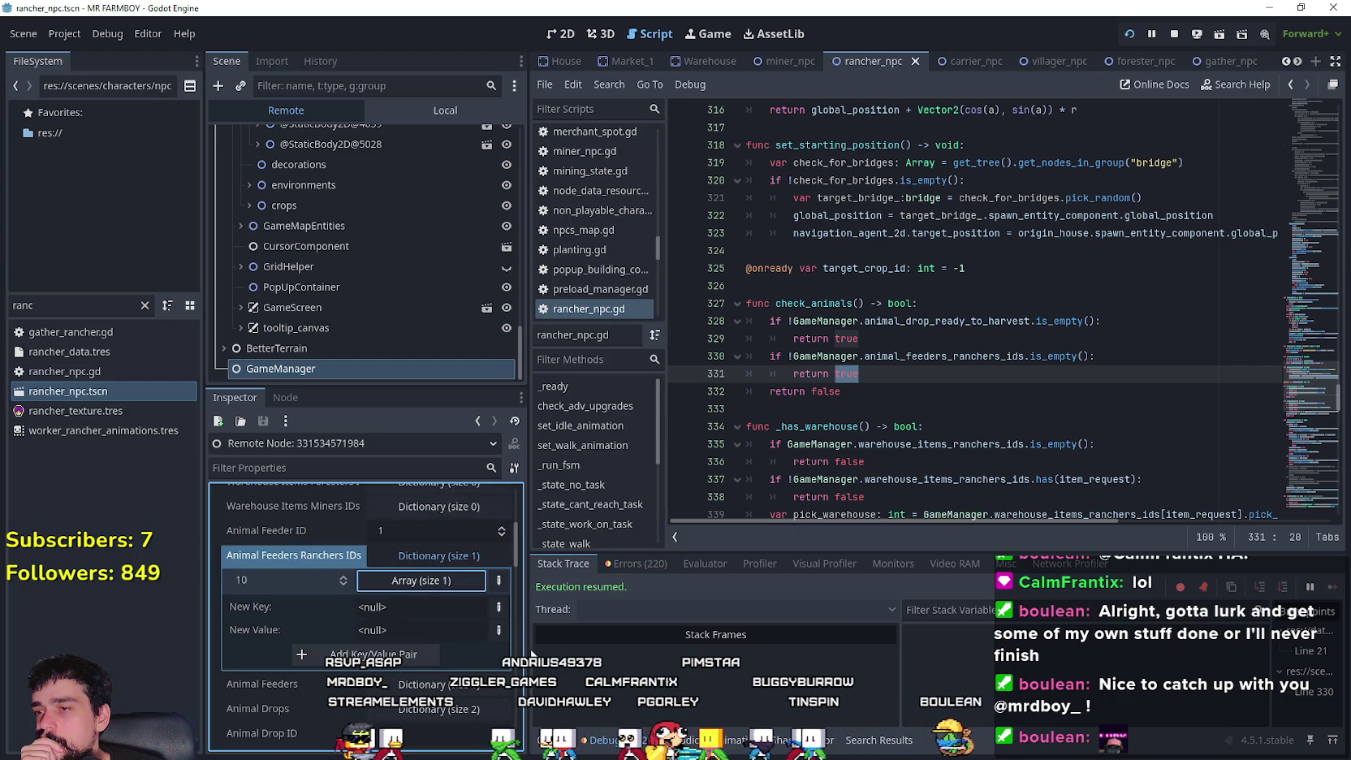
pyautogui.moveTo(528, 644); pyautogui.dragTo(567, 642)
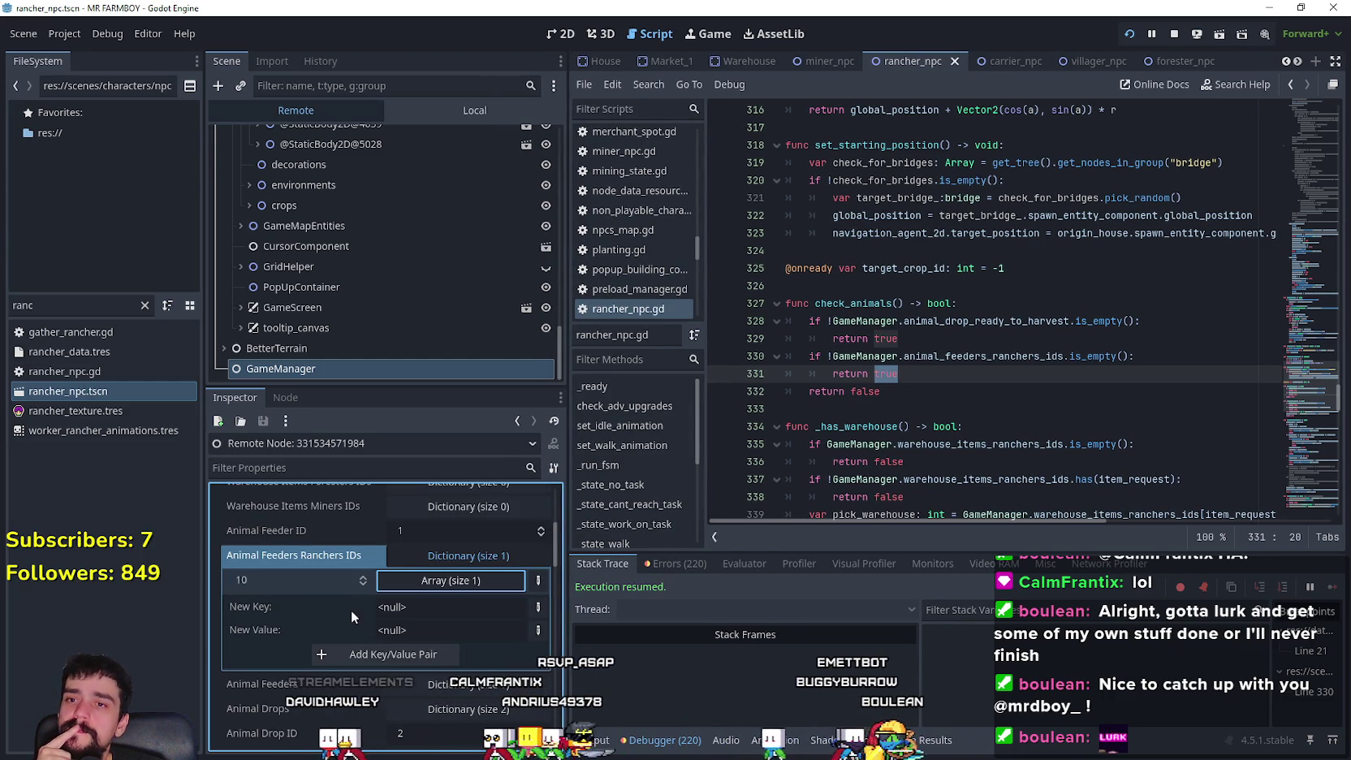
# - Comment out check_animals lines 330–331 with Ctrl+K, save, and return to the game
pyautogui.moveTo(778, 393); pyautogui.dragTo(712, 351)
pyautogui.hotkey('ctrl', 'k')
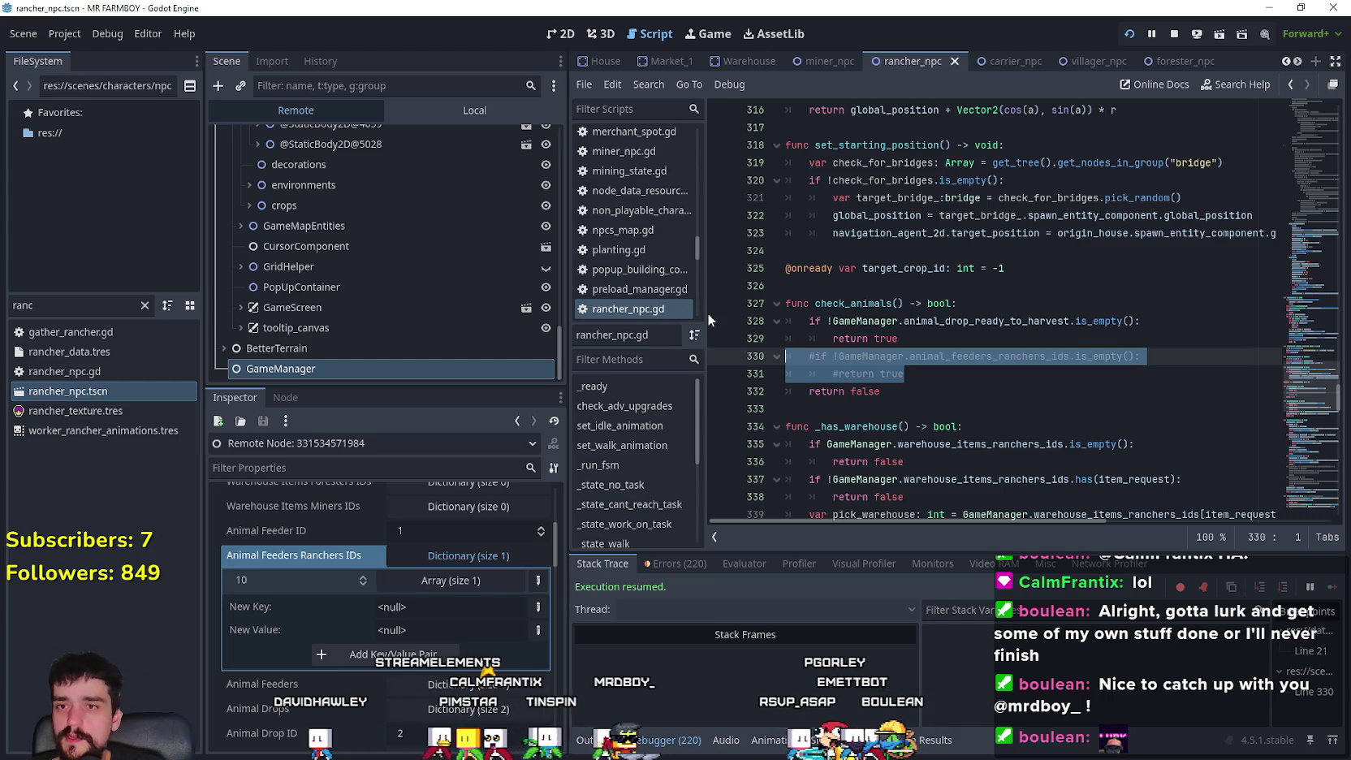
pyautogui.doubleClick(981, 320)
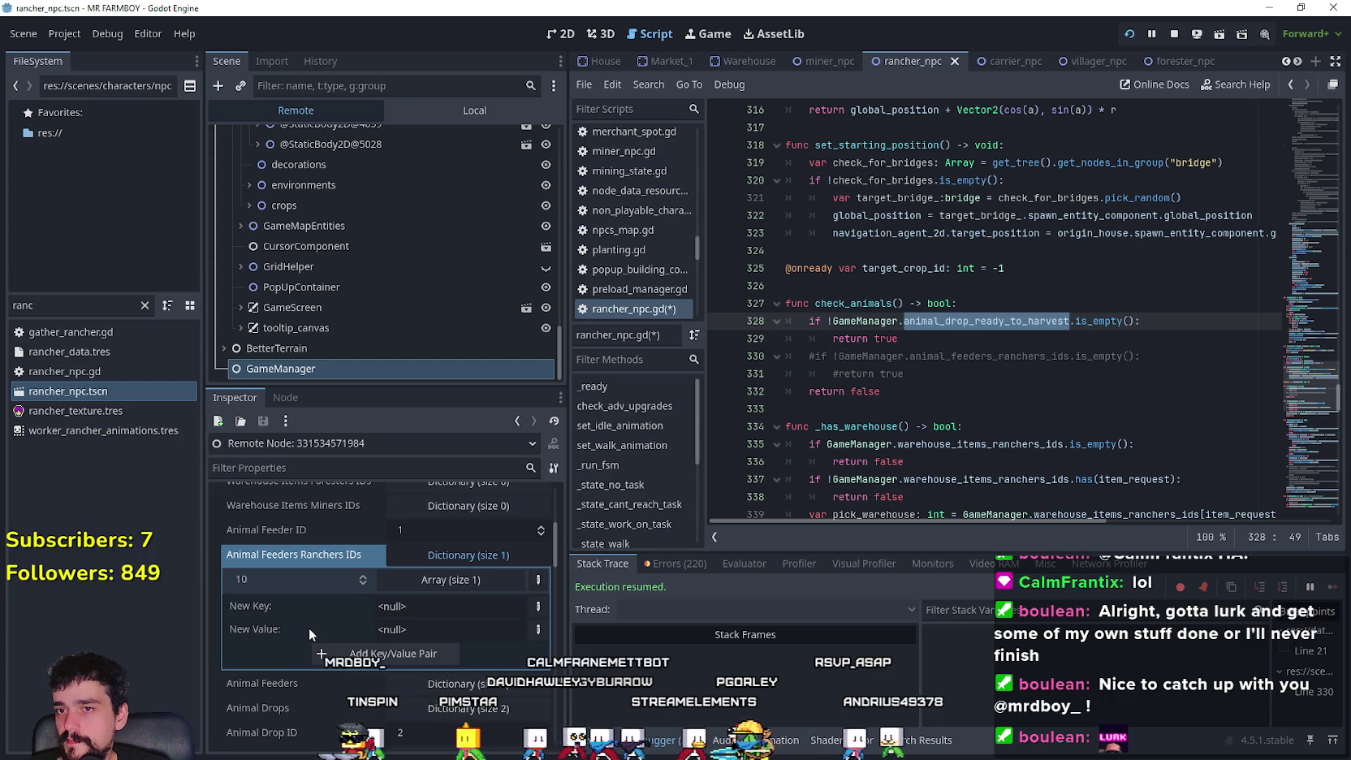
pyautogui.click(458, 557)
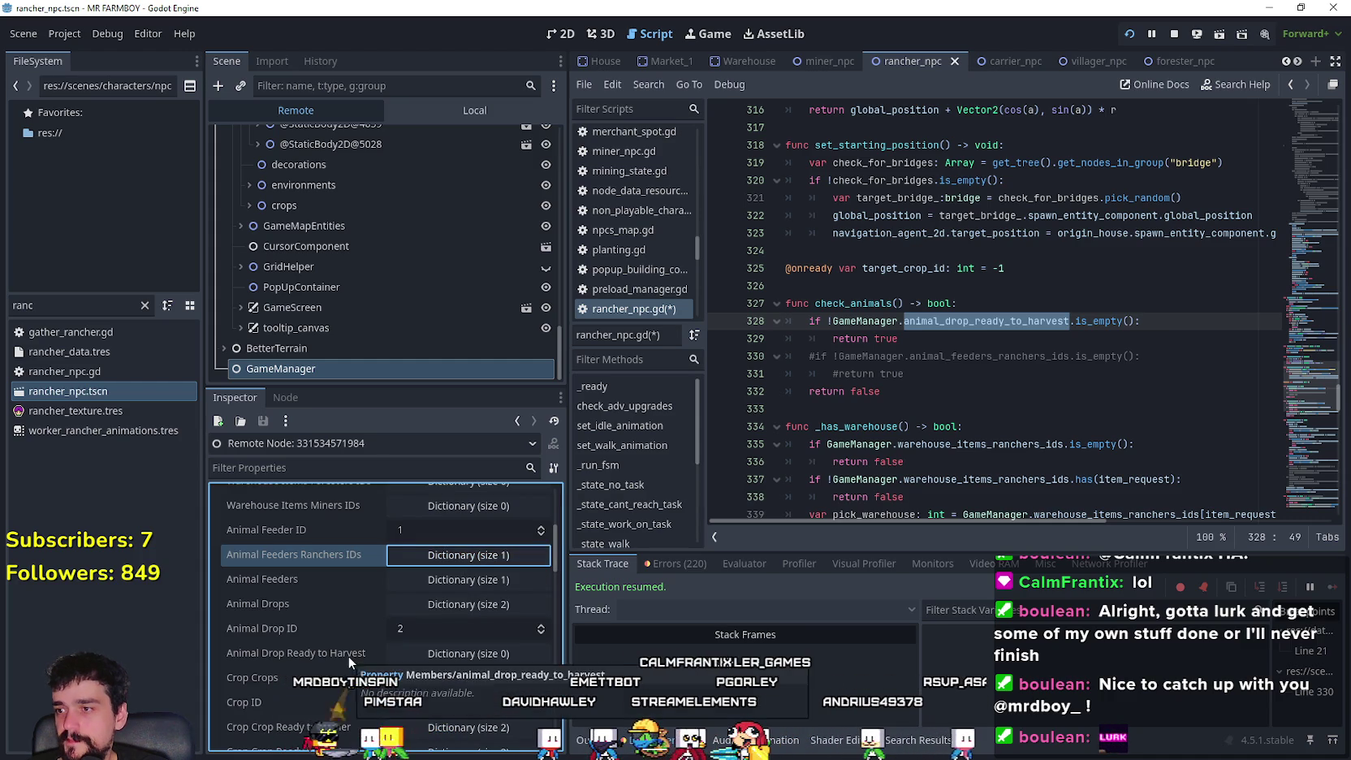
pyautogui.click(398, 656)
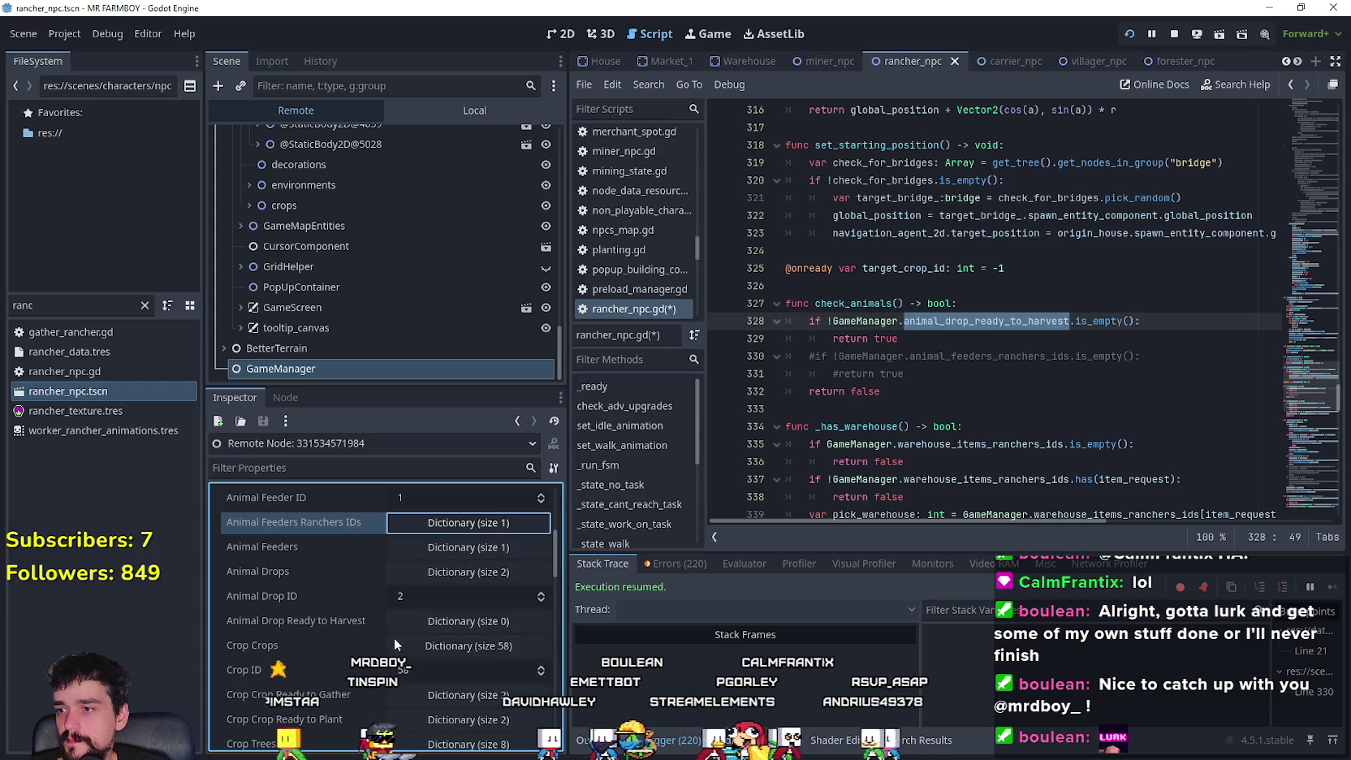
pyautogui.press('Down')
pyautogui.press('Down')
pyautogui.press('Down')
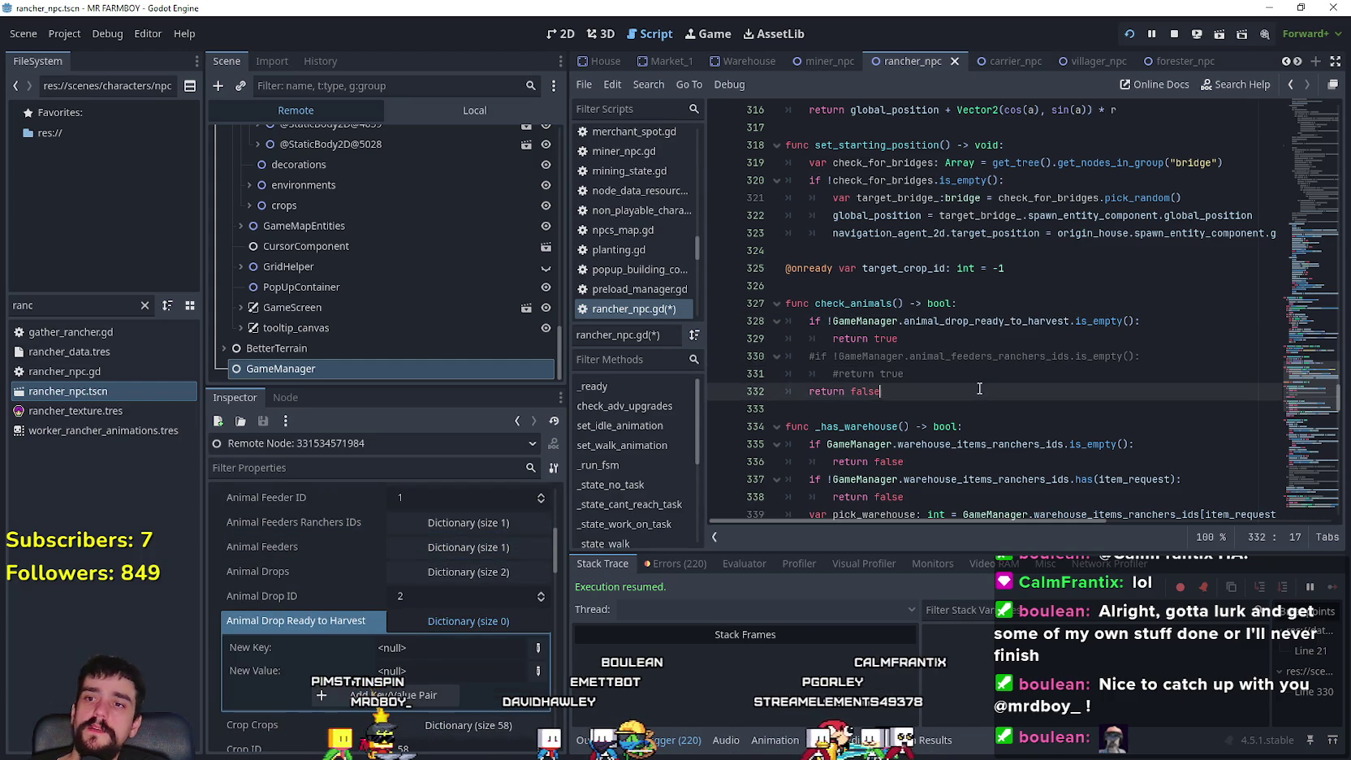
pyautogui.hotkey('ctrl', 's')
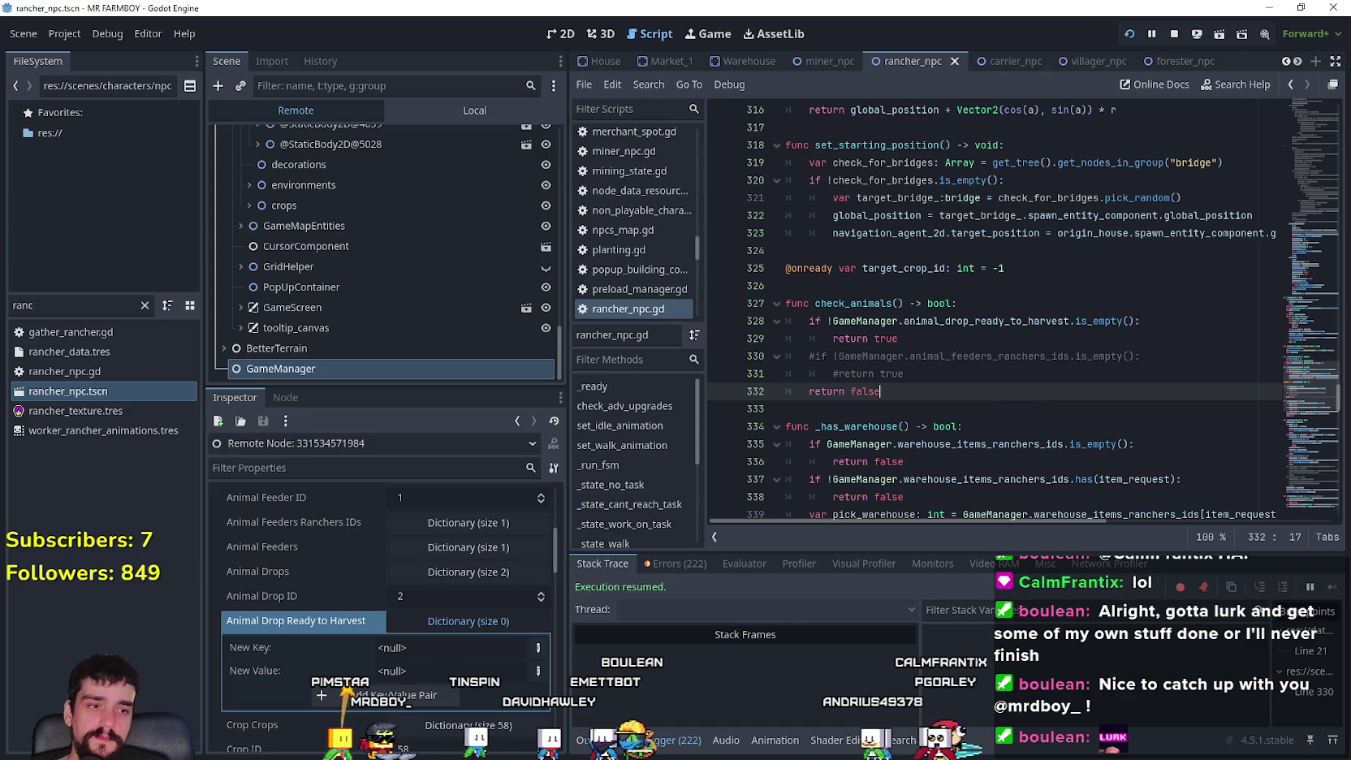
pyautogui.hotkey('alt', 'Tab')
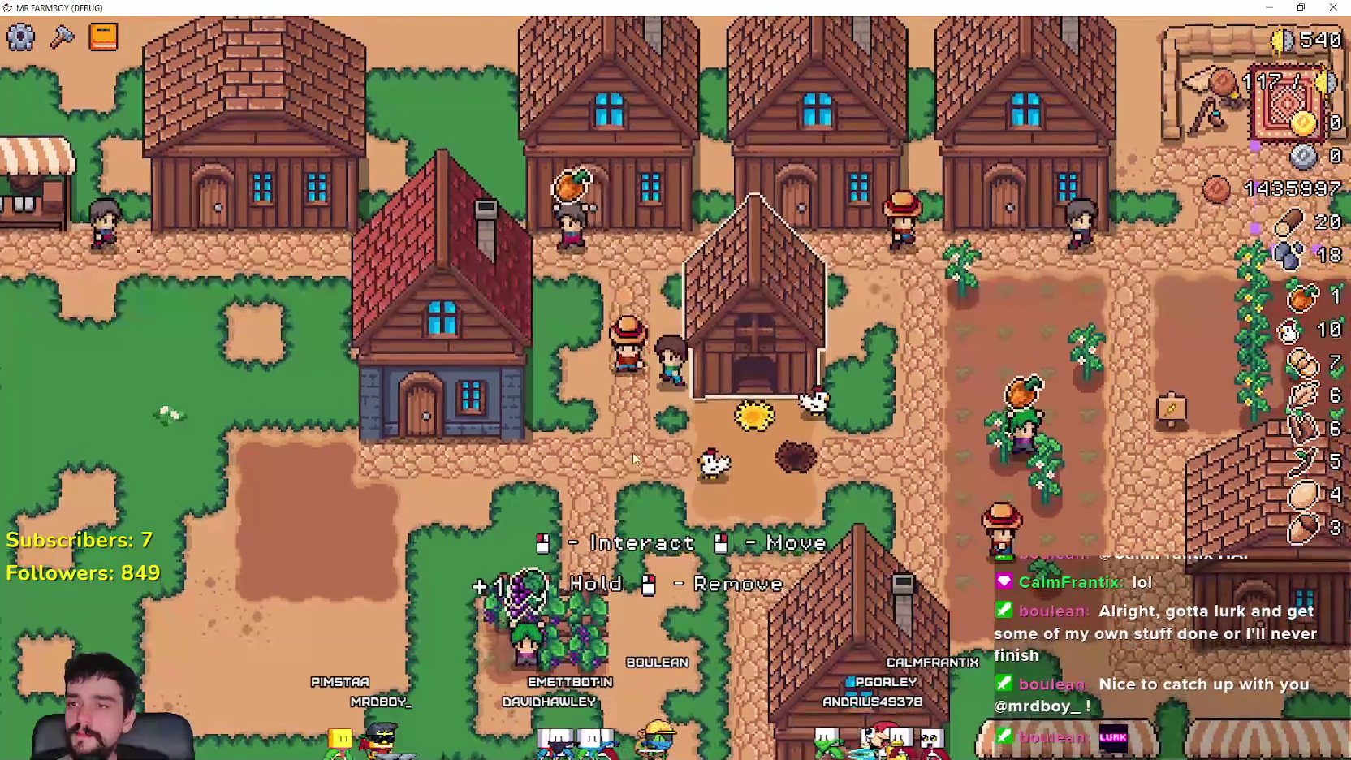
# - Check the house's worker details in-game, then scroll rancher_npc.gd to the Task.GATHER branch near line 162
pyautogui.click(603, 396)
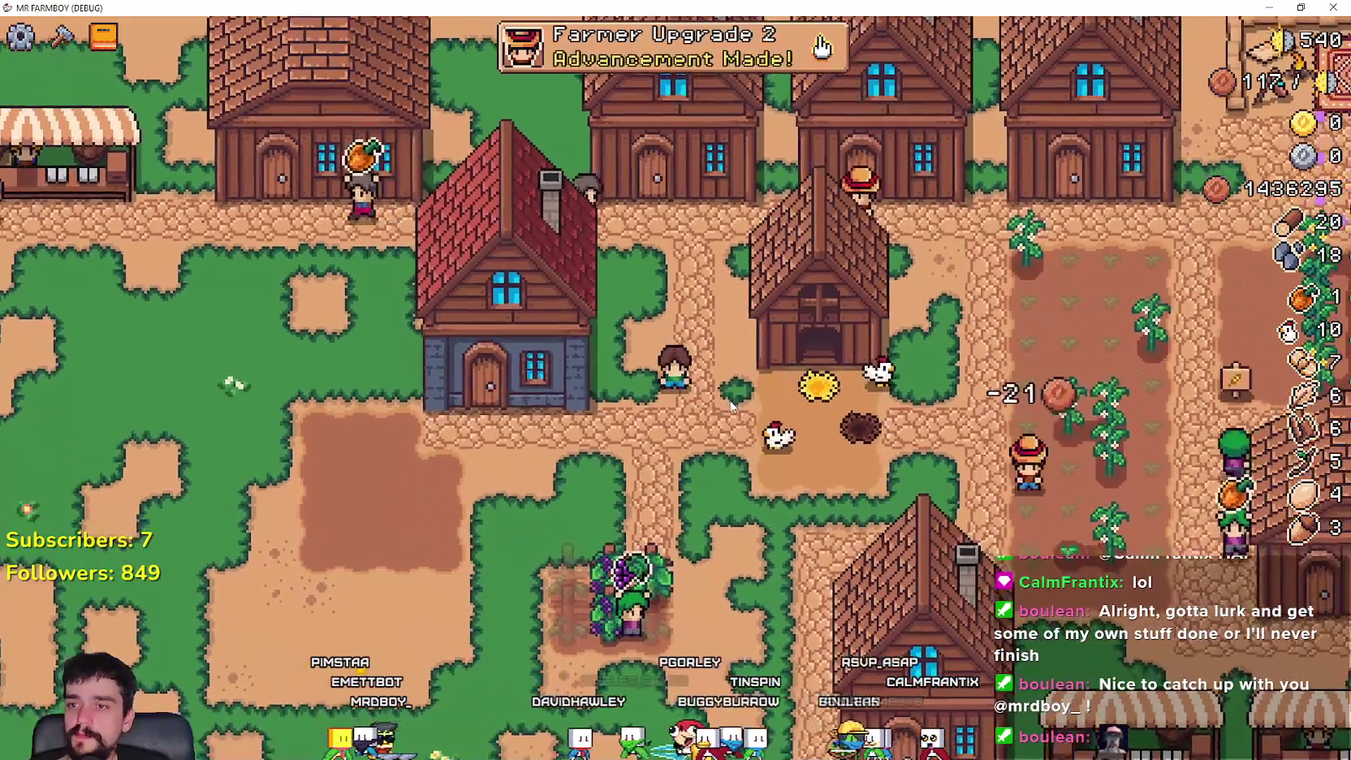
pyautogui.hotkey('alt', 'Tab')
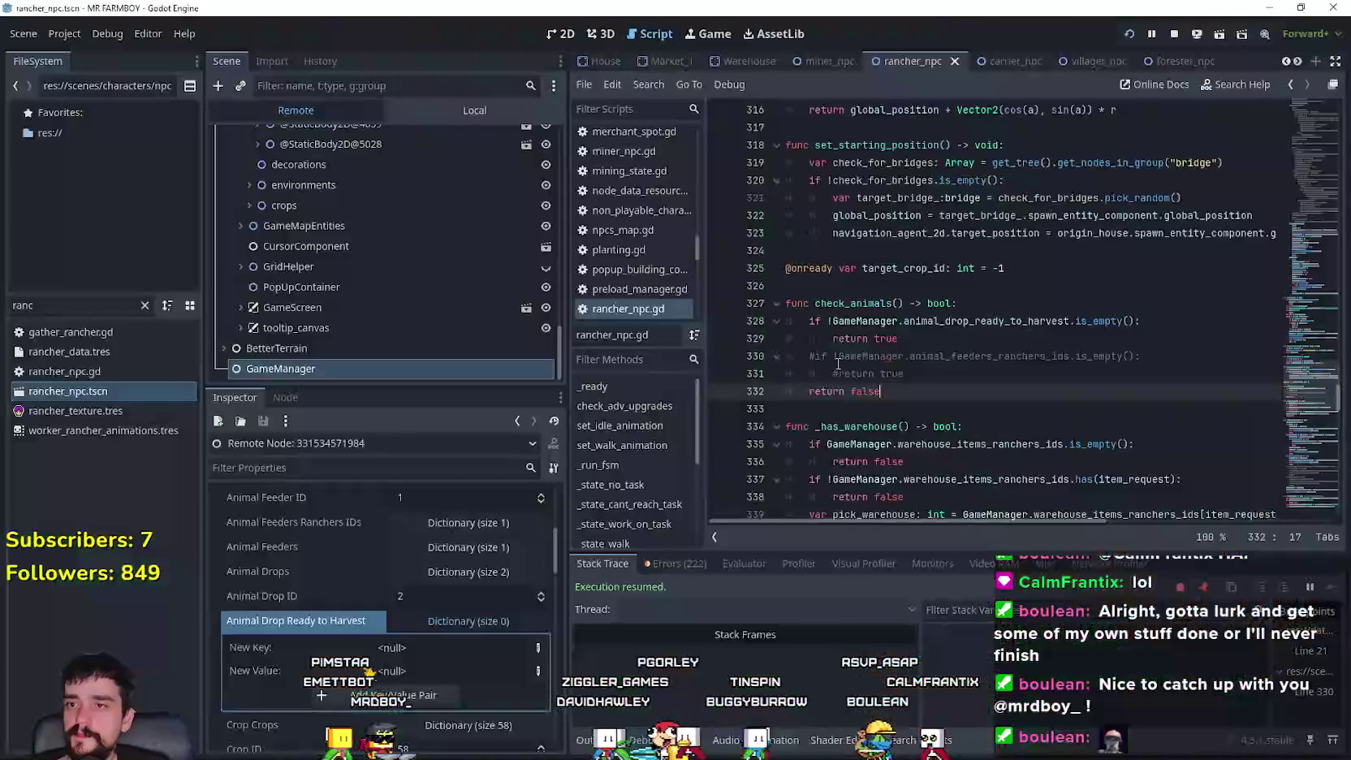
pyautogui.scroll(1, 940, 387)
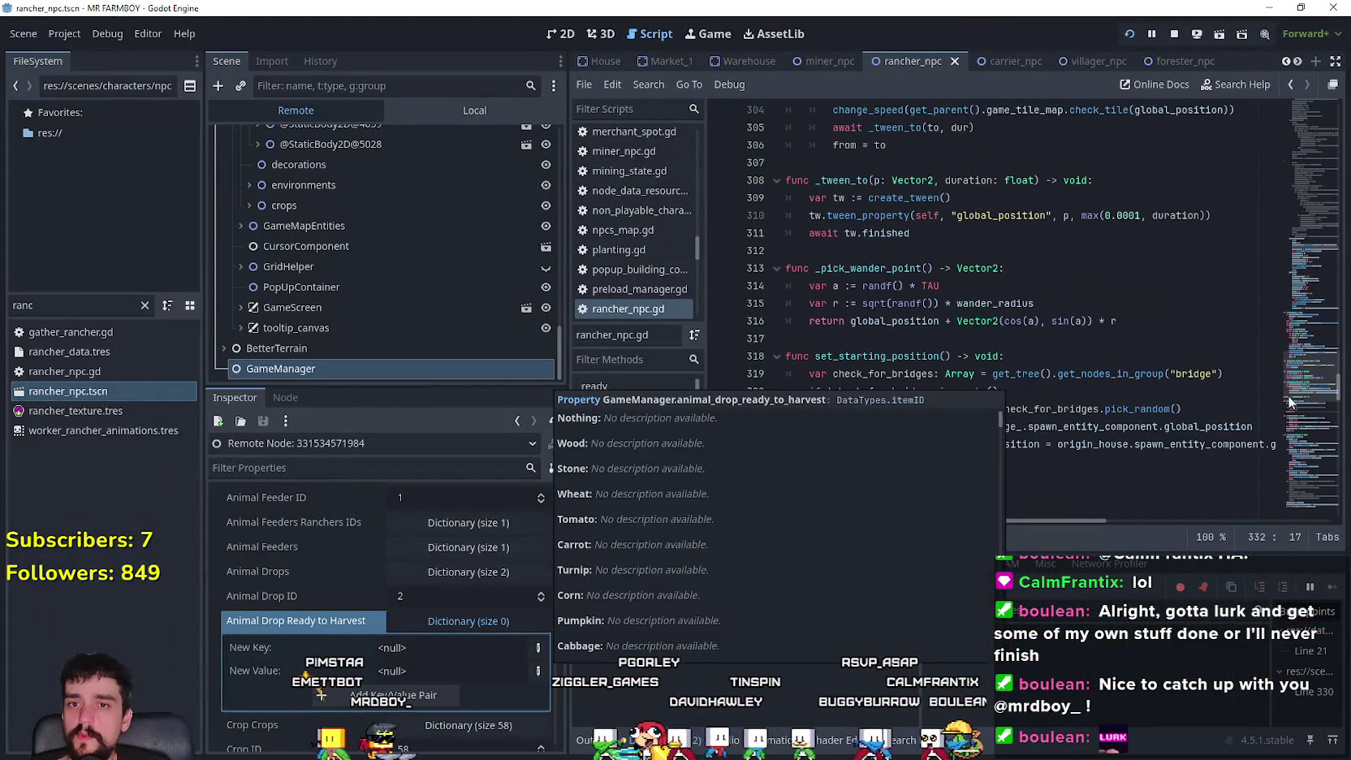
pyautogui.click(1306, 410)
pyautogui.moveTo(1306, 410)
pyautogui.mouseDown()
pyautogui.moveTo(1332, 227)
pyautogui.moveTo(1328, 242)
pyautogui.mouseUp()
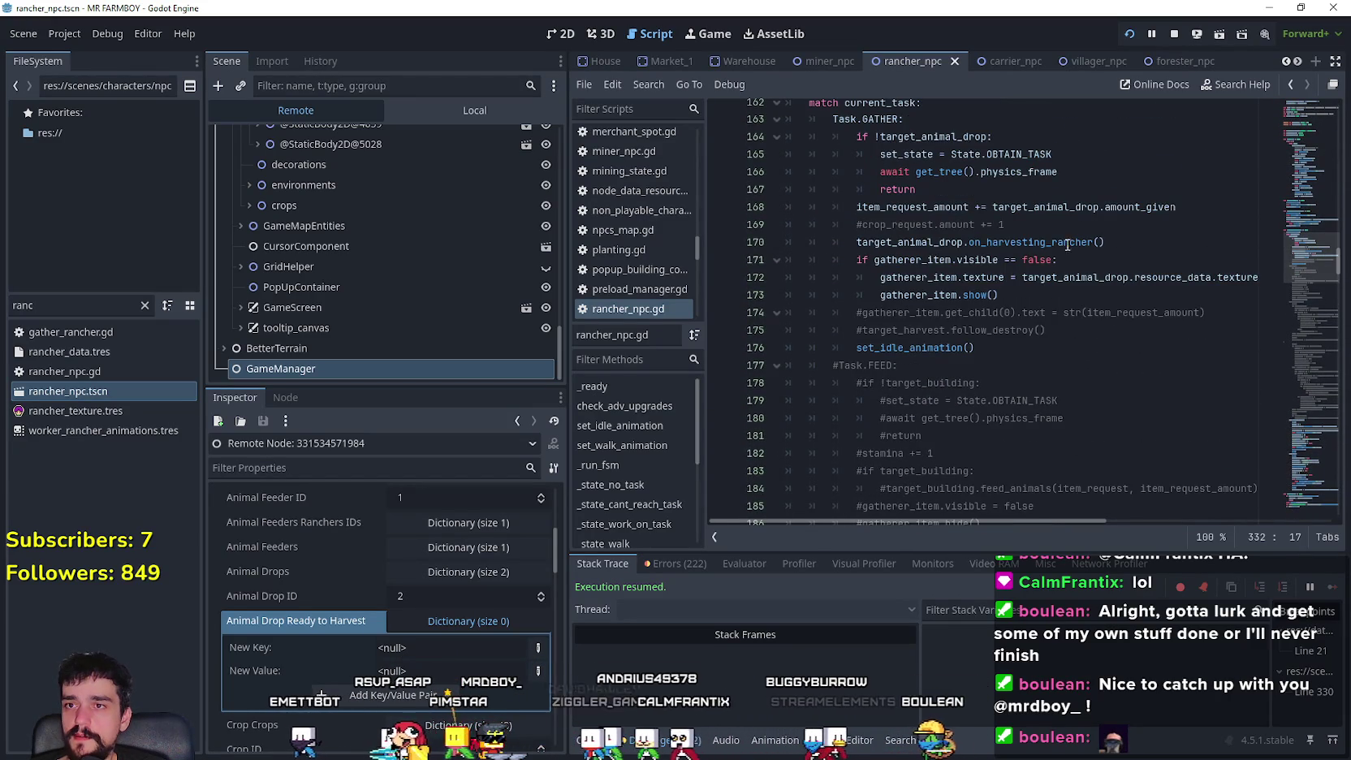
# - Highlight item_request_amount and target_animal_drop uses in the gather code, then return to the MR FARMBOY game
pyautogui.click(1023, 331)
pyautogui.click(1020, 349)
pyautogui.scroll(3, 1018, 406)
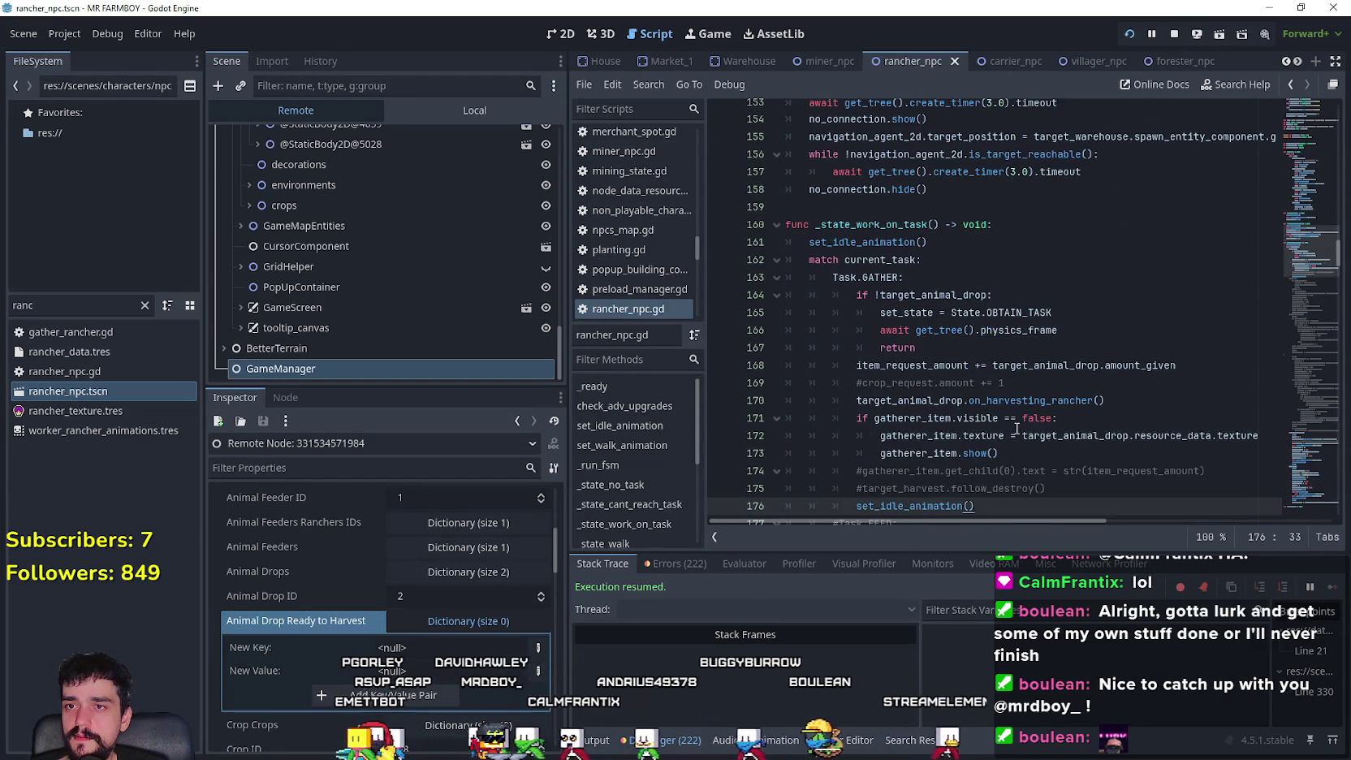
pyautogui.scroll(-1, 1078, 378)
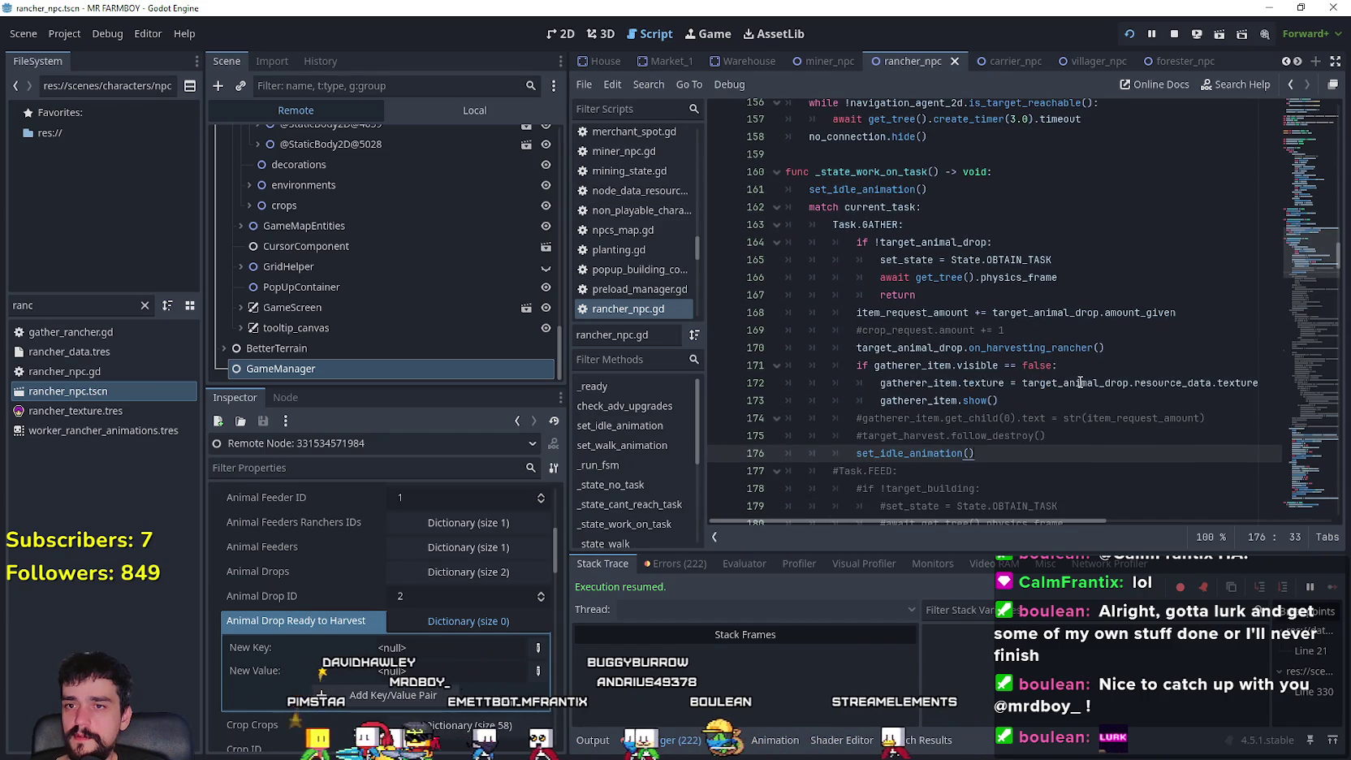
pyautogui.doubleClick(939, 319)
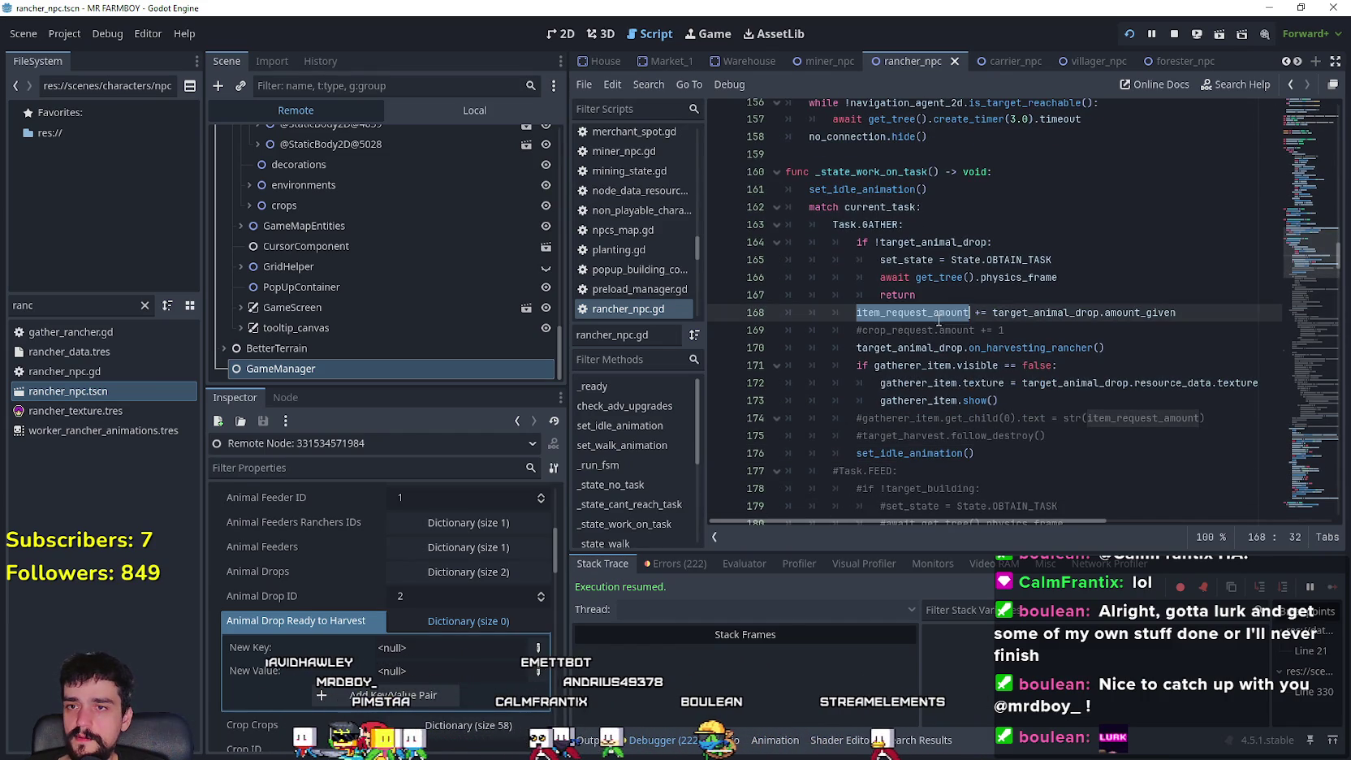
pyautogui.doubleClick(1050, 312)
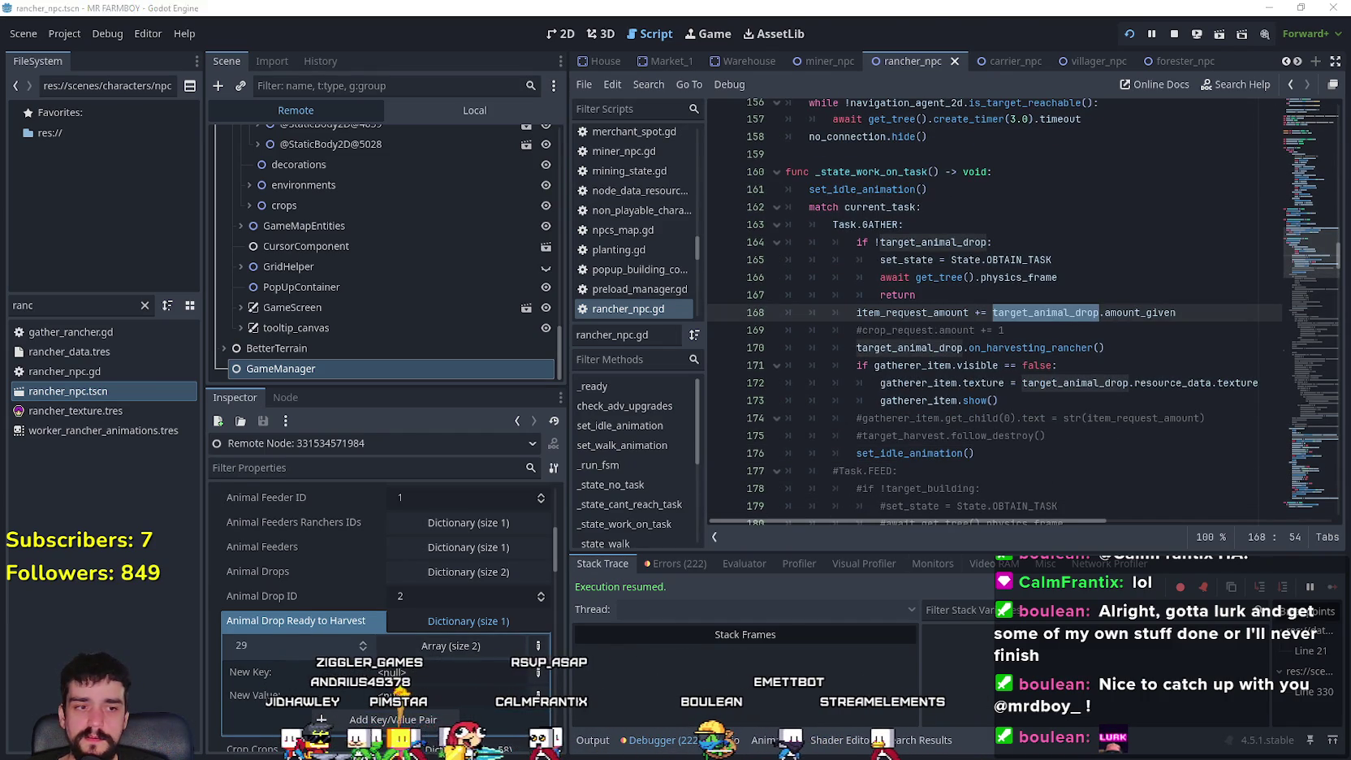
pyautogui.hotkey('alt', 'Tab')
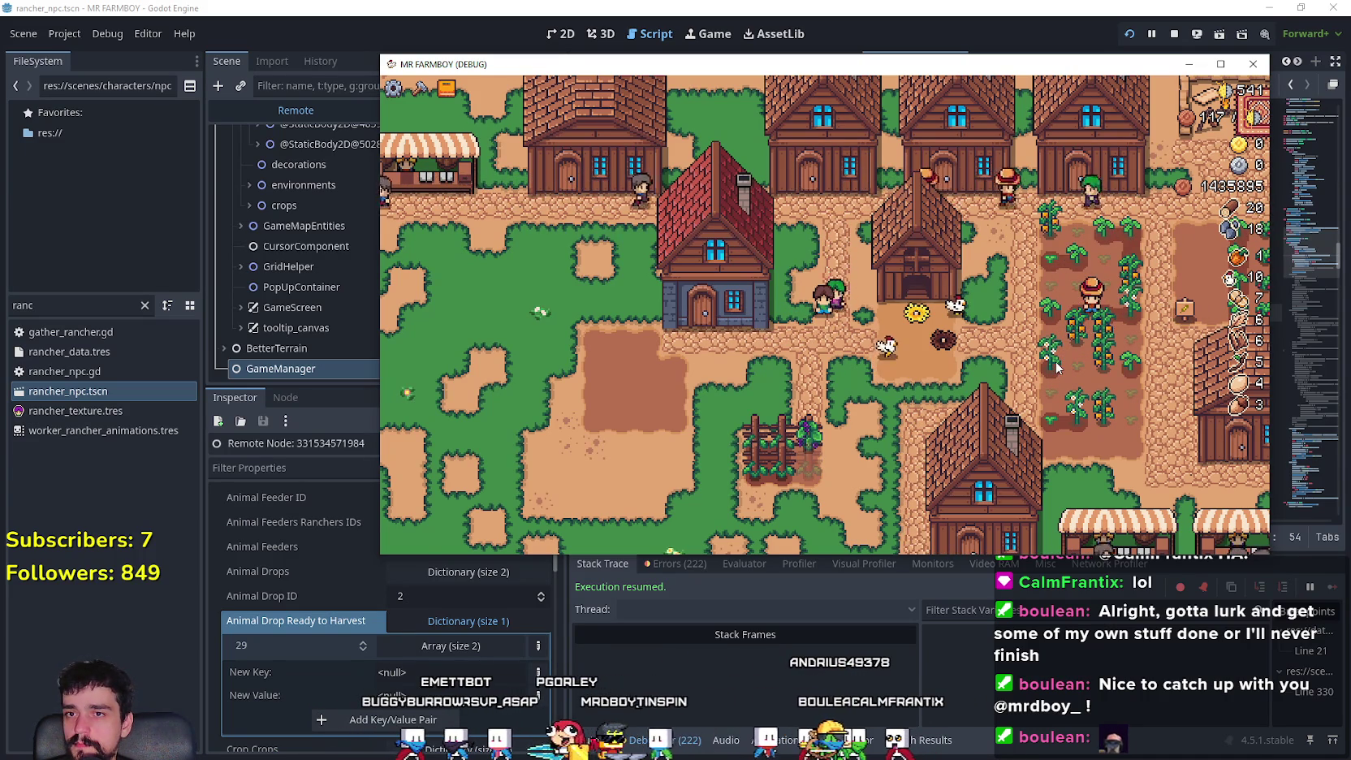
# - Comment out set_starting_position()'s origin_house navigation_agent_2d.target_position line, then inspect Animal Drop Ready to Harvest
pyautogui.hotkey('alt', 'Tab')
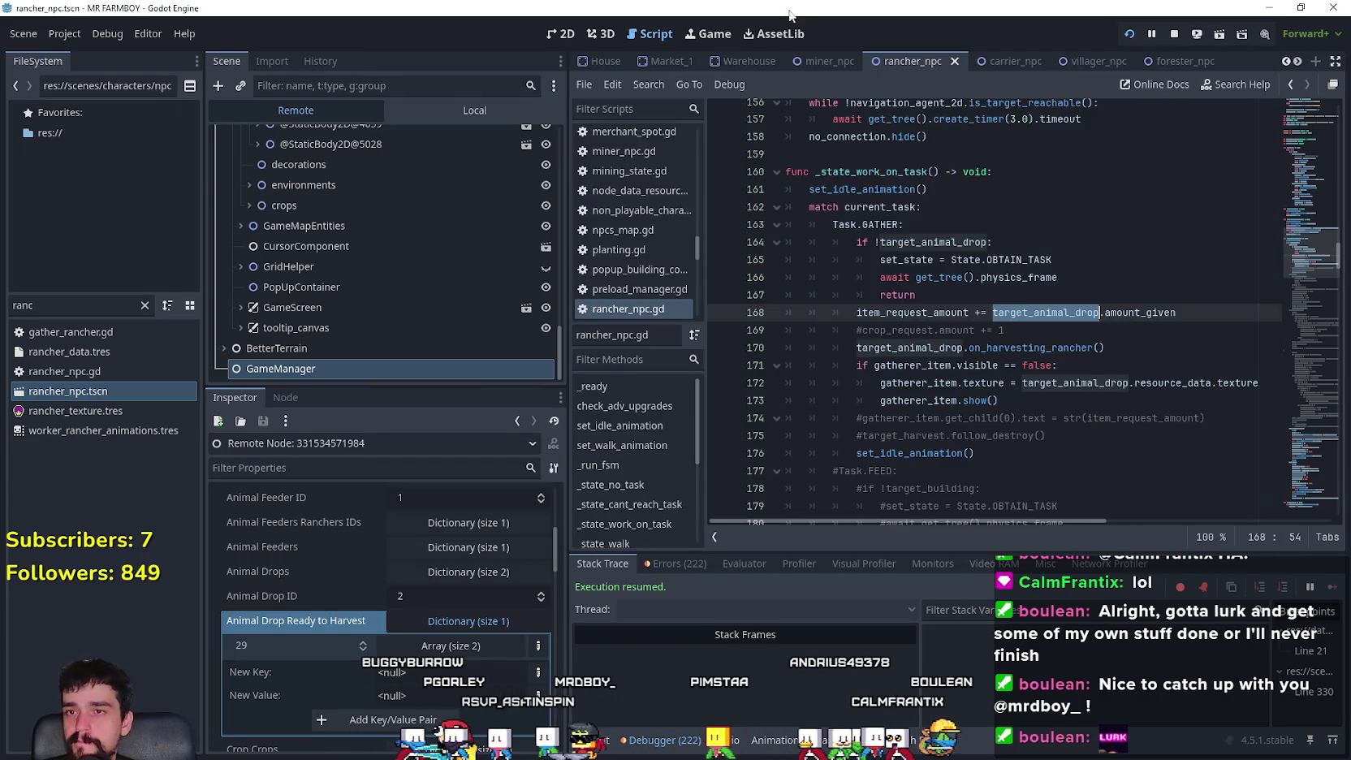
pyautogui.scroll(-3, 1246, 327)
pyautogui.scroll(9, 1299, 268)
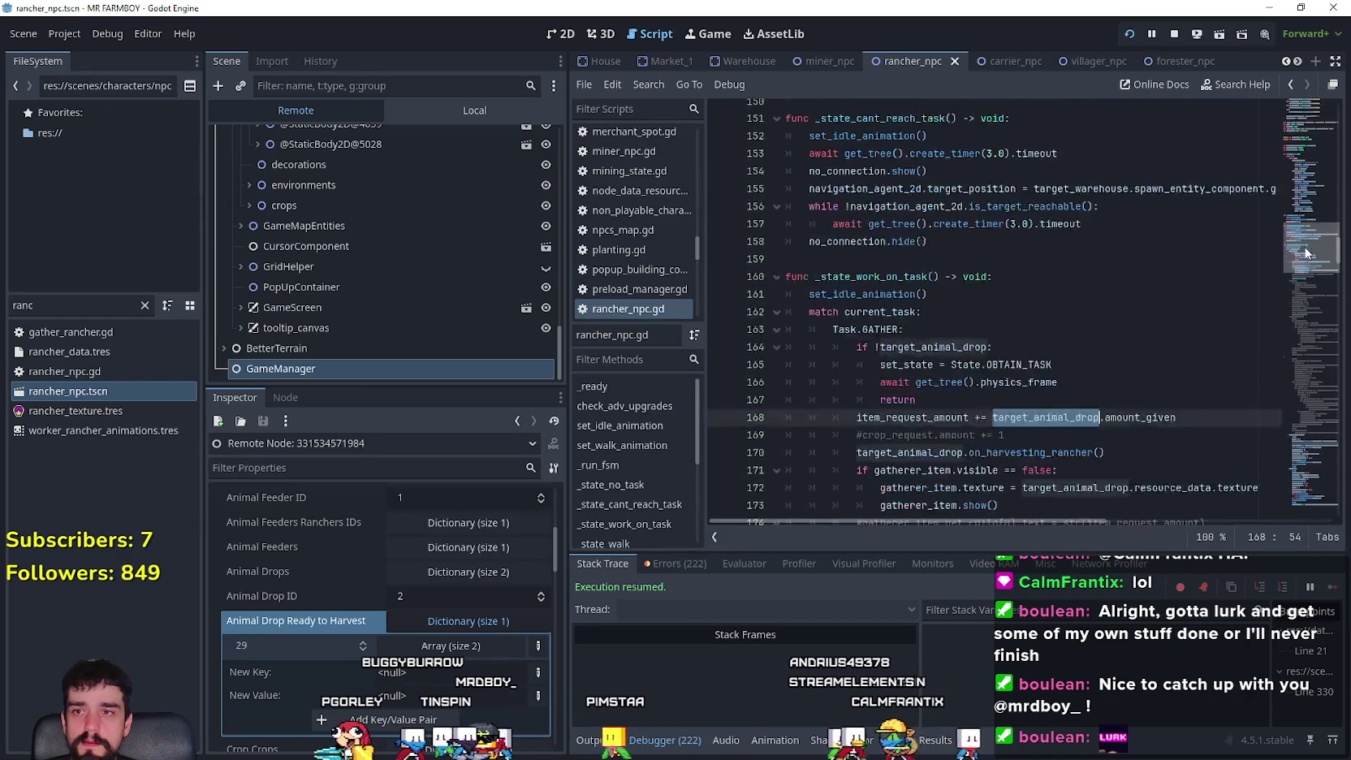
pyautogui.scroll(-3, 1012, 437)
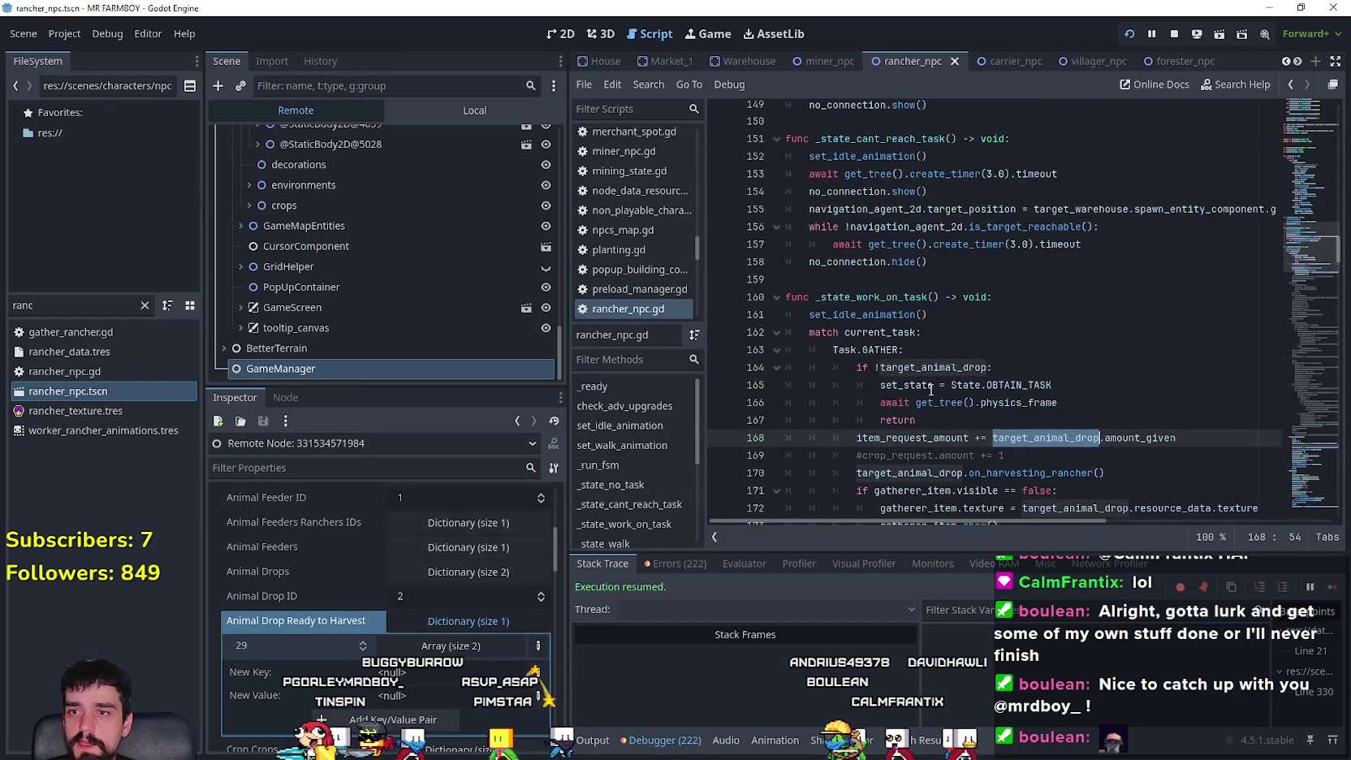
pyautogui.scroll(7, 1011, 366)
pyautogui.rightClick(969, 355)
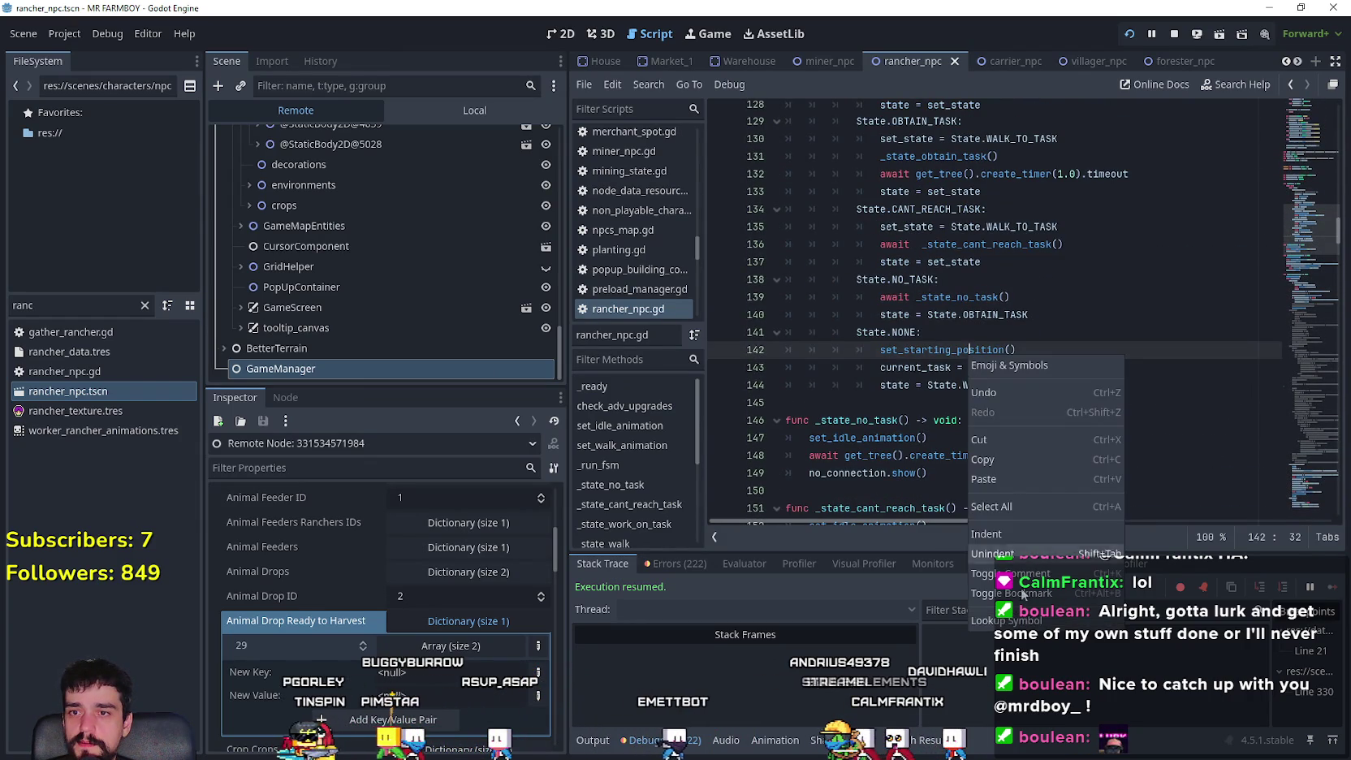
pyautogui.click(999, 366)
pyautogui.click(827, 392)
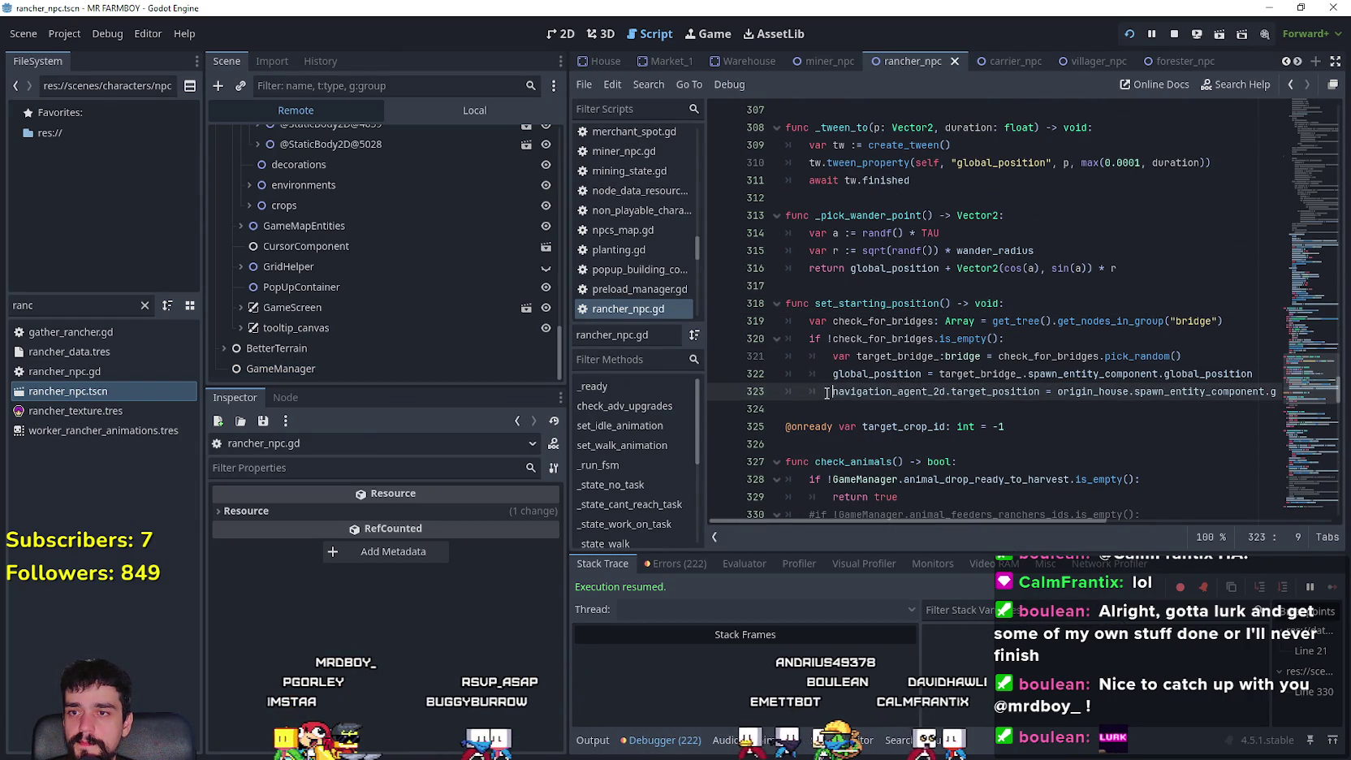
pyautogui.hotkey('ctrl', 's')
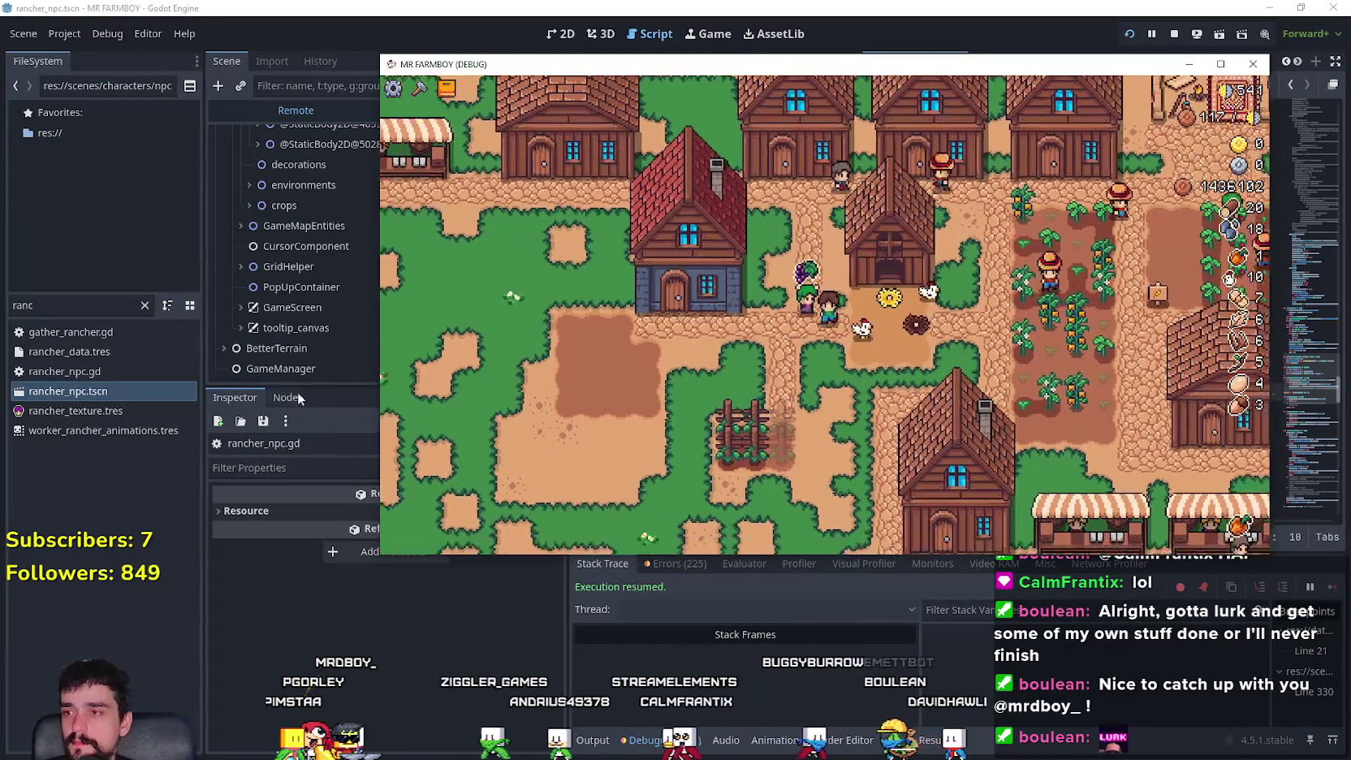
pyautogui.click(306, 367)
pyautogui.click(422, 621)
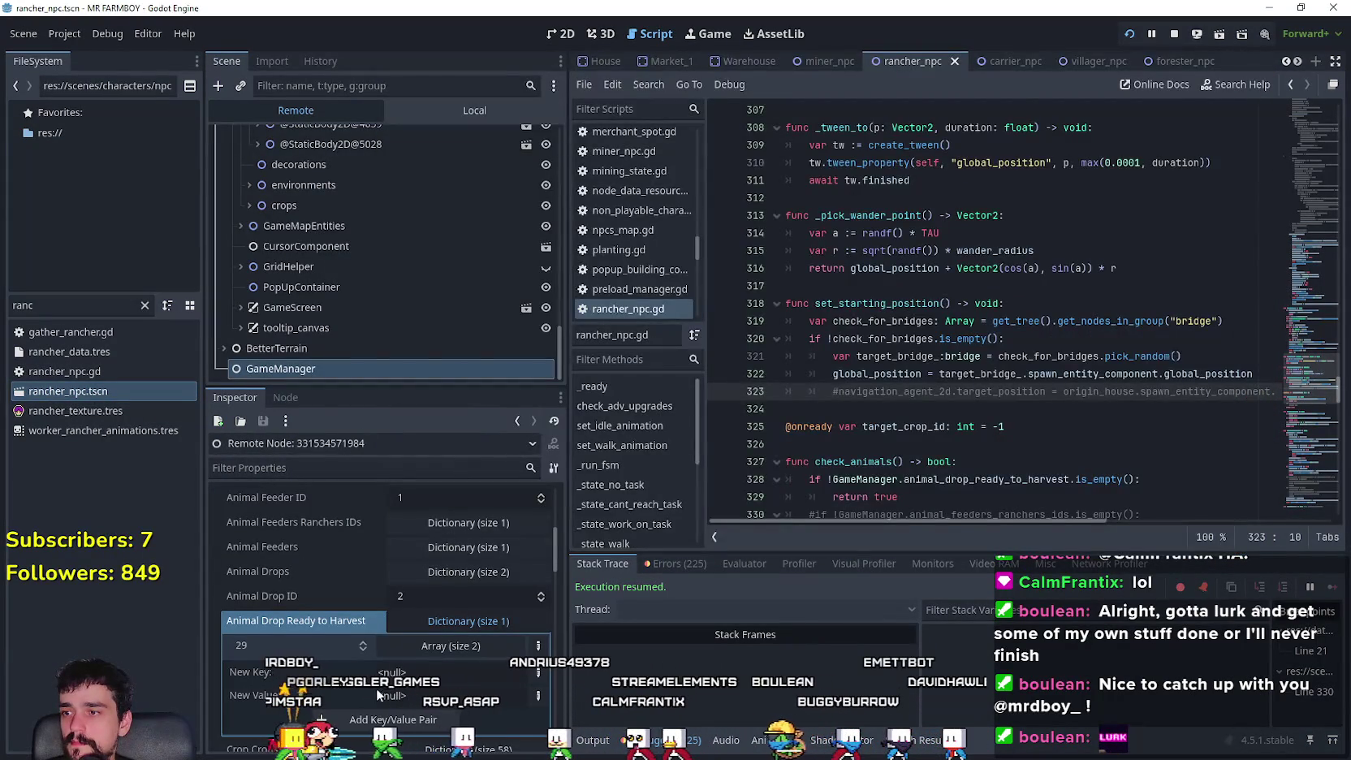
# - Review _state_obtain_task's warehouse-gather condition on line 350, then resume the paused MR FARMBOY game
pyautogui.hotkey('alt', 'Tab')
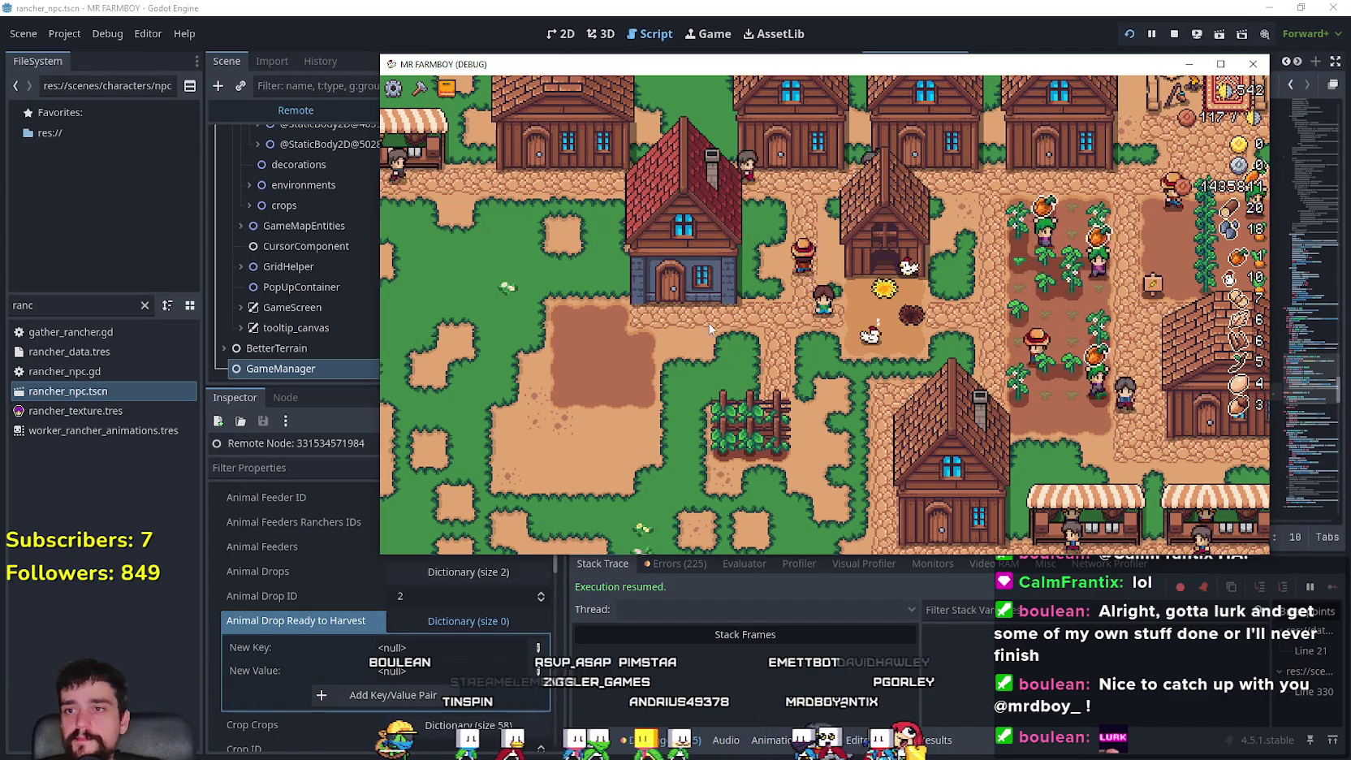
pyautogui.hotkey('alt', 'Tab')
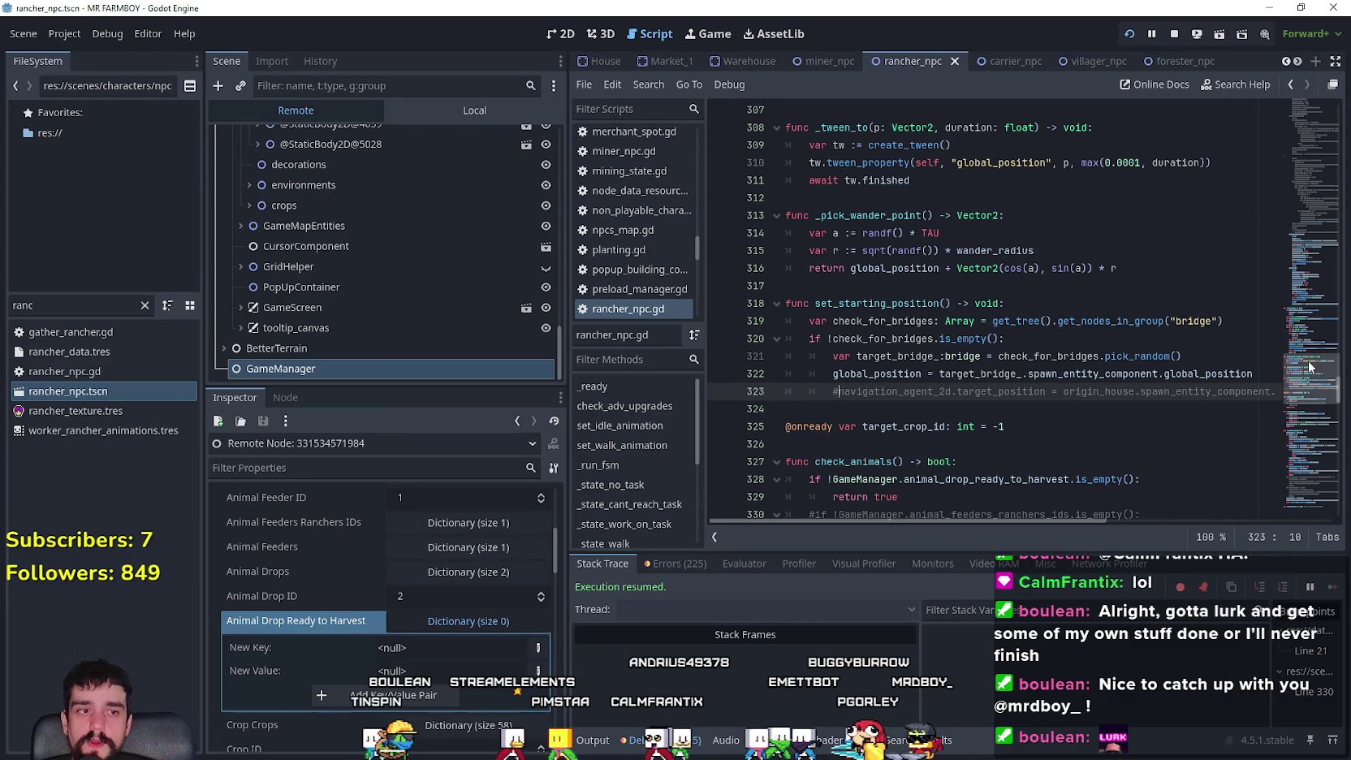
pyautogui.moveTo(1305, 370)
pyautogui.mouseDown()
pyautogui.moveTo(1294, 300)
pyautogui.moveTo(1302, 397)
pyautogui.mouseUp()
pyautogui.scroll(-2, 1018, 365)
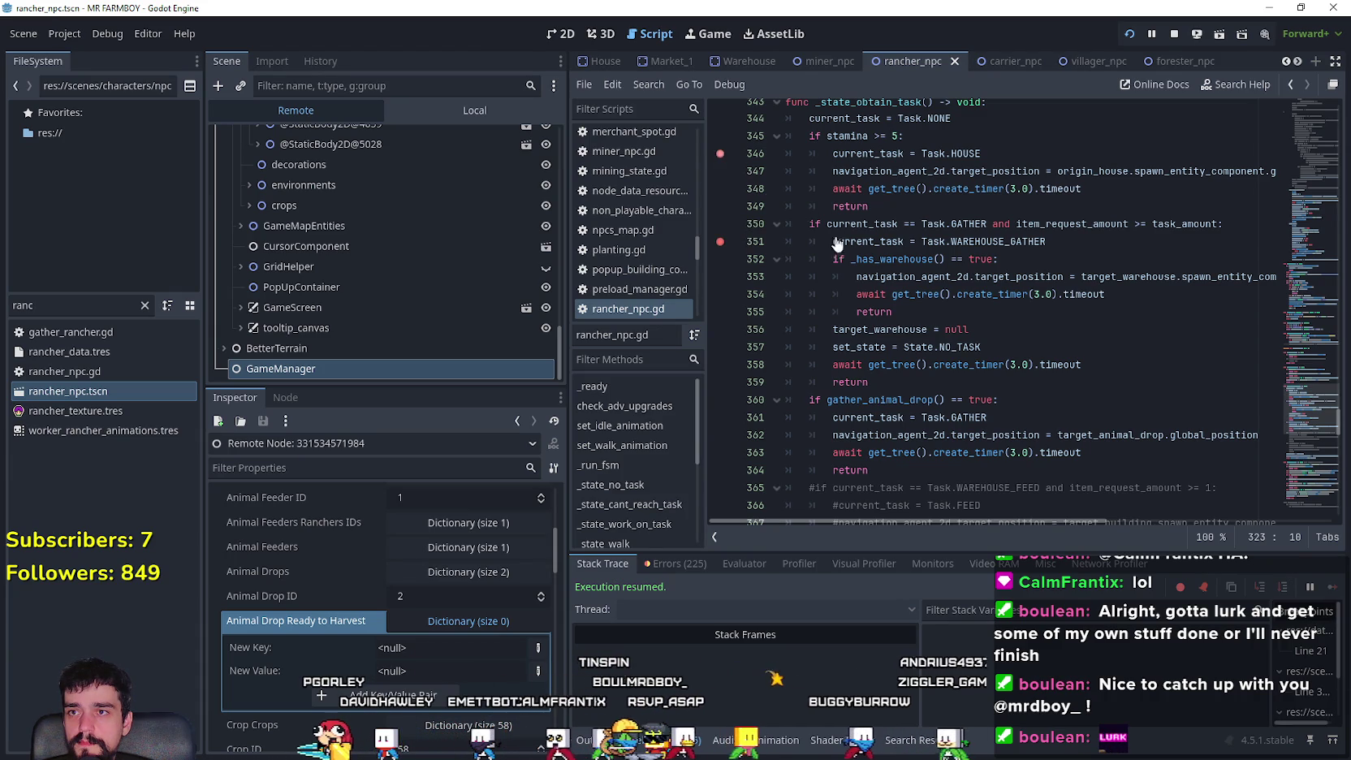
pyautogui.scroll(-2, 836, 243)
pyautogui.scroll(-5, 804, 325)
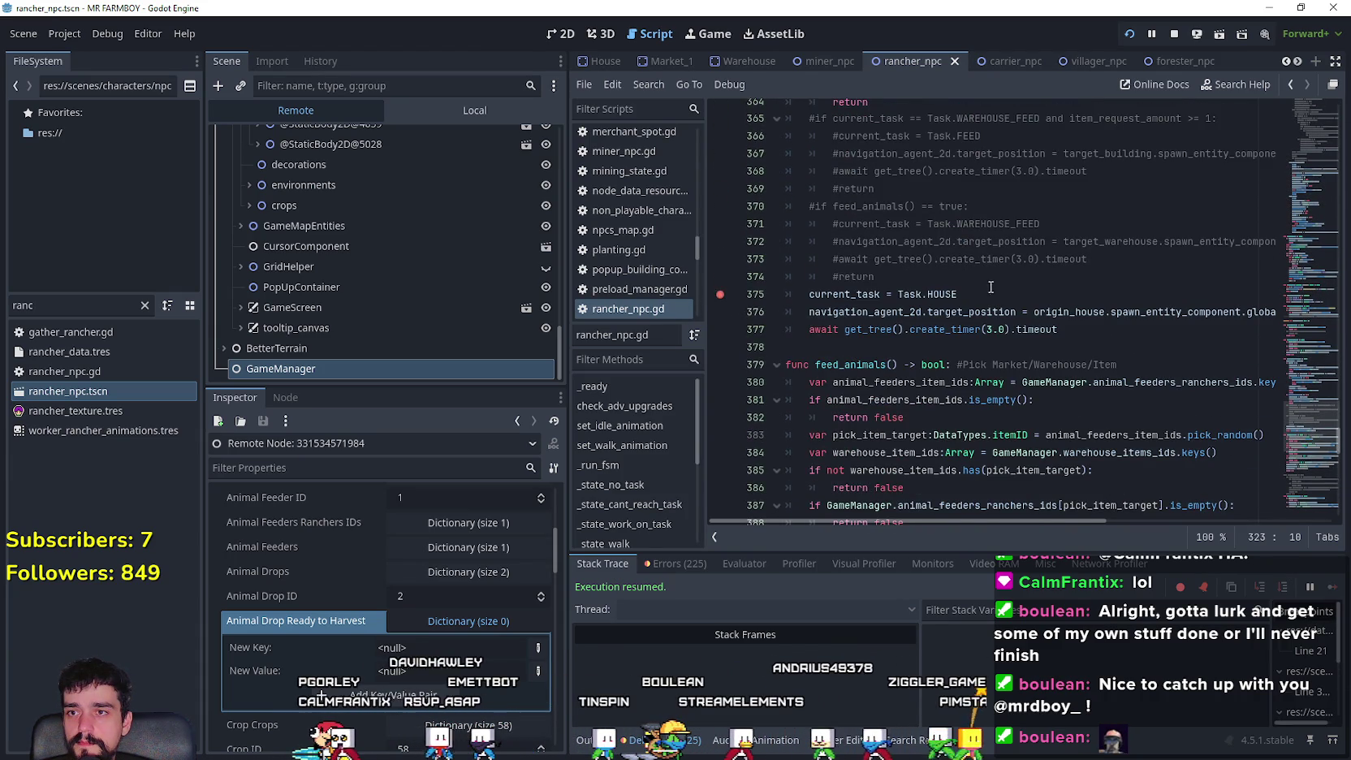
pyautogui.scroll(4, 990, 287)
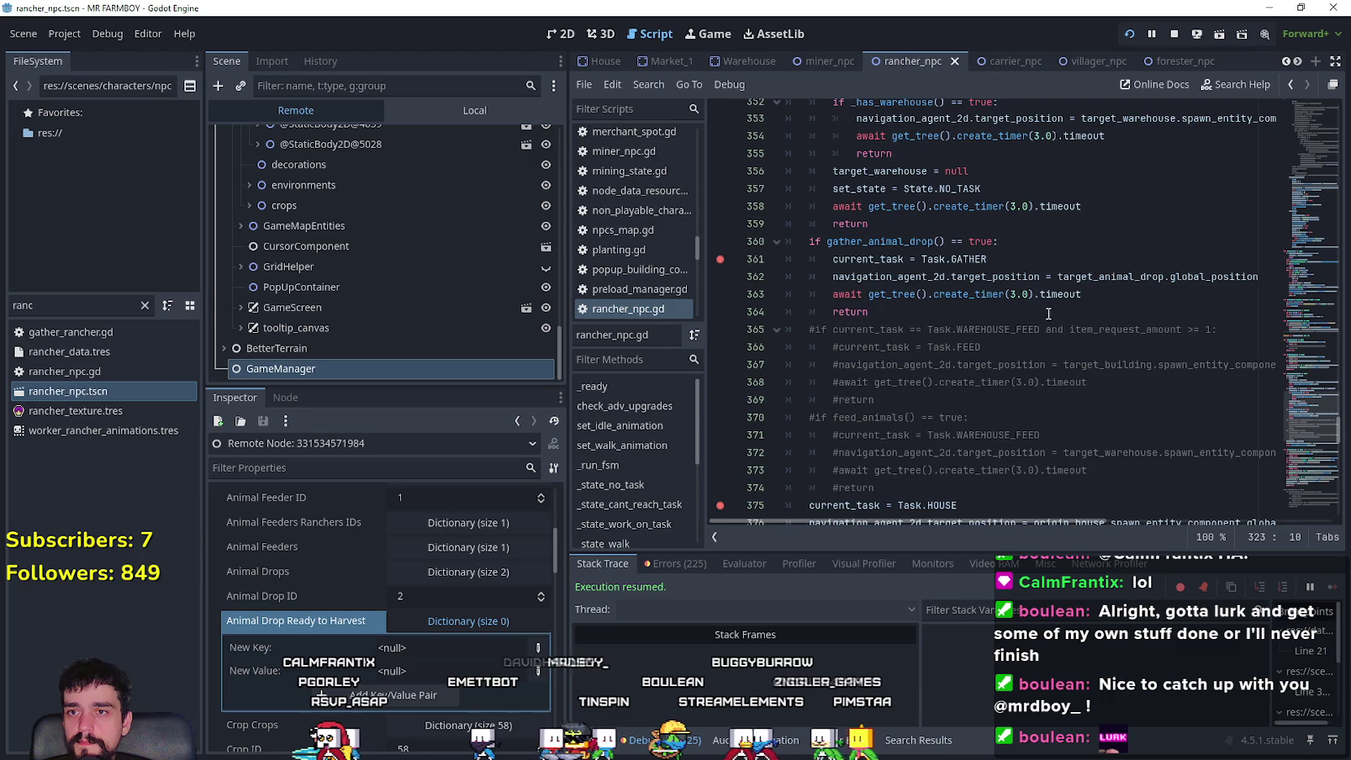
pyautogui.scroll(4, 1048, 313)
pyautogui.moveTo(1128, 335)
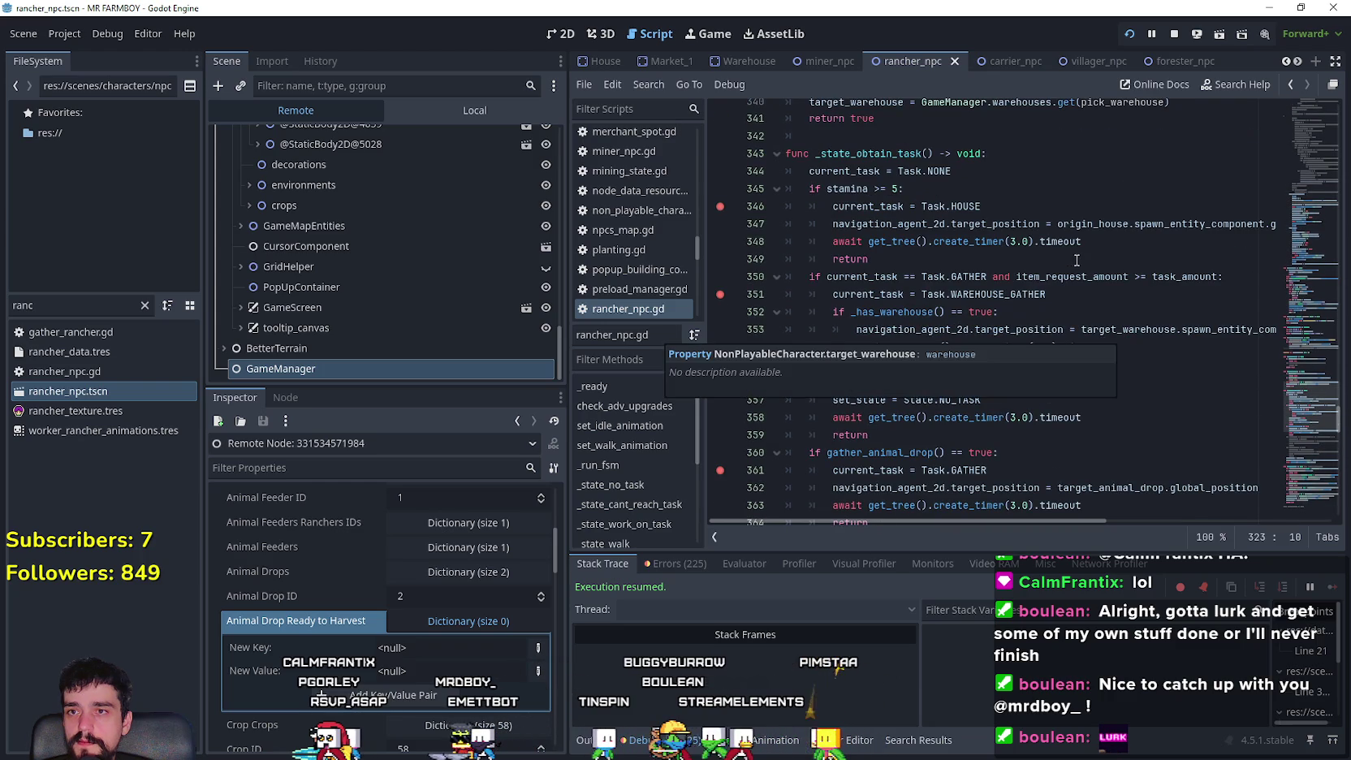
pyautogui.click(1094, 300)
pyautogui.click(1089, 277)
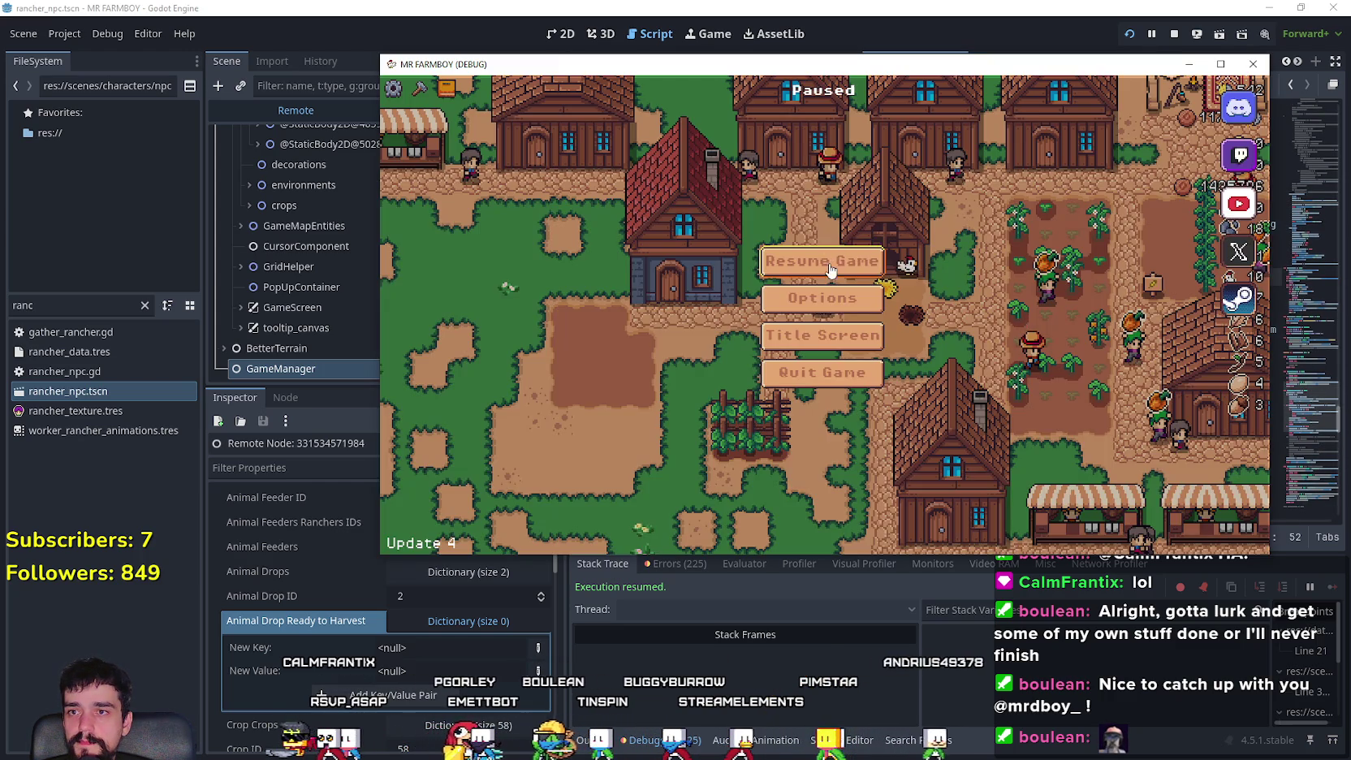
pyautogui.click(830, 271)
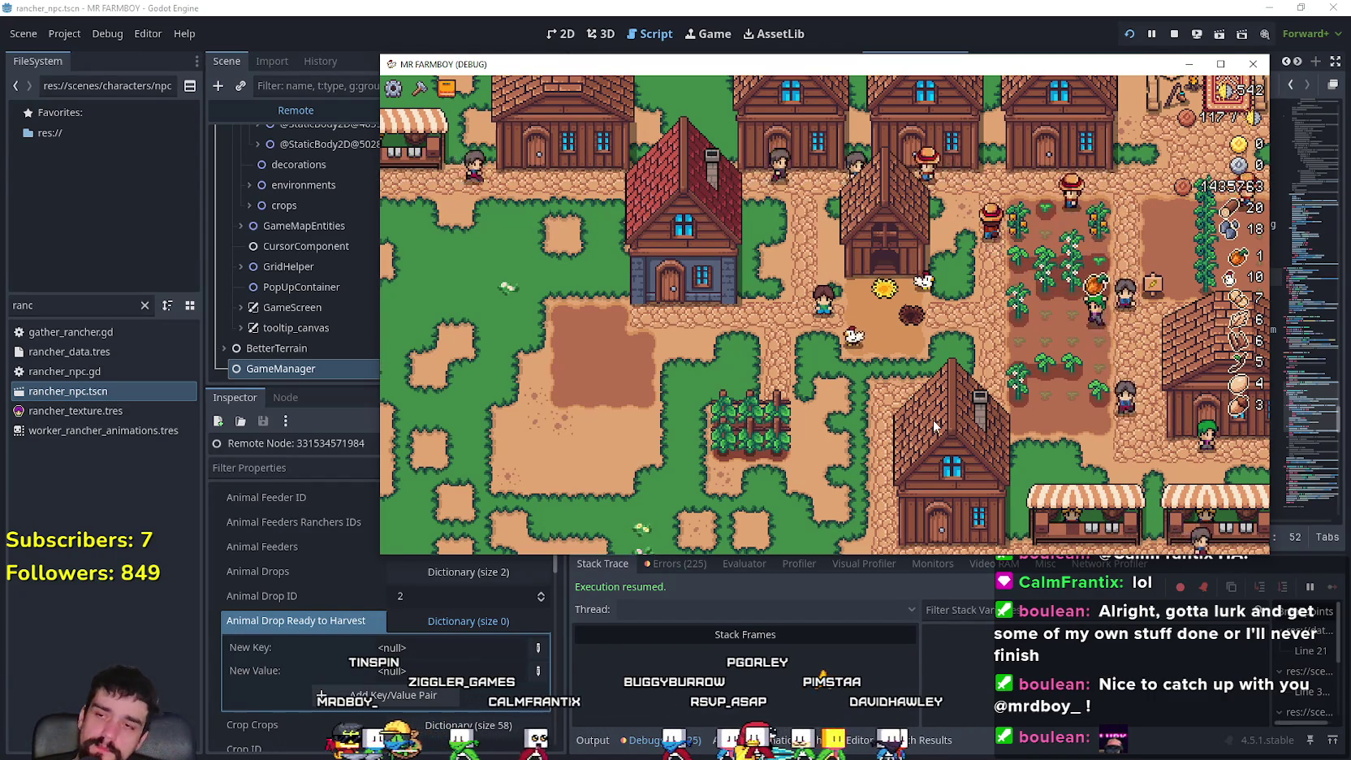
# - Pause the game and inspect the warehouse-gather check at lines 350–351, highlighting every current_task use
pyautogui.press('Escape')
pyautogui.click(820, 4)
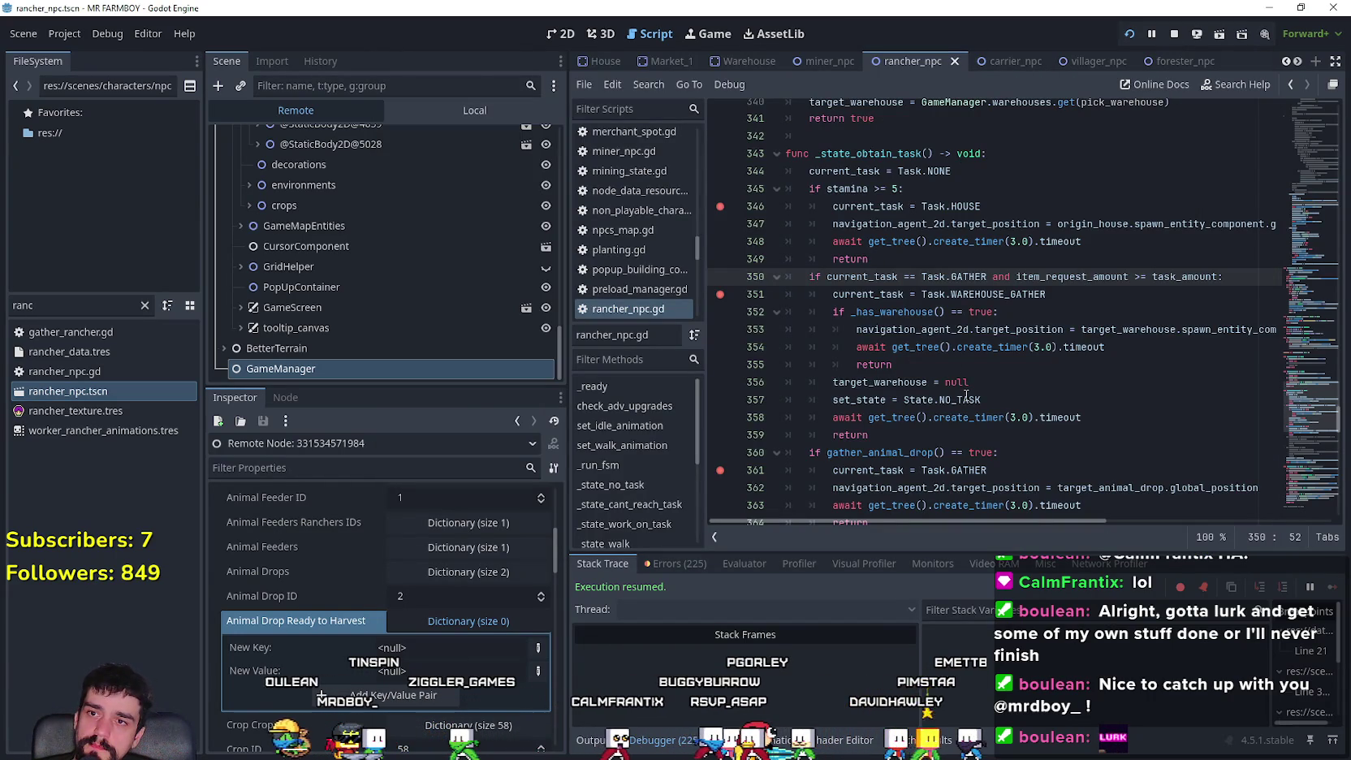
pyautogui.moveTo(1007, 330); pyautogui.dragTo(885, 313)
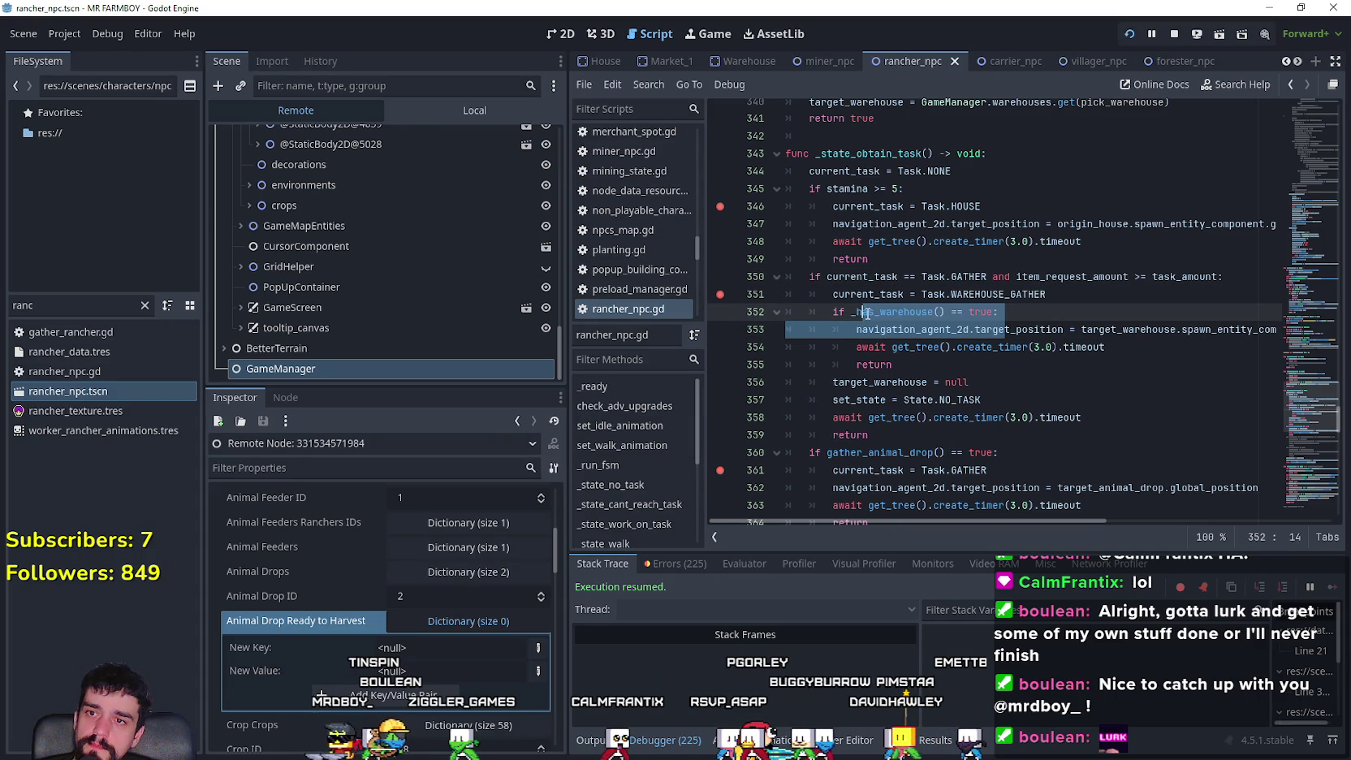
pyautogui.click(867, 313)
pyautogui.doubleClick(861, 277)
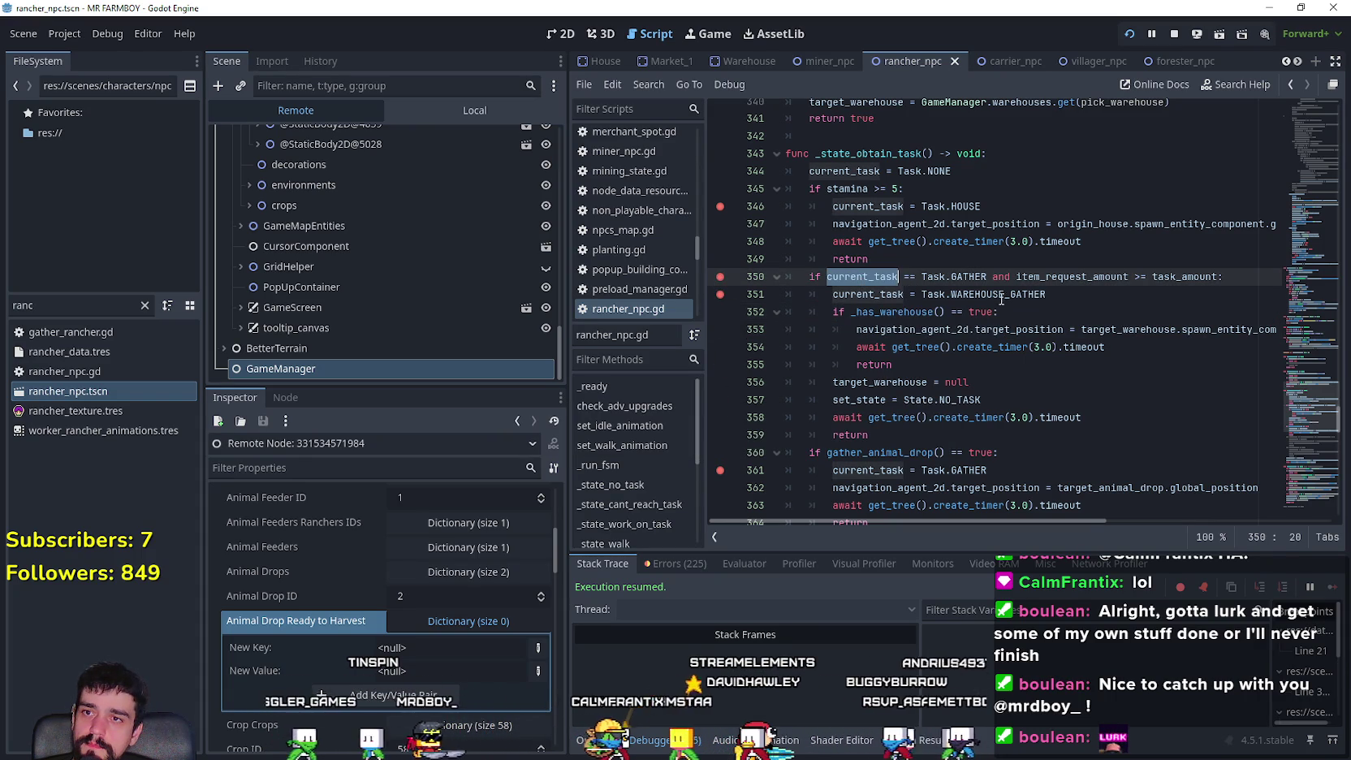
pyautogui.click(1011, 298)
pyautogui.hotkey('alt', 'Tab')
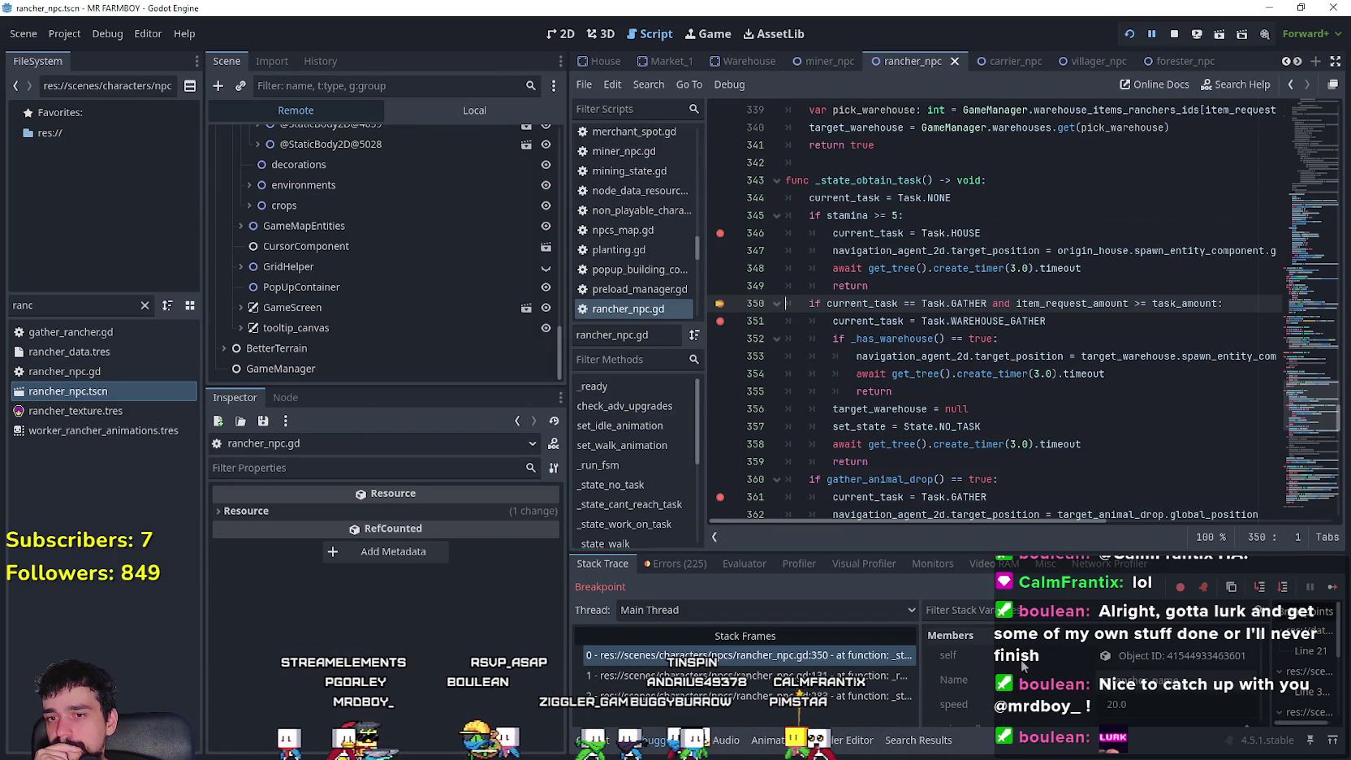
# - Enlarge the debugger panel, review the rancher's Members variables, and continue to the line 361 breakpoint
pyautogui.moveTo(1056, 552)
pyautogui.mouseDown()
pyautogui.moveTo(1054, 362)
pyautogui.moveTo(1053, 415)
pyautogui.mouseUp()
pyautogui.scroll(-4, 1047, 325)
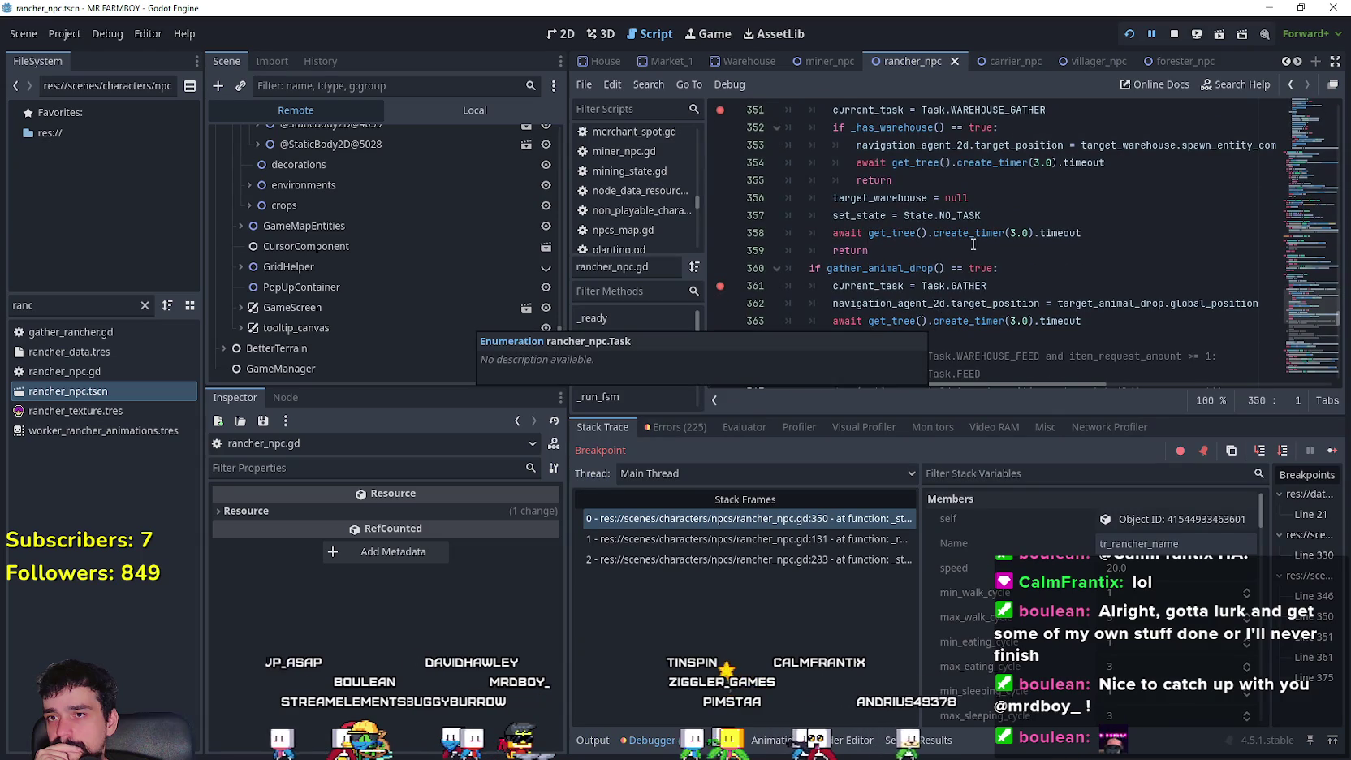
pyautogui.scroll(-5, 1049, 650)
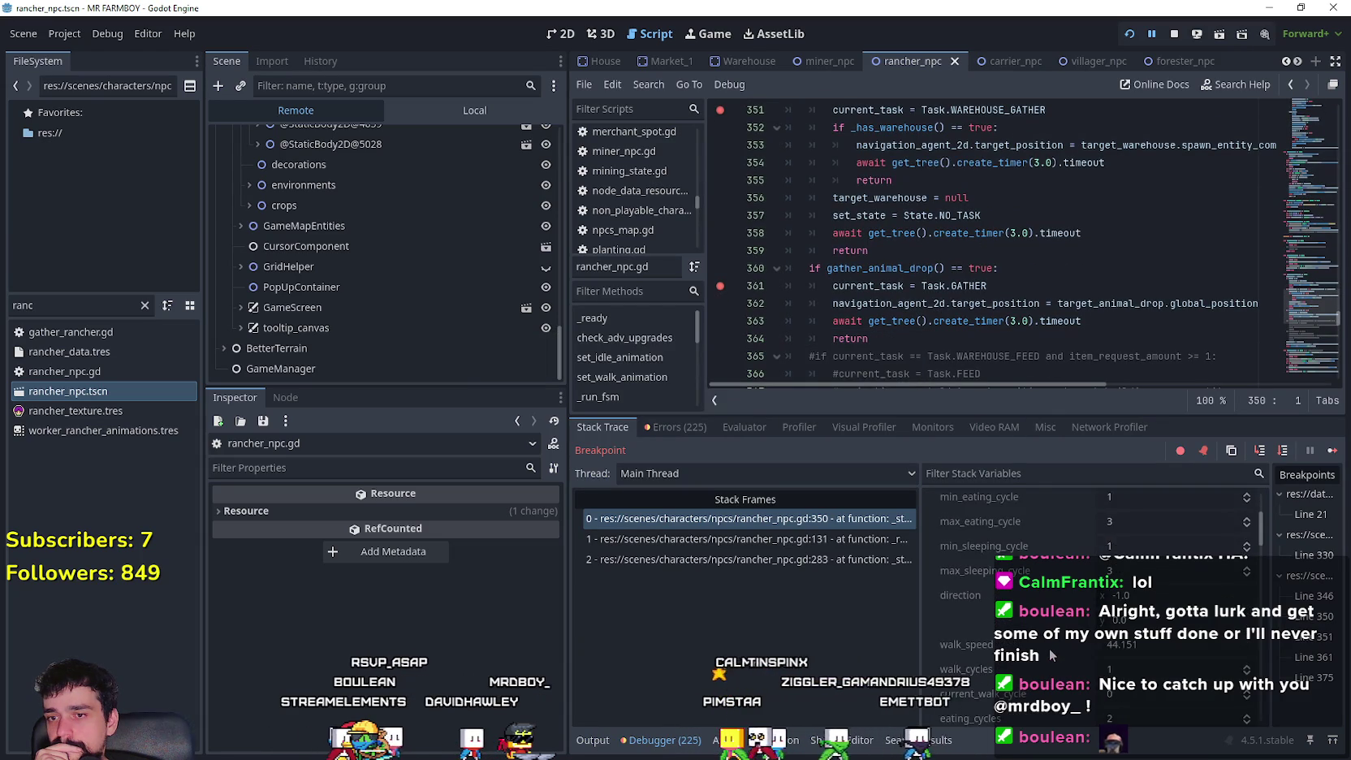
pyautogui.scroll(-5, 1049, 638)
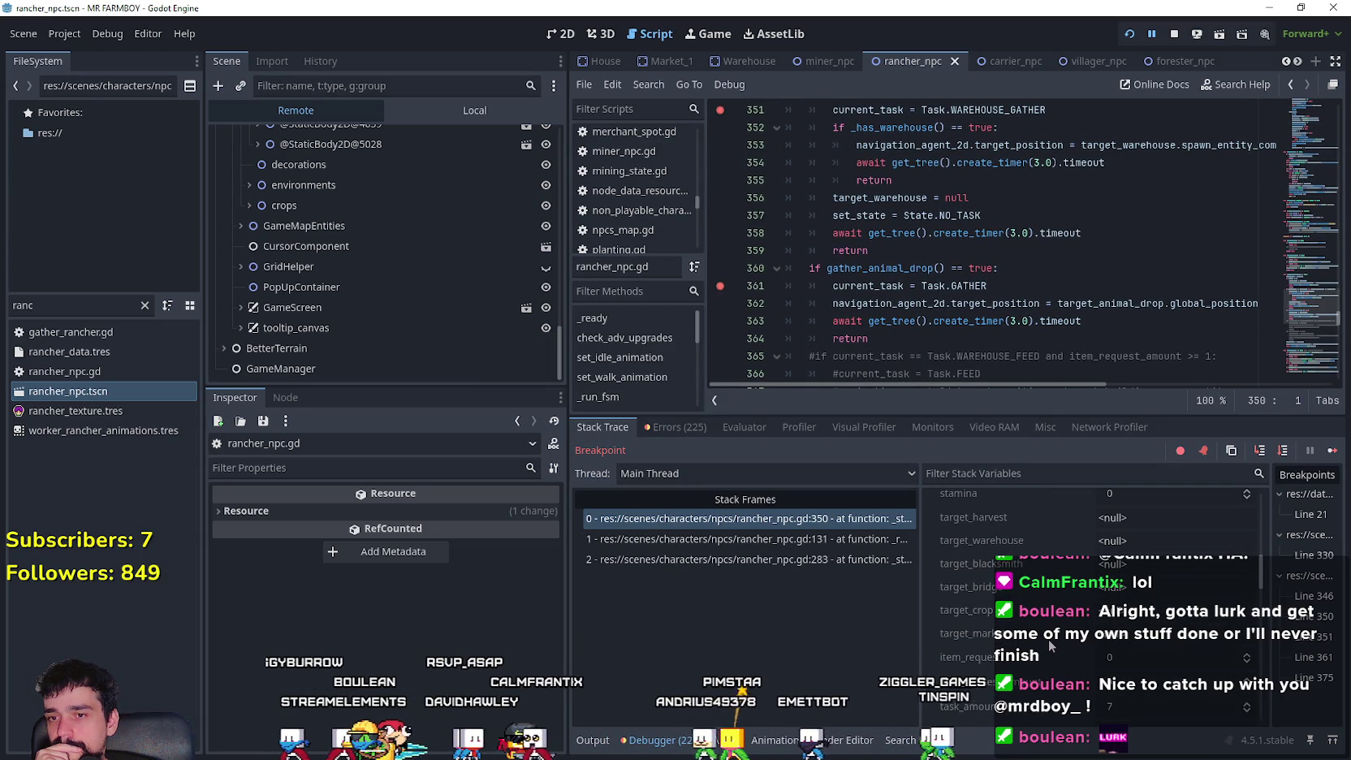
pyautogui.scroll(2, 924, 192)
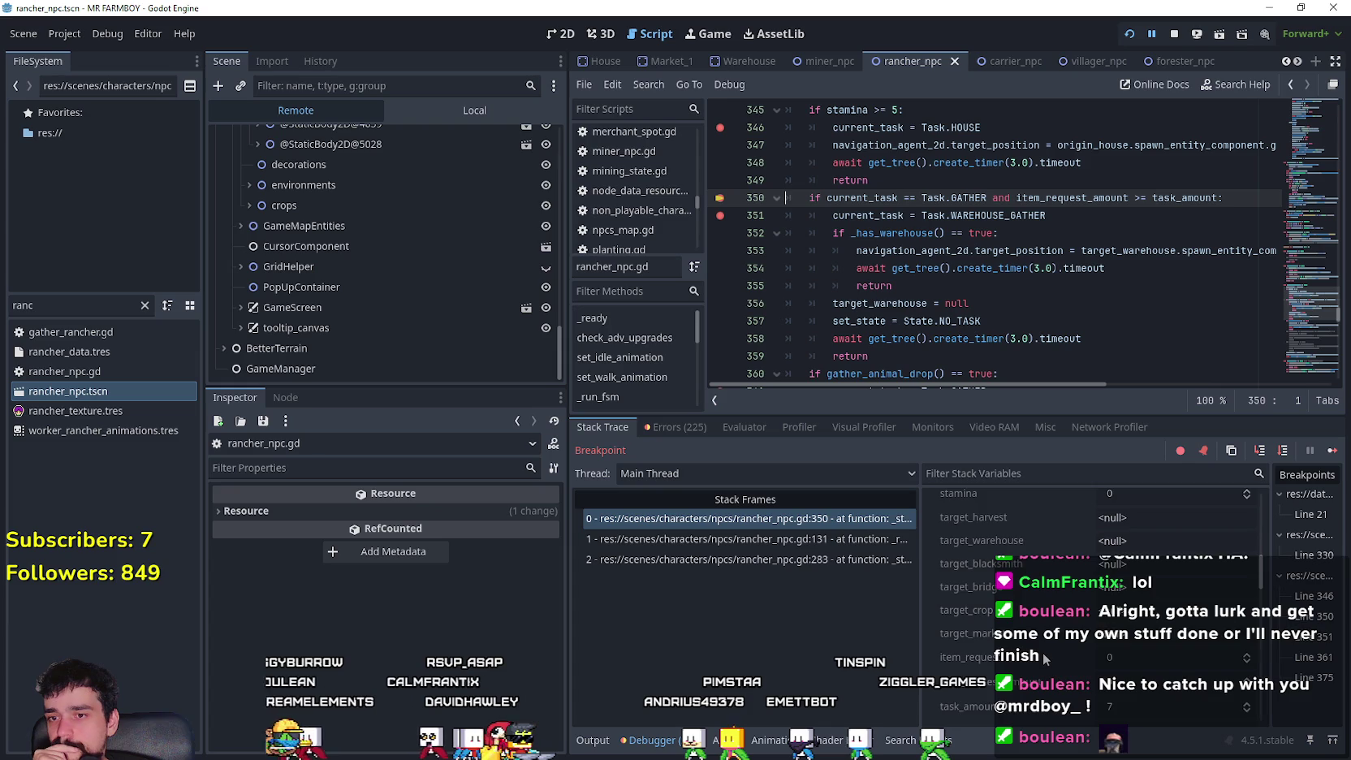
pyautogui.scroll(-3, 1046, 659)
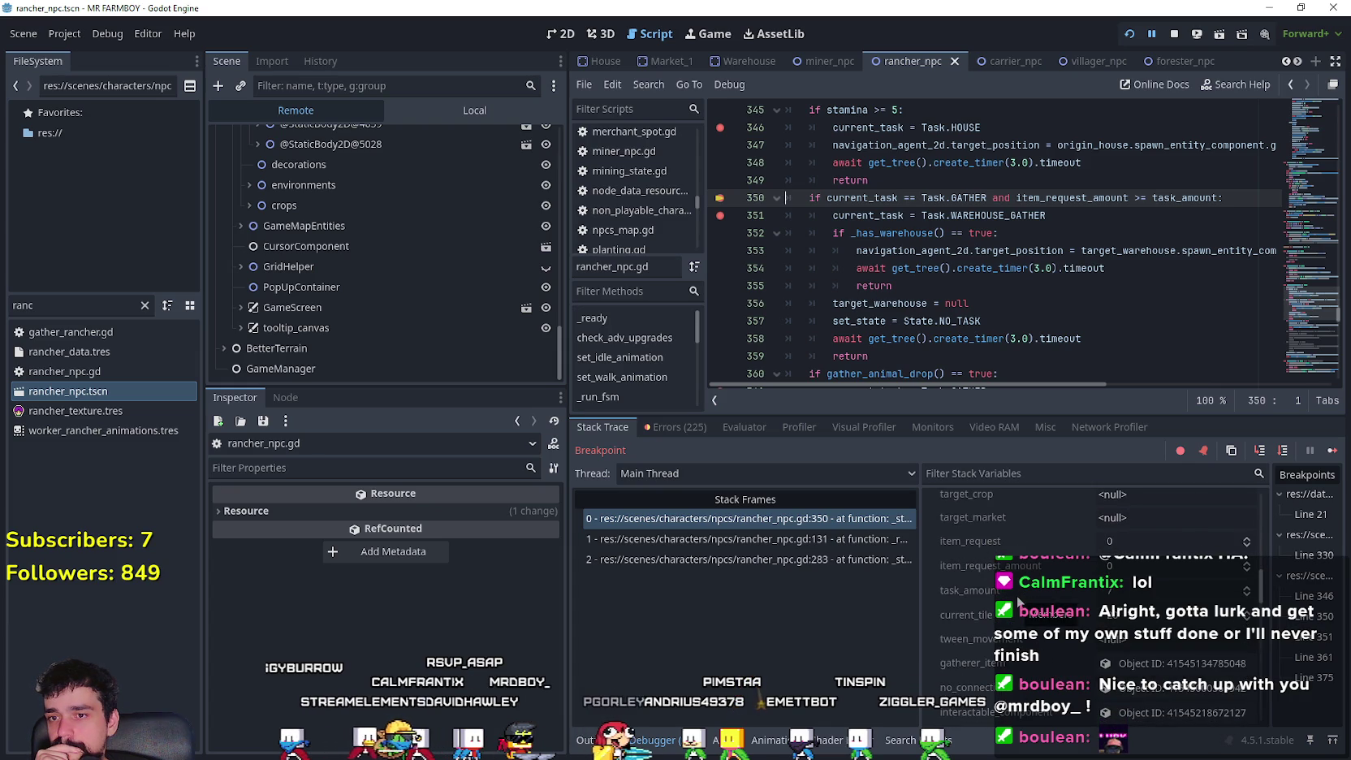
pyautogui.scroll(-4, 1030, 622)
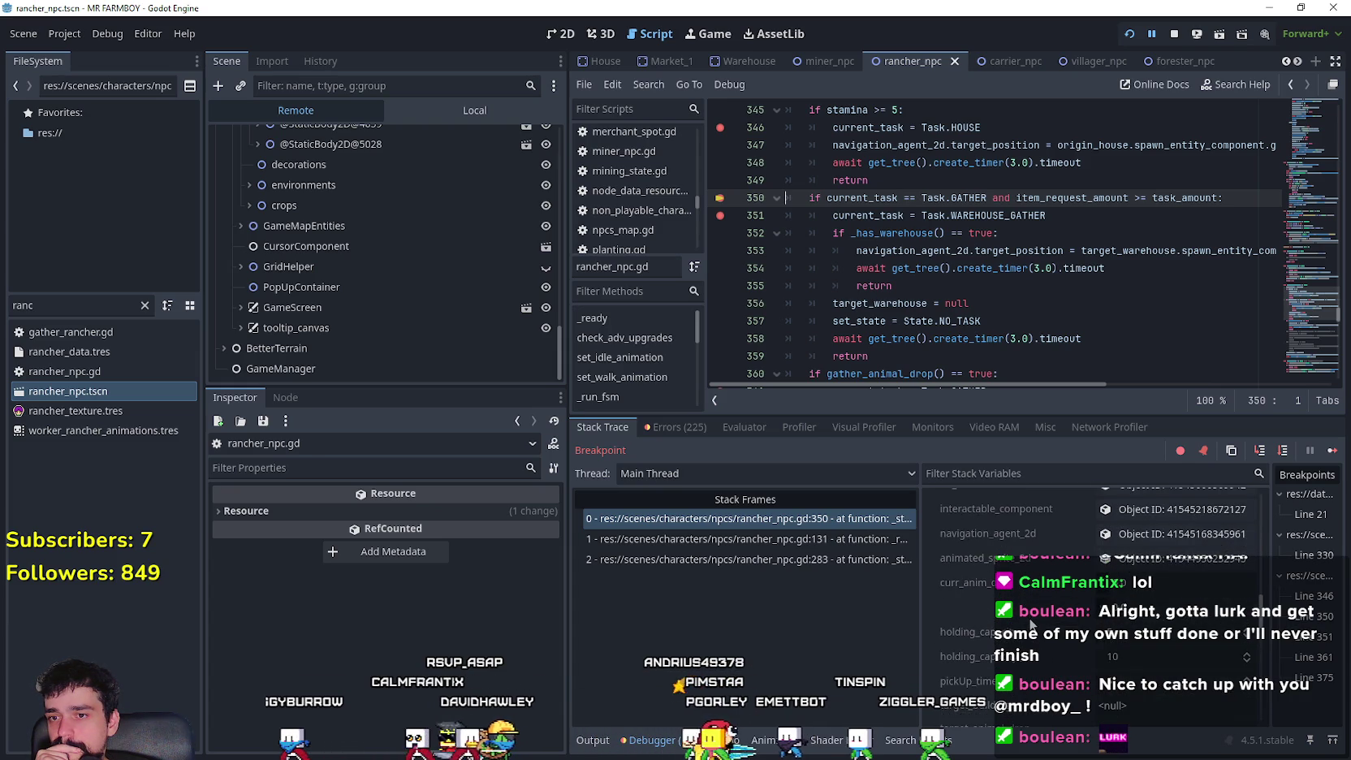
pyautogui.scroll(-5, 1026, 691)
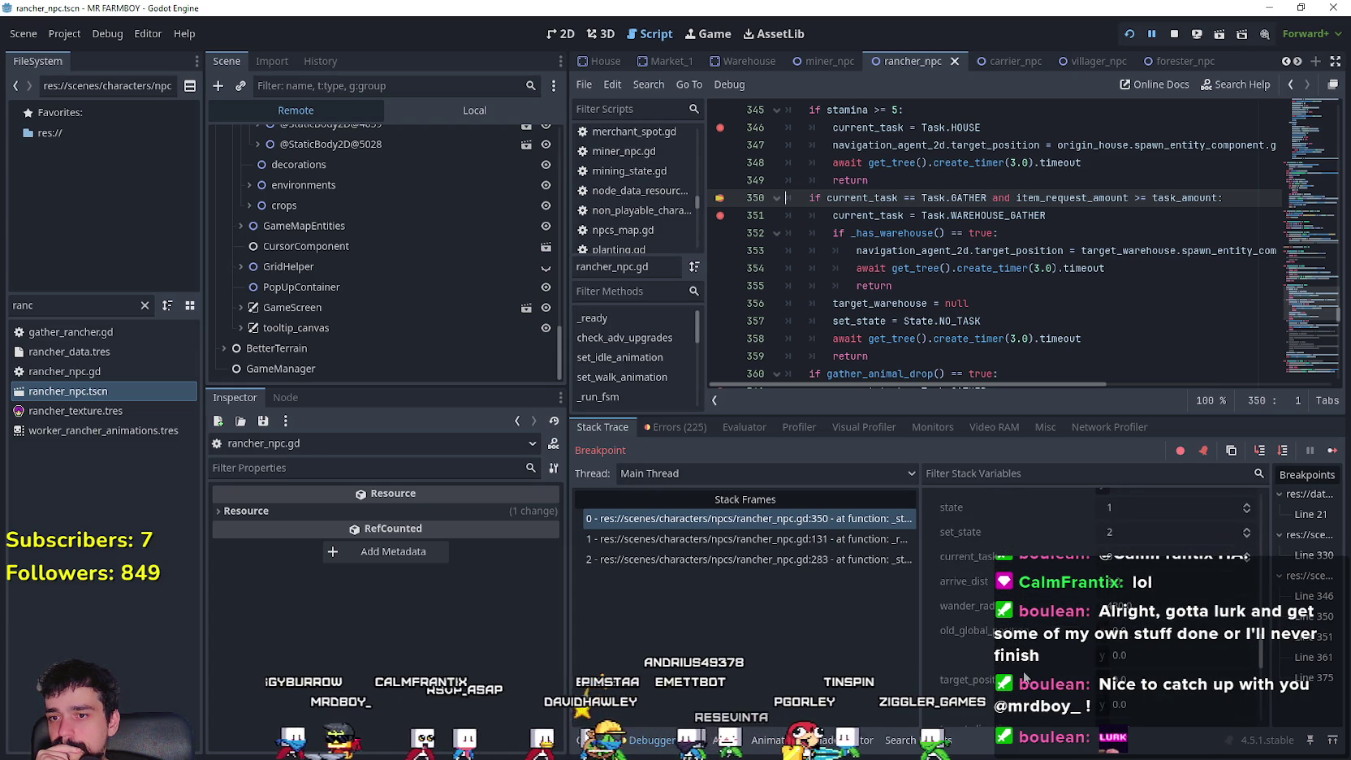
pyautogui.scroll(1, 1027, 679)
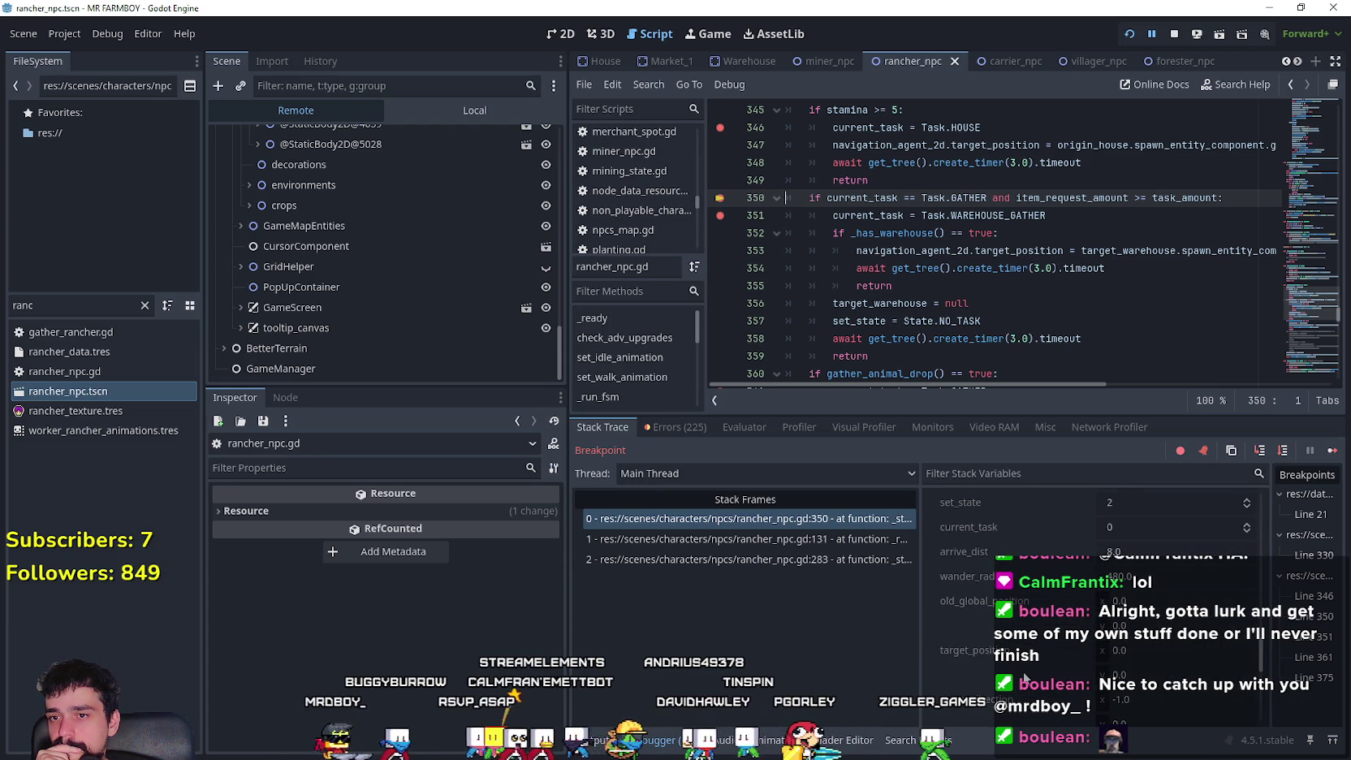
pyautogui.scroll(1, 1025, 679)
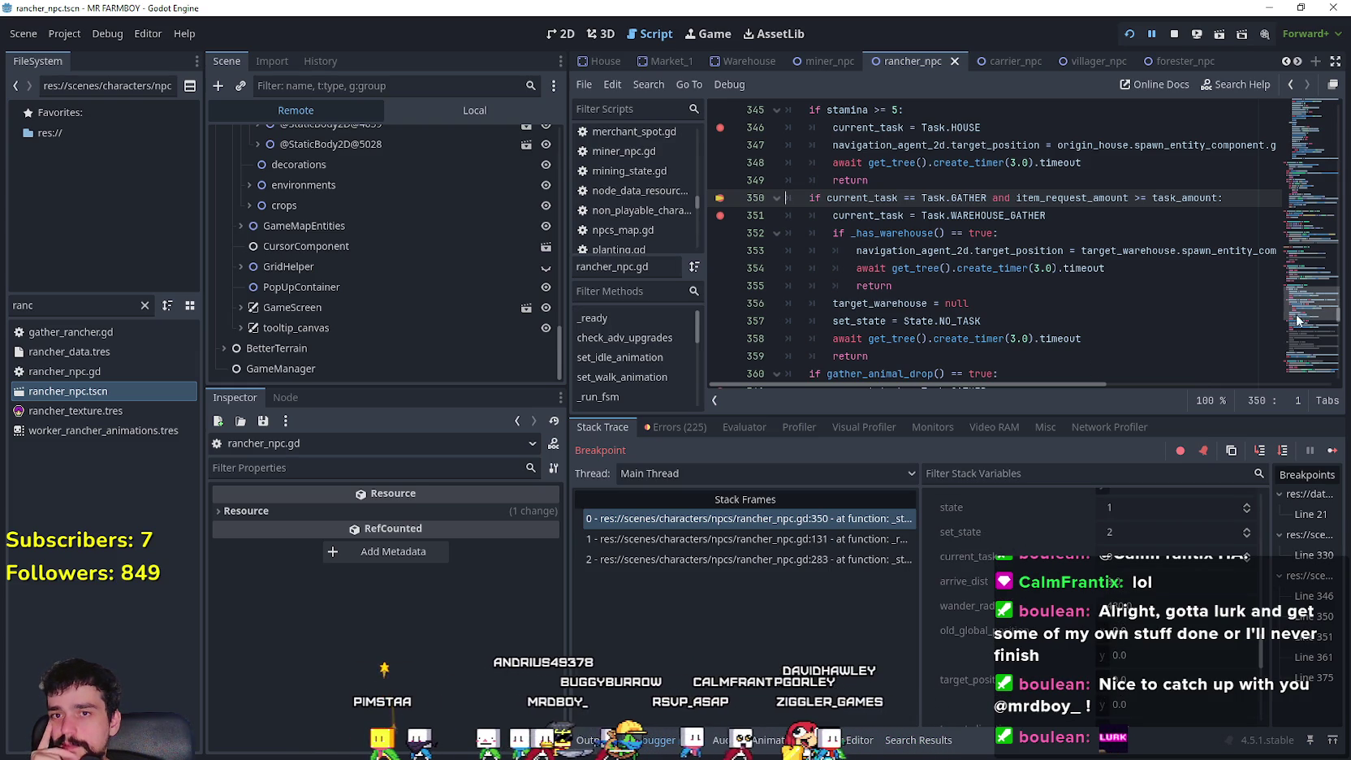
pyautogui.scroll(1, 1310, 315)
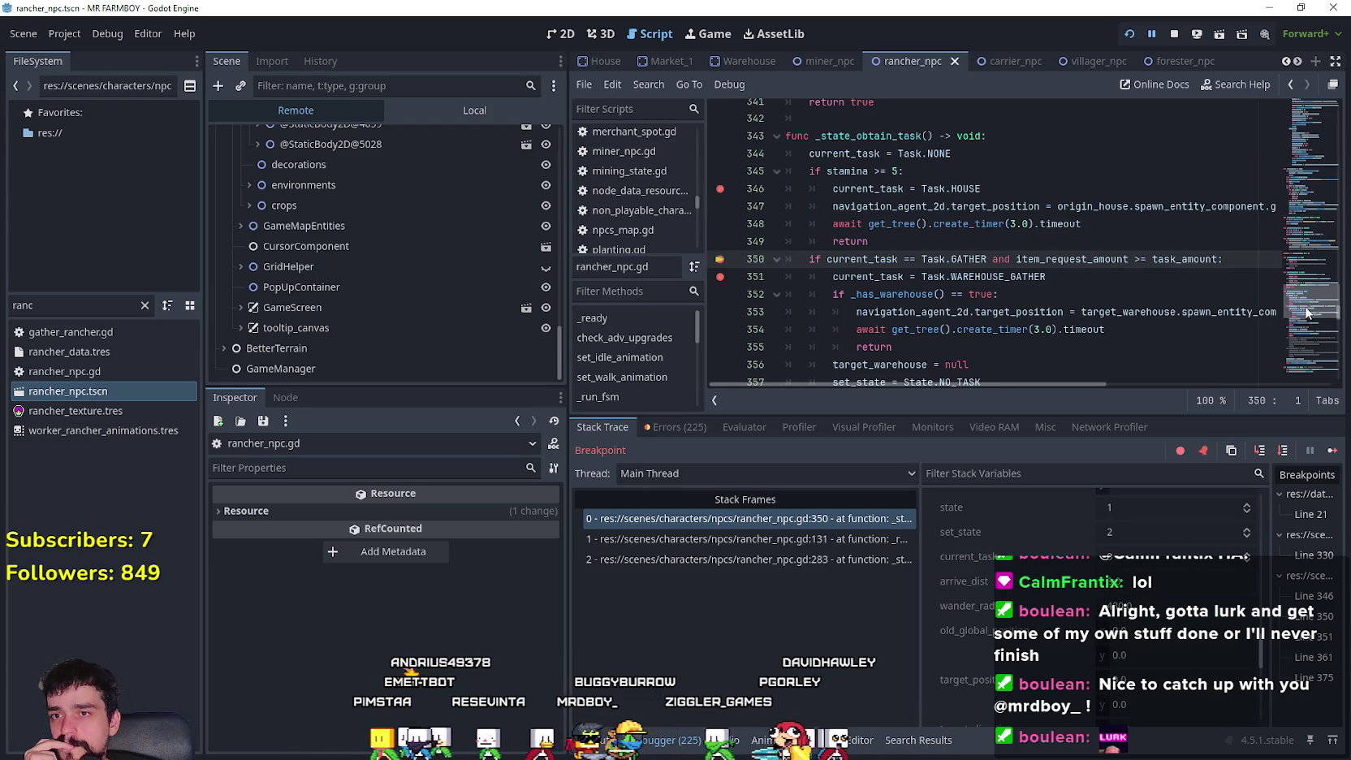
pyautogui.click(1334, 449)
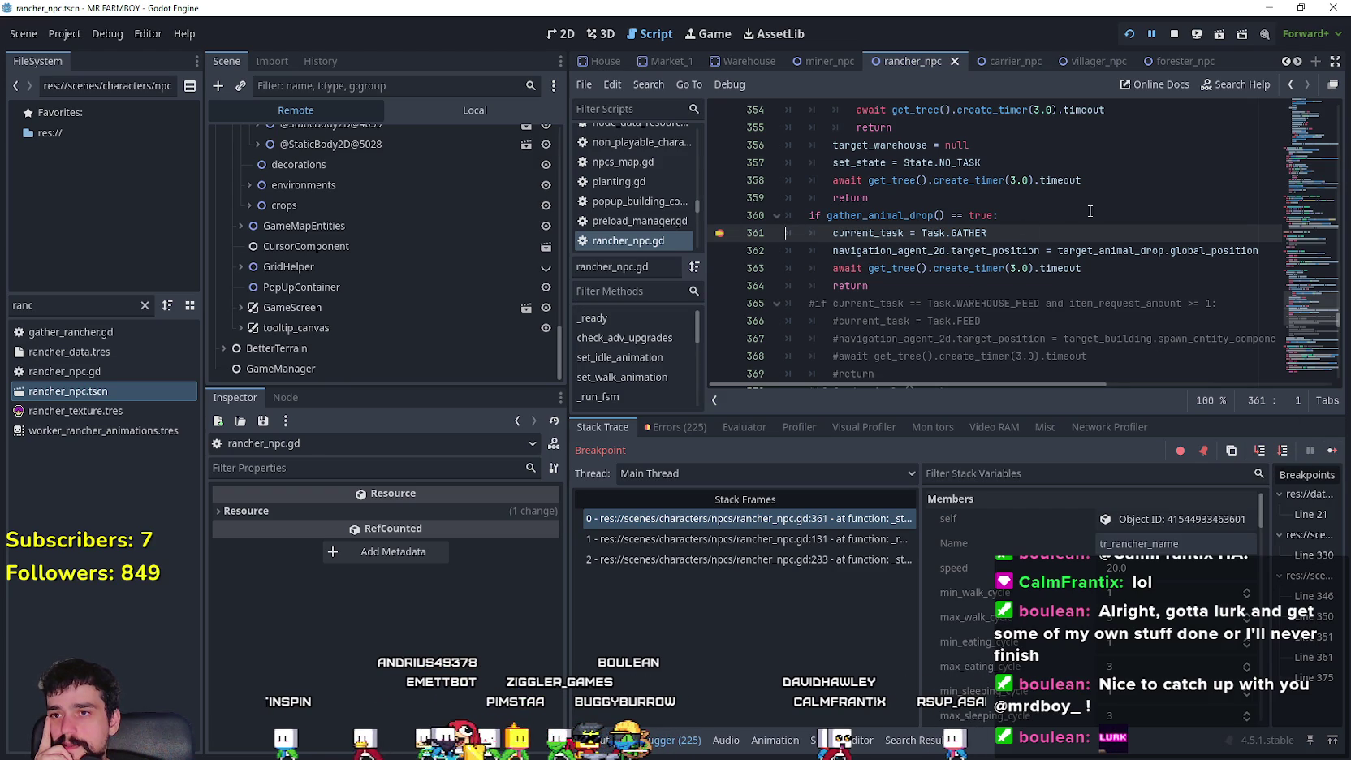
pyautogui.click(1333, 453)
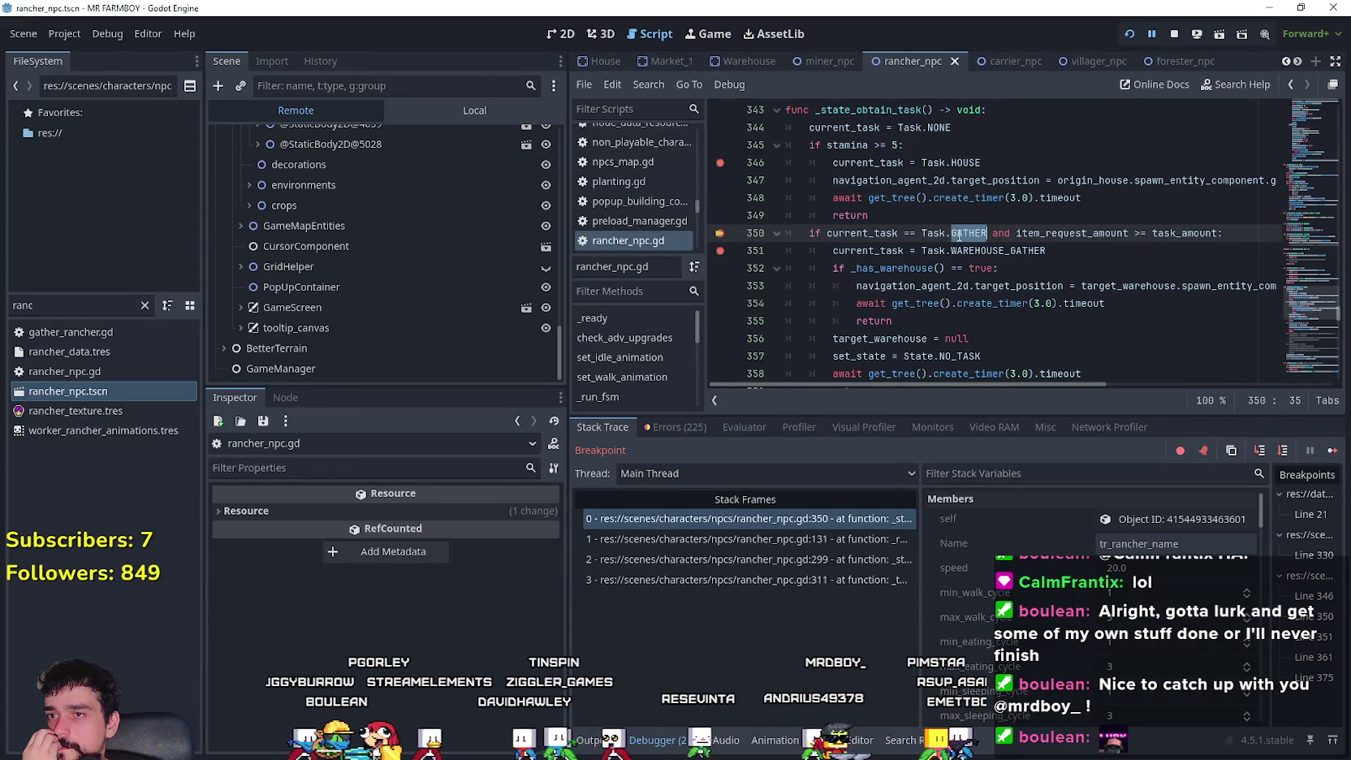
pyautogui.moveTo(959, 235); pyautogui.dragTo(863, 233)
pyautogui.moveTo(1263, 507); pyautogui.dragTo(1268, 514)
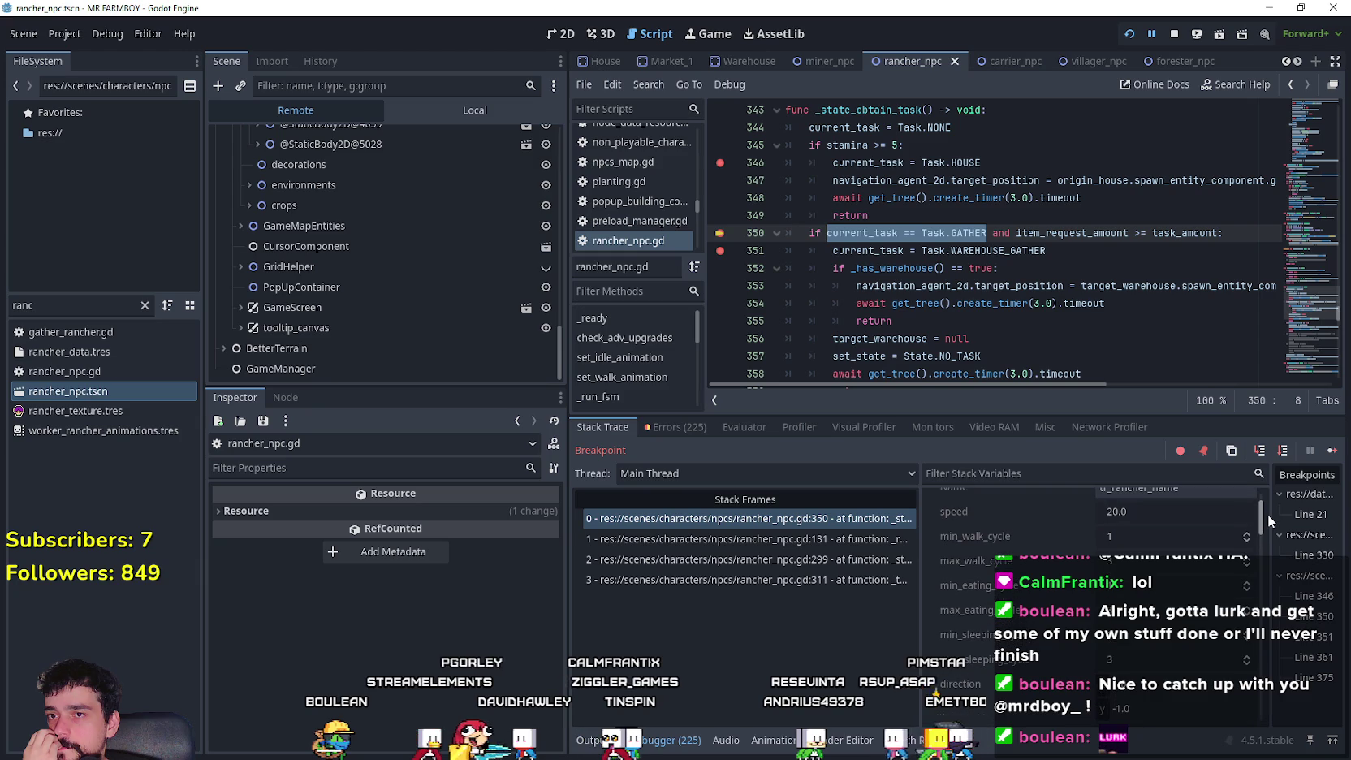
pyautogui.scroll(-2, 1061, 368)
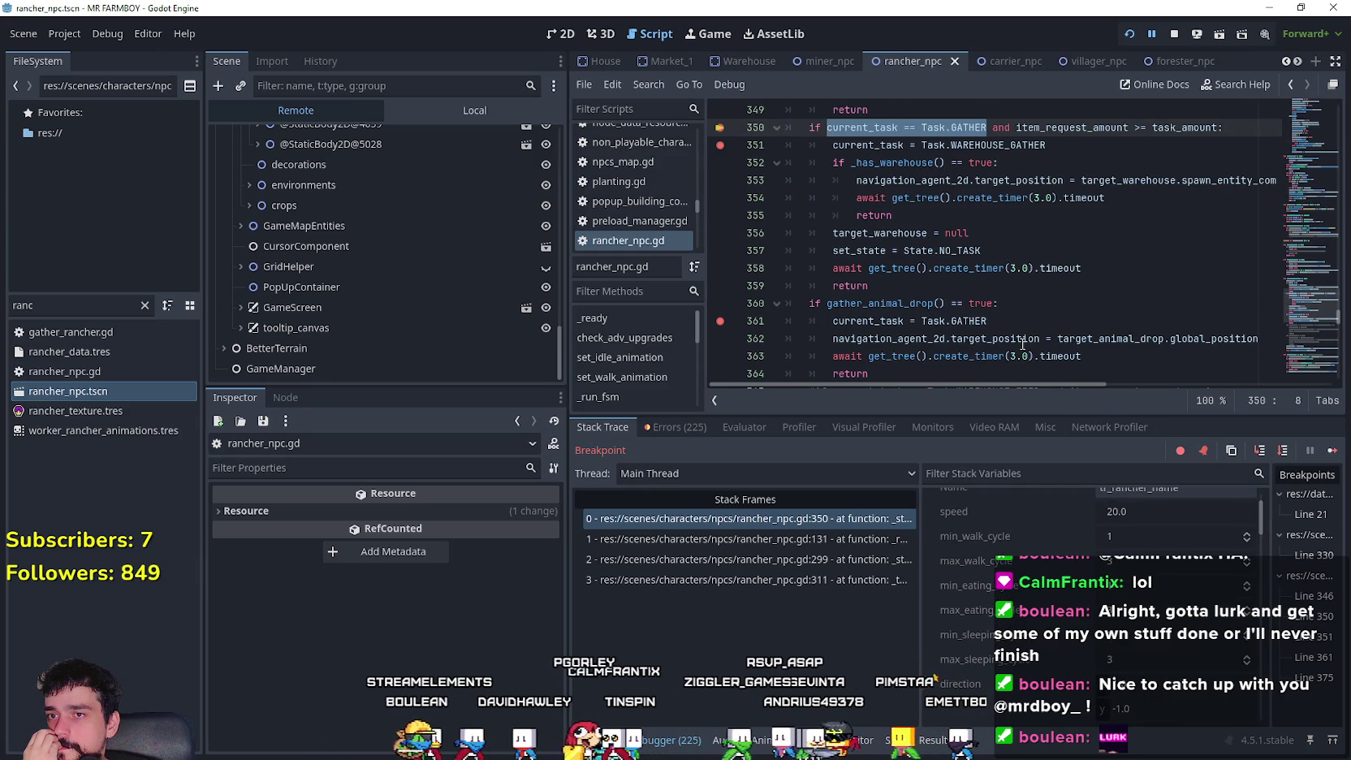
pyautogui.scroll(1, 1023, 337)
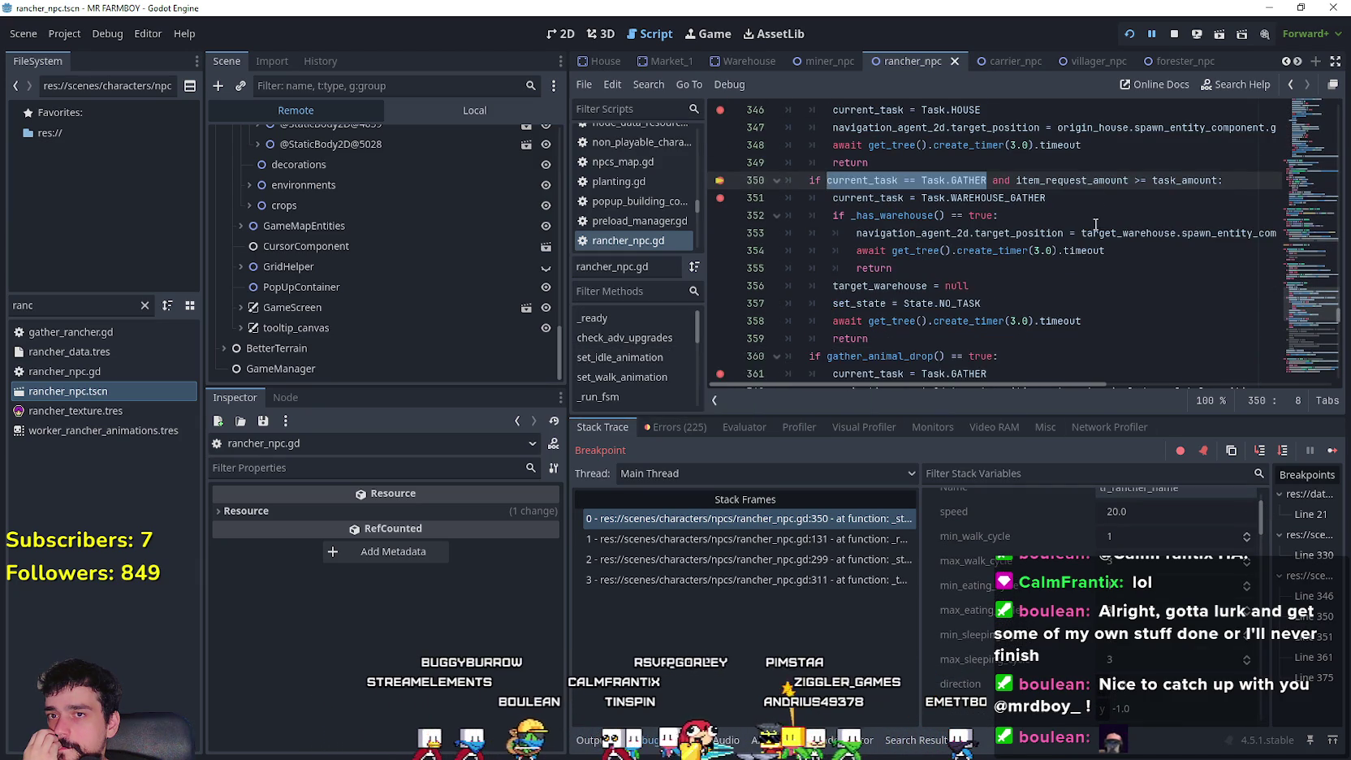
pyautogui.scroll(-3, 1096, 231)
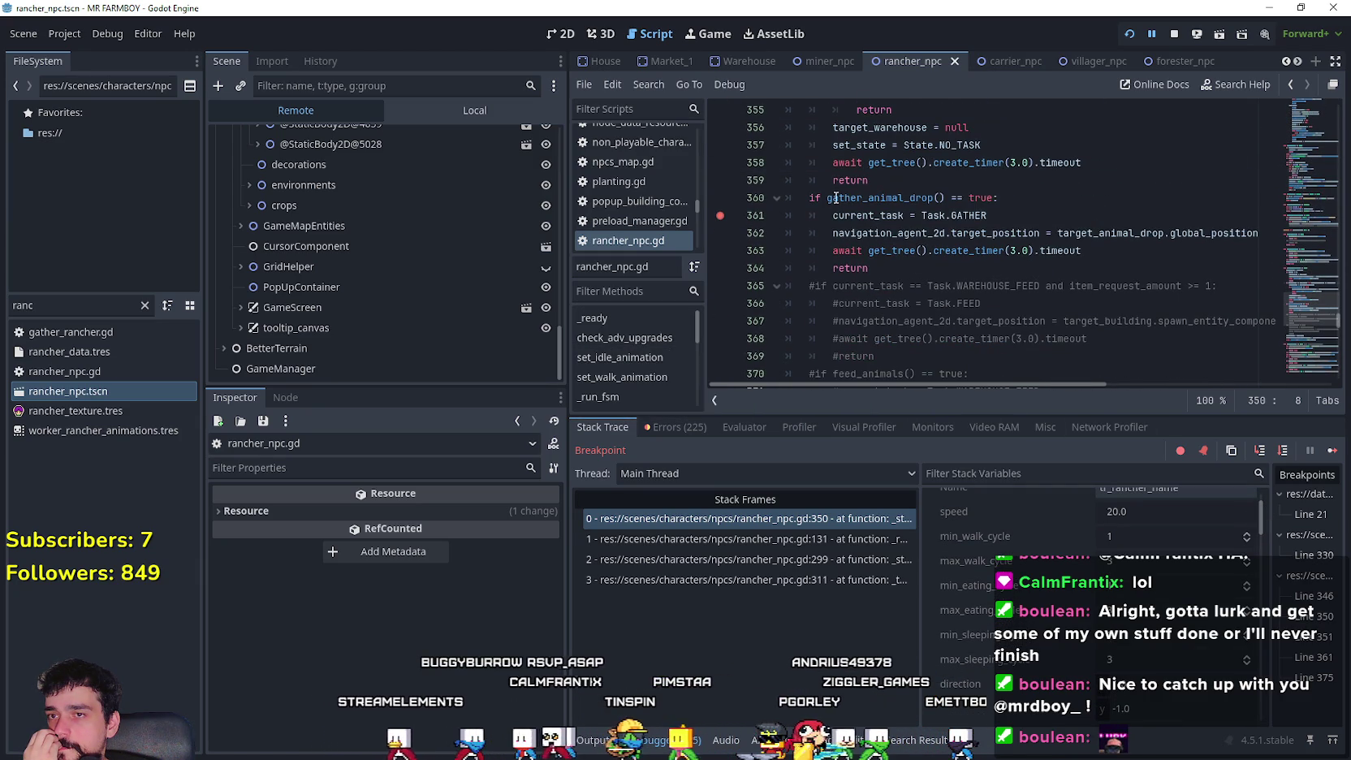
pyautogui.scroll(-7, 845, 285)
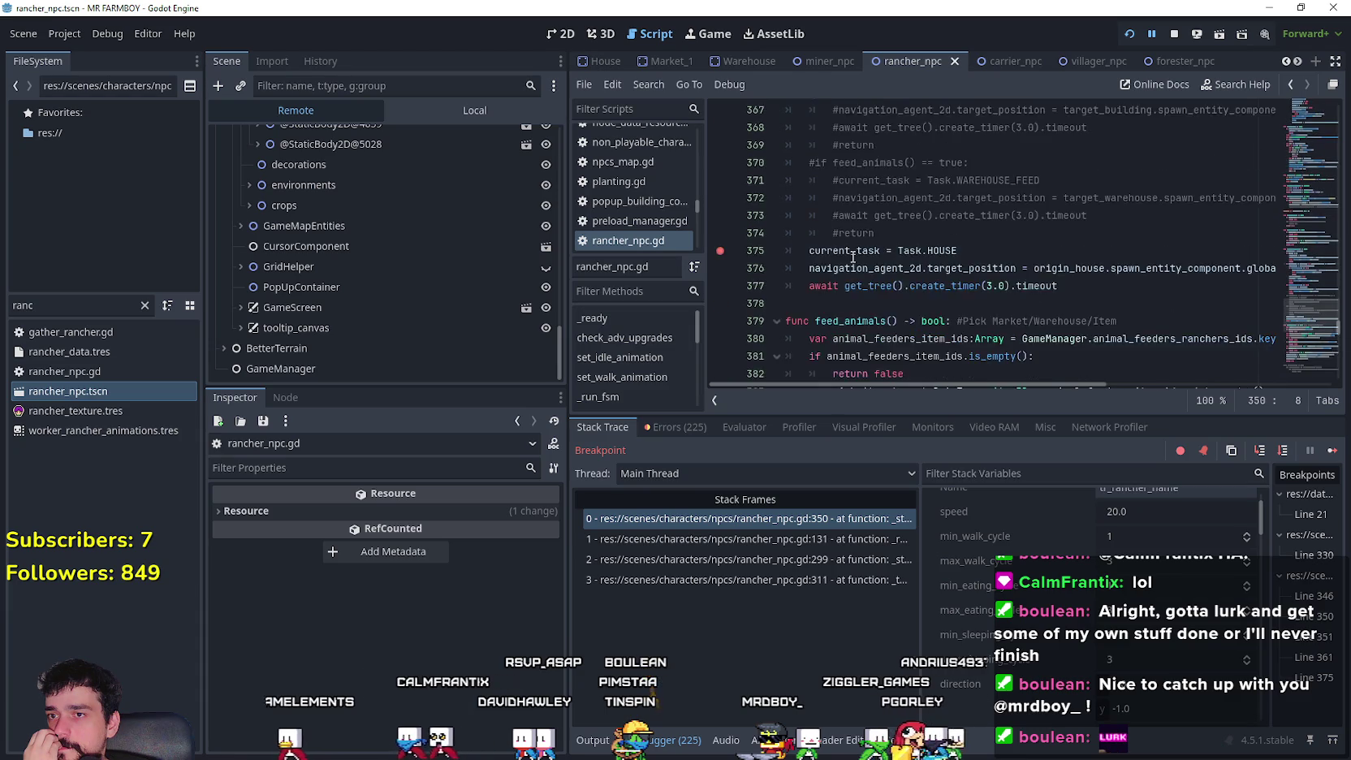
pyautogui.scroll(5, 857, 287)
pyautogui.scroll(2, 869, 276)
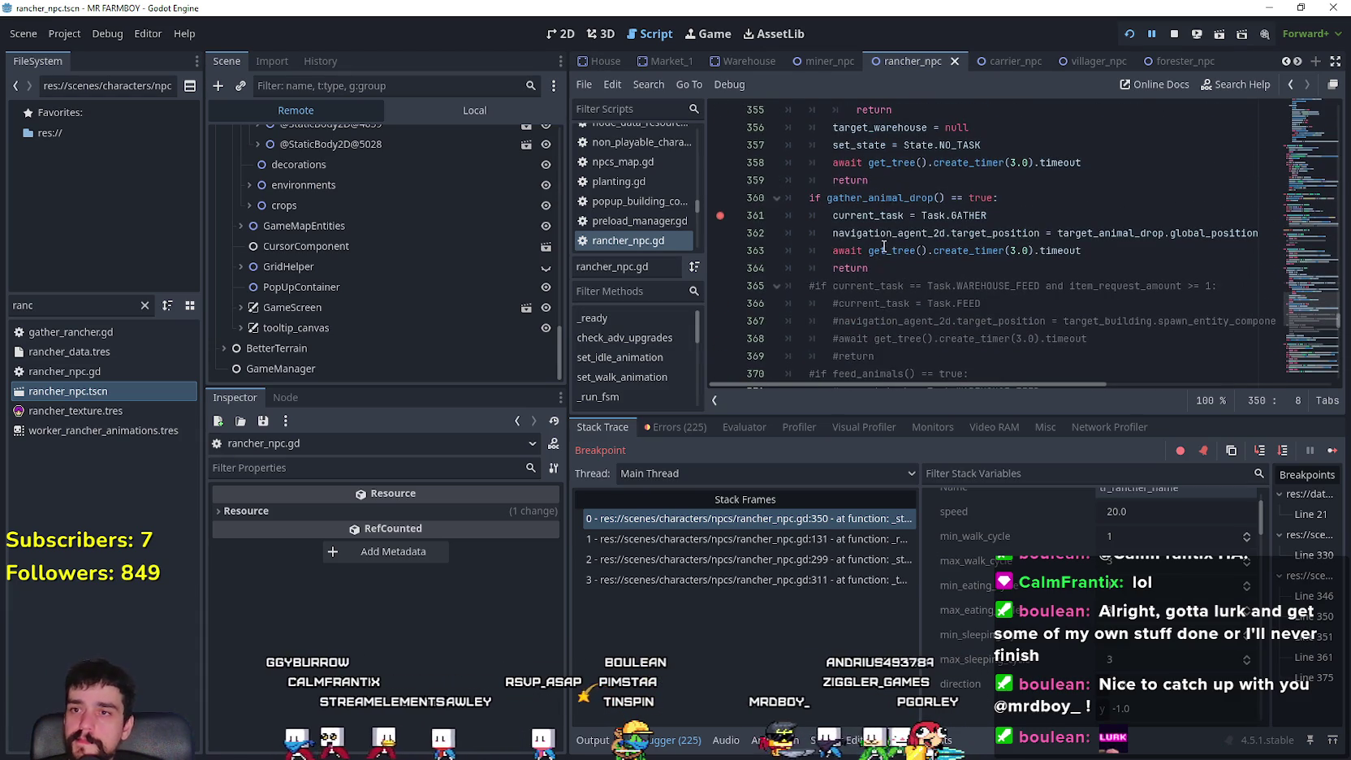
pyautogui.scroll(-2, 890, 247)
pyautogui.scroll(5, 895, 240)
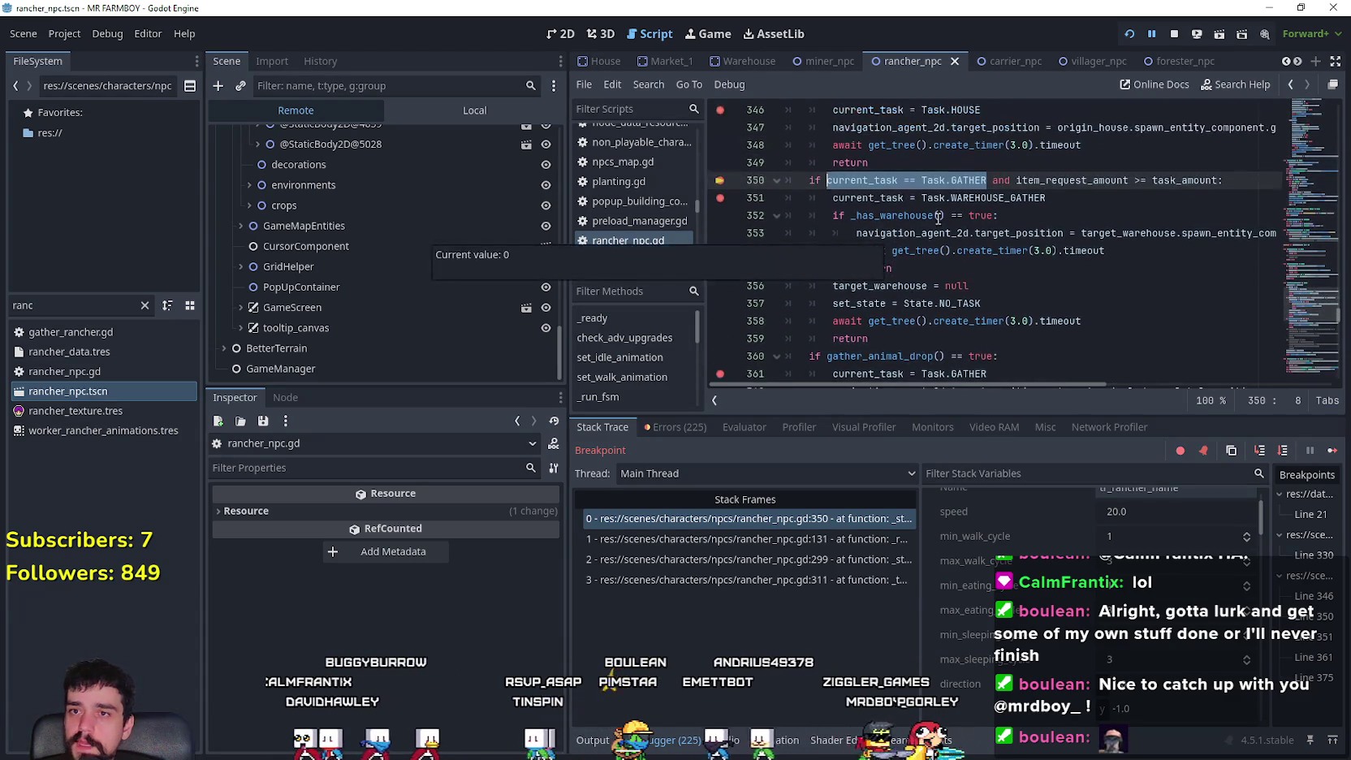
pyautogui.click(945, 268)
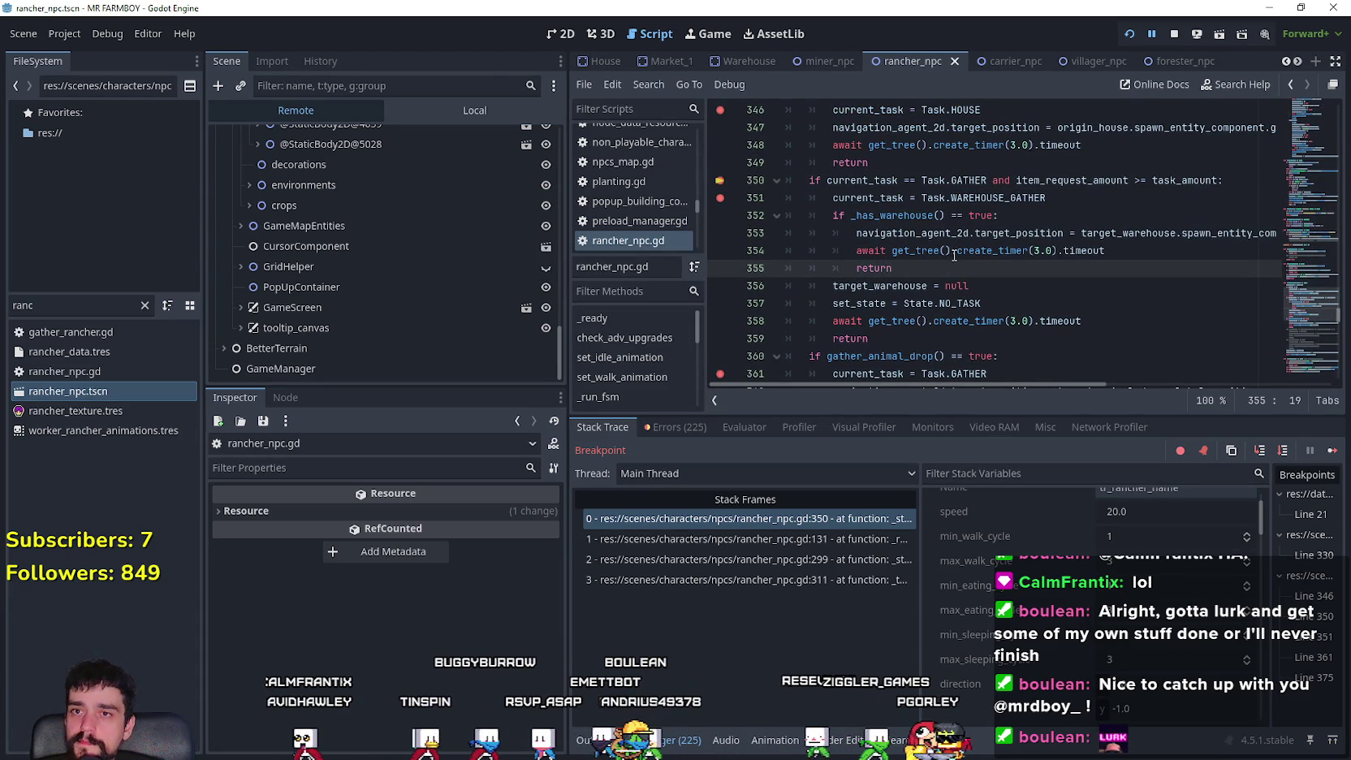
# - Open gather_npc.gd from the gather_npc scene and select item_request_amount on line 279
pyautogui.click(1000, 58)
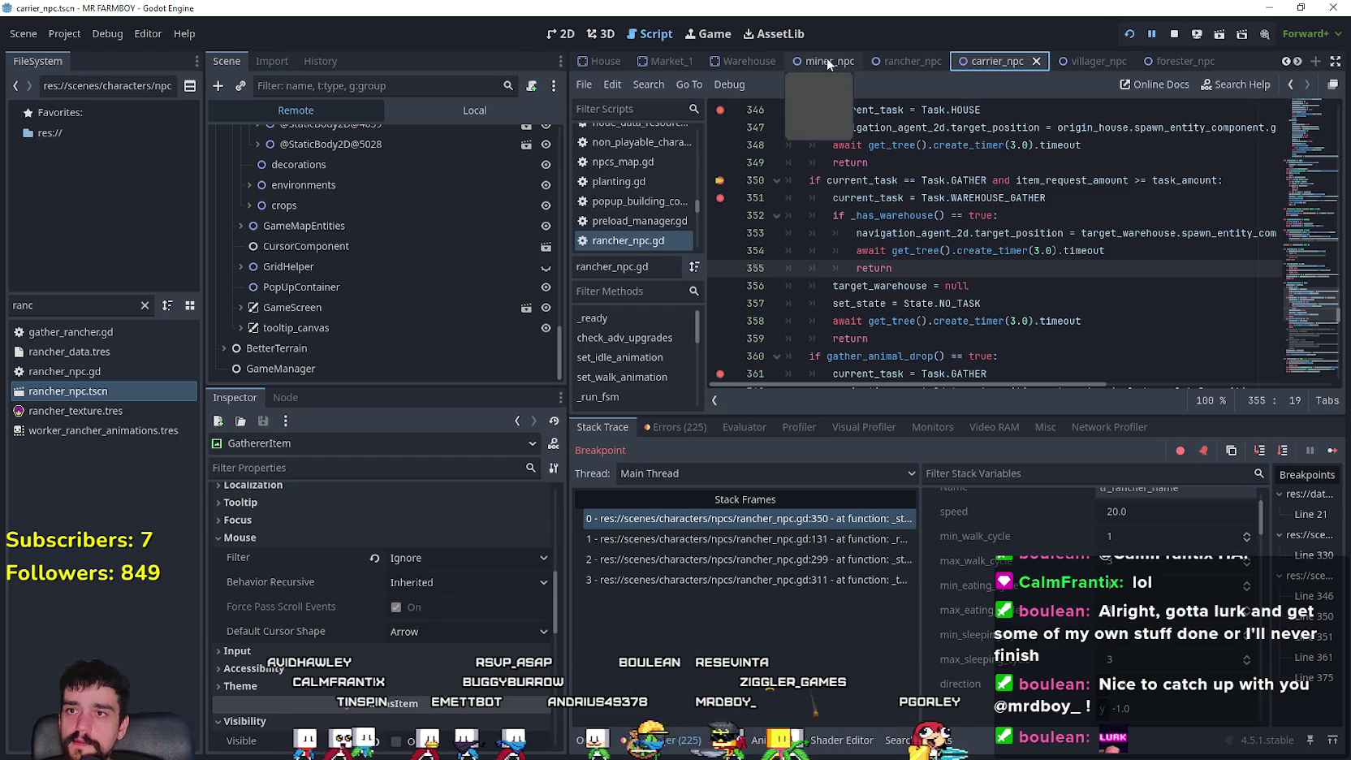
pyautogui.click(1297, 61)
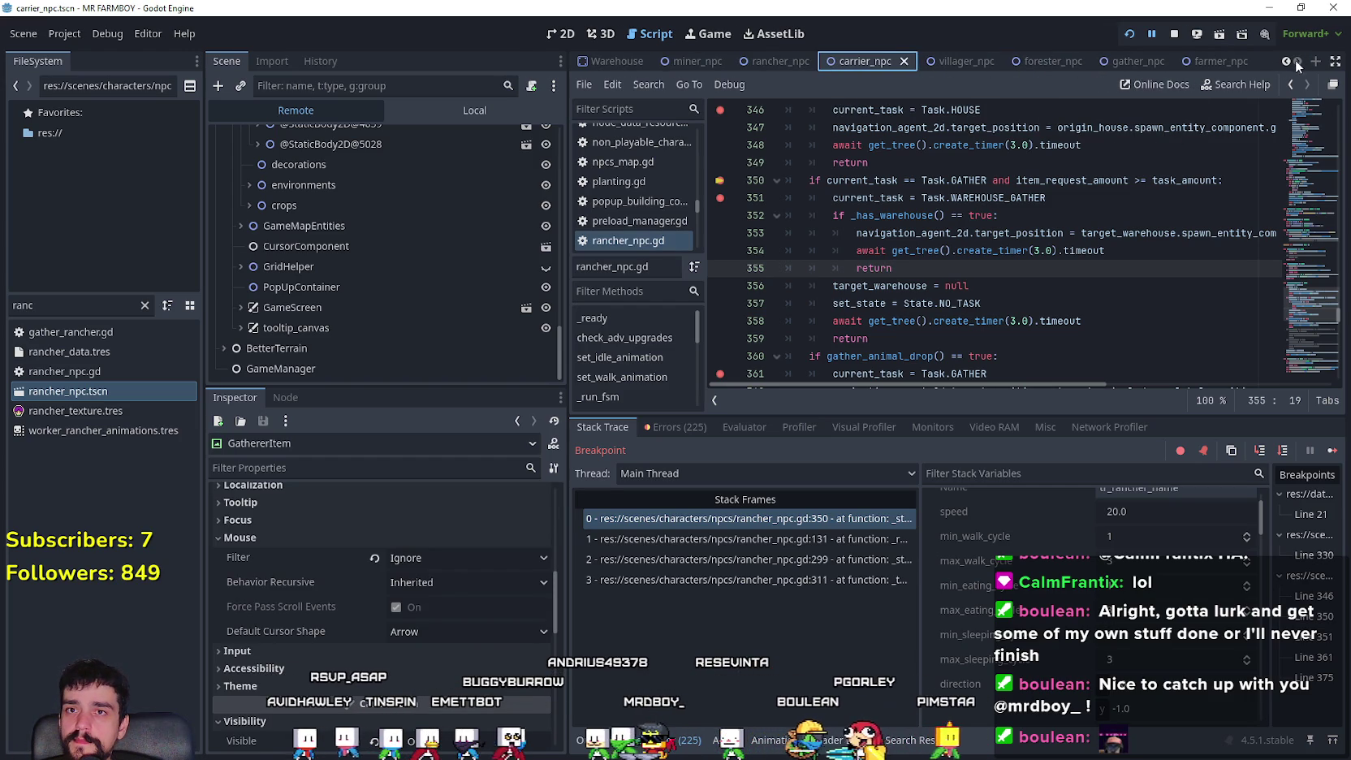
pyautogui.click(1135, 59)
pyautogui.click(493, 117)
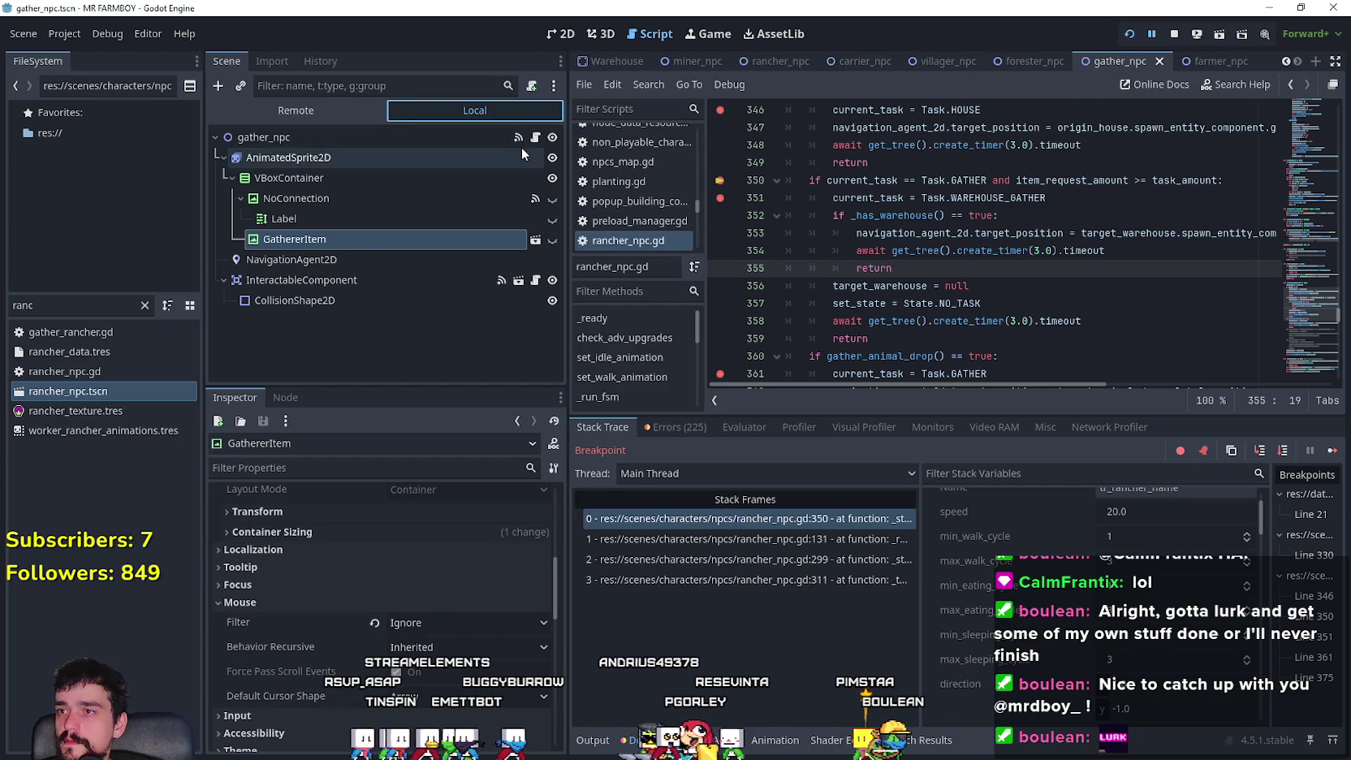
pyautogui.click(533, 138)
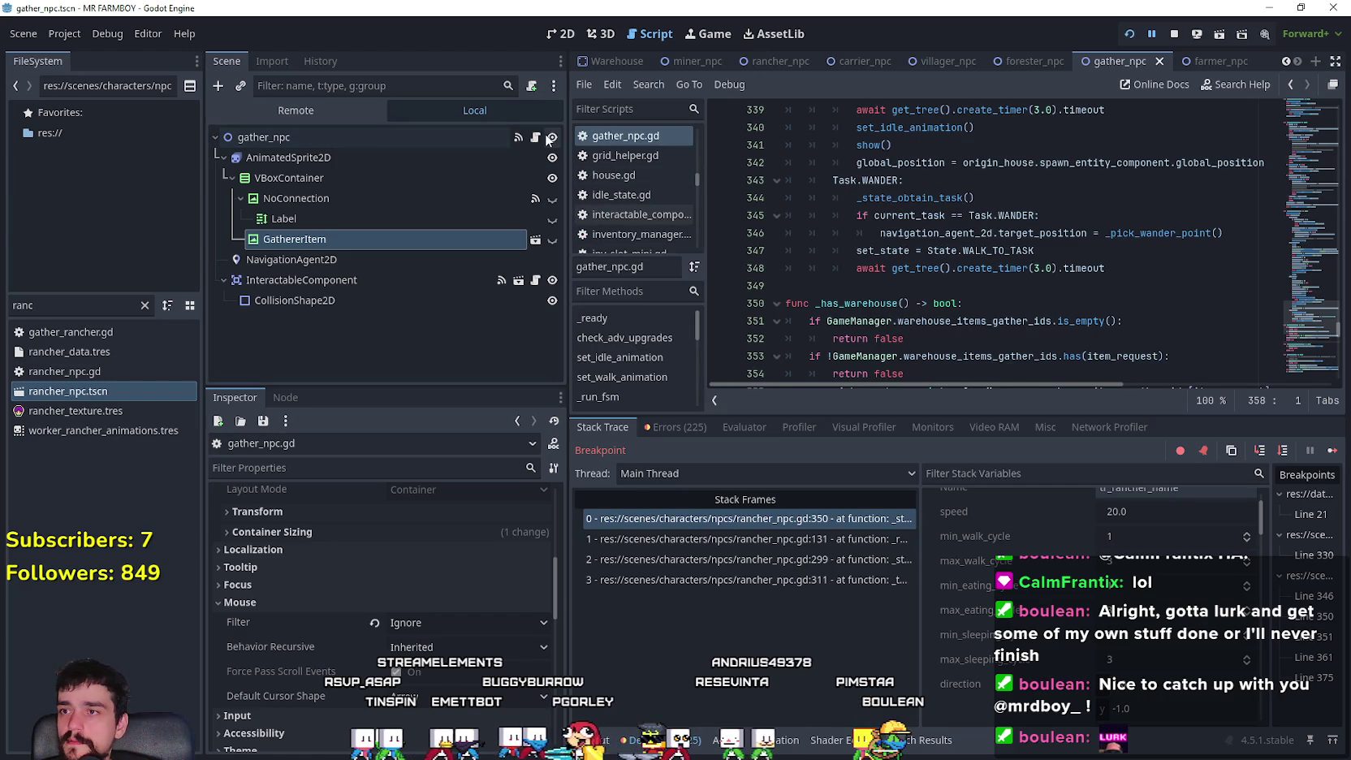
pyautogui.scroll(-10, 934, 243)
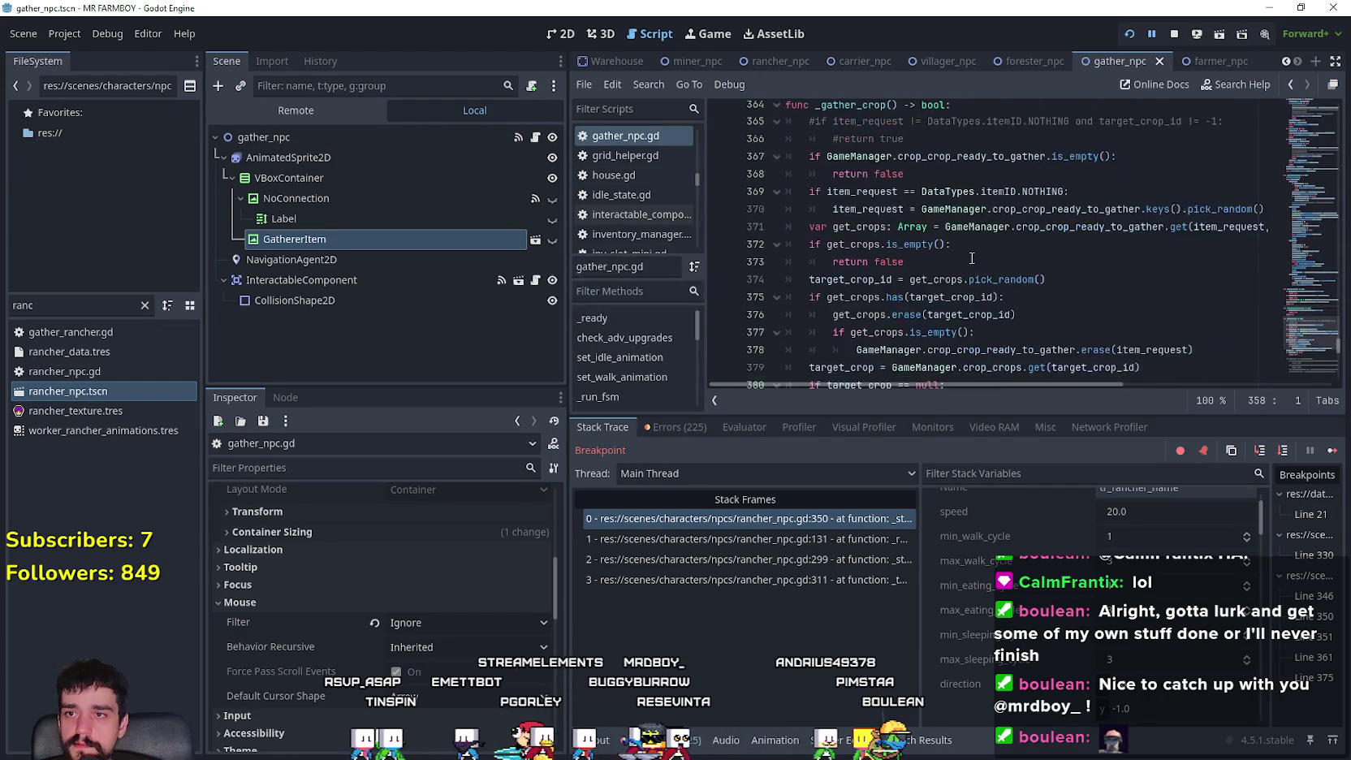
pyautogui.moveTo(1302, 324); pyautogui.dragTo(1302, 280)
pyautogui.scroll(-1, 971, 259)
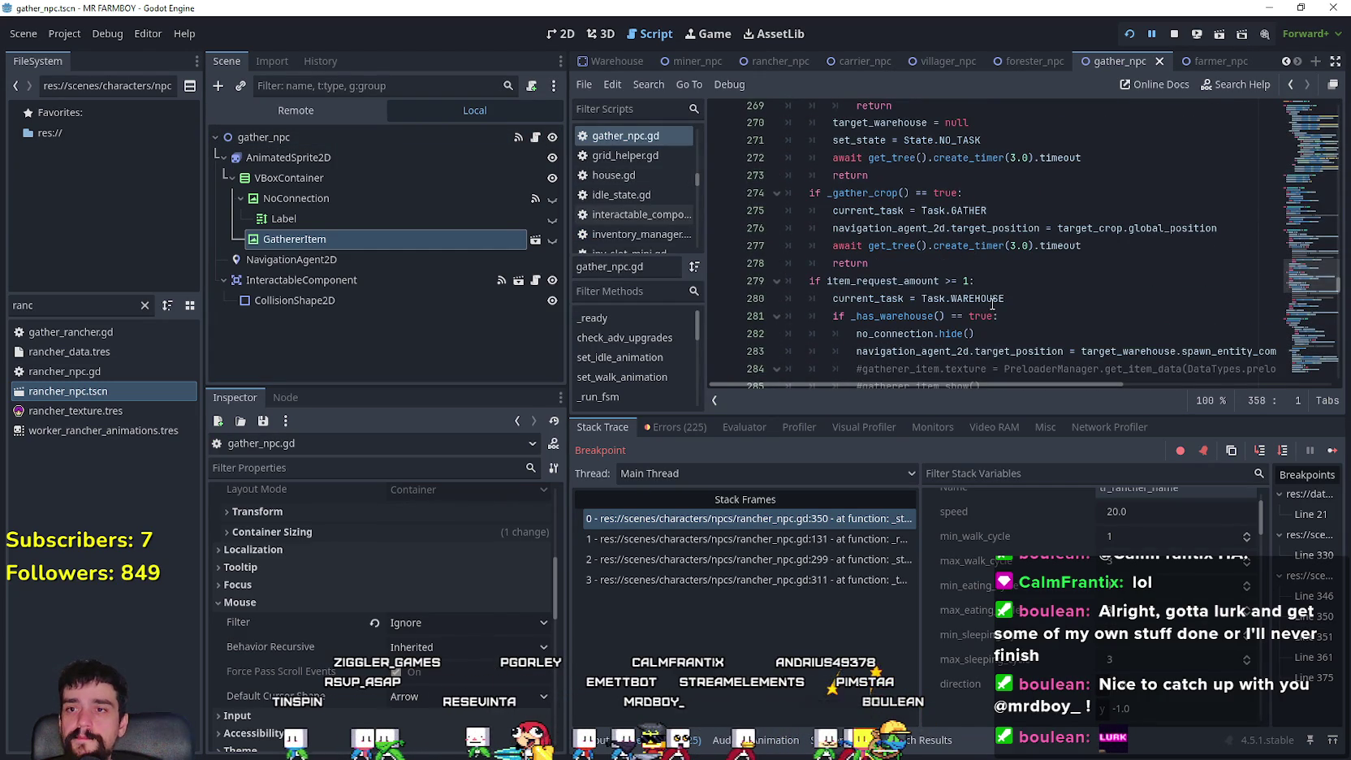
pyautogui.doubleClick(932, 280)
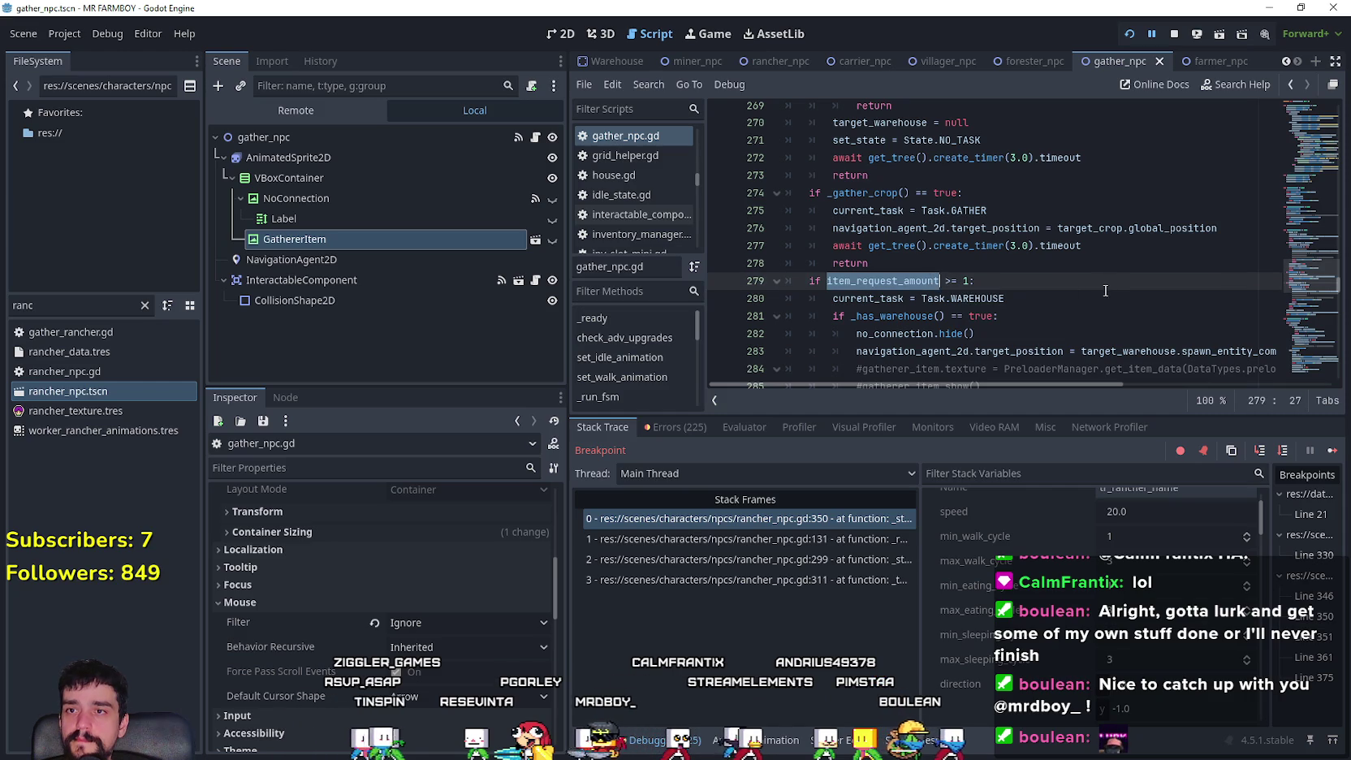
pyautogui.scroll(-3, 1105, 290)
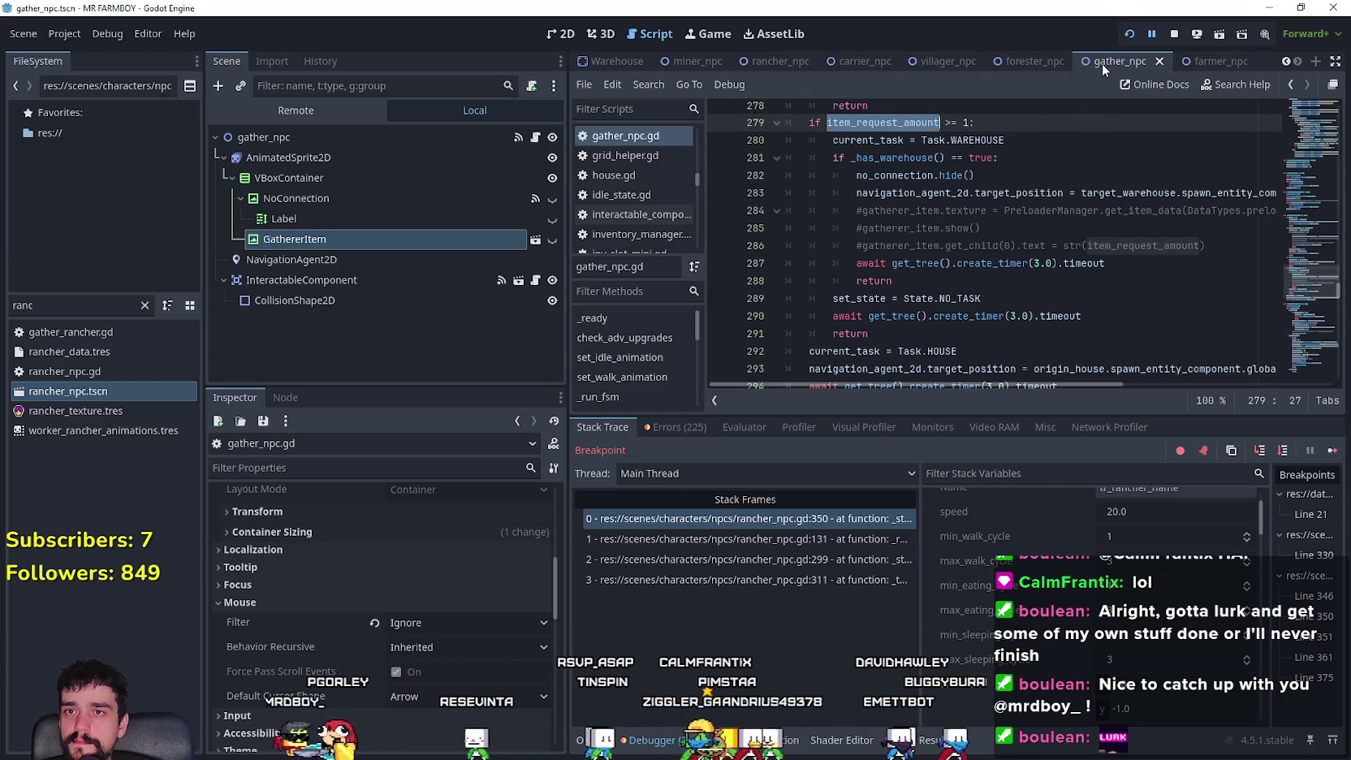
# - In rancher_npc.gd, select the warehouse-gather check on lines 350–355
pyautogui.click(759, 65)
pyautogui.click(547, 138)
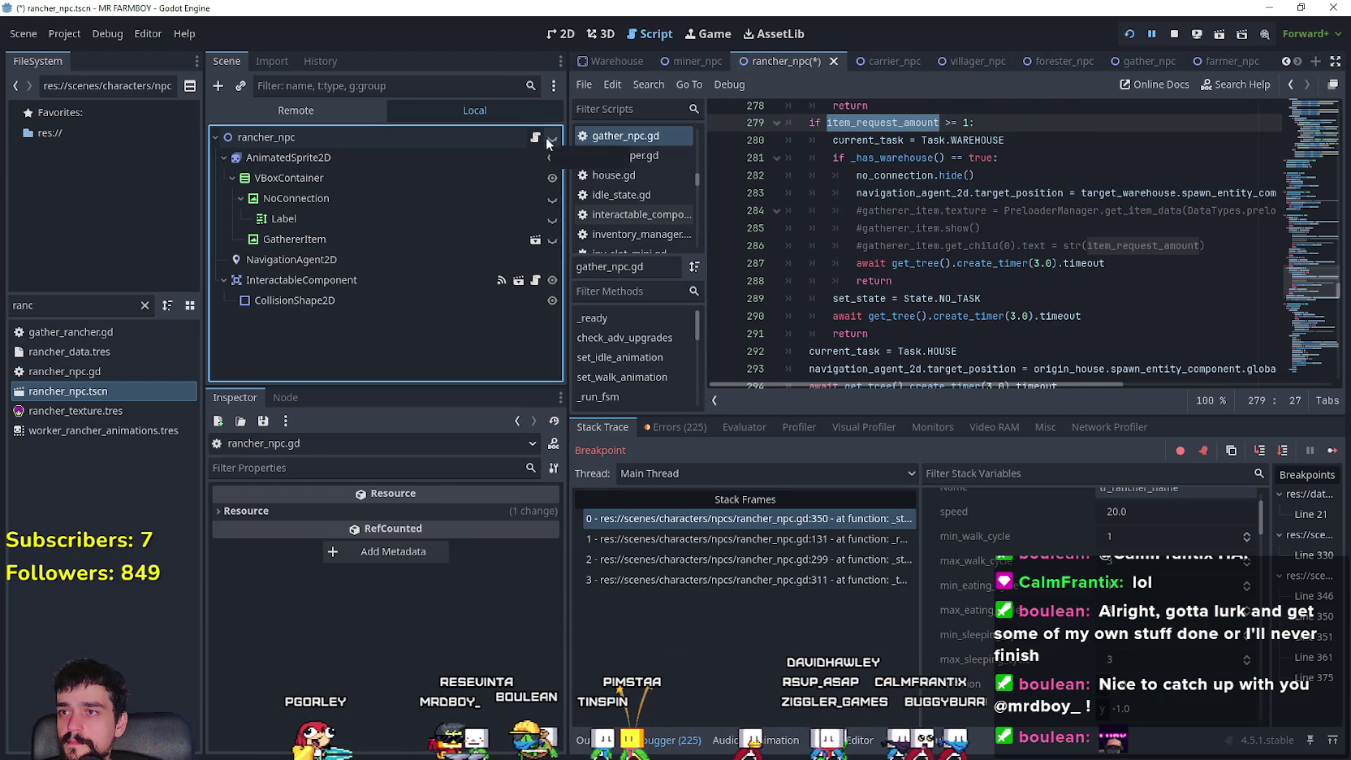
pyautogui.click(545, 137)
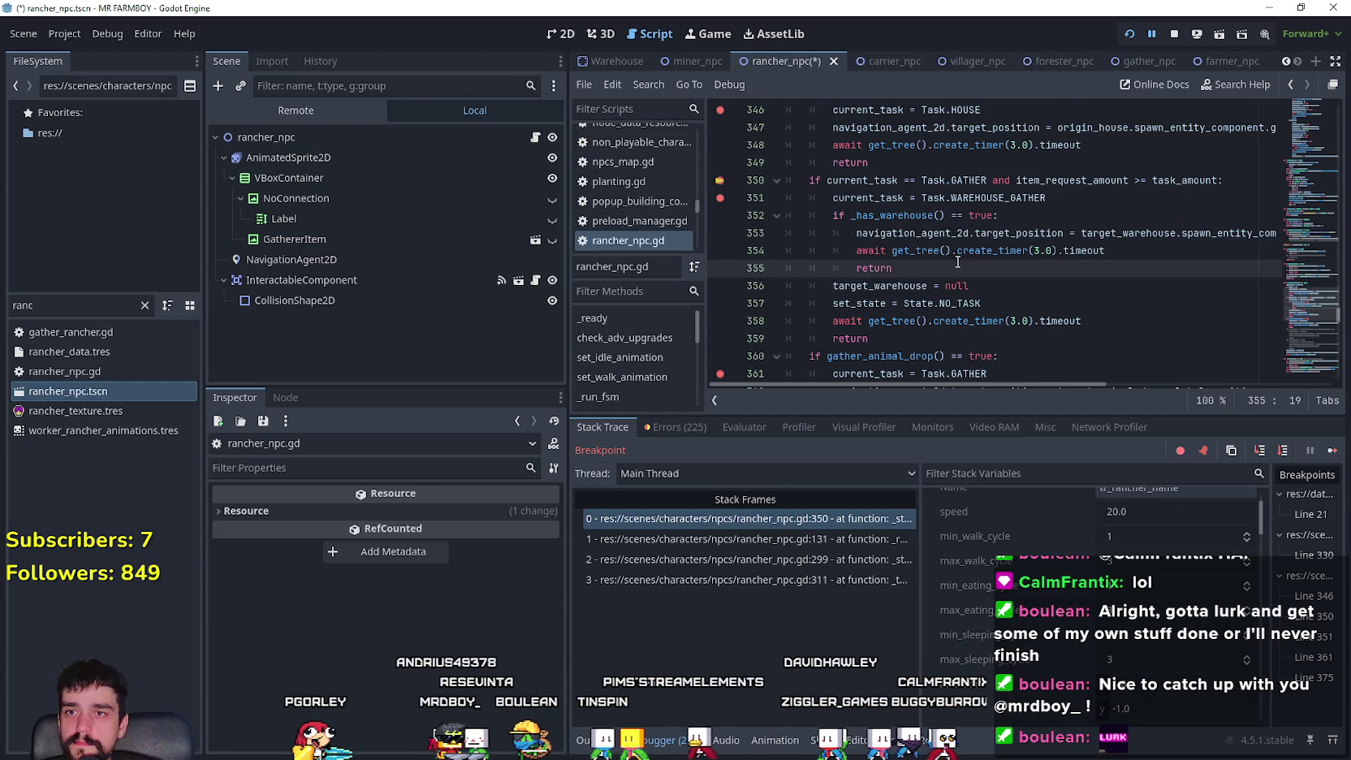
pyautogui.scroll(2, 933, 262)
pyautogui.scroll(-2, 893, 264)
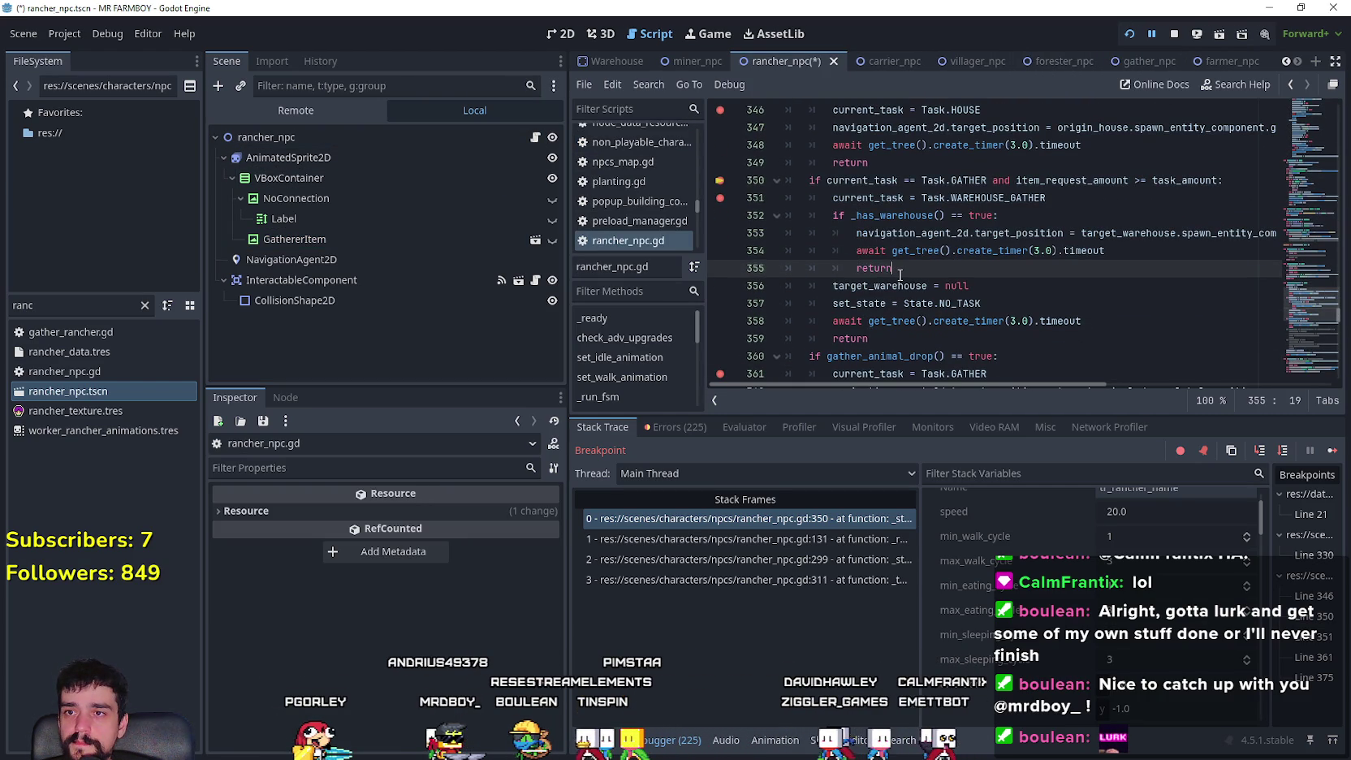
pyautogui.moveTo(903, 273); pyautogui.dragTo(731, 182)
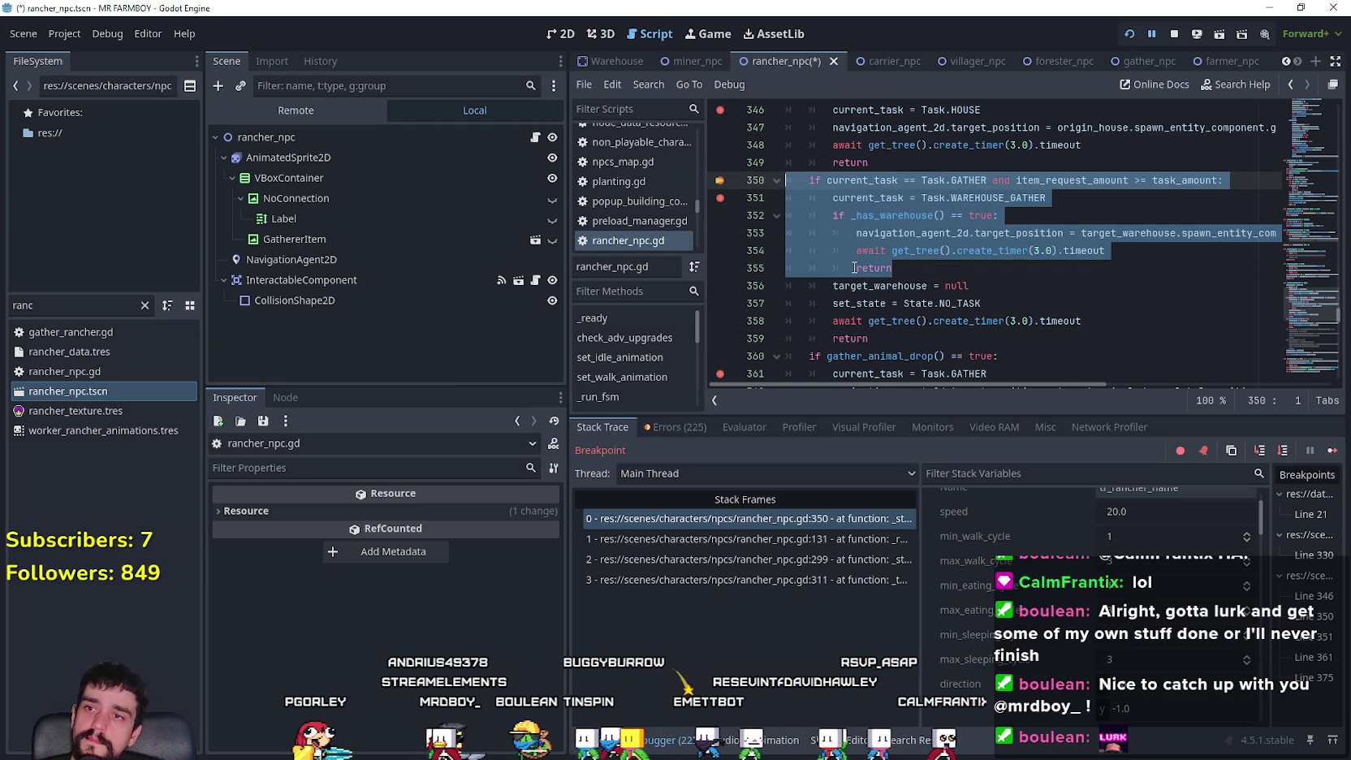
pyautogui.click(958, 268)
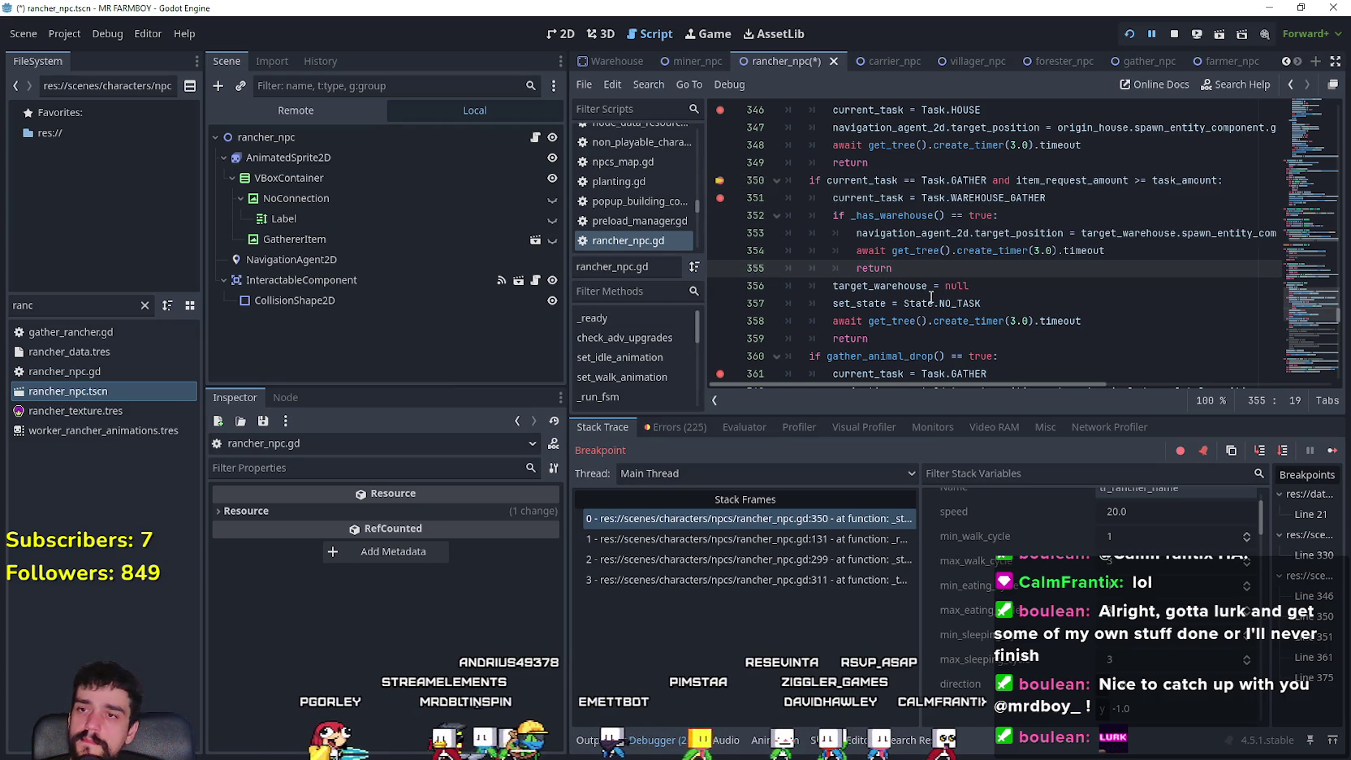
pyautogui.moveTo(893, 268); pyautogui.dragTo(781, 182)
pyautogui.hotkey('ctrl', 'c')
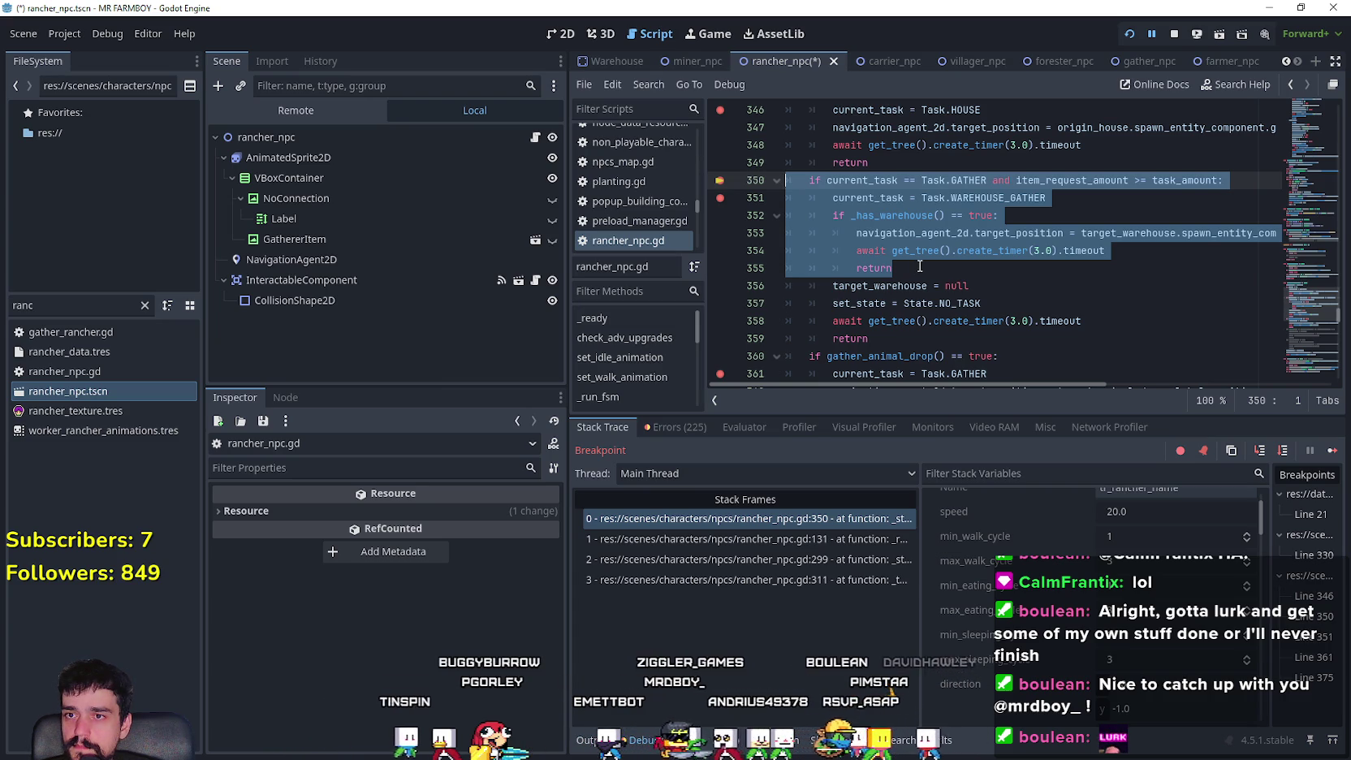
# - Paste the warehouse-gather check on a new line after the animal-drop block, then select its task_amount
pyautogui.scroll(-4, 919, 266)
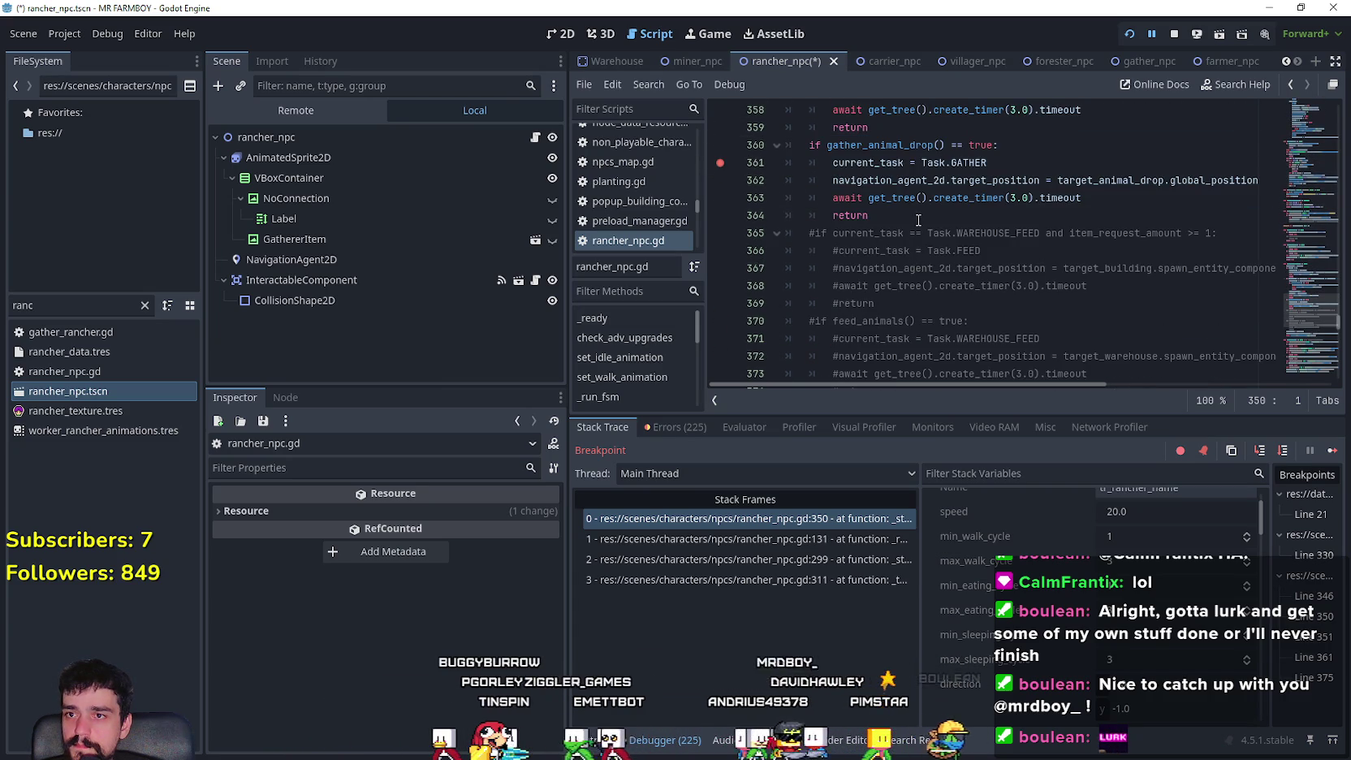
pyautogui.click(918, 220)
pyautogui.press('Return')
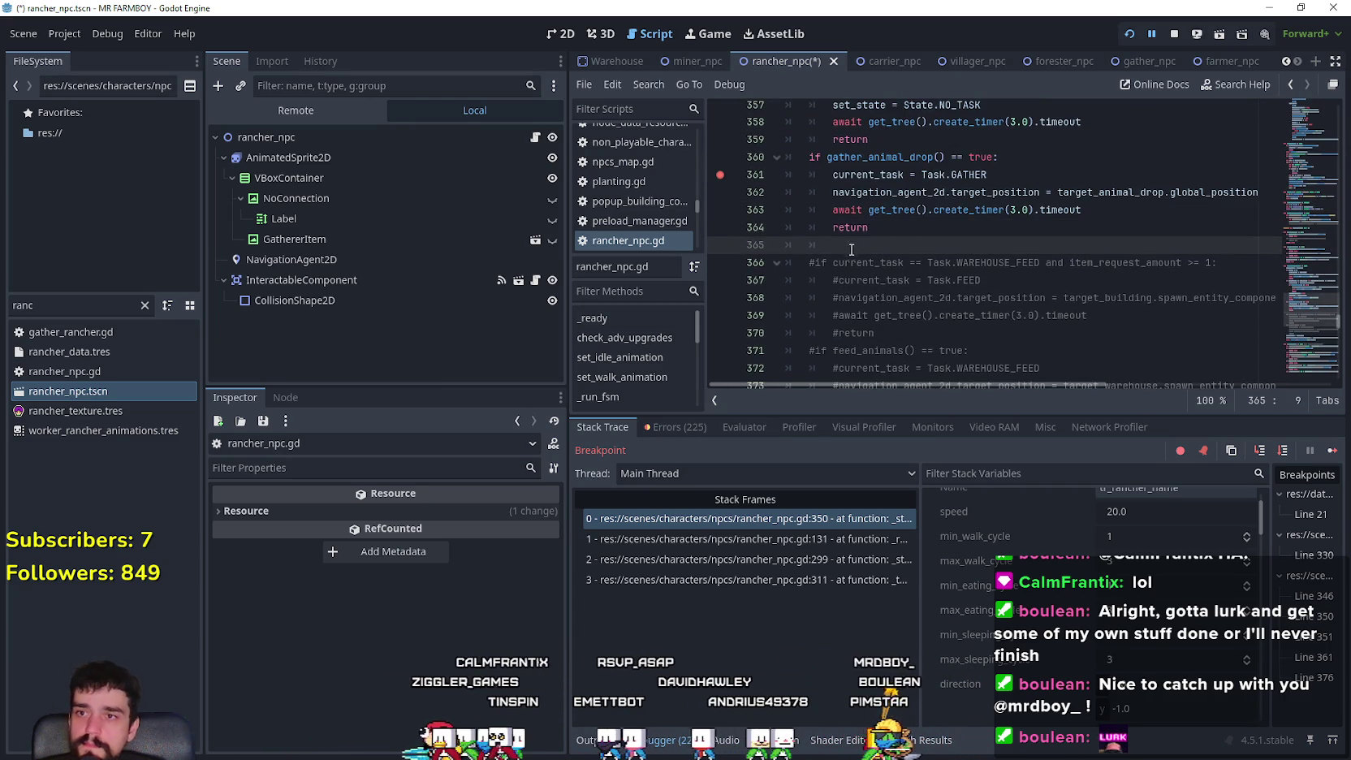
pyautogui.hotkey('ctrl', 'v')
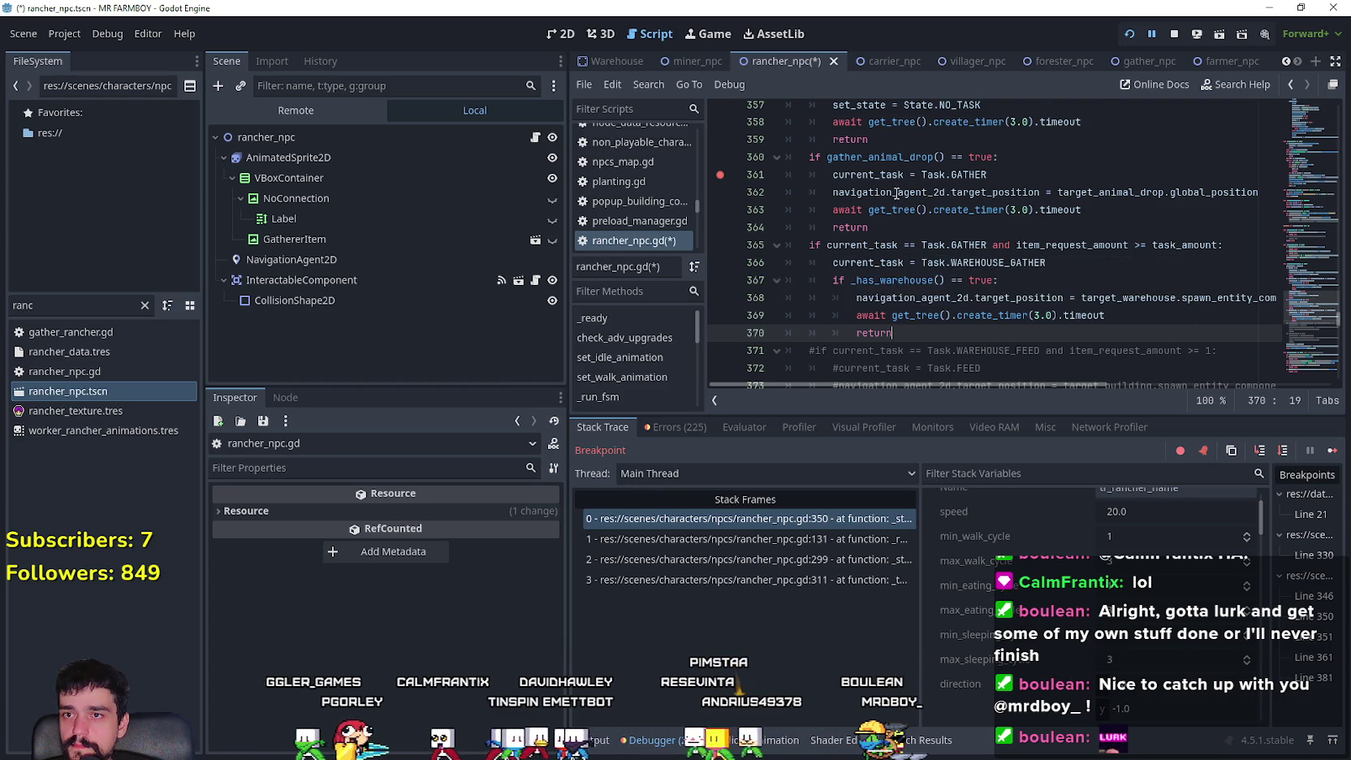
pyautogui.scroll(1, 902, 195)
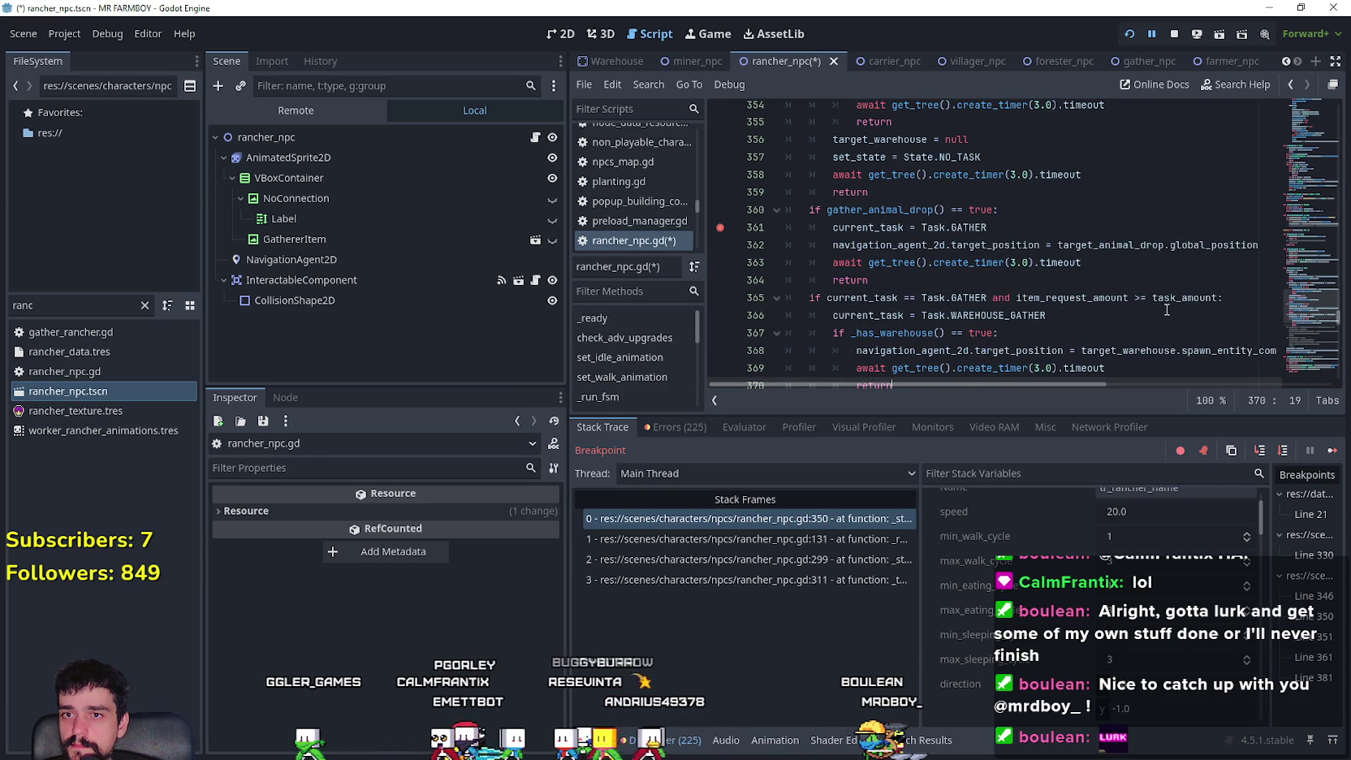
pyautogui.click(1093, 298)
pyautogui.doubleClick(1185, 298)
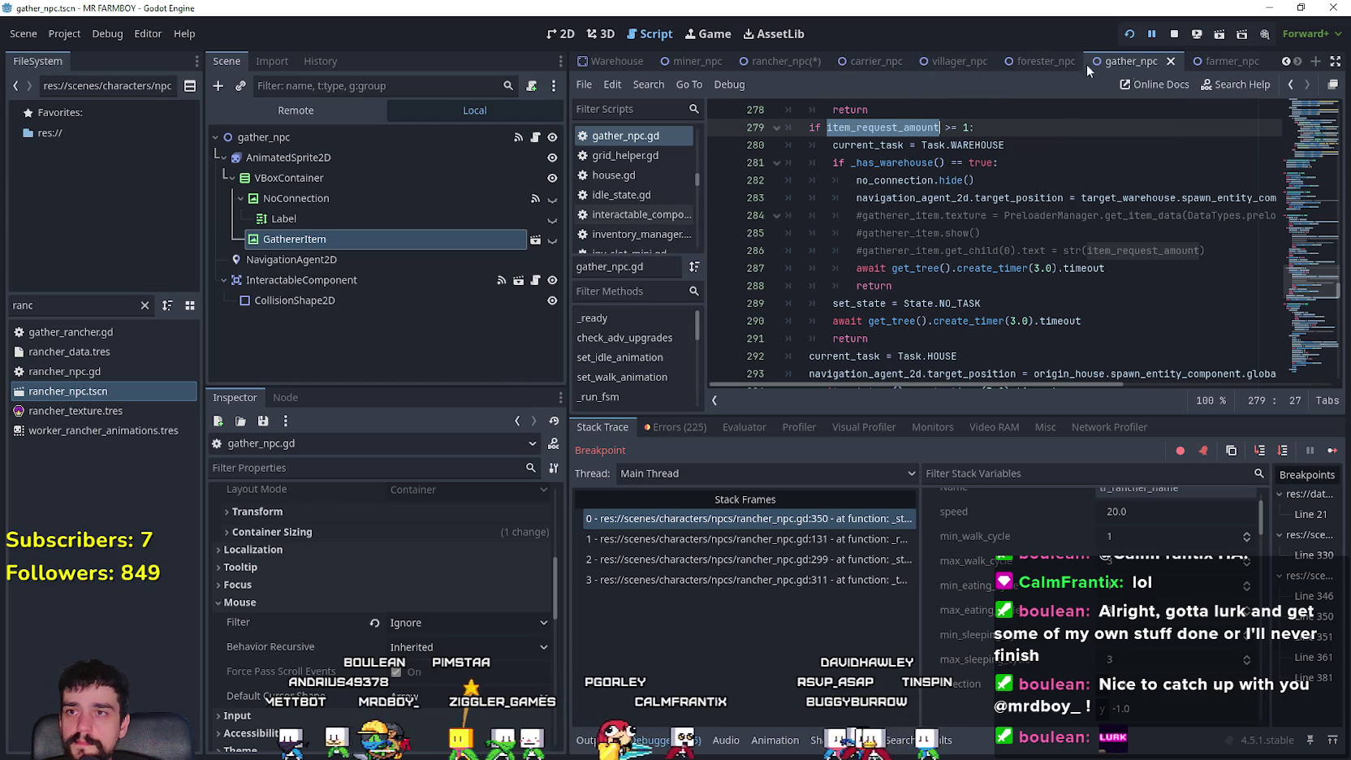
pyautogui.click(769, 63)
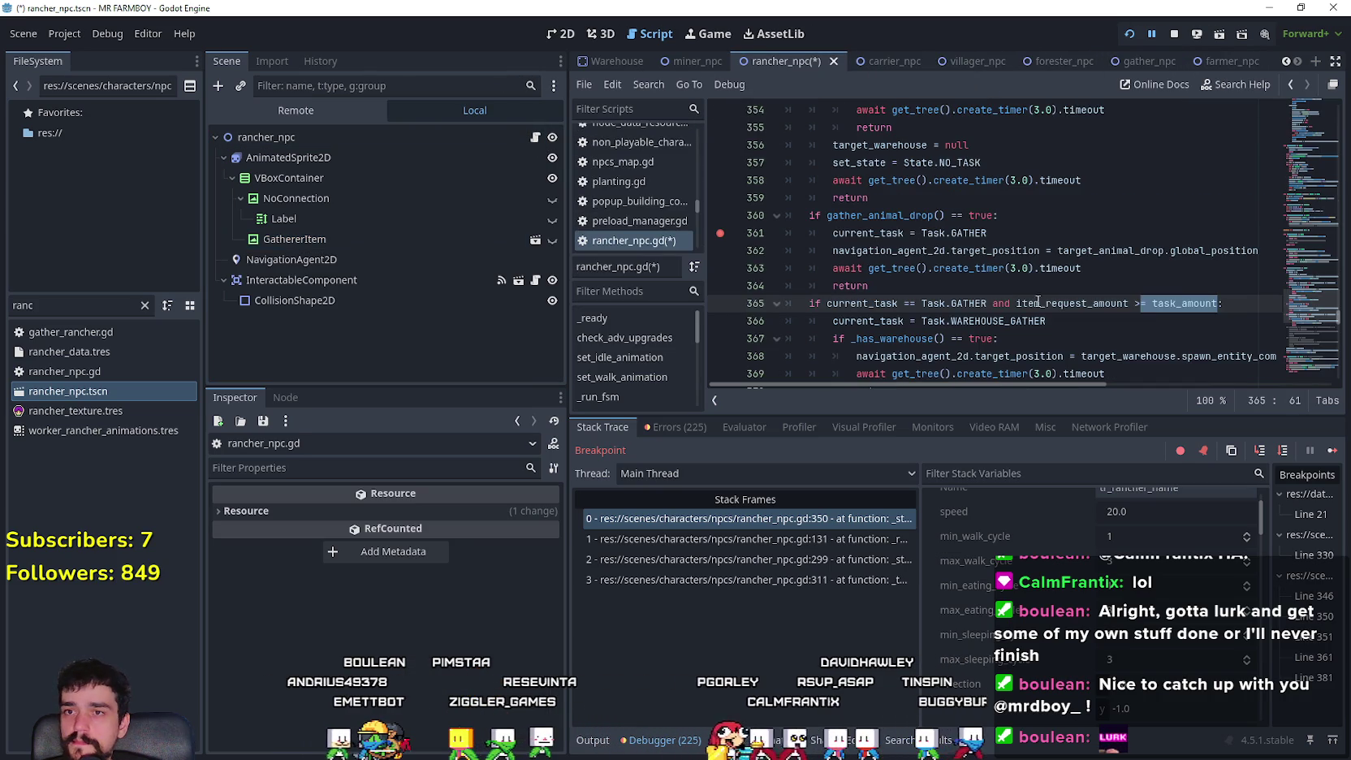